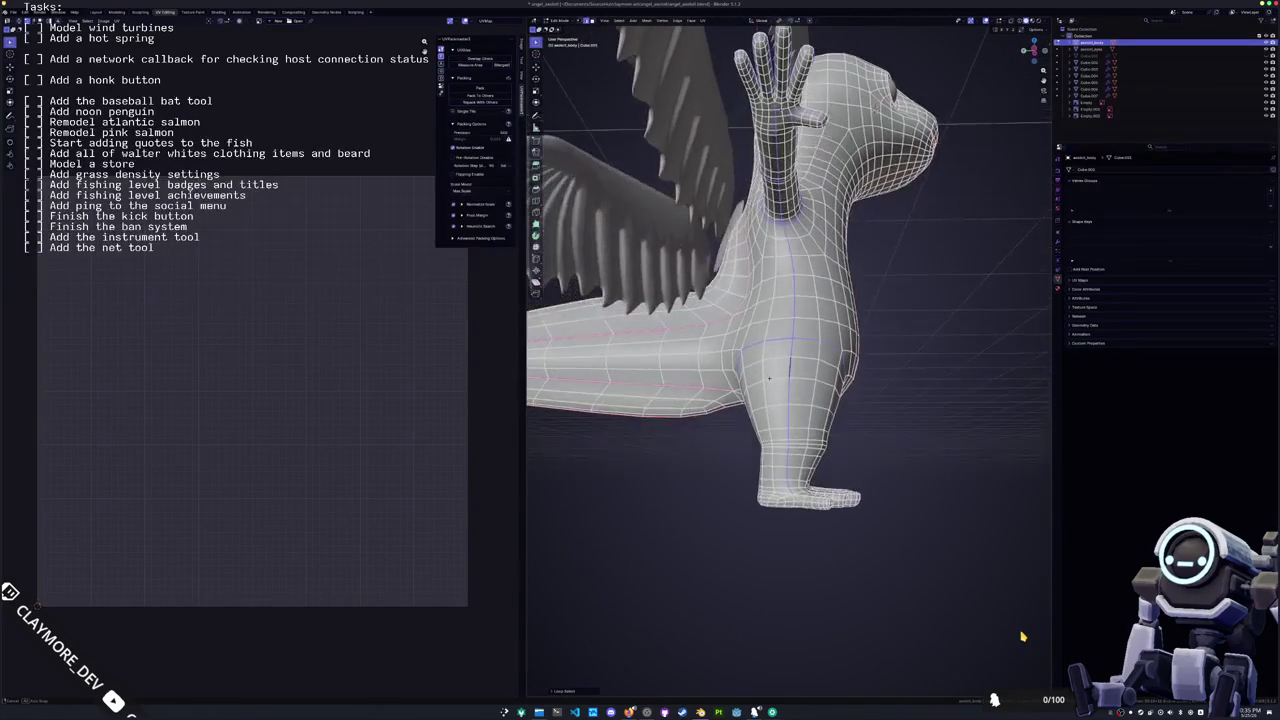
Step: Mark the chosen tail and torso edges as a UV seam
scroll(1022, 636, up, 4)
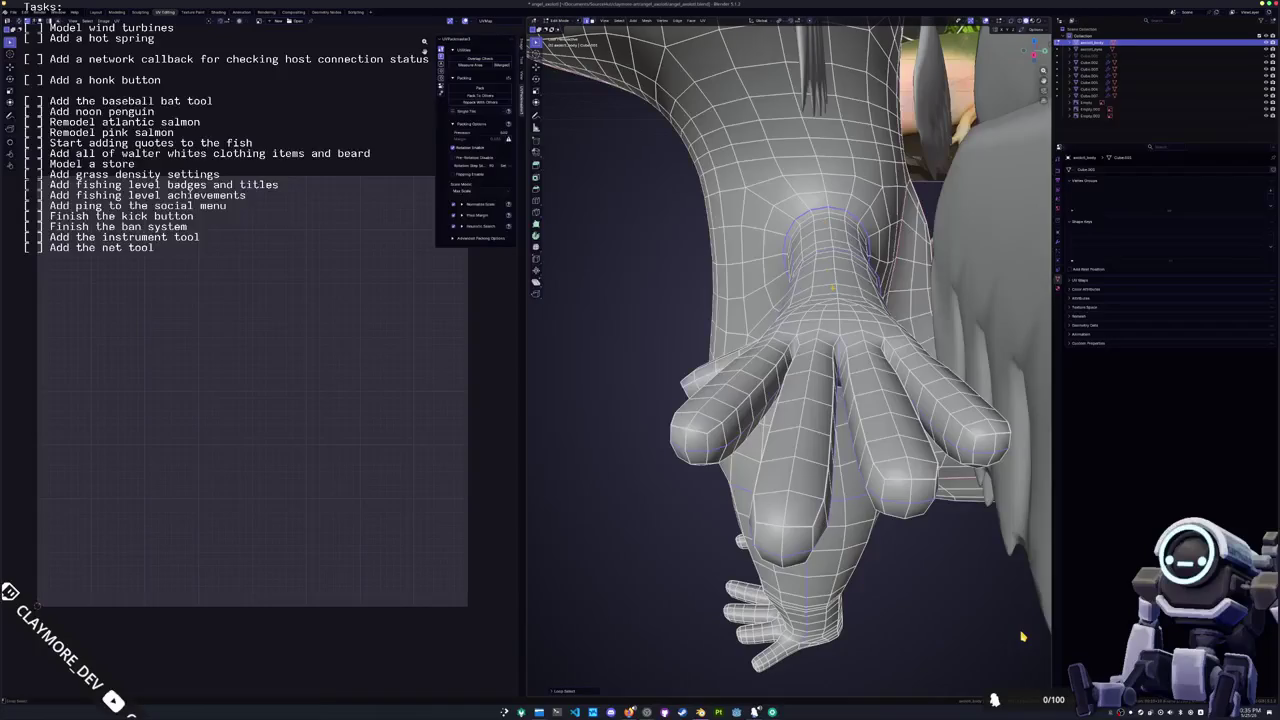
scroll(1022, 636, down, 5)
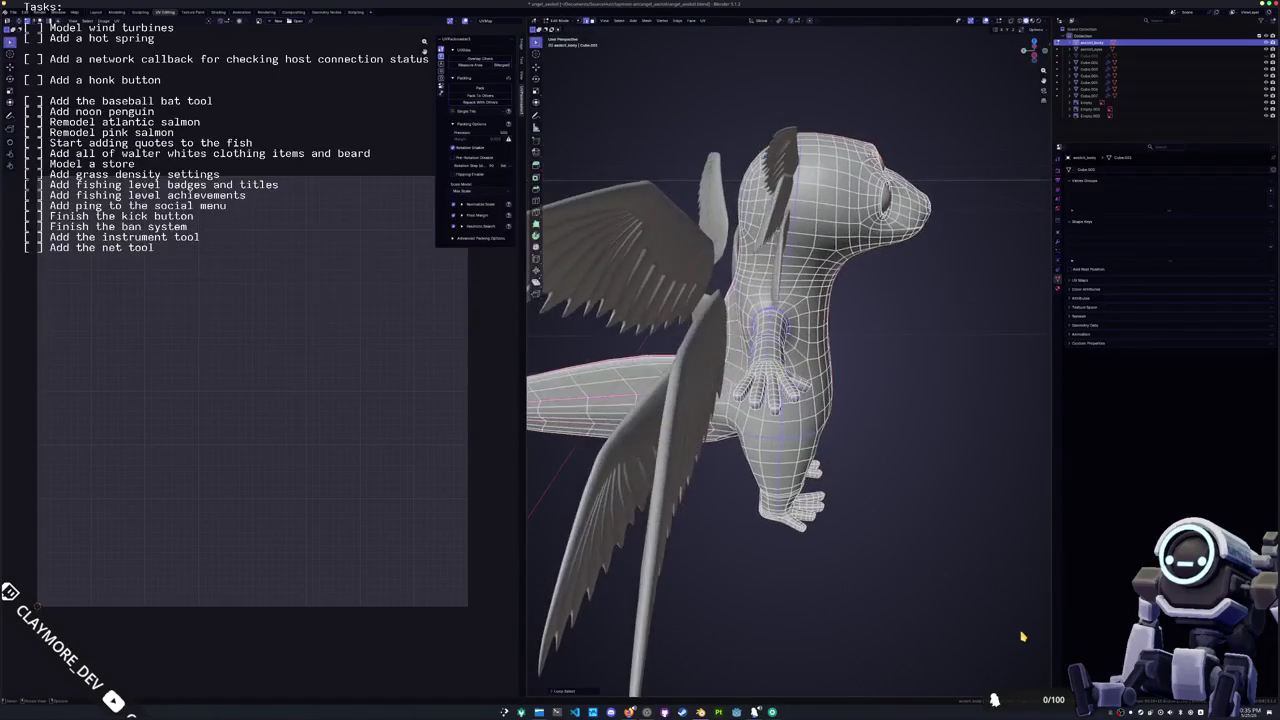
scroll(1022, 636, up, 5)
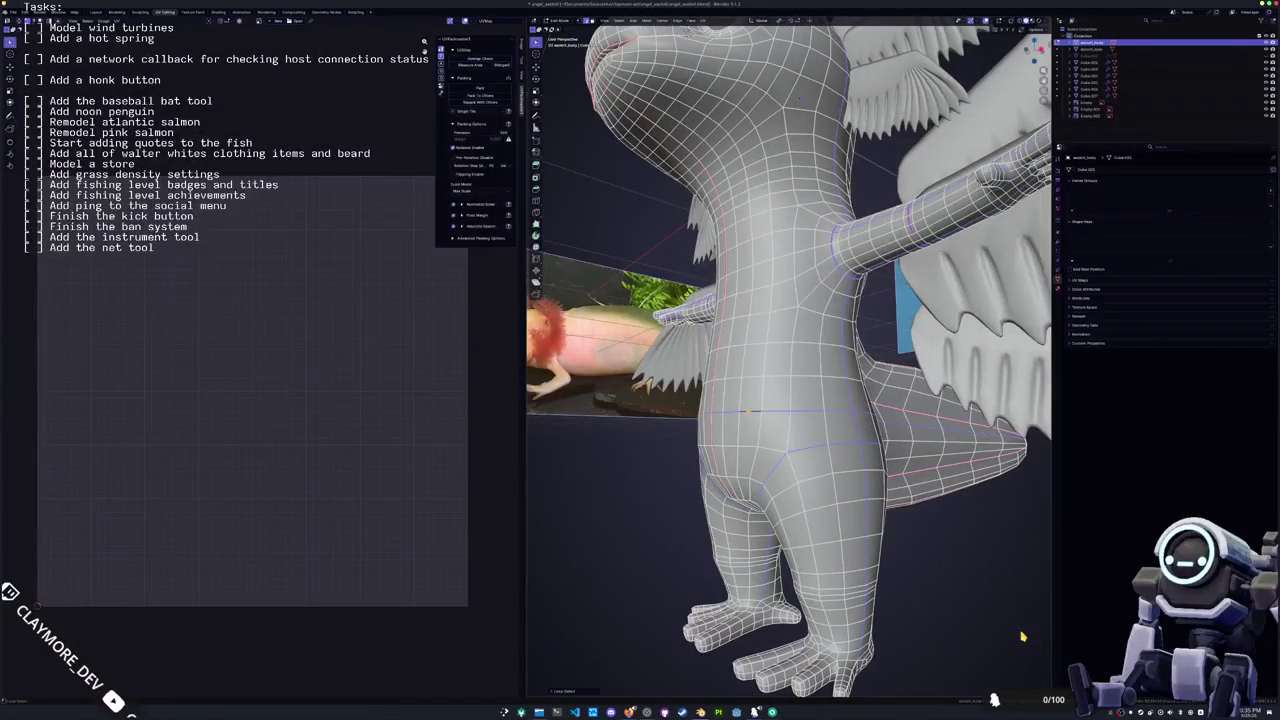
scroll(1022, 636, down, 4)
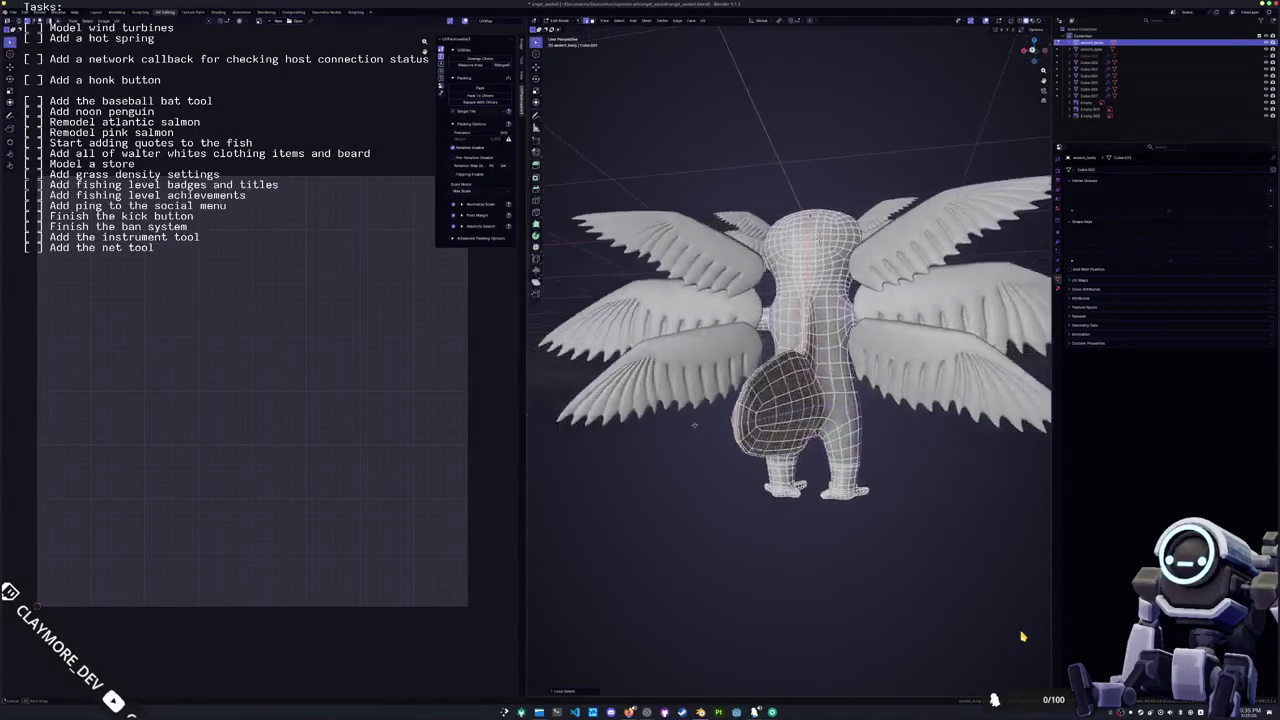
scroll(1022, 636, up, 3)
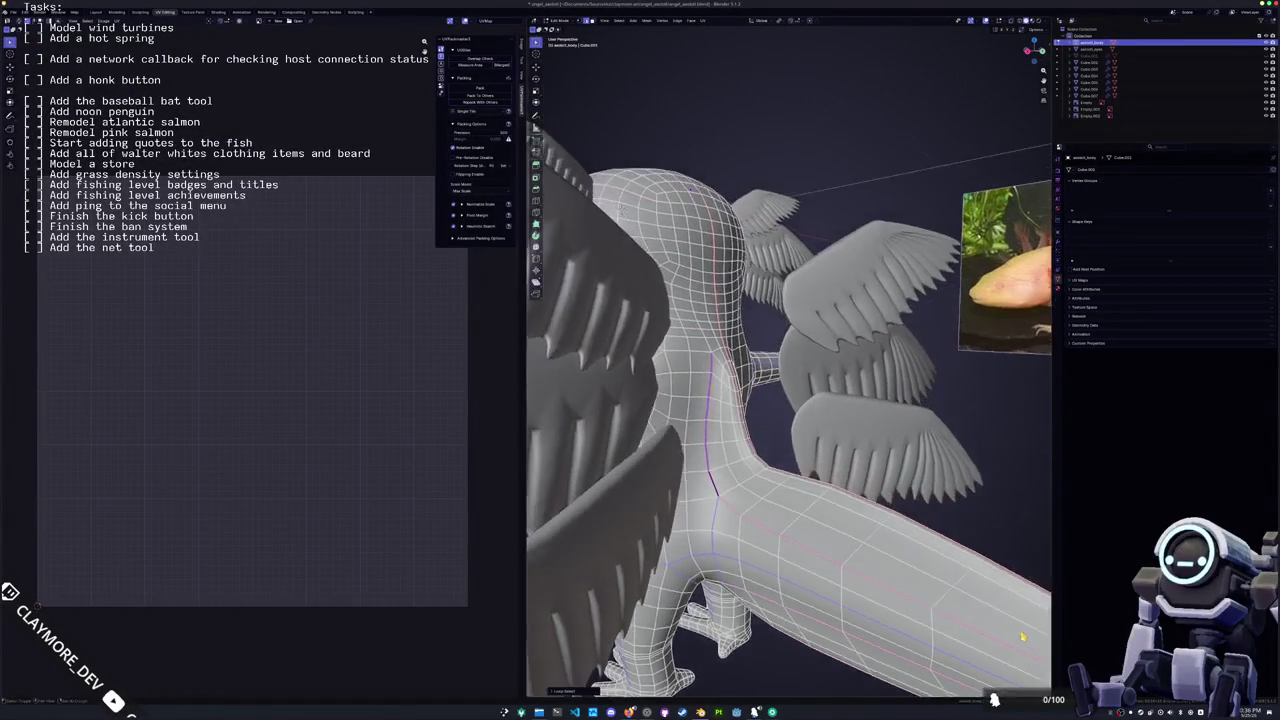
scroll(1022, 636, down, 5)
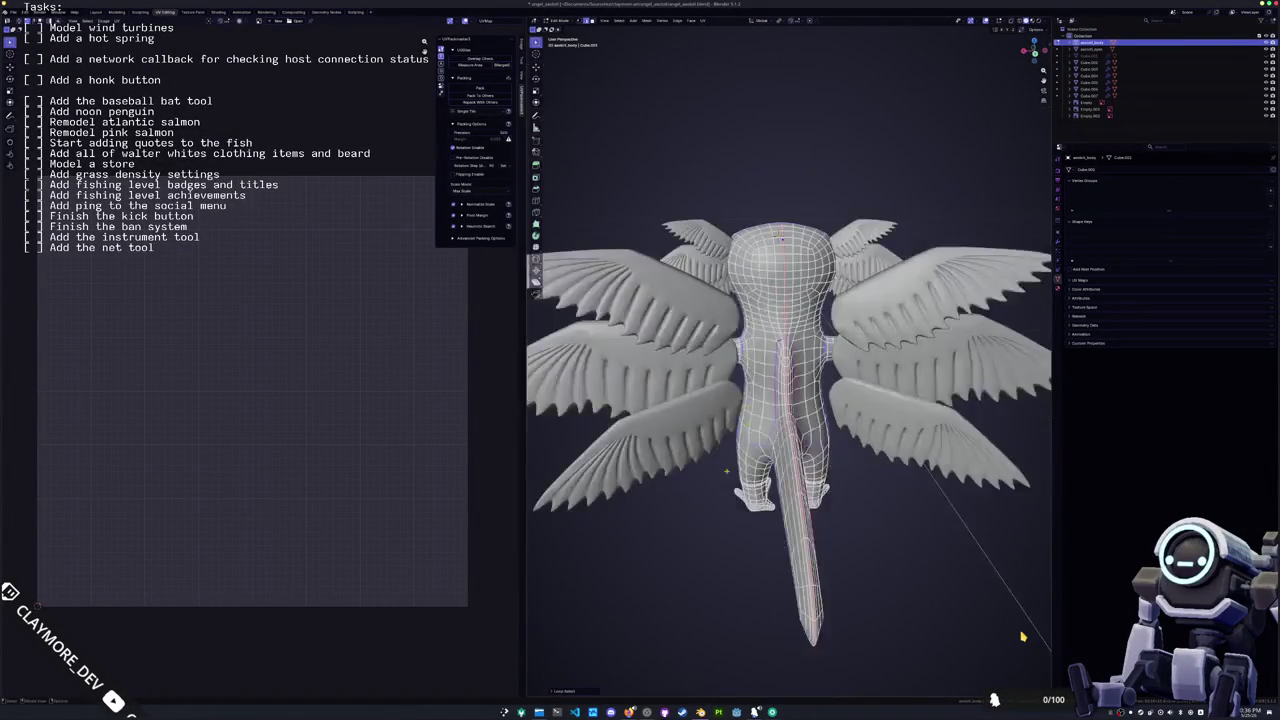
scroll(1022, 636, up, 5)
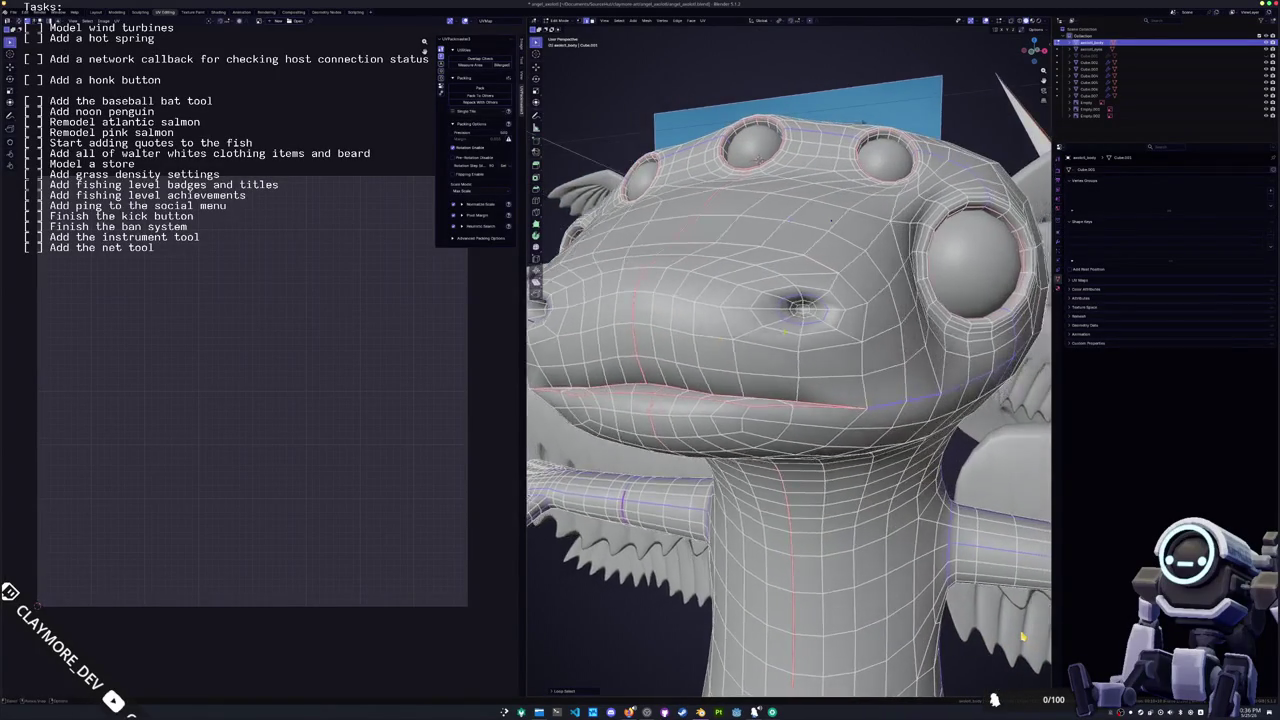
click(785, 334)
Step: Select the whole body mesh and unwrap it into UV islands
key(a)
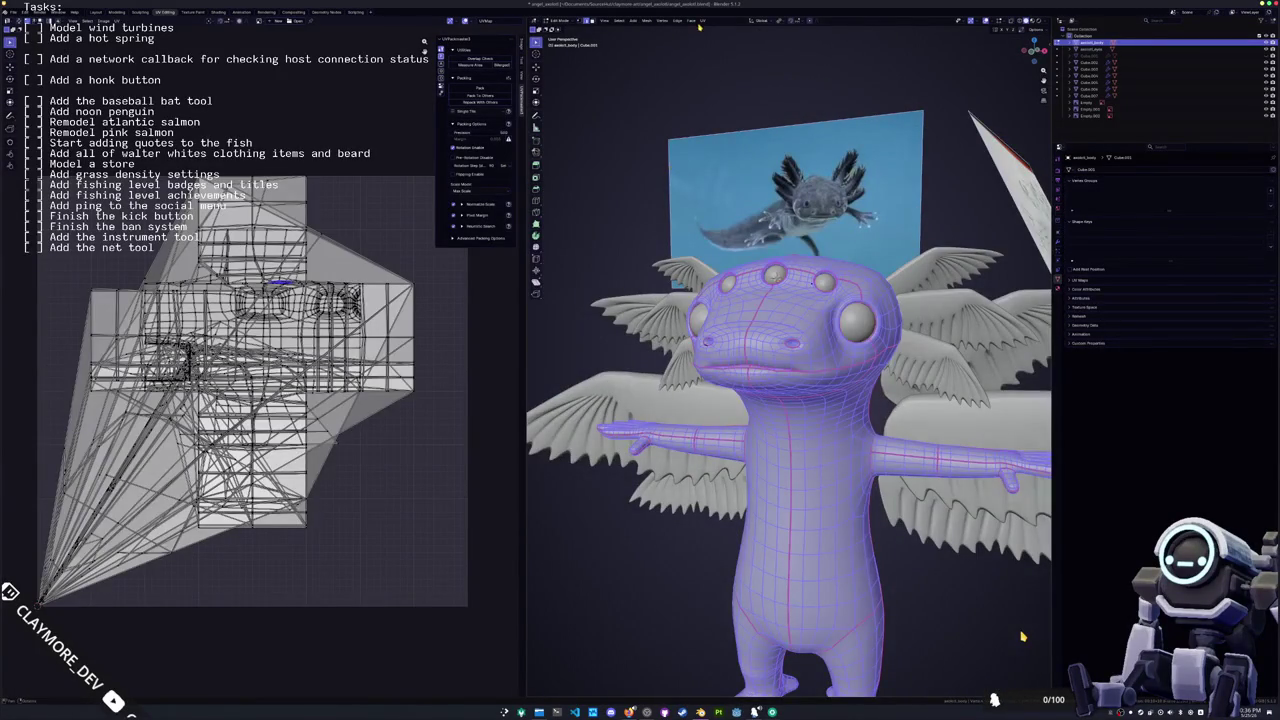
click(701, 22)
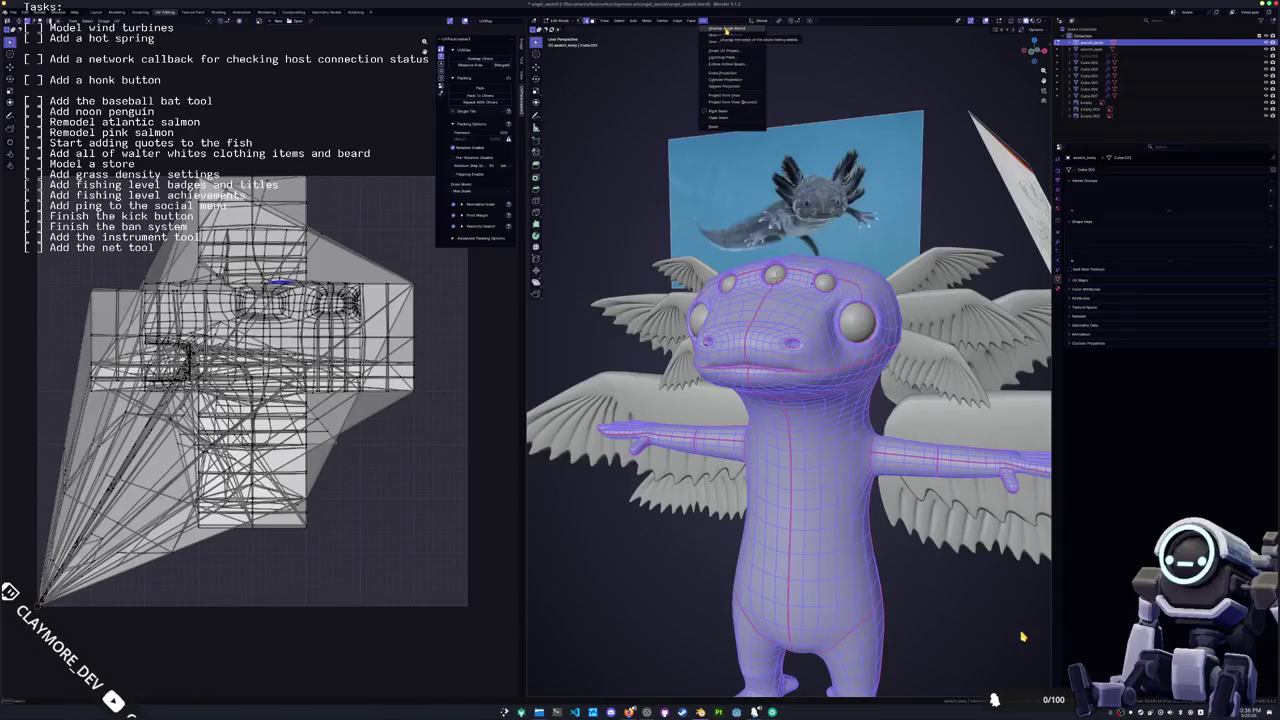
click(729, 47)
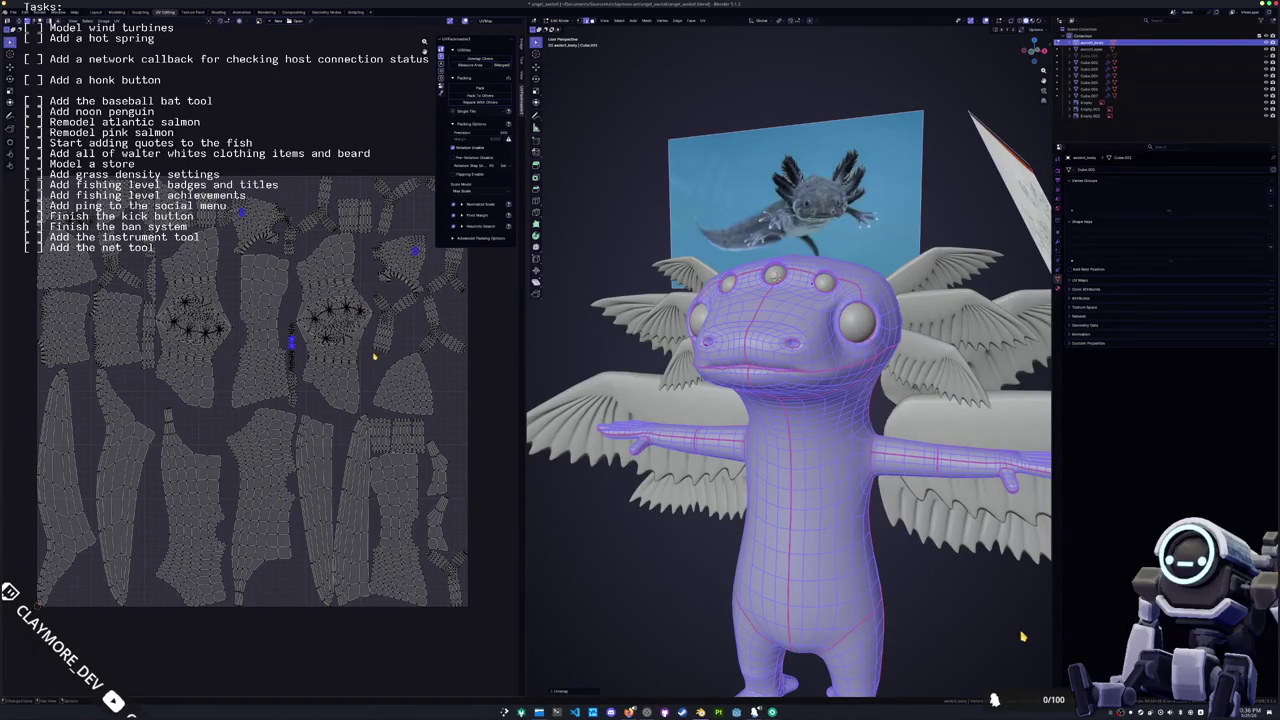
scroll(373, 356, up, 3)
scroll(429, 408, down, 1)
middle_drag(1022, 636, 1022, 636)
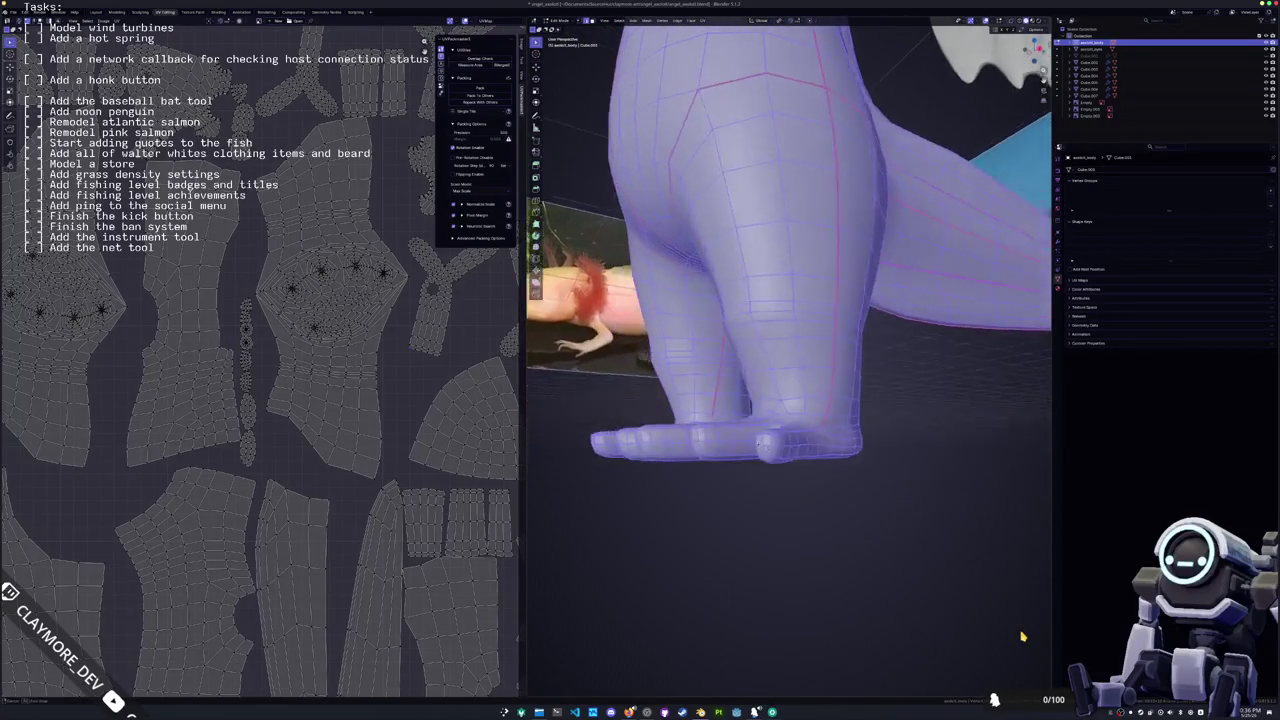
Step: Deselect the mesh and orbit around the legs, feet and hand to inspect the seams
key(alt+a)
middle_drag(810, 485, 870, 480)
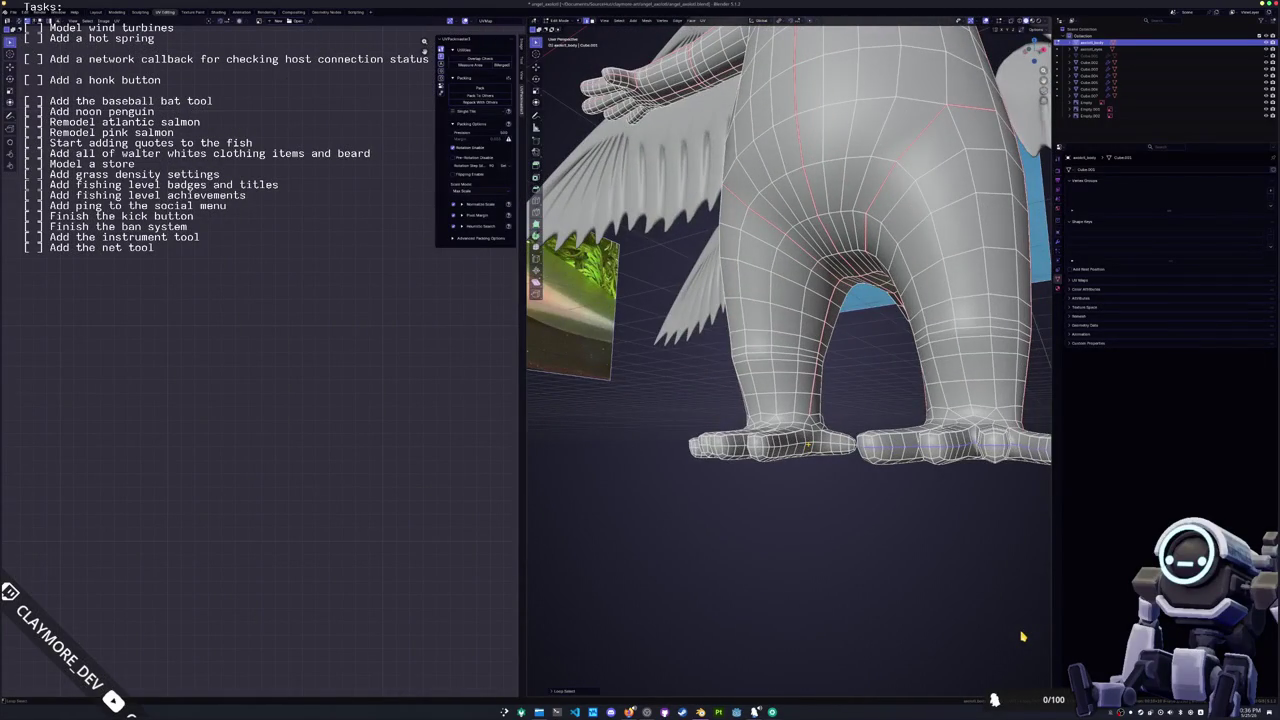
middle_drag(1022, 636, 1022, 636)
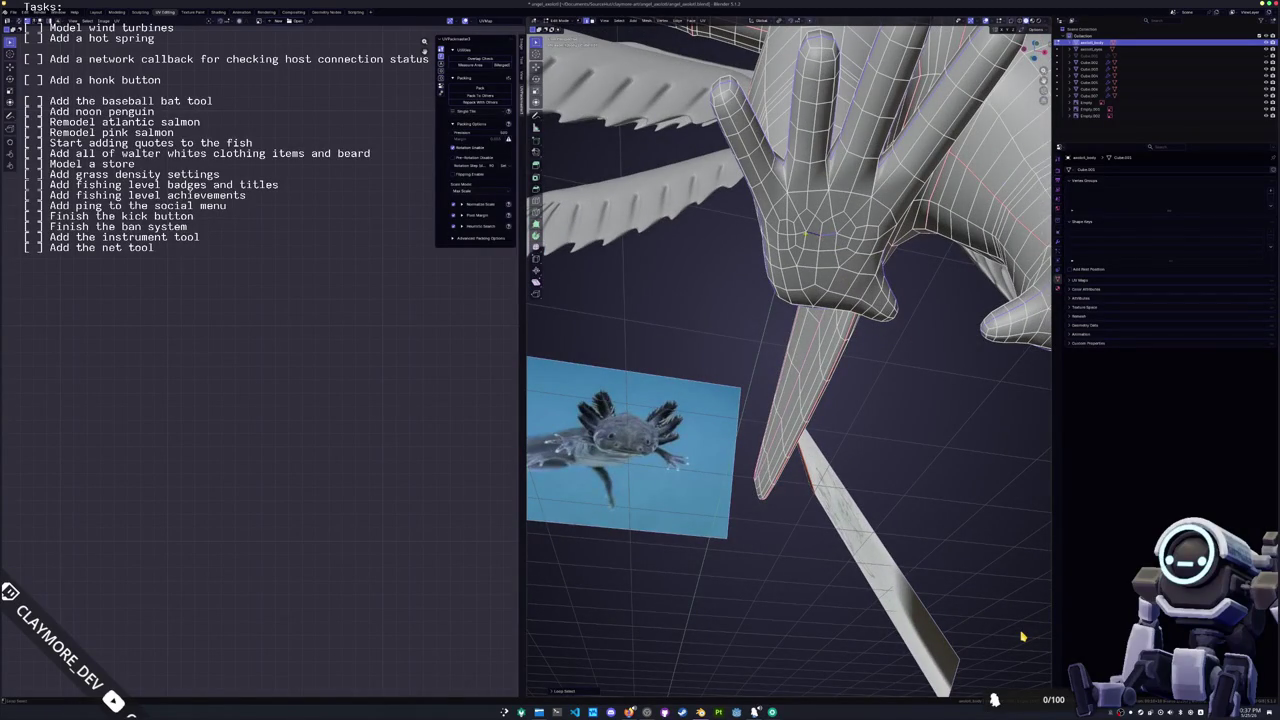
middle_drag(1022, 636, 1022, 636)
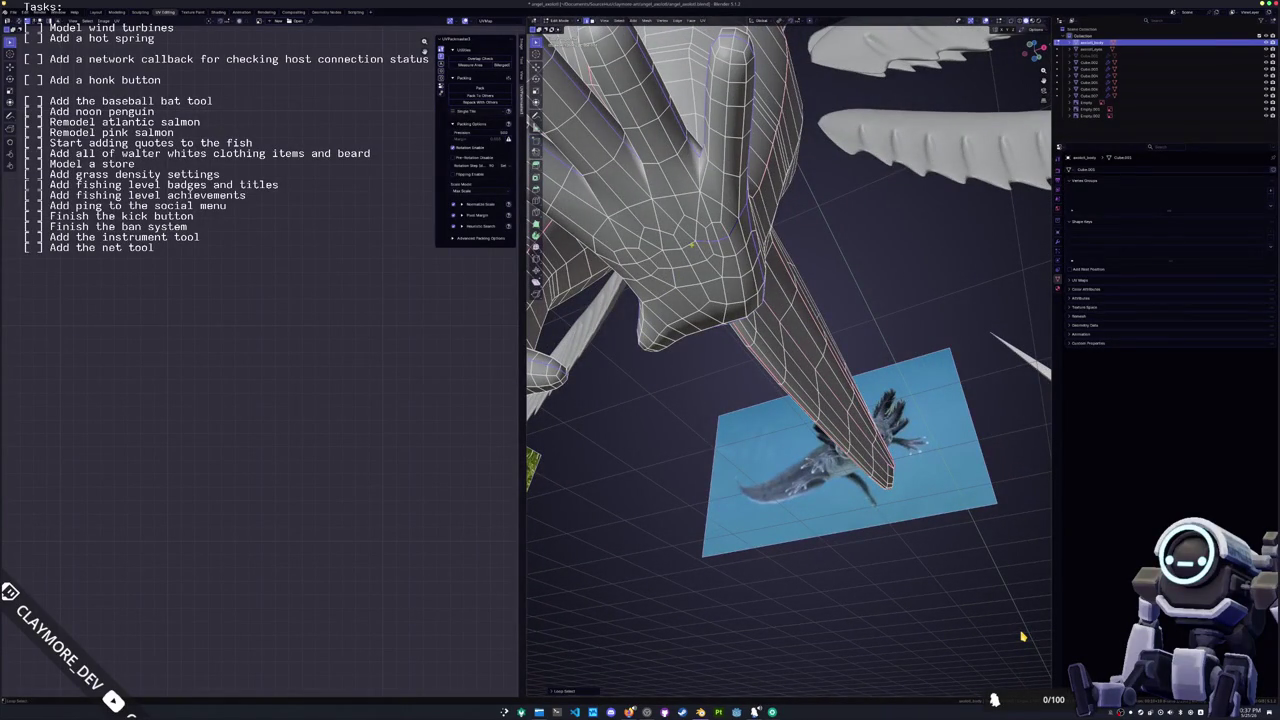
middle_drag(1022, 636, 1022, 636)
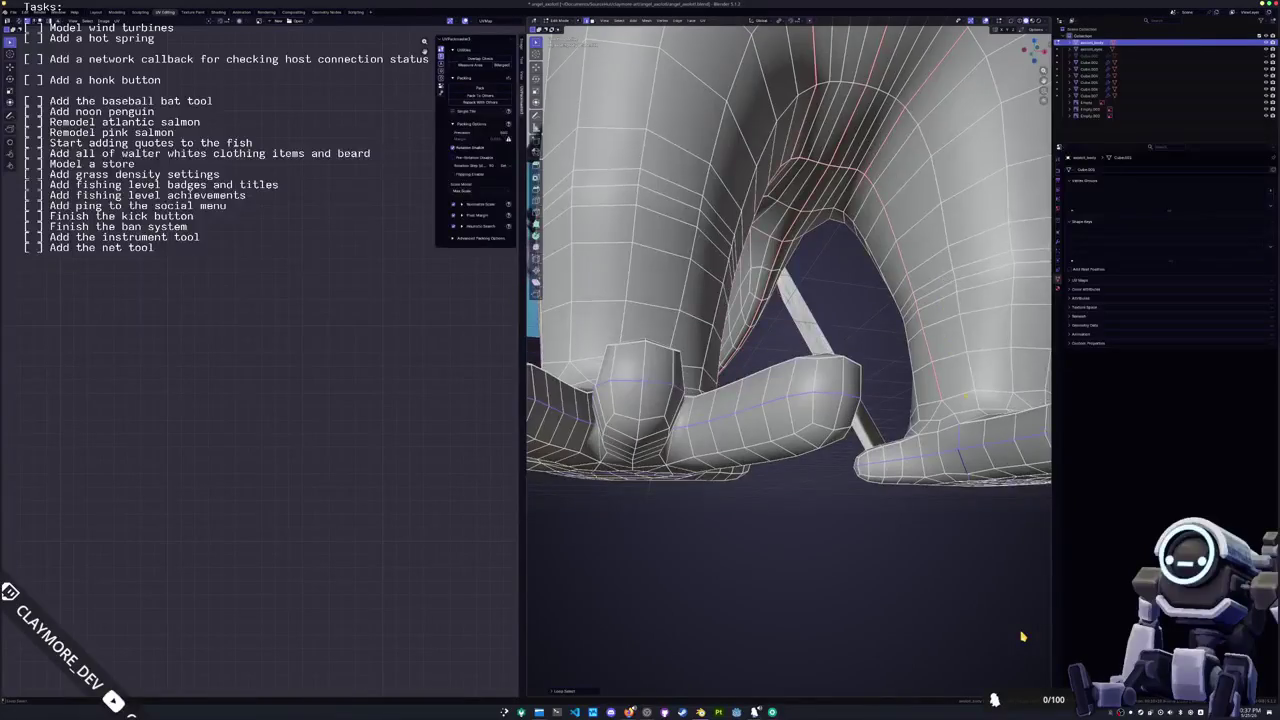
Step: Mark the selected leg edges as a seam
key(ctrl+e)
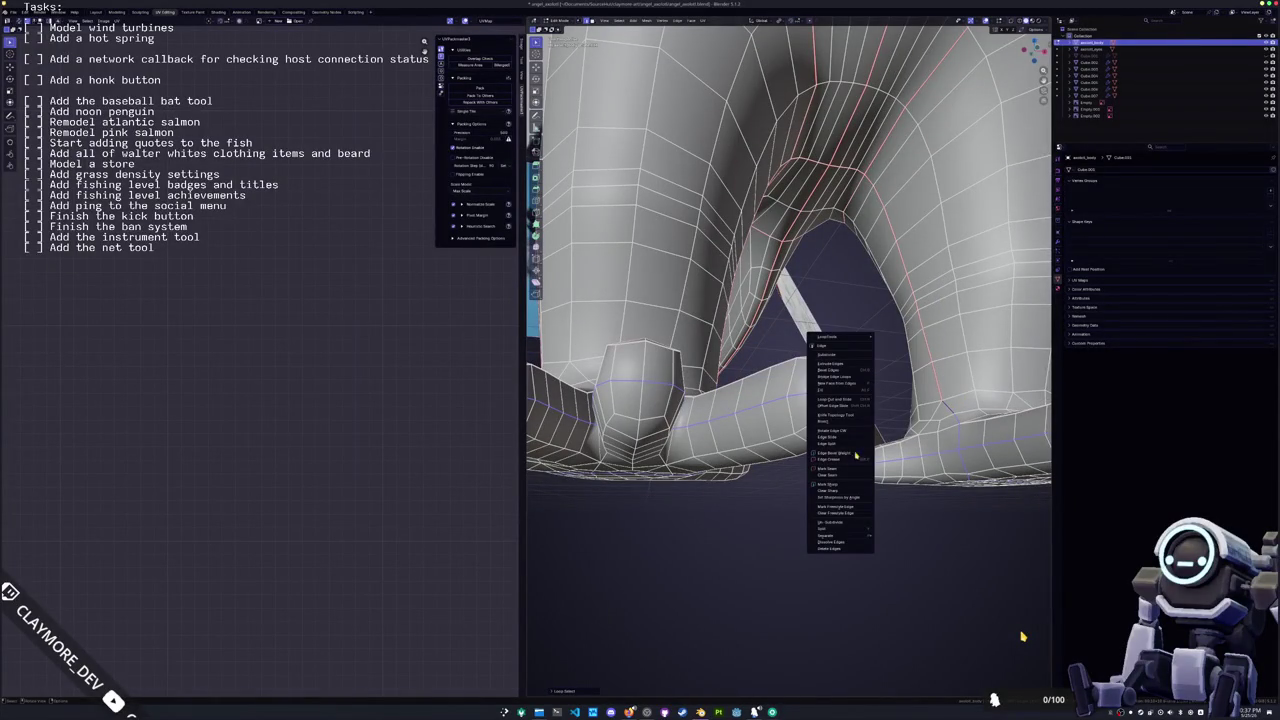
click(847, 470)
middle_drag(847, 470, 847, 470)
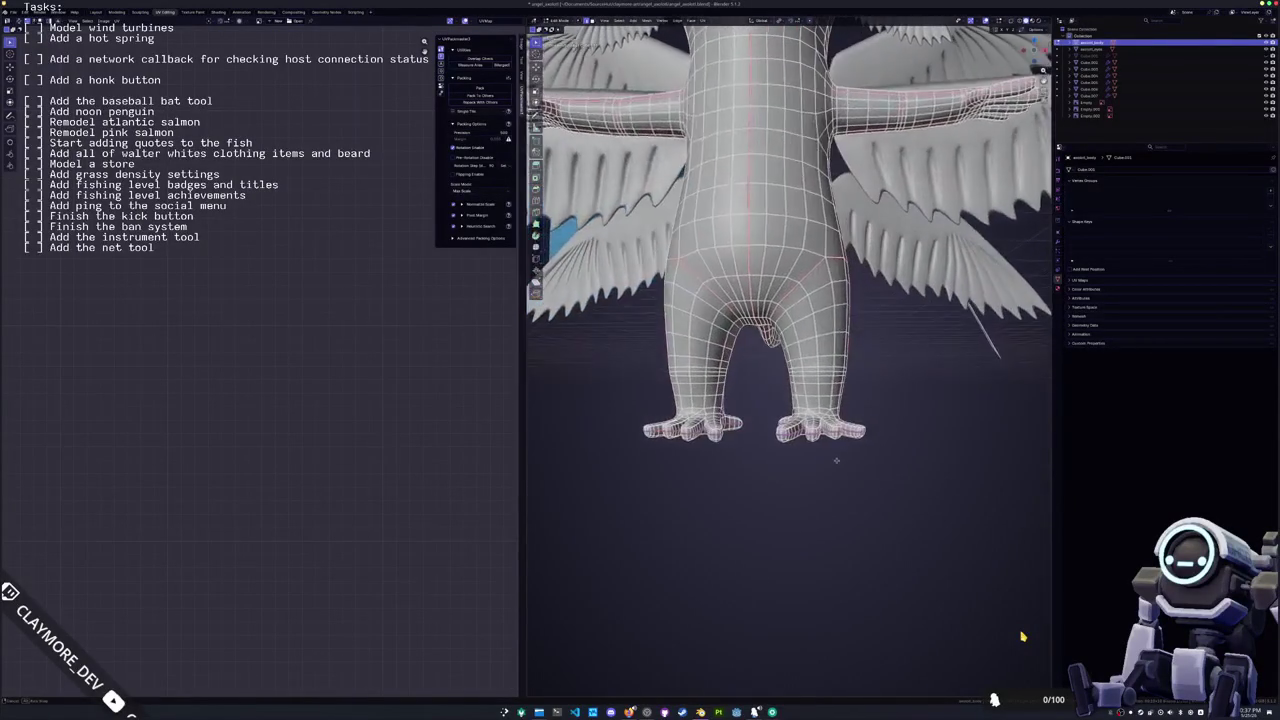
Step: Re-unwrap the whole body with the new leg seam, then deselect everything
key(a)
key(ctrl+e)
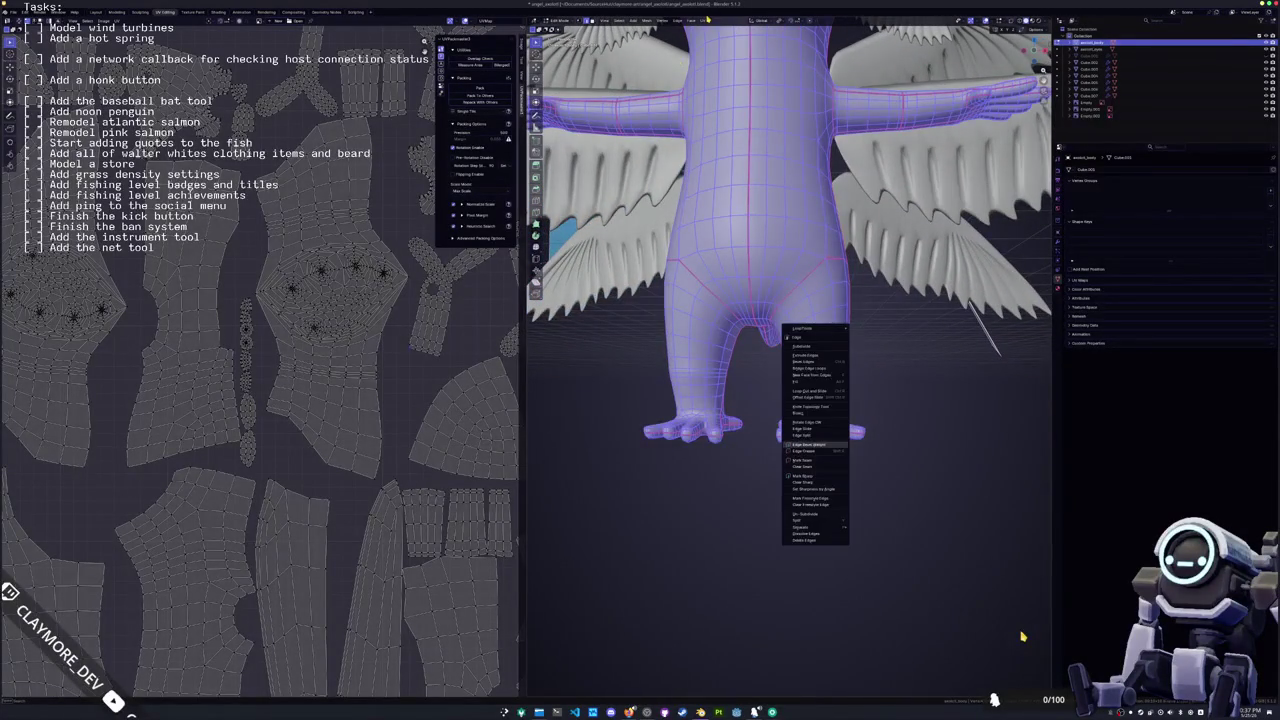
click(703, 20)
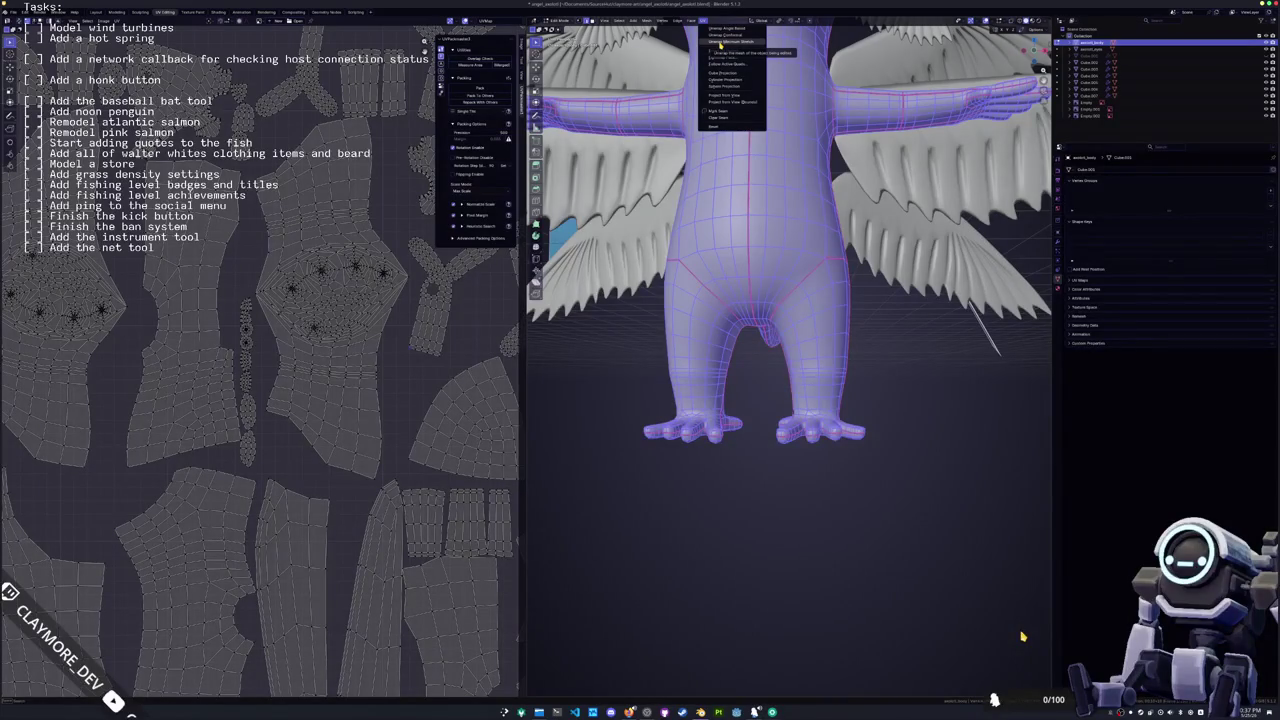
click(720, 42)
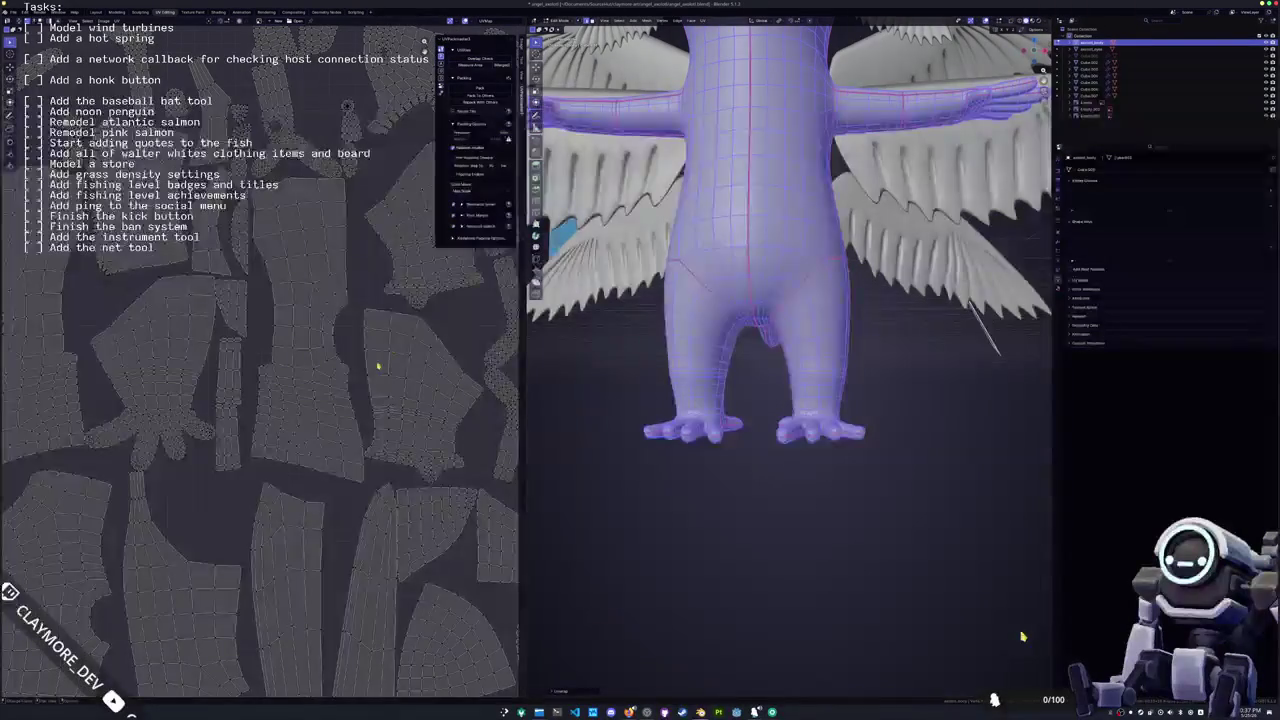
key(a)
scroll(295, 405, up, 2)
key(alt+a)
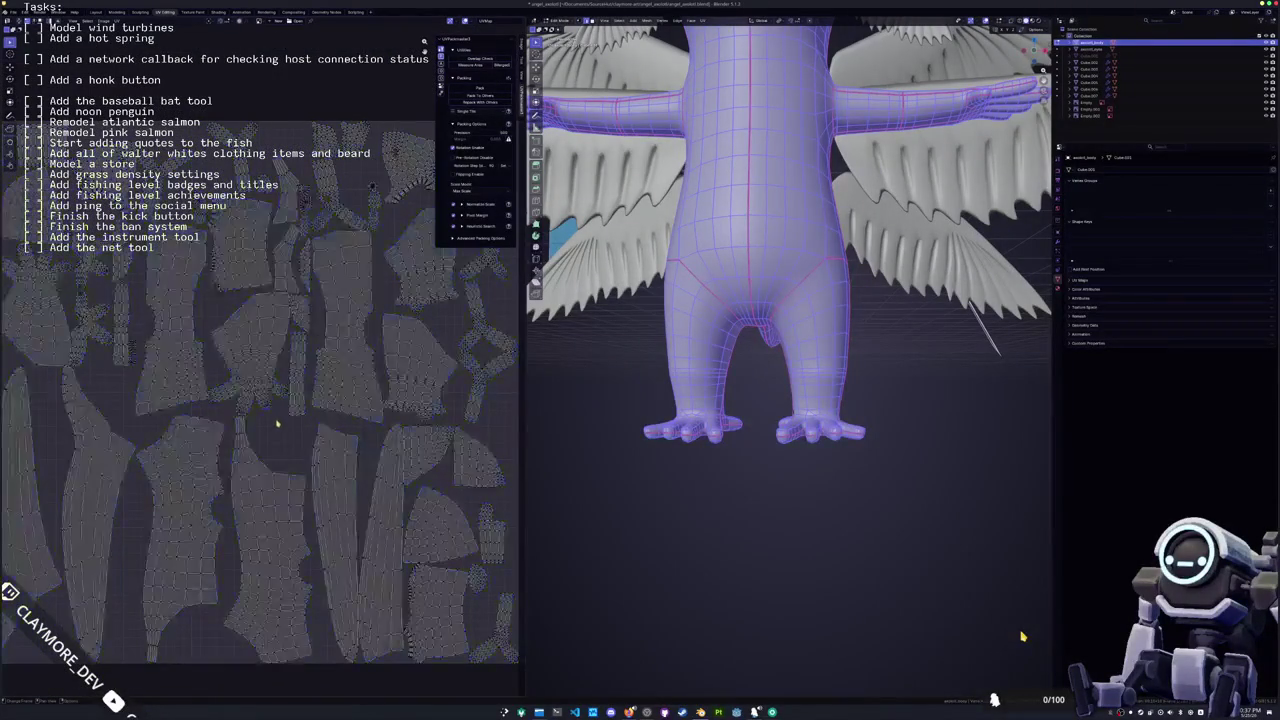
key(alt+a)
mouse_move(780, 300)
middle_down()
mouse_move(700, 320)
mouse_move(740, 300)
middle_up()
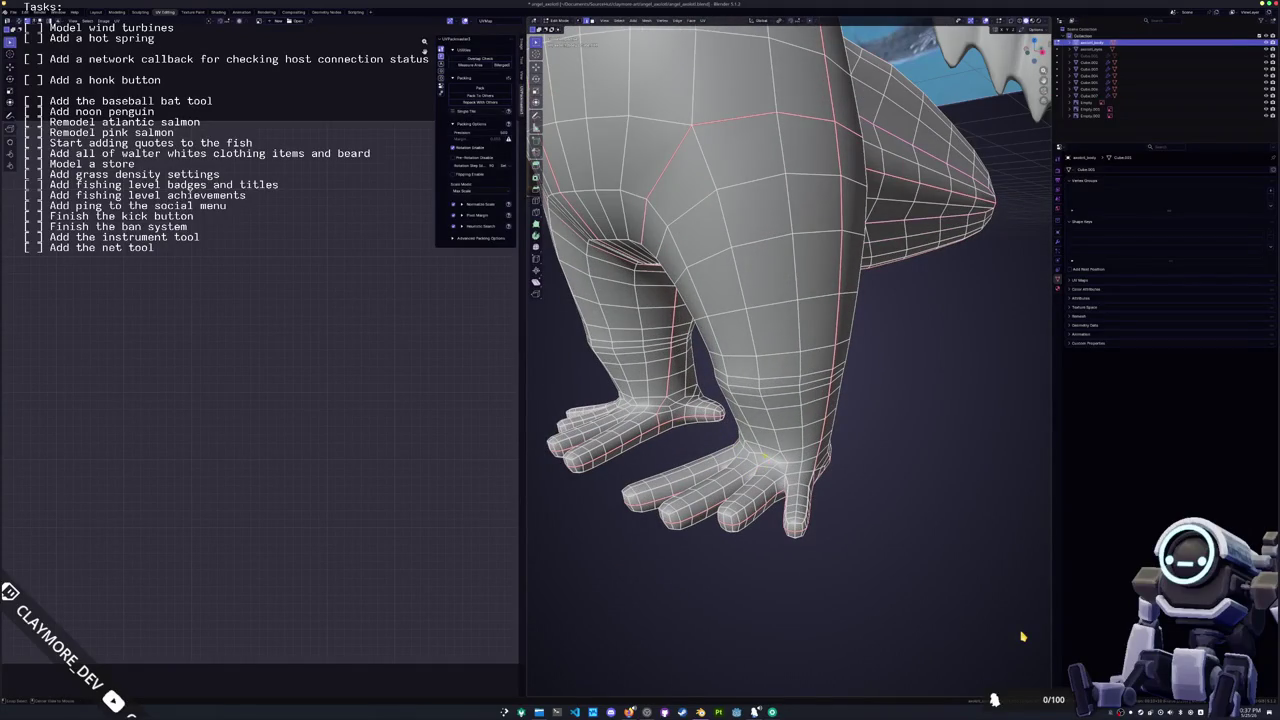
Step: Mark the chosen foot edges as a seam
scroll(1022, 636, up, 4)
scroll(1022, 636, down, 4)
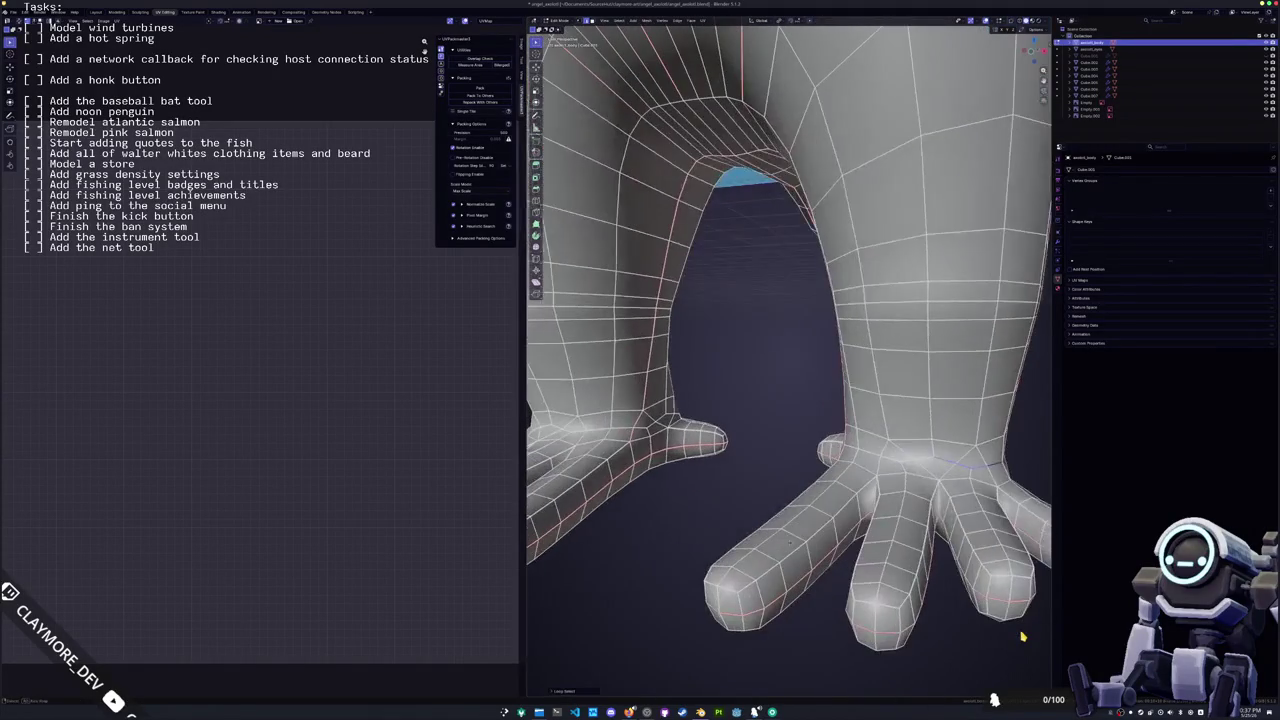
mouse_move(1022, 636)
middle_down()
mouse_move(900, 625)
mouse_move(1022, 636)
middle_up()
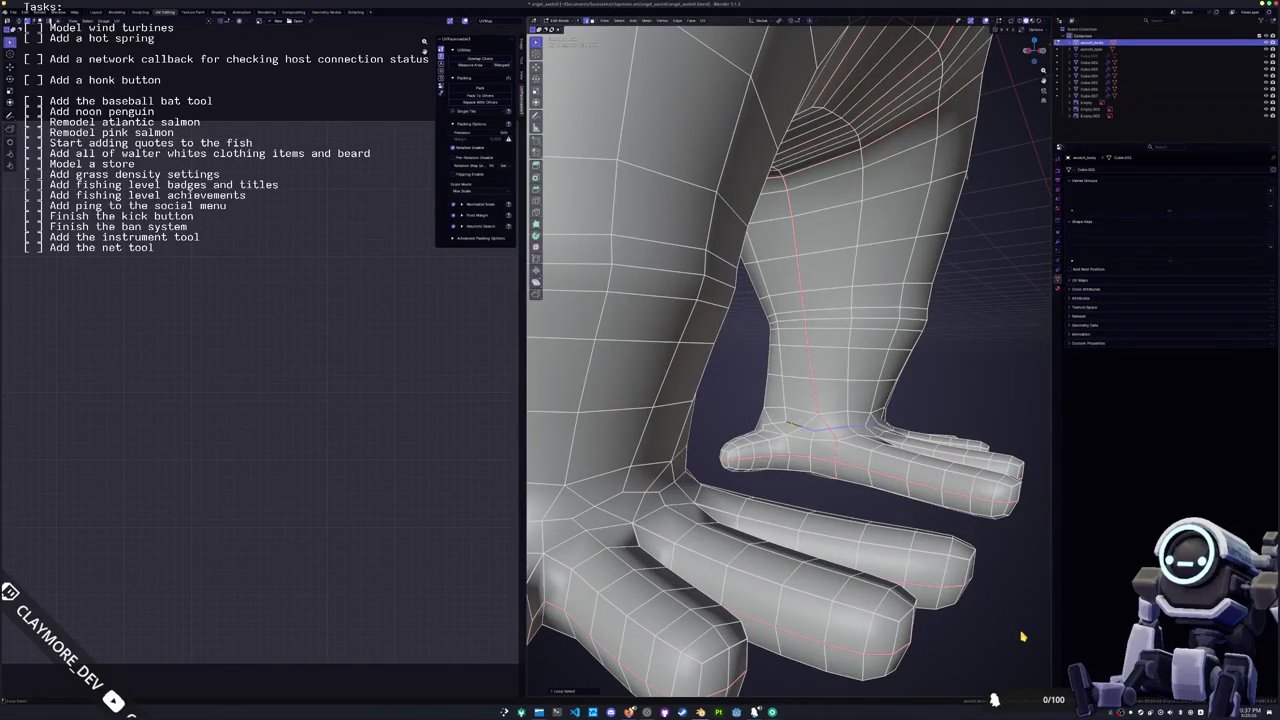
scroll(1022, 636, up, 4)
scroll(1022, 636, down, 4)
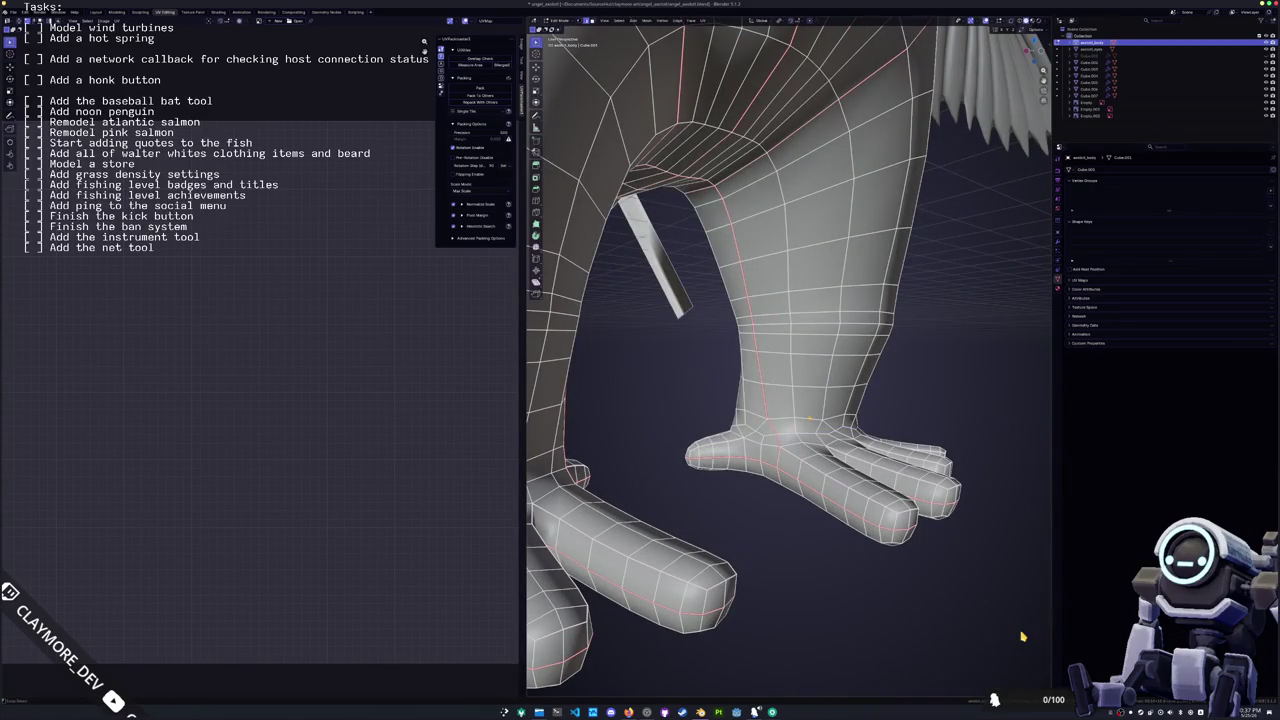
middle_drag(1022, 636, 1022, 636)
key(ctrl+e)
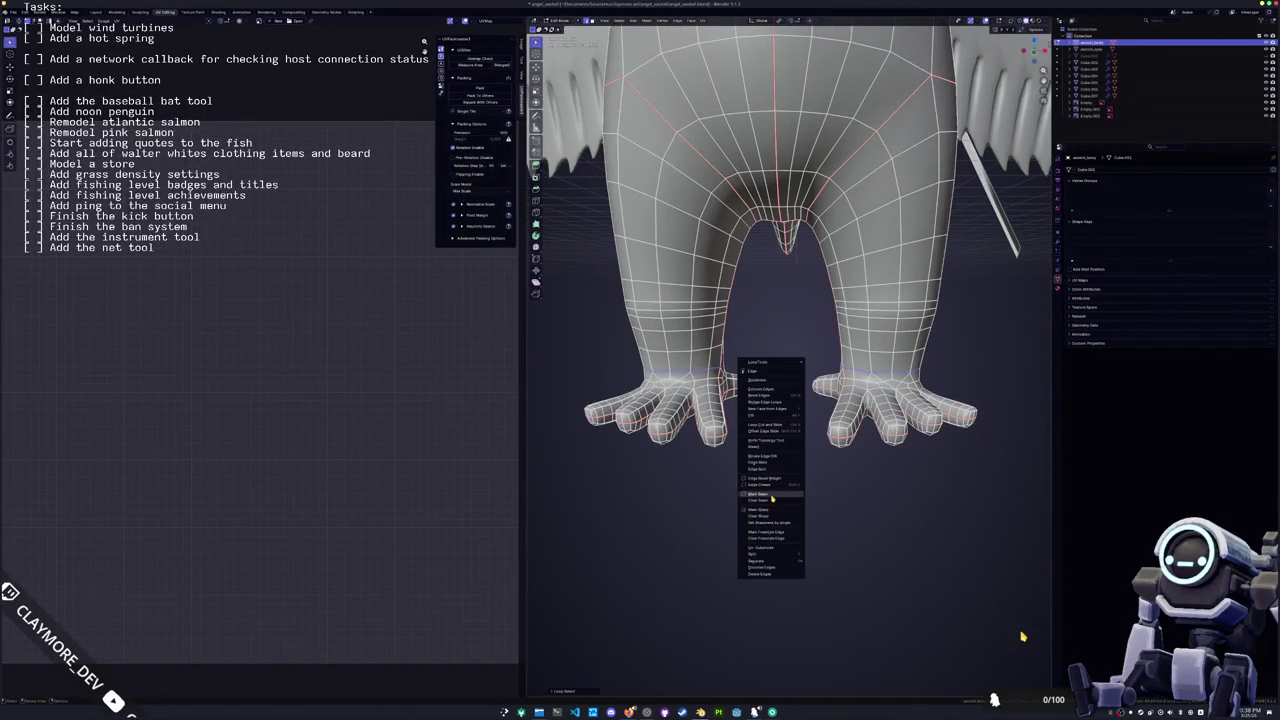
click(772, 497)
Step: Re-unwrap the whole body with the foot seams and pack the UV islands tighter
scroll(772, 497, down, 3)
key(a)
key(u)
key(Return)
click(704, 21)
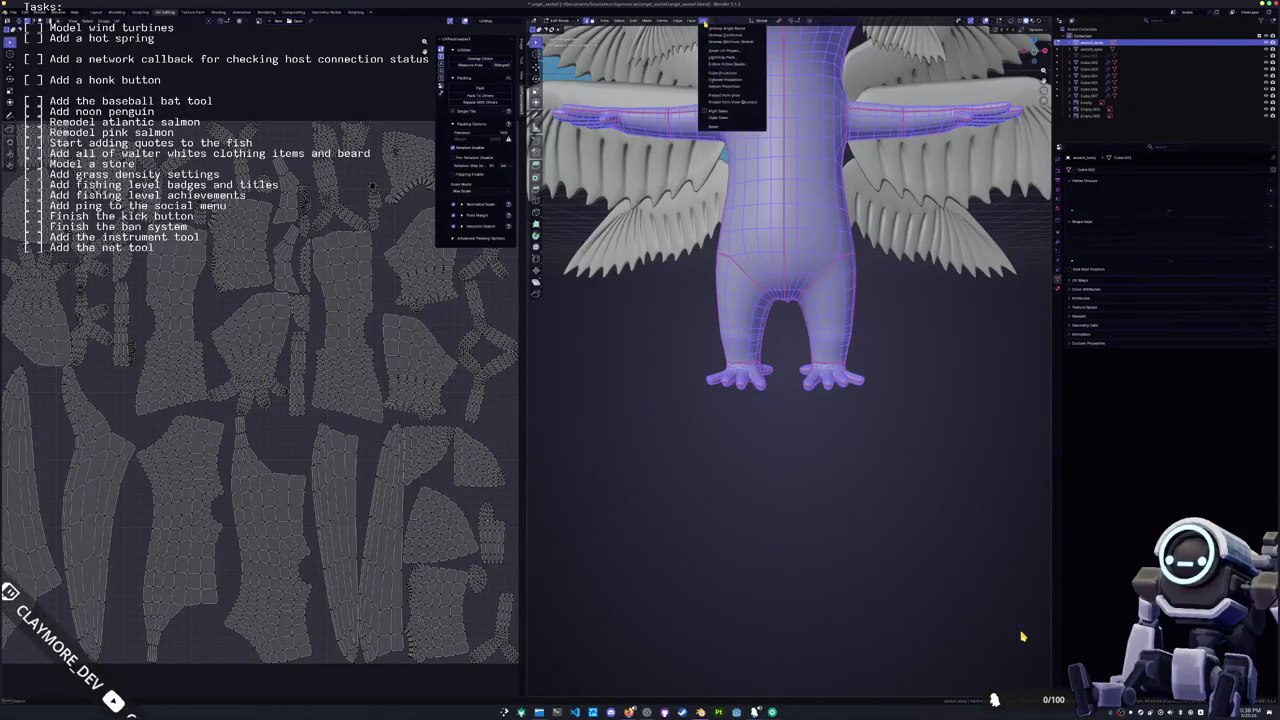
click(716, 29)
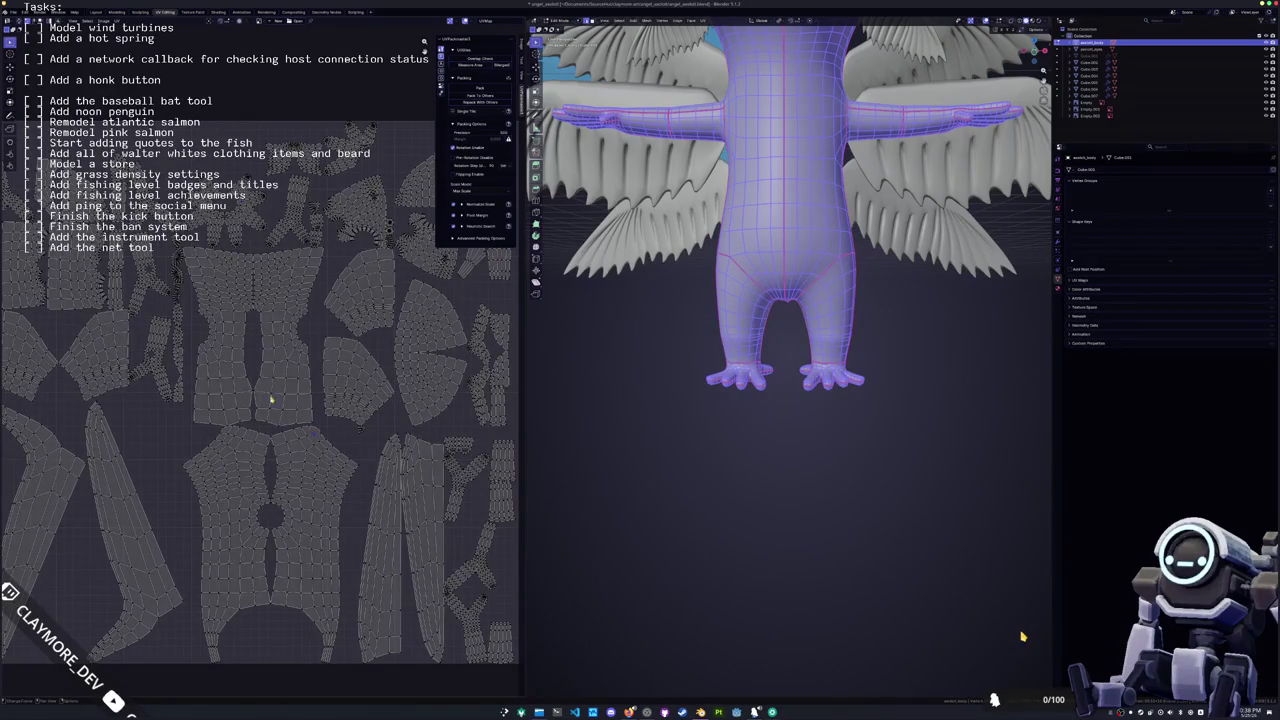
key(ctrl+p)
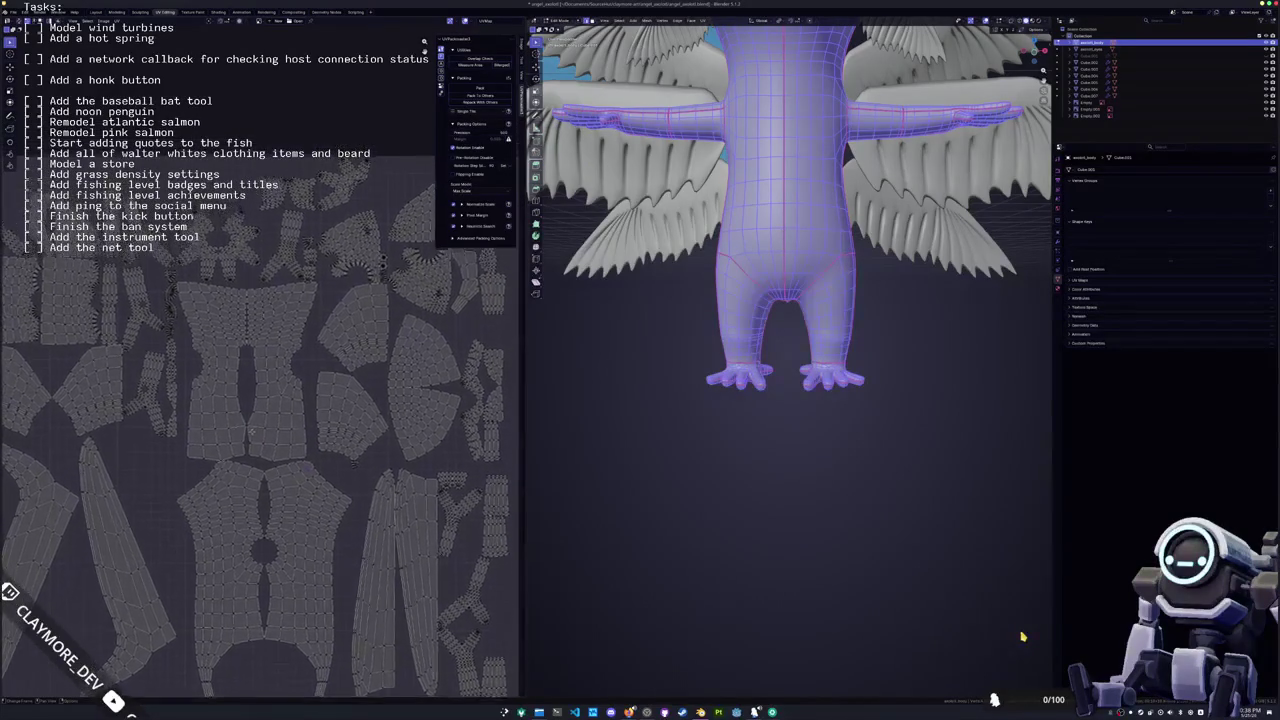
key(Home)
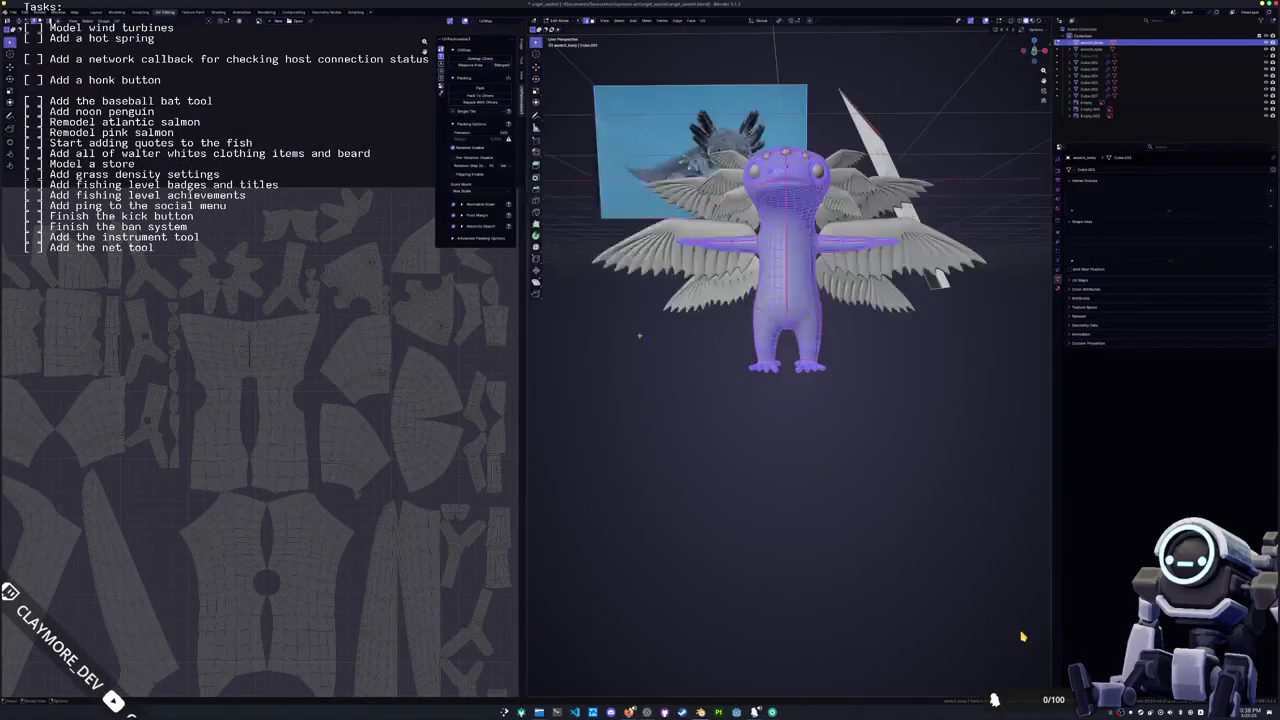
Step: Select every body face and UV island, then pack them with UVPackmaster into the UV square
key(alt+a)
scroll(1022, 636, up, 5)
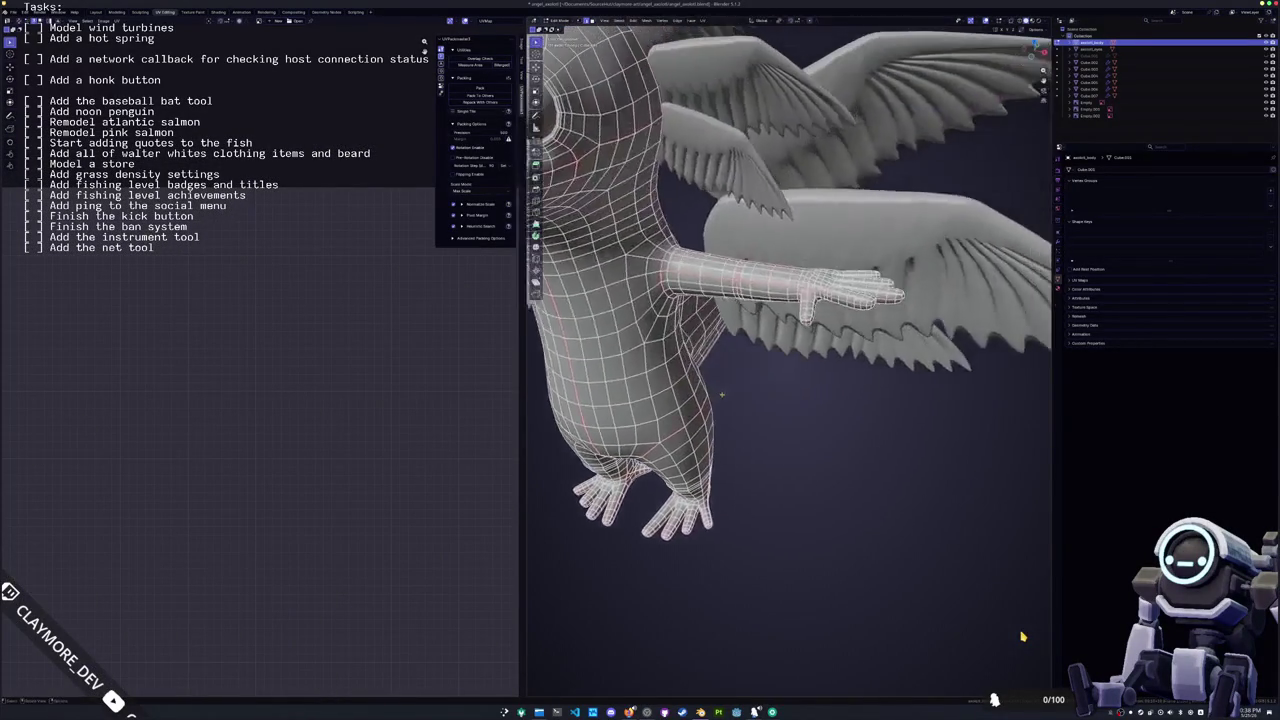
key(a)
middle_drag(304, 441, 322, 401)
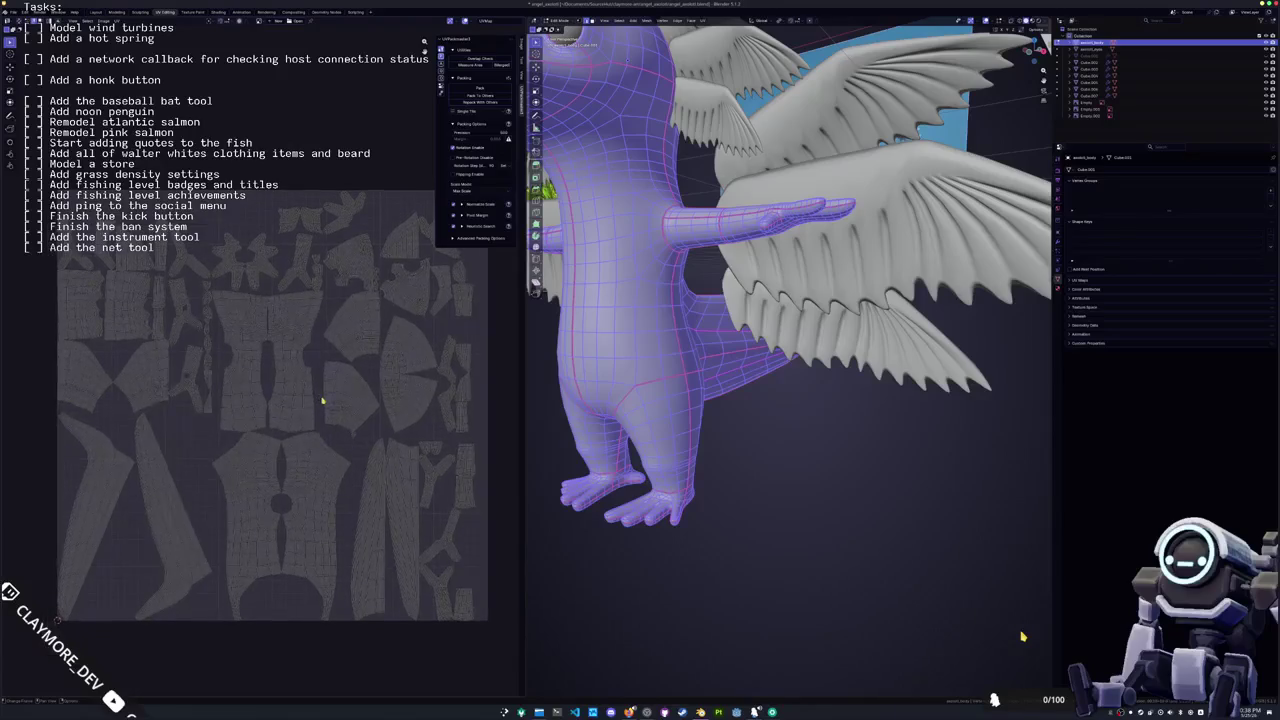
scroll(350, 445, up, 2)
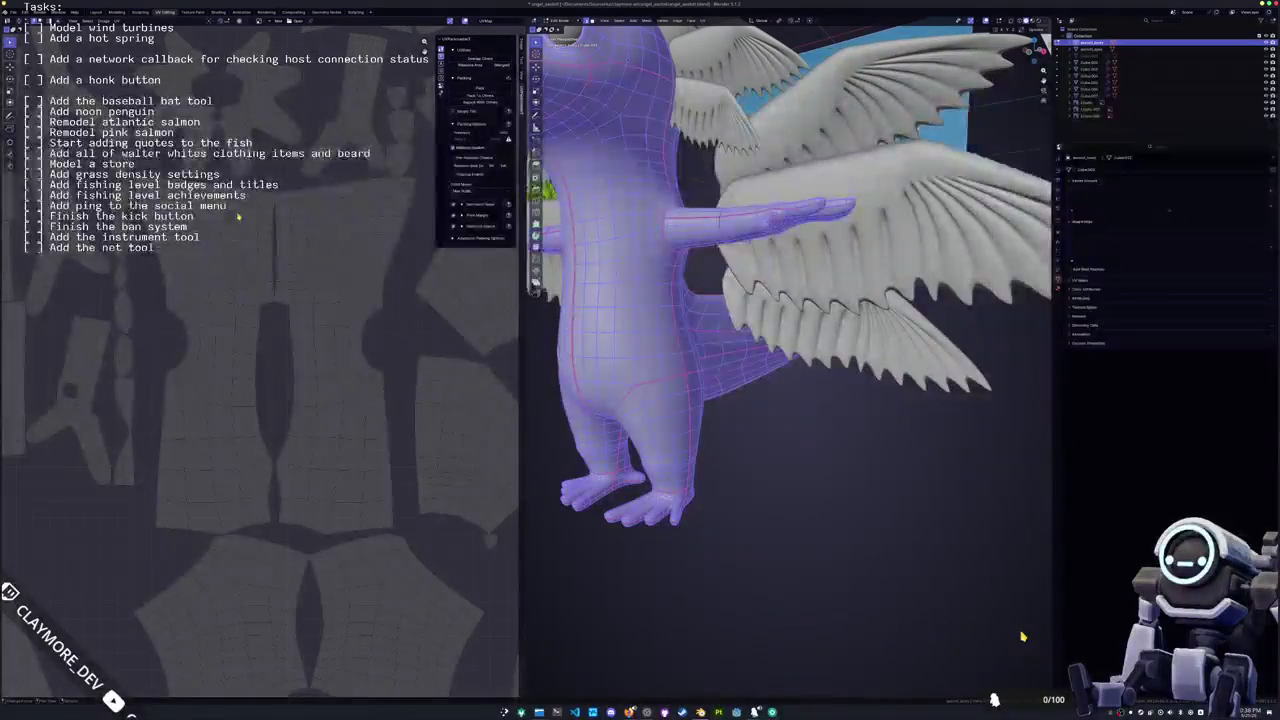
scroll(339, 427, down, 3)
scroll(339, 427, up, 1)
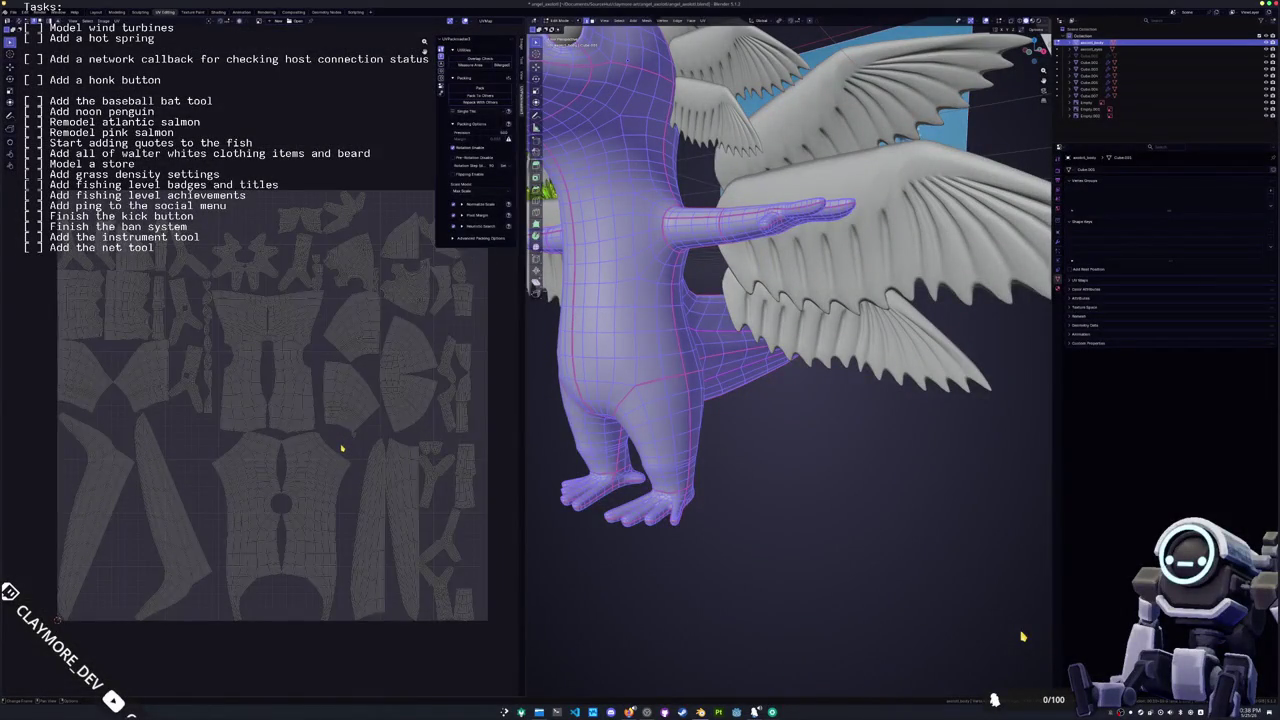
key(a)
click(480, 88)
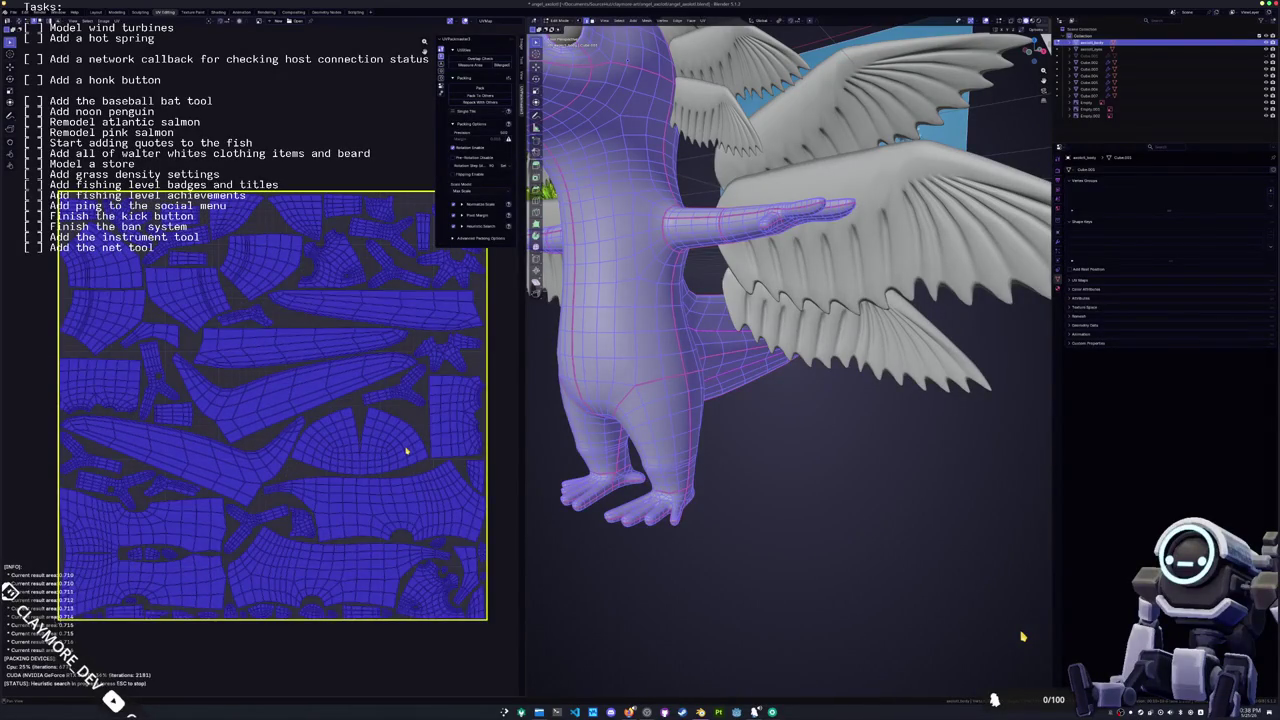
click(764, 470)
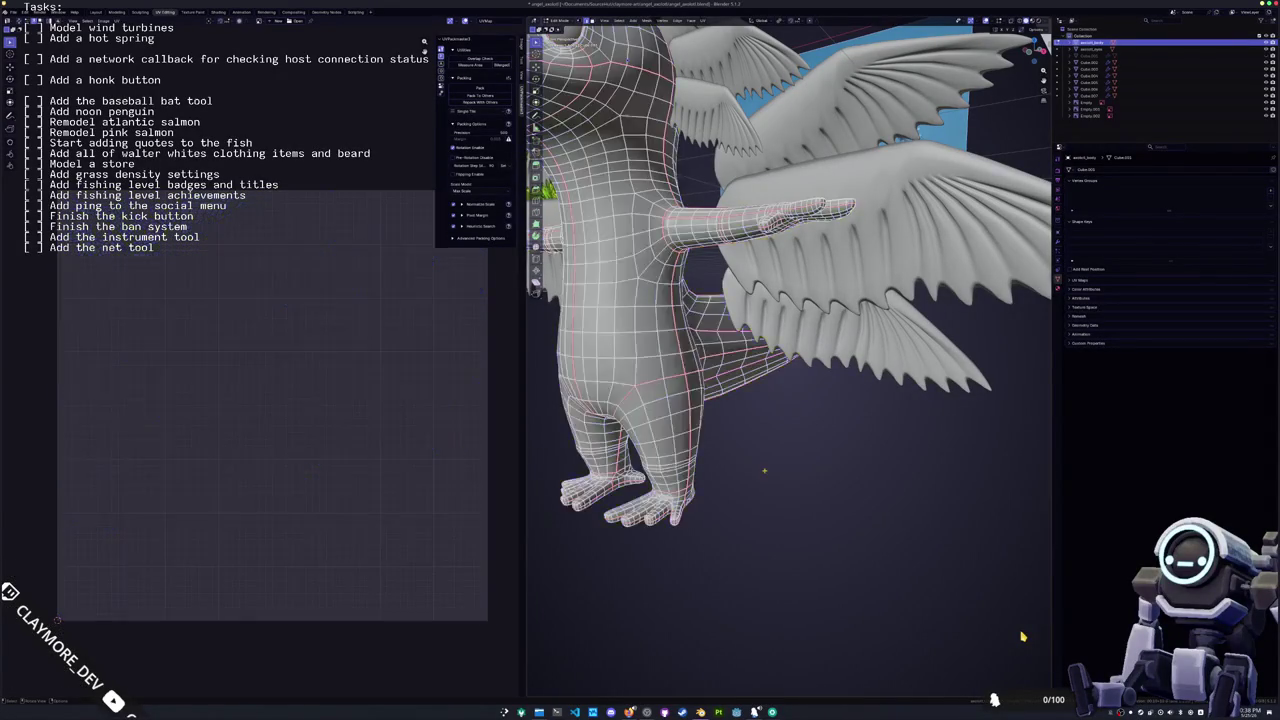
Step: Switch to the eye spheres' mesh, select all their UVs and pack them into the square
key(Tab)
key(Tab)
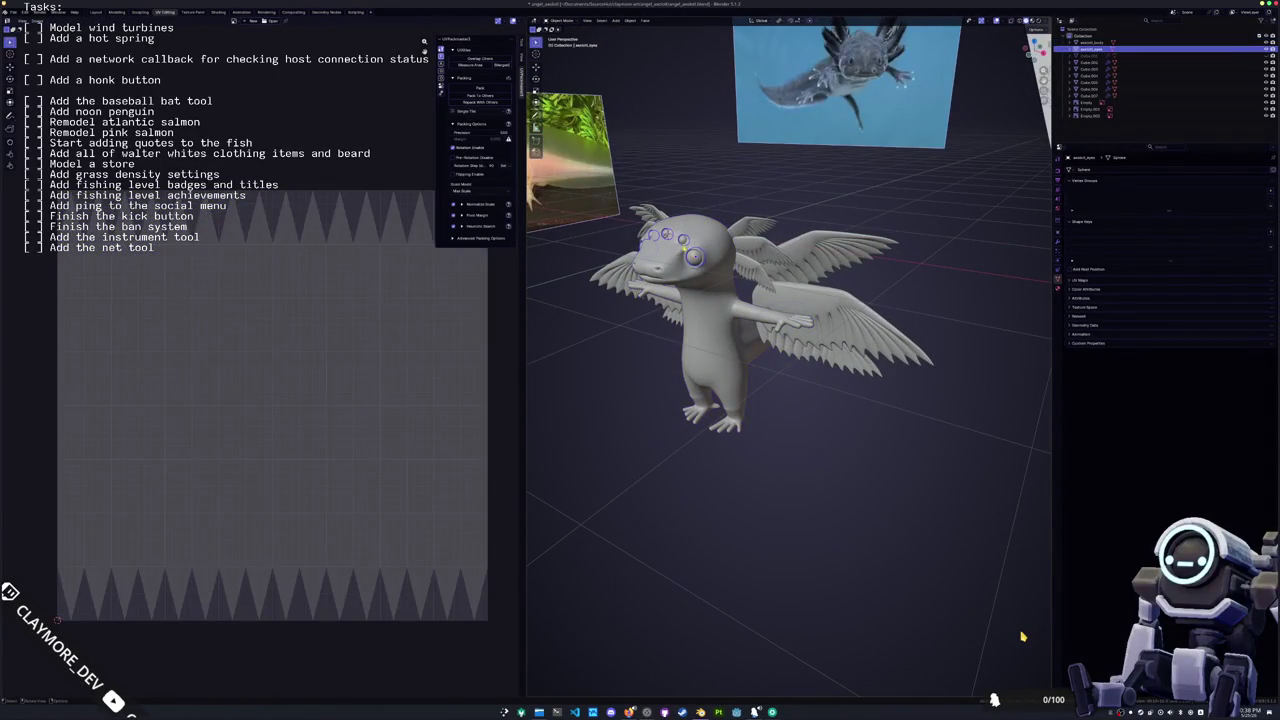
key(a)
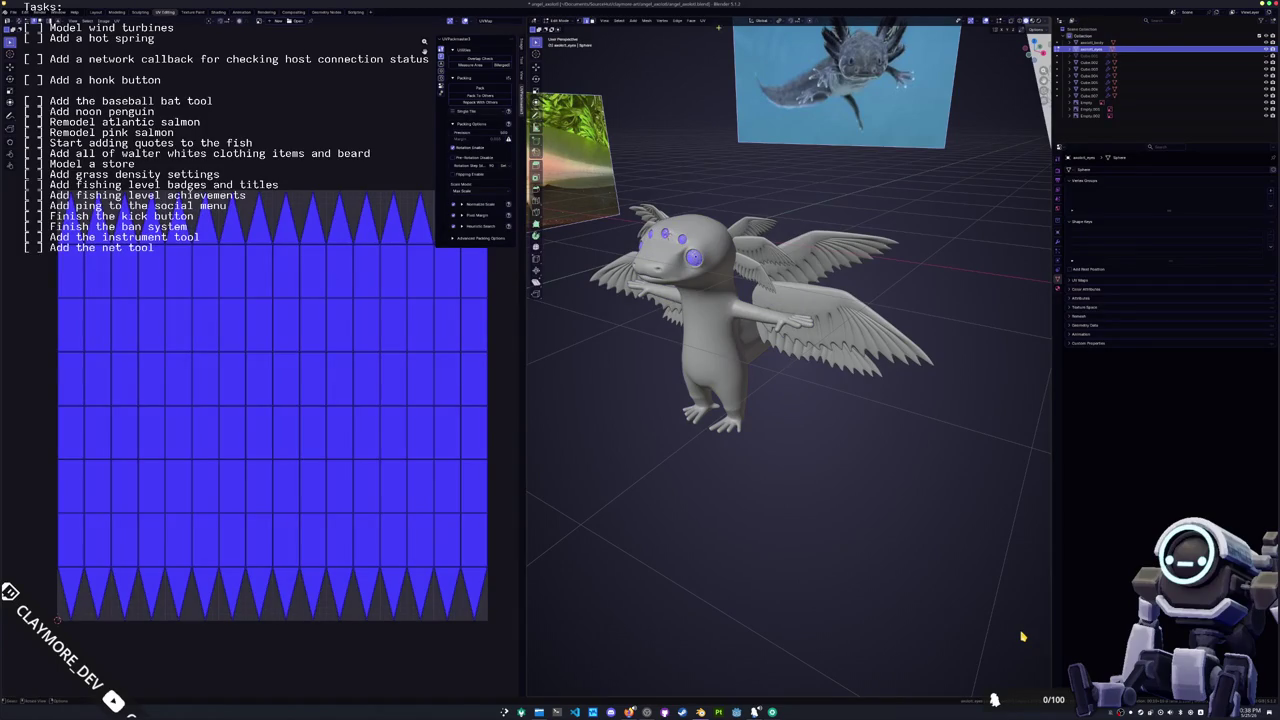
click(703, 21)
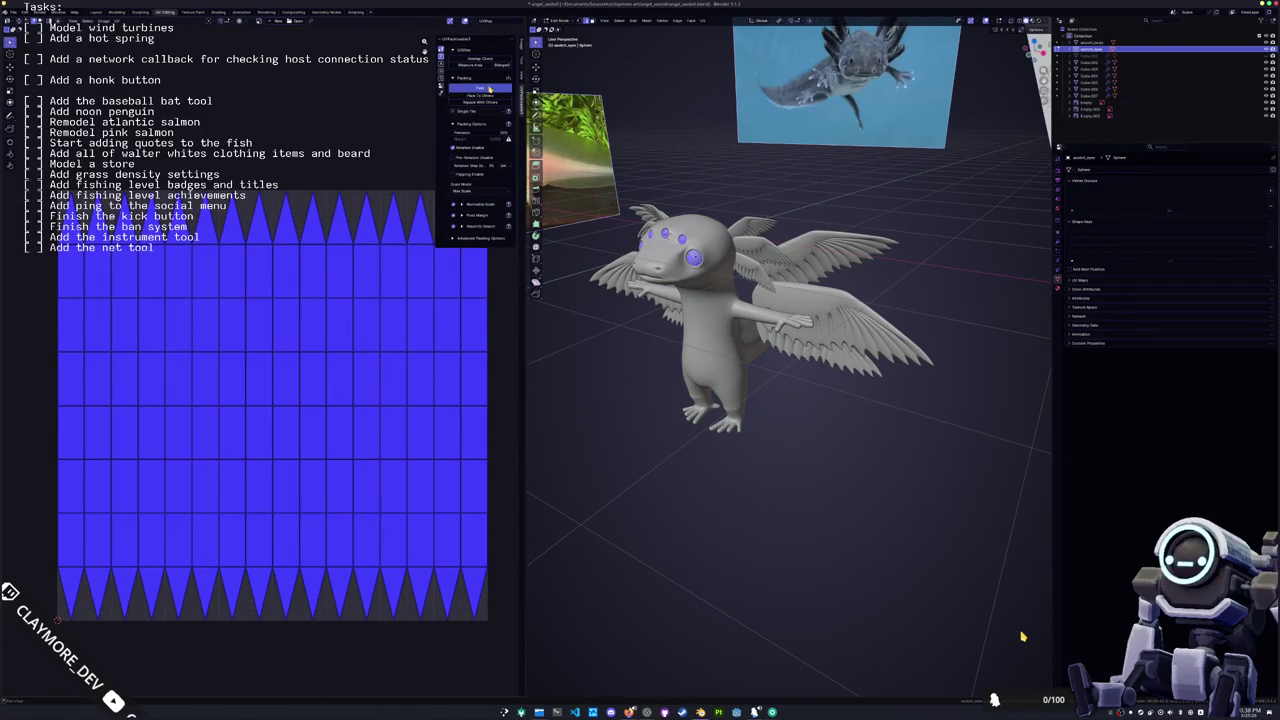
click(484, 88)
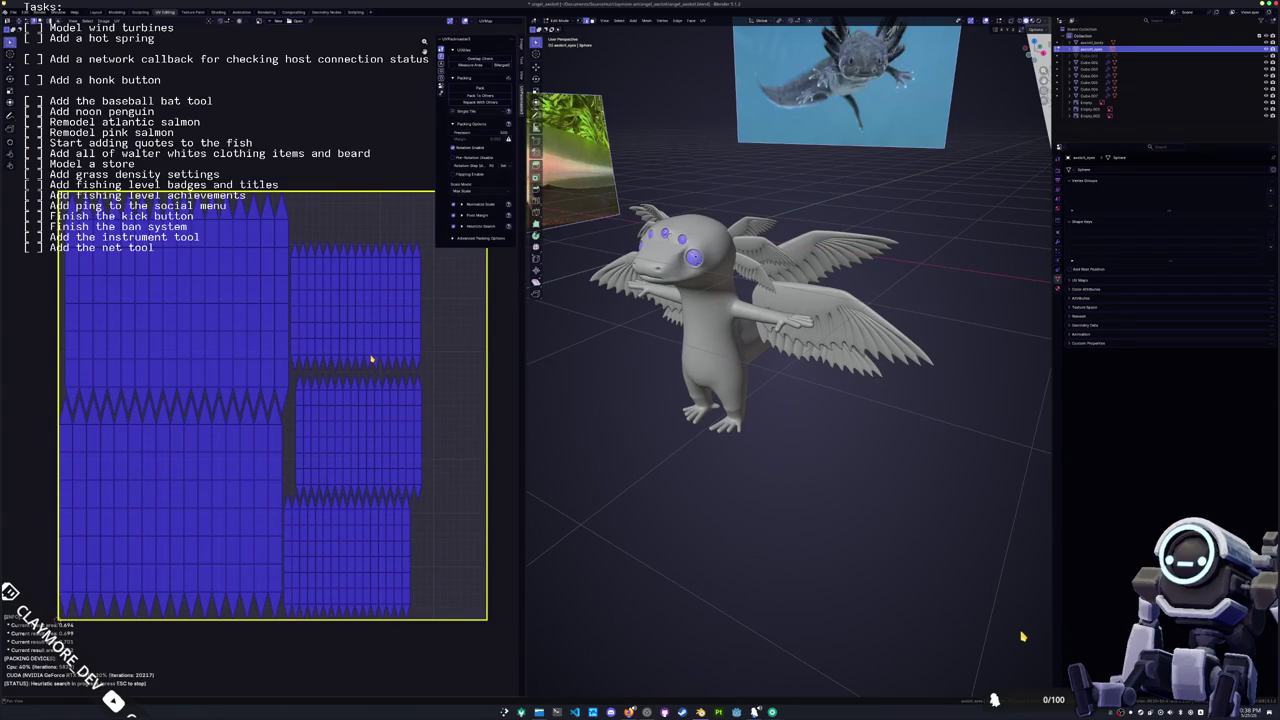
scroll(700, 400, up, 4)
mouse_move(700, 400)
middle_down()
mouse_move(645, 496)
mouse_move(700, 400)
mouse_move(760, 380)
middle_up()
Step: Turn on X-ray and snap to the right orthographic view of the head
scroll(700, 400, up, 5)
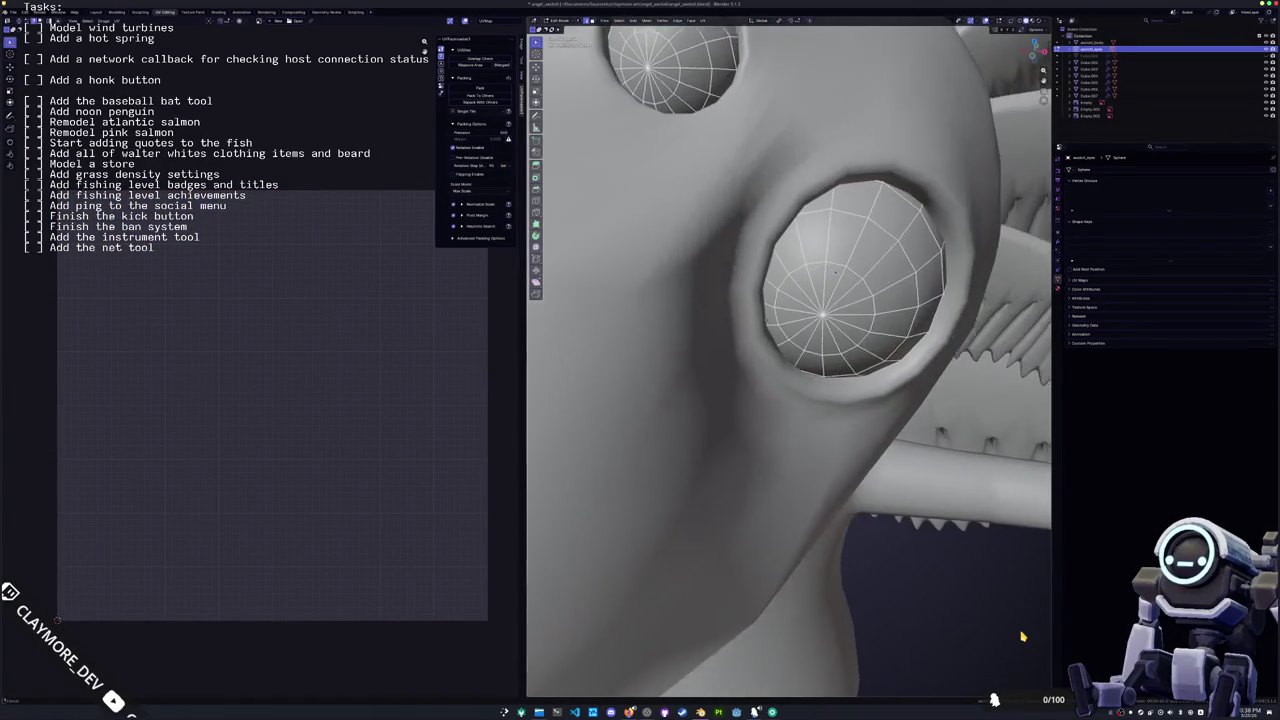
scroll(1022, 636, down, 3)
middle_drag(1022, 636, 1022, 636)
key(alt+z)
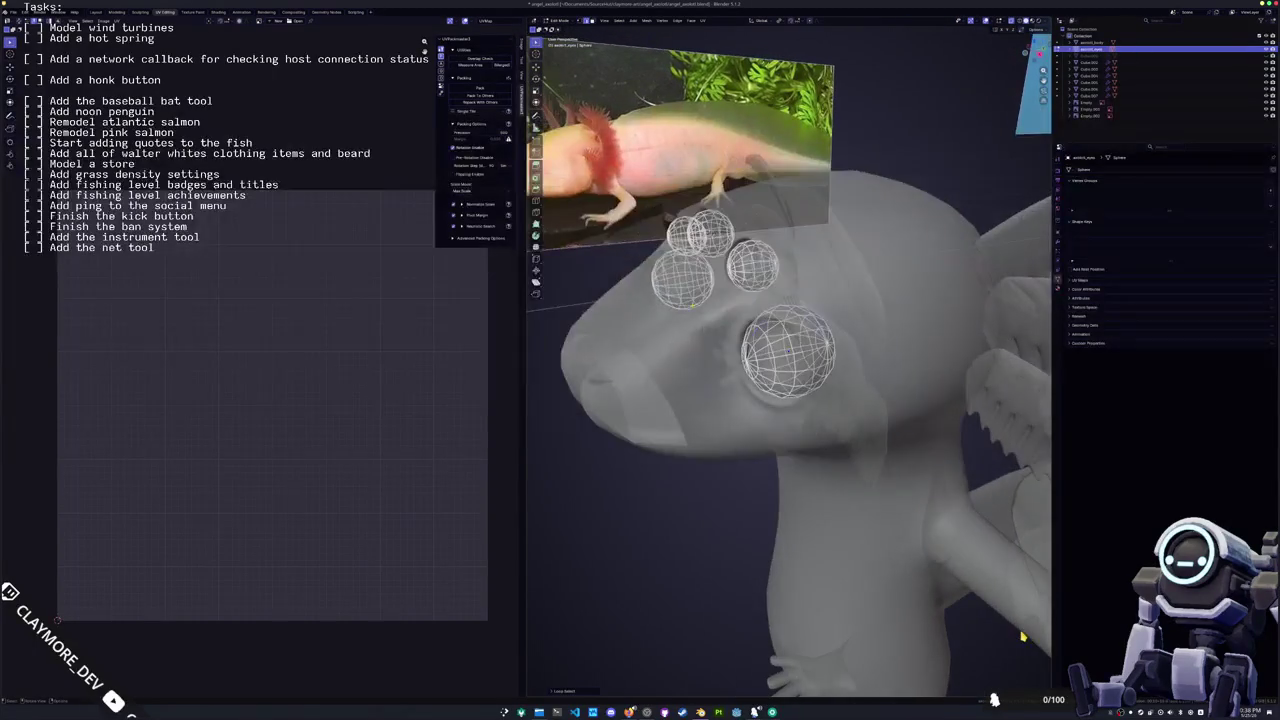
key(KP_3)
scroll(1022, 636, up, 3)
scroll(1022, 636, down, 2)
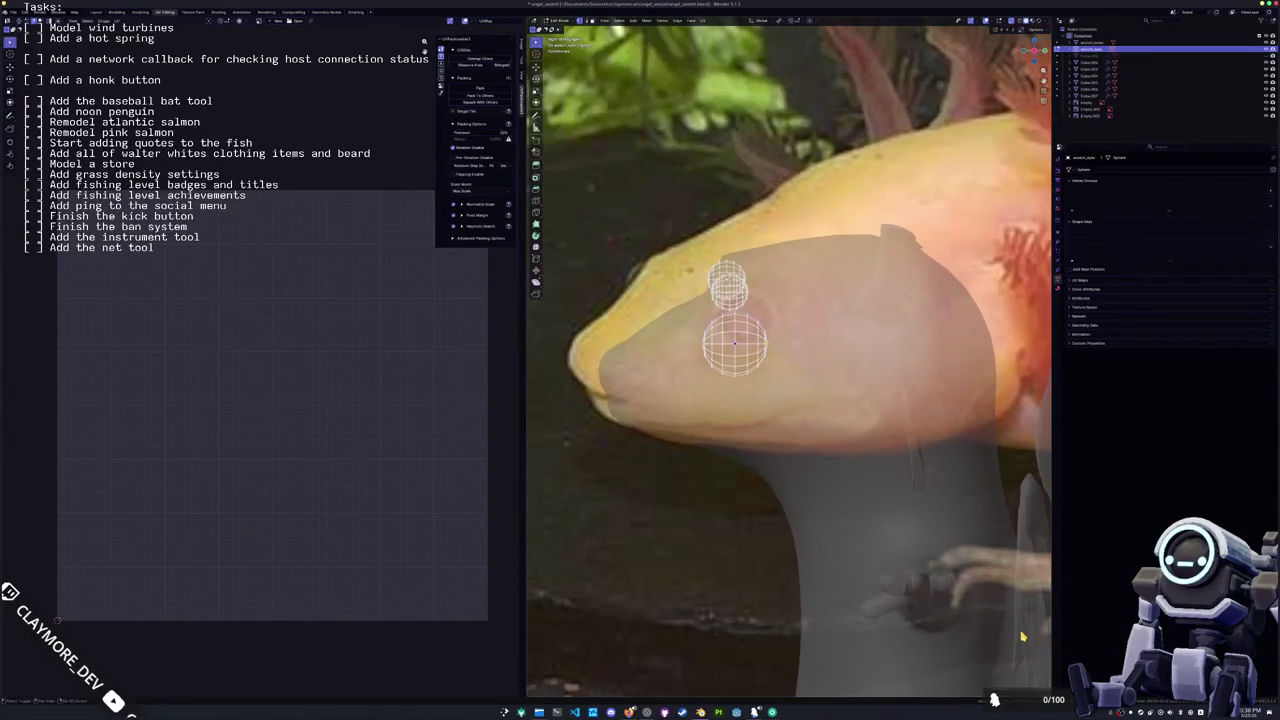
scroll(1022, 636, up, 4)
scroll(1022, 636, down, 1)
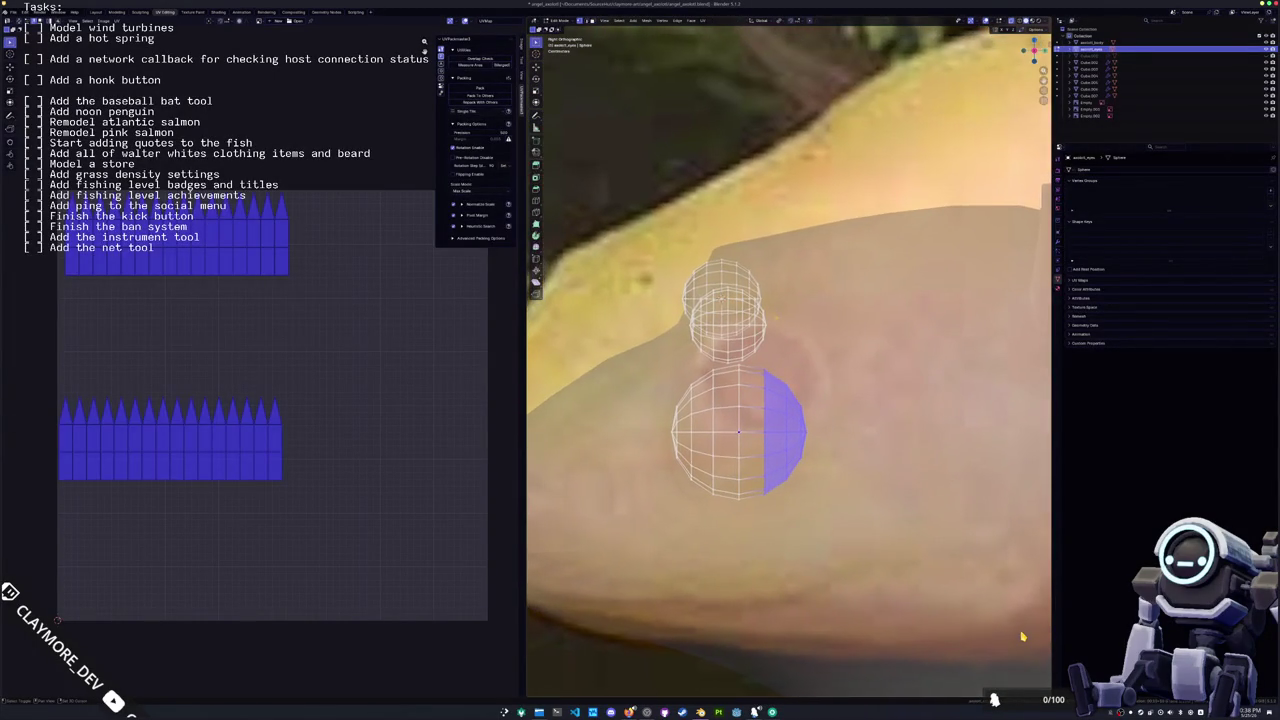
Step: Clear the half-sphere face selection and step the view out of side view to re-examine the spheres
key(alt+a)
scroll(1022, 636, up, 2)
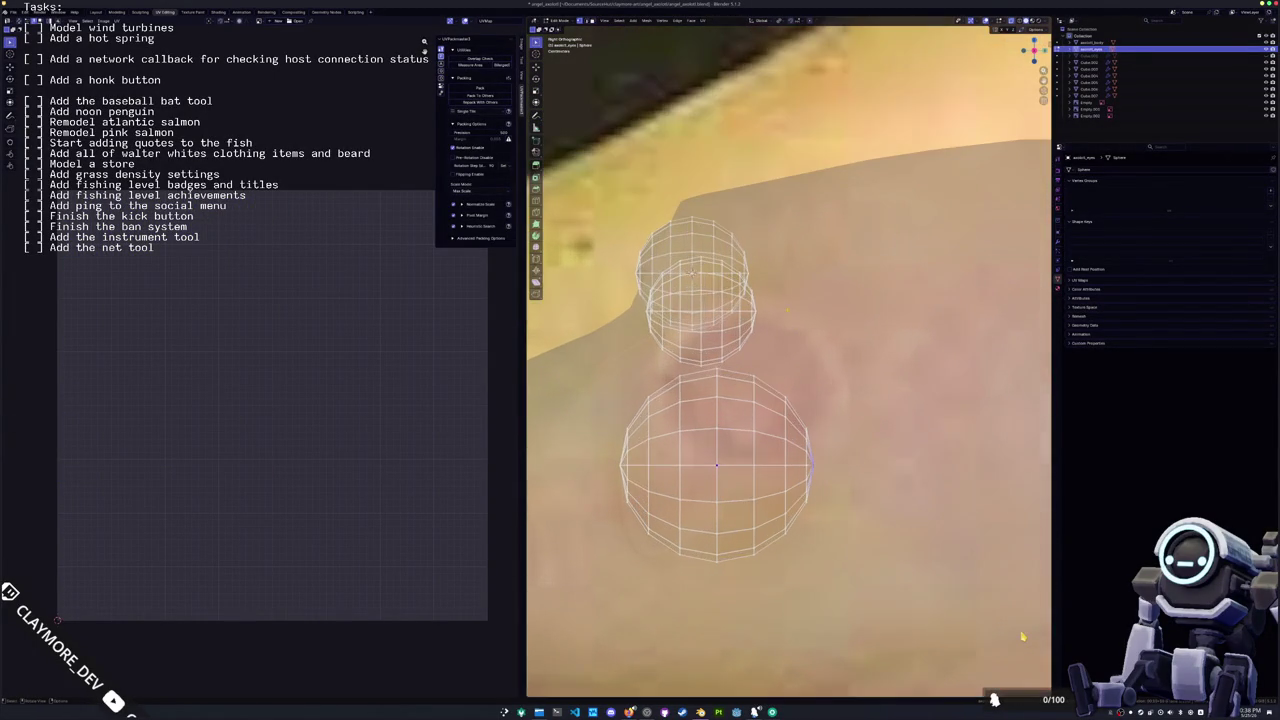
scroll(1022, 636, down, 3)
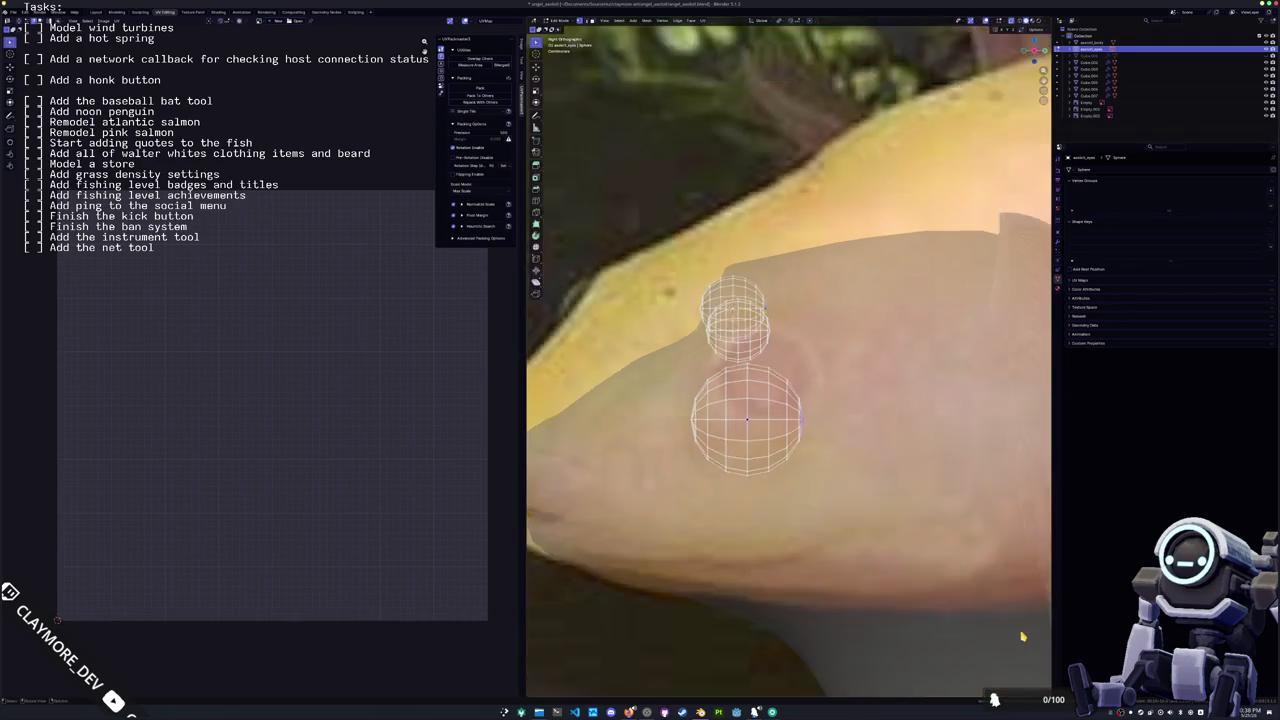
key(KP_4)
key(KP_8)
key(KP_4)
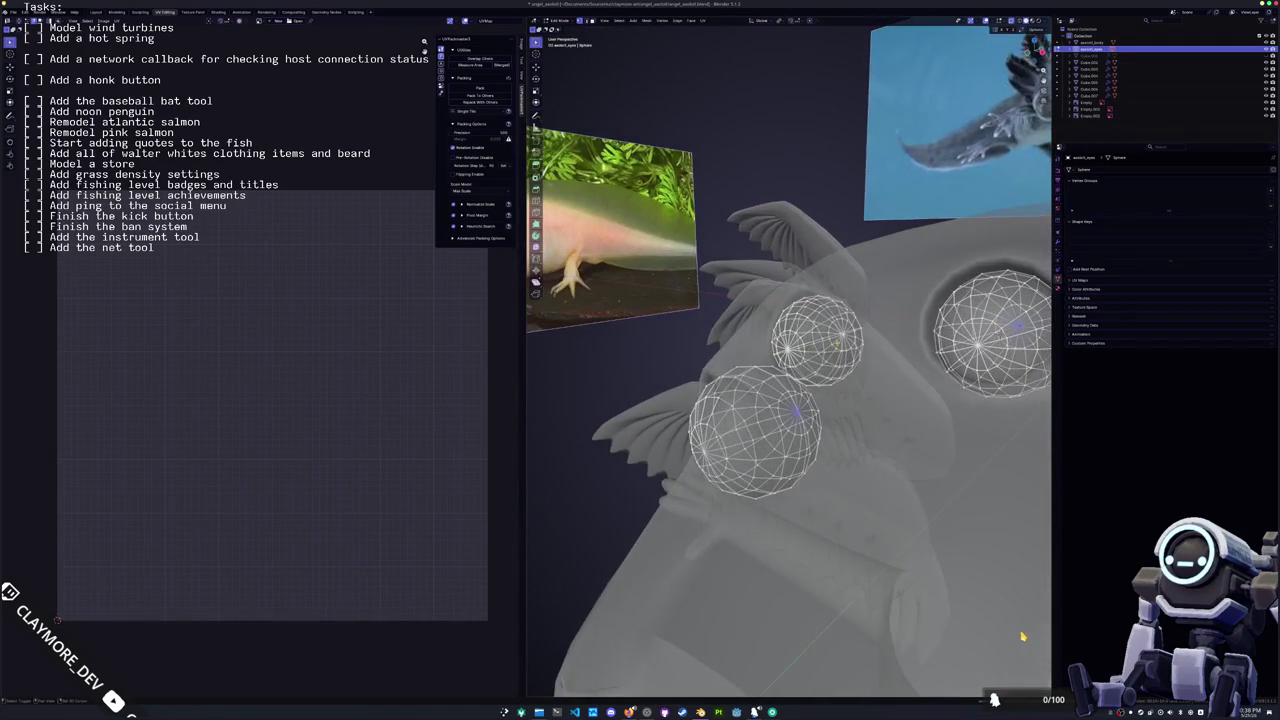
scroll(1022, 636, up, 1)
scroll(1022, 636, up, 2)
scroll(1022, 636, up, 2)
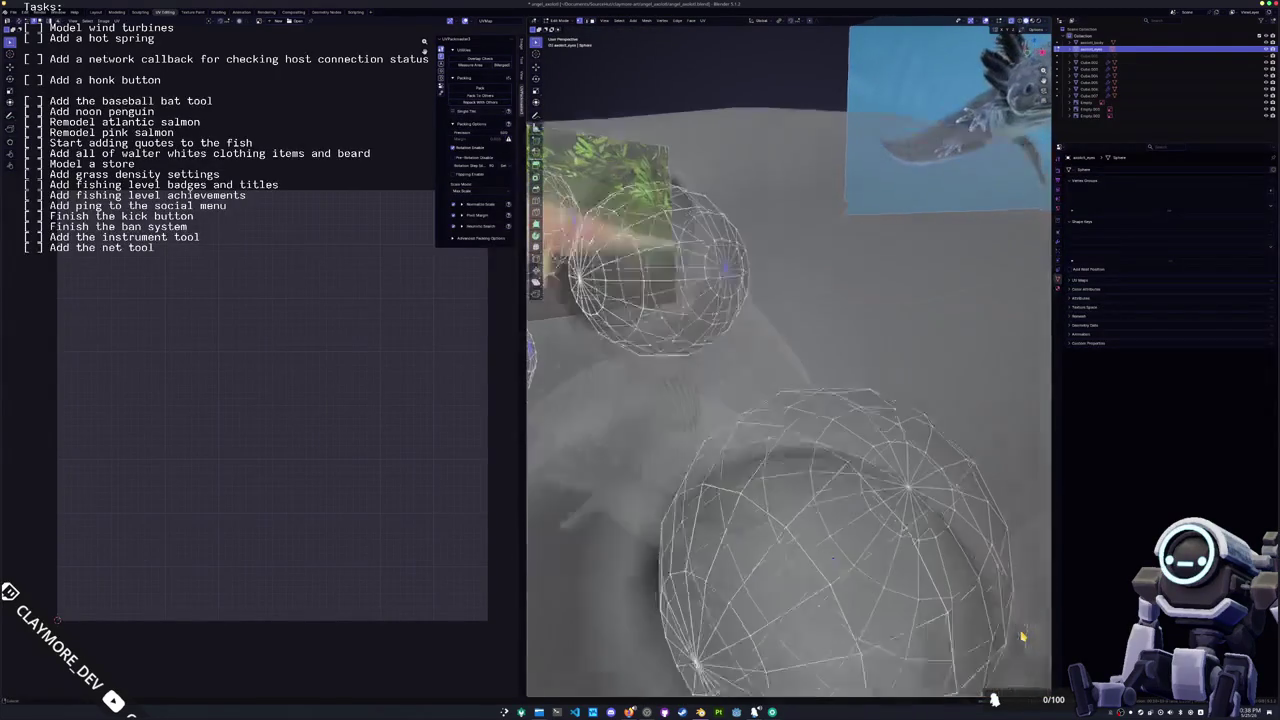
scroll(1022, 636, up, 1)
scroll(1022, 636, down, 4)
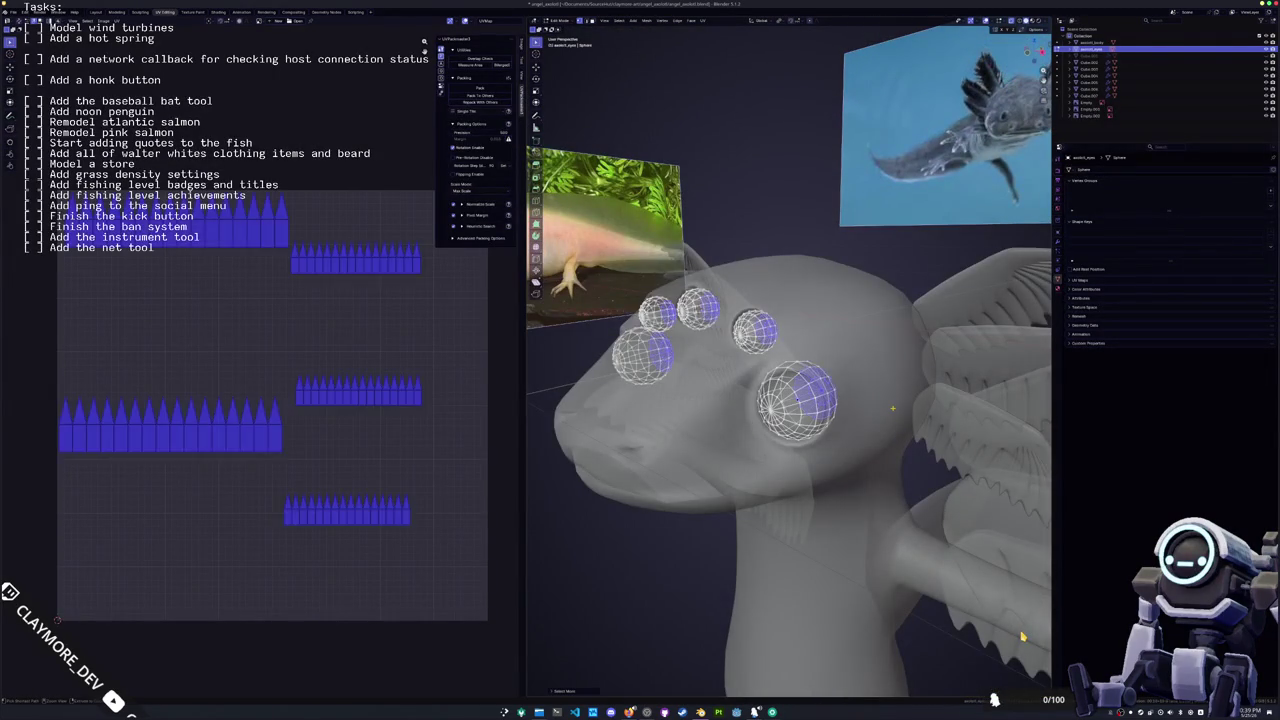
Step: Delete the selected inner sphere faces, comparing with undo and redo
key(x)
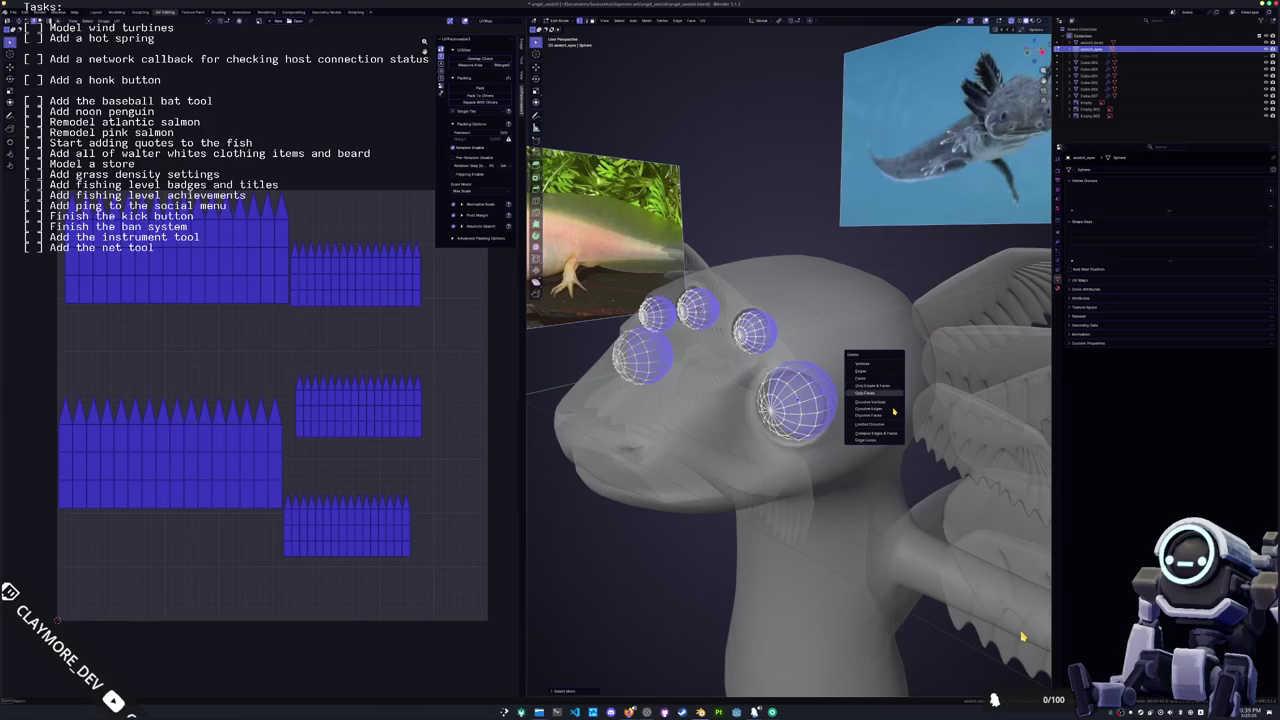
key(Down)
key(Return)
key(ctrl+z)
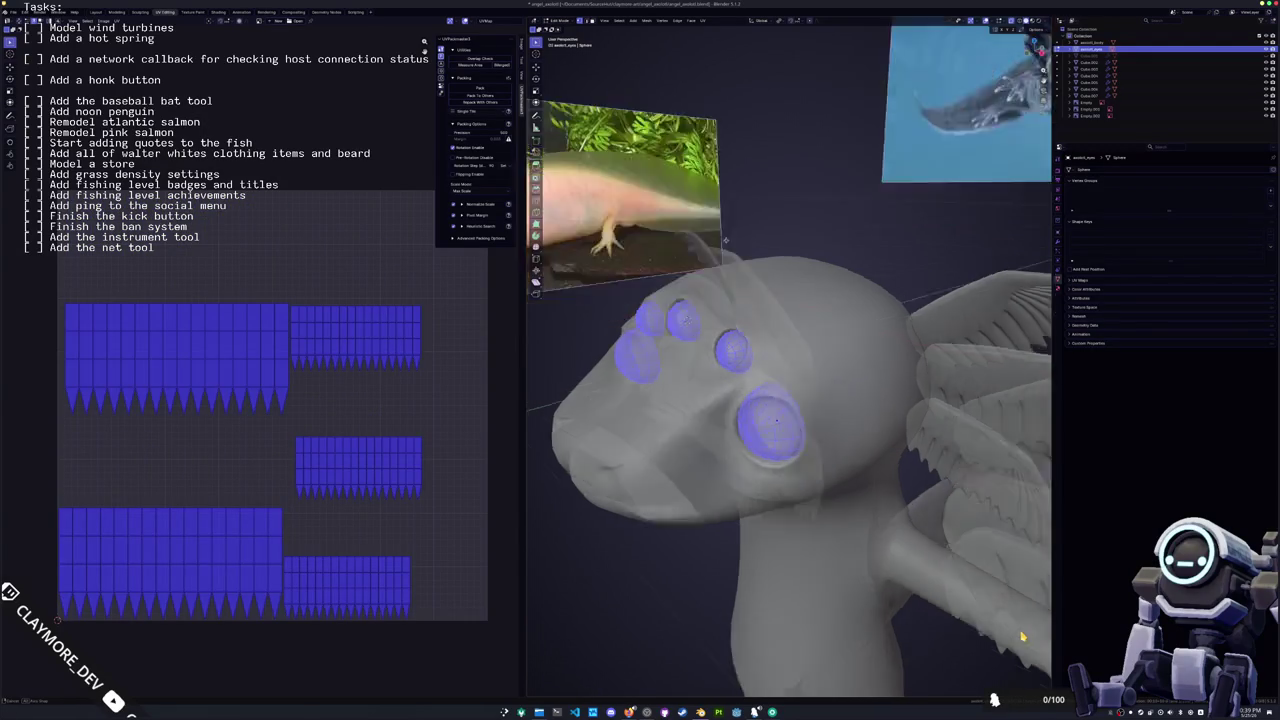
middle_drag(1022, 637, 1022, 637)
key(ctrl+shift+z)
key(ctrl+z)
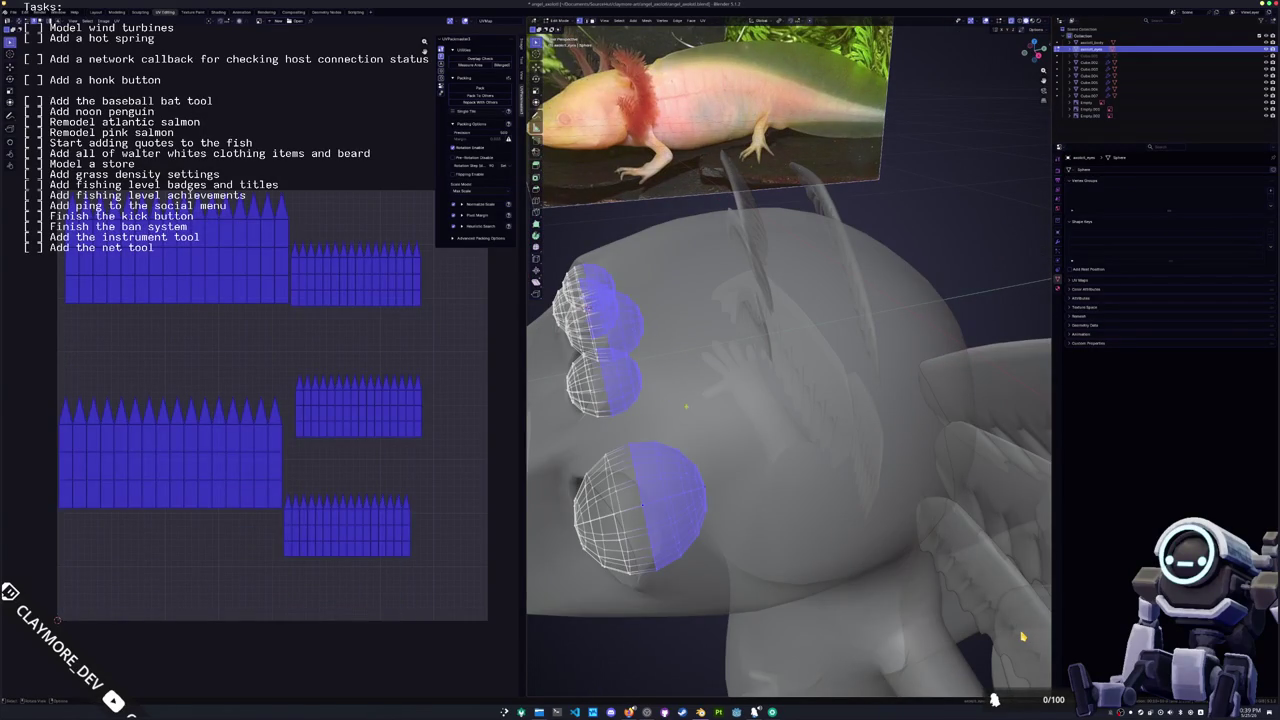
Step: Delete the faces once more, then undo back to whole spheres and clear the selection
key(x)
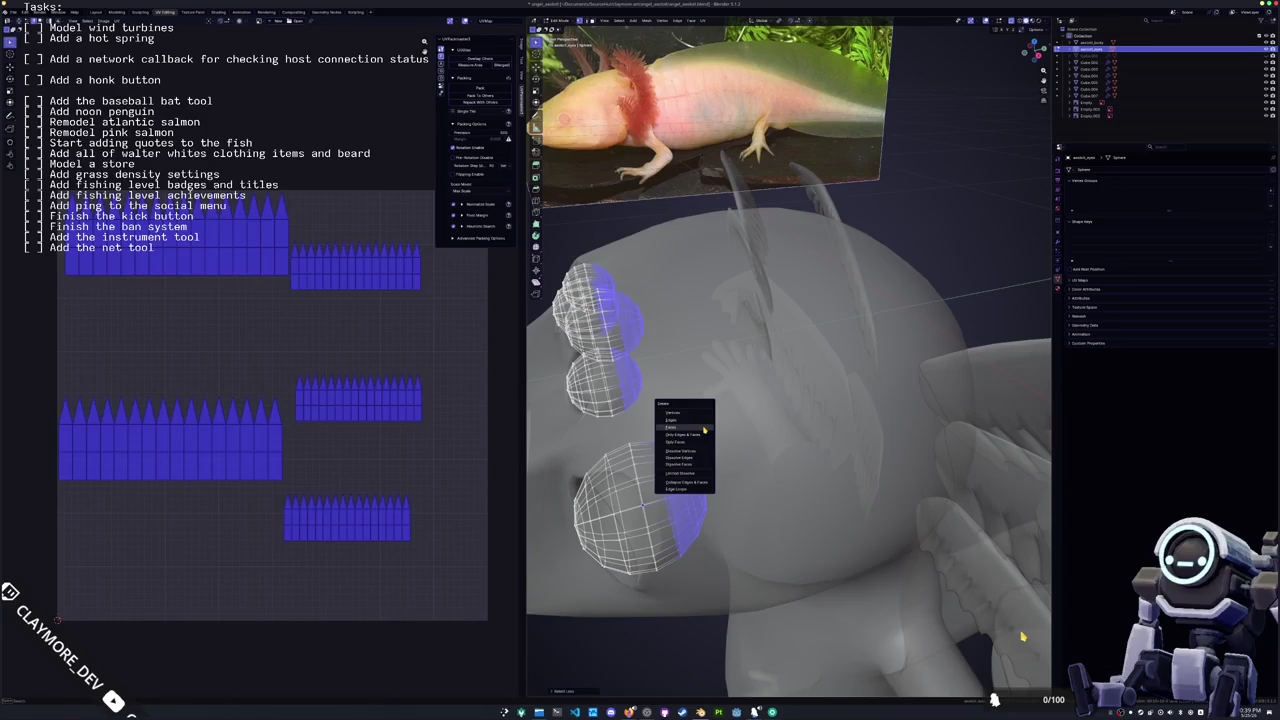
key(Return)
middle_drag(1022, 637, 1022, 637)
key(ctrl+z)
key(alt+a)
Step: Unwrap all eye-sphere faces into circular islands, pack them, and return to Object Mode
key(a)
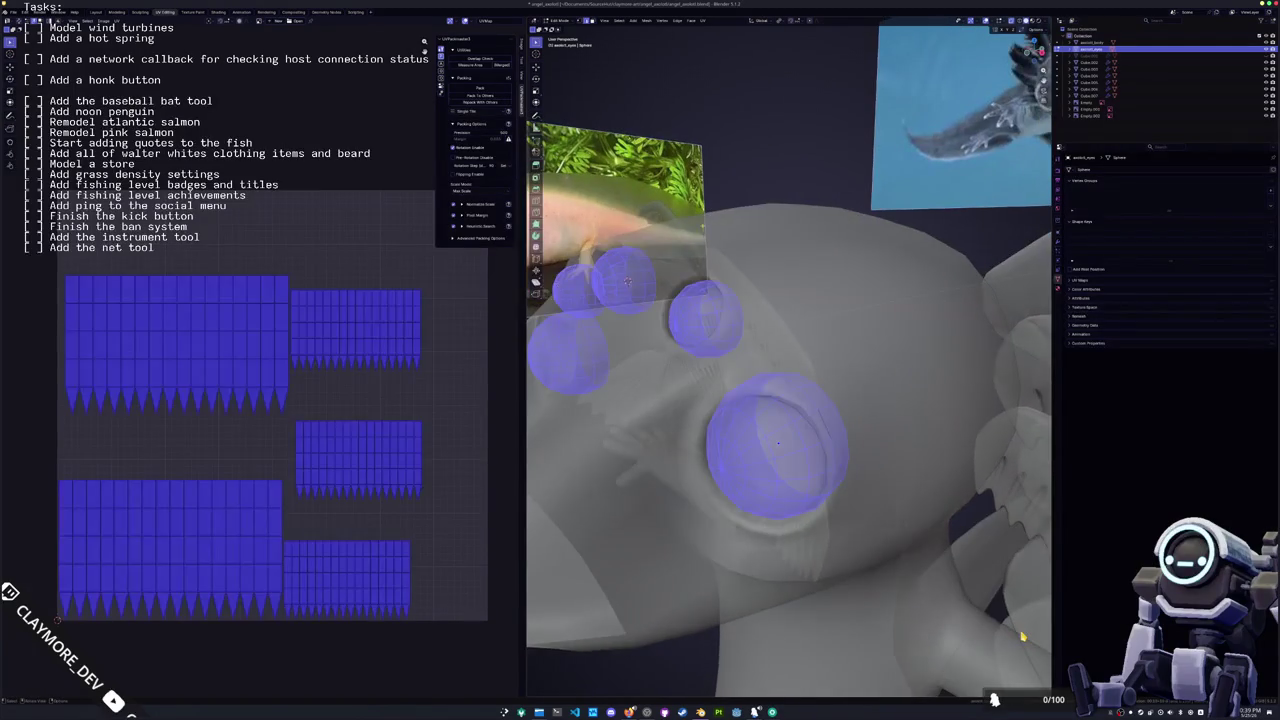
click(704, 20)
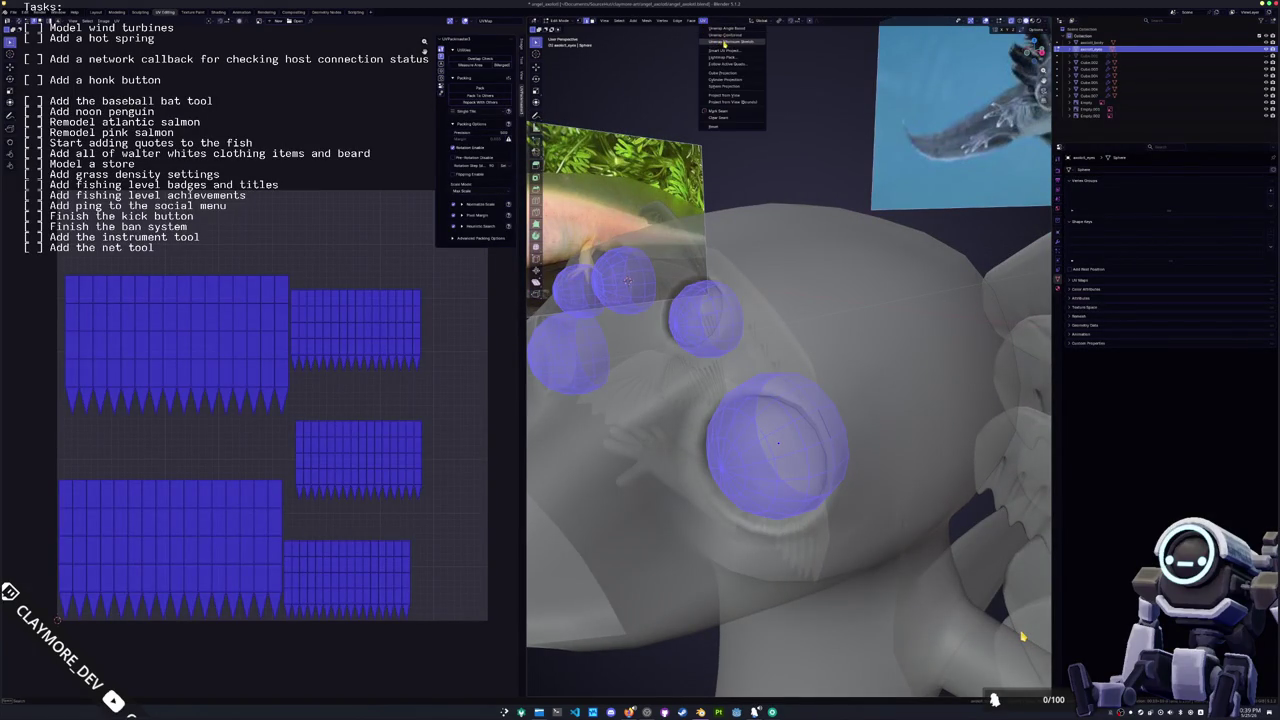
click(724, 43)
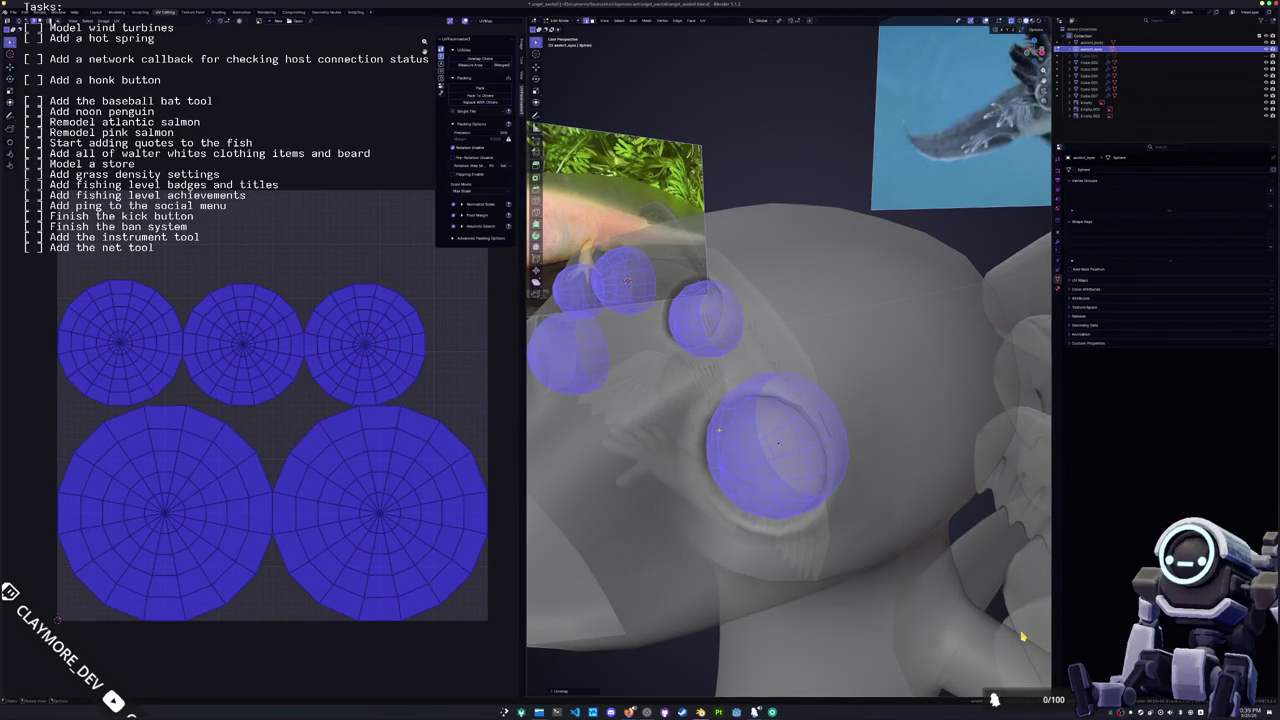
click(480, 88)
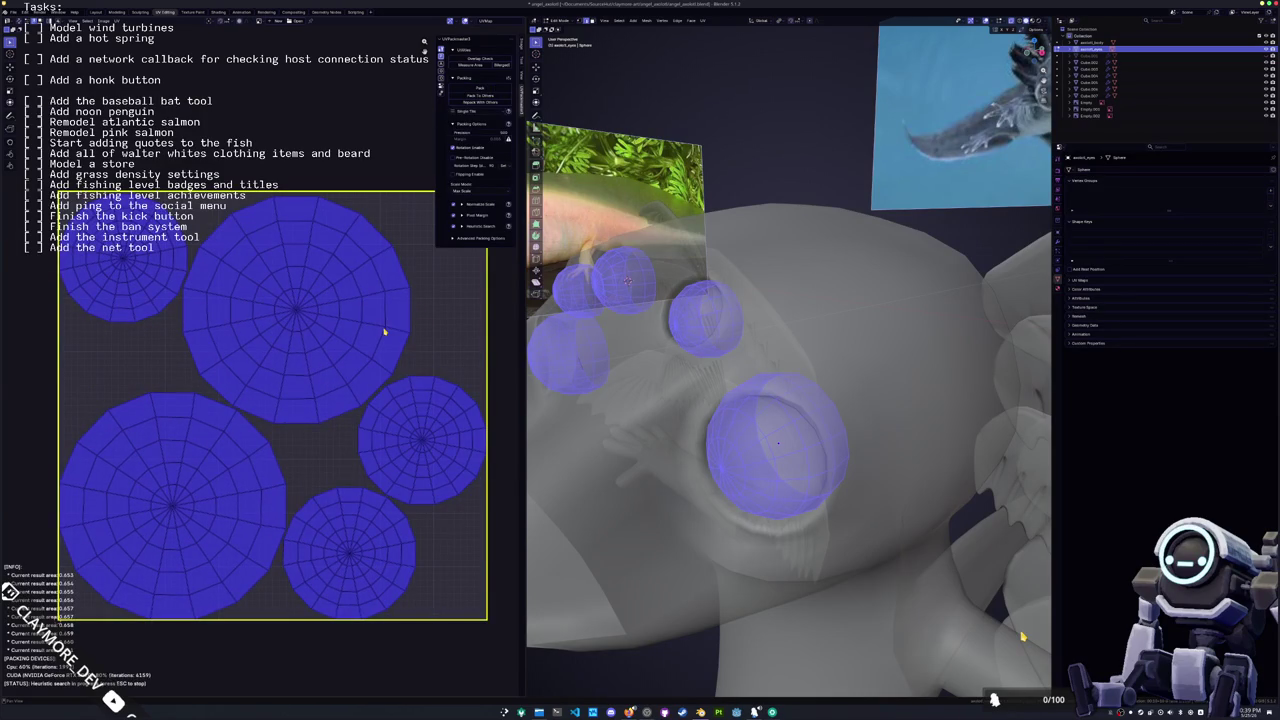
key(Escape)
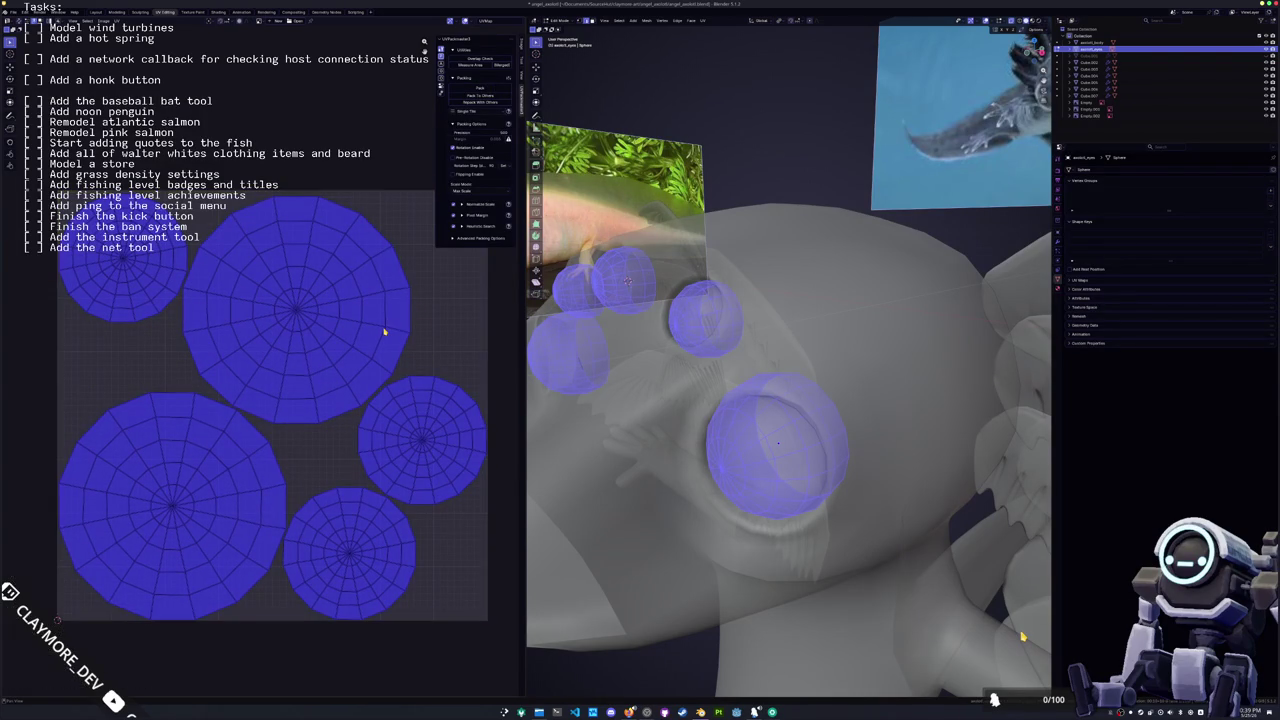
key(Tab)
mouse_move(700, 330)
middle_down()
mouse_move(790, 340)
mouse_move(760, 370)
mouse_move(775, 378)
middle_up()
Step: Select the whole axolotl and move it straight up along Z in front view
click(778, 380)
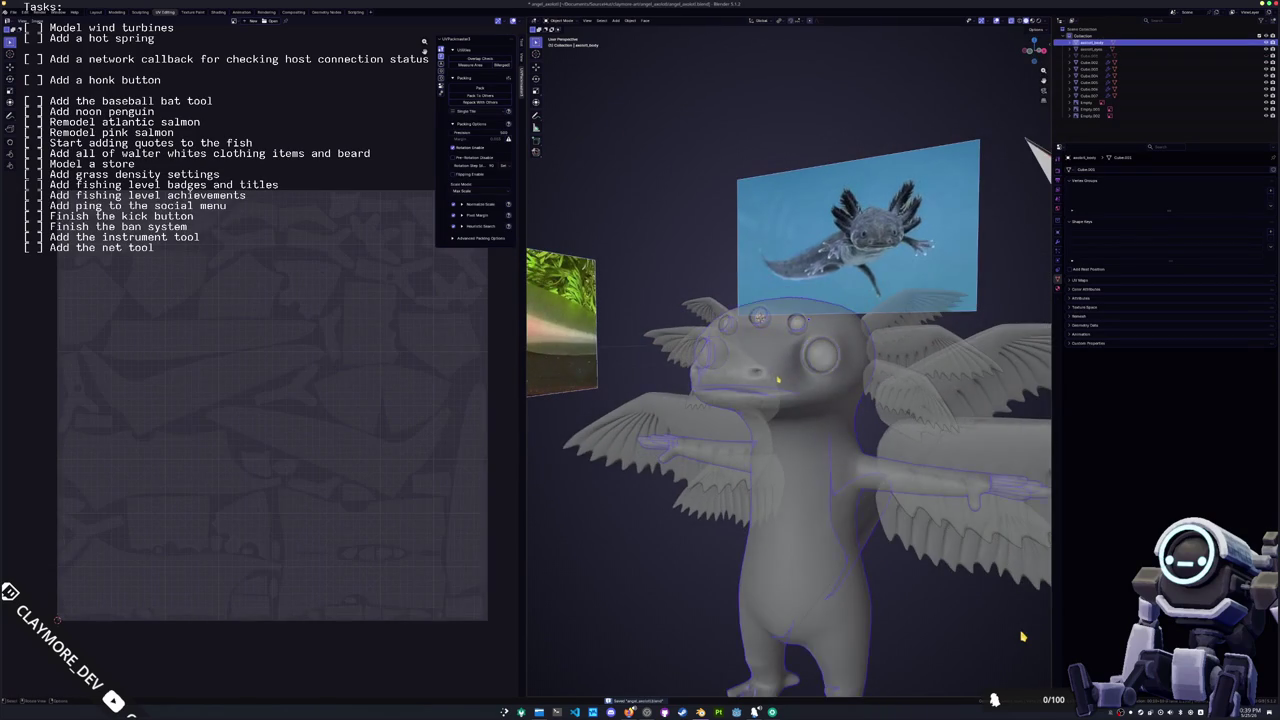
scroll(1022, 636, down, 3)
key(a)
middle_drag(1022, 636, 1022, 636)
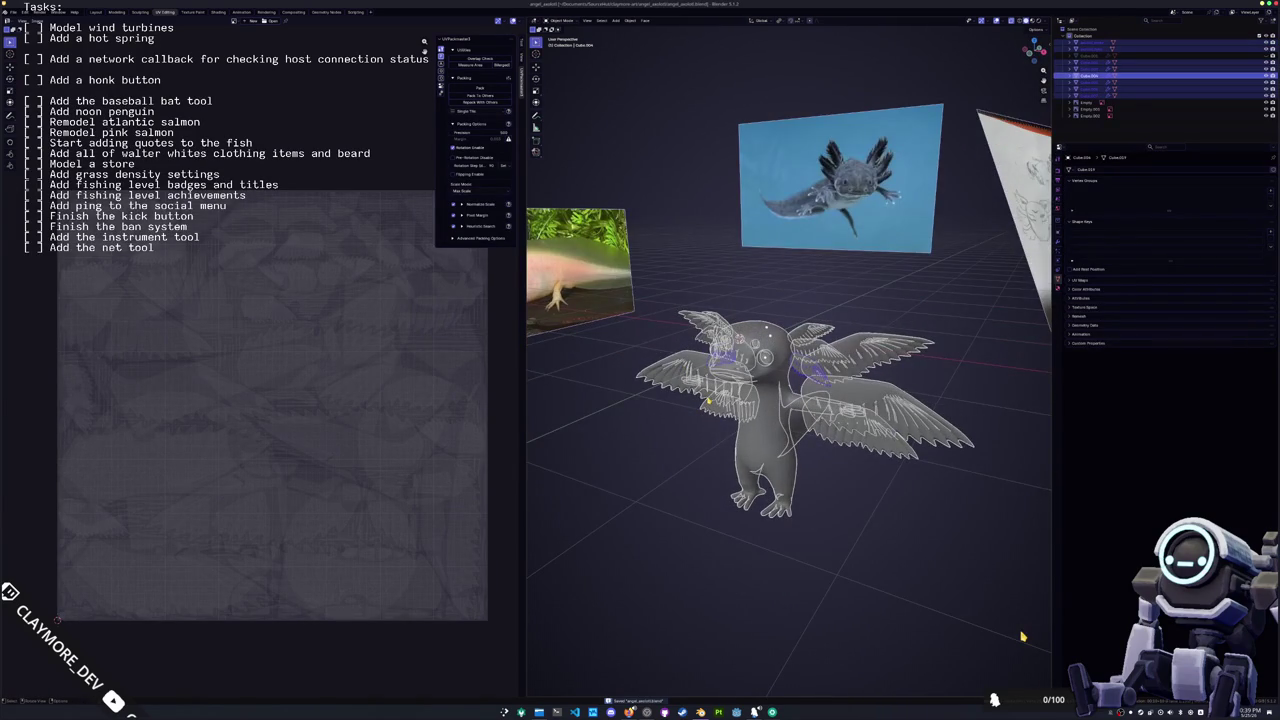
key(KP_1)
key(g)
key(z)
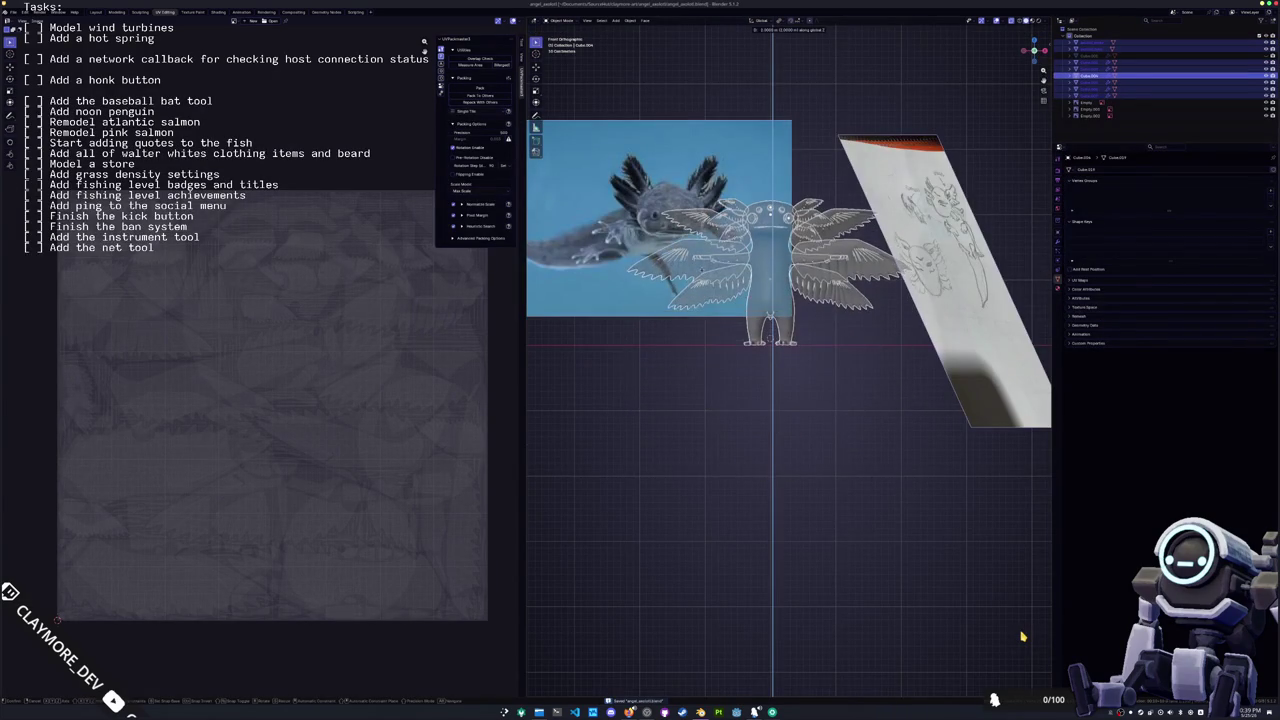
click(1022, 636)
mouse_move(1022, 636)
middle_down()
mouse_move(820, 298)
mouse_move(832, 282)
middle_up()
Step: Show the transform values, scale the axolotl mesh down from the front view, and exit edit mode
key(n)
key(KP_1)
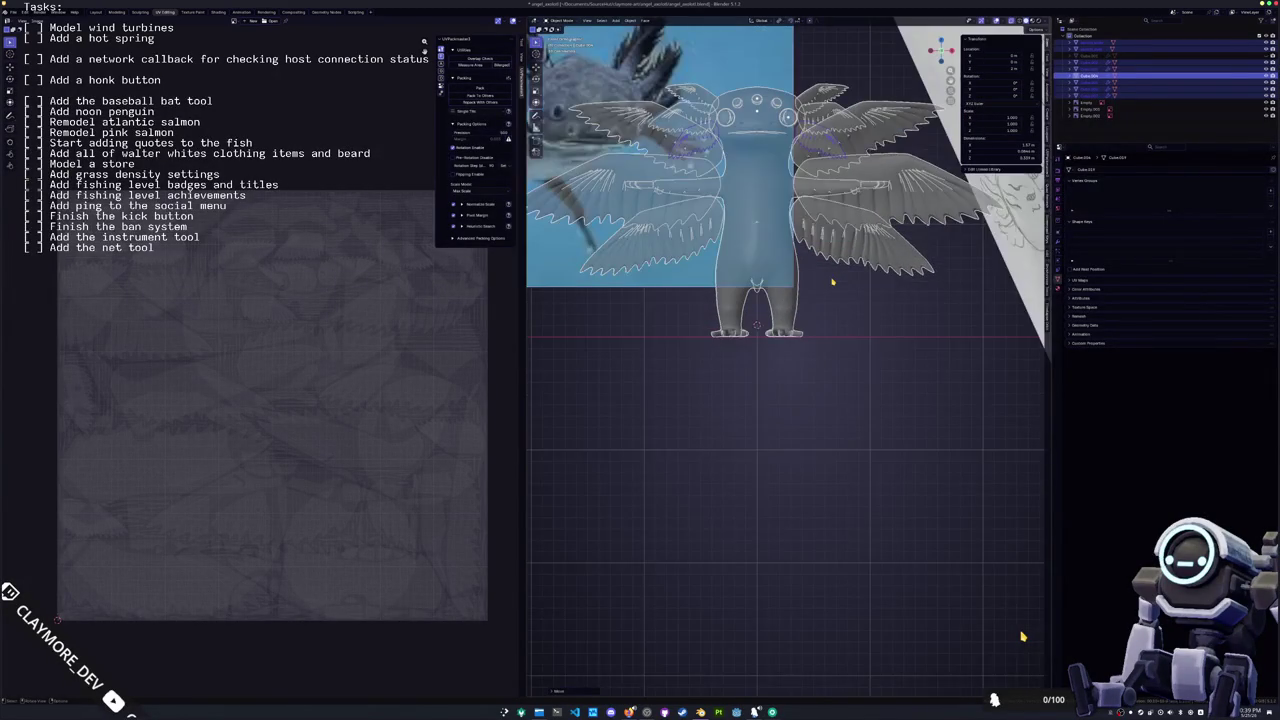
key(s)
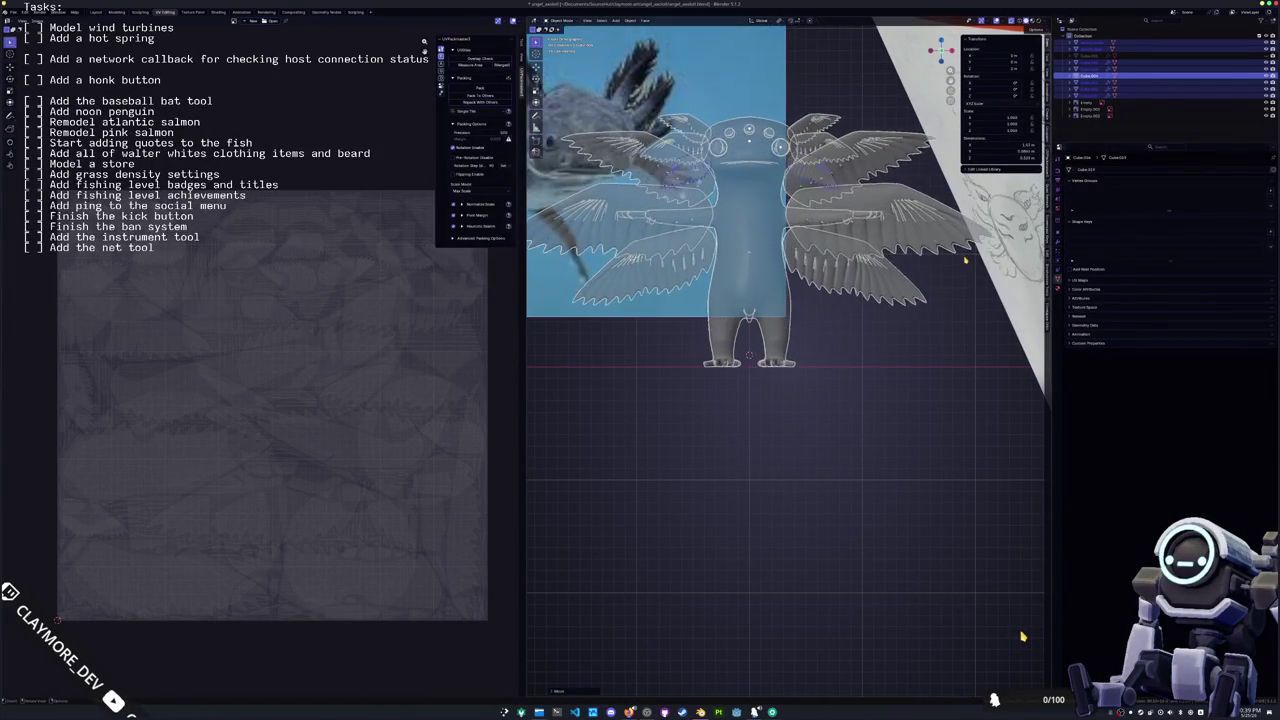
key(Escape)
key(Tab)
key(shift+a)
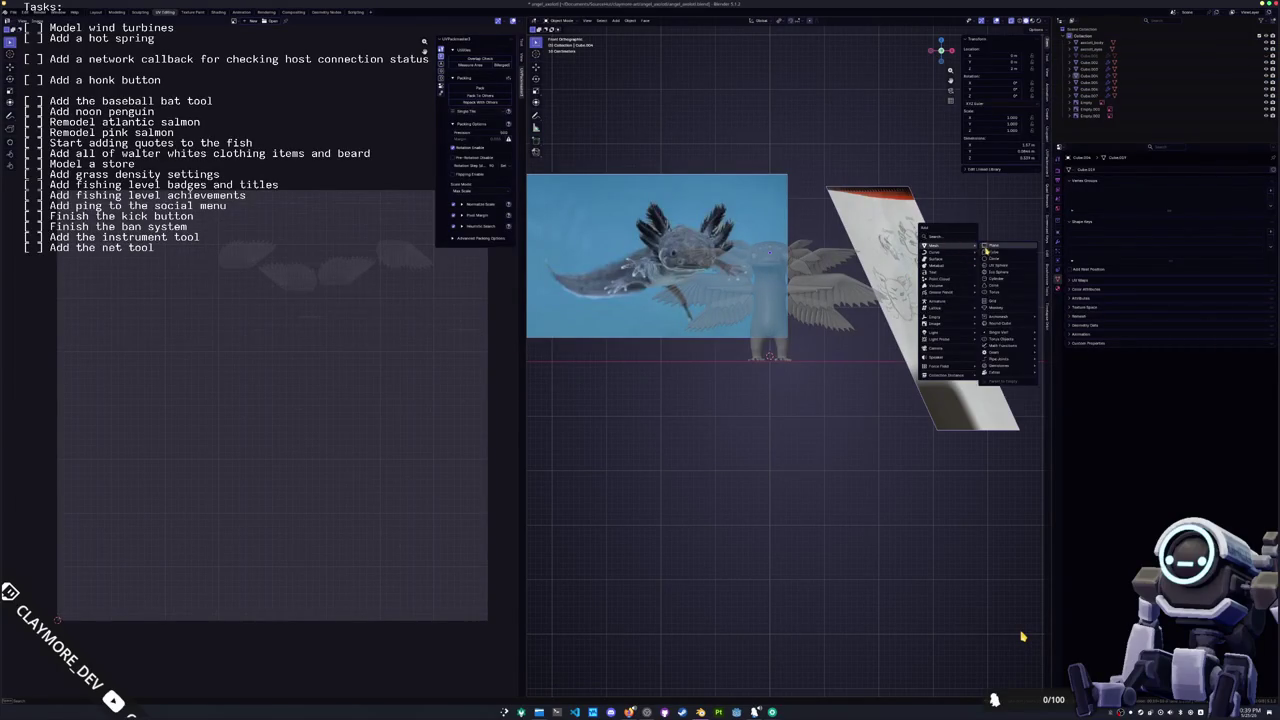
Step: Add a cube and place it to the right of the axolotl
click(995, 256)
key(g)
key(z)
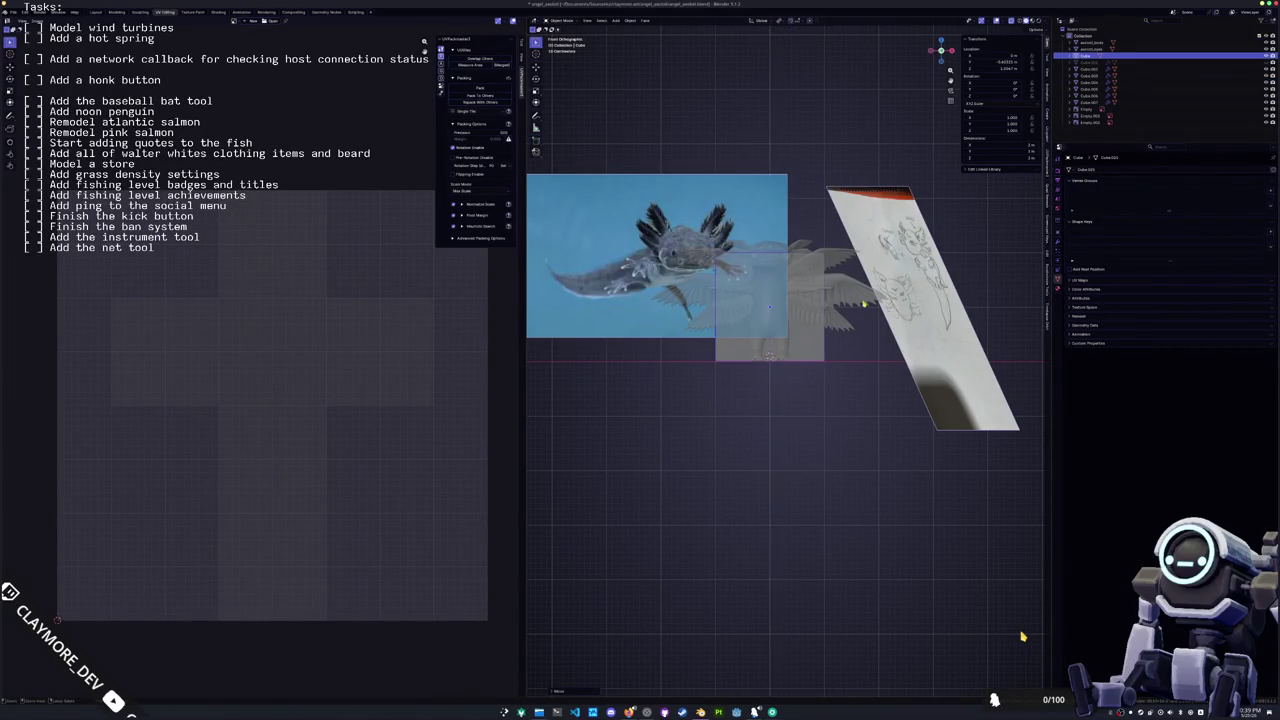
scroll(787, 357, up, 3)
key(x)
click(953, 324)
scroll(953, 324, down, 2)
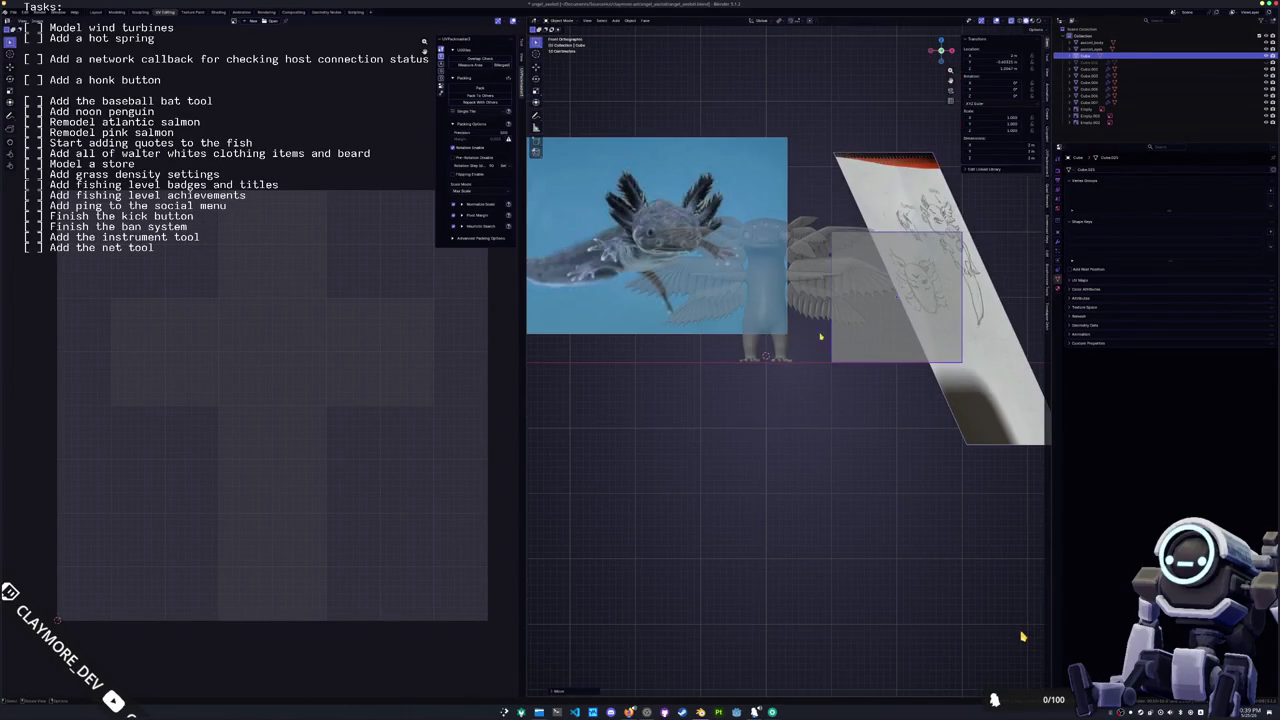
Step: Move the axolotl reference photo down-left and scale the axolotl model larger
drag(590, 265, 612, 325)
click(795, 358)
scroll(795, 358, up, 2)
key(s)
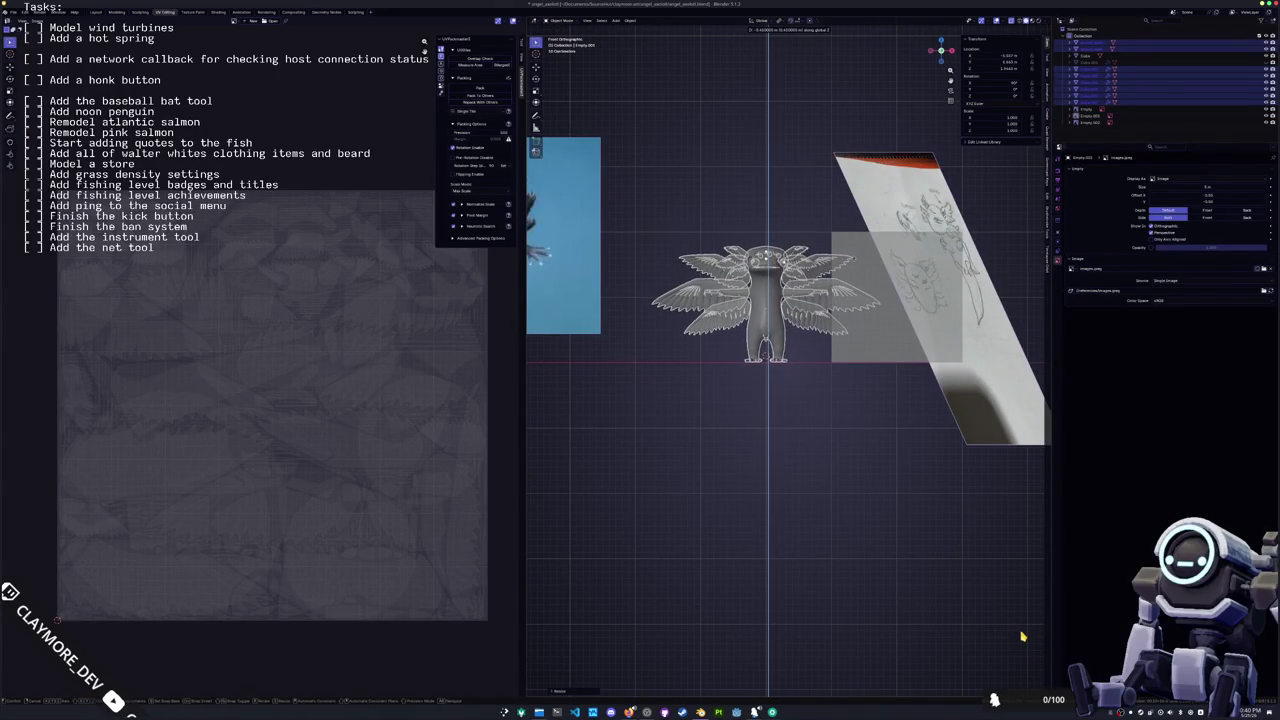
click(856, 262)
scroll(856, 262, up, 2)
scroll(856, 262, up, 1)
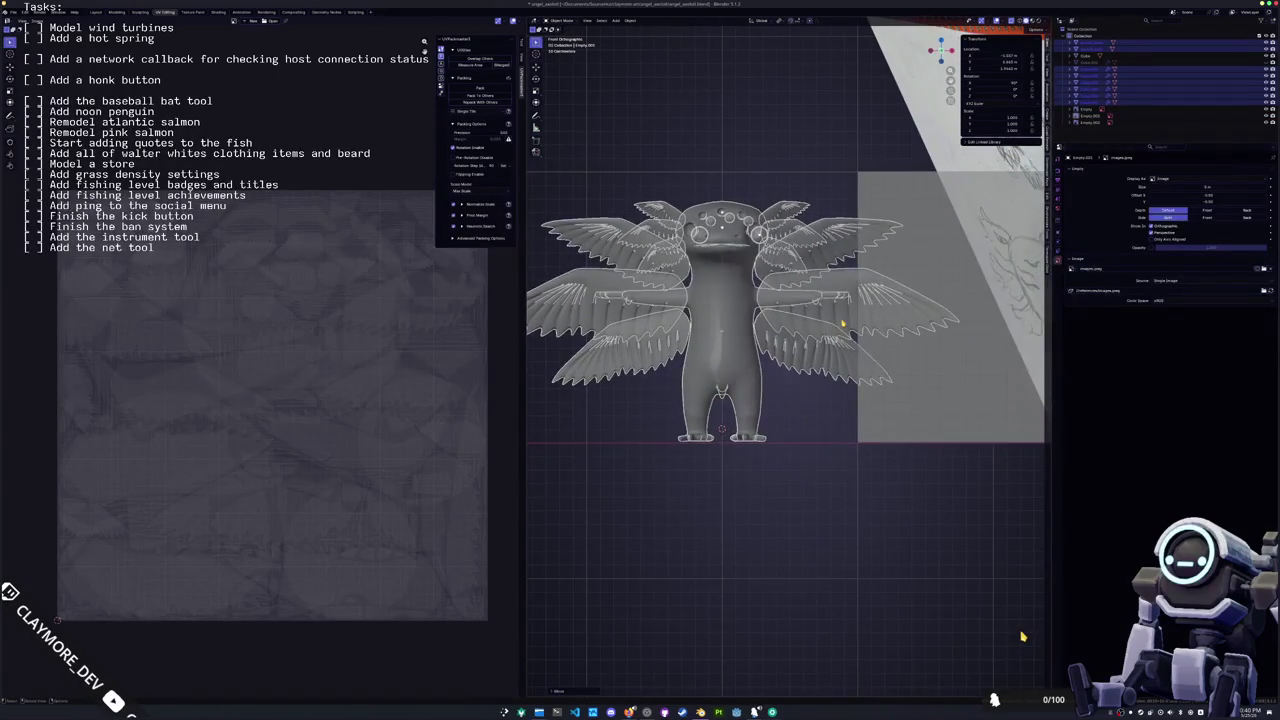
scroll(842, 323, down, 1)
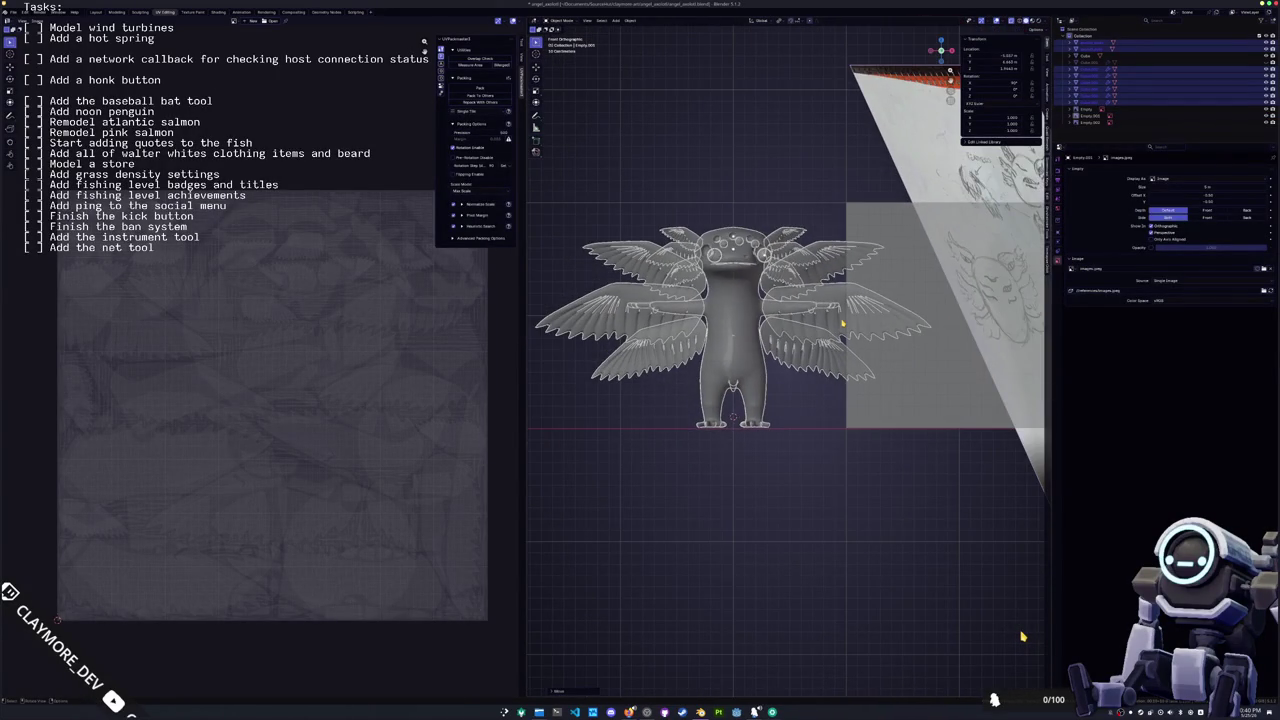
Step: Select the winged axolotl and scale it down to 0.8
click(754, 341)
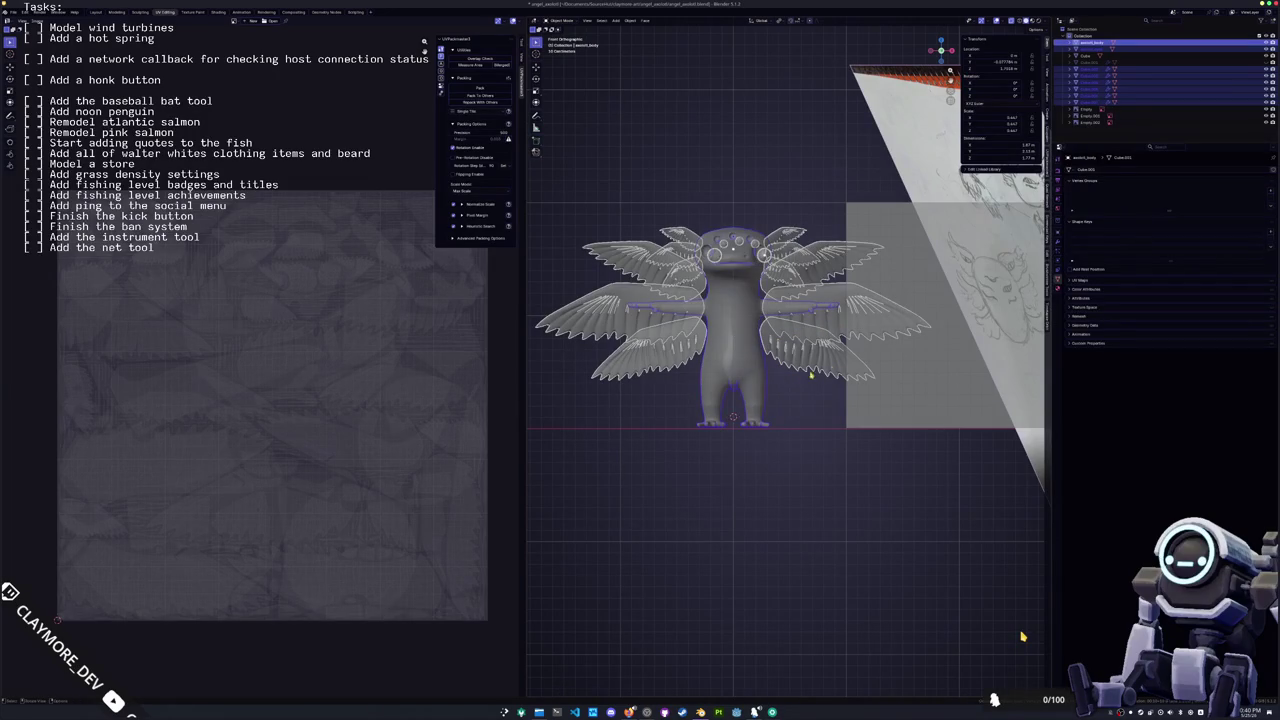
click(912, 350)
key(ctrl+z)
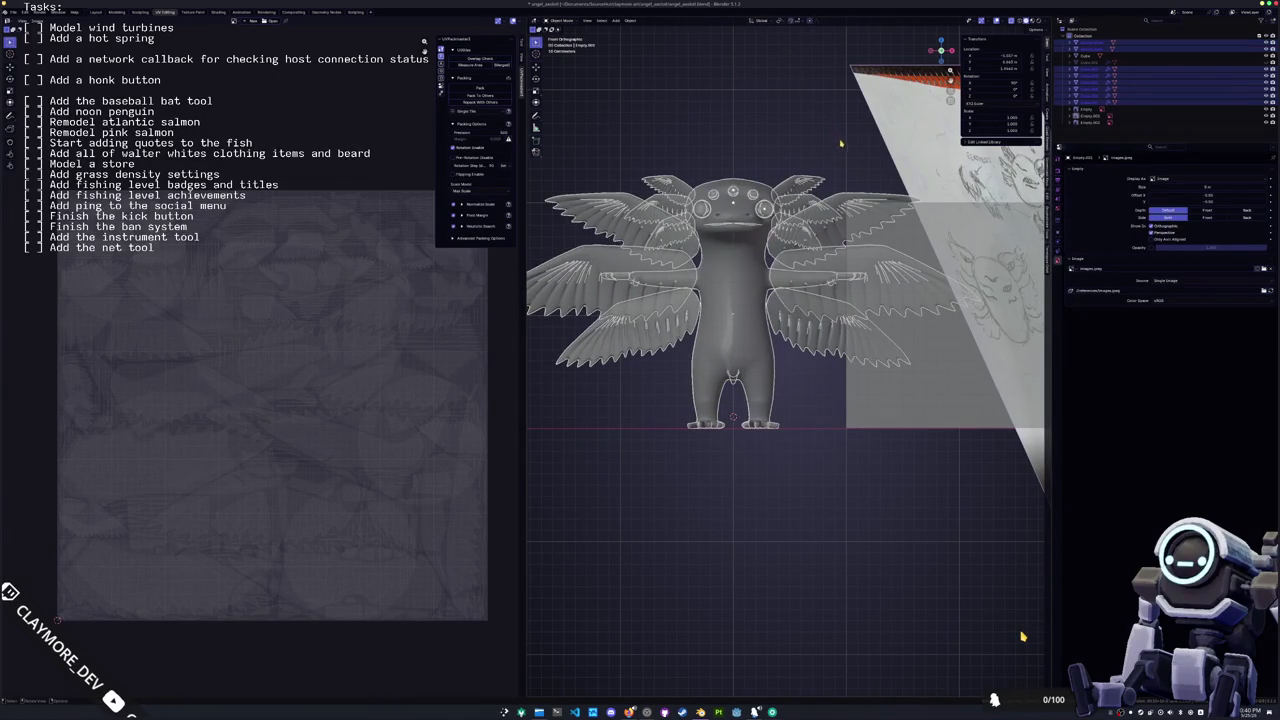
scroll(841, 144, up, 3)
scroll(813, 127, down, 3)
middle_drag(813, 127, 862, 228)
key(s)
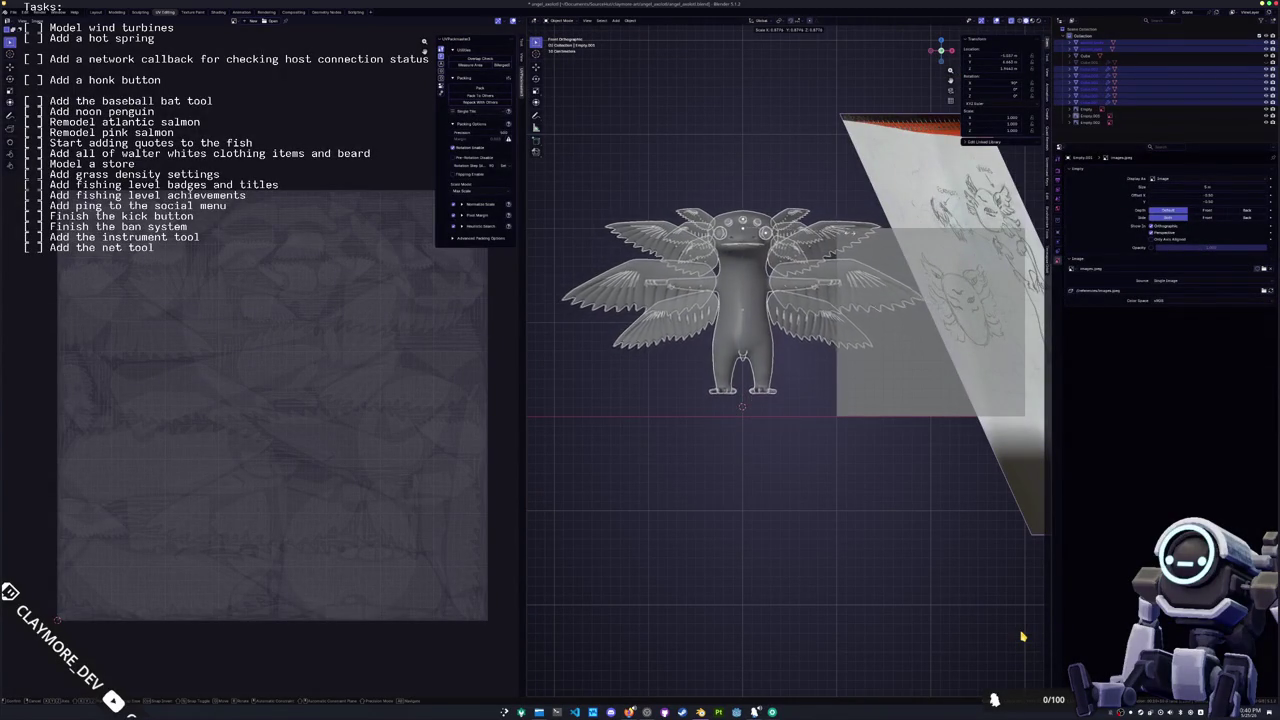
text(.6)
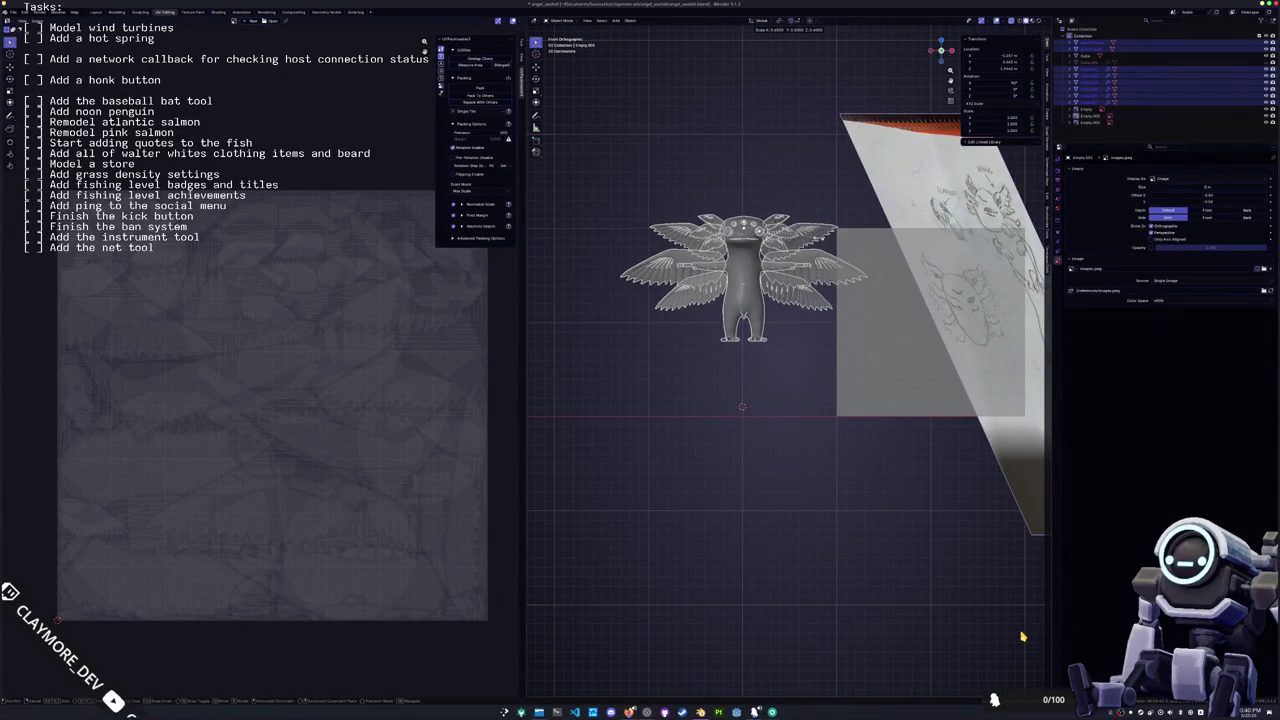
key(BackSpace)
text(8)
key(Return)
Step: Move the axolotl down 0.4 along Z, then box-select it and frame it in the view
text(gz)
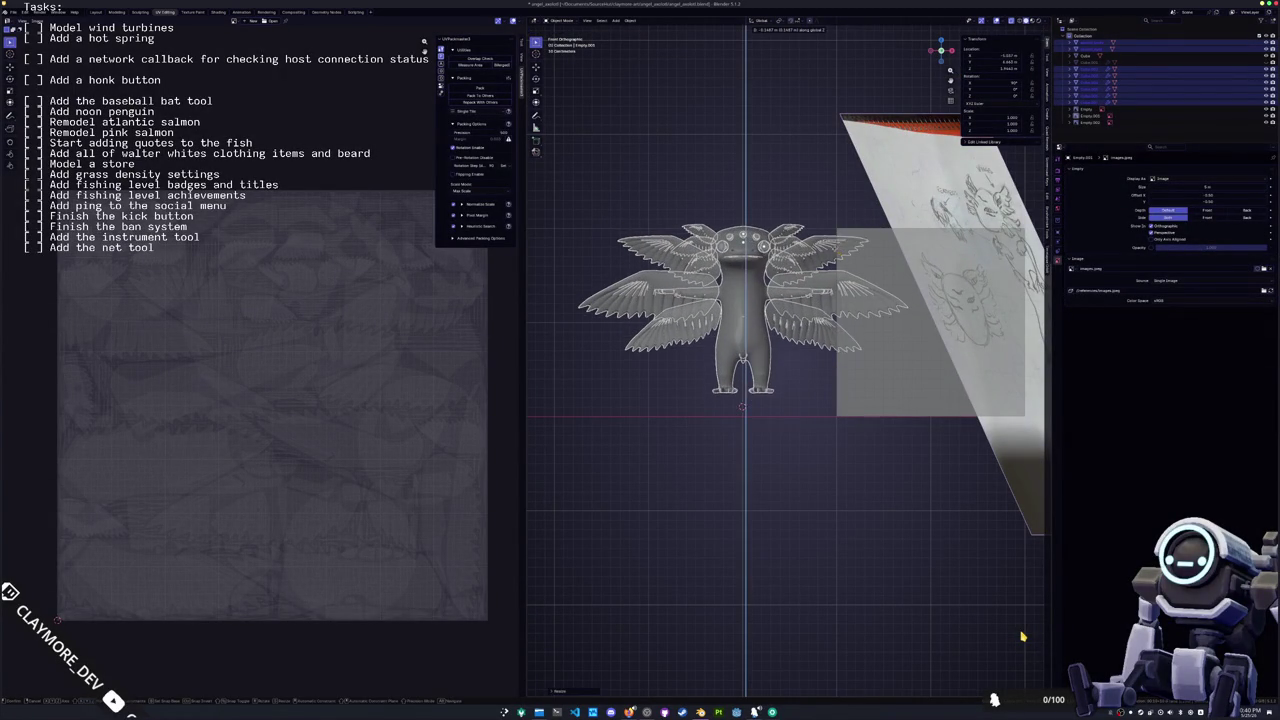
text(-.4)
key(Return)
right_click(780, 240)
key(Escape)
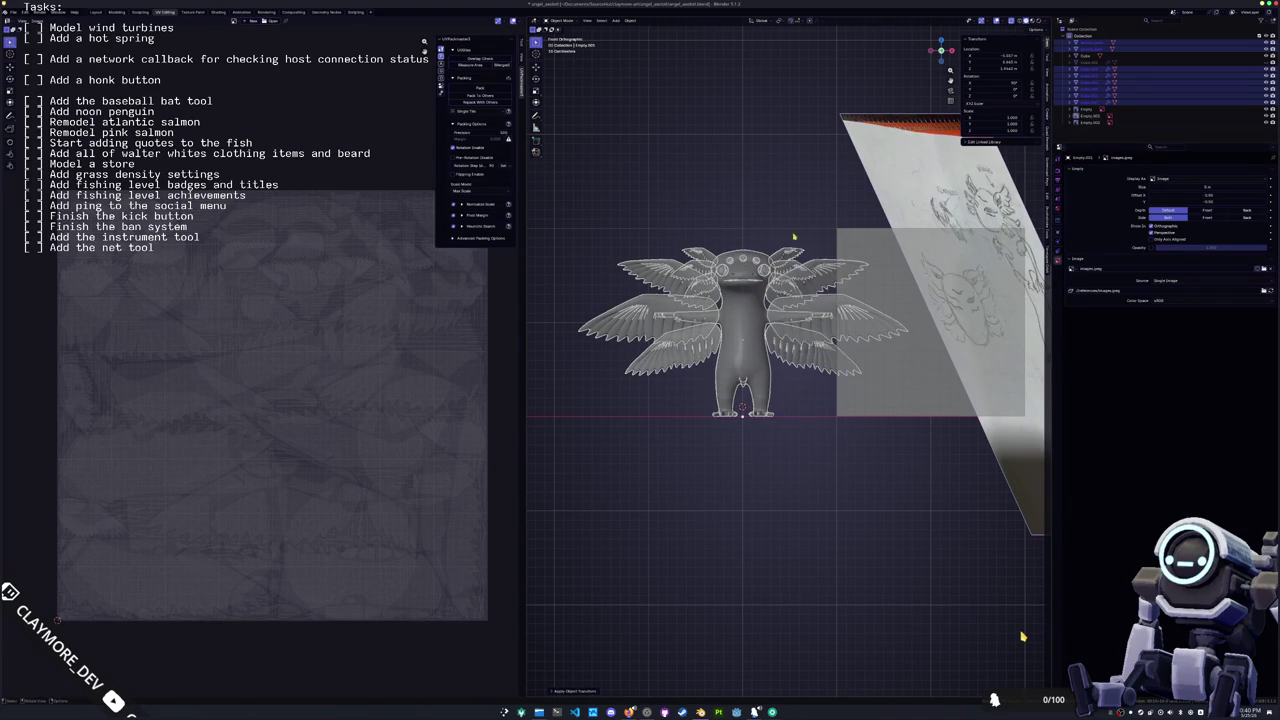
click(771, 214)
middle_drag(771, 214, 806, 432)
drag(806, 432, 618, 243)
key(KP_Decimal)
Step: Export the axolotl as FBX into a newly created 'exports' folder in the project directory
click(10, 12)
click(109, 180)
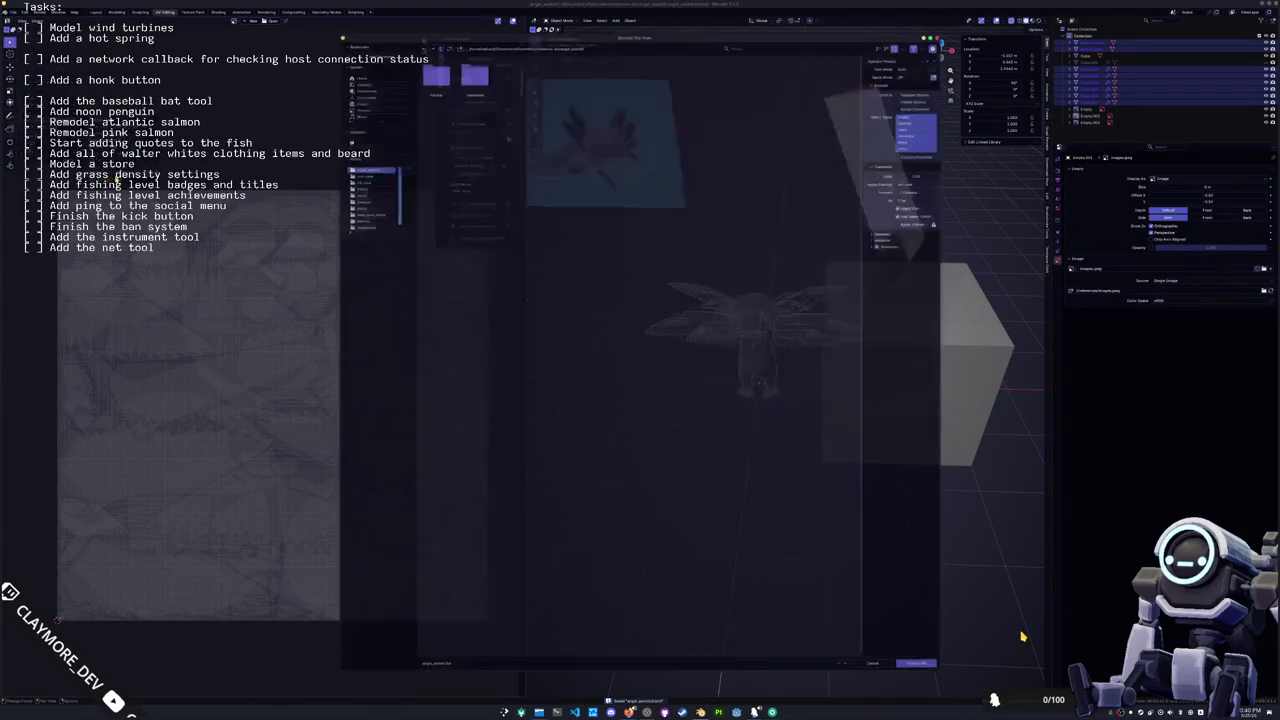
click(450, 37)
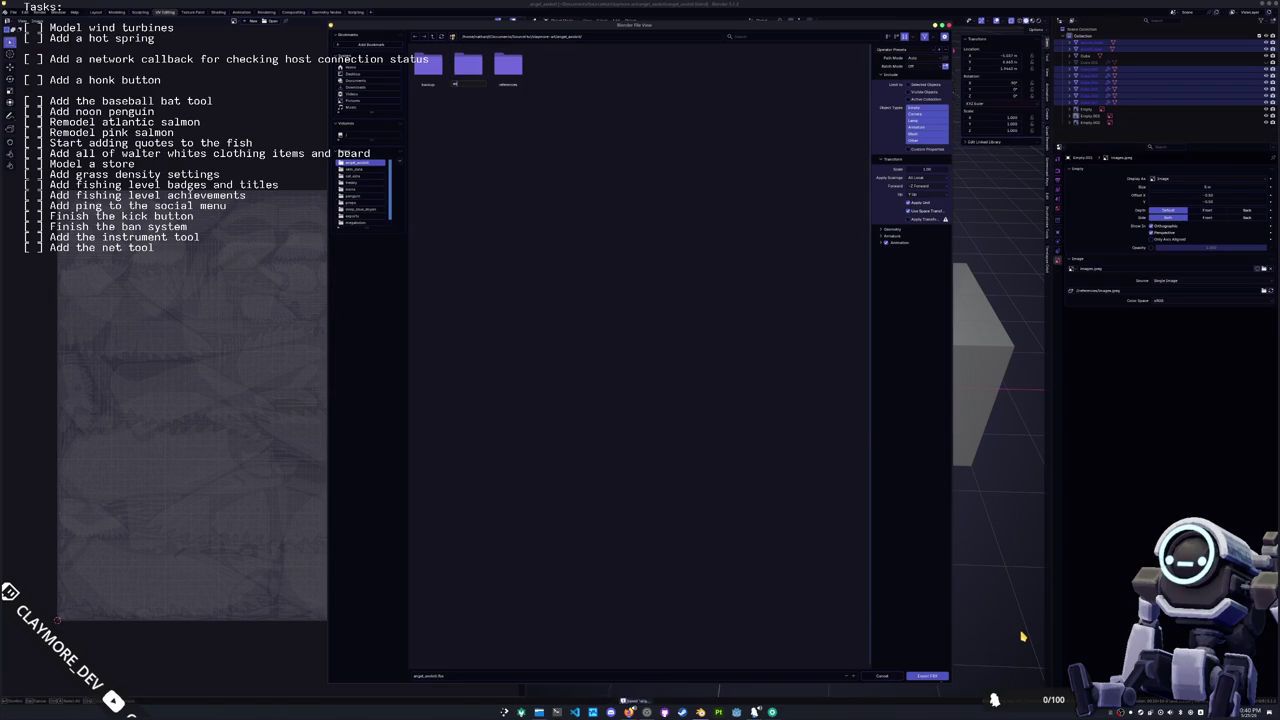
key(Return)
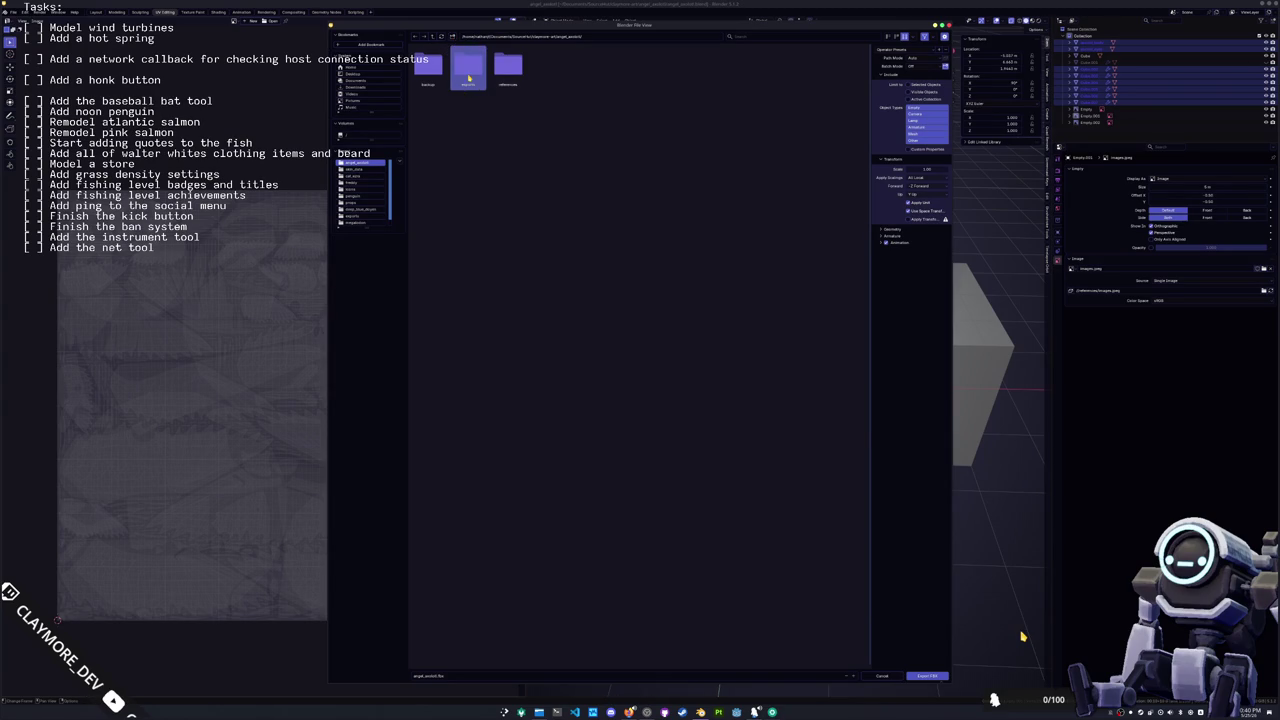
double_click(468, 77)
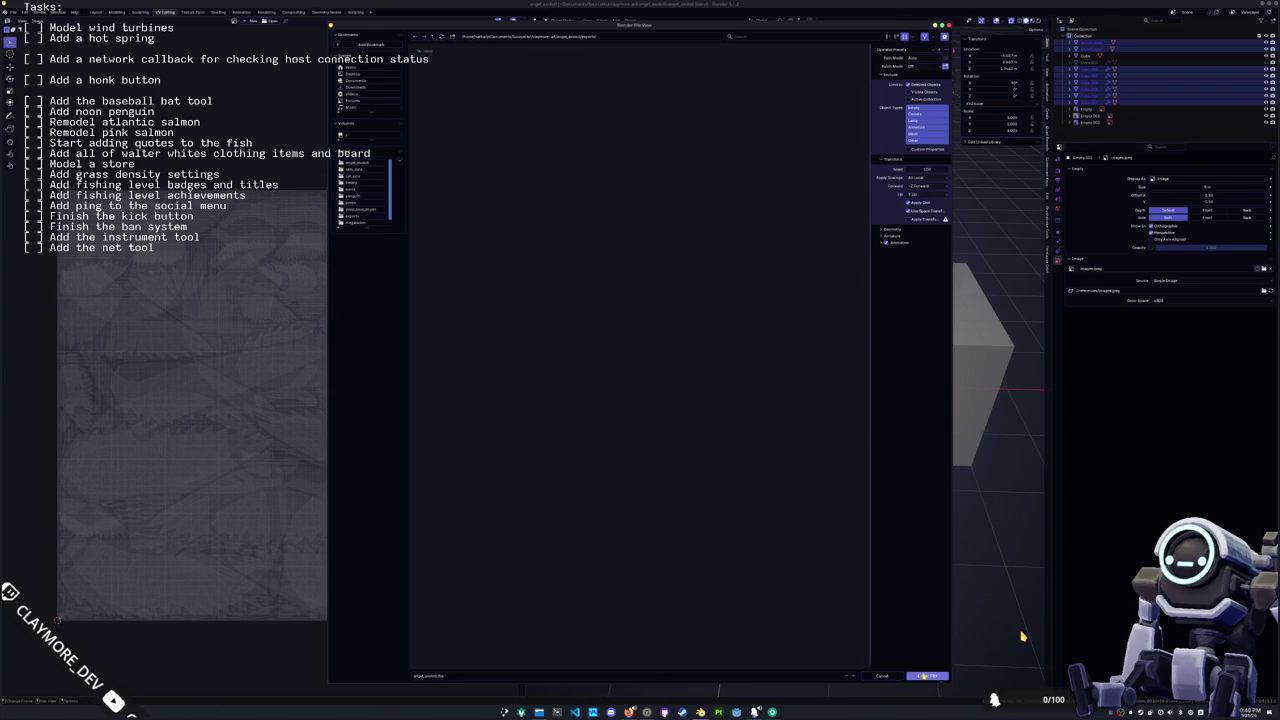
click(927, 676)
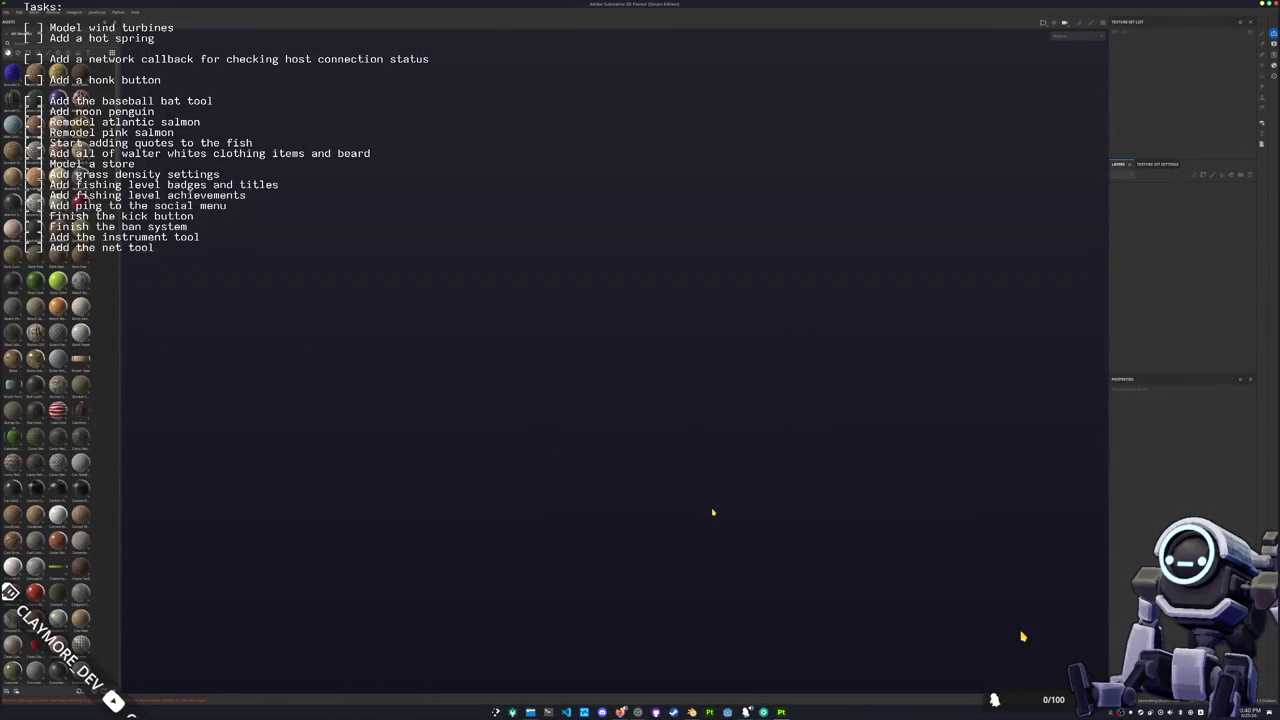
Step: Start a new project using the exported axolotl FBX from the exports folder as its mesh
click(10, 12)
click(24, 22)
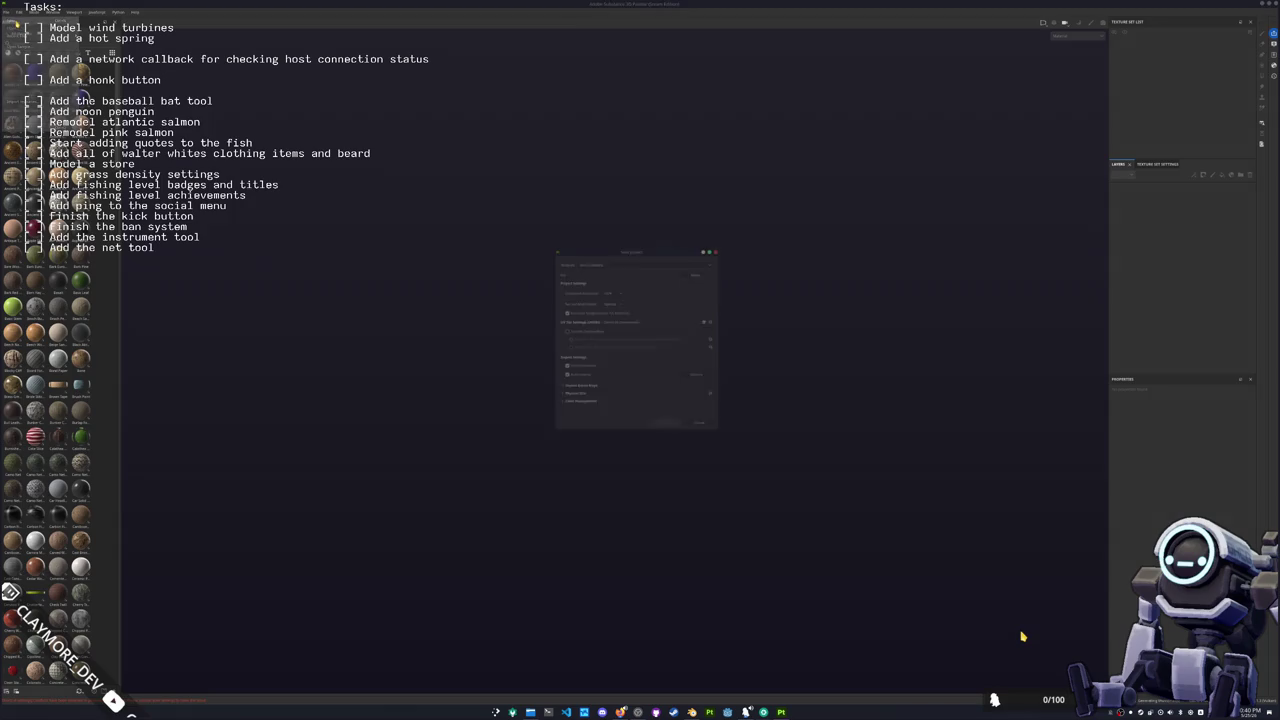
click(705, 268)
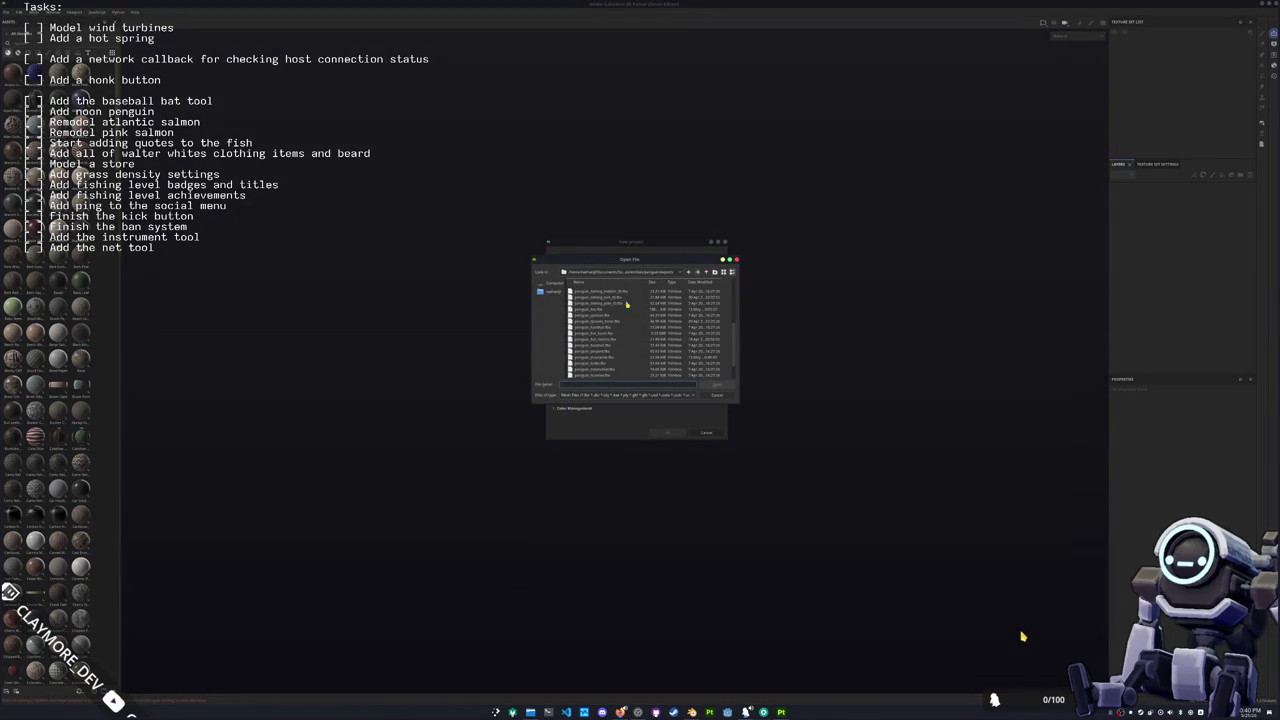
click(705, 272)
click(707, 272)
click(600, 298)
double_click(601, 298)
double_click(602, 292)
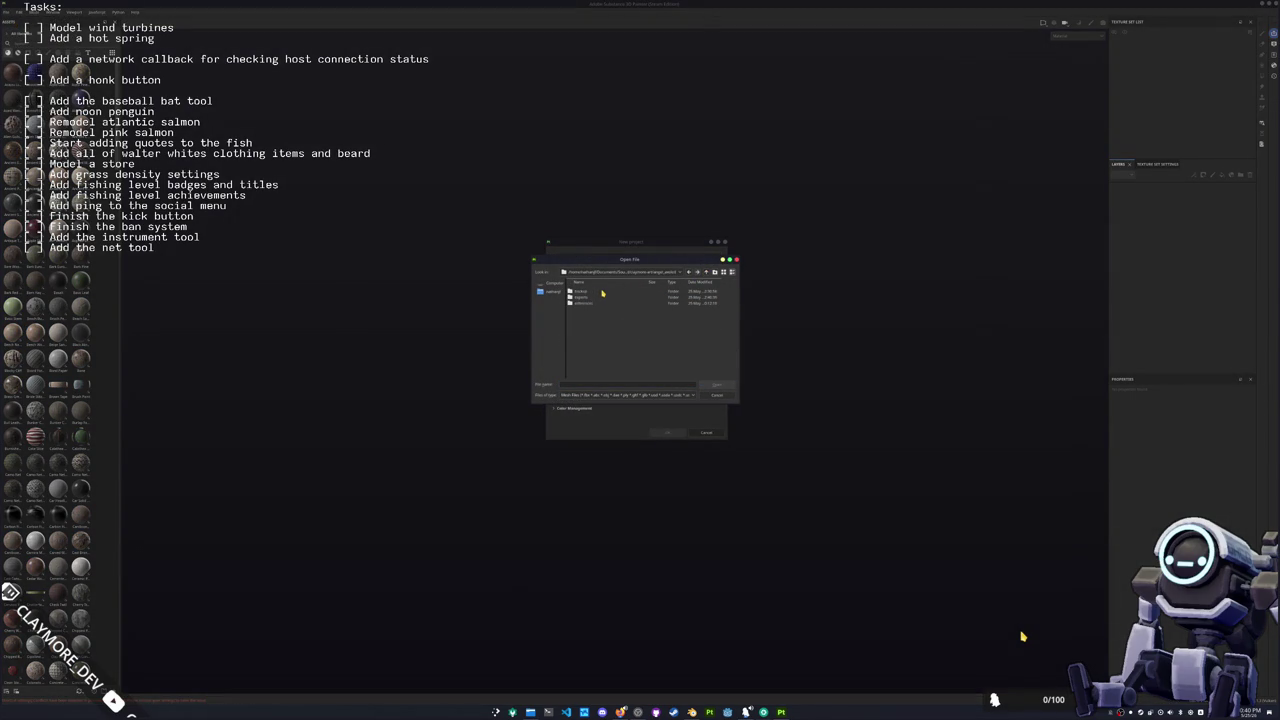
double_click(594, 301)
double_click(572, 291)
Step: Choose a document resolution and create the project
click(604, 290)
click(607, 318)
click(667, 432)
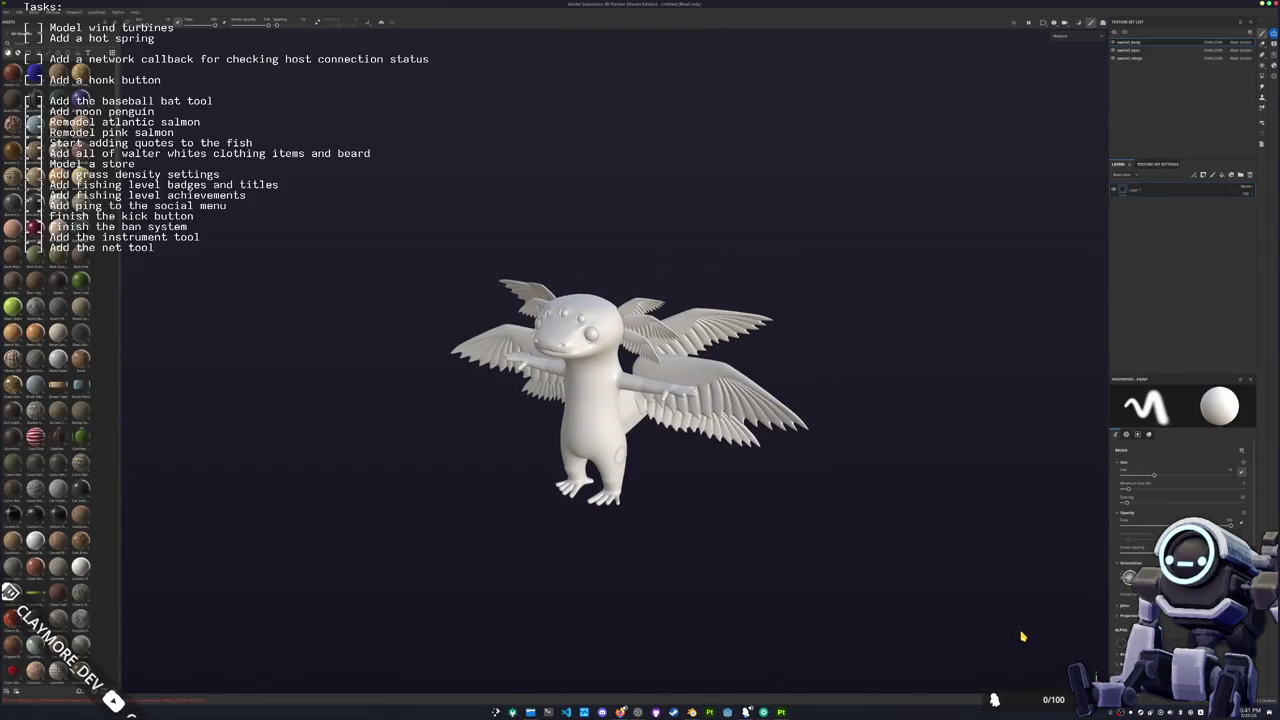
Step: Bake the axolotl's mesh maps at a chosen output size
key(ctrl+shift+b)
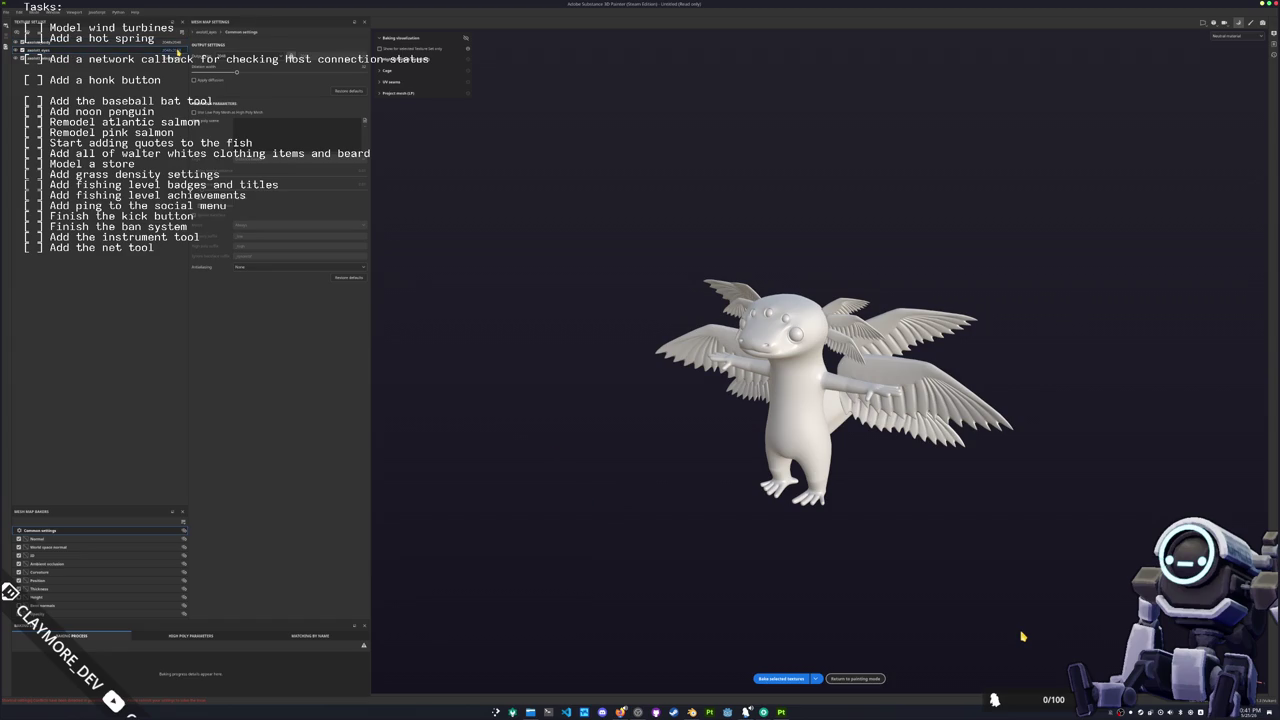
click(172, 50)
click(183, 75)
click(788, 679)
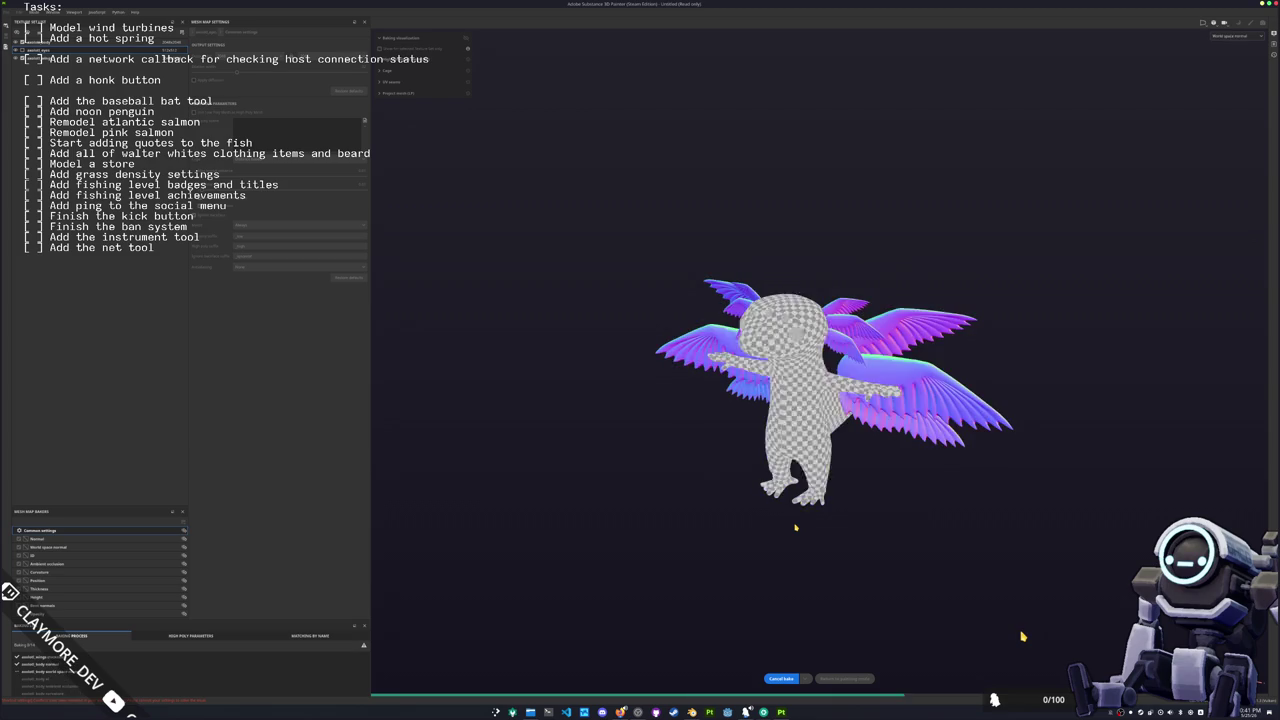
Step: Preview the baked normal map in the viewport, then return to the material view
click(1228, 36)
click(1222, 64)
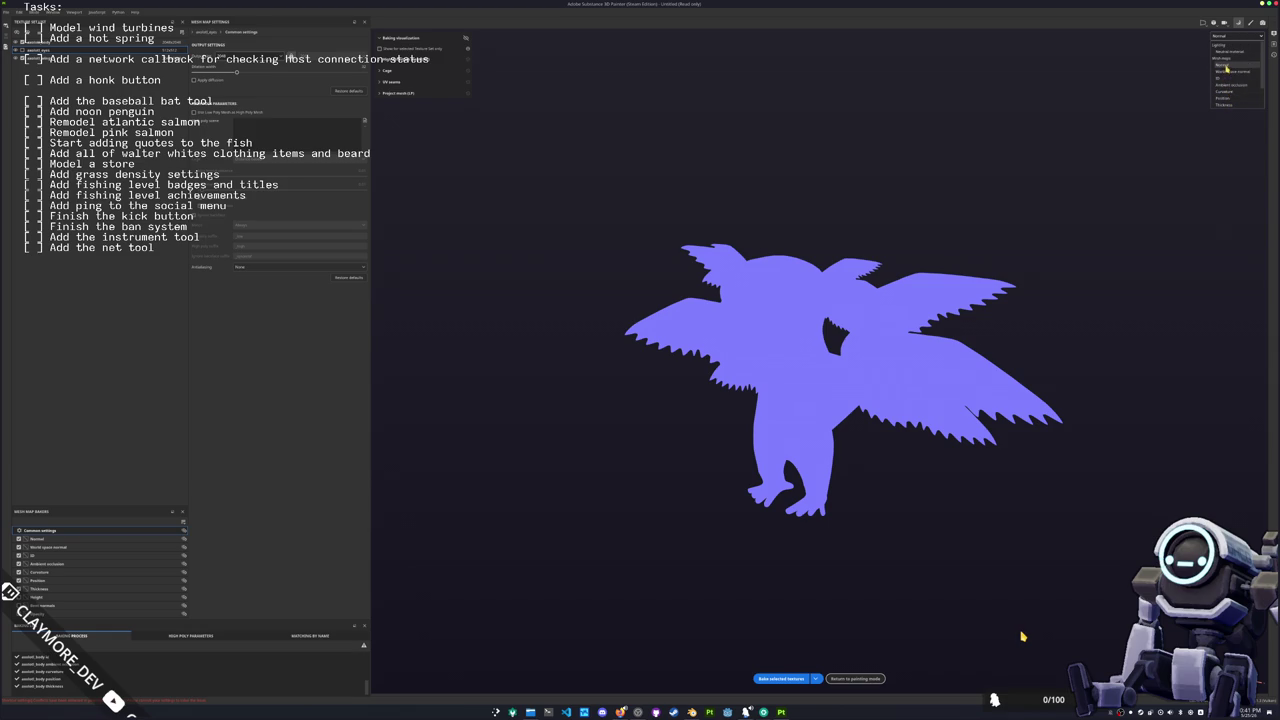
click(1228, 52)
mouse_move(700, 220)
alt+mouse_down()
mouse_move(576, 213)
mouse_move(1030, 208)
mouse_move(110, 58)
alt+mouse_up()
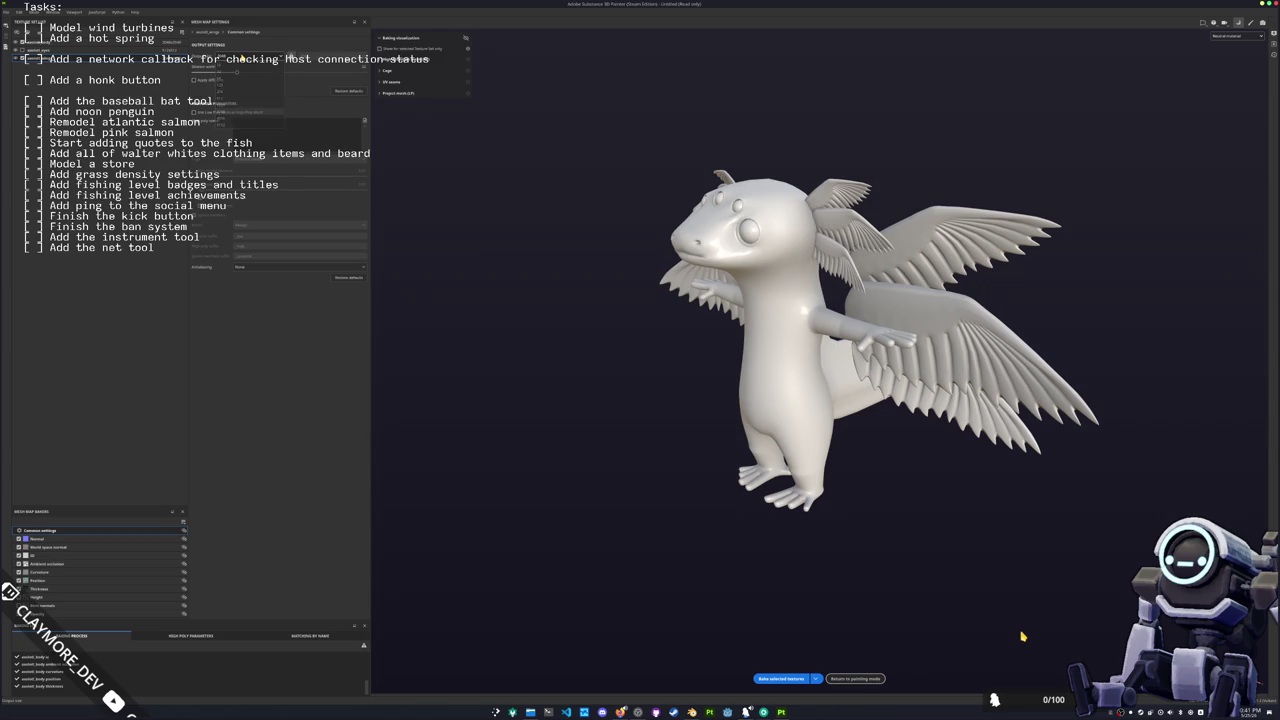
Step: Rebake the mesh maps at a new, higher output size
click(781, 678)
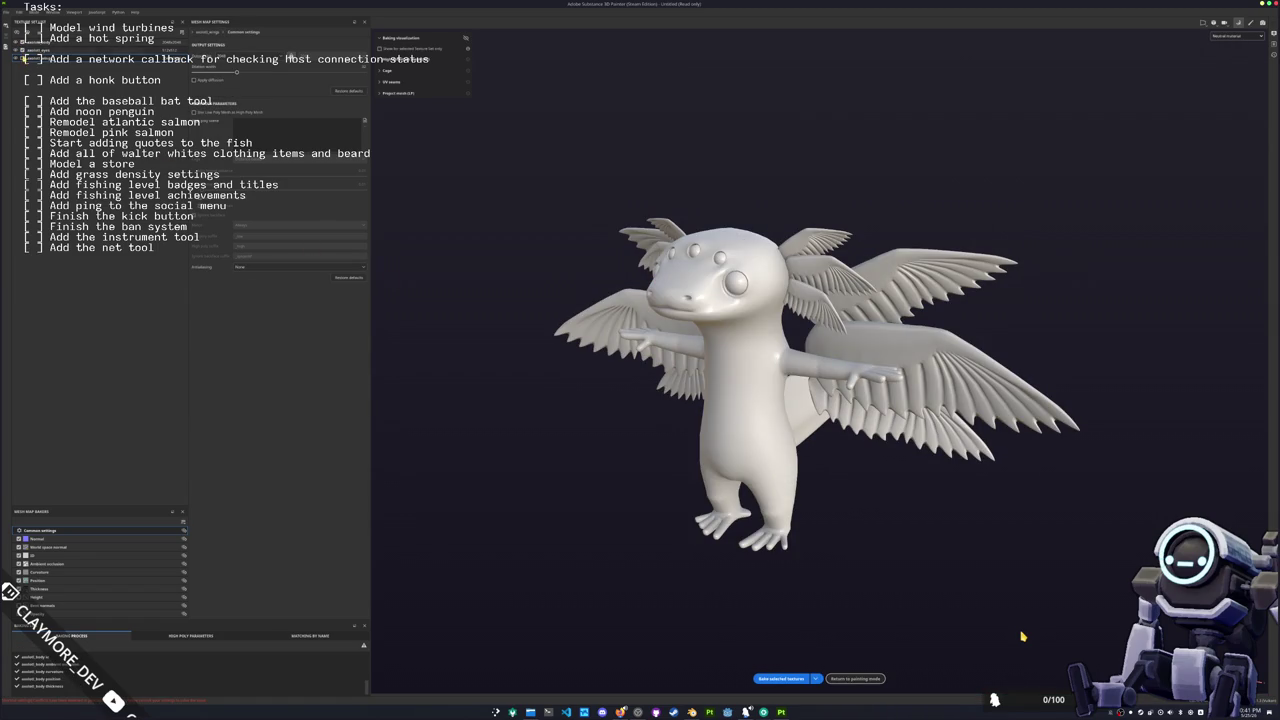
click(250, 58)
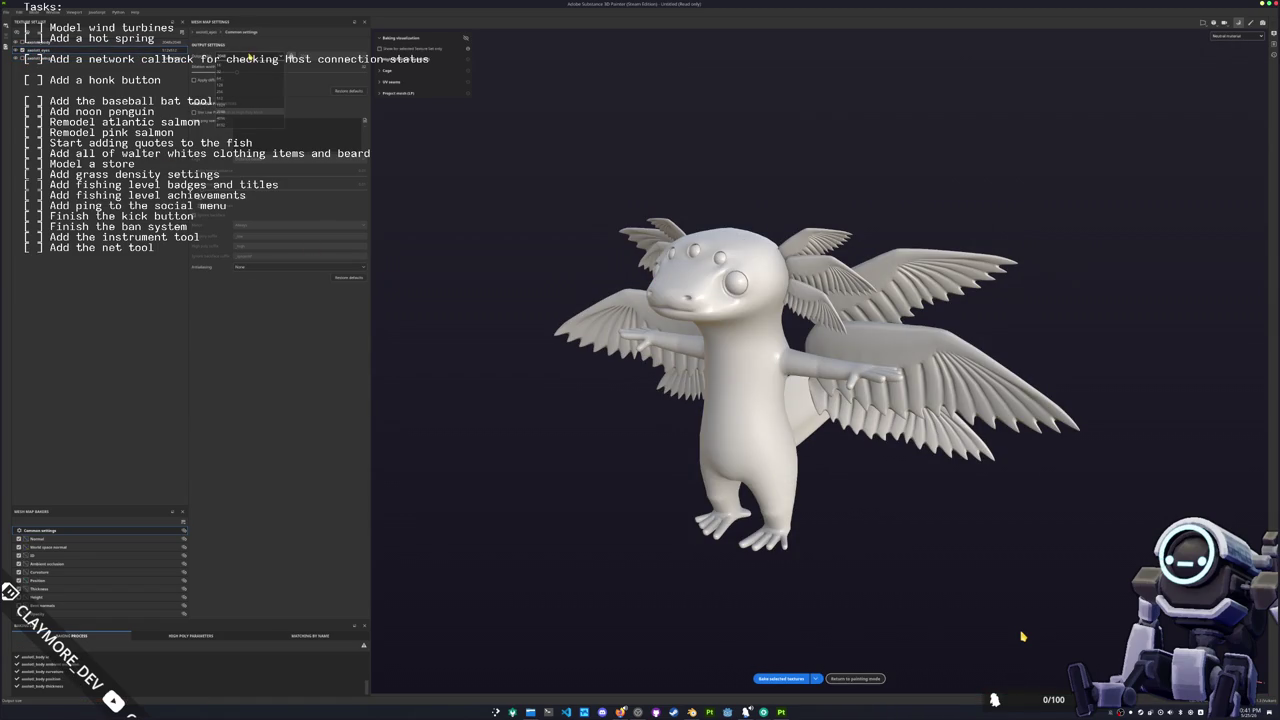
click(240, 104)
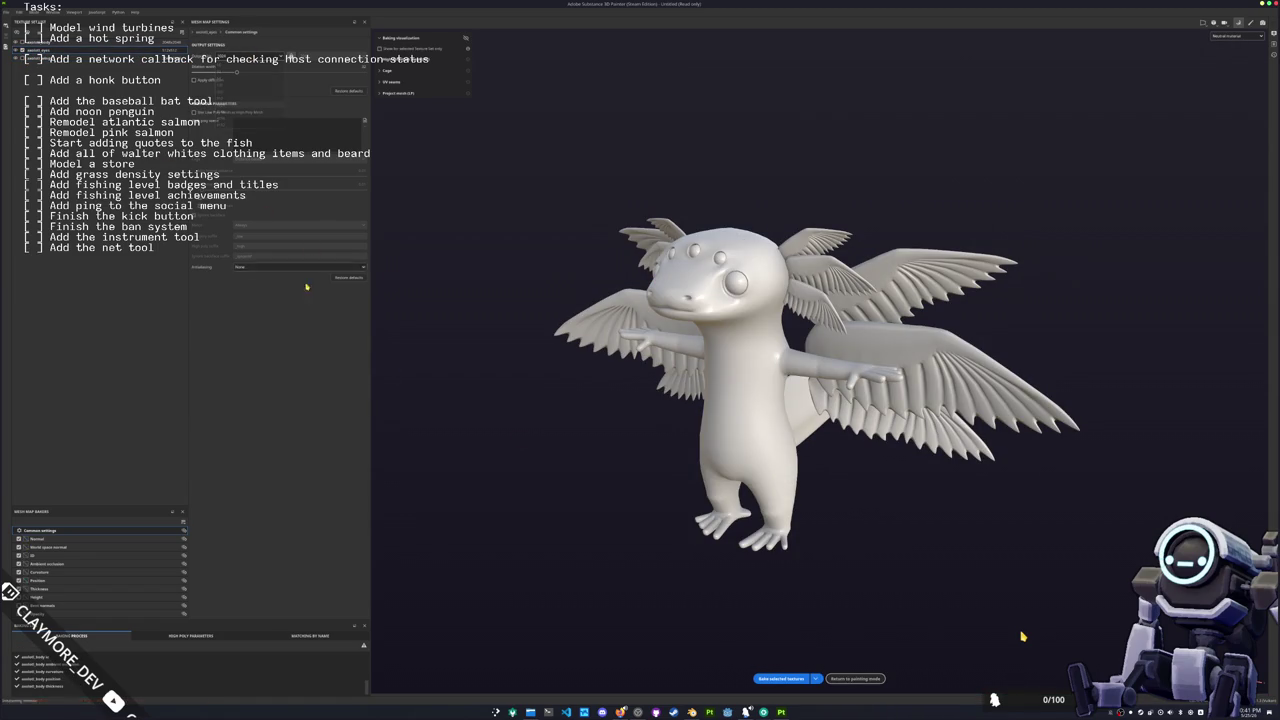
click(788, 684)
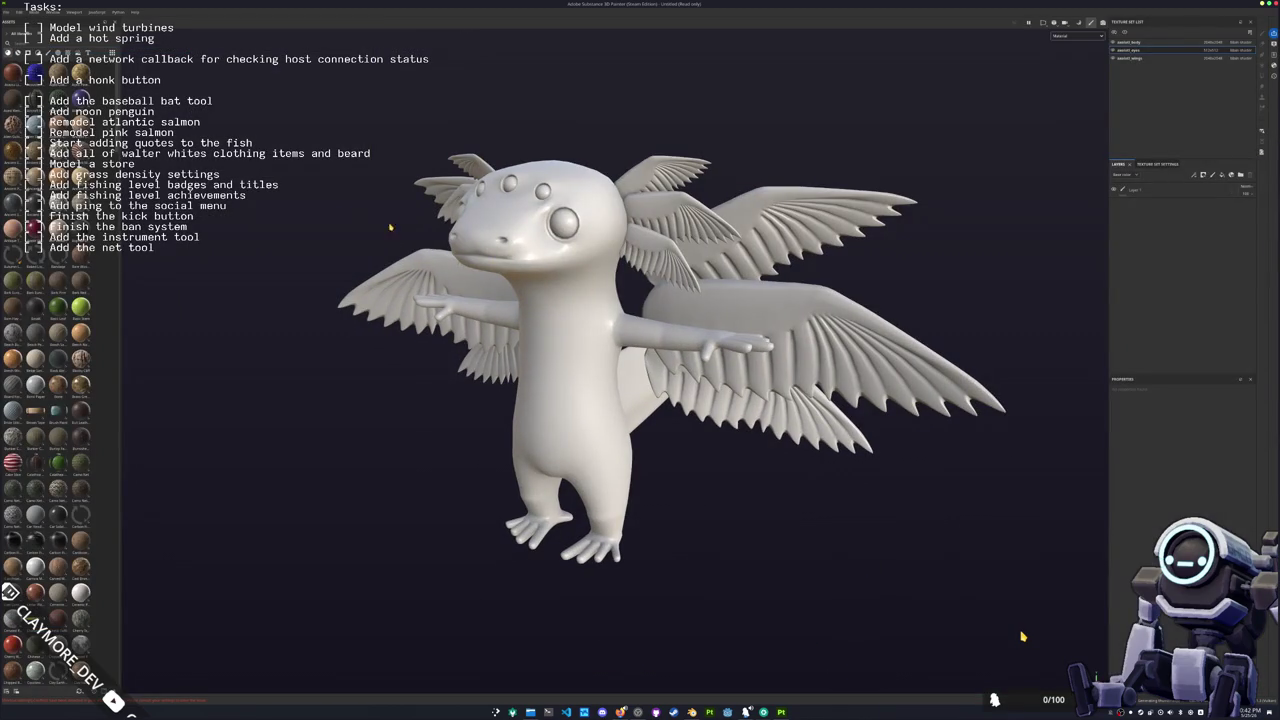
Step: Show only the base colour channel and shift the eye fill's Base Color to dark red-brown
scroll(1022, 636, up, 2)
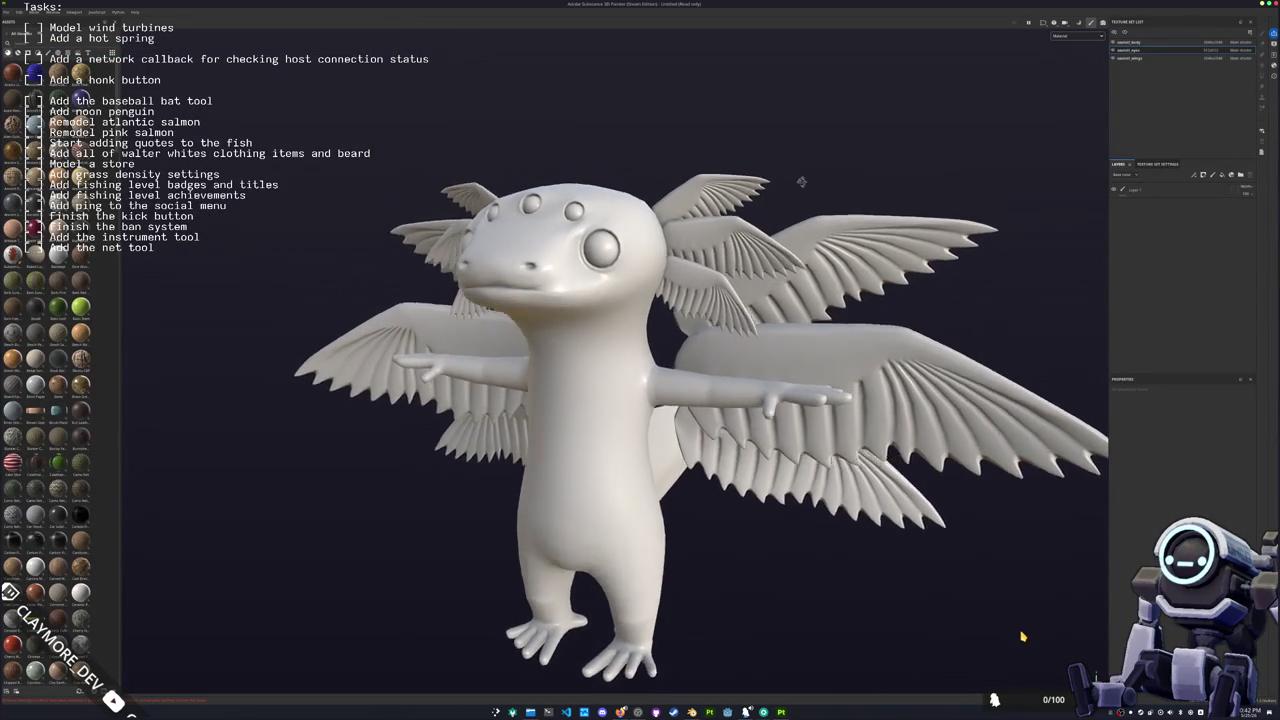
scroll(1022, 636, up, 2)
scroll(1022, 636, up, 2)
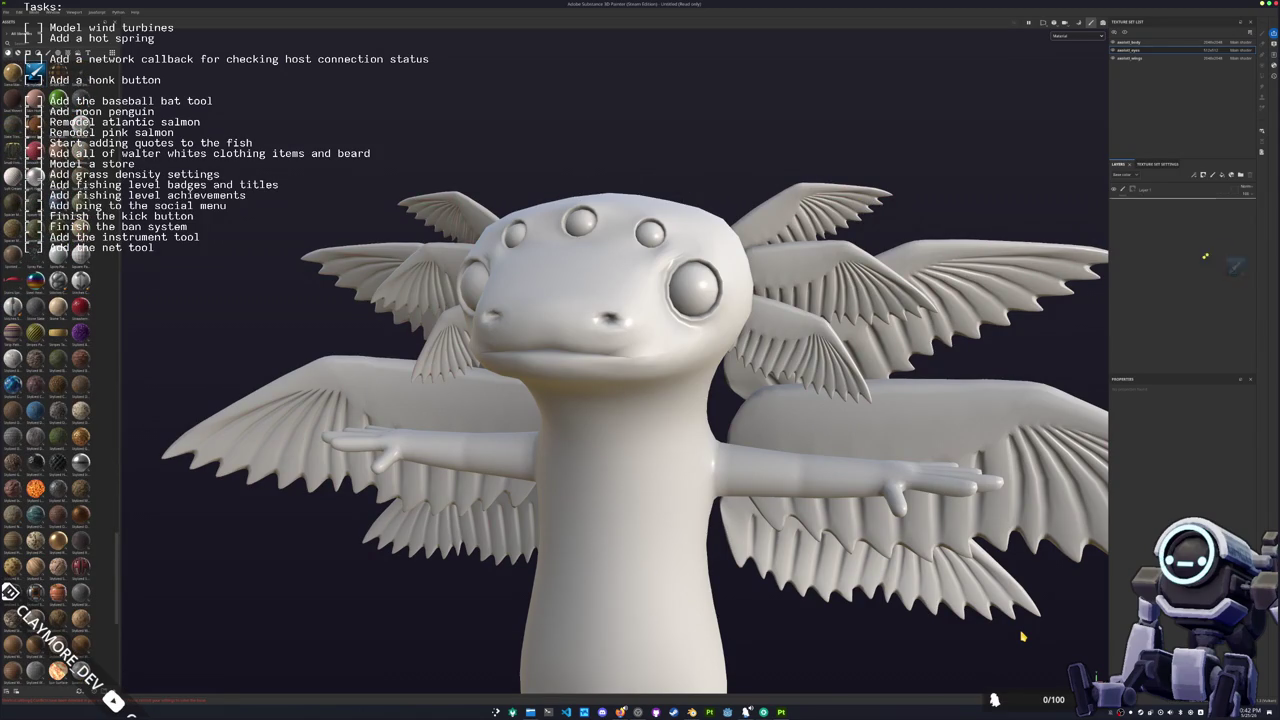
key(c)
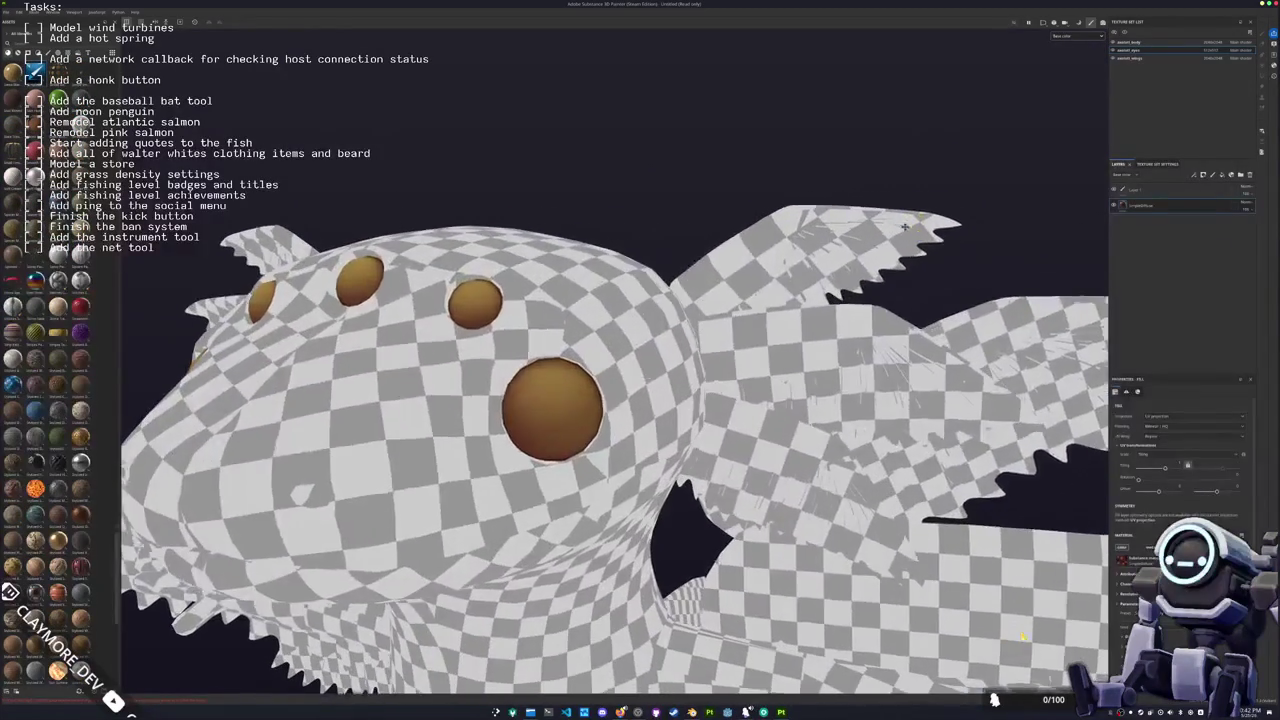
click(1131, 507)
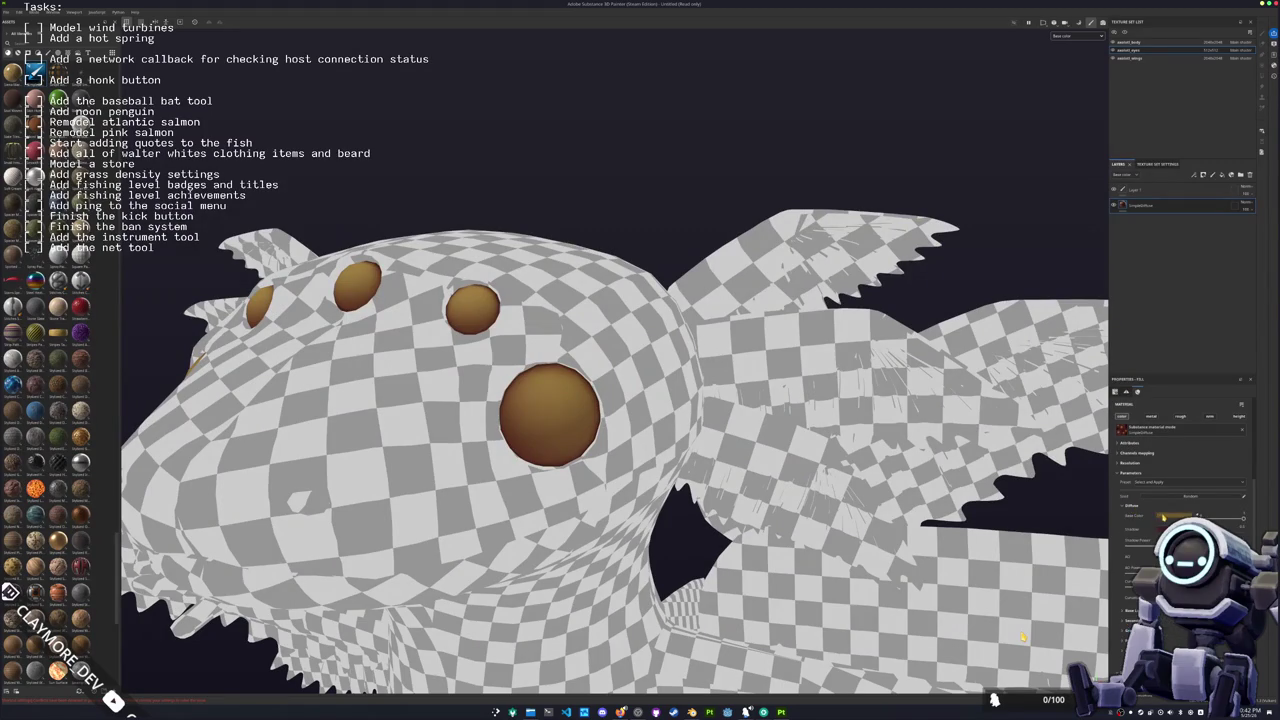
click(1166, 517)
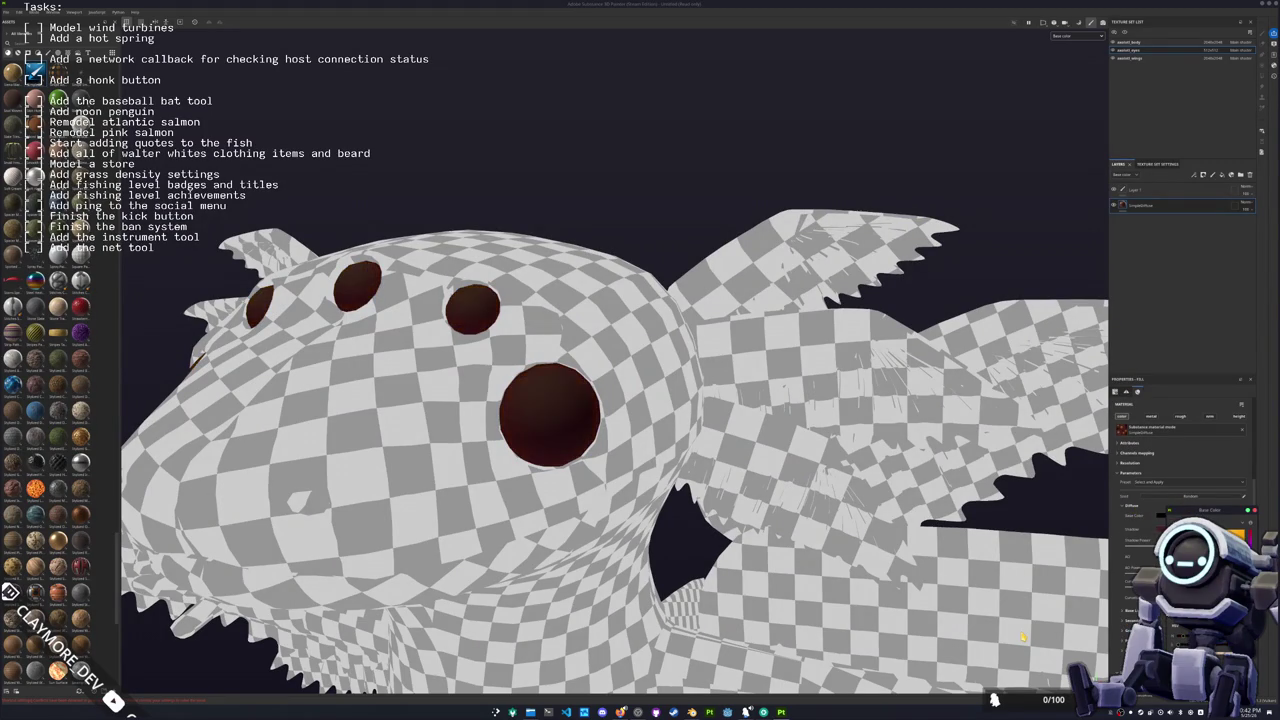
drag(1236, 536, 1238, 538)
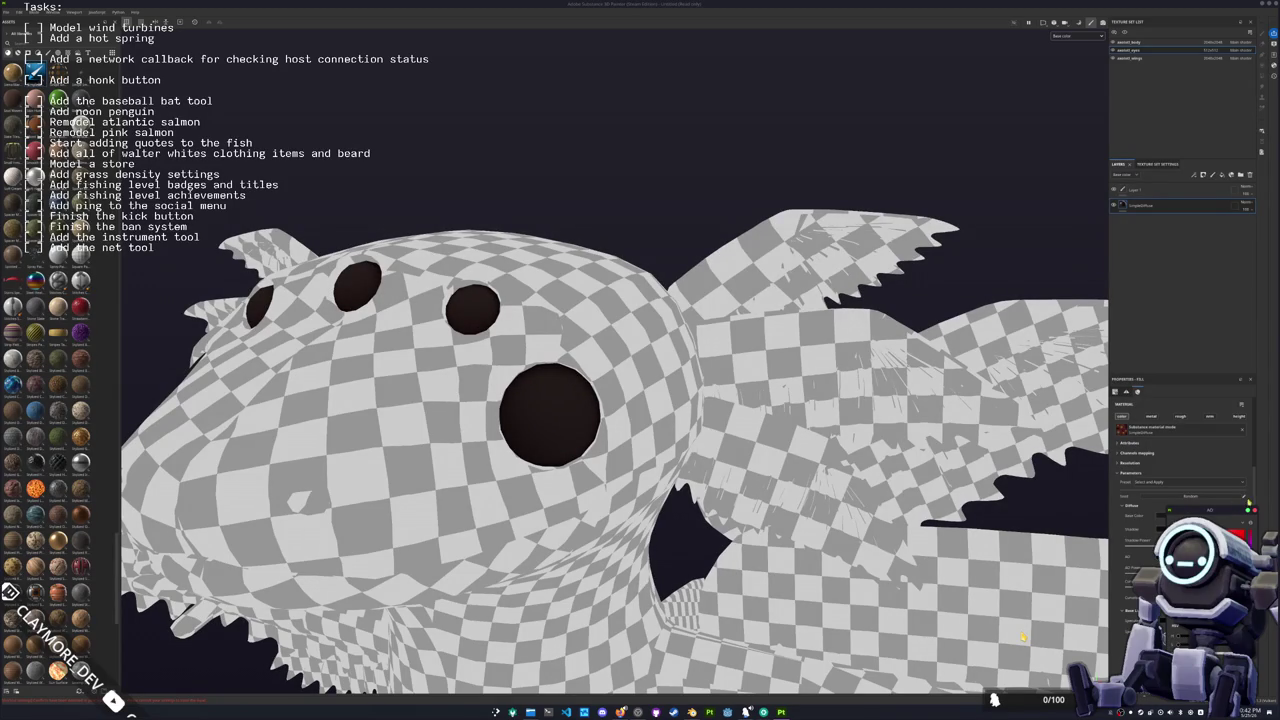
alt+drag(700, 450, 900, 450)
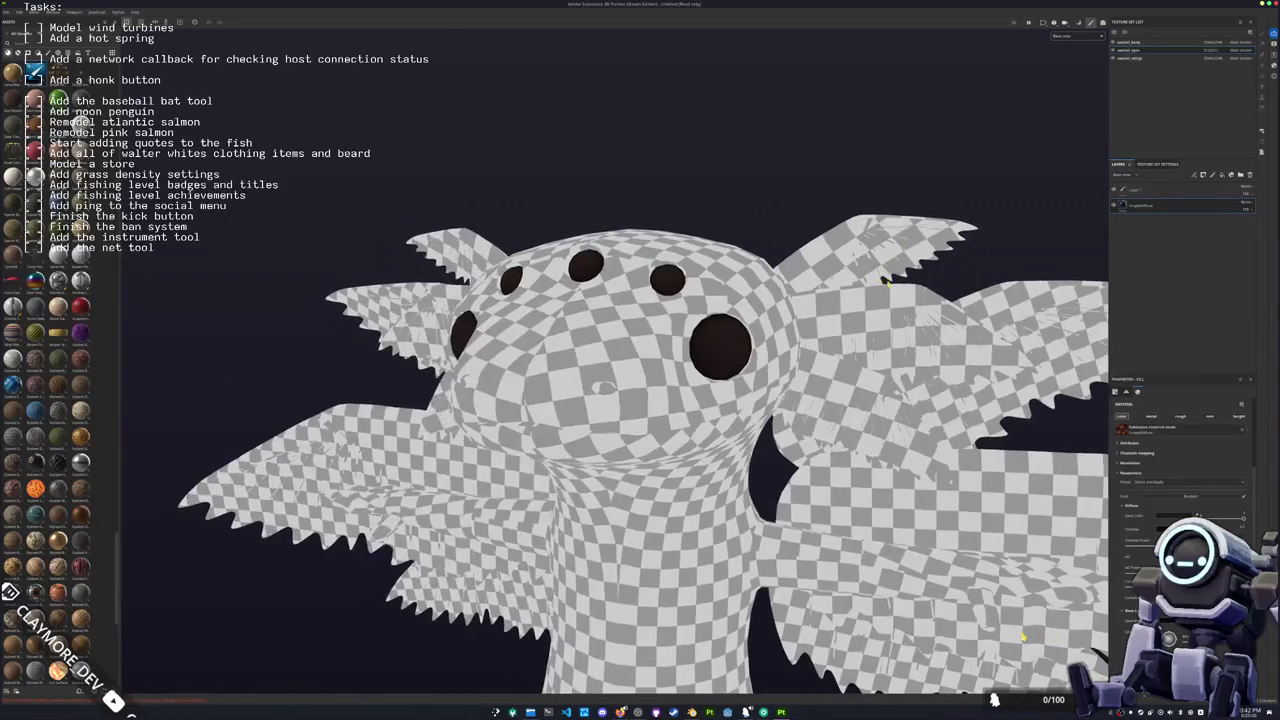
Step: Duplicate the eye fill layer, make the copy's Base Color white, and mask it out
key(ctrl+d)
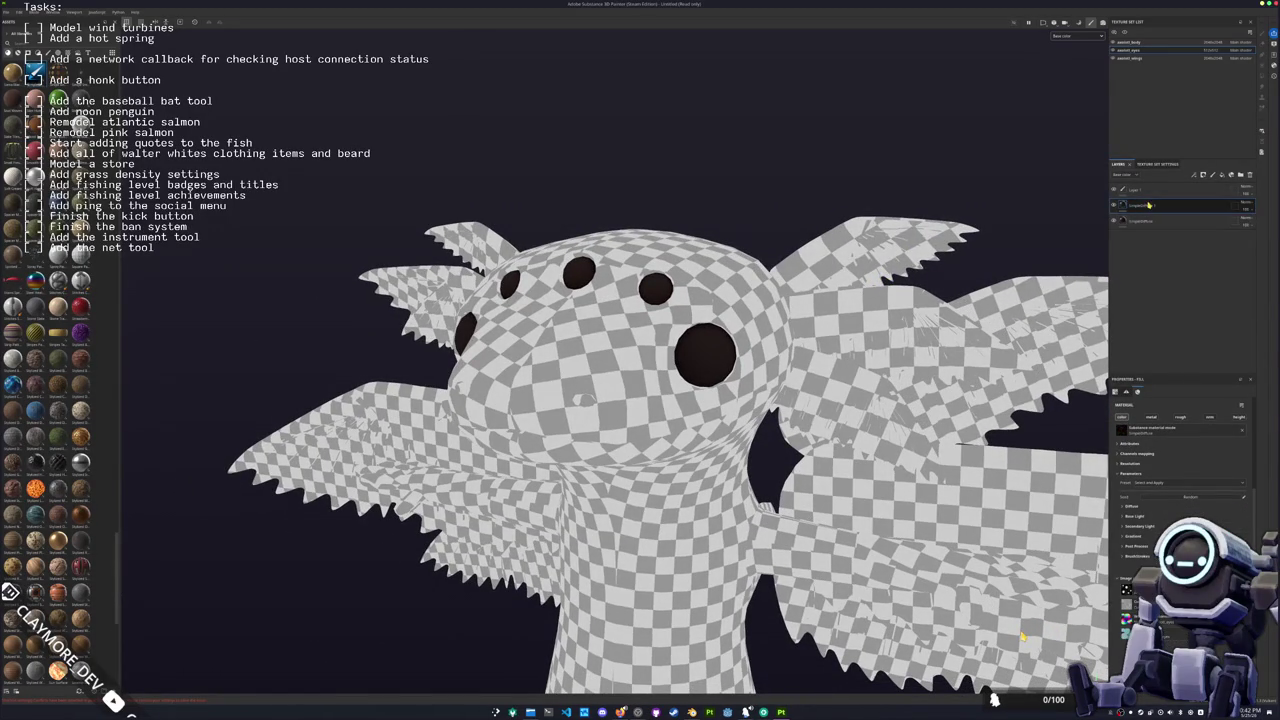
click(1131, 508)
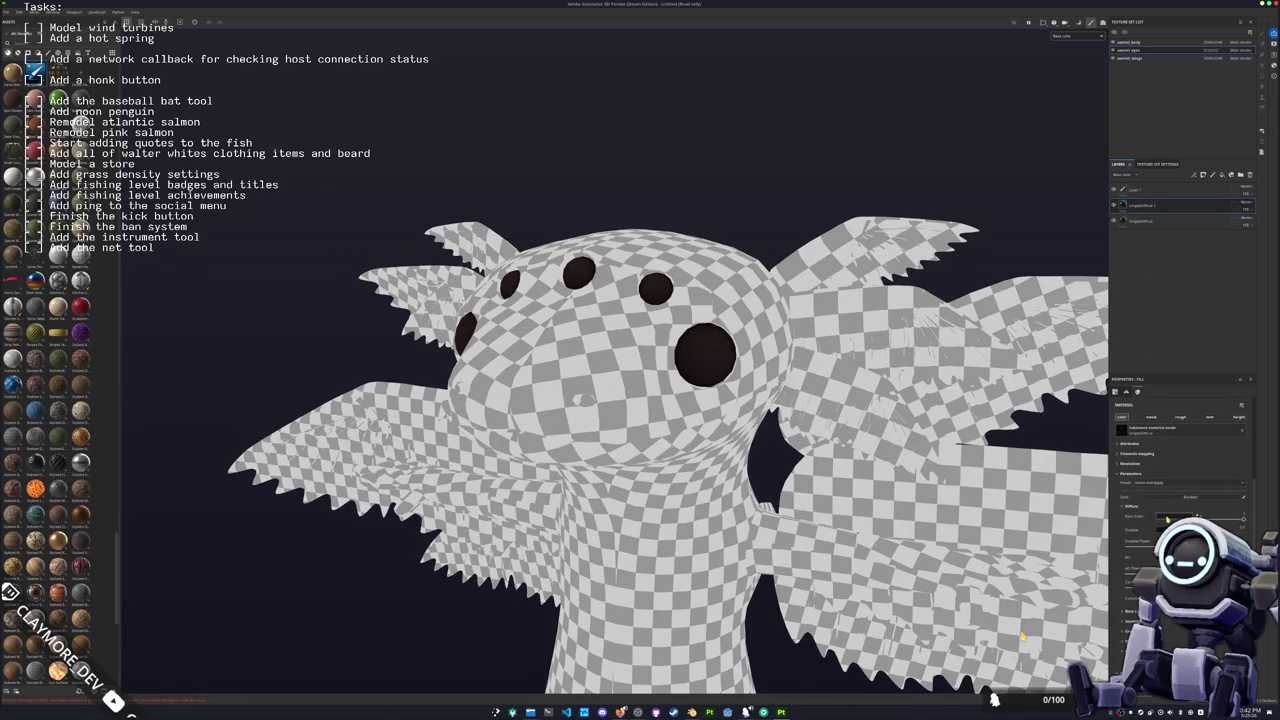
click(1195, 517)
drag(1190, 520, 1152, 530)
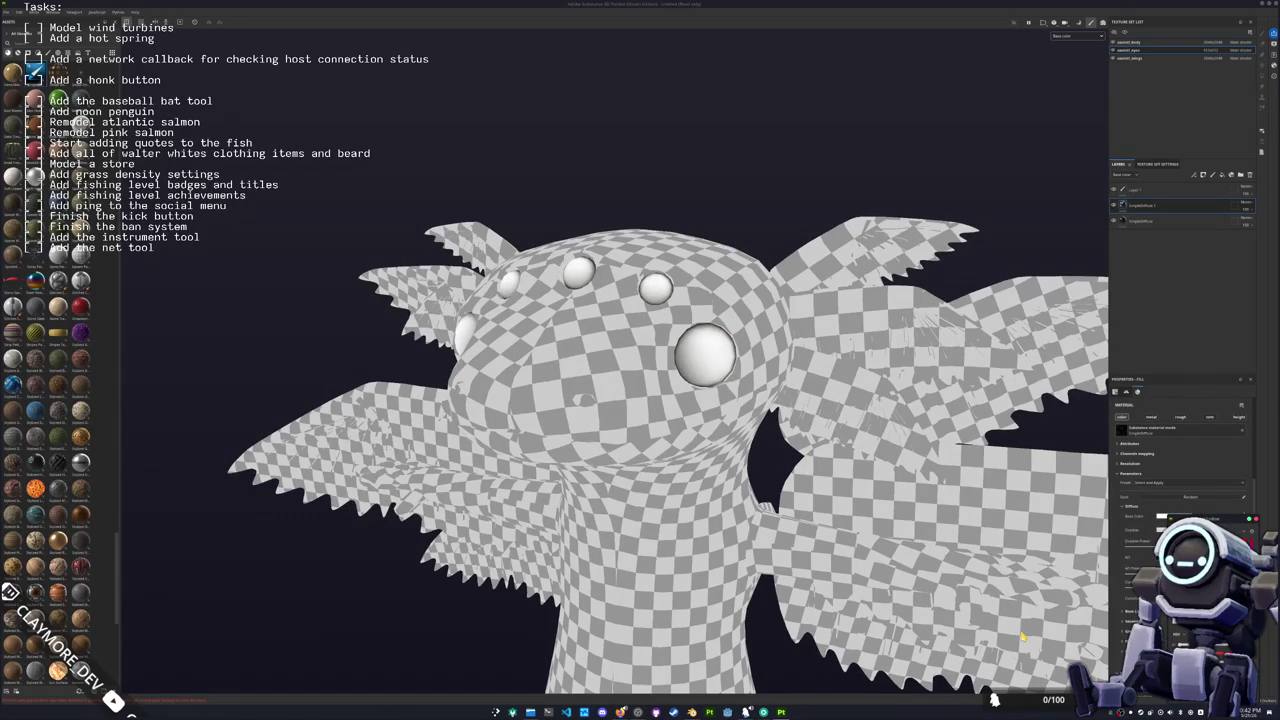
key(ctrl+z)
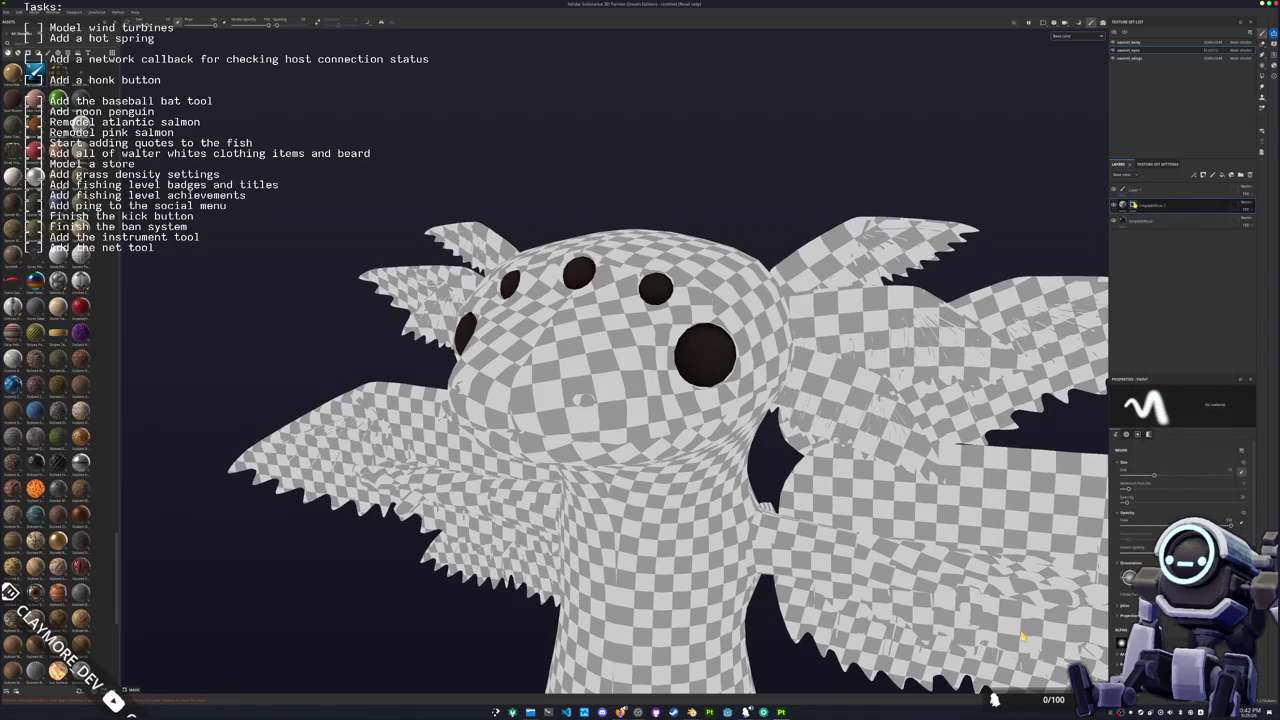
Step: Shrink the brush for small highlight dots and orbit to a frontal view of the head
scroll(1022, 635, up, 2)
scroll(1022, 635, up, 2)
scroll(1022, 635, up, 2)
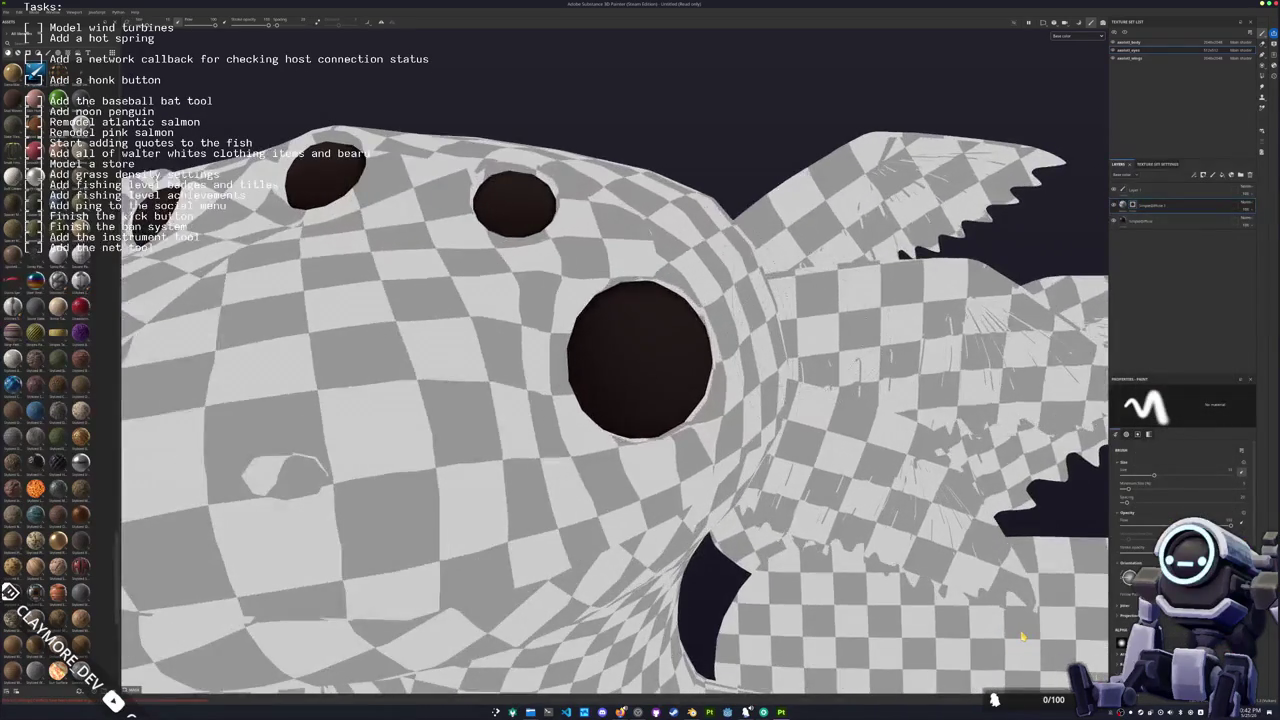
scroll(640, 337, up, 2)
scroll(660, 350, up, 2)
key(bracketleft)
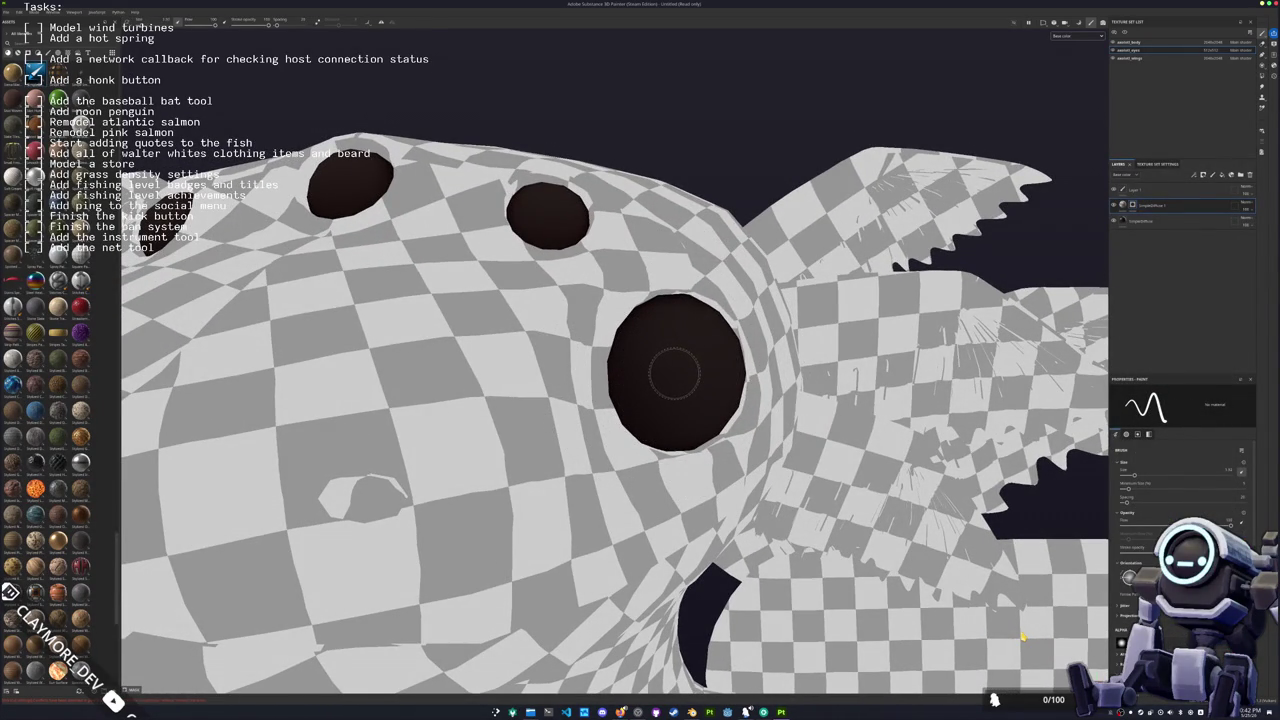
scroll(675, 373, down, 2)
alt+drag(675, 373, 773, 354)
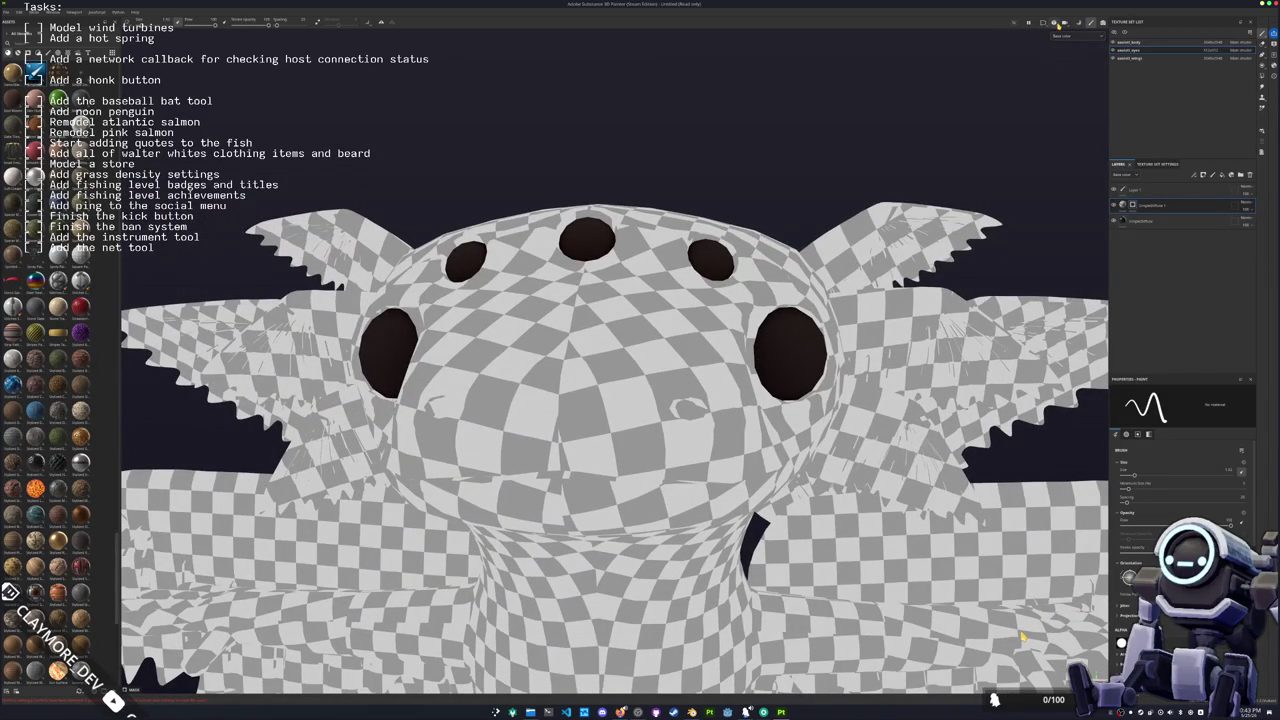
click(1040, 22)
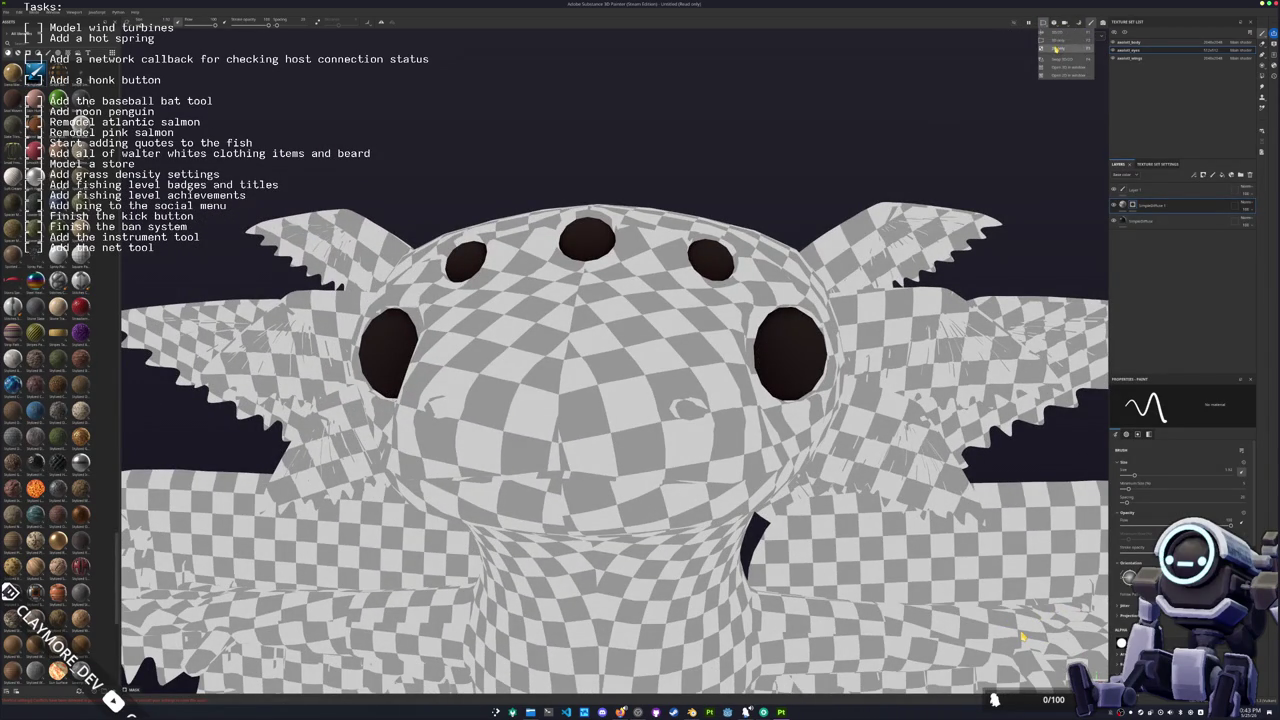
Step: Switch the viewport to the 2D UV view showing only Base color
click(1045, 50)
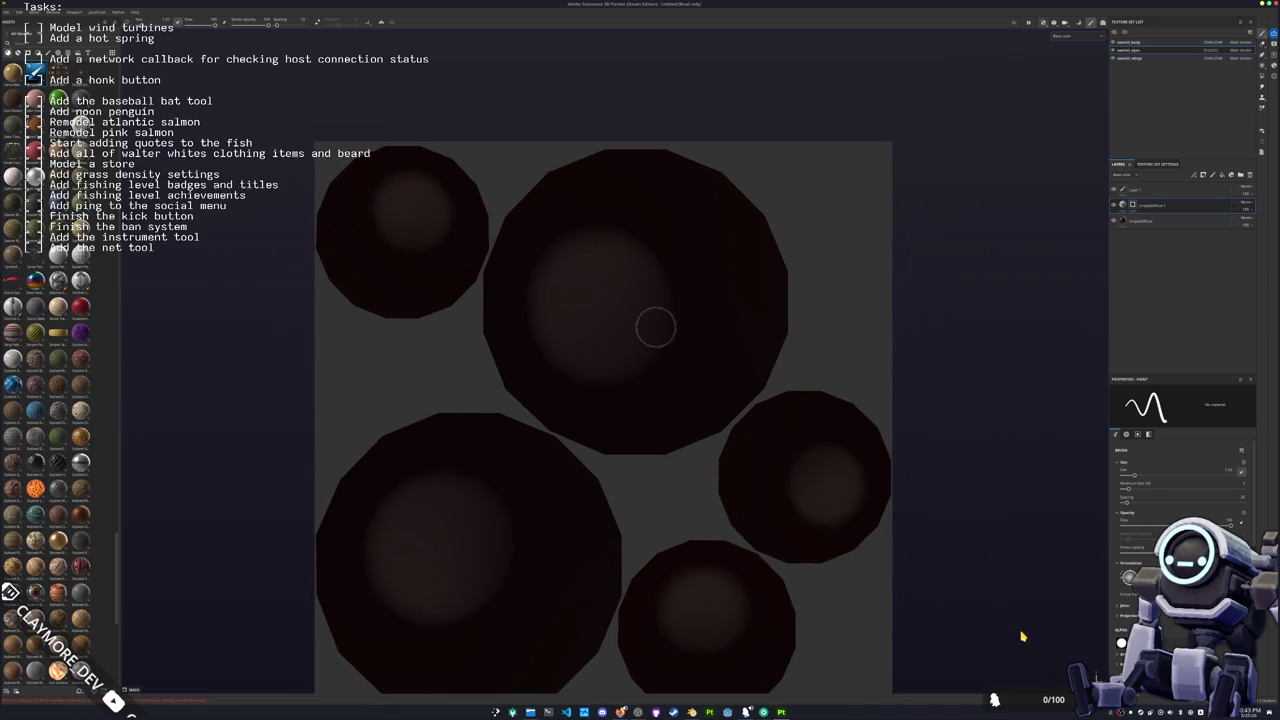
click(1044, 22)
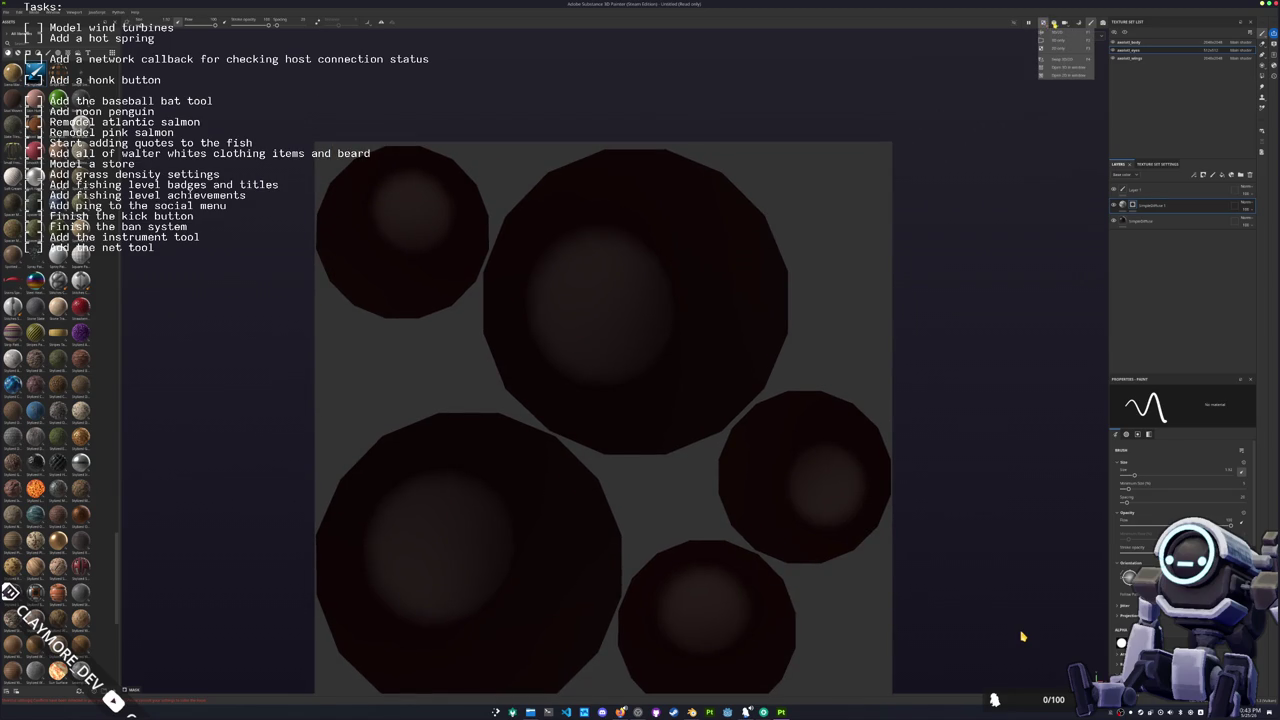
click(1055, 24)
click(1065, 24)
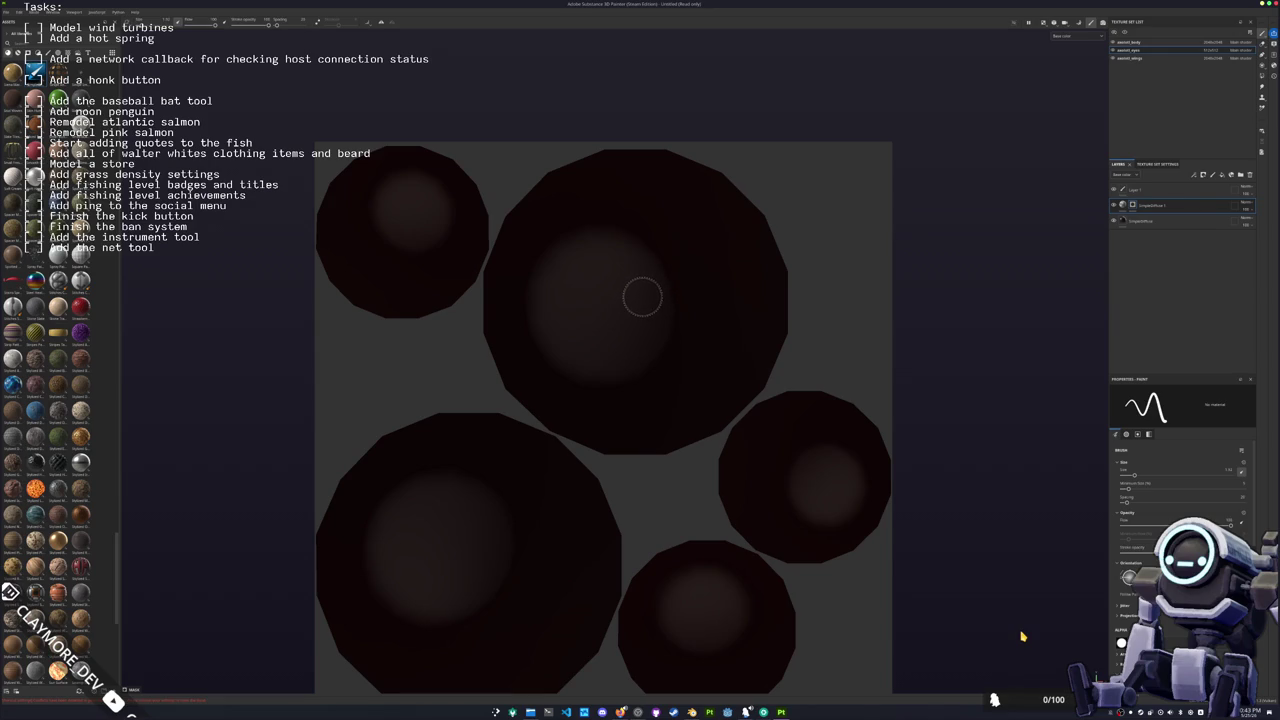
Step: Paint white highlight dots on the large top, lower-left, right and bottom eye circles
click(641, 297)
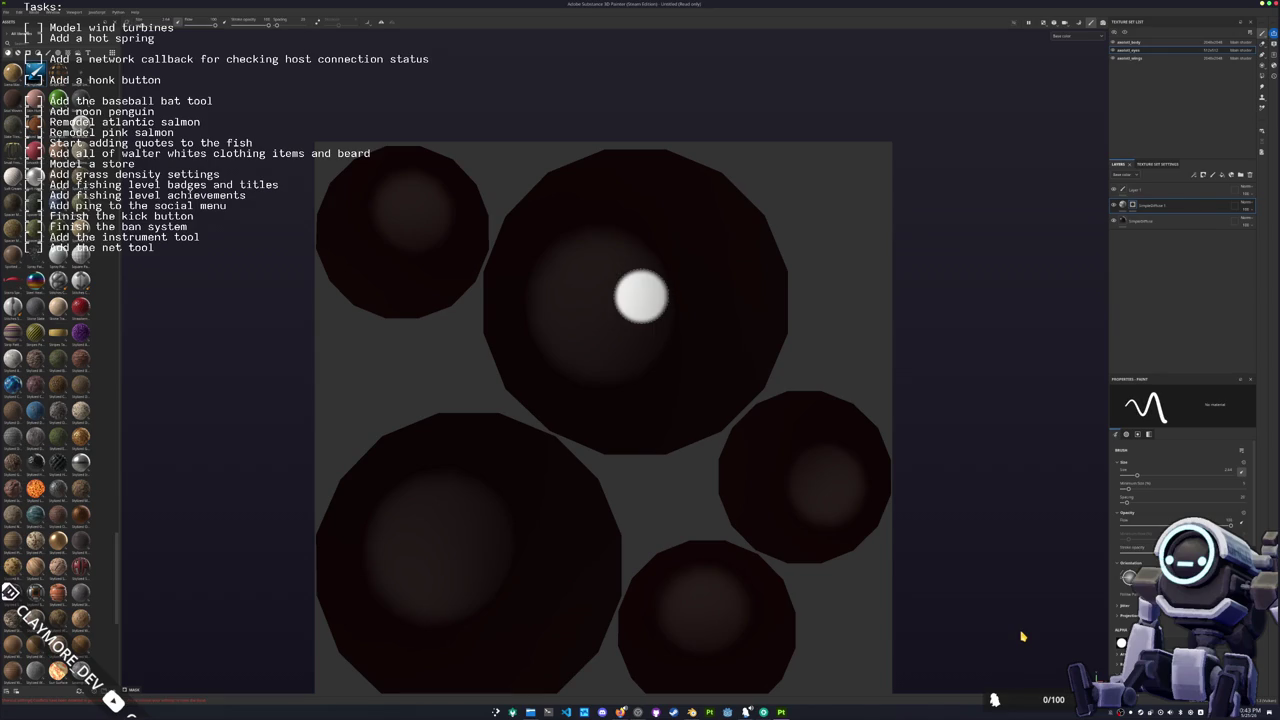
key(ctrl+z)
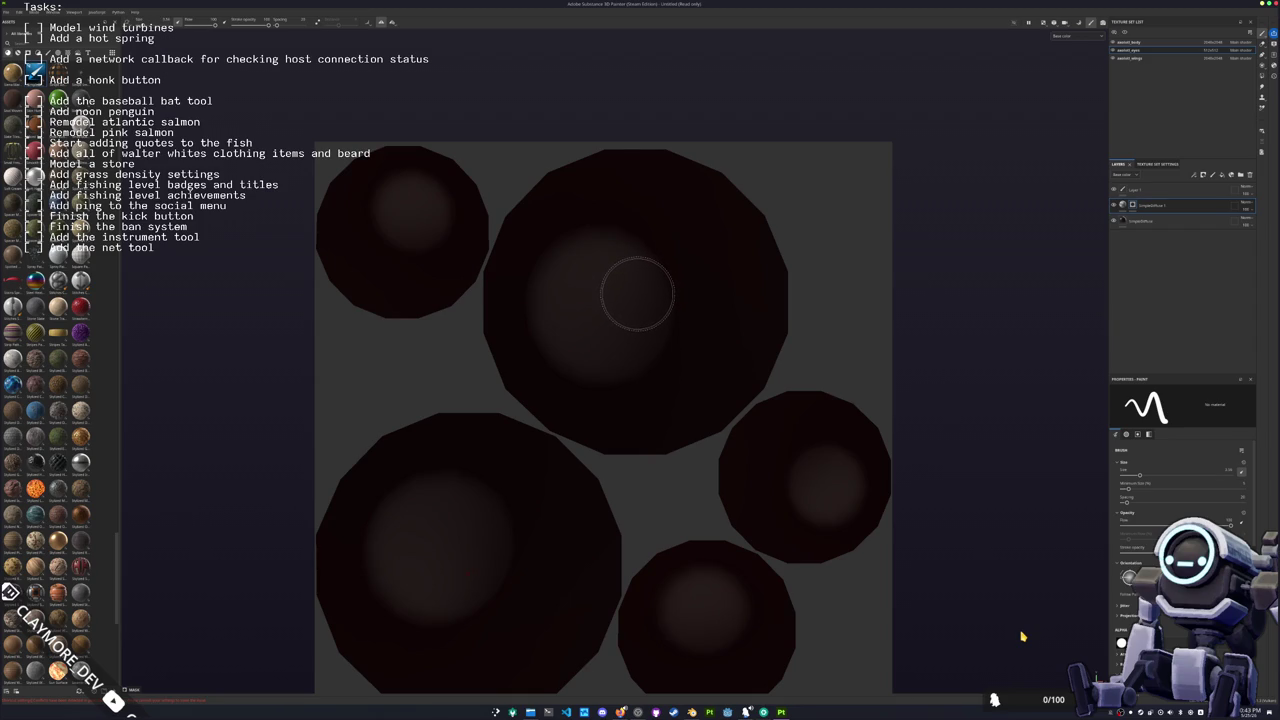
click(638, 295)
click(469, 572)
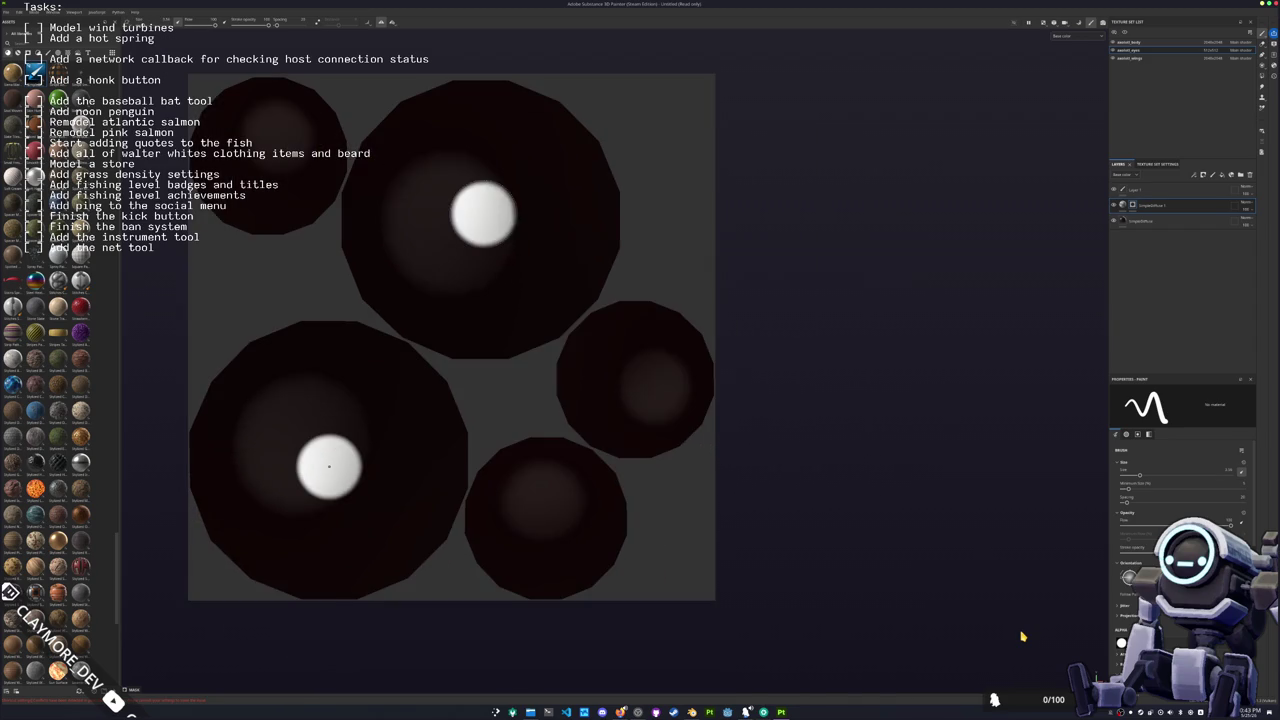
middle_drag(469, 572, 634, 378)
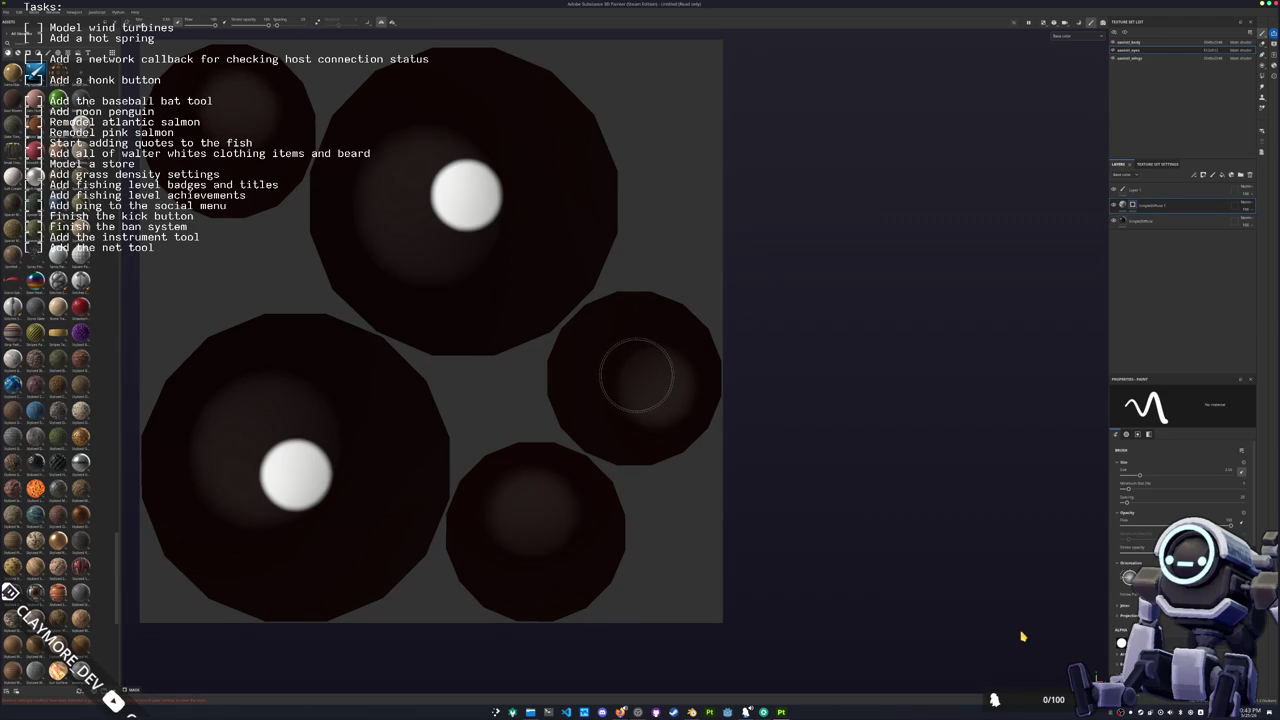
click(636, 376)
middle_drag(622, 397, 692, 270)
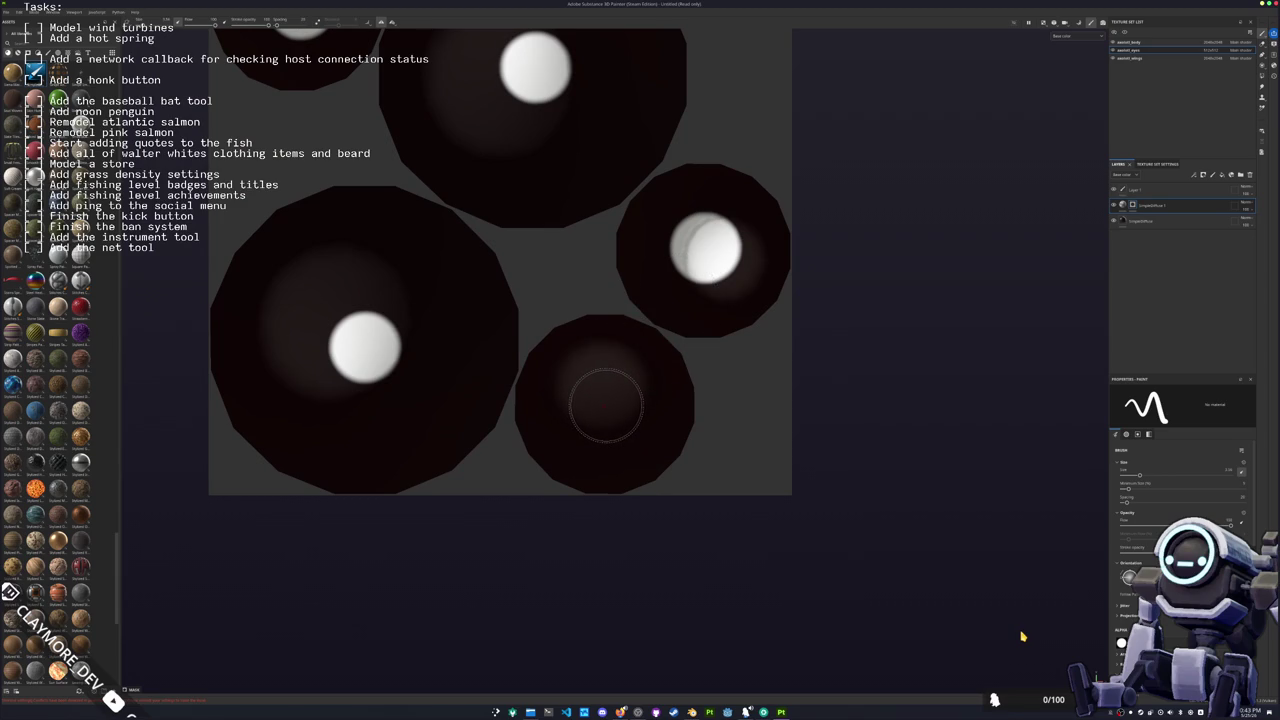
click(606, 405)
scroll(808, 400, down, 3)
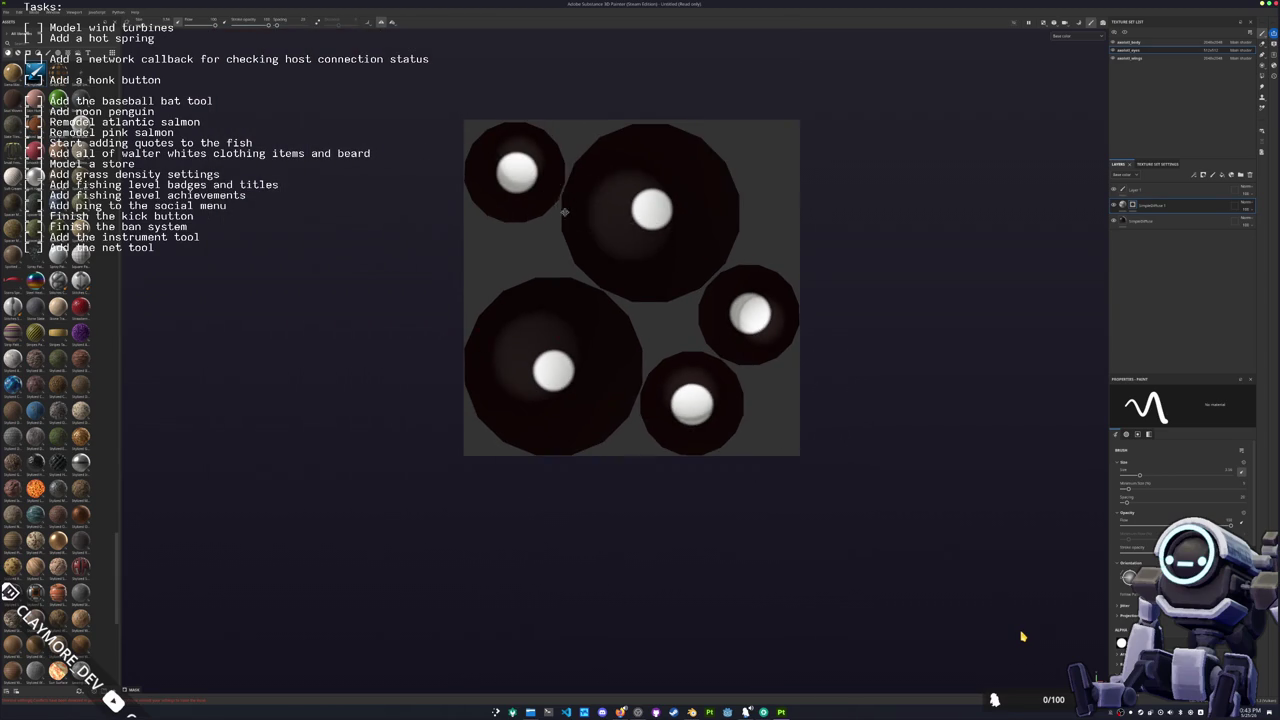
Step: Select the dark eye fill layer, then the masked white highlight layer
click(1140, 220)
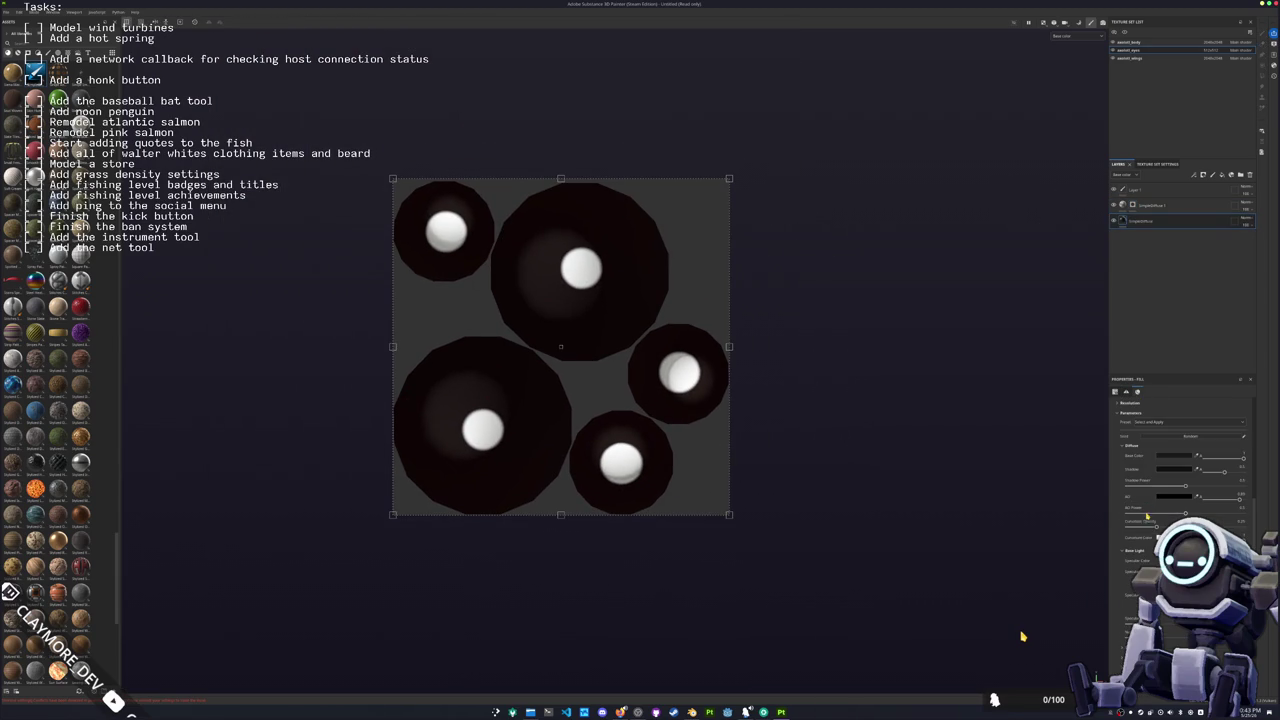
scroll(1180, 500, down, 5)
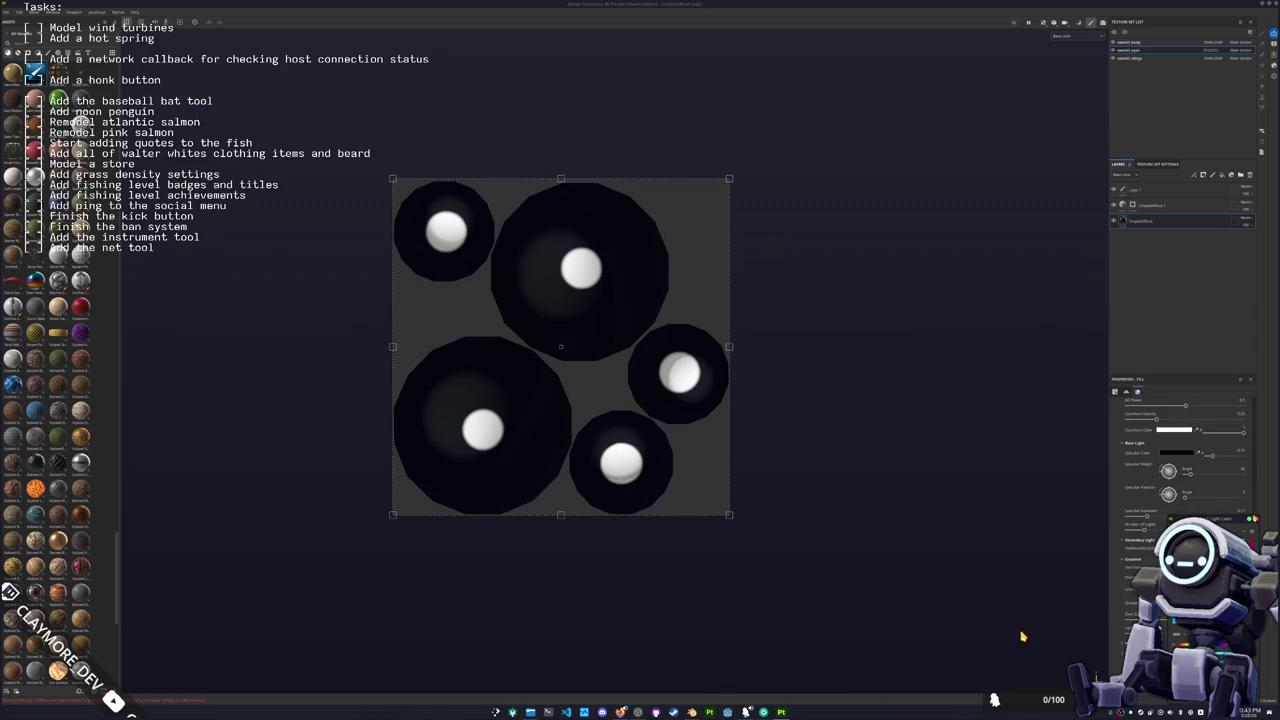
scroll(1180, 450, up, 1)
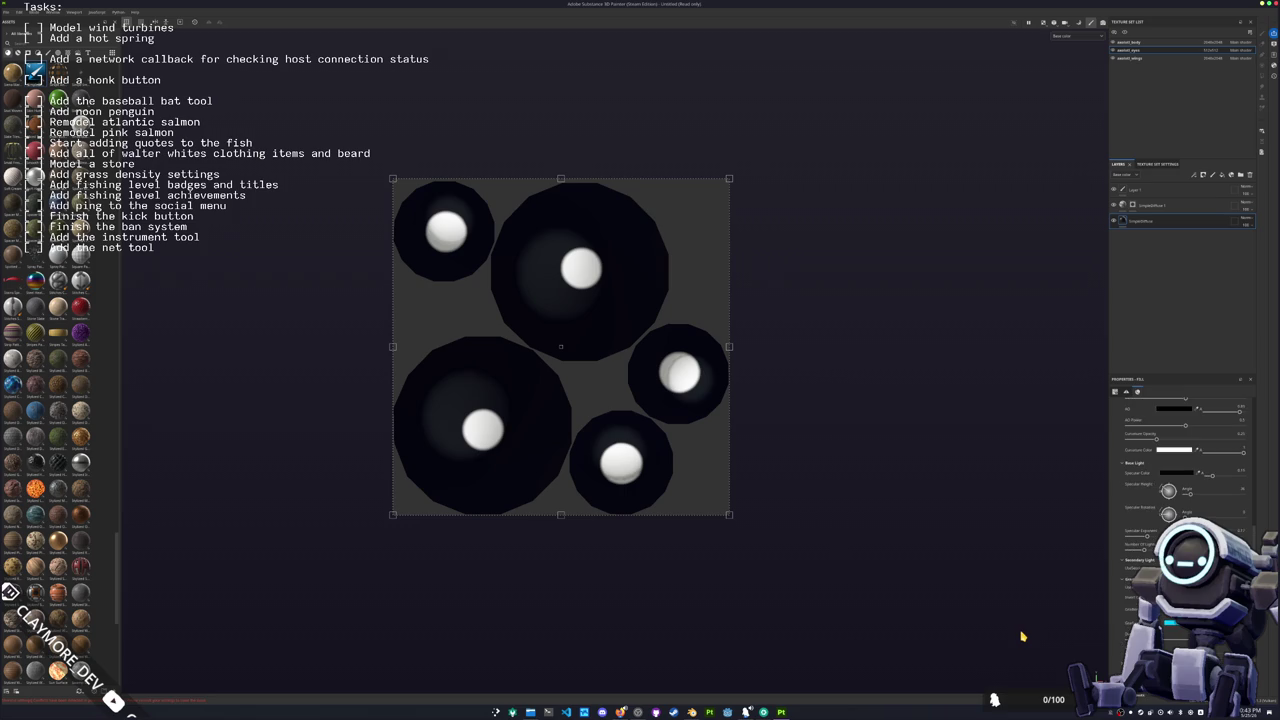
scroll(1180, 450, up, 2)
click(1140, 205)
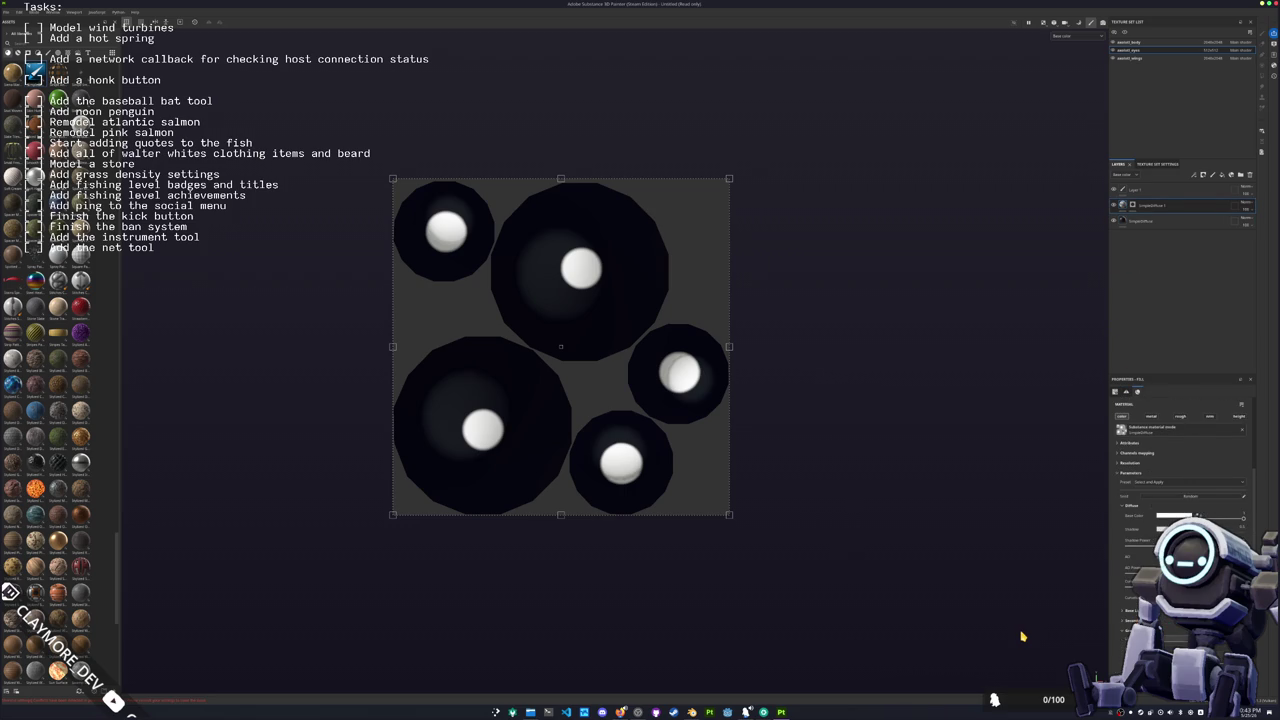
scroll(1180, 450, down, 2)
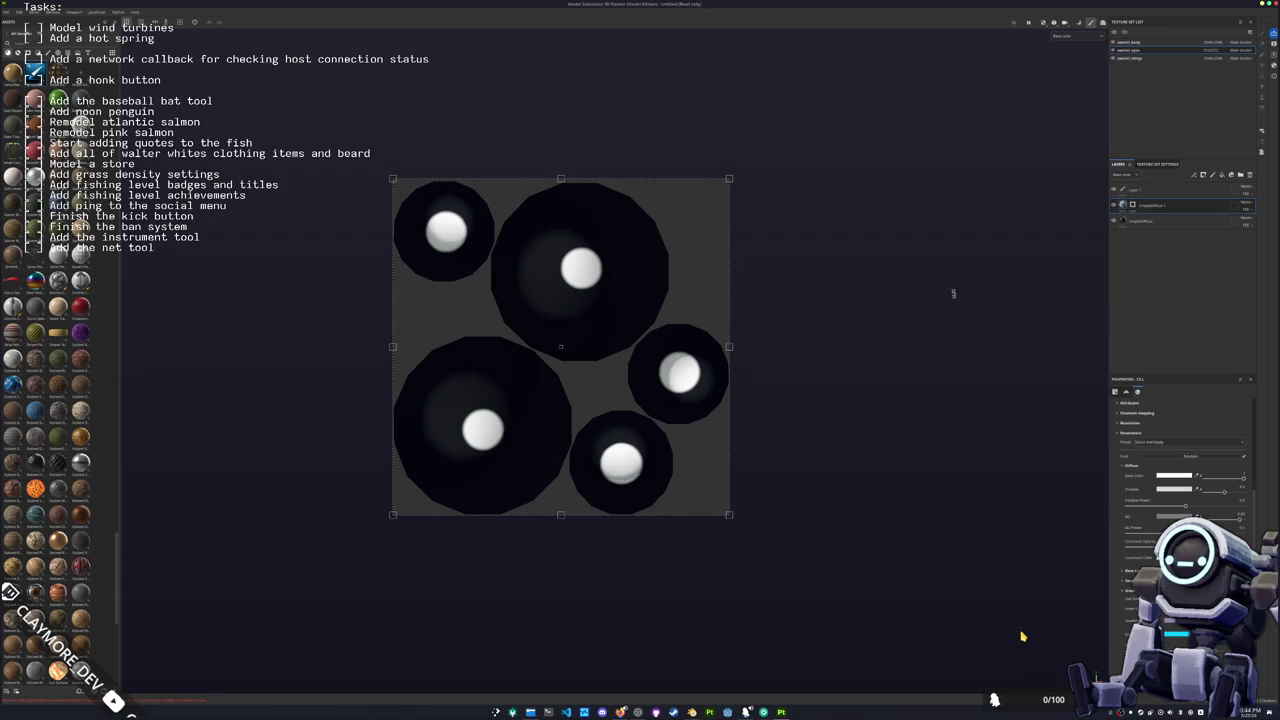
Step: Switch the viewport to 3D, then 2D-only, then the combined 2D/3D view
click(1043, 22)
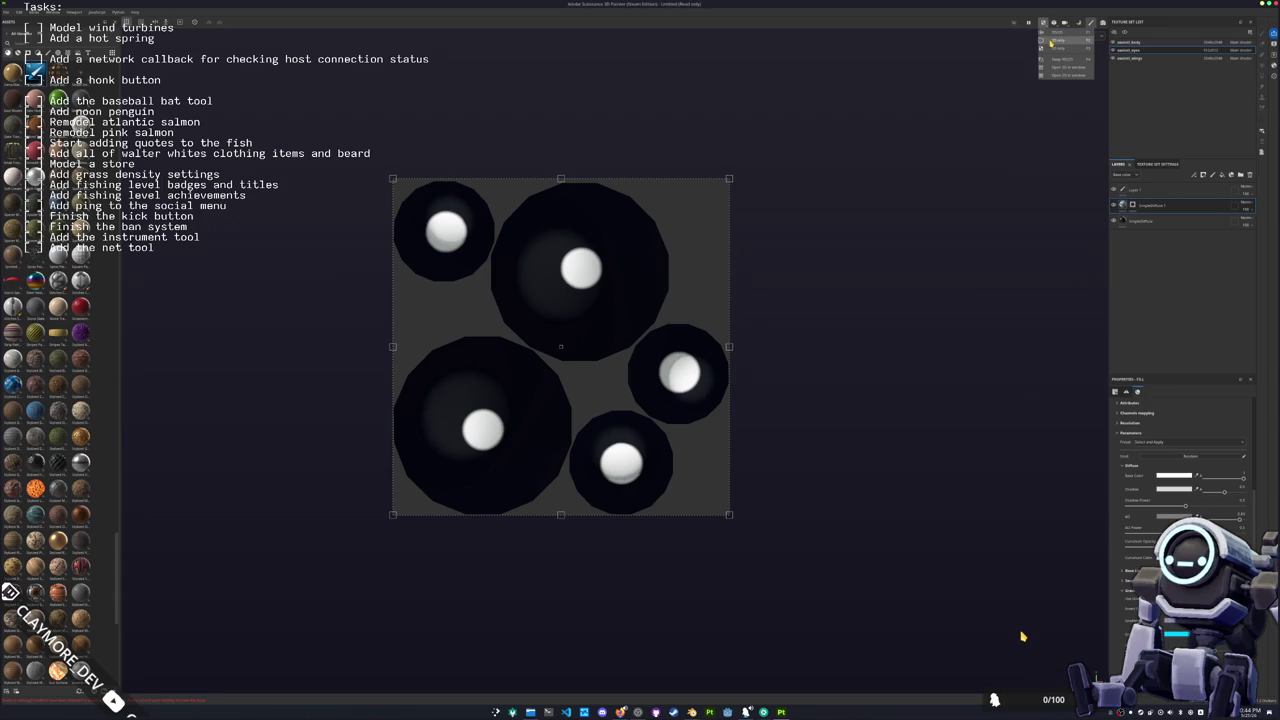
click(1056, 44)
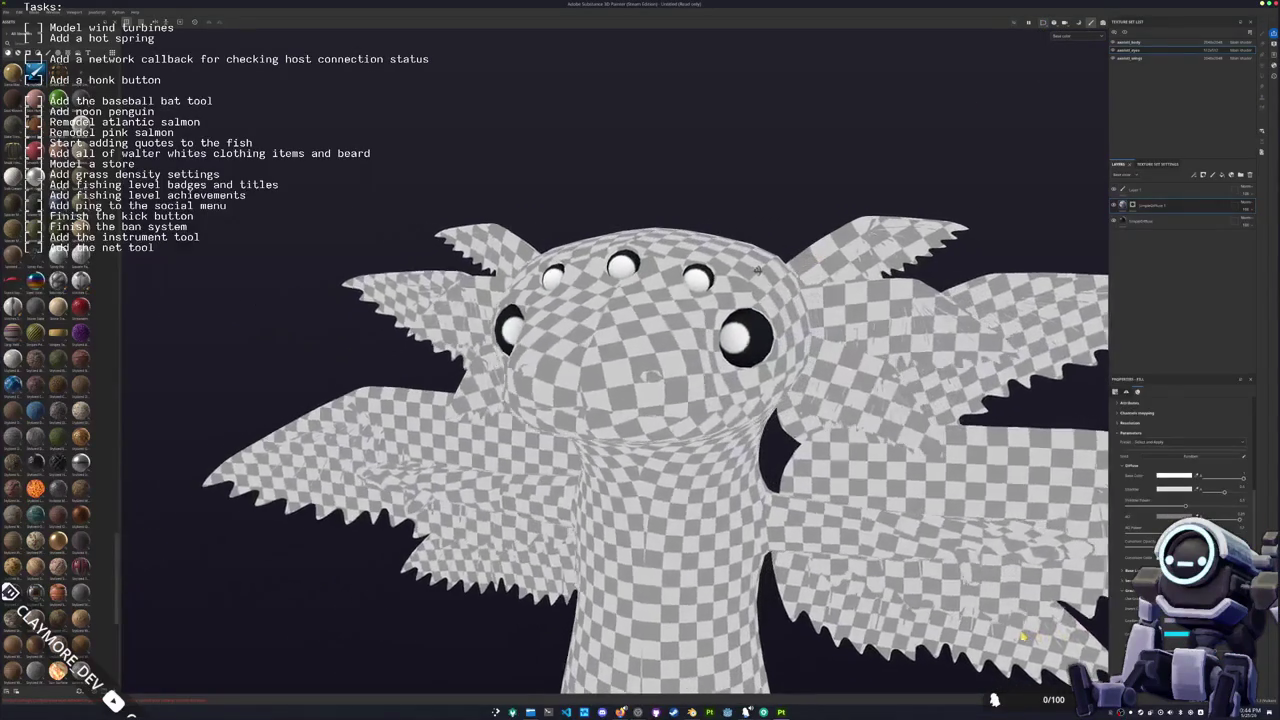
click(1043, 22)
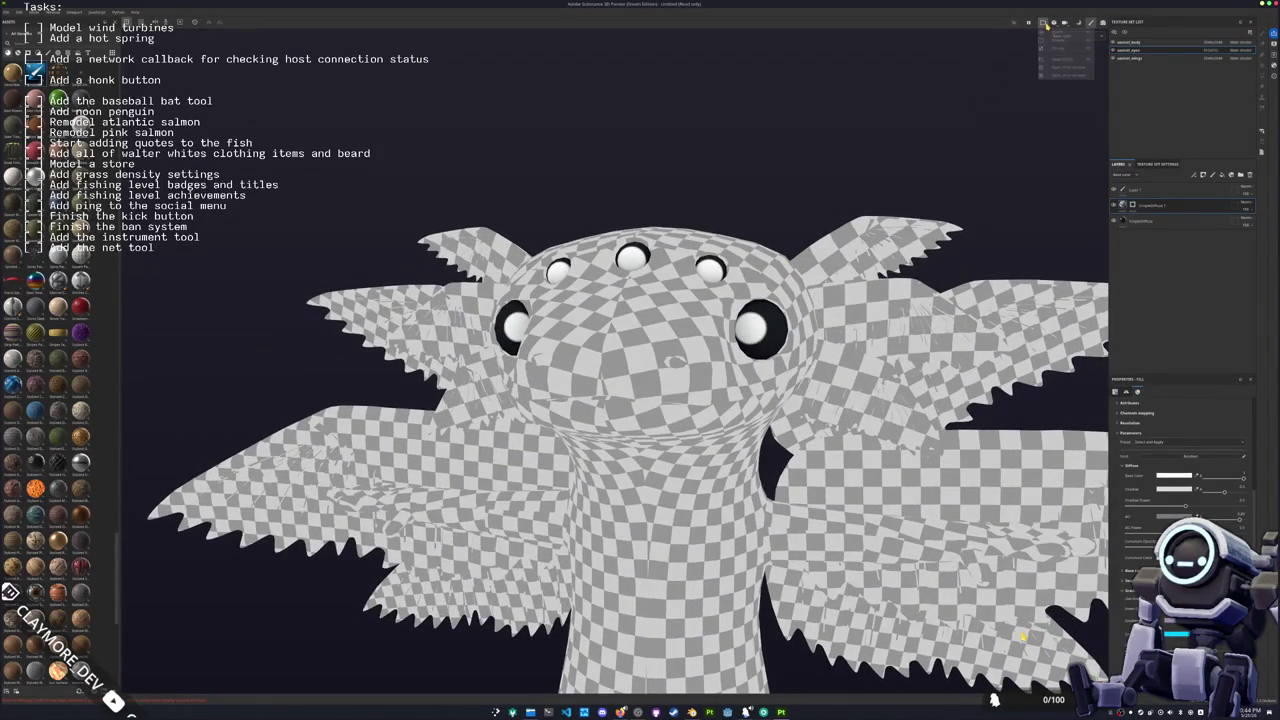
click(1060, 40)
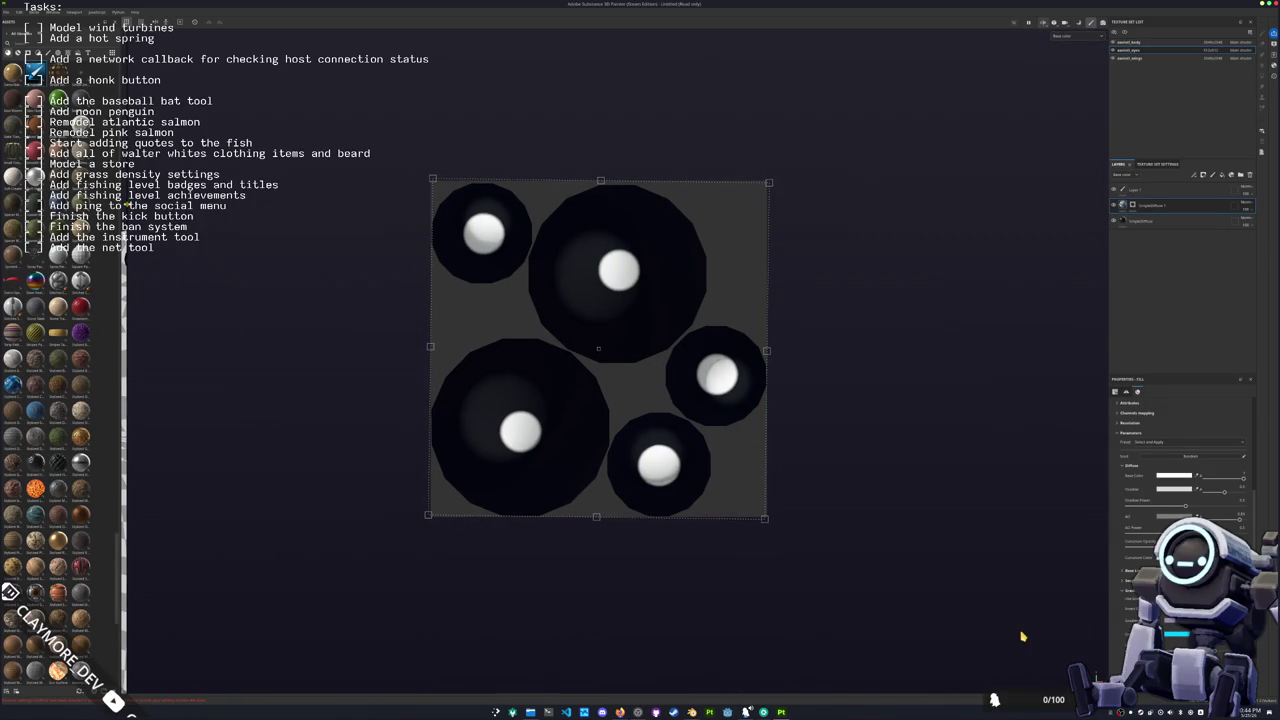
key(F1)
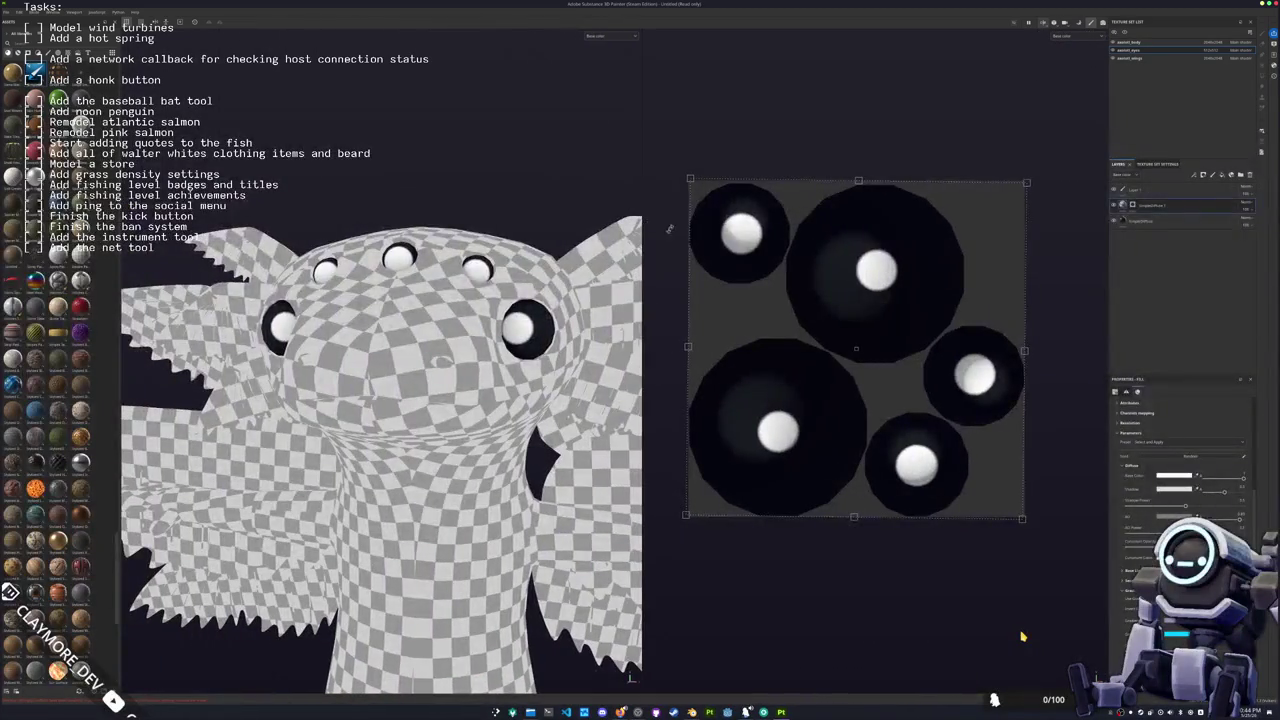
Step: Clear the existing white eye highlights from the highlight layer
right_click(1133, 206)
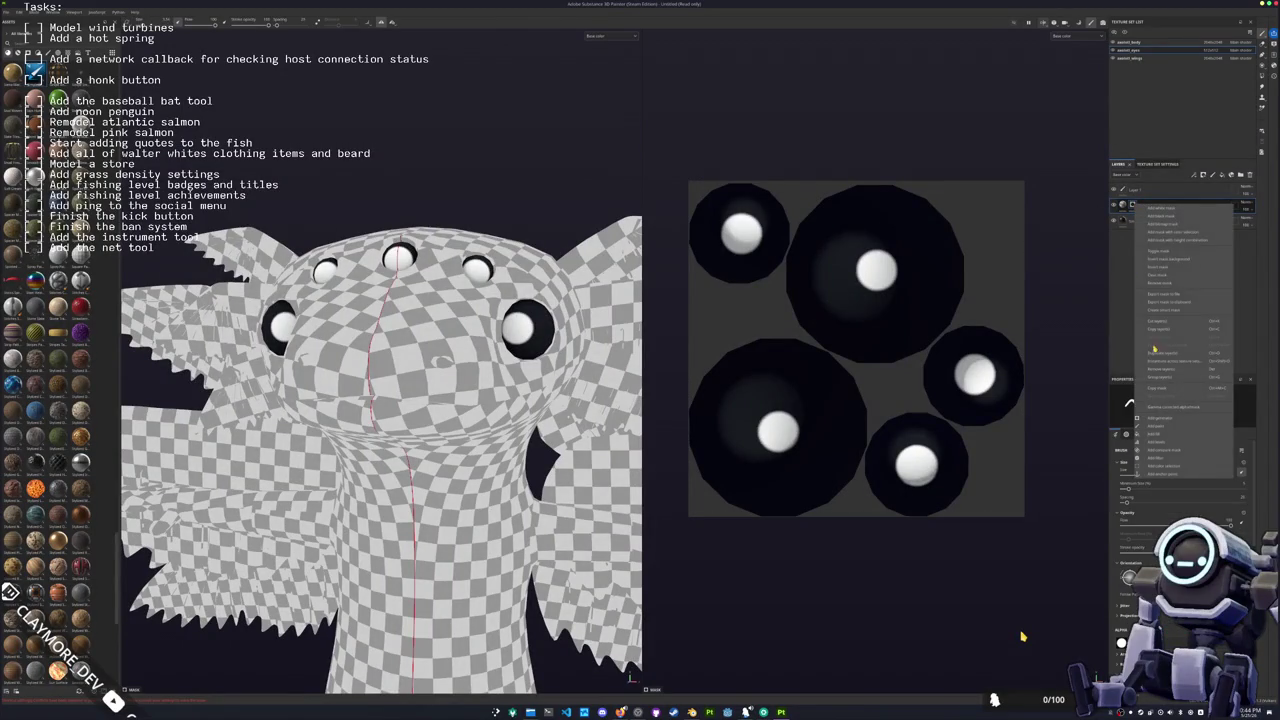
click(1162, 215)
scroll(835, 310, up, 2)
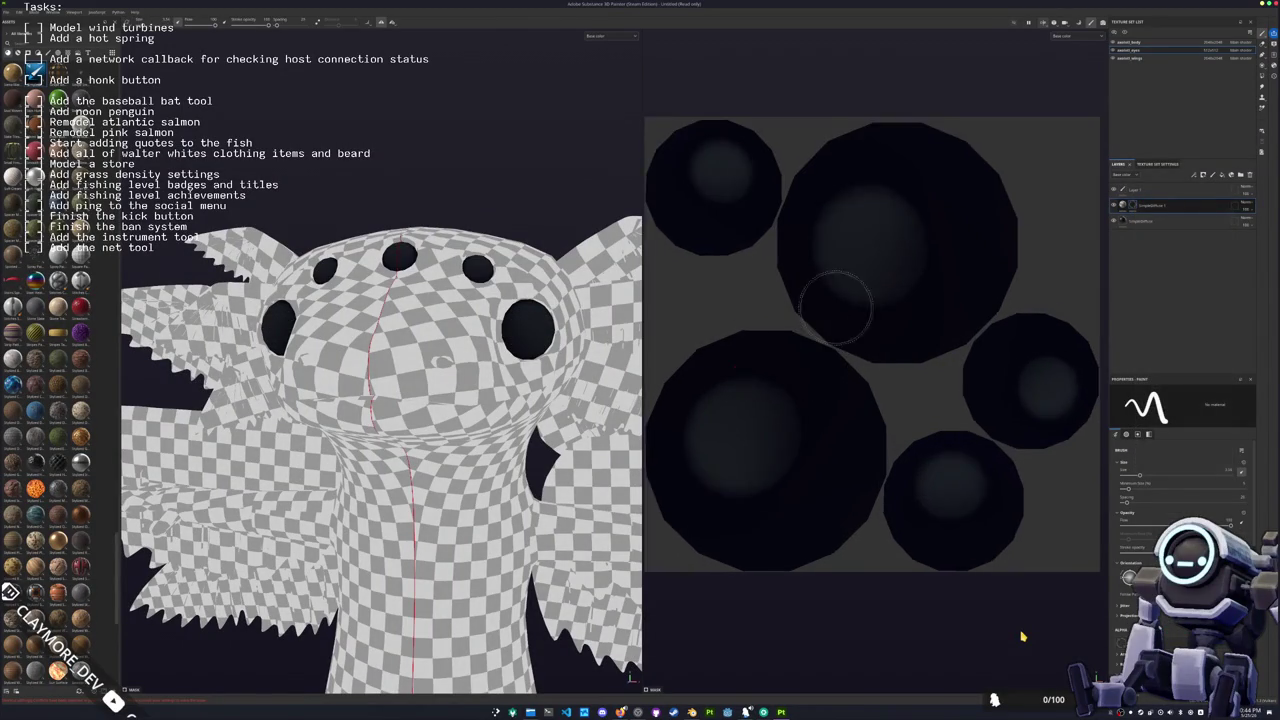
scroll(835, 318, up, 2)
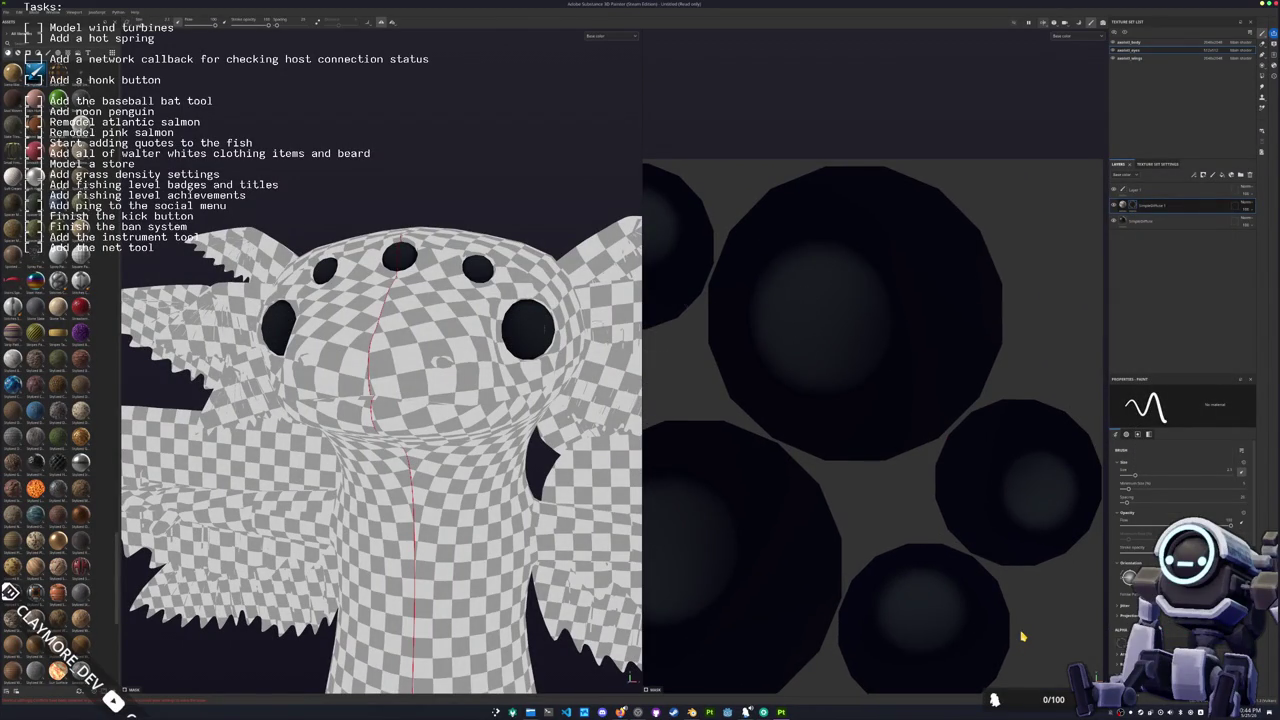
Step: Paint a white highlight dot in the large eye circle, retrying until it sits right
click(857, 310)
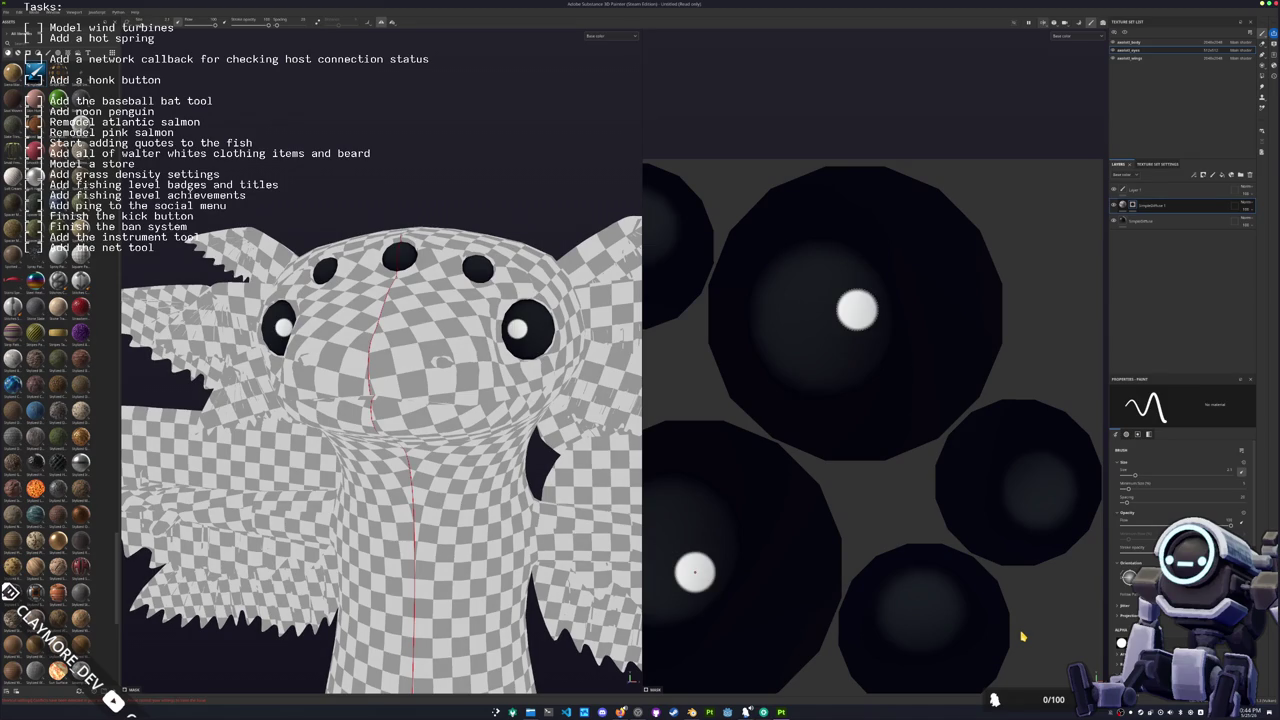
scroll(900, 385, down, 2)
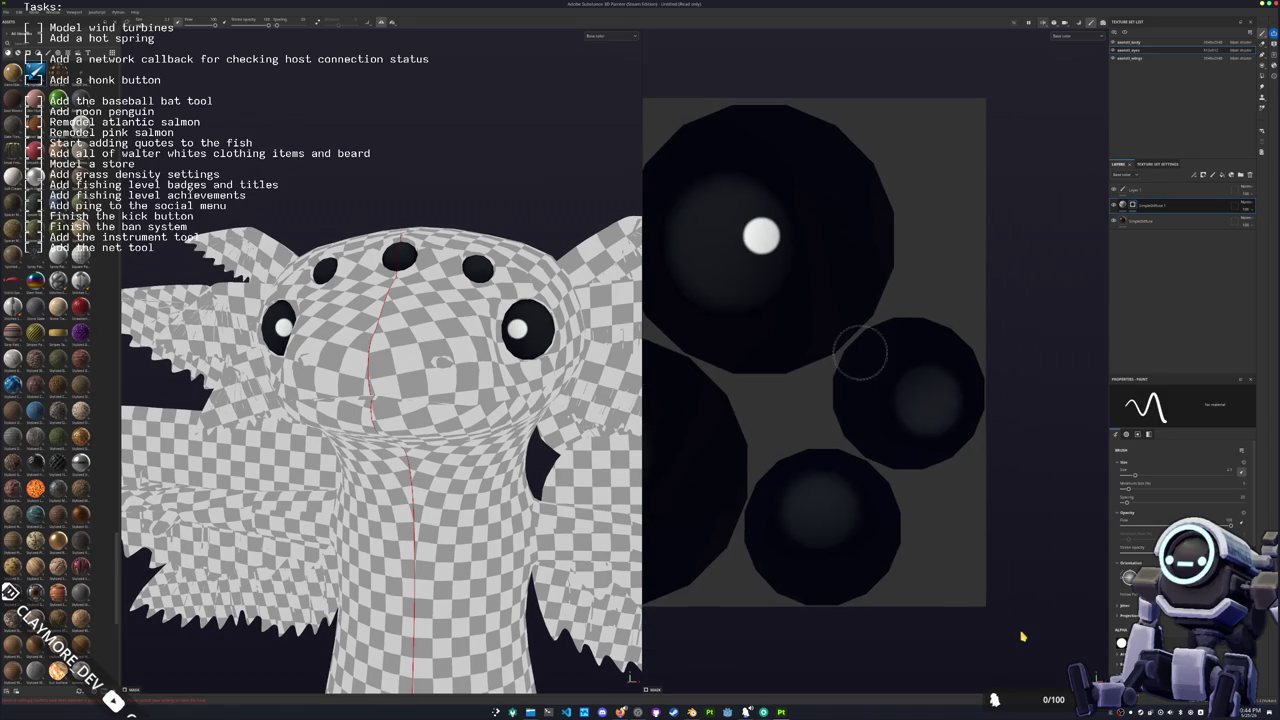
click(909, 393)
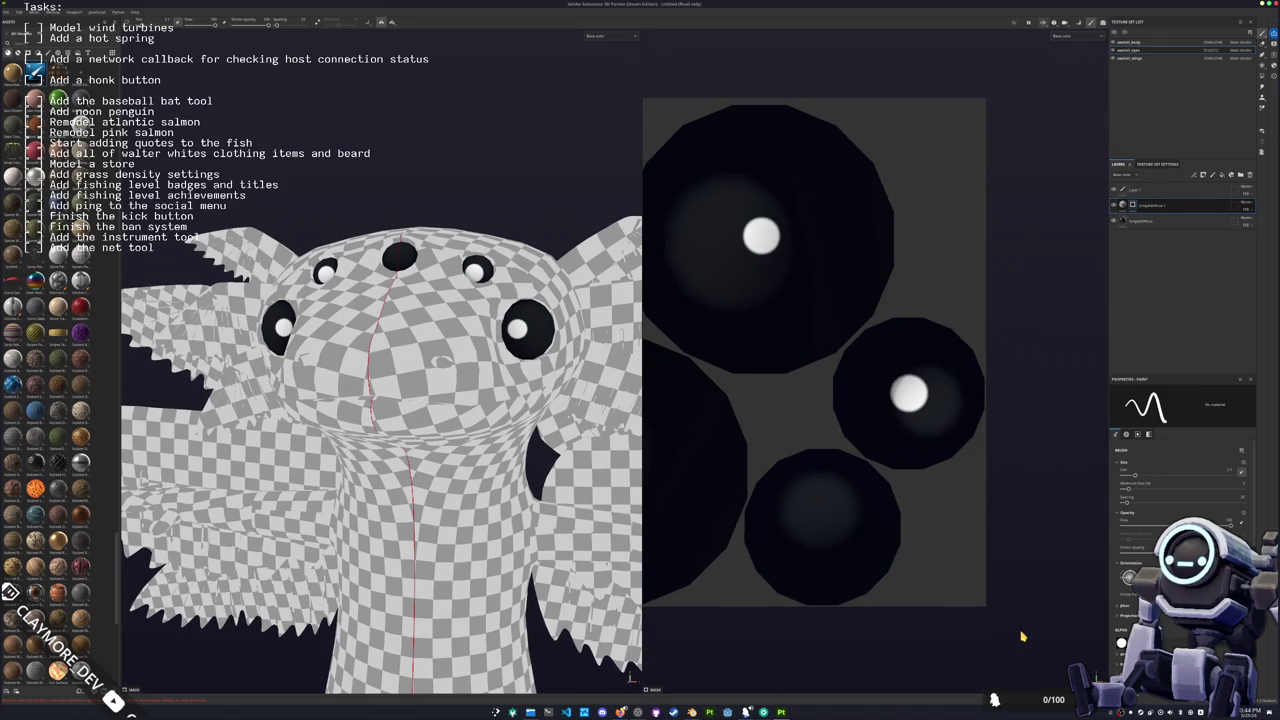
key(ctrl+z)
key(ctrl+z)
middle_drag(765, 241, 810, 287)
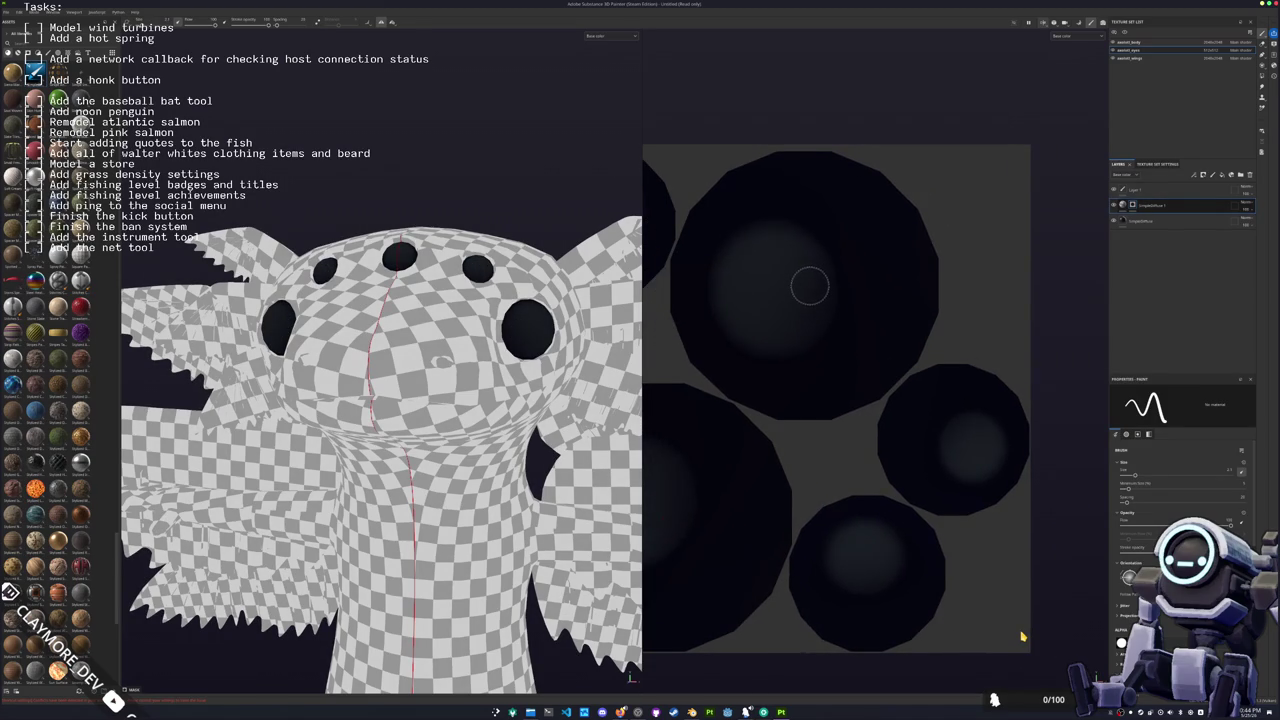
click(810, 287)
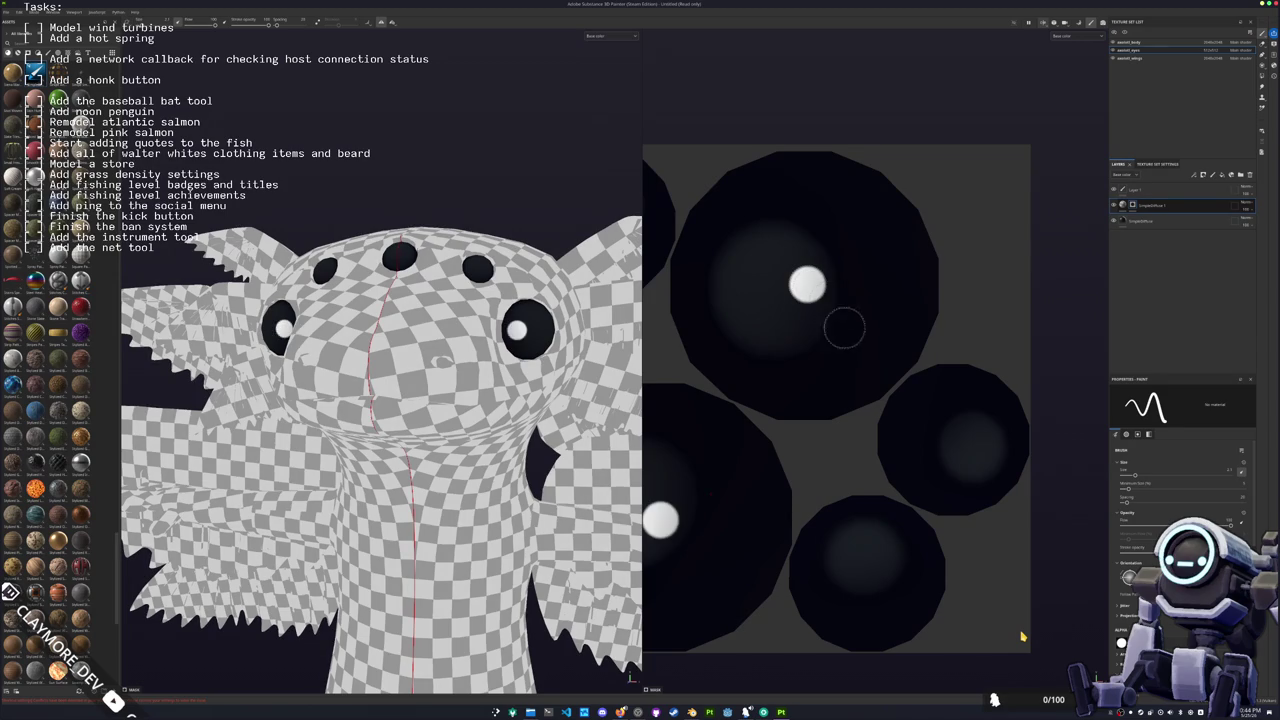
key(ctrl+z)
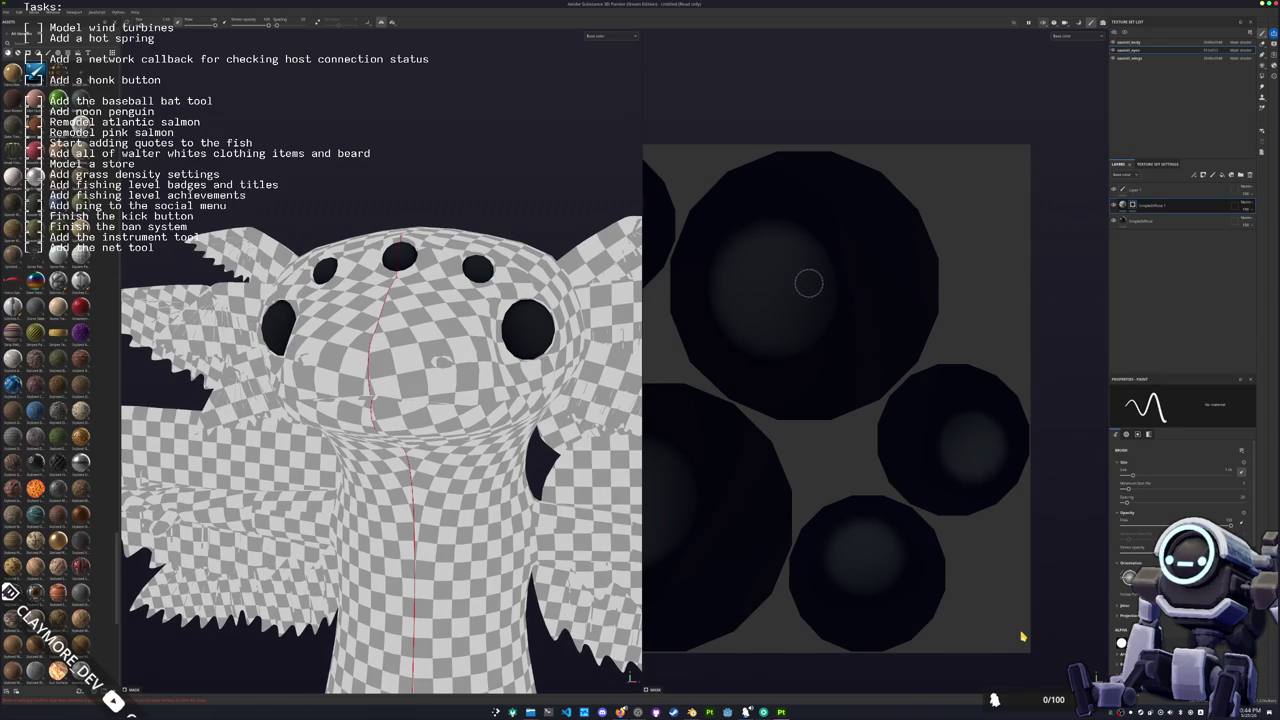
click(809, 283)
key(ctrl+z)
click(809, 284)
Step: Paint highlight dots in the small and lower eye circles and turn the model forward
middle_drag(900, 372, 840, 335)
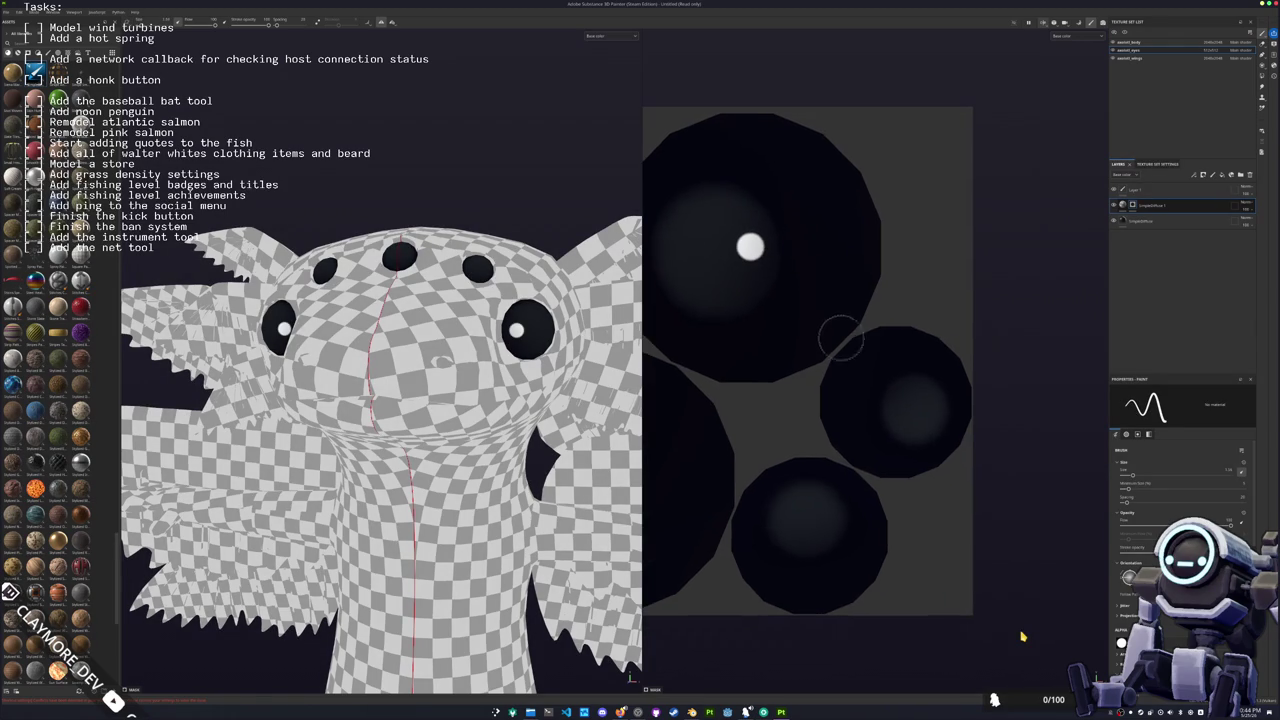
click(896, 399)
middle_drag(831, 417, 899, 297)
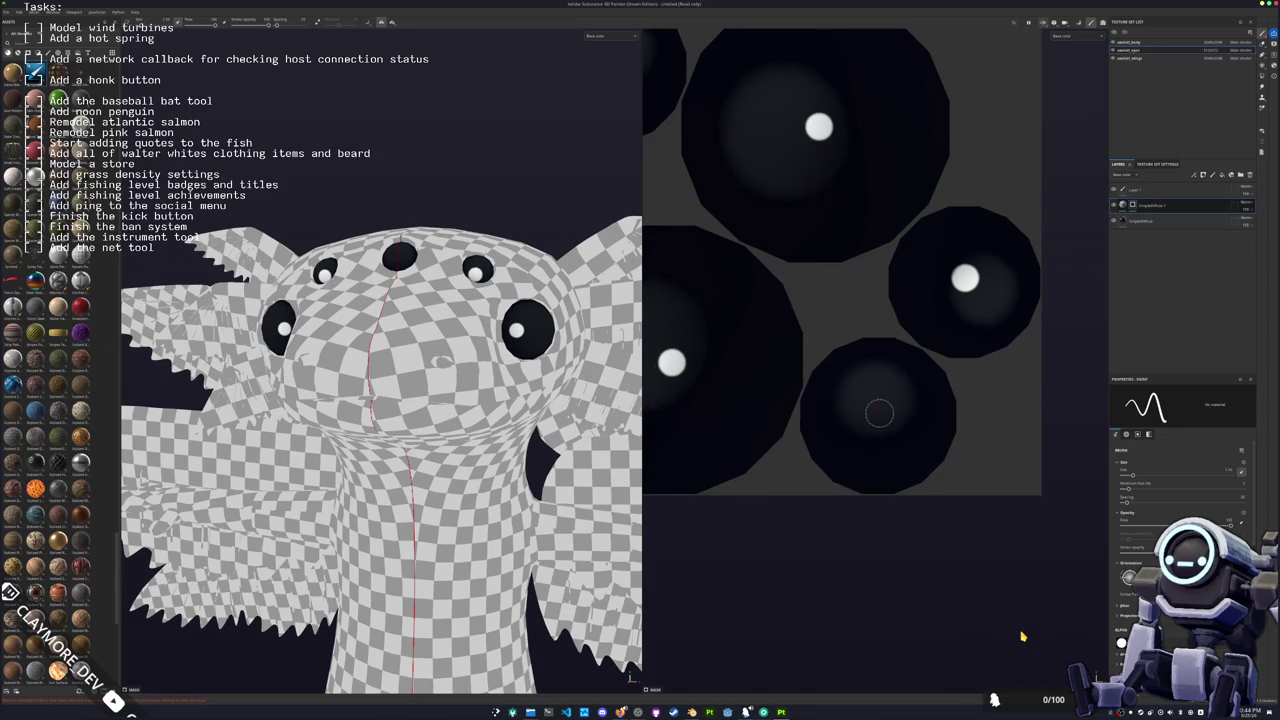
click(878, 415)
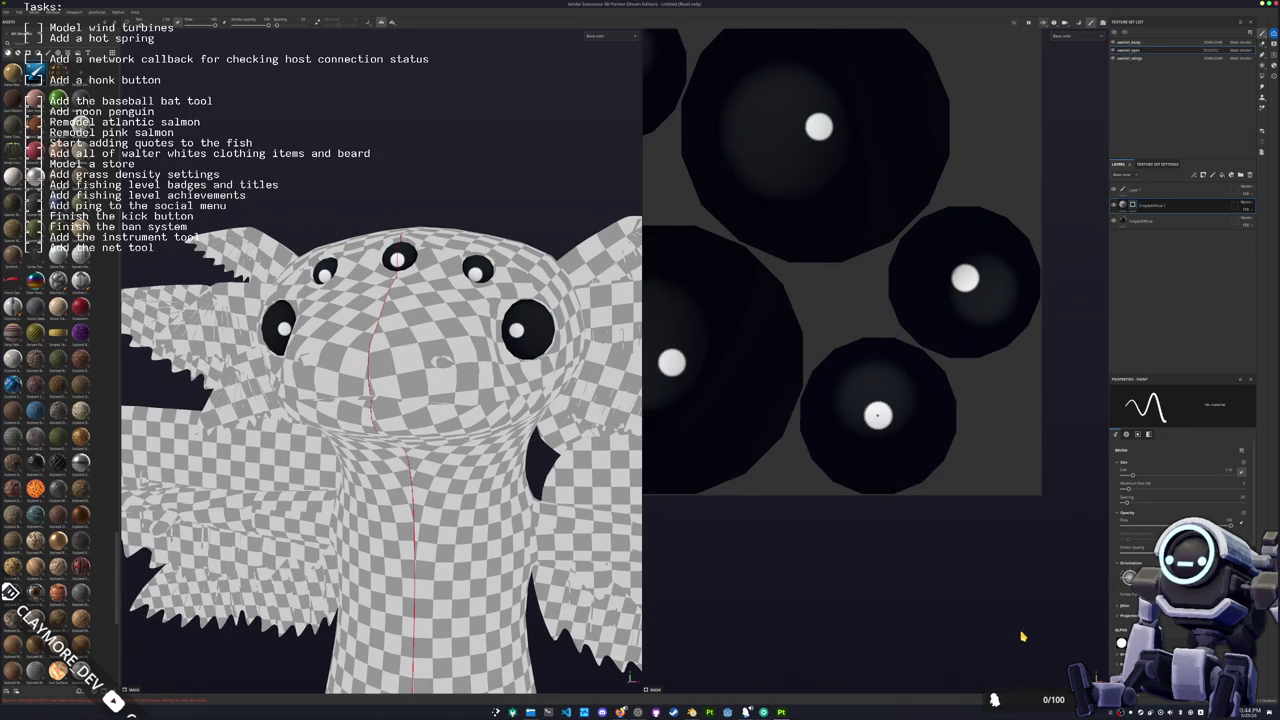
scroll(860, 330, down, 3)
scroll(850, 300, down, 2)
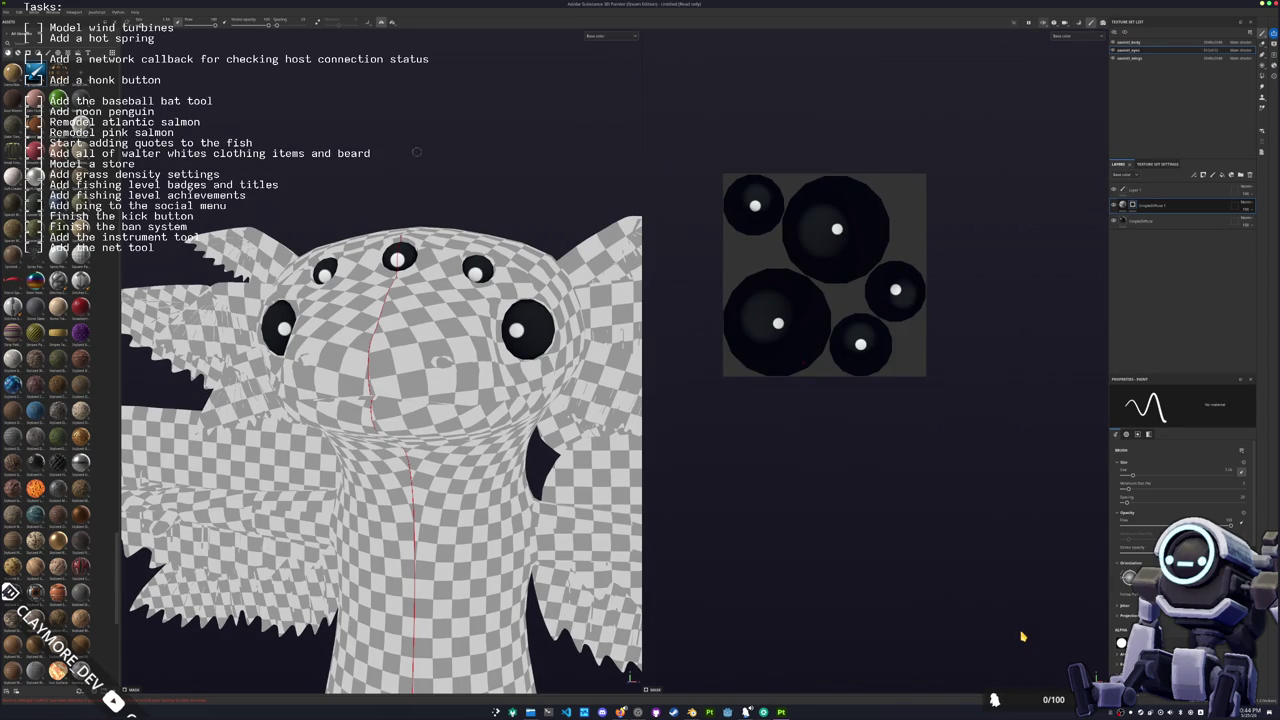
scroll(349, 150, down, 3)
alt+drag(306, 216, 459, 192)
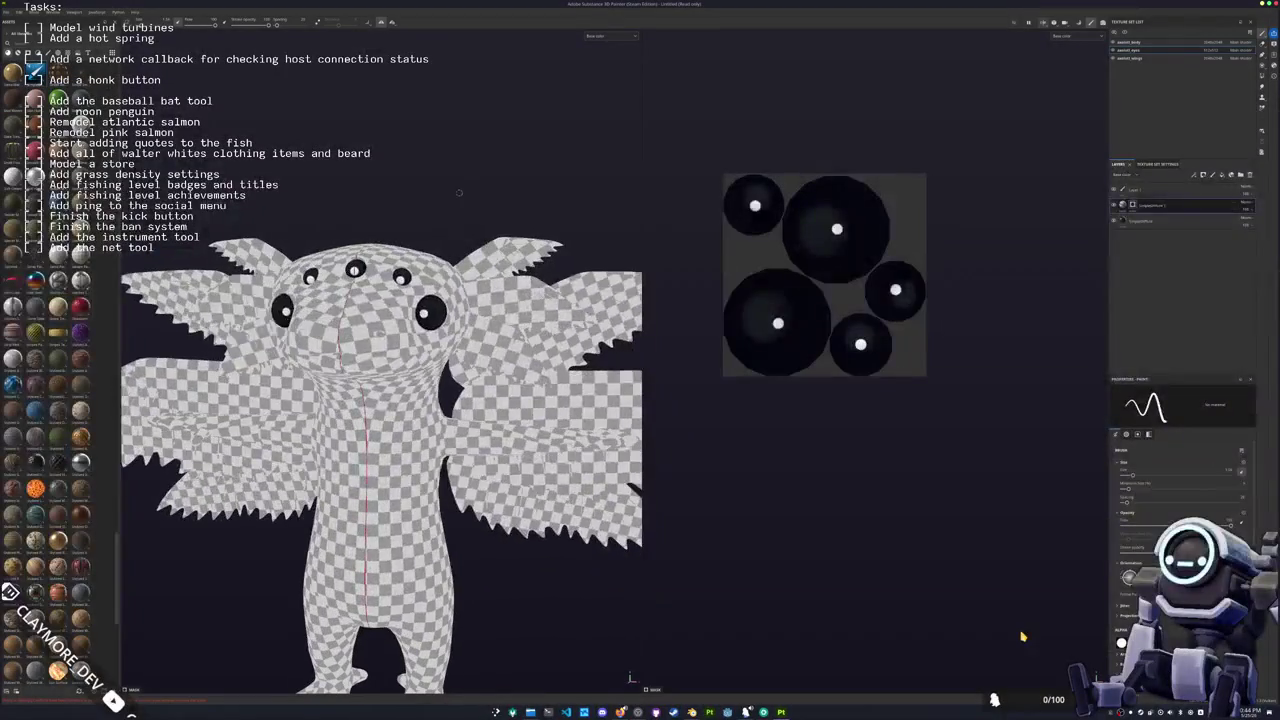
click(1130, 42)
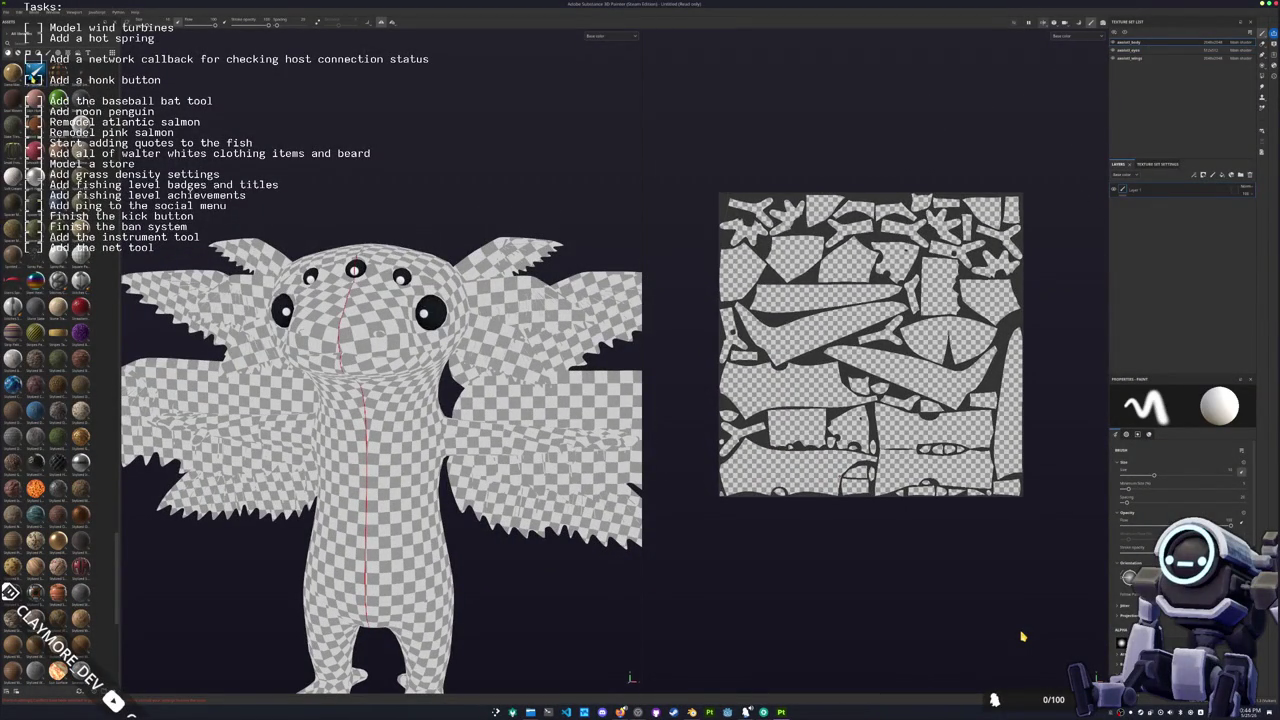
Step: Add a new fill layer to the body texture set and check the axolotl reference photo
key(ctrl+v)
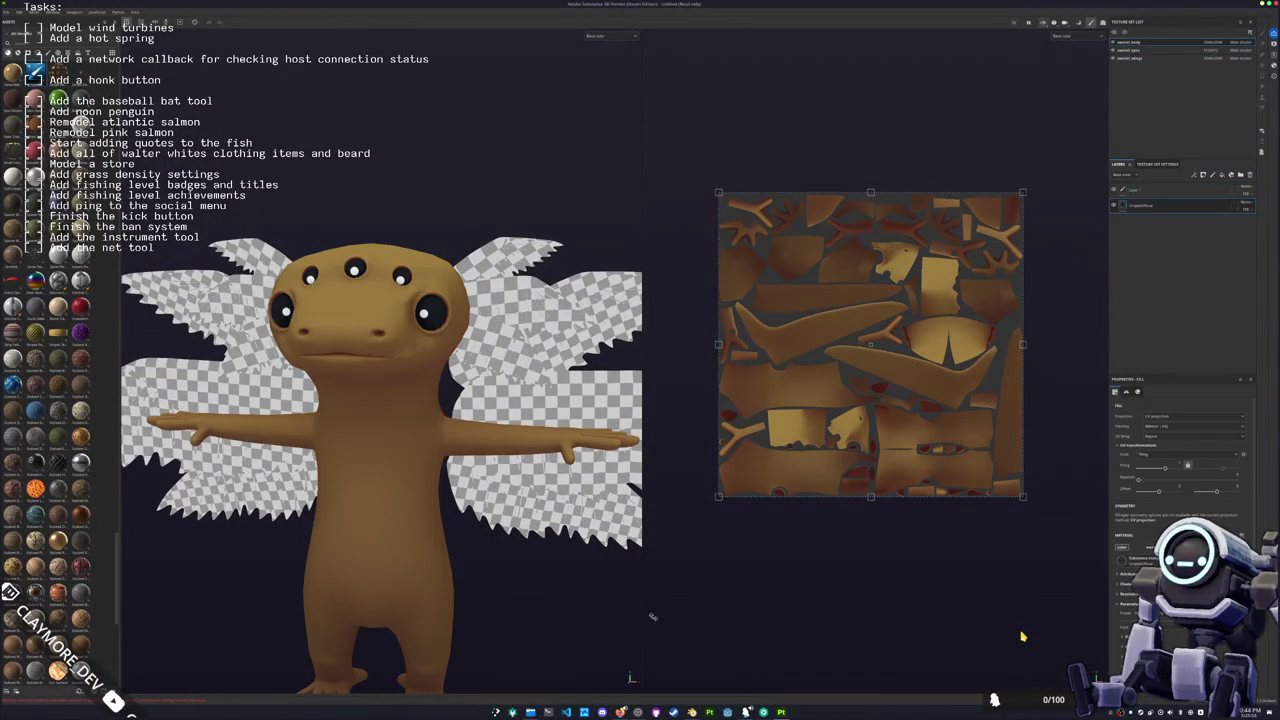
alt+drag(652, 616, 516, 636)
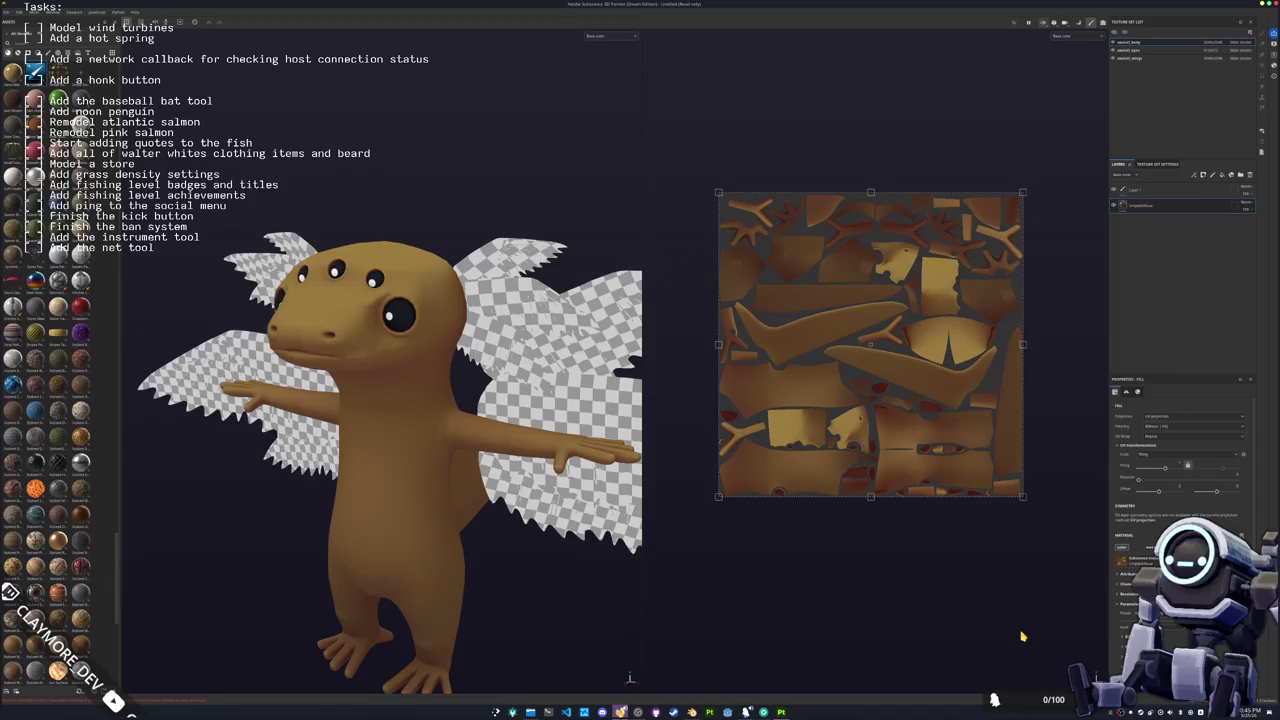
click(620, 680)
click(1014, 316)
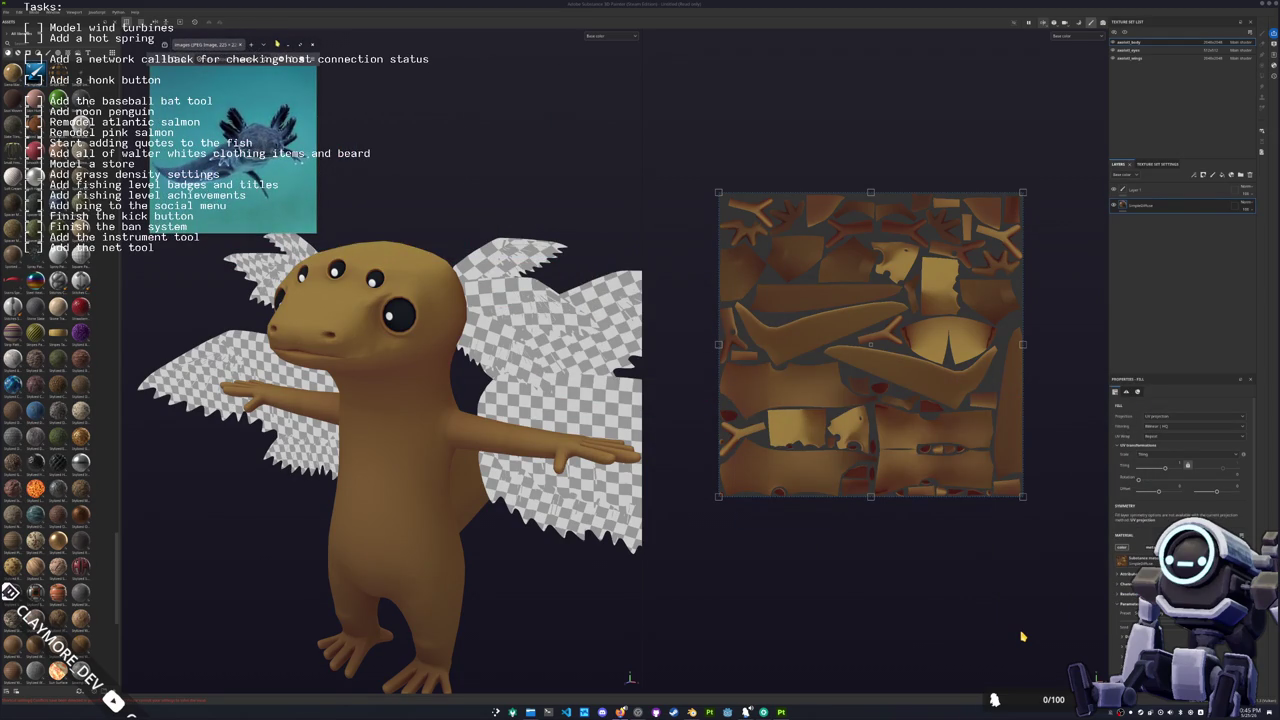
Step: Expand the body fill's parameters and launch KColorChooser through a 'color' launcher search
scroll(1136, 548, down, 3)
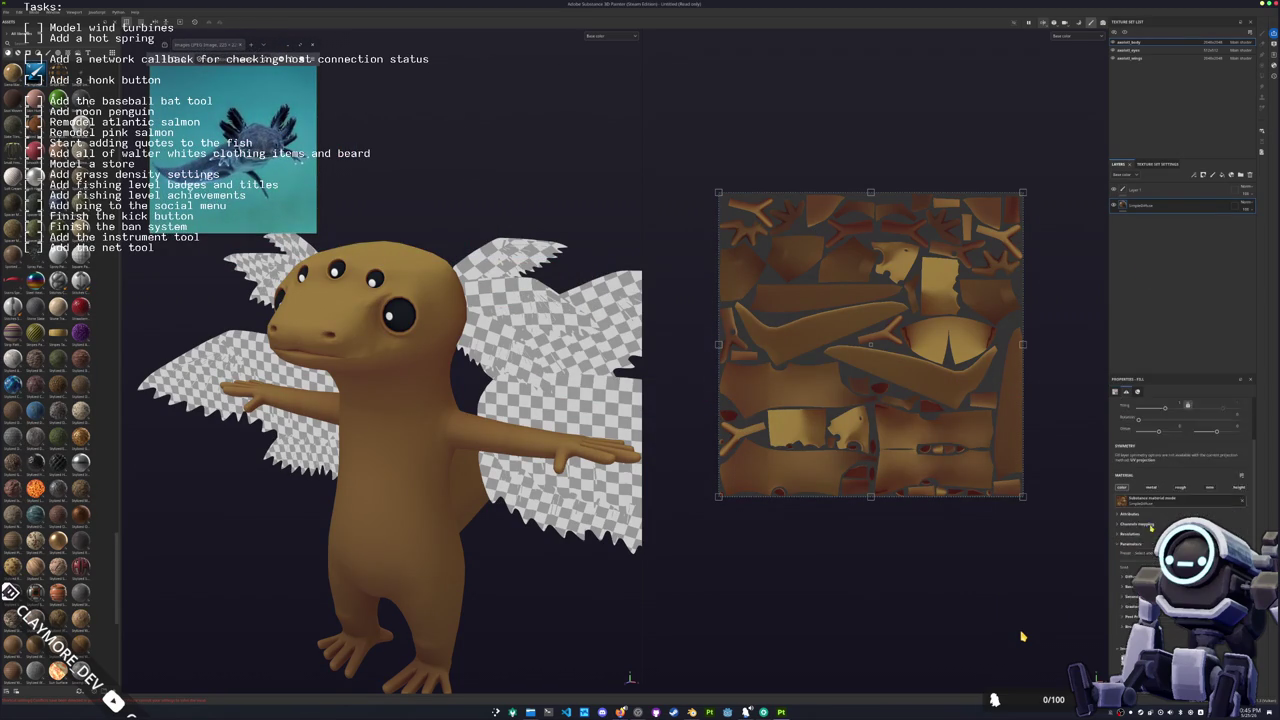
click(1133, 566)
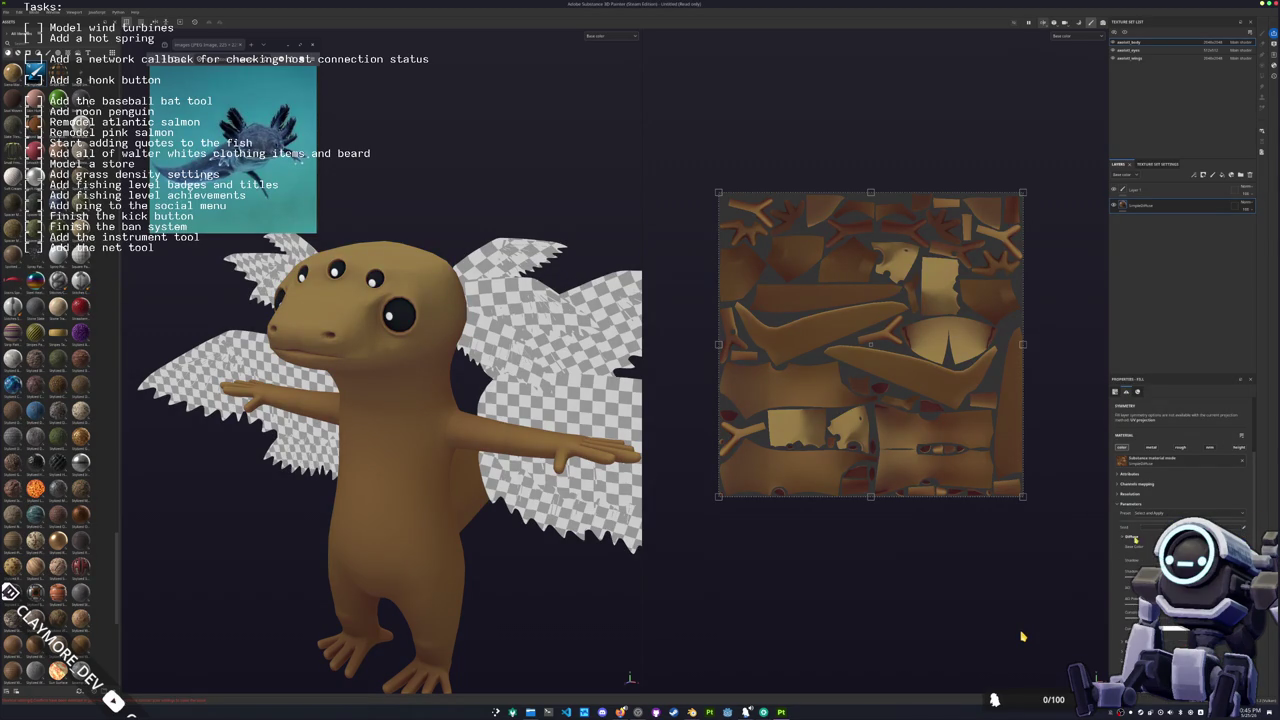
key(super)
text(kcolor)
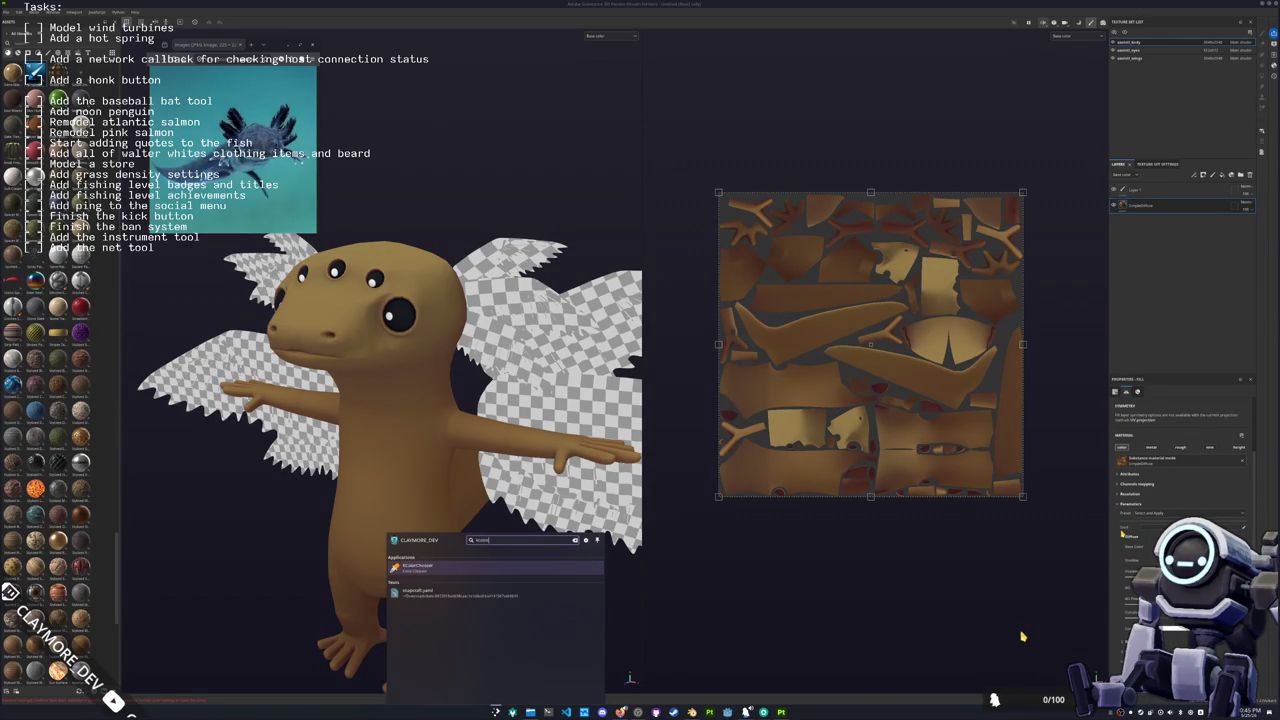
key(Return)
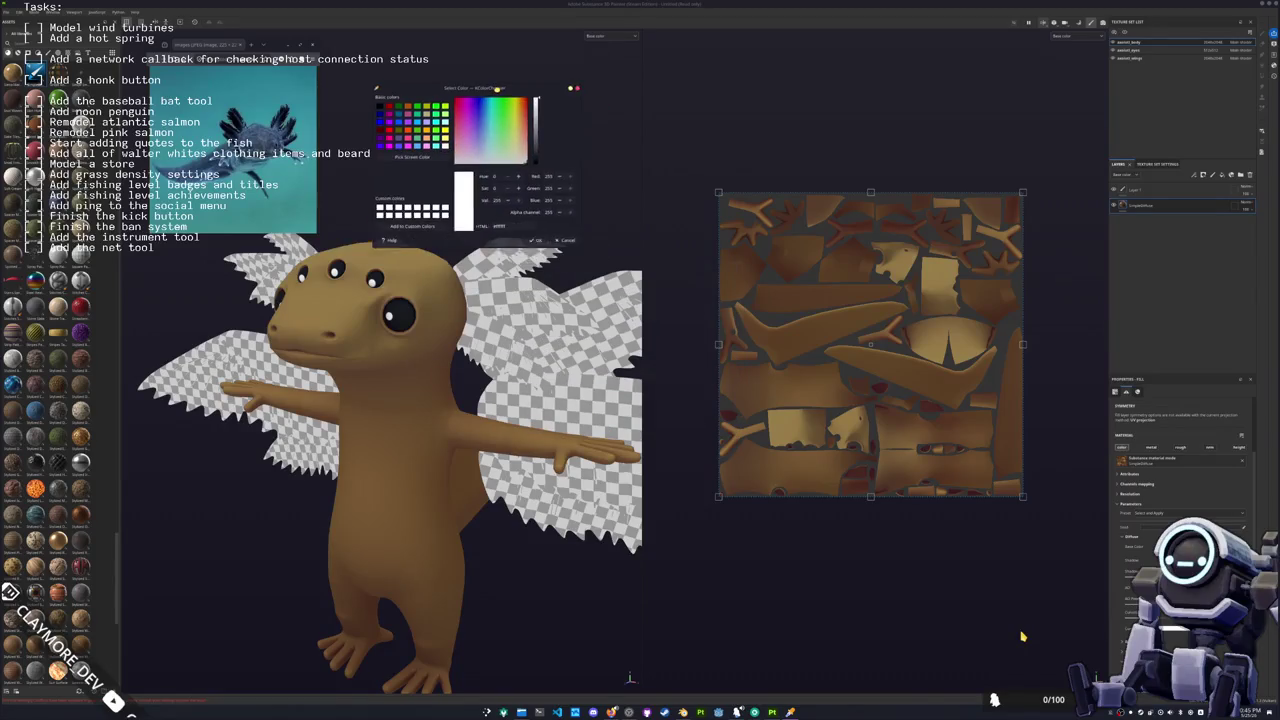
Step: Sample the axolotl's colour from the reference photo, desaturate it and select its hex value
click(372, 108)
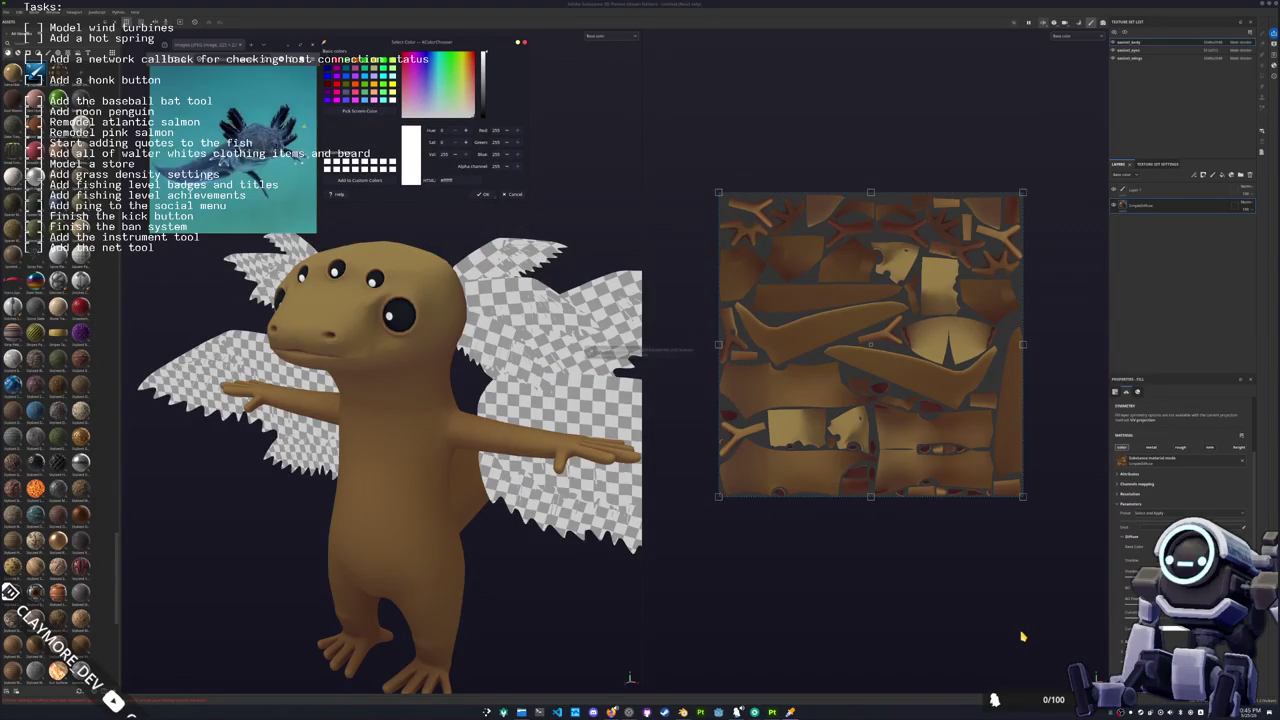
click(252, 170)
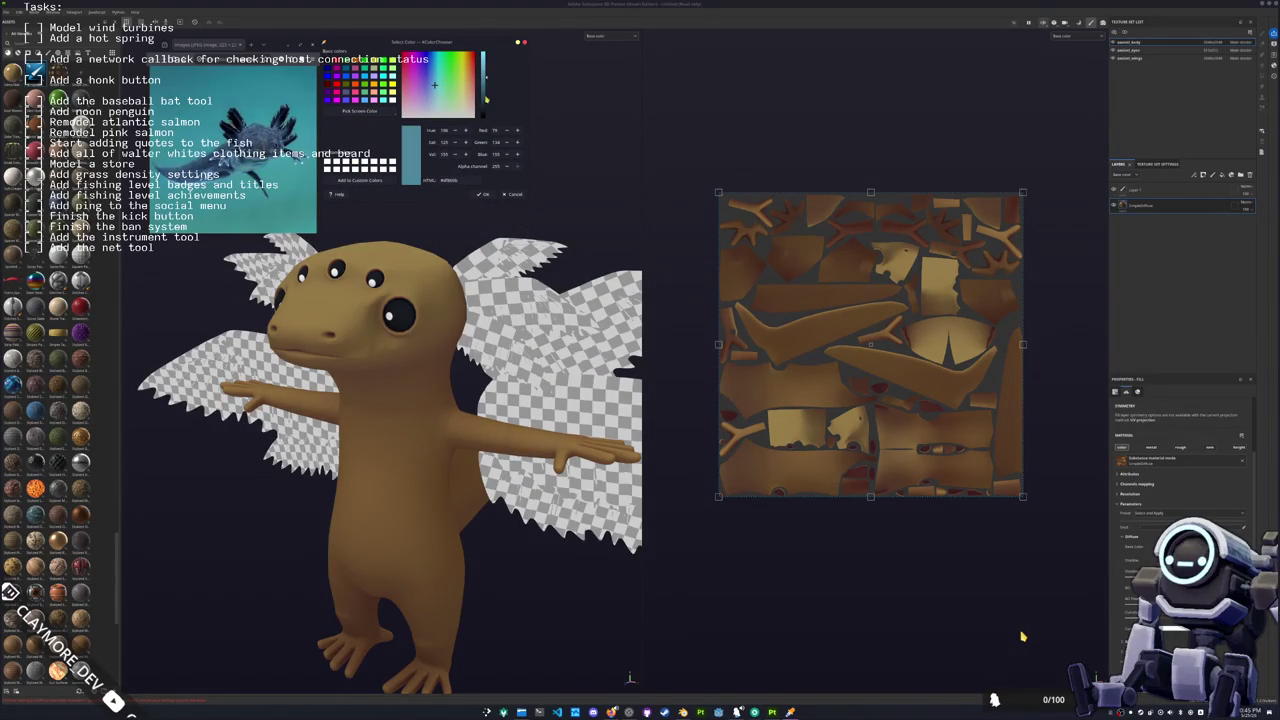
drag(435, 88, 434, 110)
double_click(448, 180)
scroll(1166, 496, down, 3)
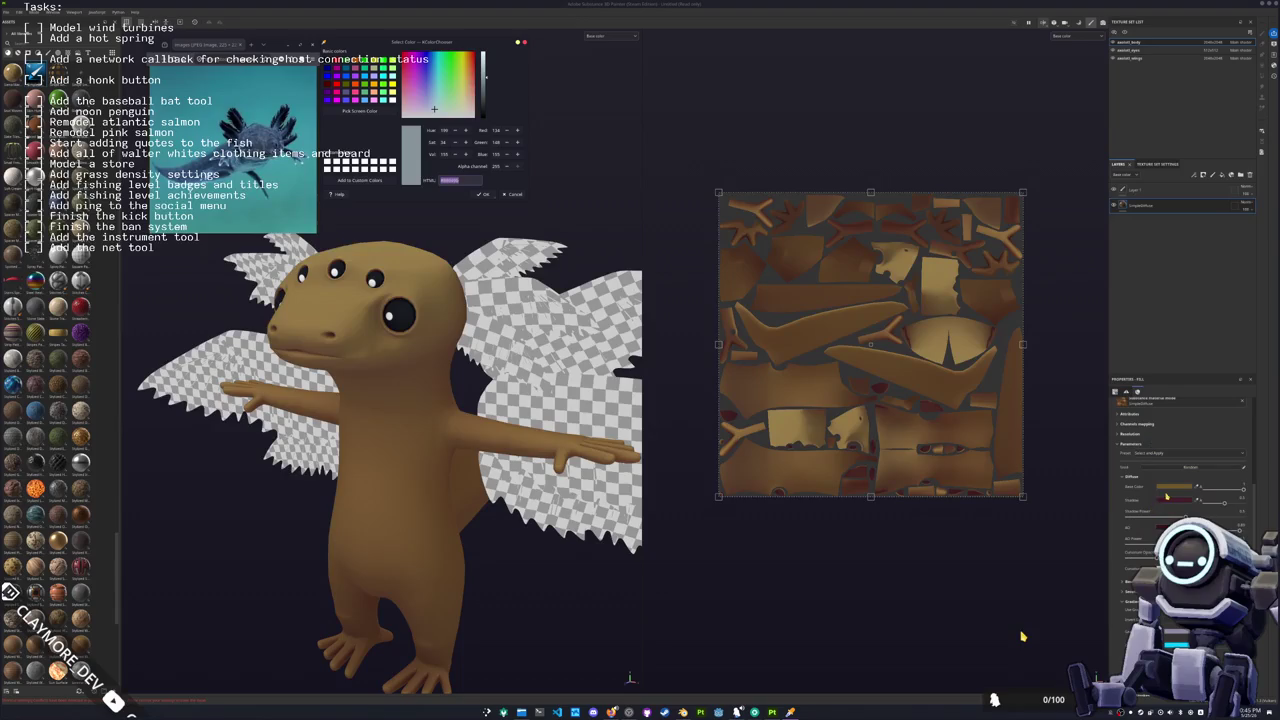
Step: Sample a blue-grey from the reference, darken it and apply its hex as the fill's Base Color
click(360, 110)
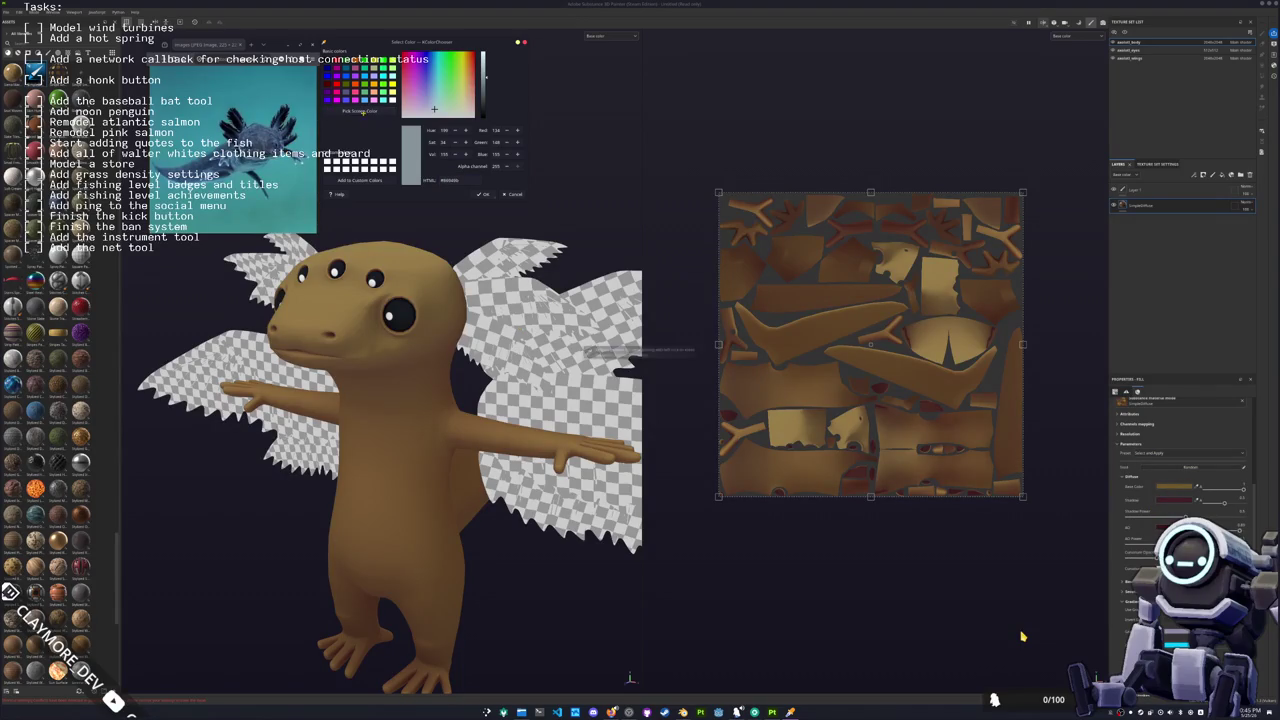
click(580, 348)
drag(487, 90, 488, 97)
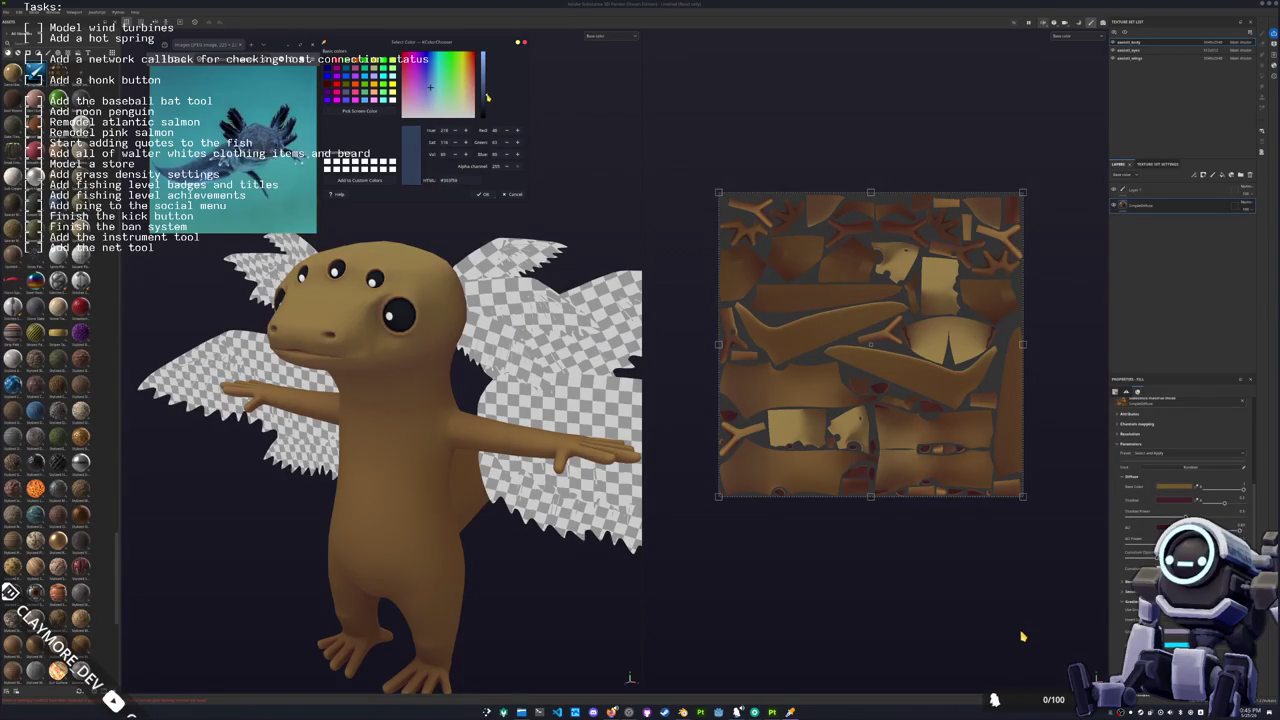
double_click(462, 180)
click(1179, 489)
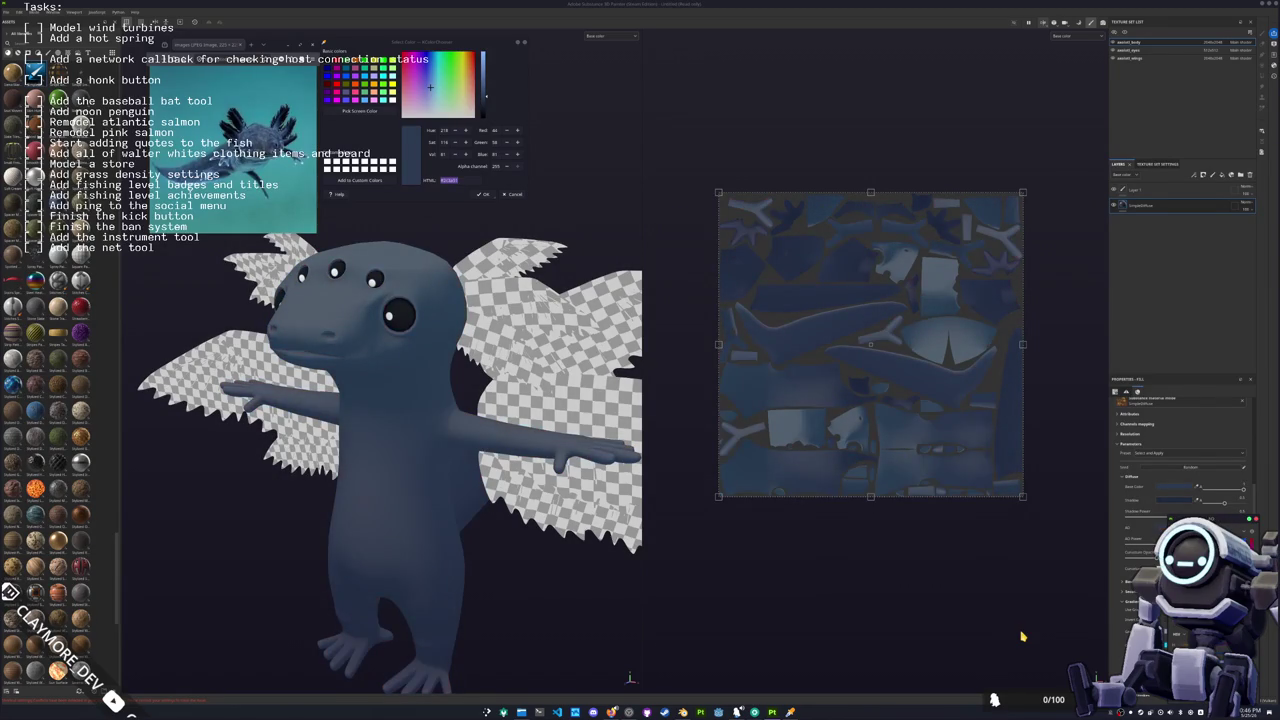
right_click(1152, 205)
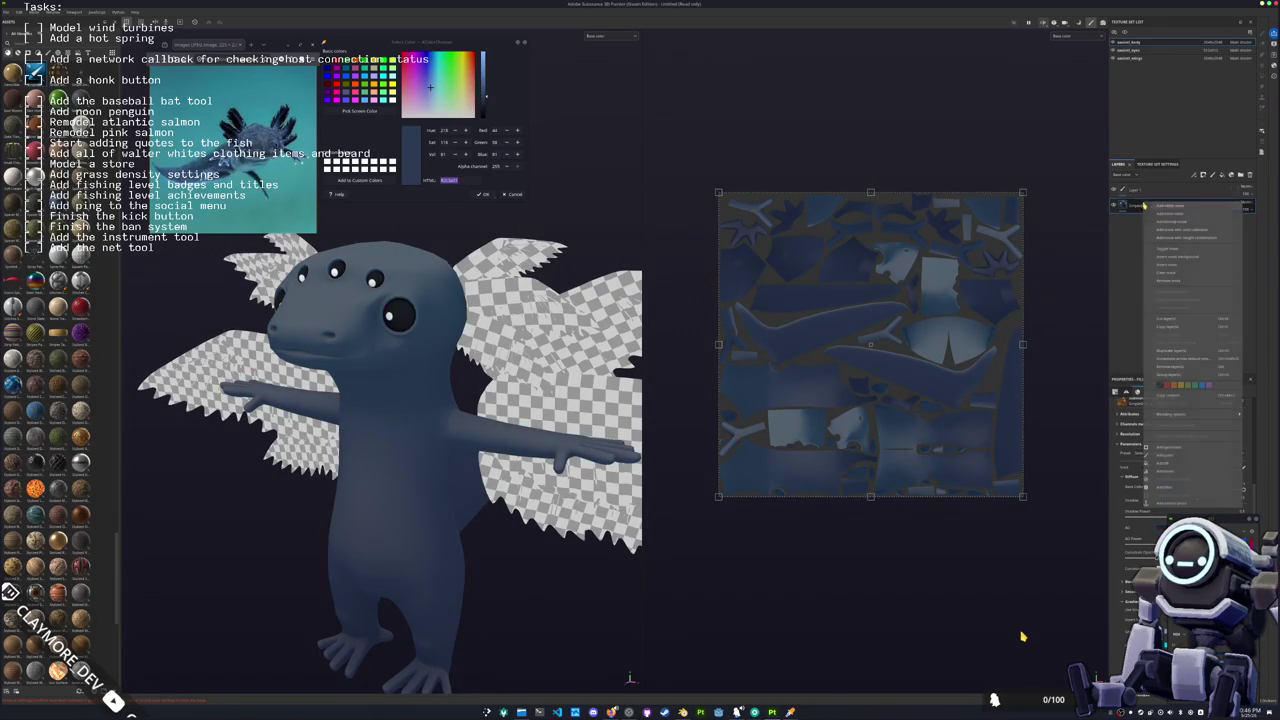
Step: Add a Light generator to the body fill's mask and tune its direction and shading
right_click(1135, 205)
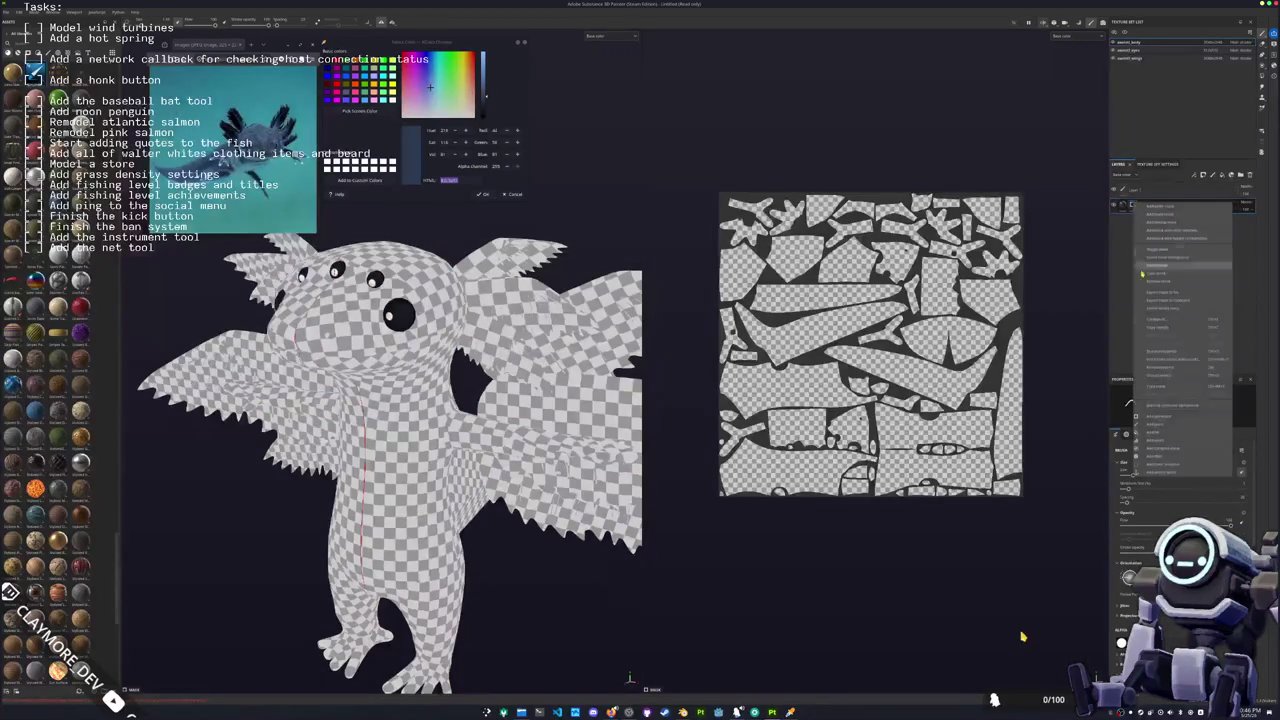
click(1163, 418)
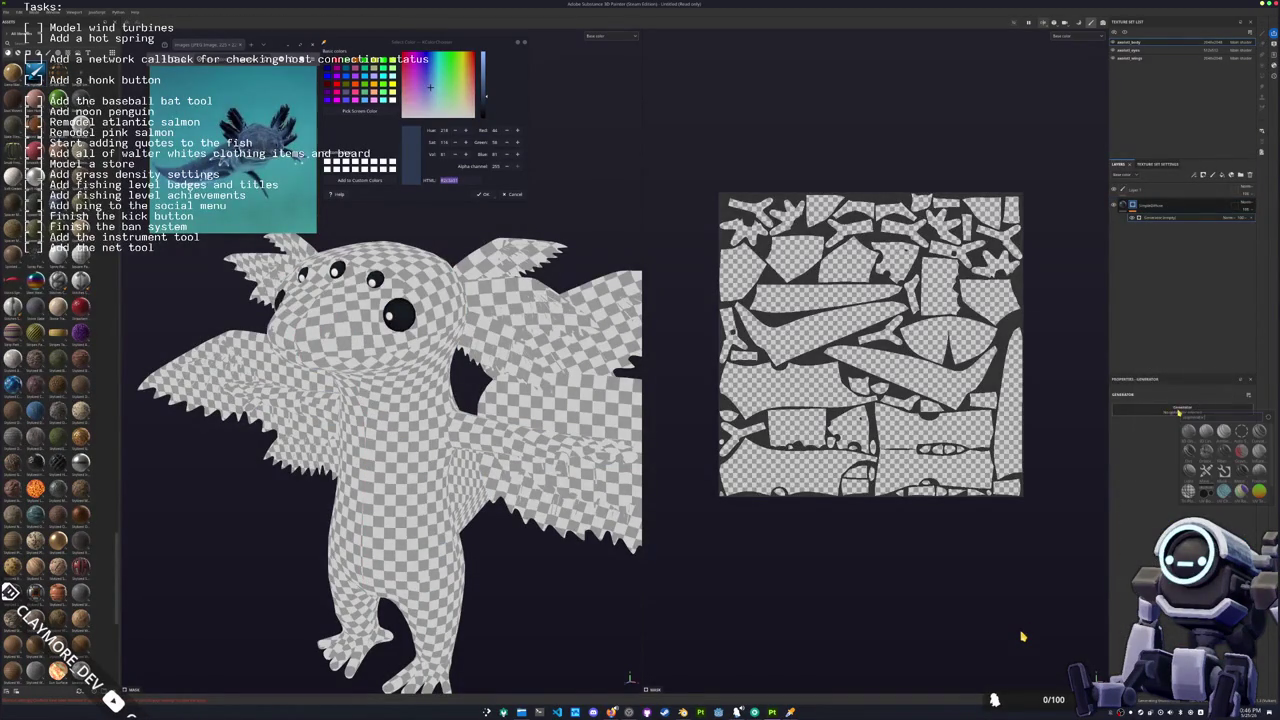
click(1188, 490)
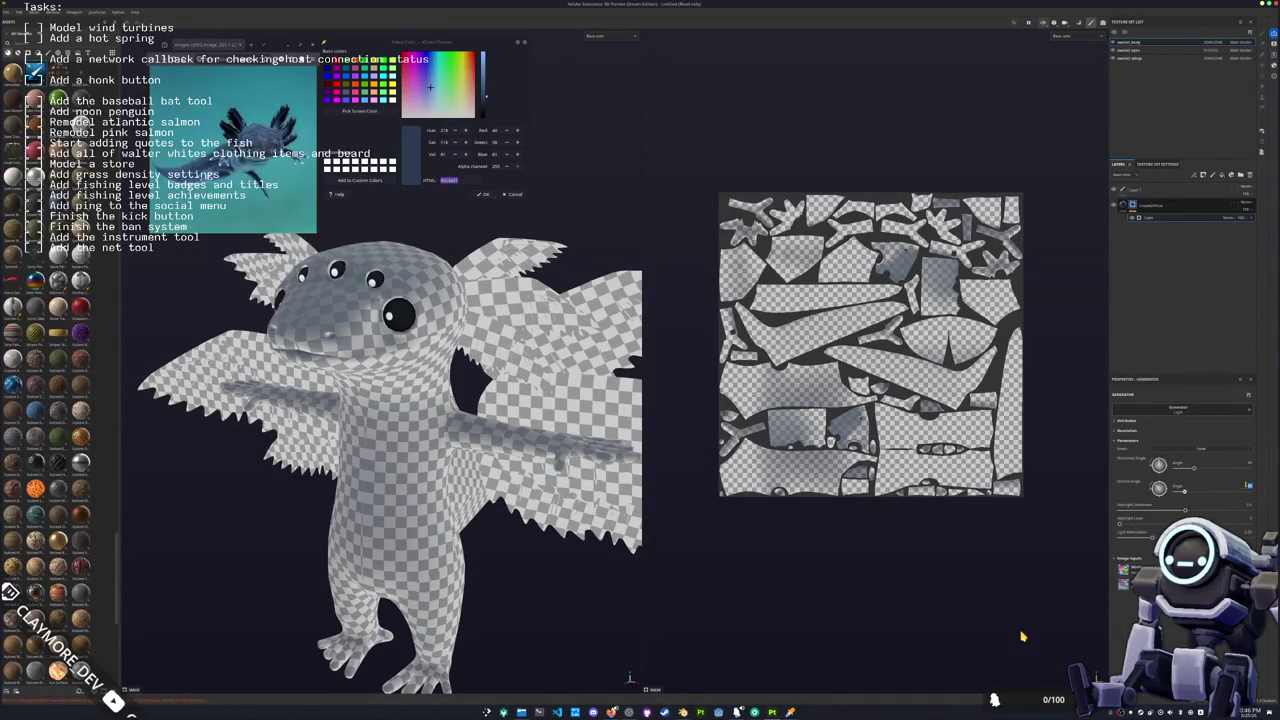
drag(1184, 490, 1193, 490)
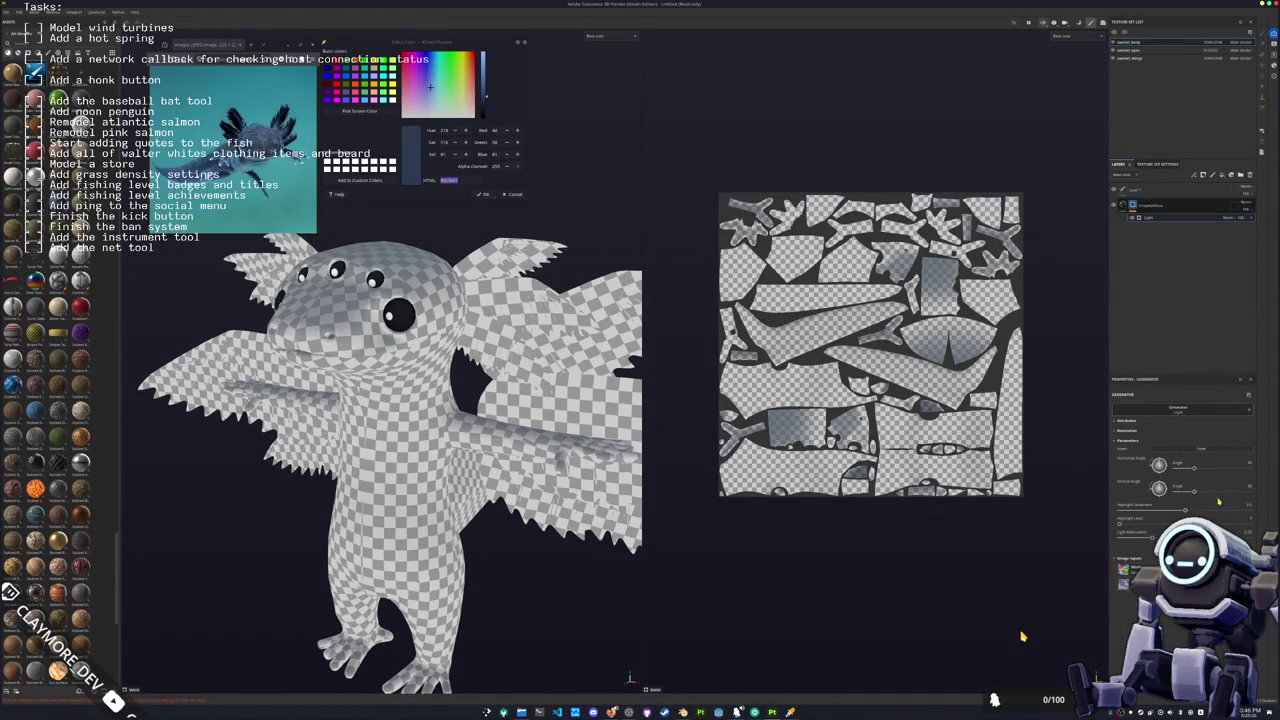
mouse_move(1122, 537)
mouse_down()
mouse_move(1108, 536)
mouse_move(1160, 522)
mouse_move(1117, 513)
mouse_up()
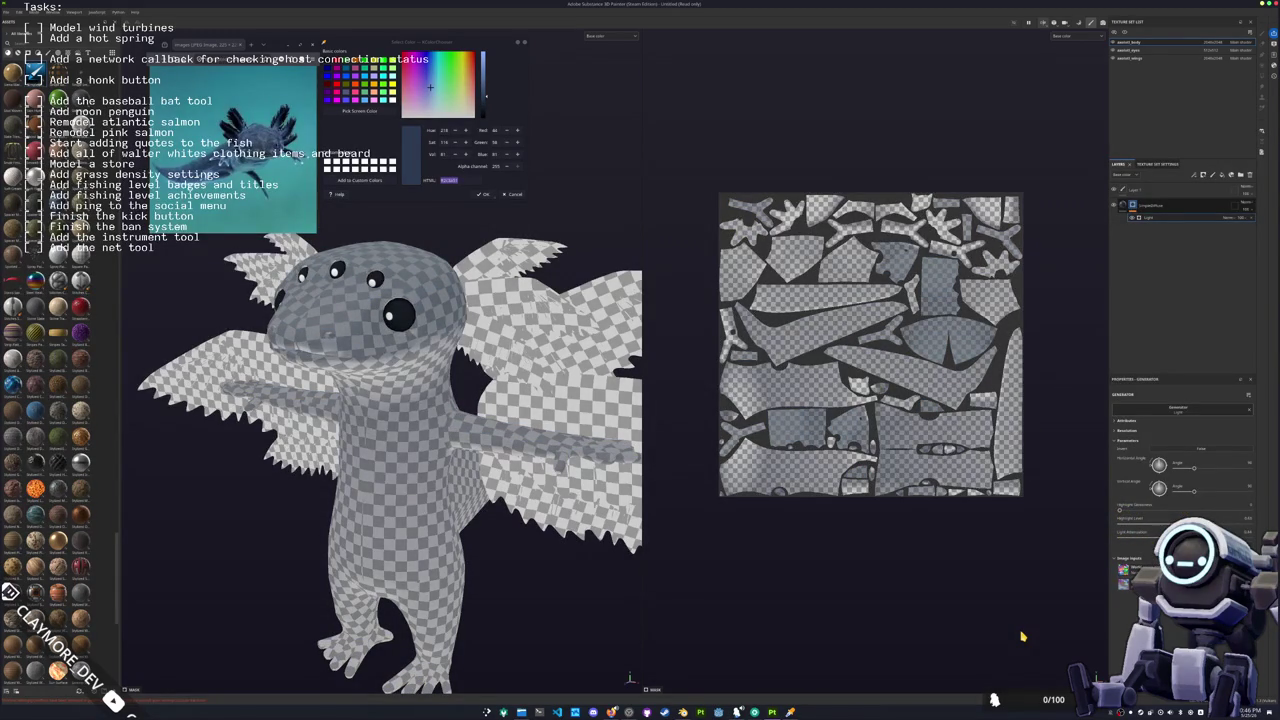
drag(1160, 524, 1170, 521)
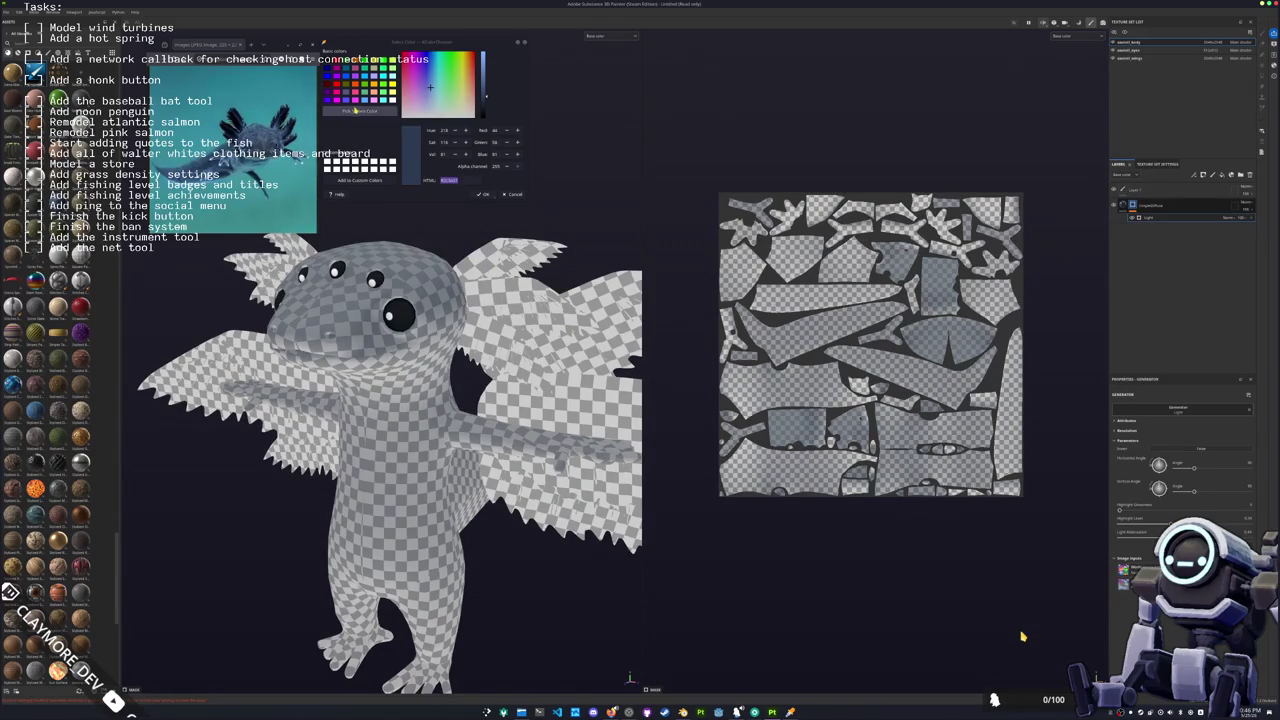
Step: Duplicate the fill layer twice, with the copies unmasked, and open the fill's Diffuse Base Color picker
click(1140, 206)
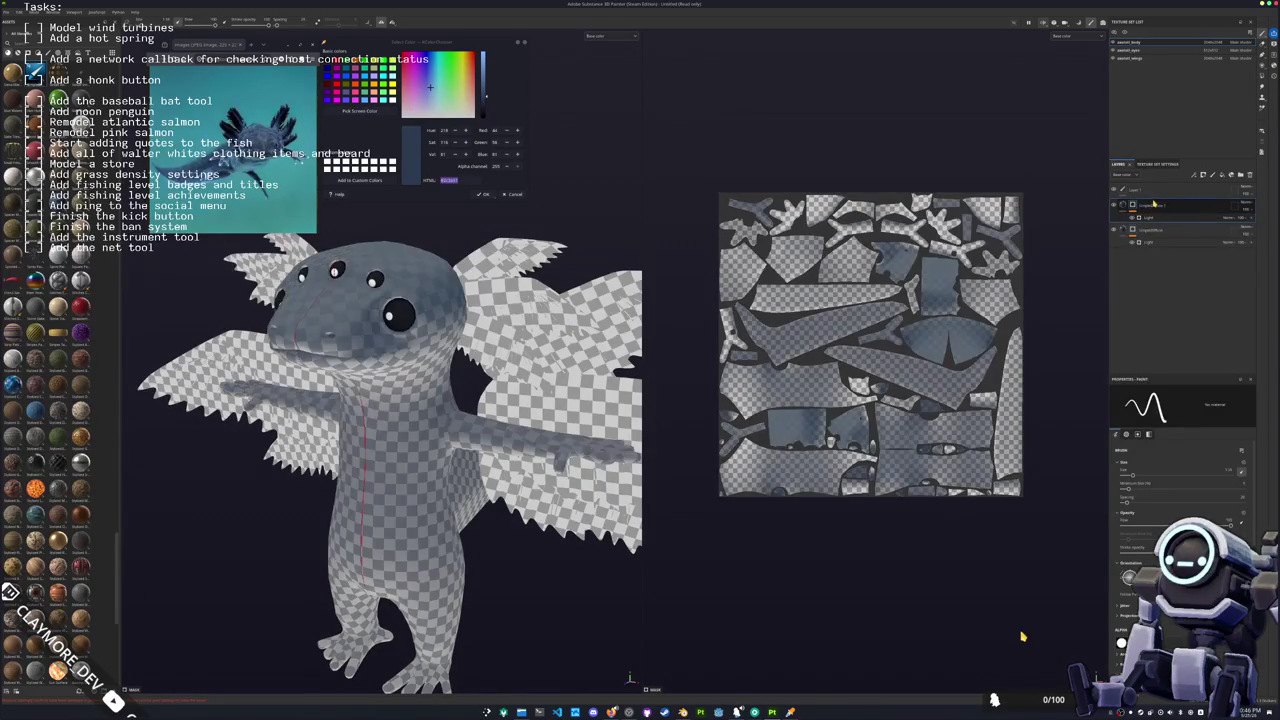
click(1129, 236)
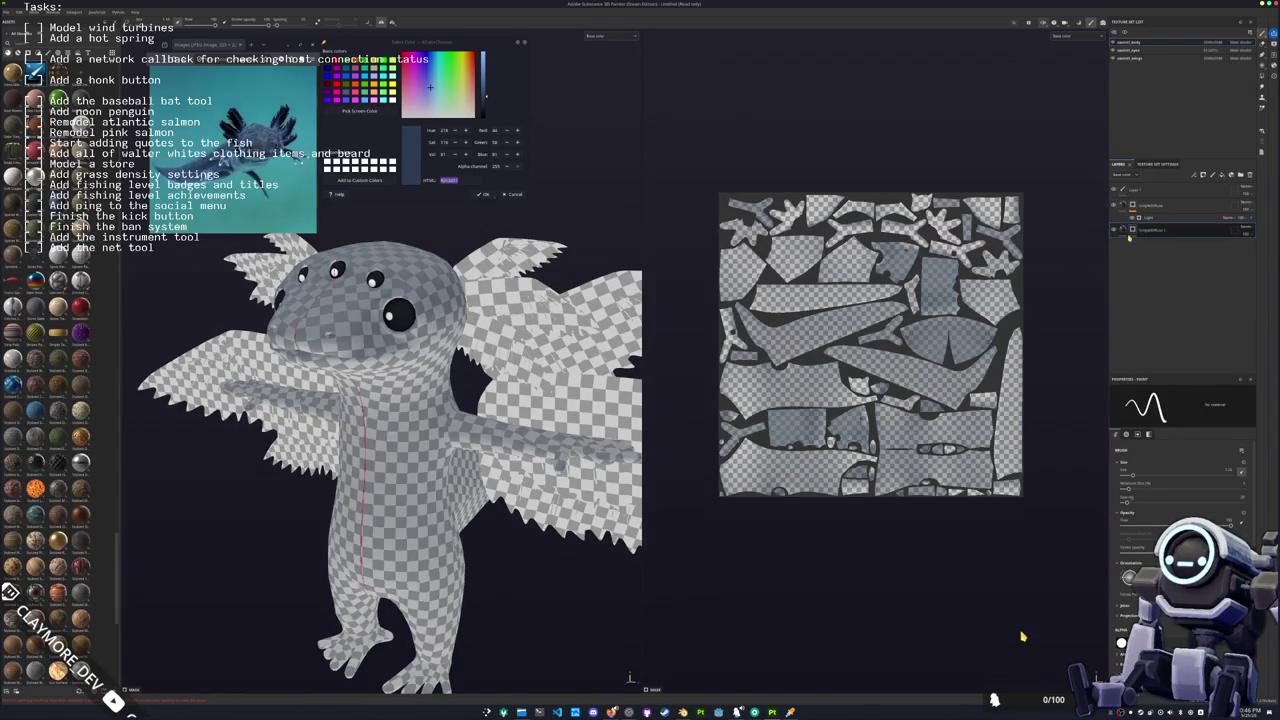
right_click(1130, 230)
click(1180, 308)
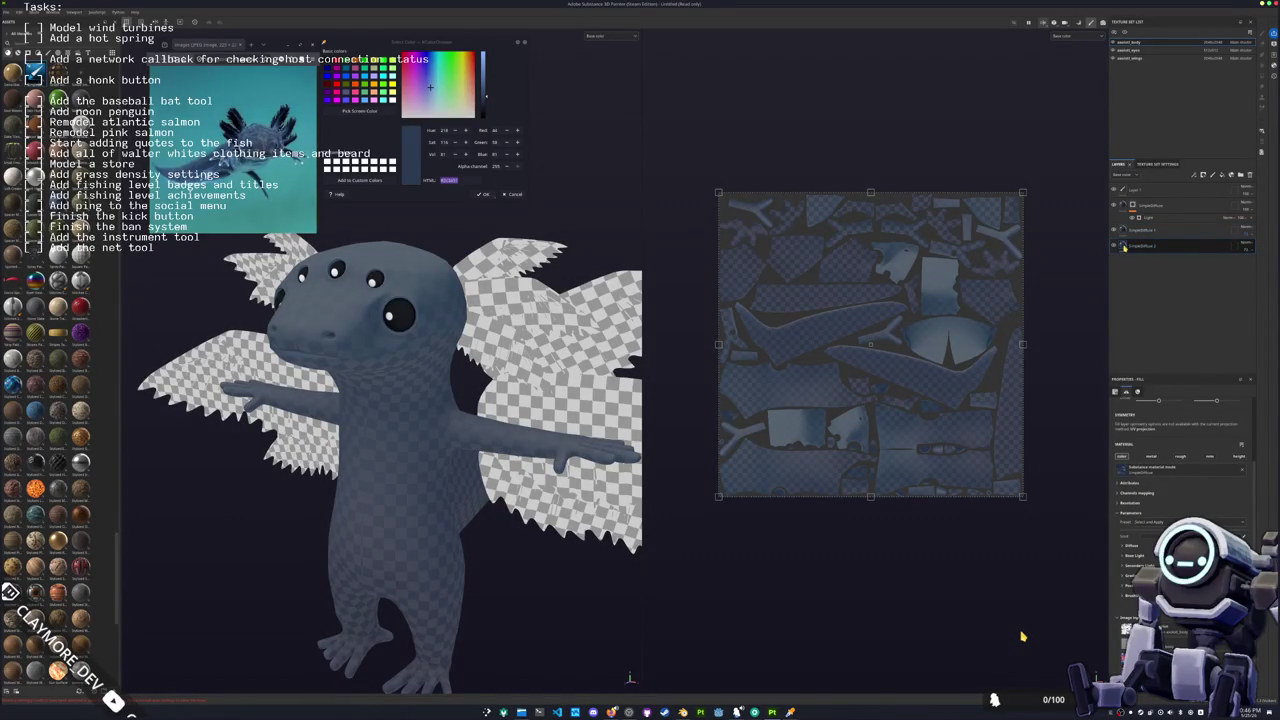
scroll(1151, 450, down, 2)
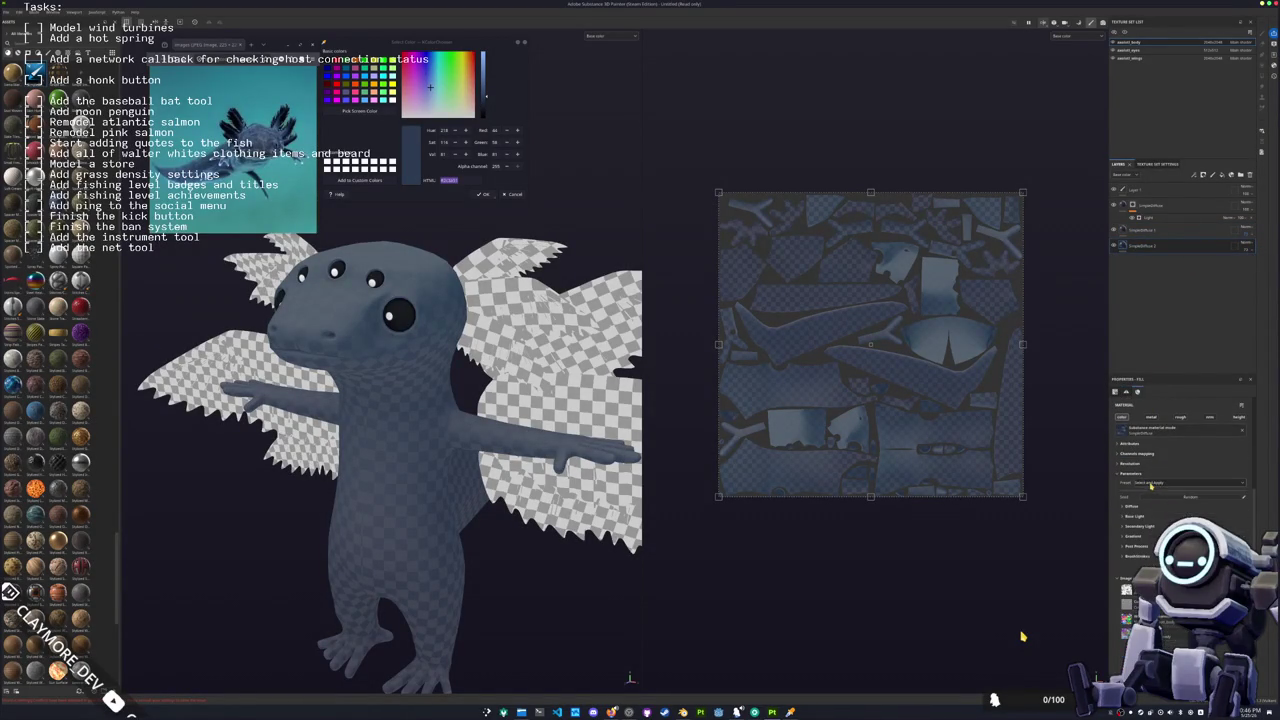
click(1132, 507)
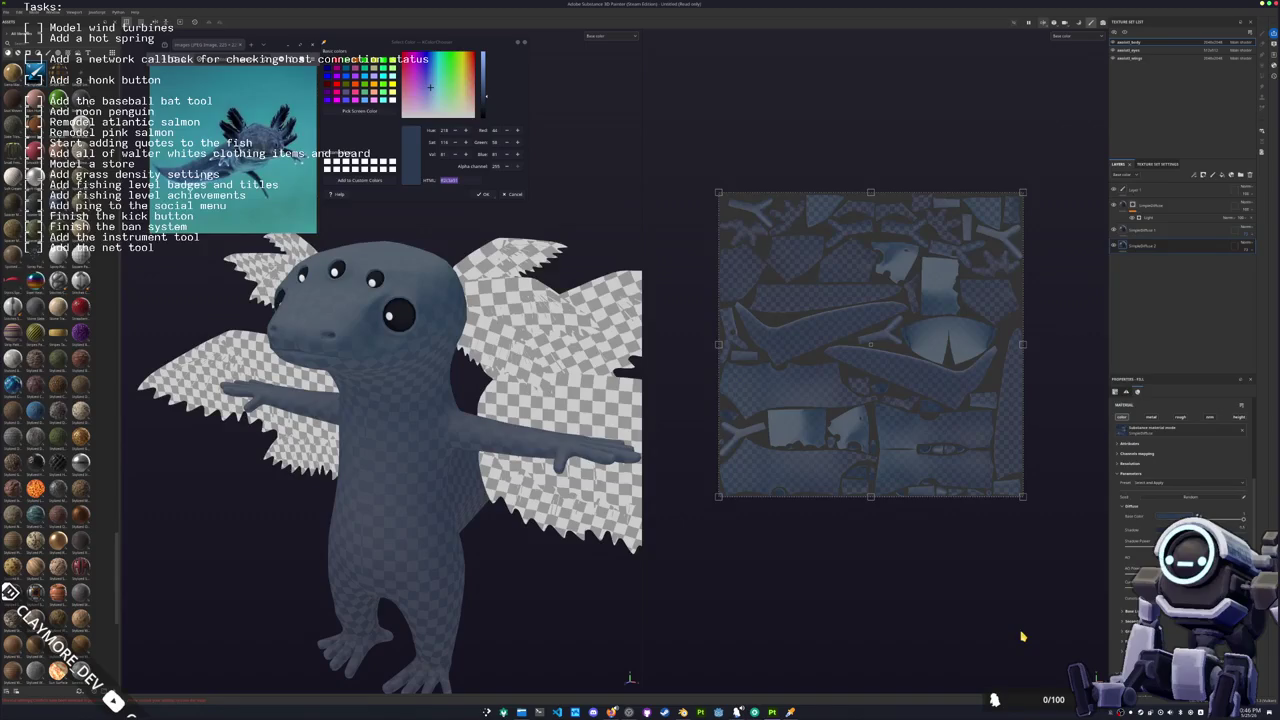
click(1183, 515)
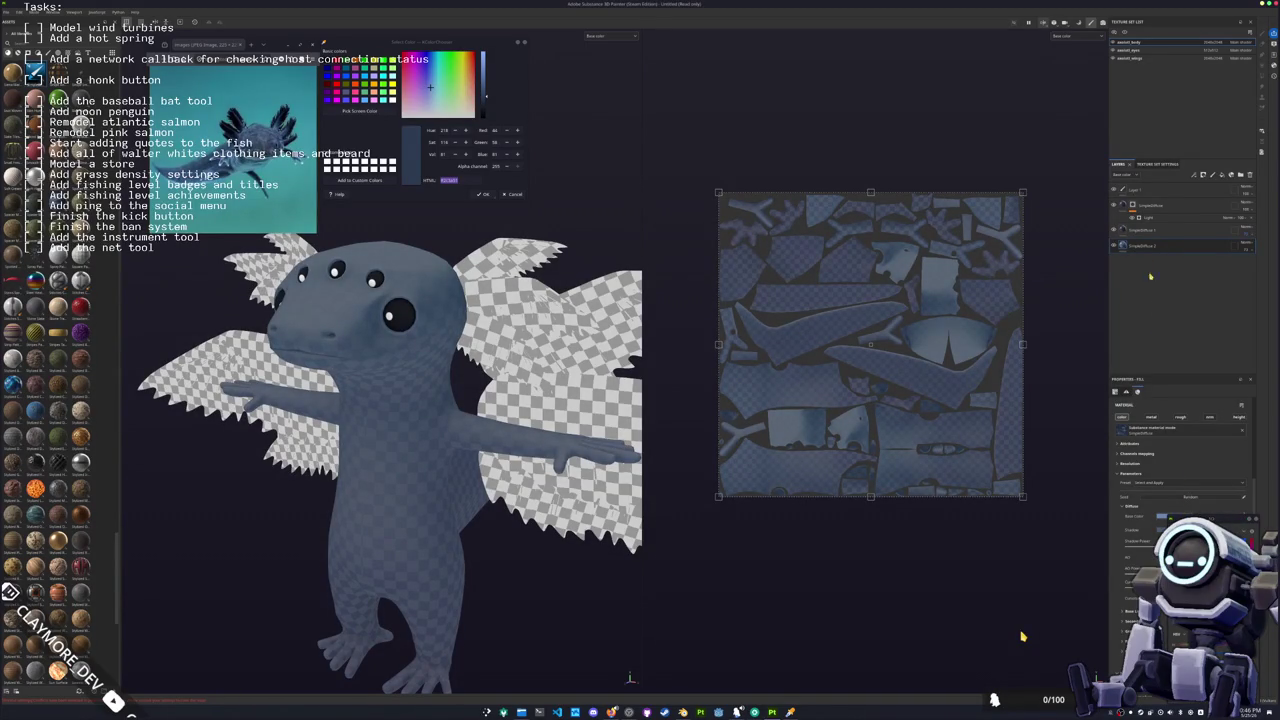
click(1140, 231)
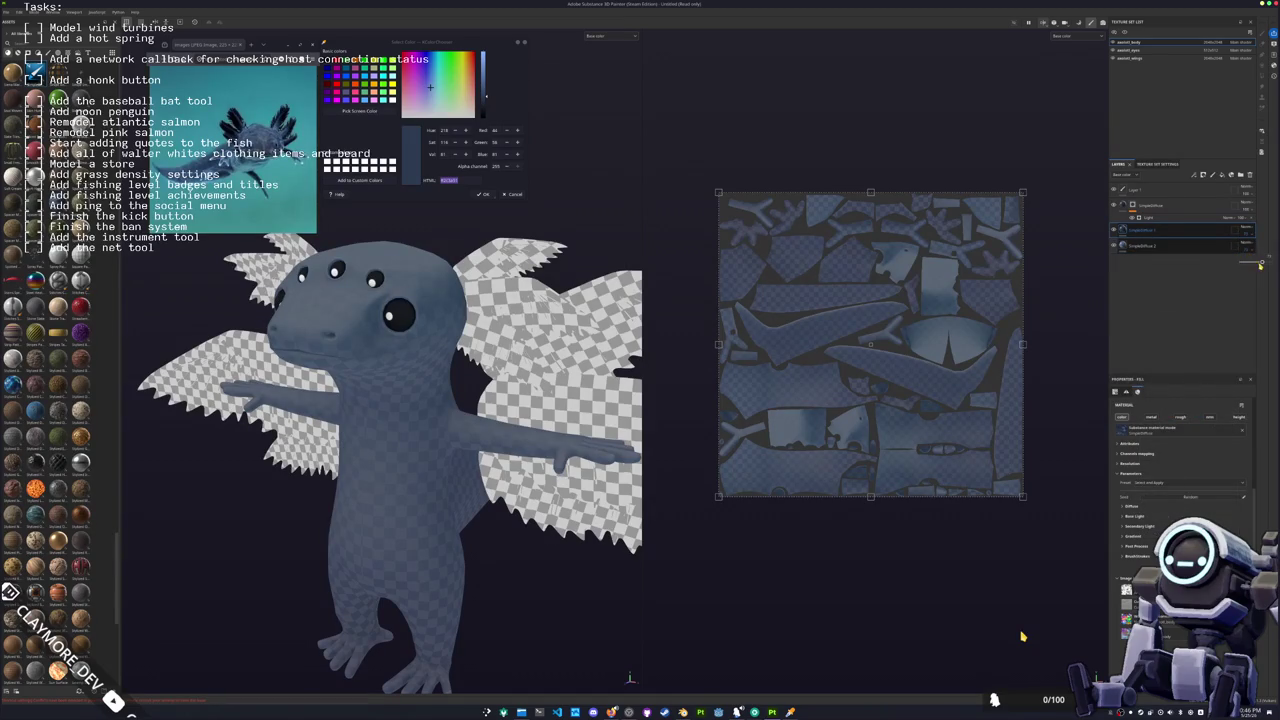
Step: Add a black mask to the middle fill layer, select that mask and view the model front-on
click(1133, 230)
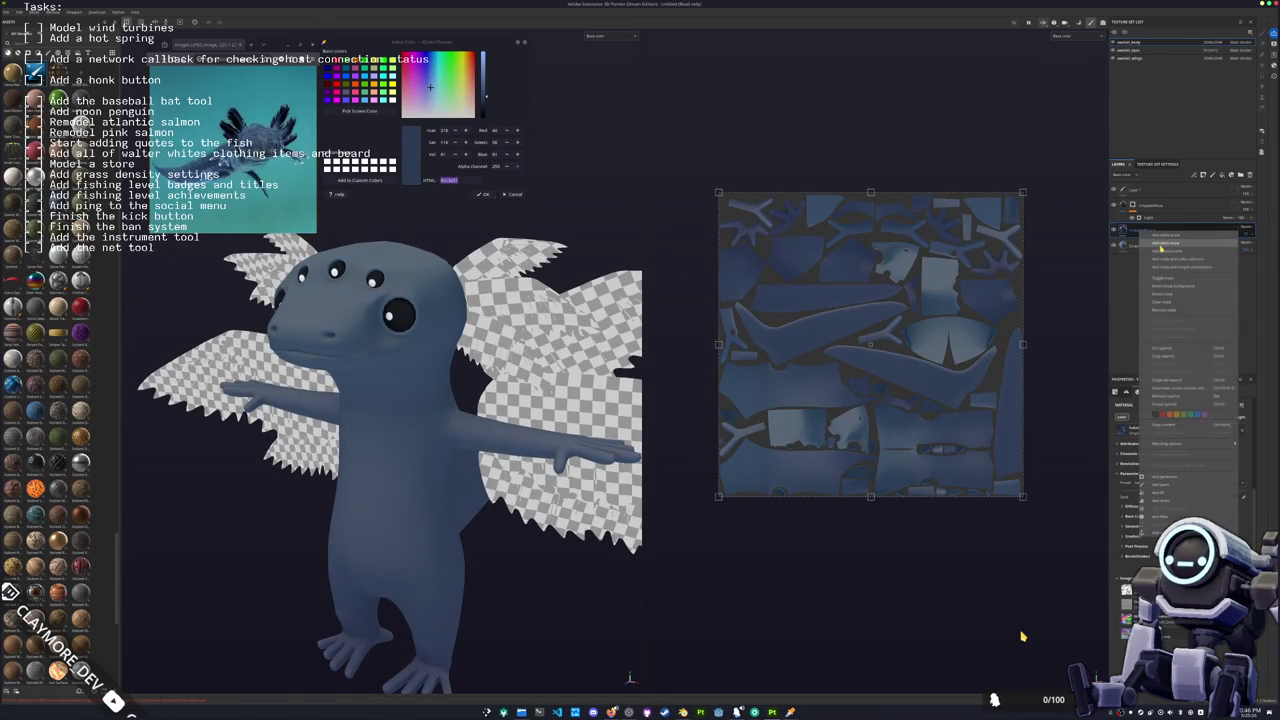
right_click(1133, 230)
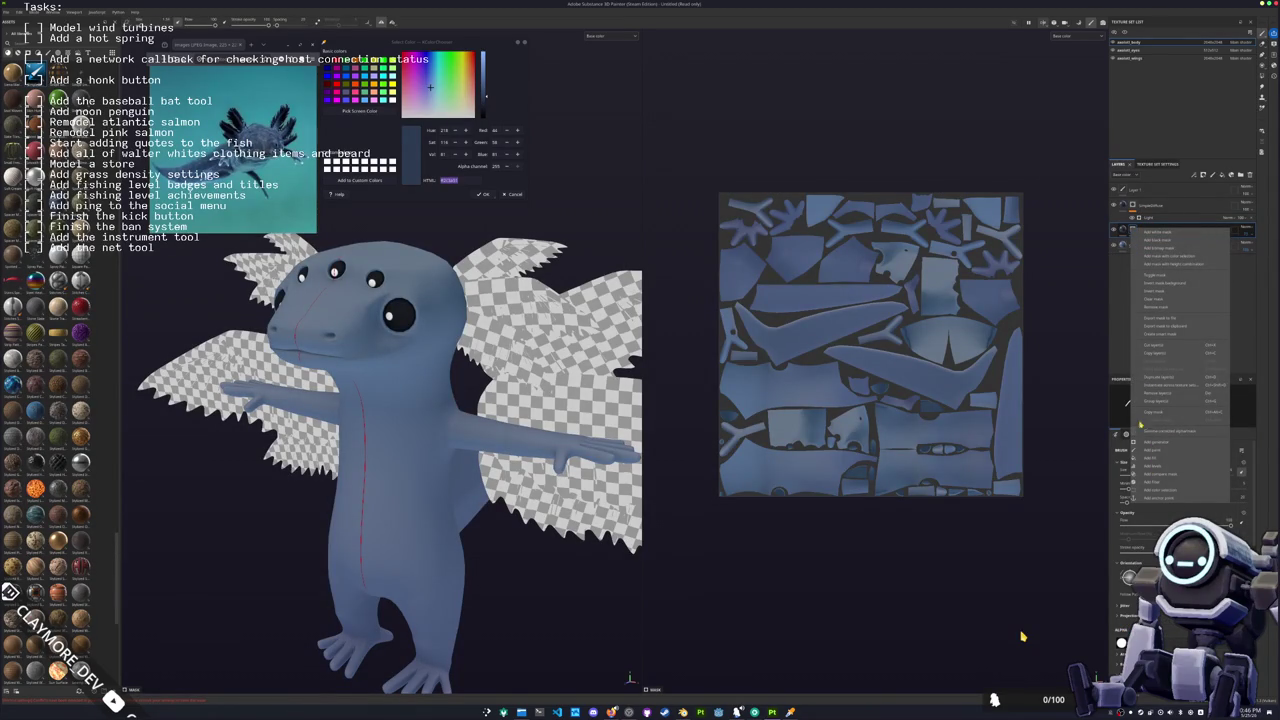
click(1163, 236)
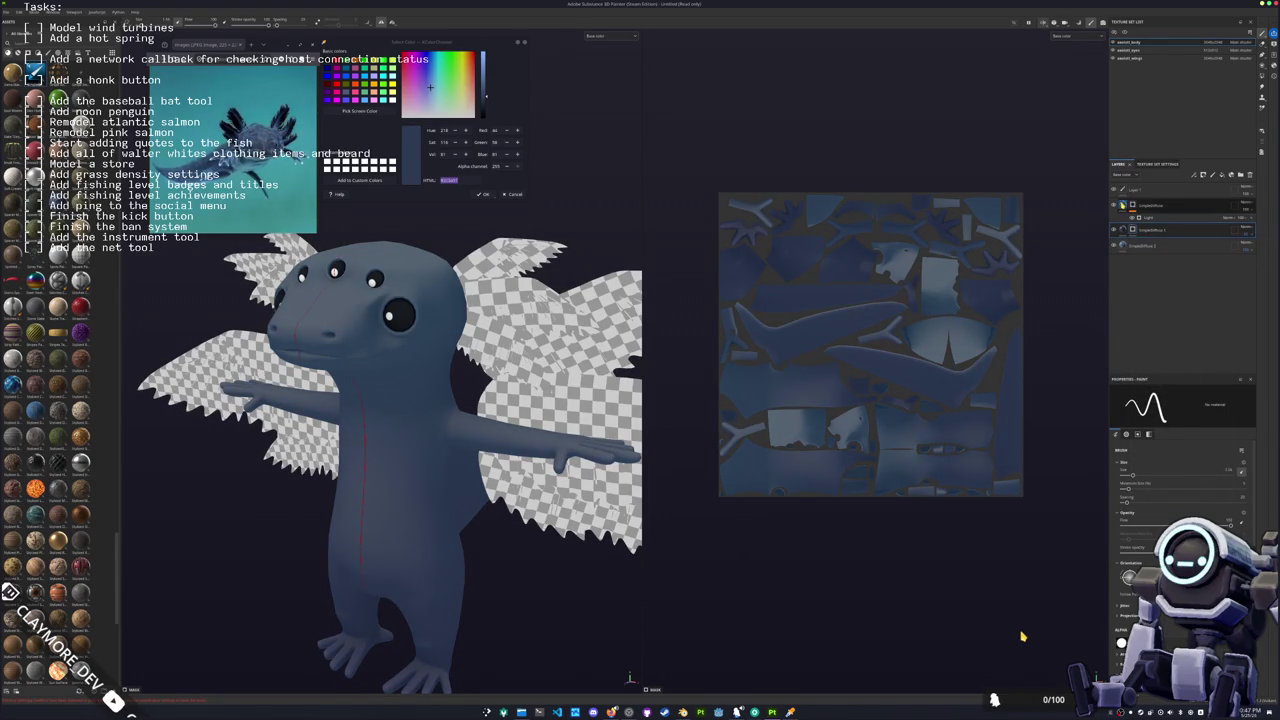
click(1150, 205)
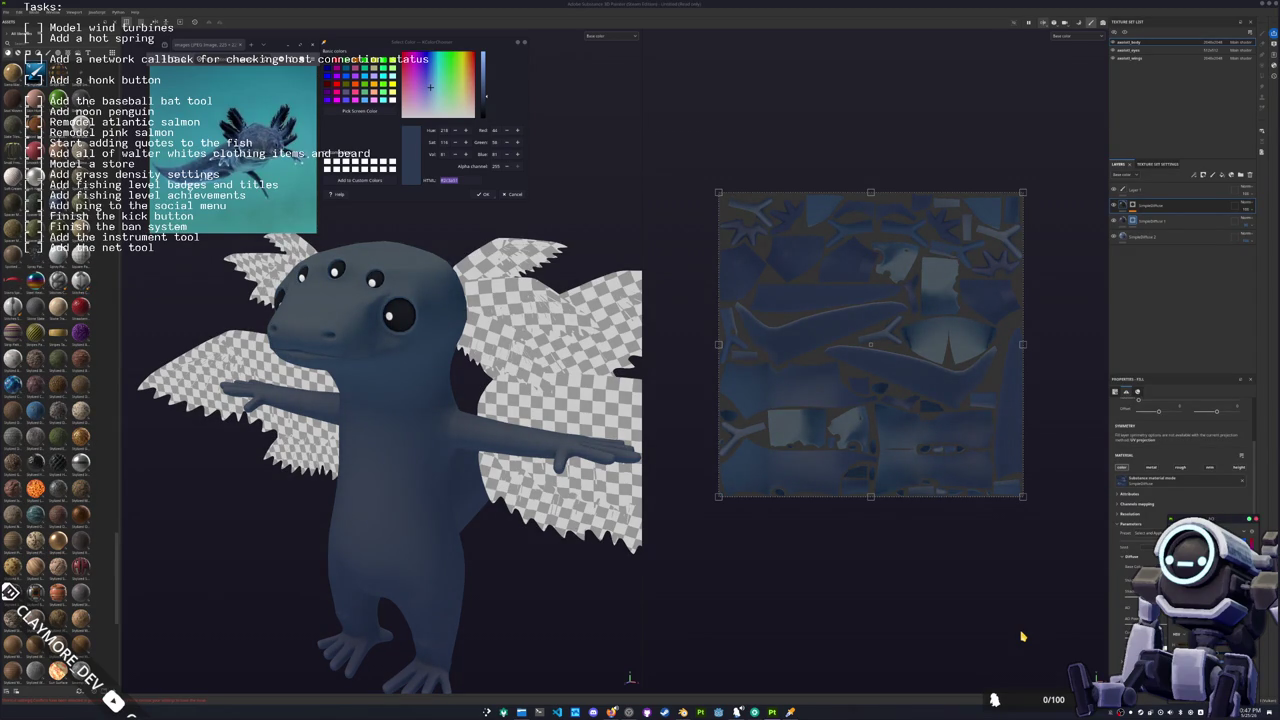
key(1)
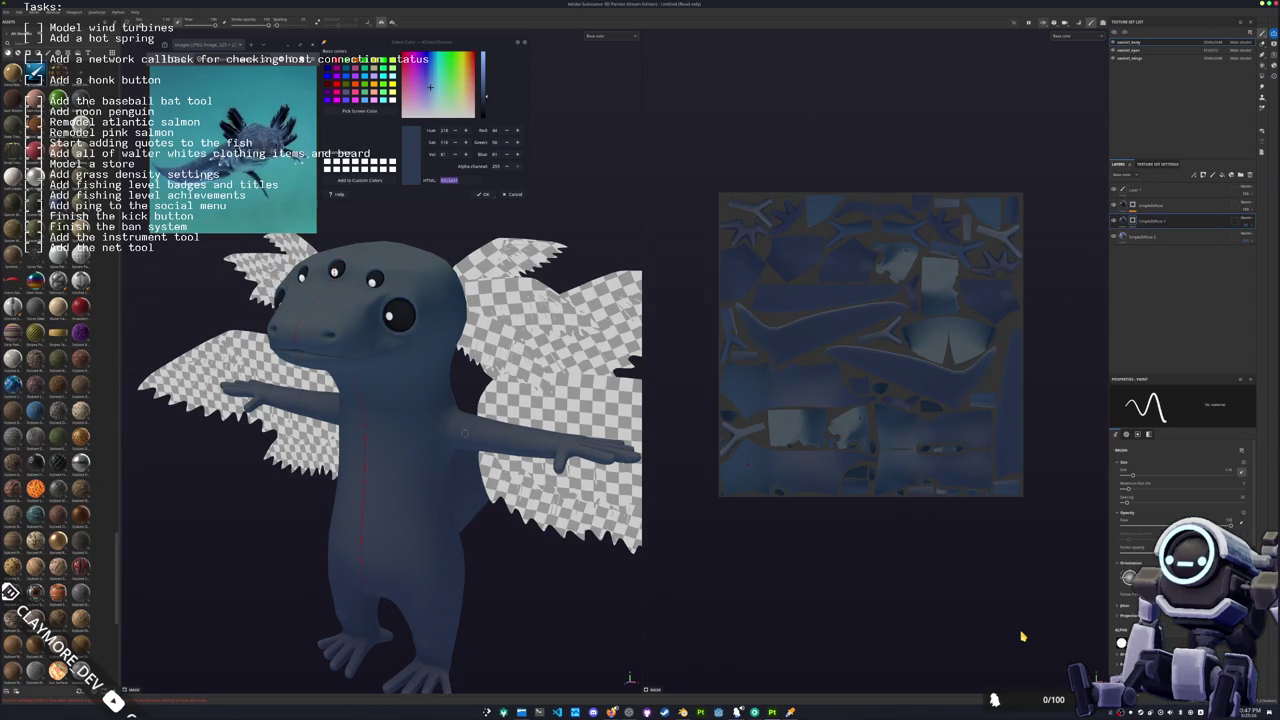
key(f)
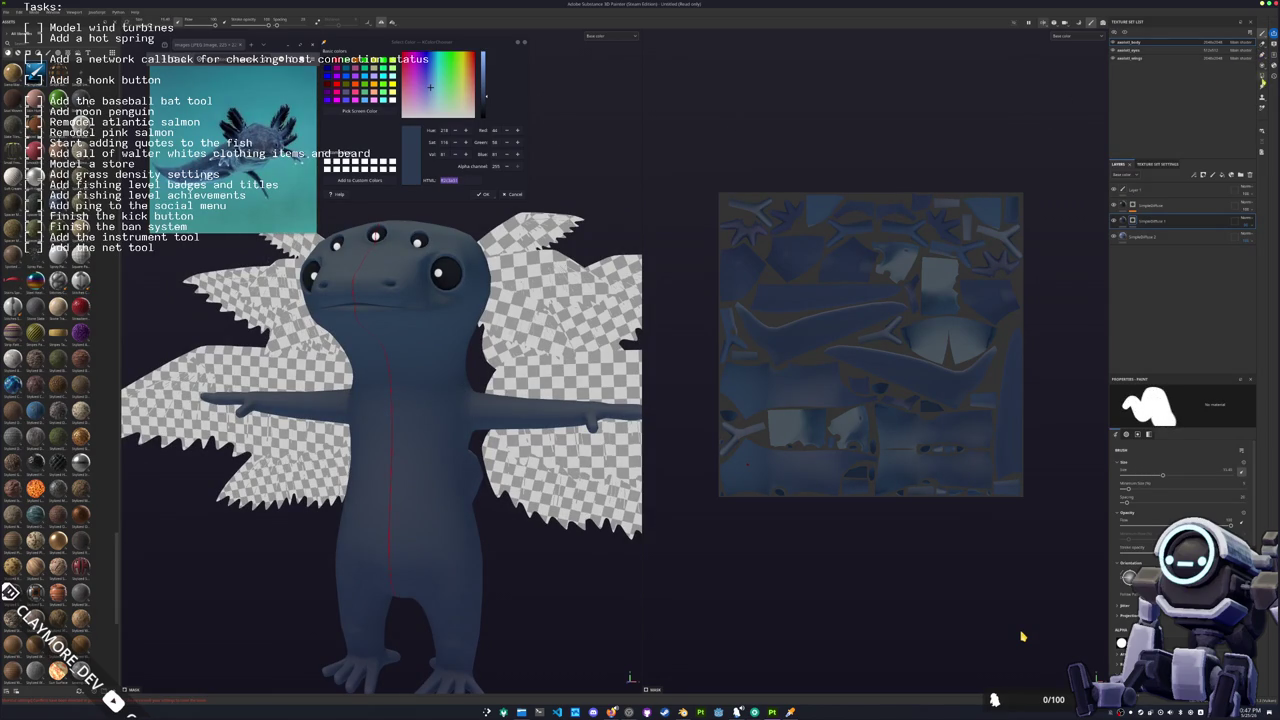
Step: Paint white into the mask on the throat, belly, arm undersides and palm to reveal lighter colour
click(1137, 434)
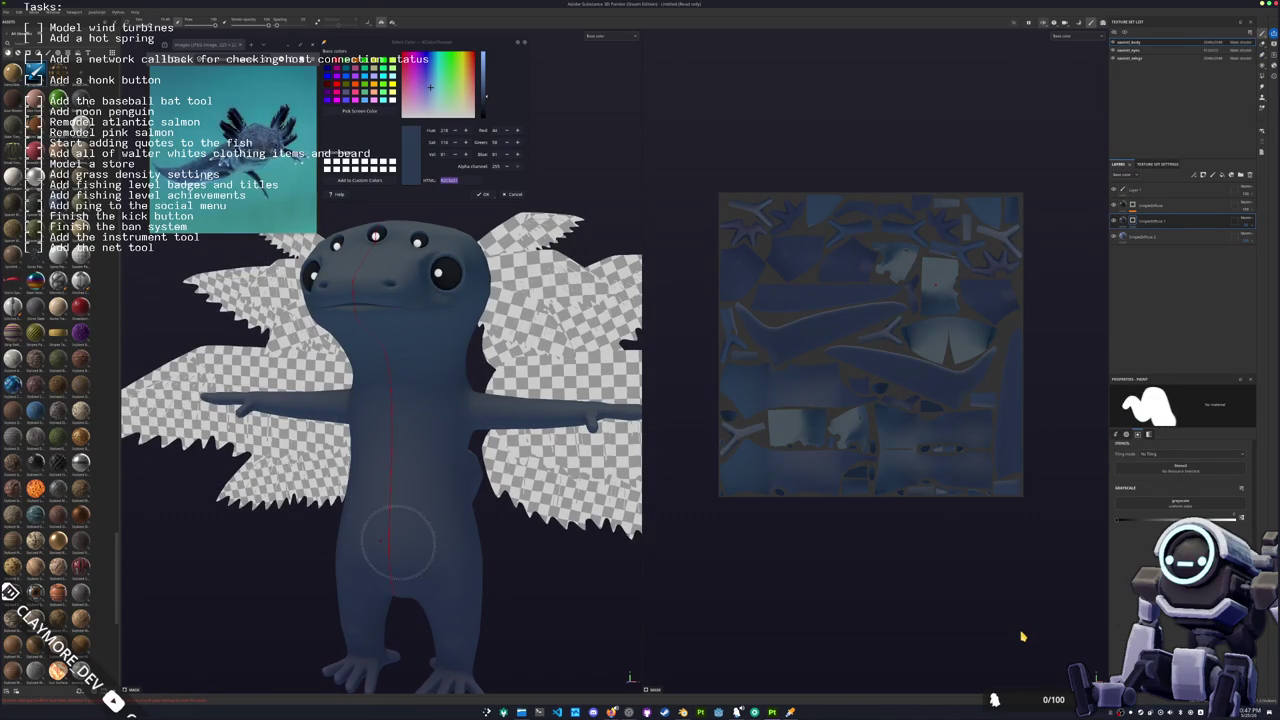
scroll(415, 423, up, 3)
alt+drag(415, 423, 368, 358)
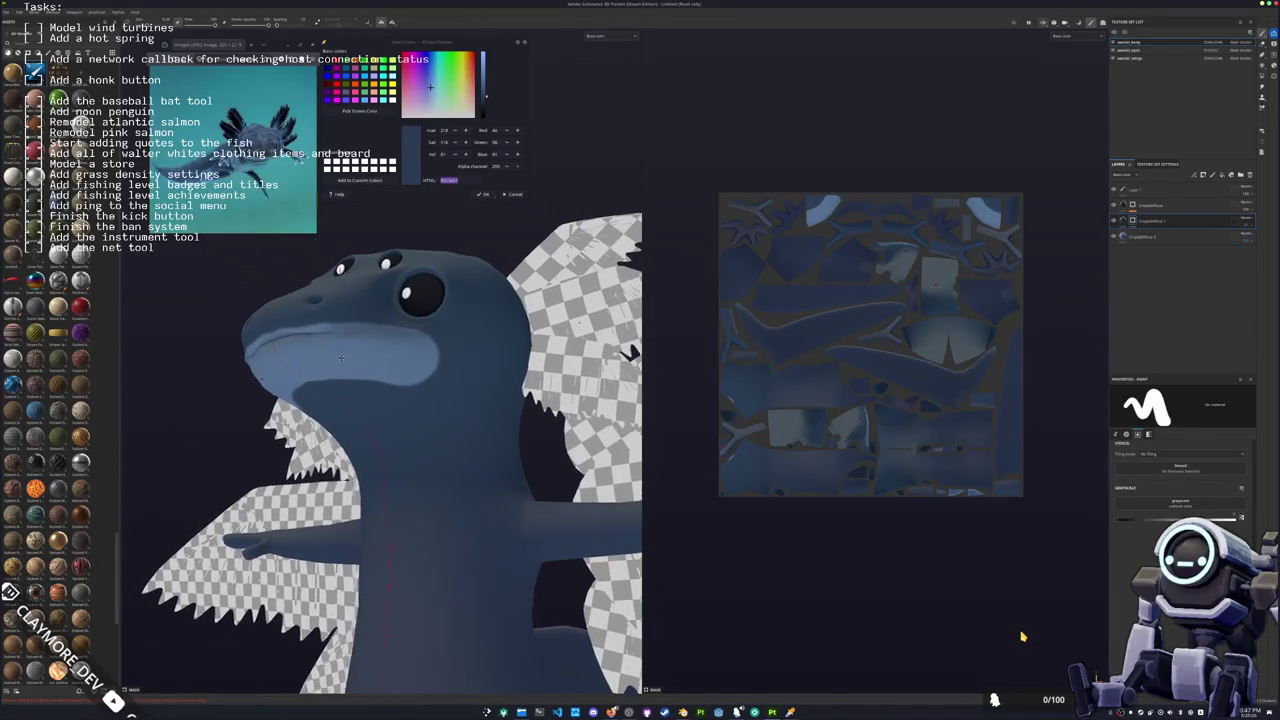
mouse_move(450, 335)
mouse_down()
mouse_move(470, 400)
mouse_move(371, 304)
mouse_move(378, 450)
mouse_move(430, 350)
mouse_move(430, 515)
mouse_move(470, 360)
mouse_move(462, 535)
mouse_move(458, 350)
mouse_up()
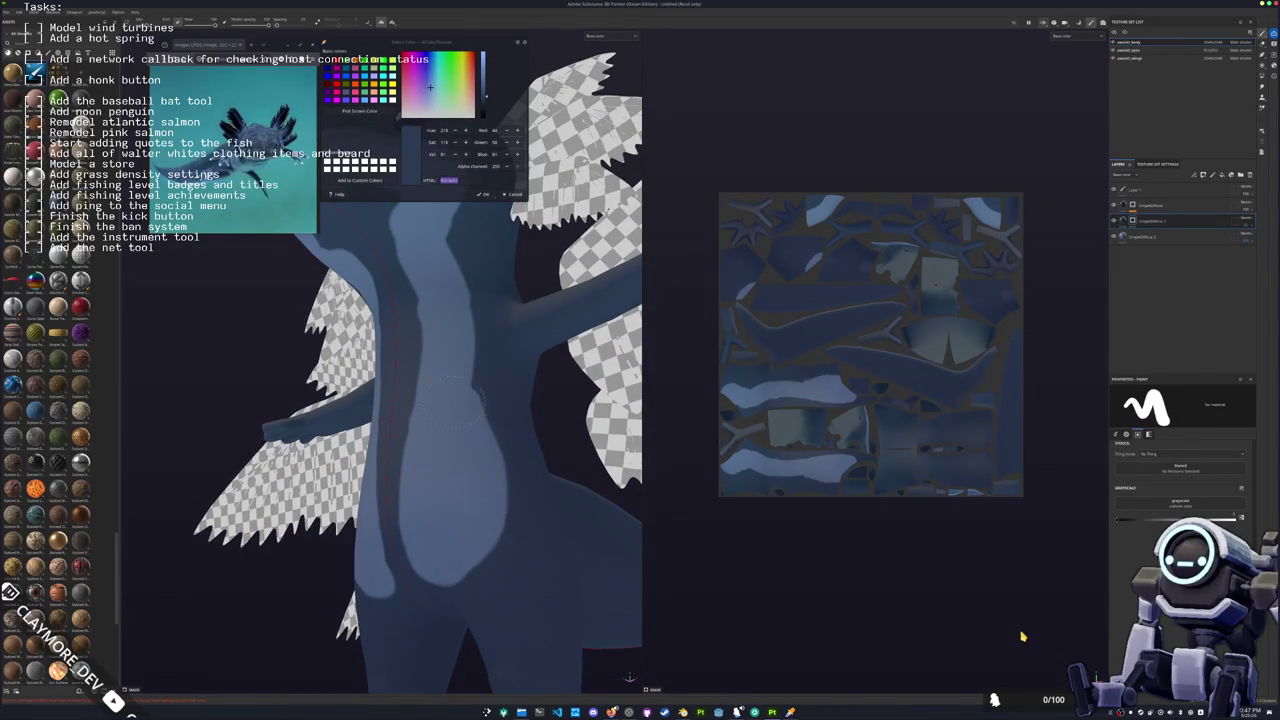
alt+drag(445, 485, 430, 415)
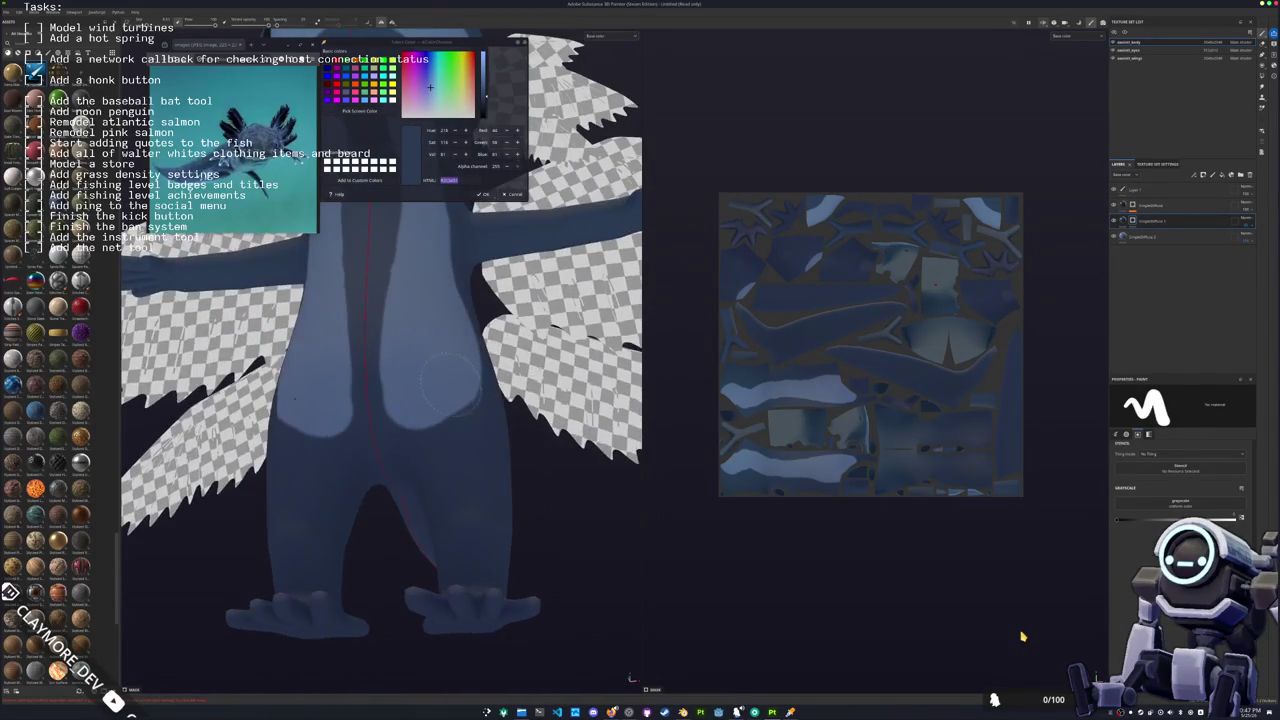
mouse_move(367, 340)
alt+mouse_down()
mouse_move(391, 566)
mouse_move(378, 255)
alt+mouse_up()
mouse_move(390, 300)
alt+mouse_down()
mouse_move(447, 455)
mouse_move(457, 443)
mouse_move(443, 486)
mouse_move(282, 443)
mouse_move(423, 434)
mouse_move(429, 457)
alt+mouse_up()
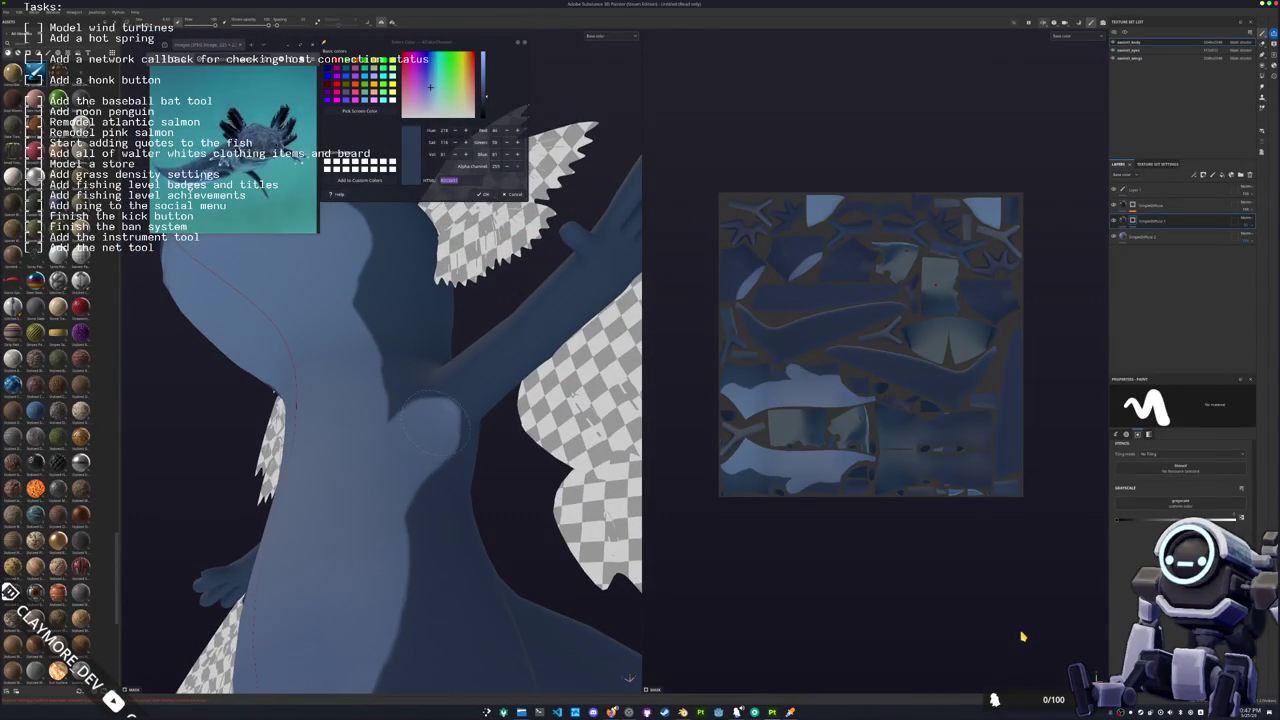
mouse_move(450, 410)
alt+mouse_down()
mouse_move(374, 485)
mouse_move(440, 468)
mouse_move(443, 503)
alt+mouse_up()
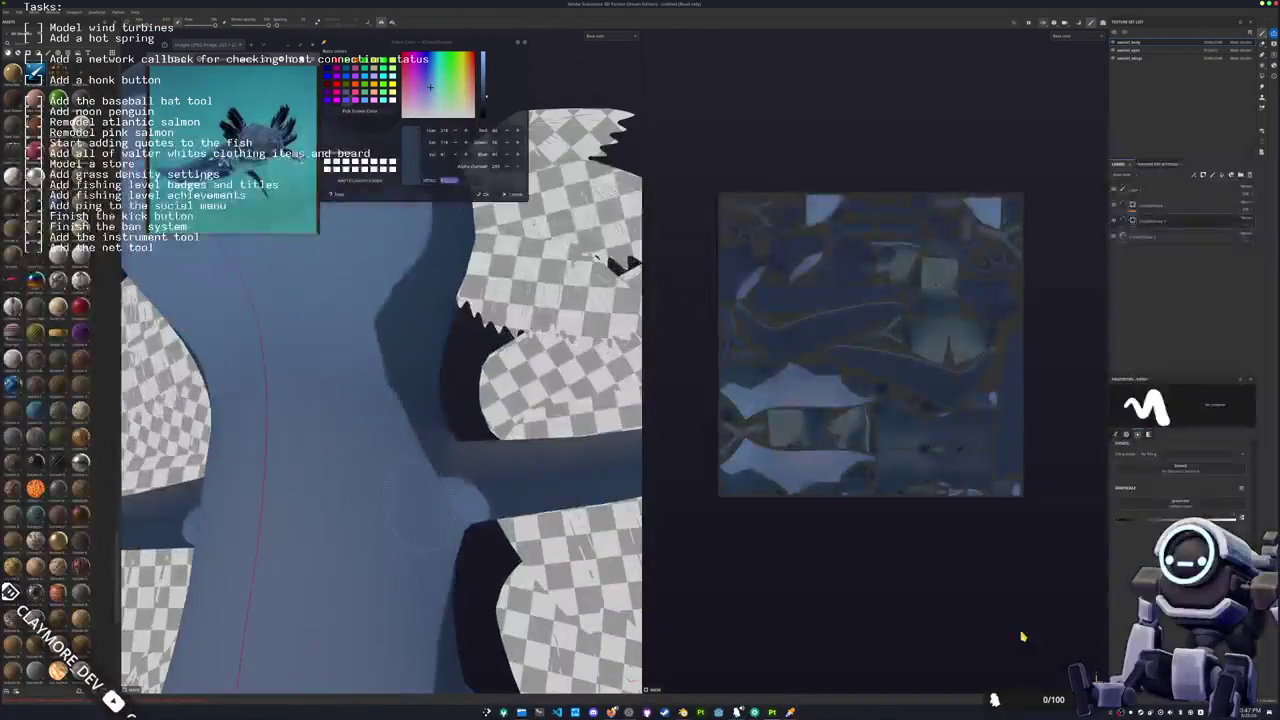
mouse_move(367, 425)
alt+mouse_down()
mouse_move(385, 400)
mouse_move(294, 441)
mouse_move(328, 449)
alt+mouse_up()
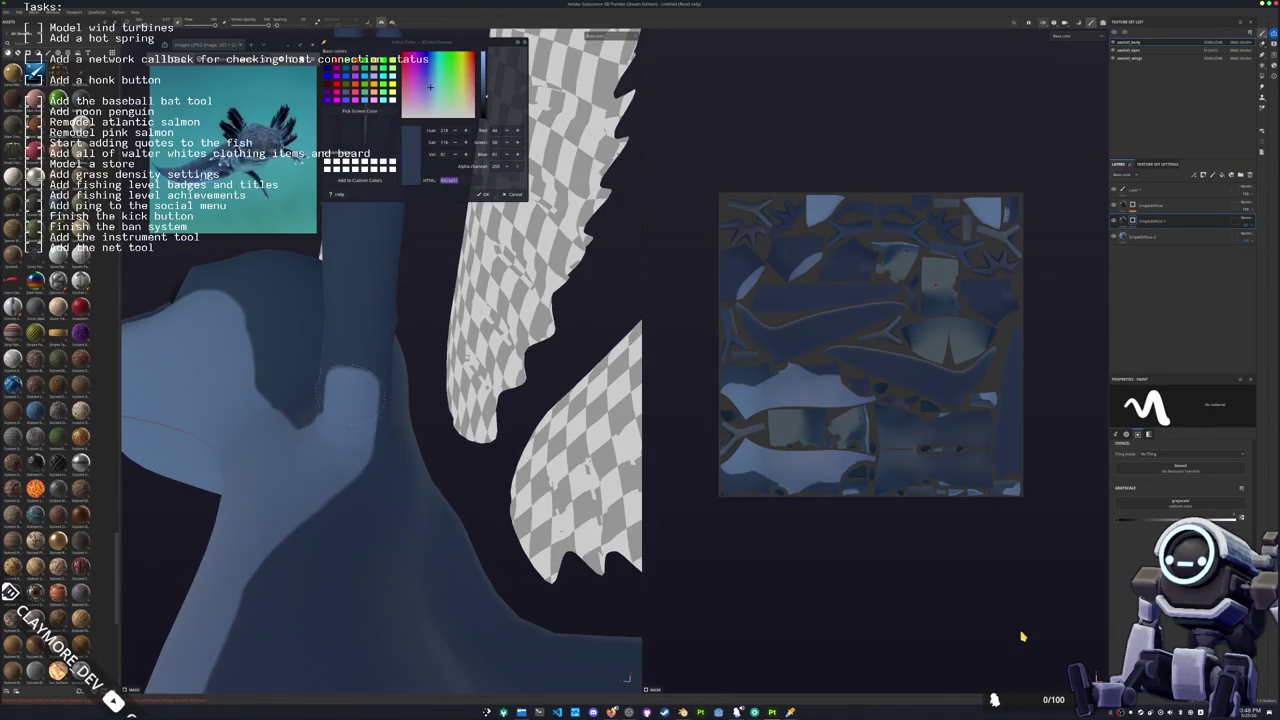
mouse_move(356, 285)
alt+mouse_down()
mouse_move(376, 462)
mouse_move(382, 312)
alt+mouse_up()
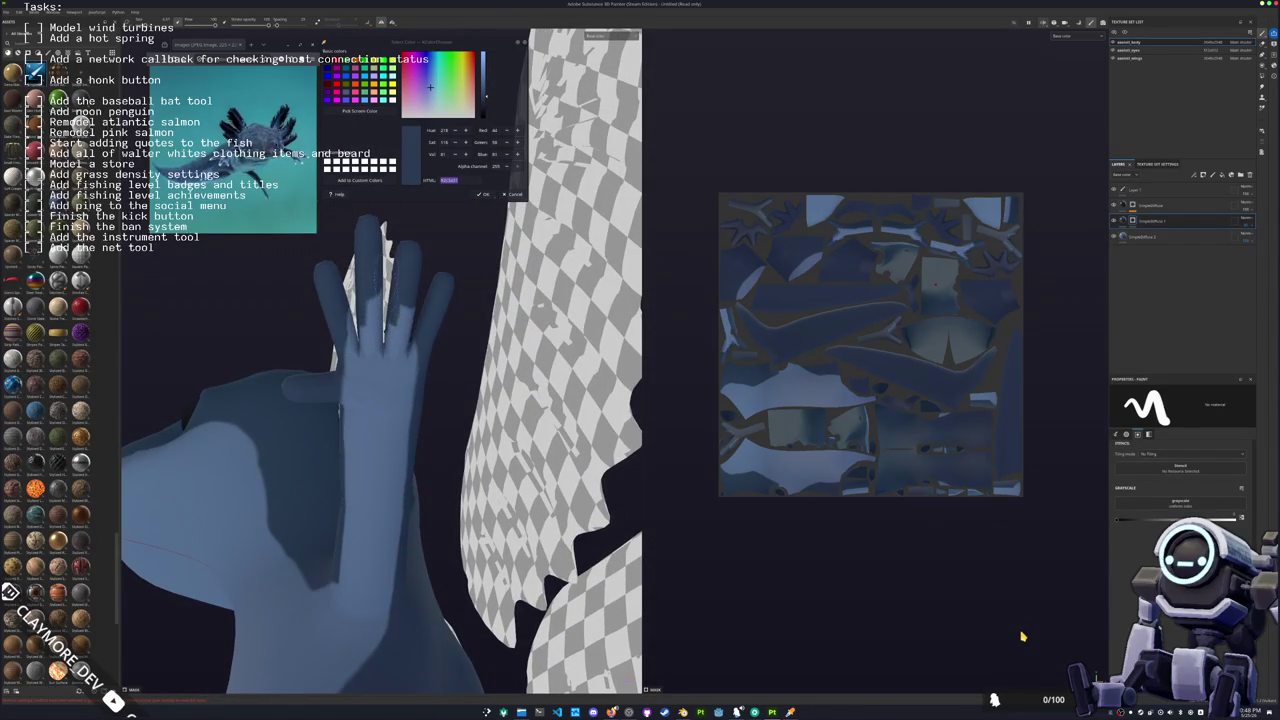
key(ctrl+z)
drag(384, 442, 382, 400)
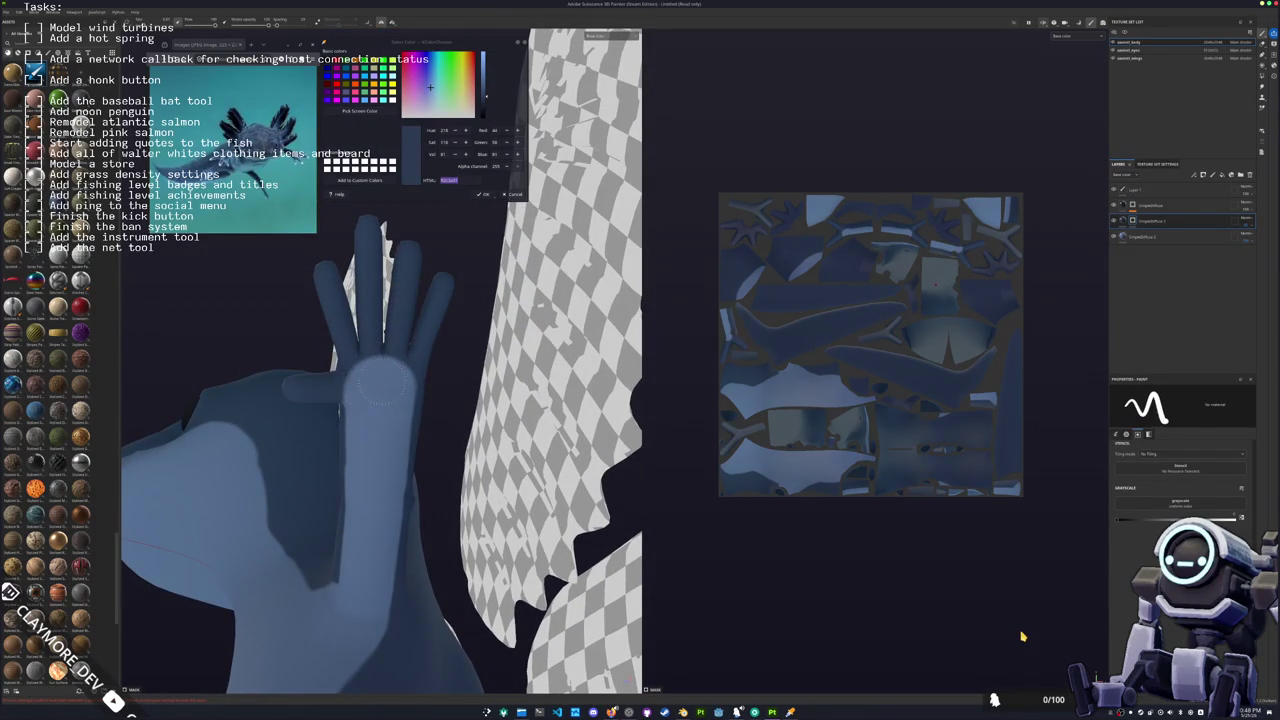
shift+click(407, 252)
alt+drag(420, 365, 395, 385)
alt+drag(370, 385, 368, 384)
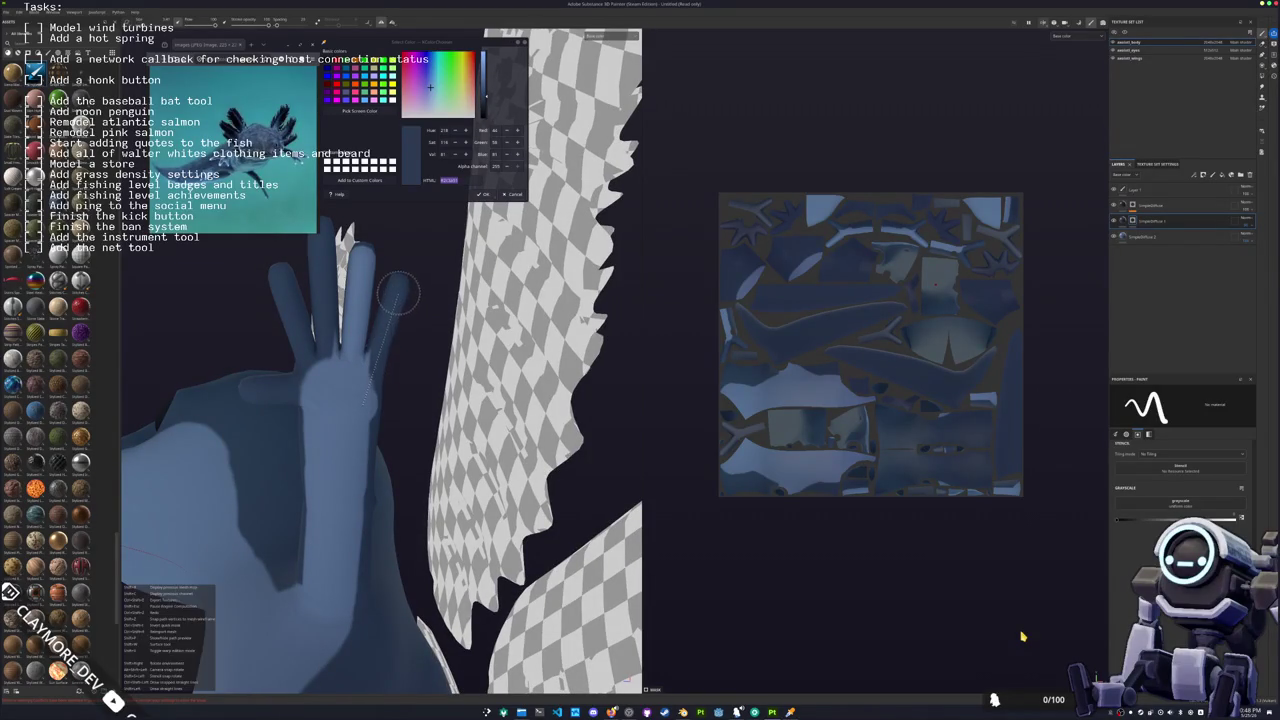
alt+drag(388, 340, 369, 395)
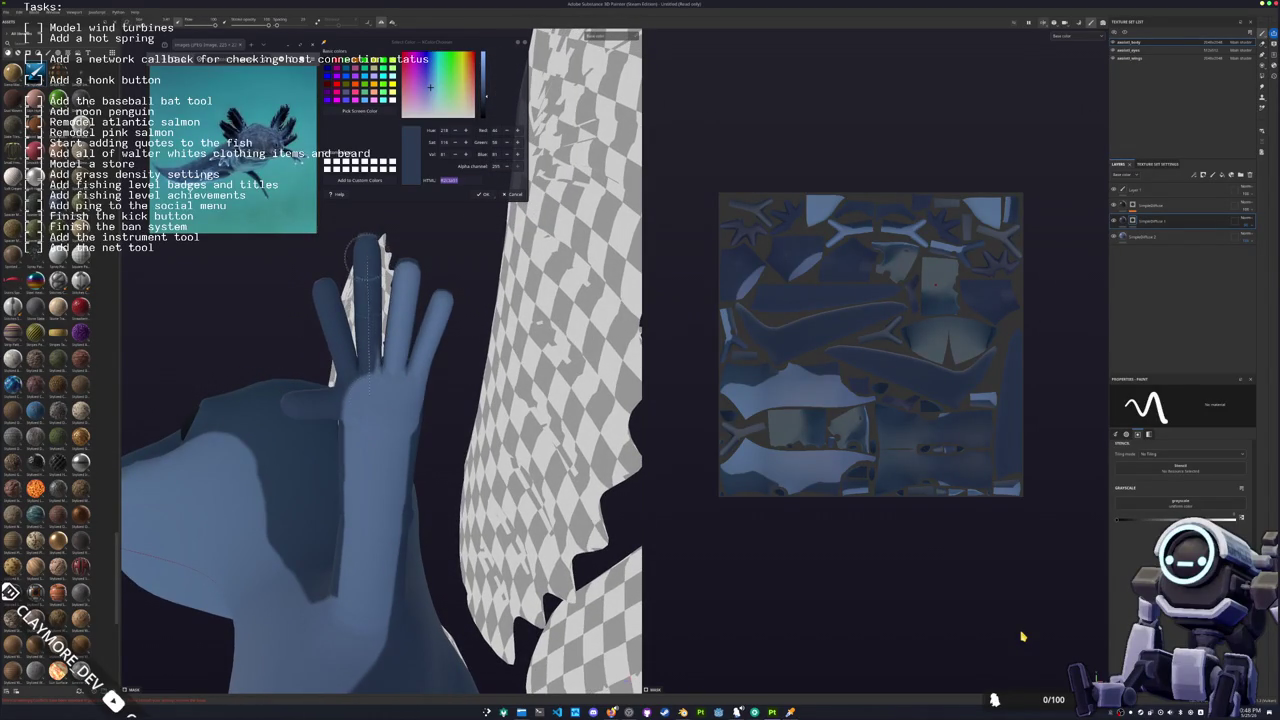
shift+click(367, 245)
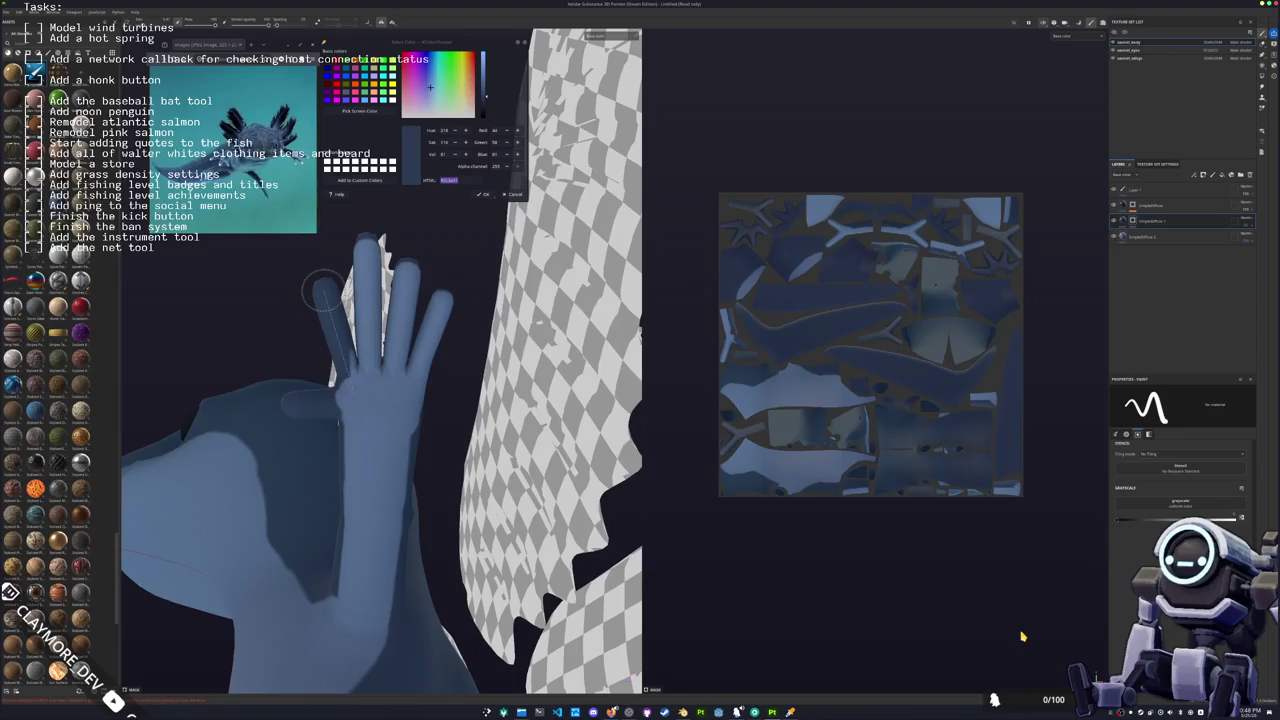
mouse_move(343, 388)
alt+mouse_down()
mouse_move(368, 315)
mouse_move(410, 420)
alt+mouse_up()
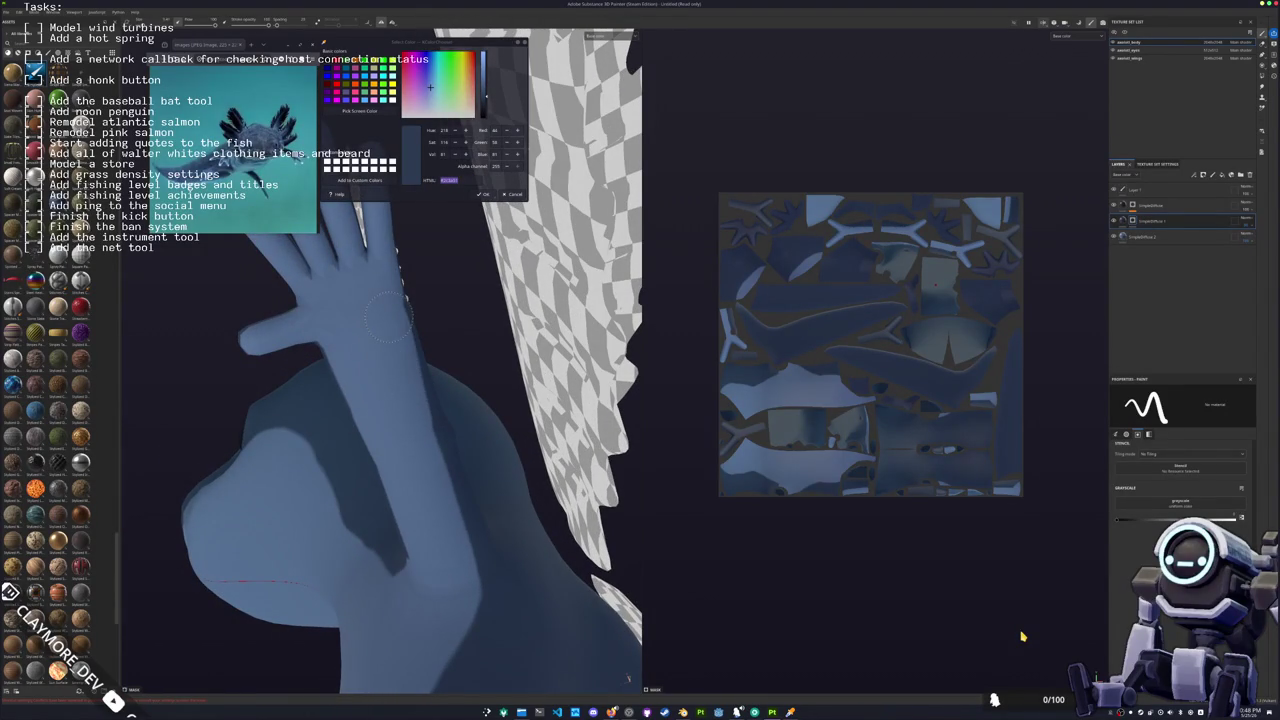
mouse_move(381, 286)
alt+mouse_down()
mouse_move(330, 340)
mouse_move(475, 375)
alt+mouse_up()
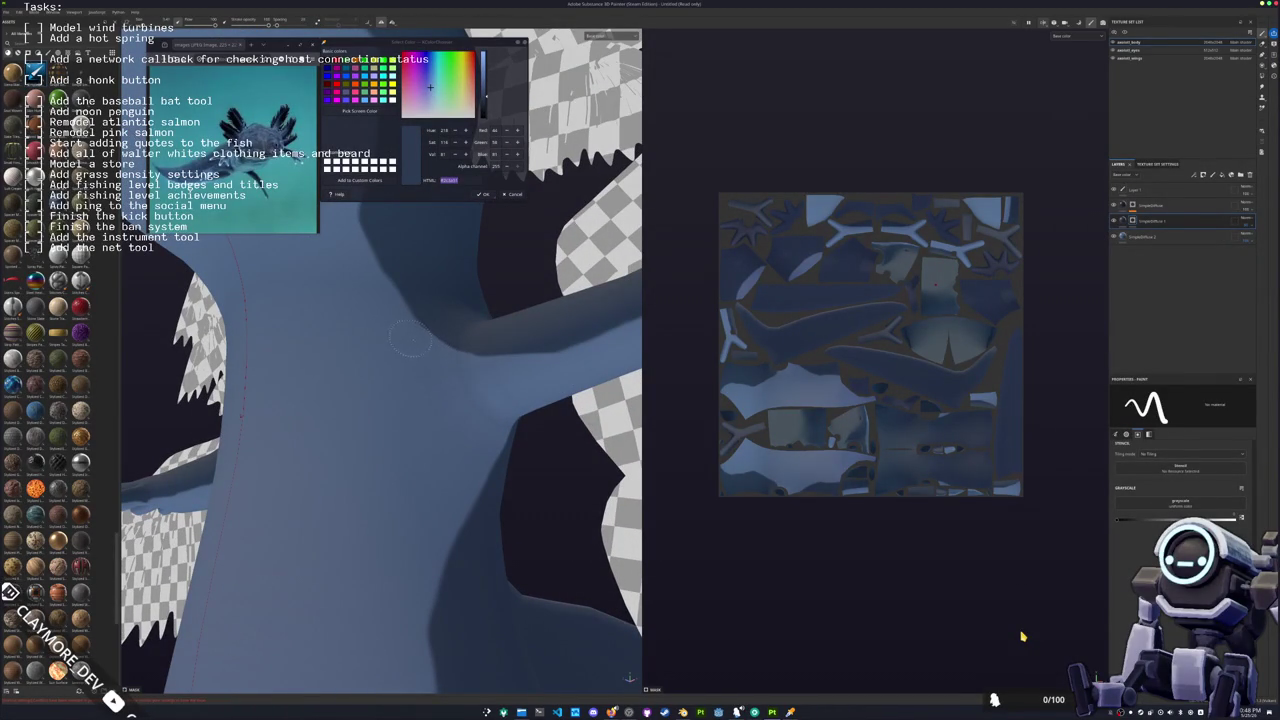
alt+drag(365, 287, 384, 418)
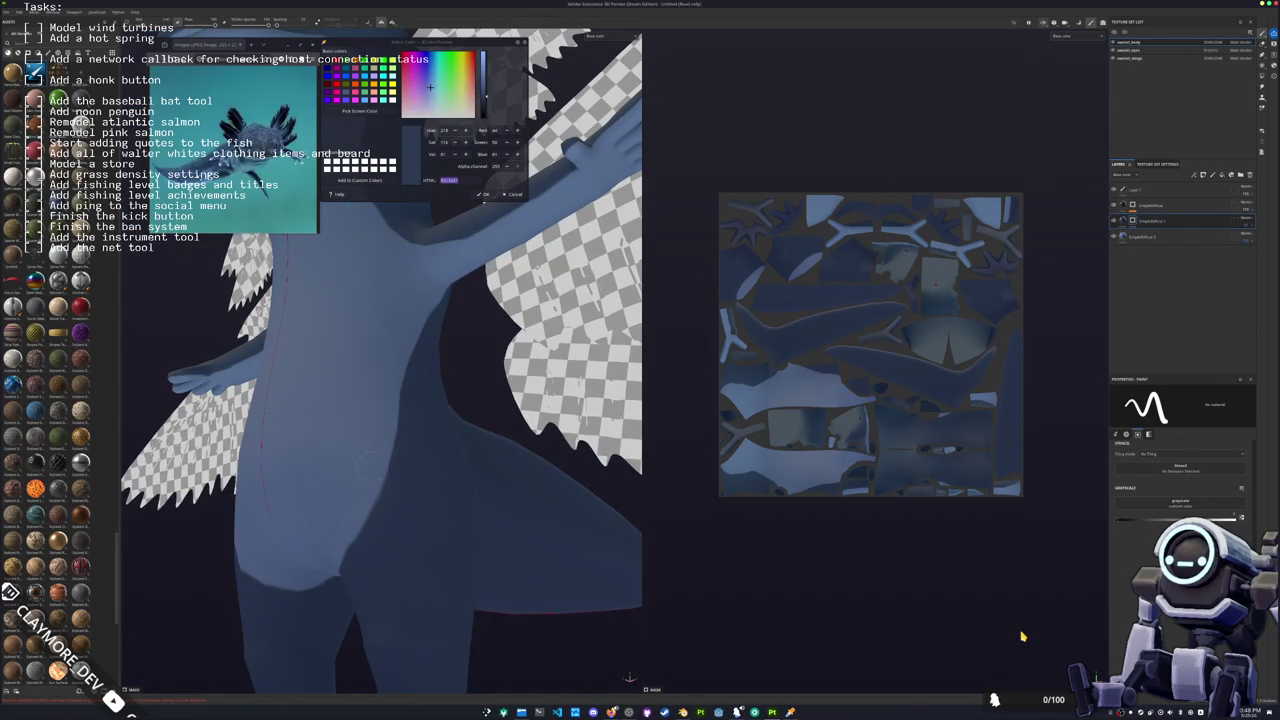
mouse_move(307, 538)
alt+mouse_down()
mouse_move(370, 363)
mouse_move(420, 466)
mouse_move(410, 462)
alt+mouse_up()
scroll(410, 462, up, 3)
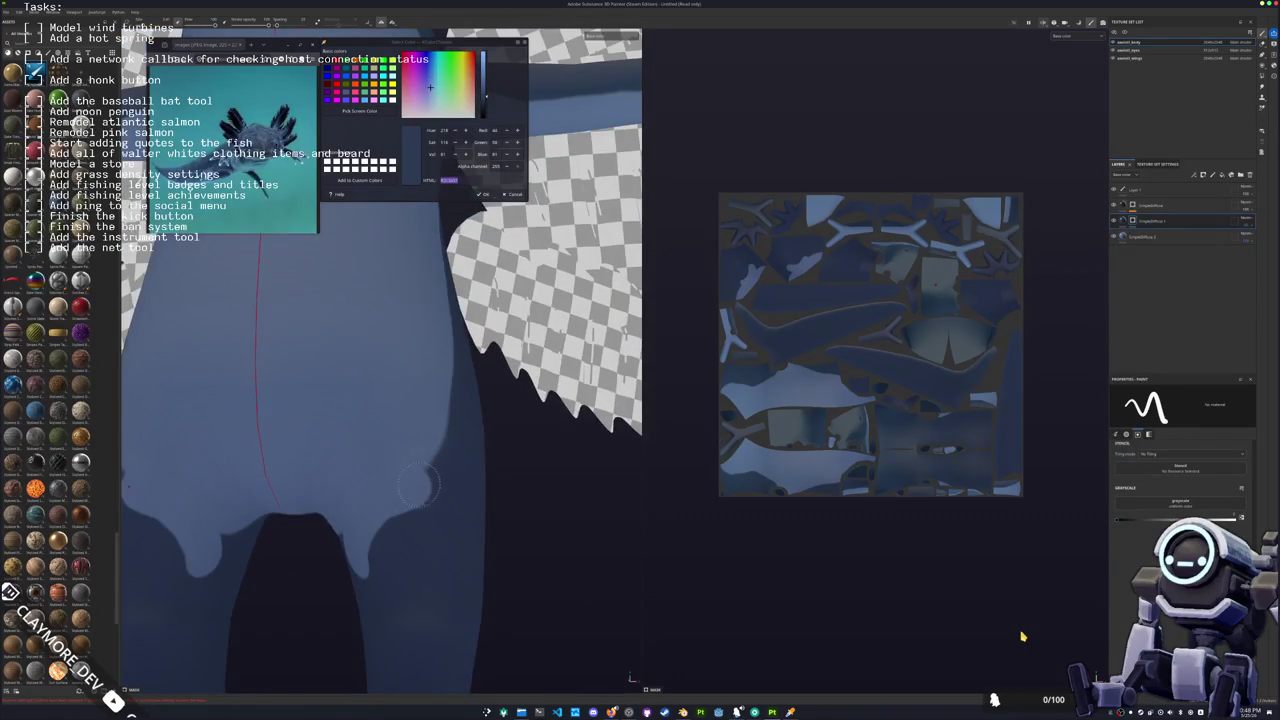
Step: Orbit around the body and paint a band along the lower body
scroll(403, 460, up, 2)
mouse_move(404, 461)
alt+mouse_down()
mouse_move(393, 416)
mouse_move(440, 370)
alt+mouse_up()
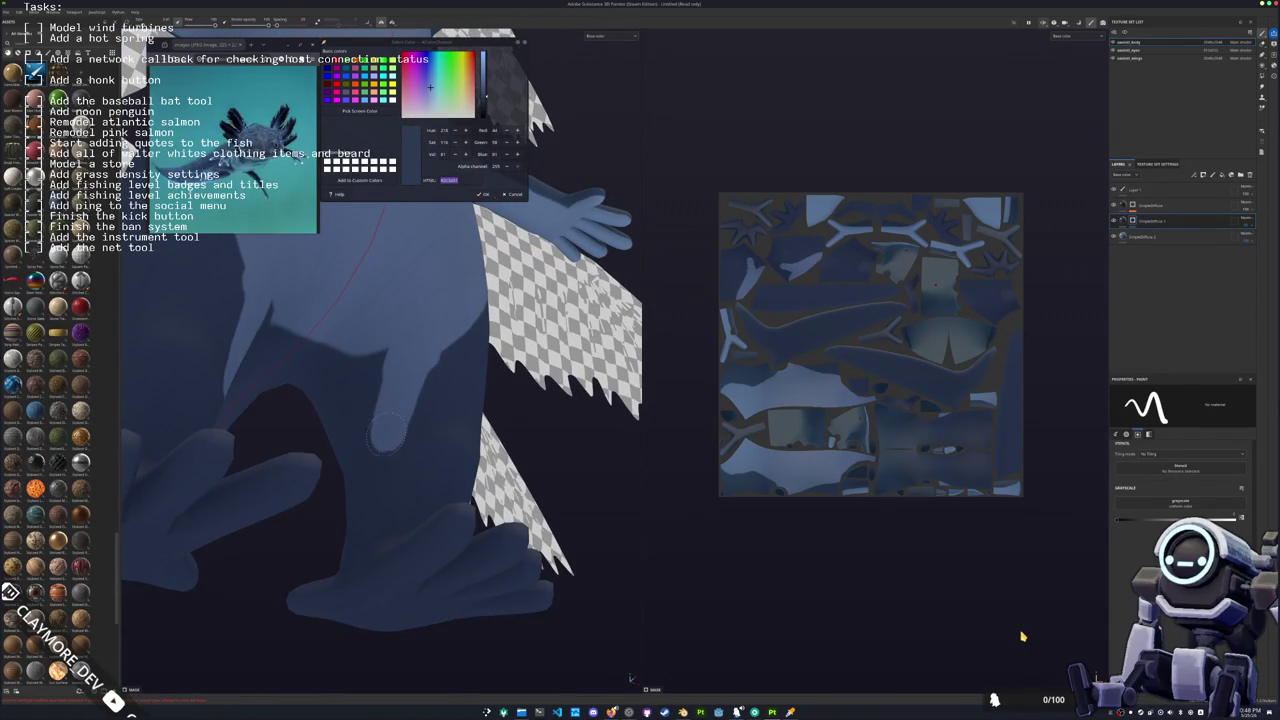
mouse_move(443, 358)
alt+mouse_down()
mouse_move(352, 460)
mouse_move(368, 505)
alt+mouse_up()
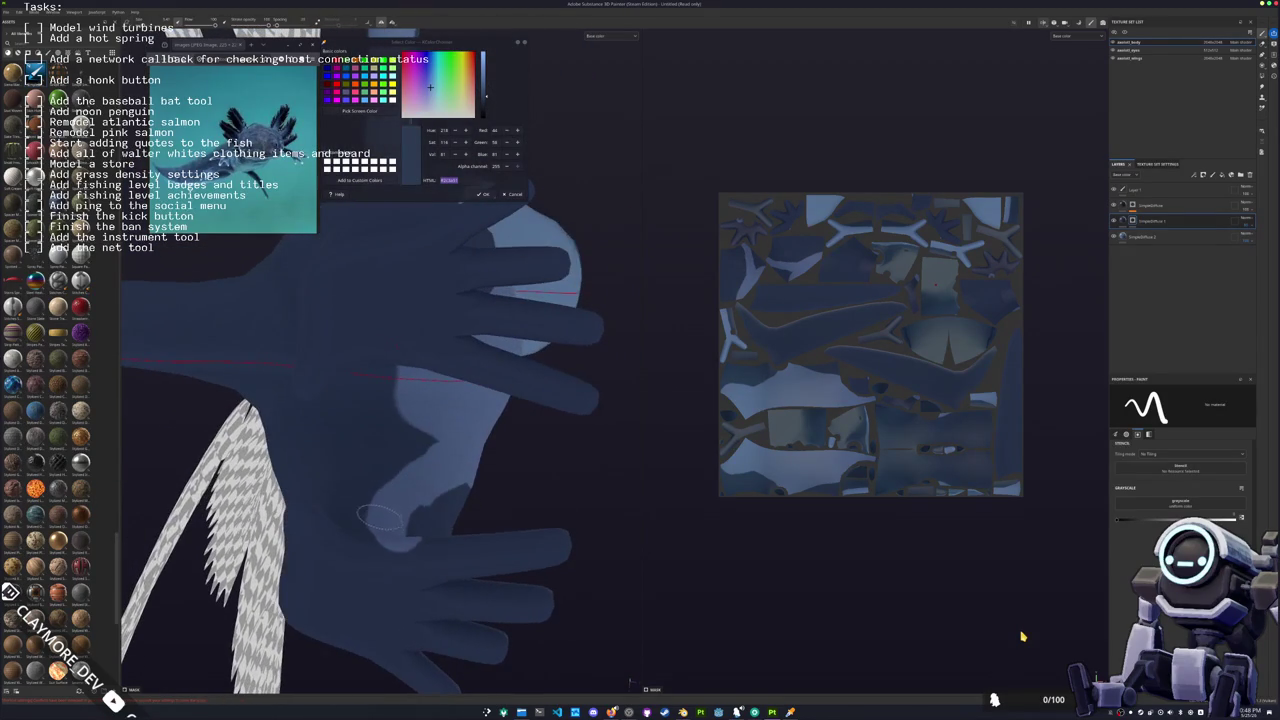
mouse_move(358, 392)
alt+mouse_down()
mouse_move(362, 372)
mouse_move(430, 318)
alt+mouse_up()
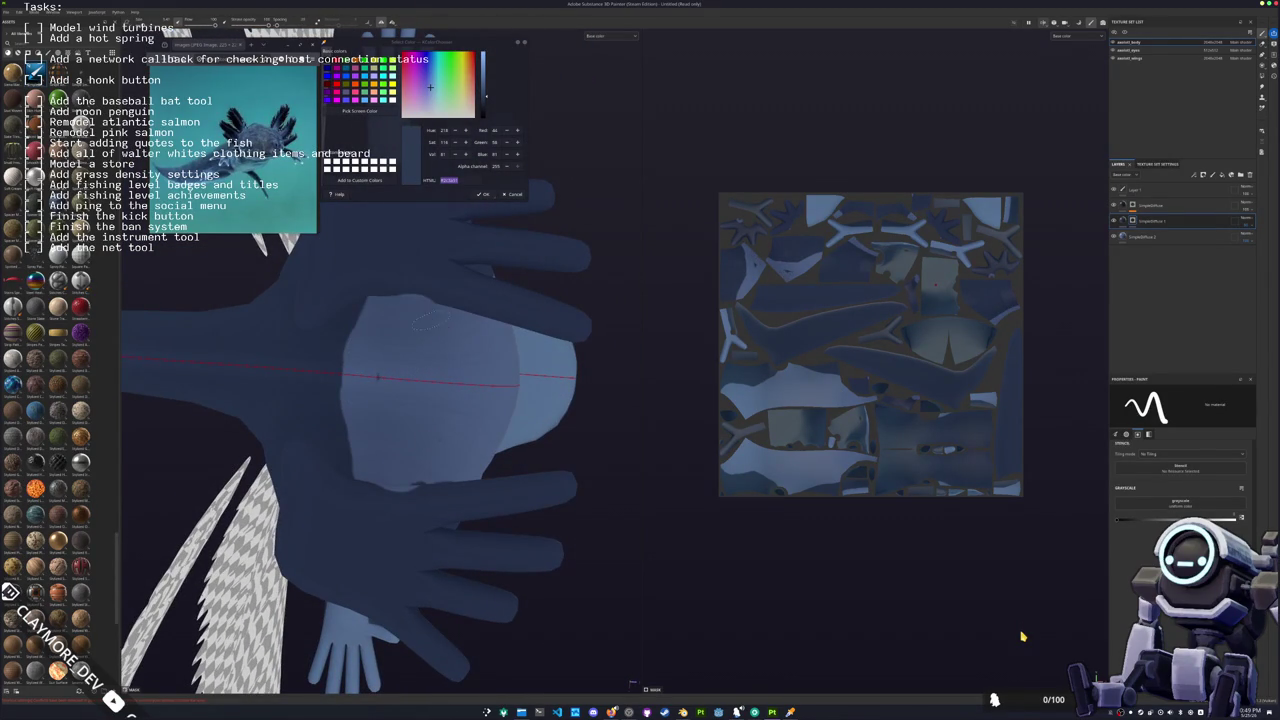
alt+drag(418, 362, 485, 402)
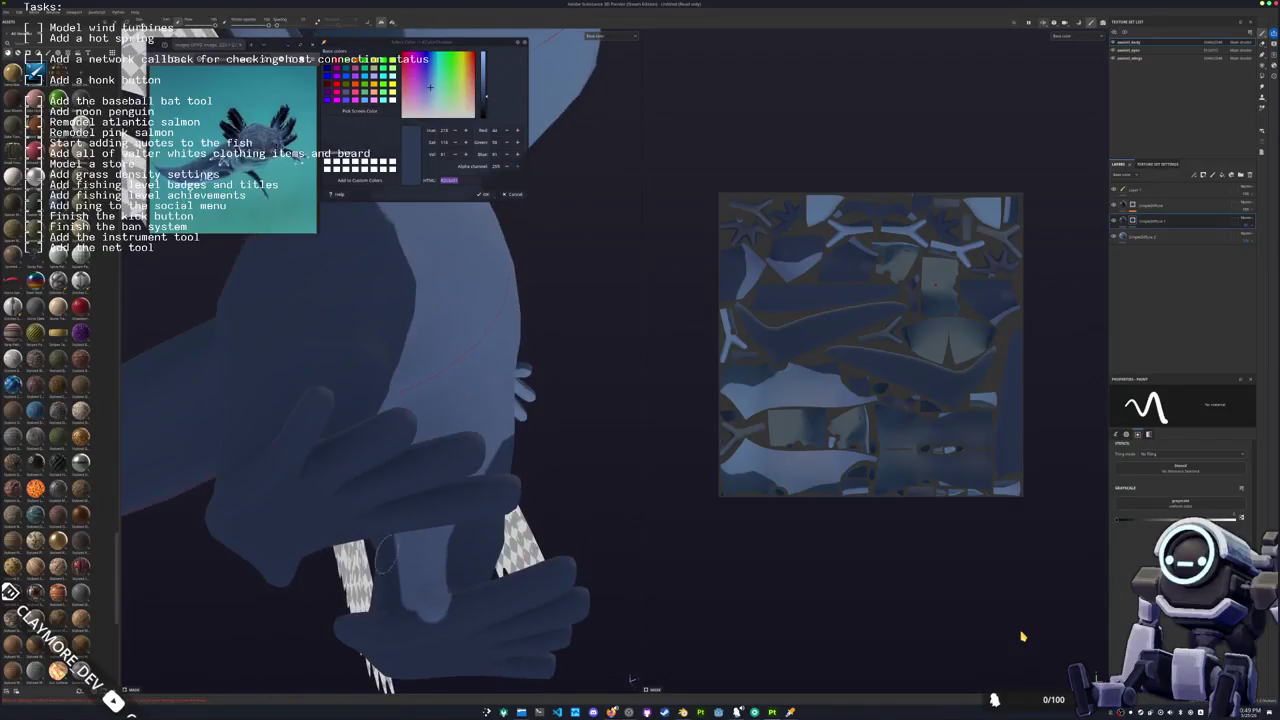
alt+drag(485, 402, 450, 470)
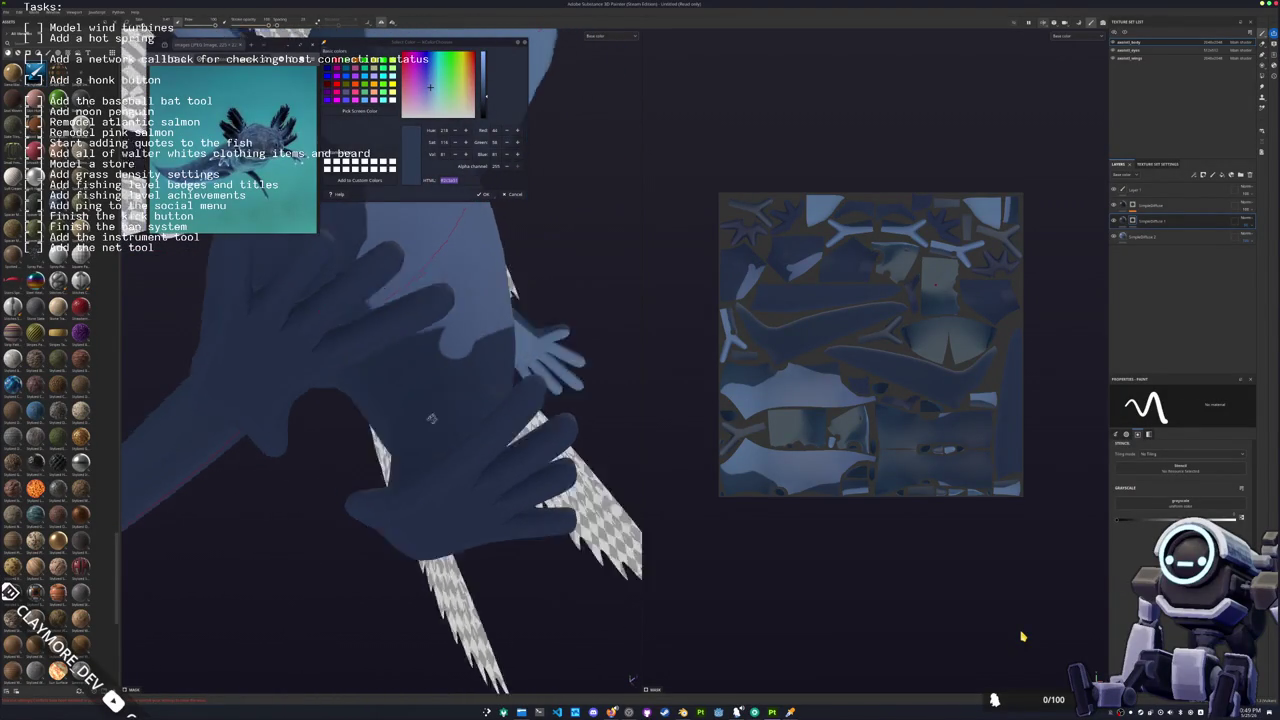
alt+drag(450, 470, 437, 388)
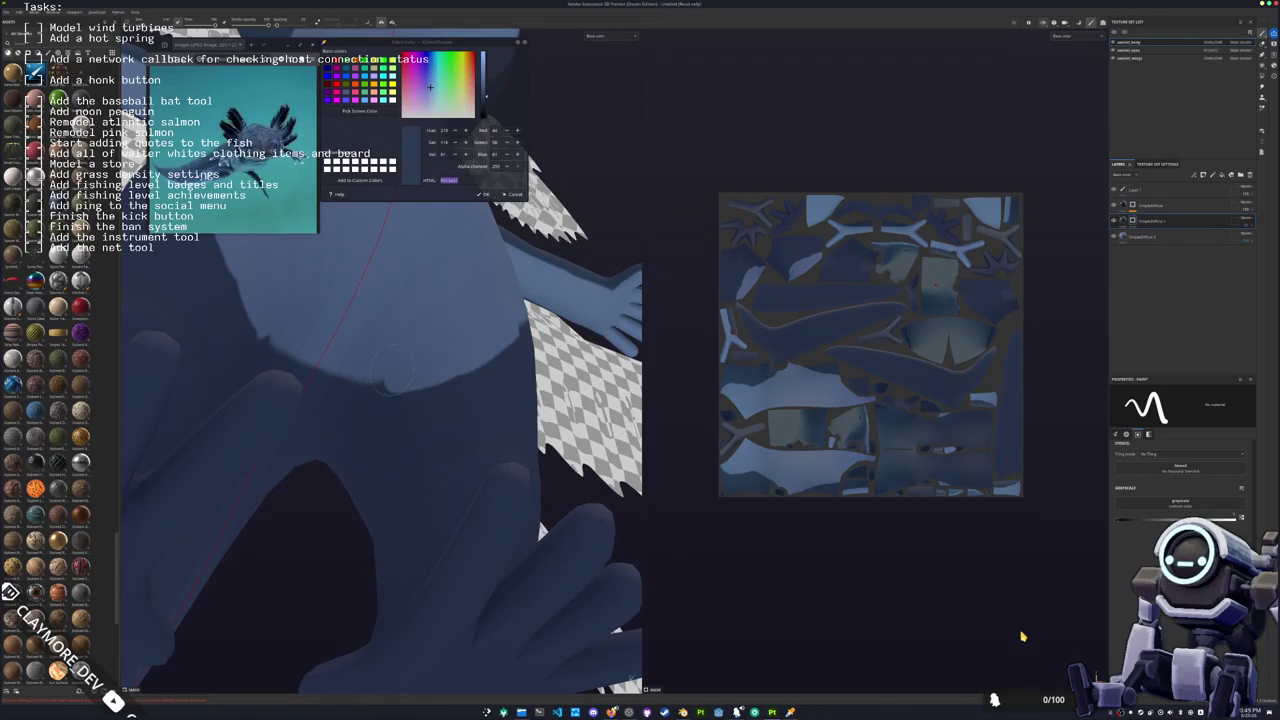
mouse_move(313, 376)
alt+mouse_down()
mouse_move(346, 375)
mouse_move(274, 484)
alt+mouse_up()
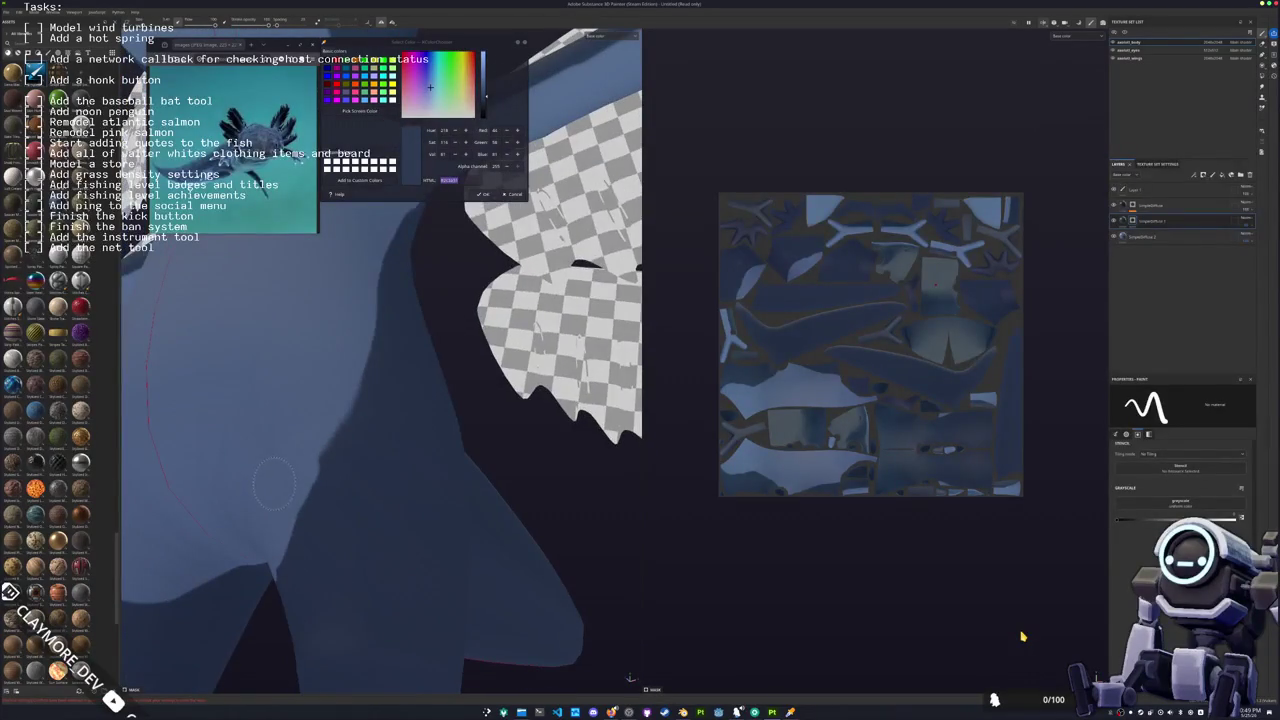
mouse_move(333, 381)
alt+mouse_down()
mouse_move(356, 441)
mouse_move(323, 478)
alt+mouse_up()
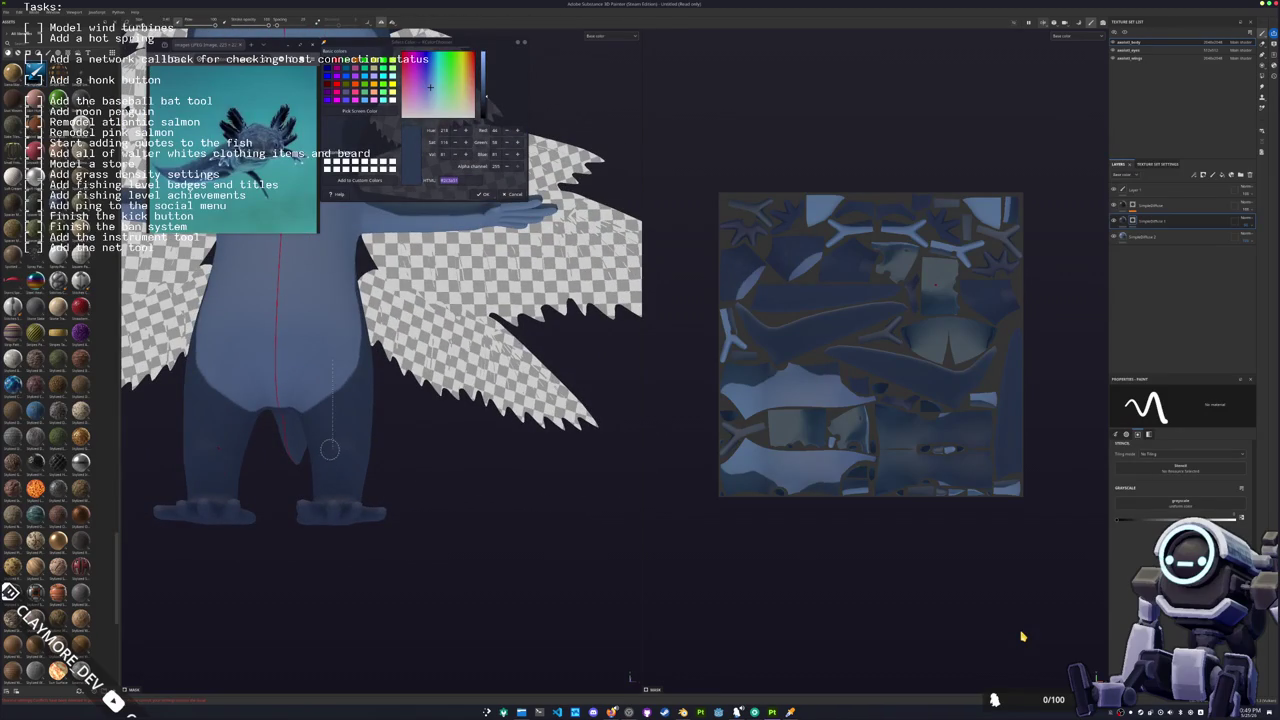
alt+drag(332, 448, 766, 514)
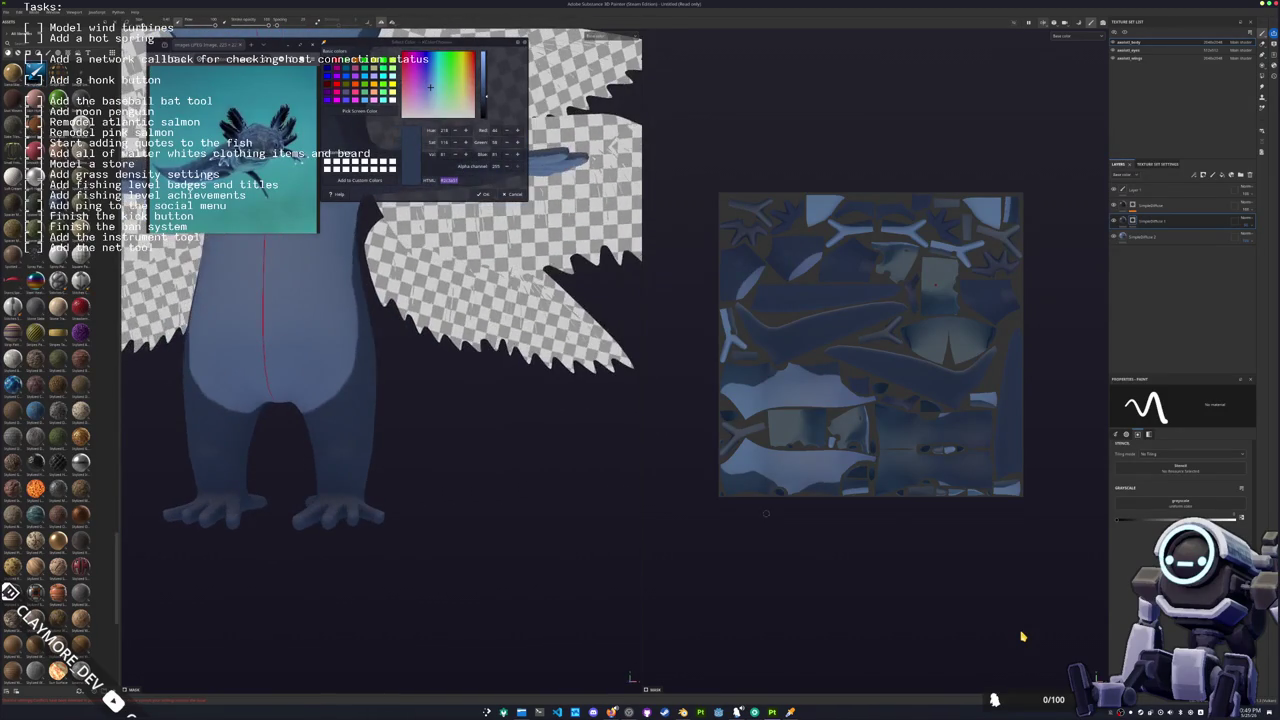
alt+drag(600, 394, 540, 500)
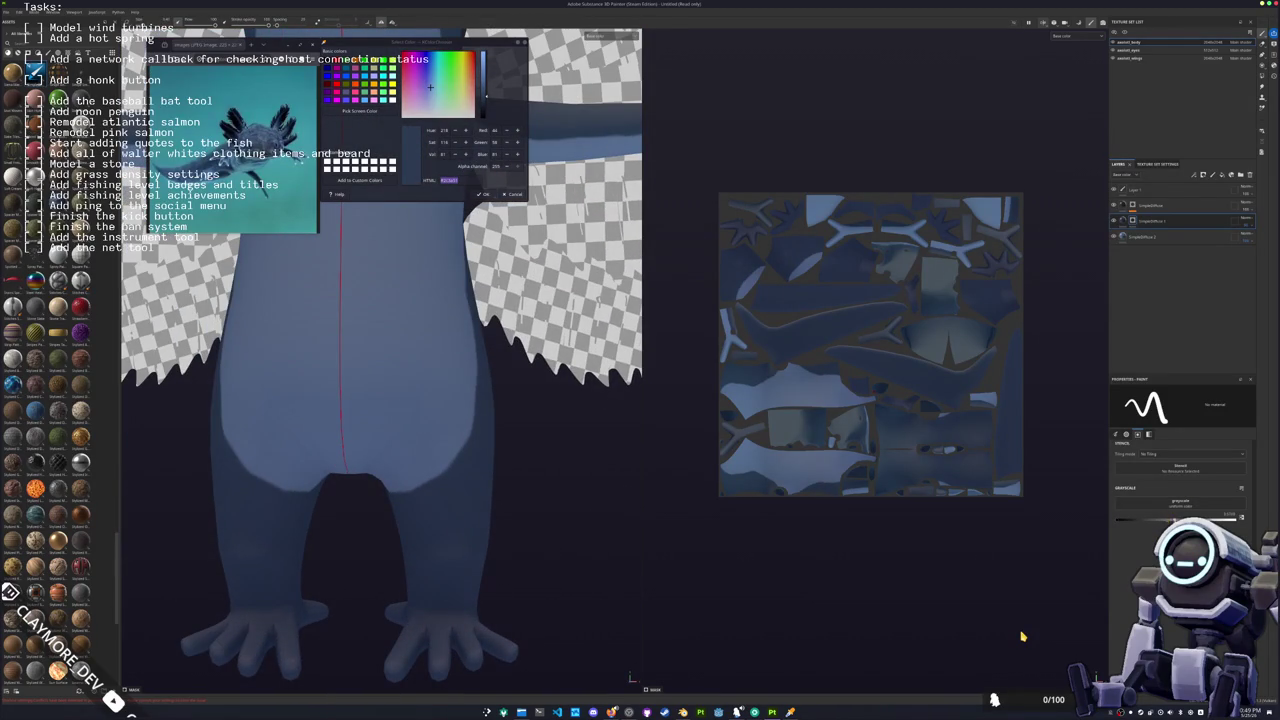
mouse_move(340, 432)
alt+mouse_down()
mouse_move(317, 510)
mouse_move(300, 505)
mouse_move(340, 500)
mouse_move(371, 443)
alt+mouse_up()
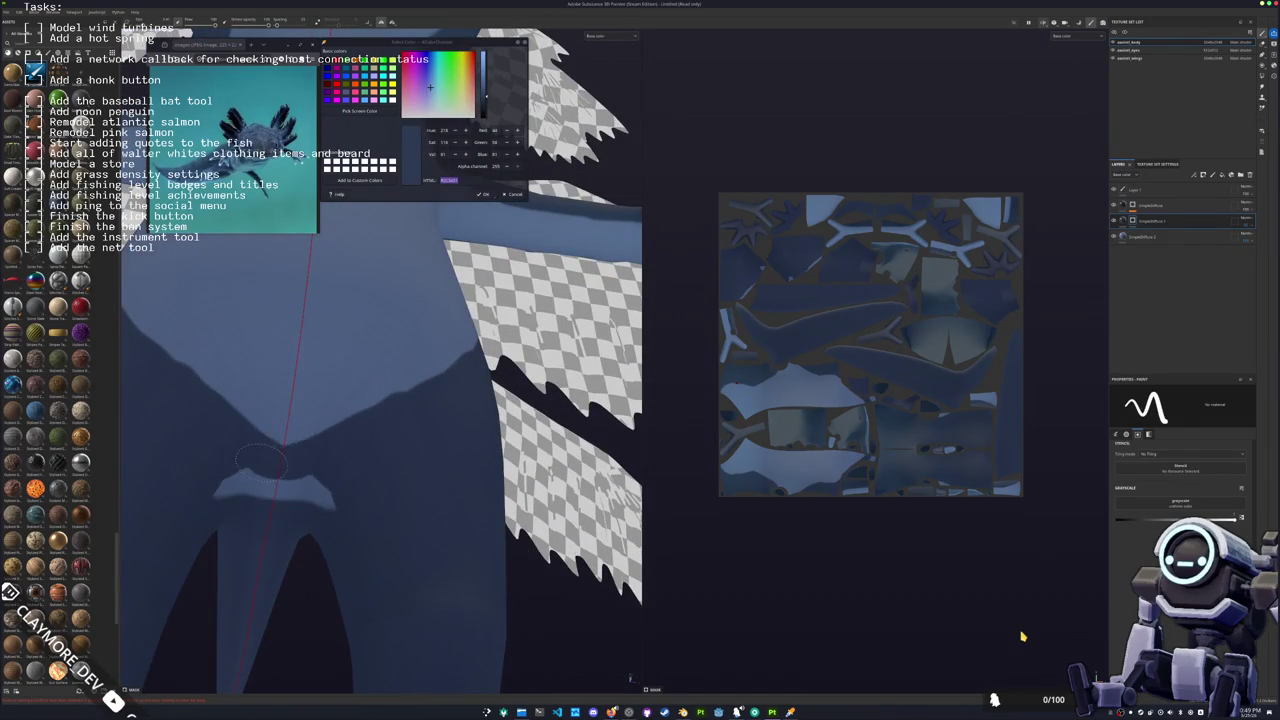
mouse_move(265, 447)
mouse_down()
mouse_move(388, 433)
mouse_move(280, 523)
mouse_move(295, 537)
mouse_move(265, 543)
mouse_up()
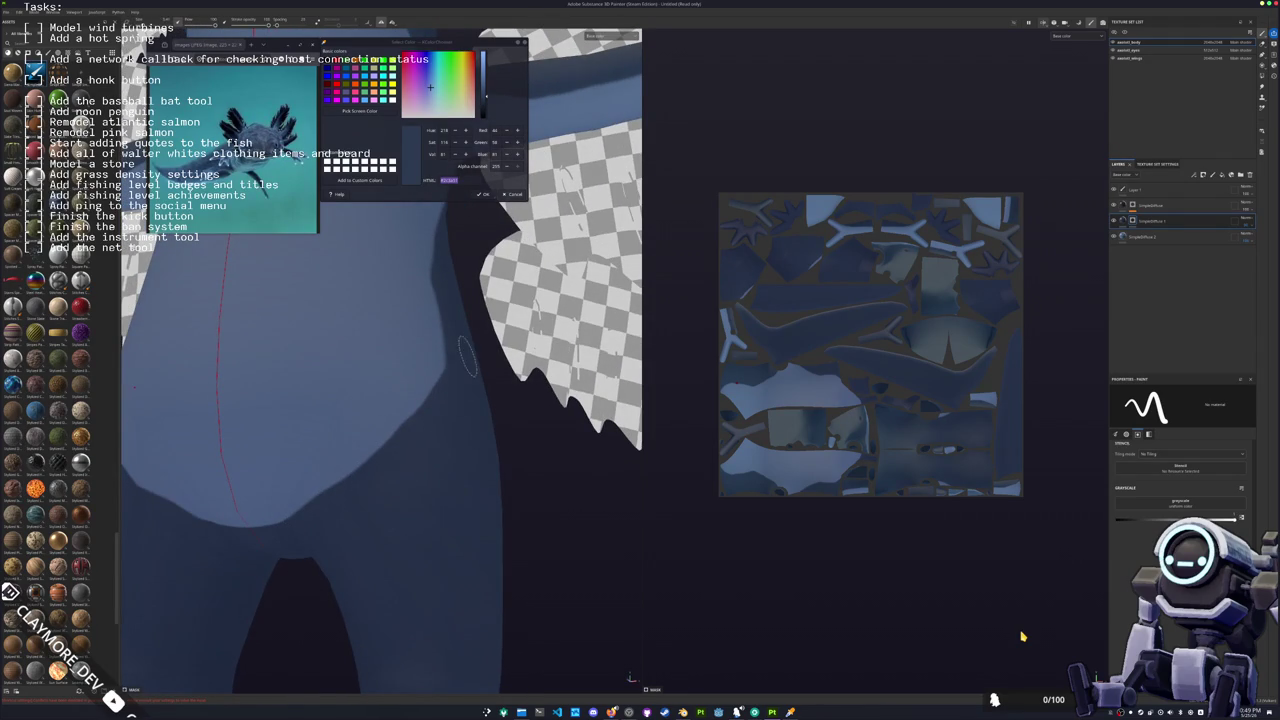
Step: Paint lighter strokes on the fingers, including a straight line and both hands' fingertips
alt+drag(467, 355, 441, 400)
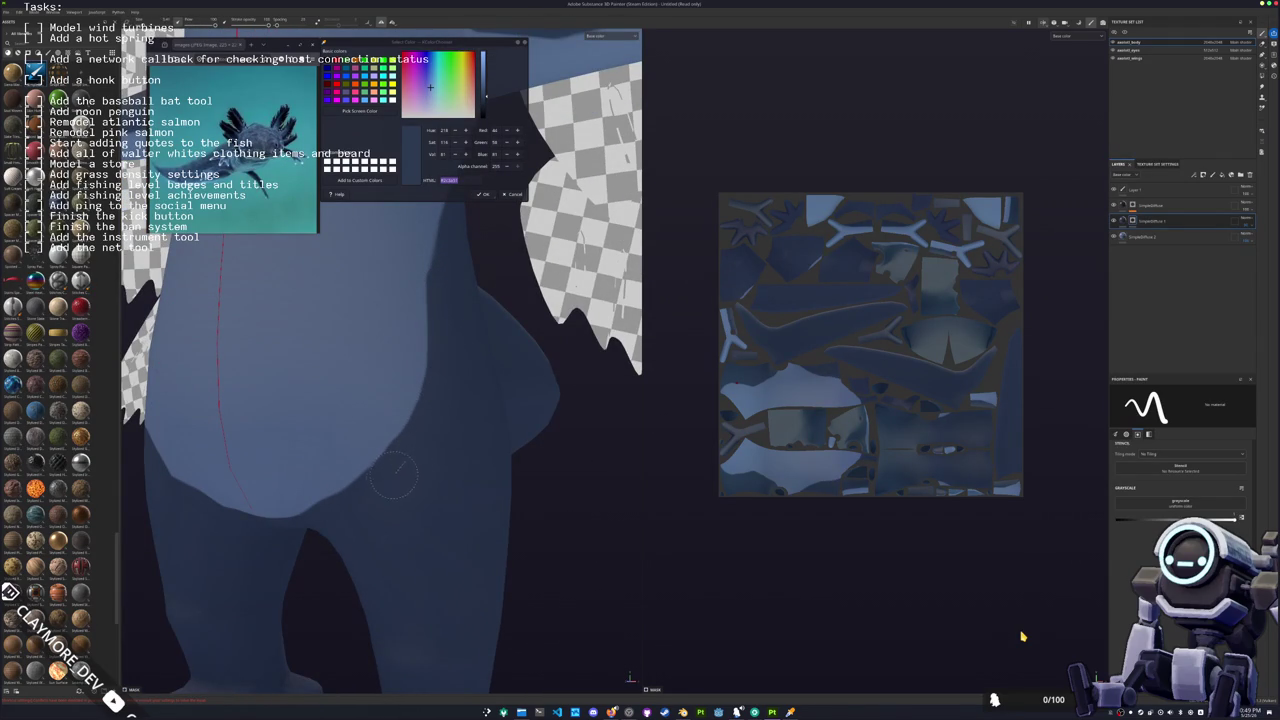
mouse_move(338, 520)
alt+mouse_down()
mouse_move(429, 457)
mouse_move(326, 517)
mouse_move(470, 460)
alt+mouse_up()
mouse_move(595, 569)
alt+mouse_down()
mouse_move(504, 513)
mouse_move(492, 427)
mouse_move(504, 412)
mouse_move(478, 392)
mouse_move(435, 298)
alt+mouse_up()
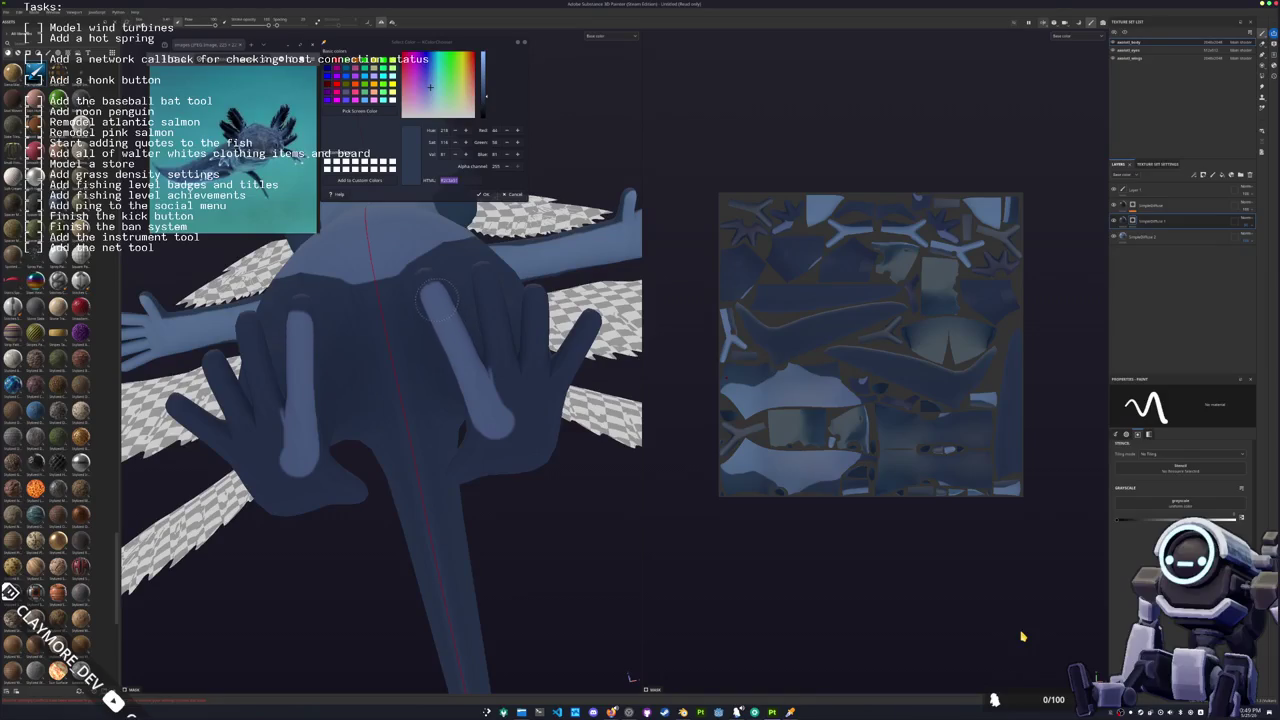
alt+drag(509, 374, 436, 400)
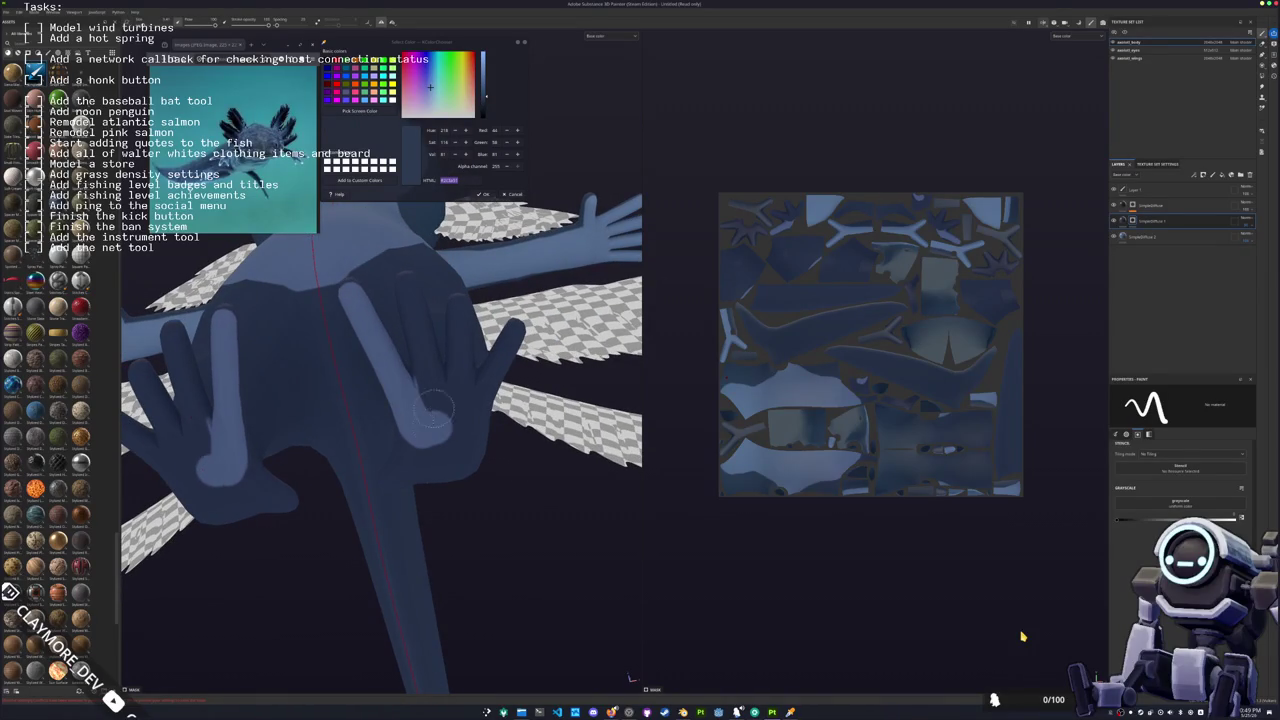
drag(410, 290, 445, 400)
click(457, 425)
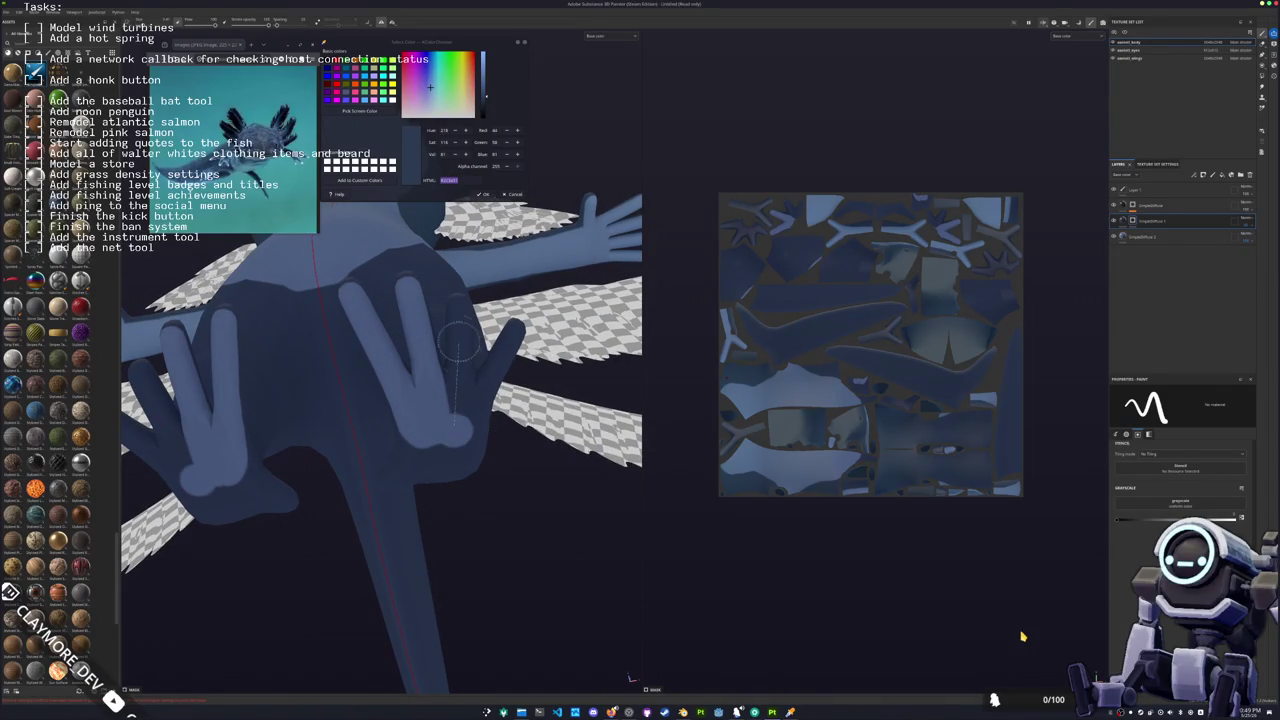
shift+click(459, 310)
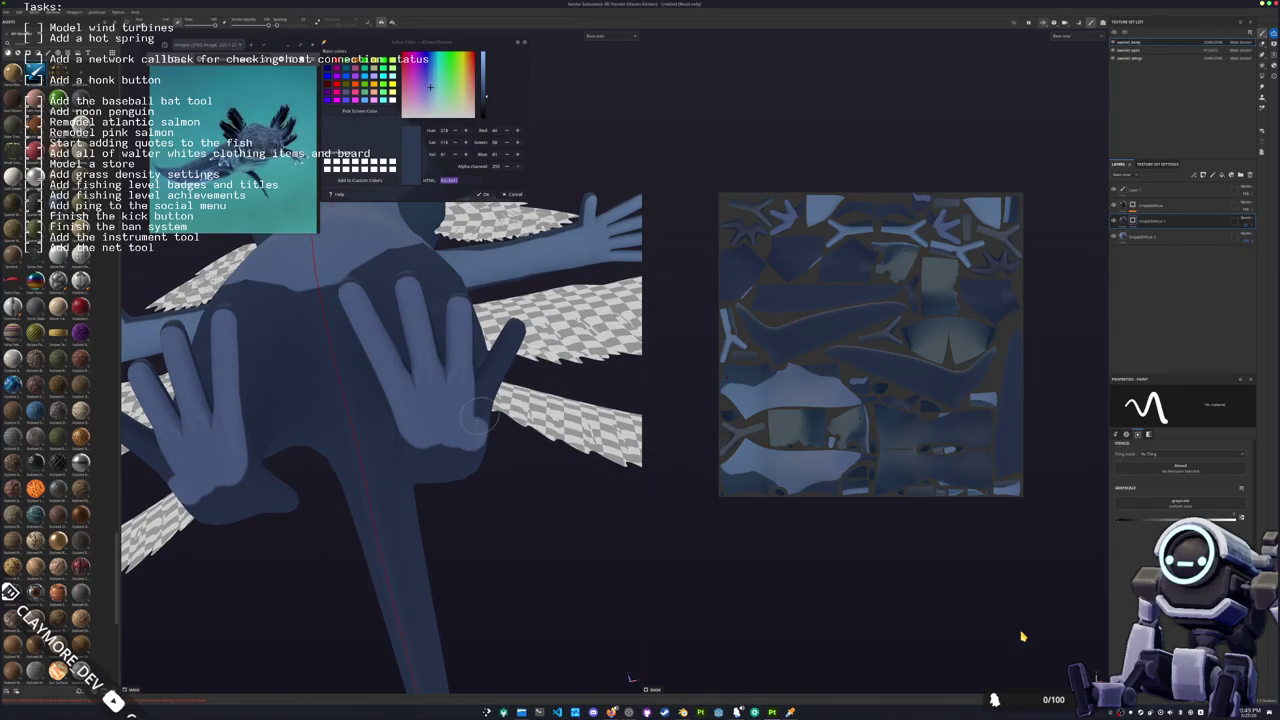
mouse_move(485, 335)
alt+mouse_down()
mouse_move(472, 318)
mouse_move(475, 341)
alt+mouse_up()
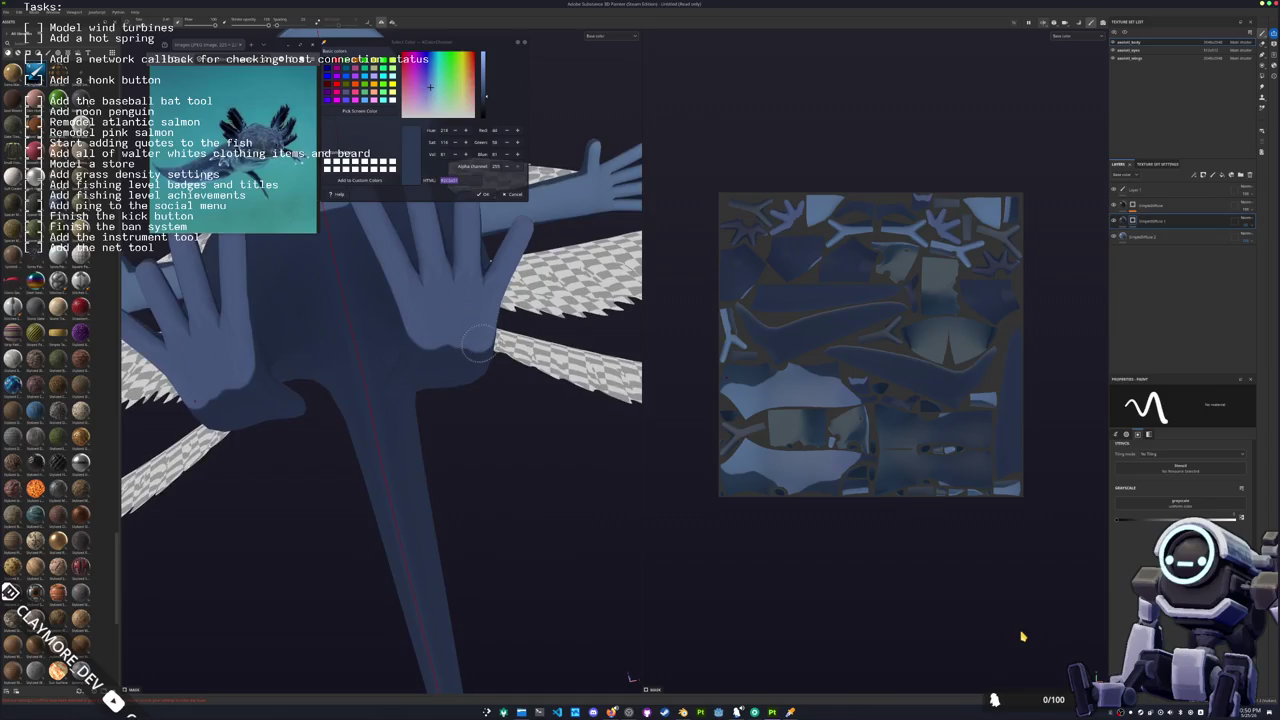
mouse_move(394, 345)
mouse_down()
mouse_move(376, 395)
mouse_move(446, 392)
mouse_move(447, 355)
mouse_move(344, 429)
mouse_up()
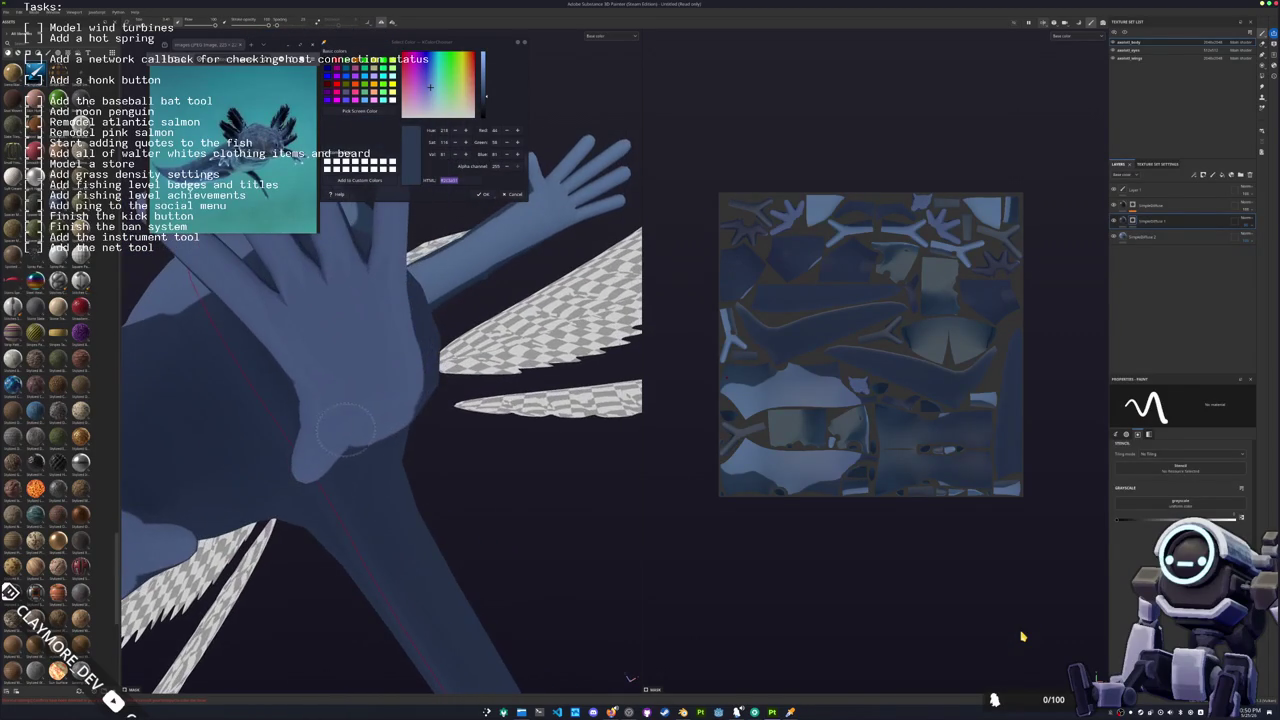
Step: Paint a light stroke along the axolotl's lower body edge
mouse_move(376, 340)
alt+mouse_down()
mouse_move(525, 428)
mouse_move(442, 390)
alt+mouse_up()
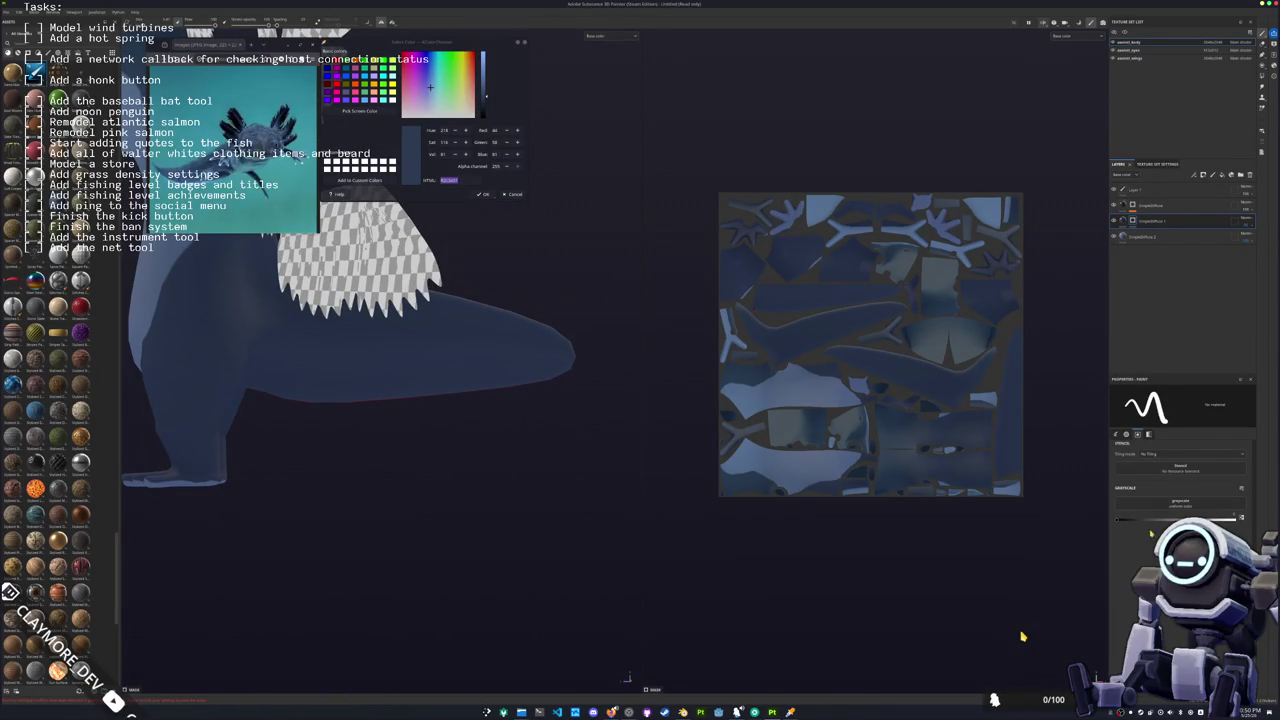
alt+drag(521, 400, 306, 383)
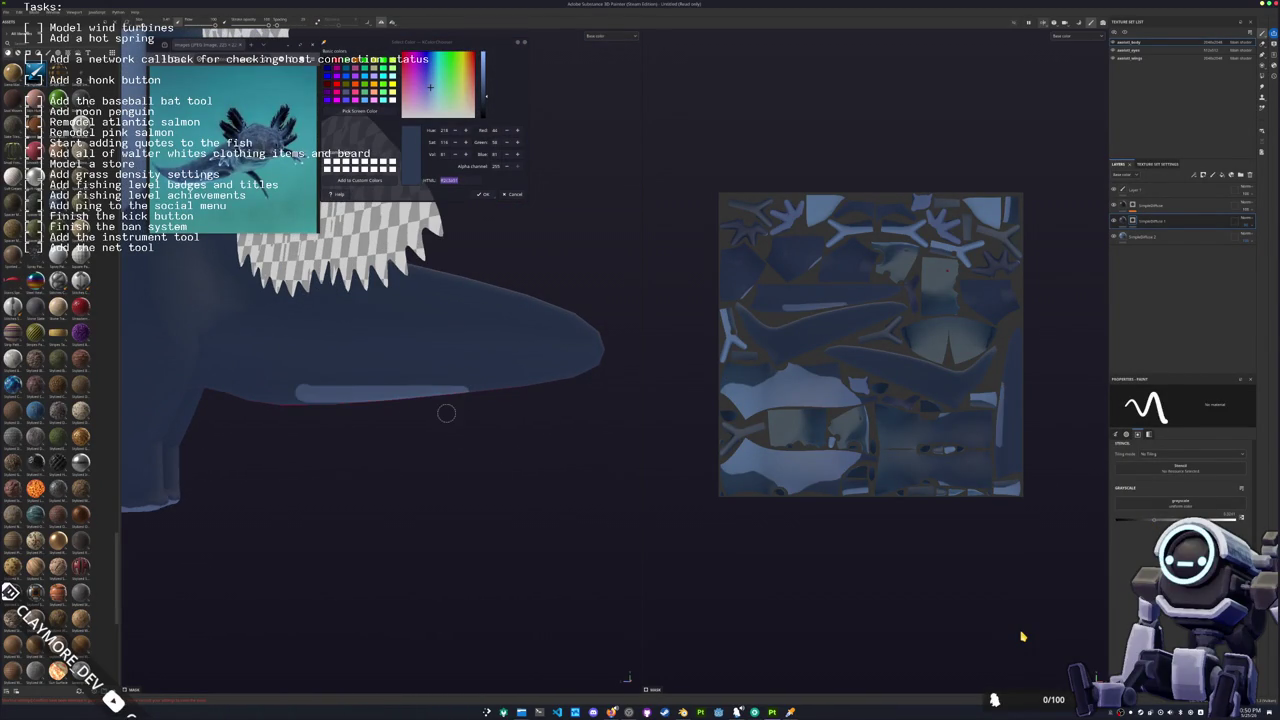
drag(317, 381, 604, 384)
mouse_move(377, 433)
alt+mouse_down()
mouse_move(466, 413)
mouse_move(276, 399)
mouse_move(440, 430)
mouse_move(210, 459)
mouse_move(428, 465)
mouse_move(592, 437)
alt+mouse_up()
Step: Undo the stray light blob at the tail tip, shrink the brush and frame the whole axolotl
alt+drag(460, 479, 385, 476)
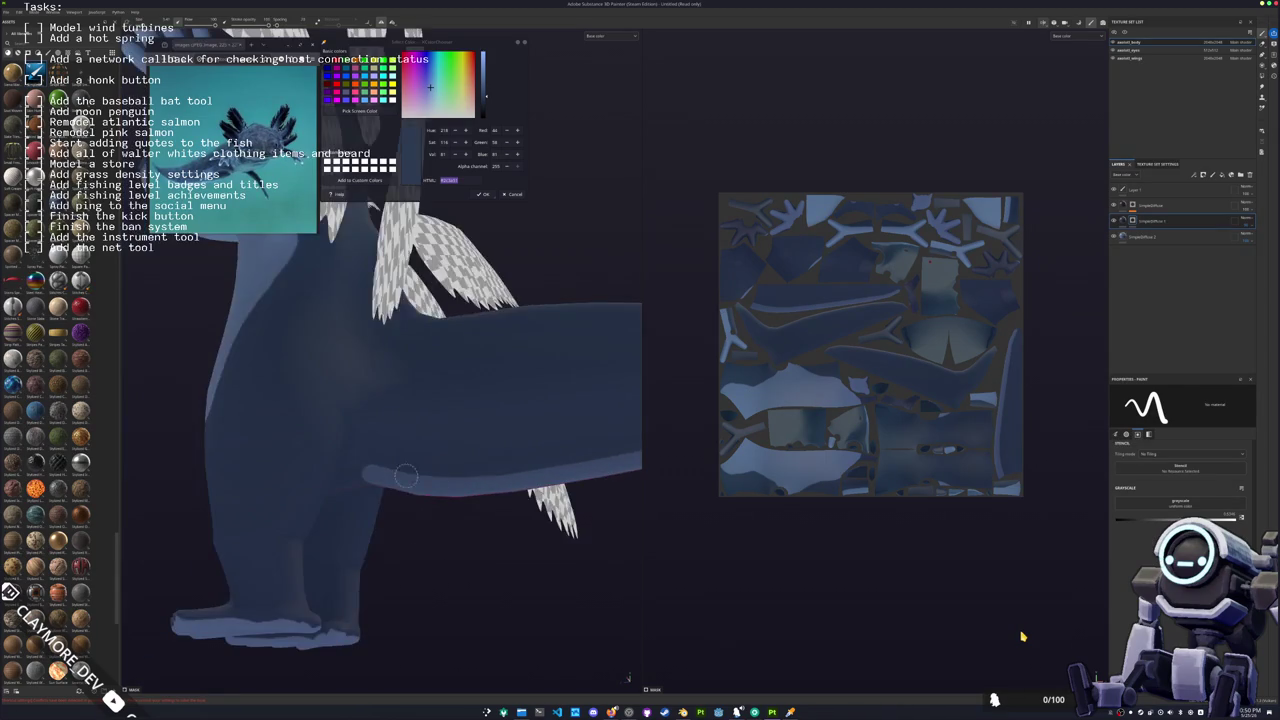
scroll(368, 478, up, 3)
scroll(368, 478, up, 2)
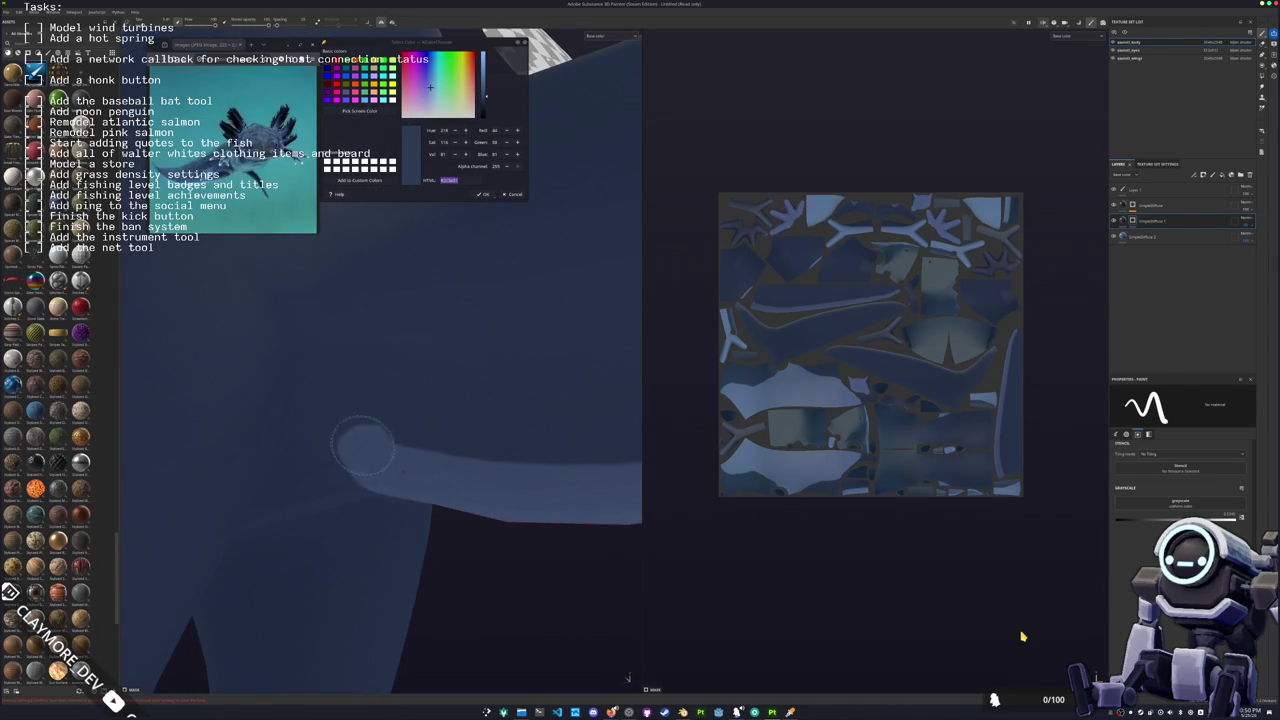
key(ctrl+z)
ctrl+right_drag(402, 455, 385, 457)
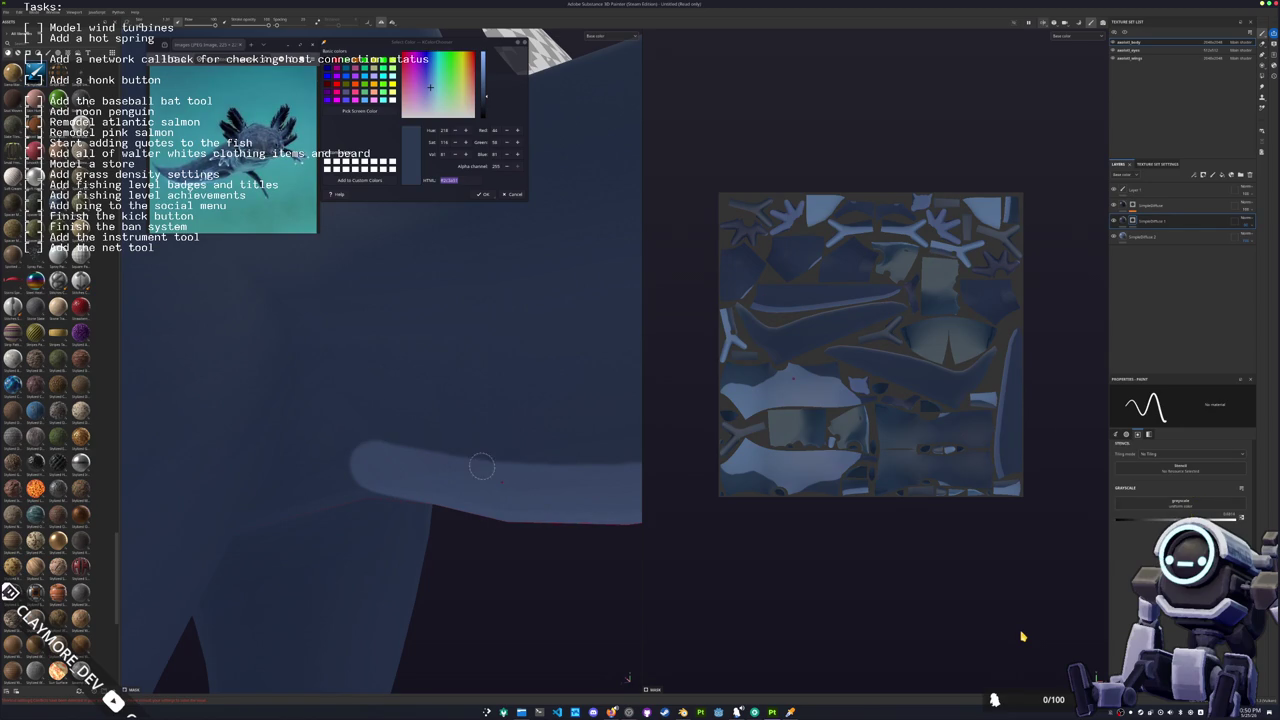
ctrl+right_drag(400, 445, 365, 450)
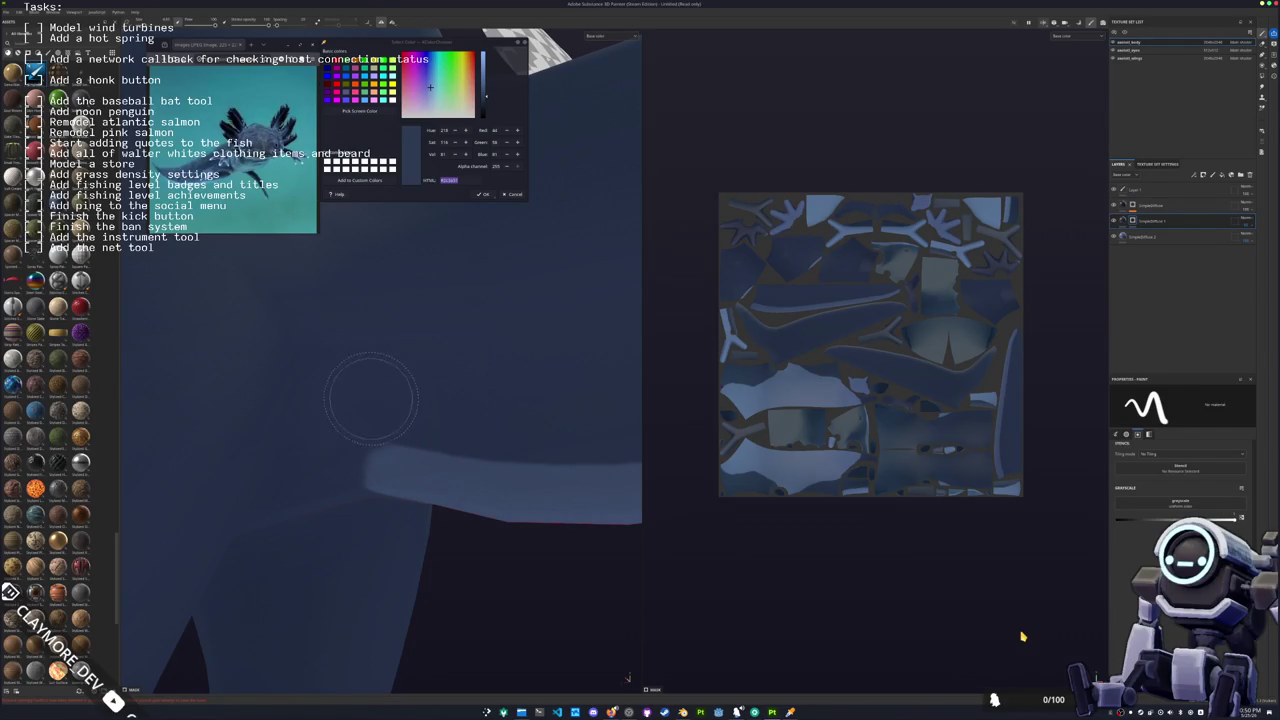
key(f)
mouse_move(455, 482)
alt+mouse_down()
mouse_move(540, 470)
mouse_move(500, 490)
alt+mouse_up()
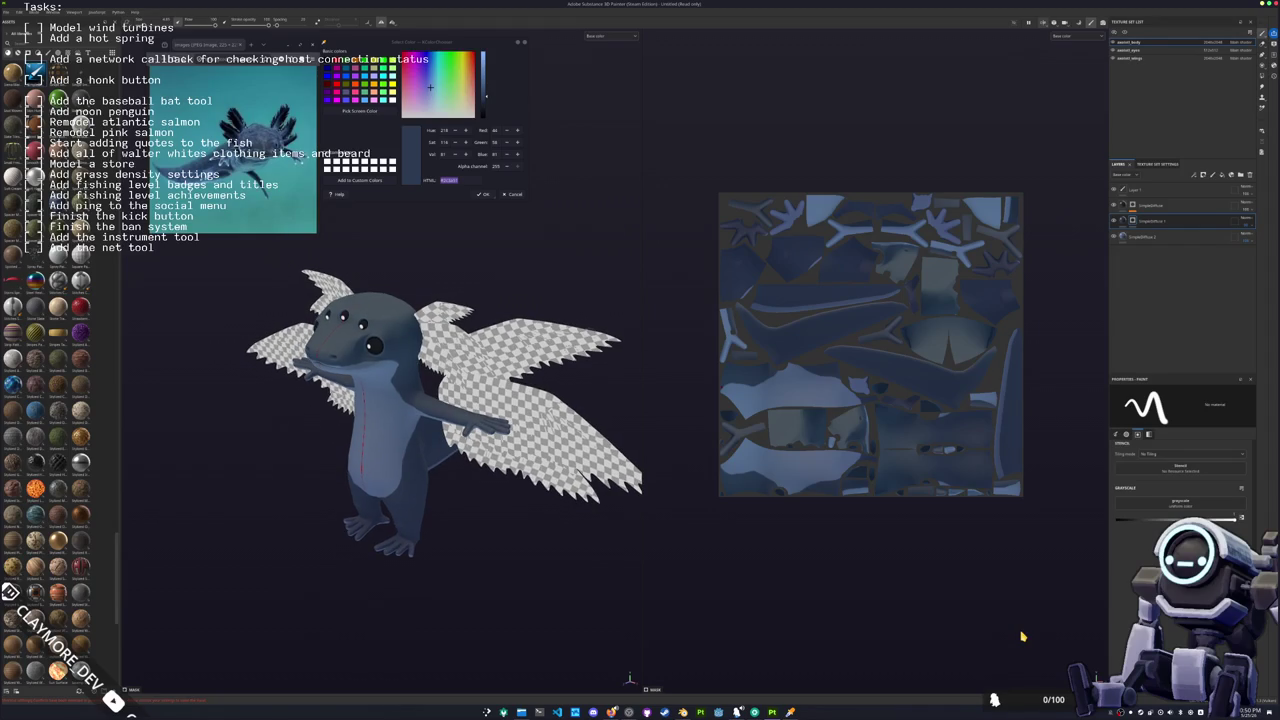
Step: Inspect the body fill layer's specular, height and base colour settings and recentre the view
click(1145, 221)
click(1134, 517)
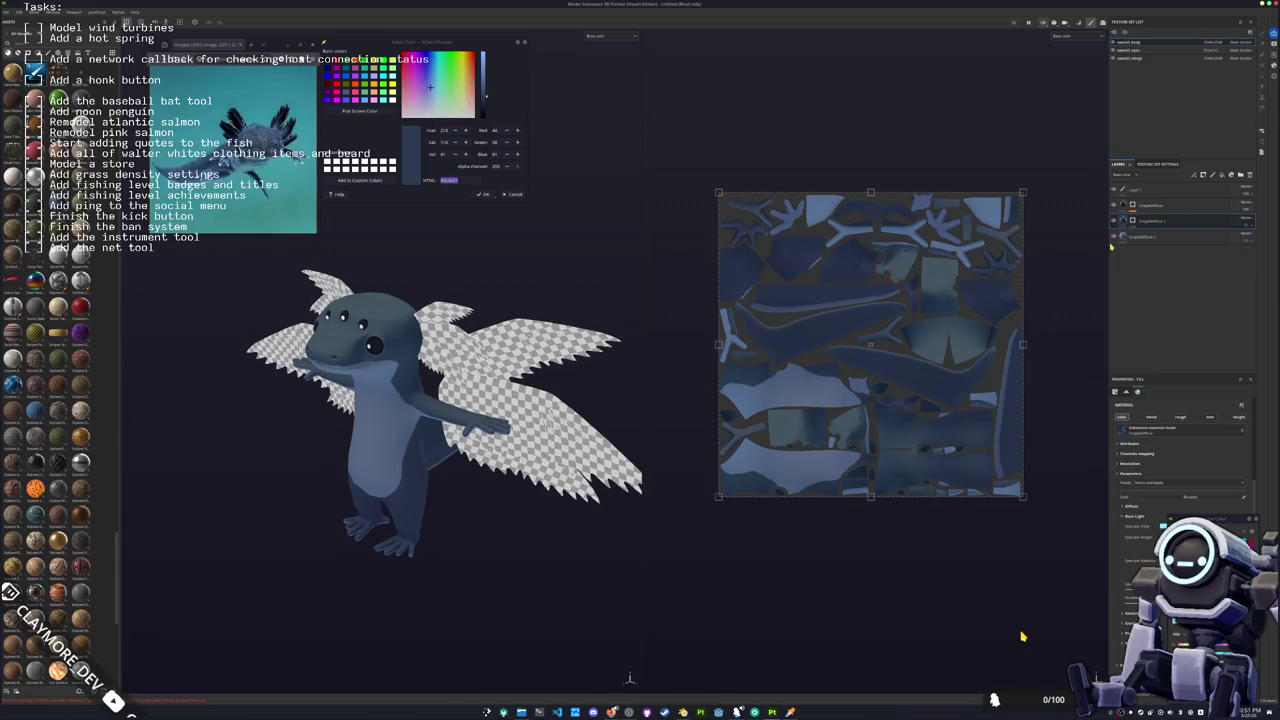
click(1145, 500)
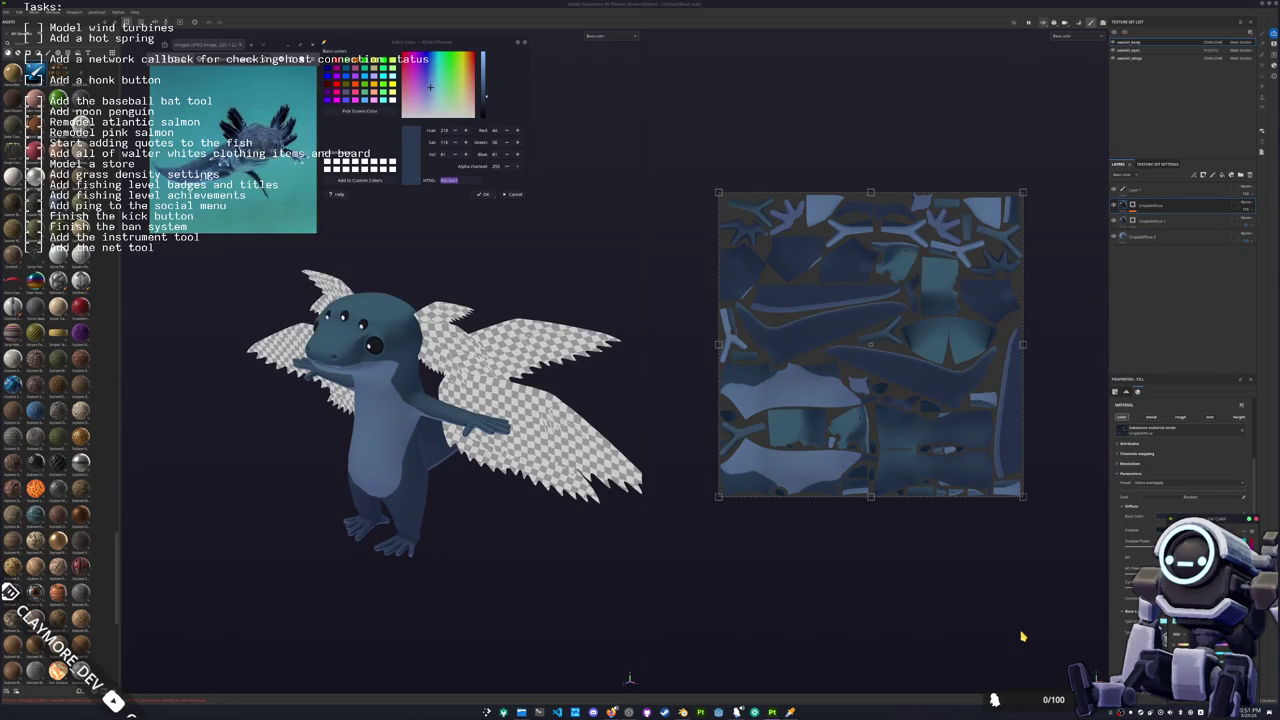
alt+drag(400, 440, 438, 465)
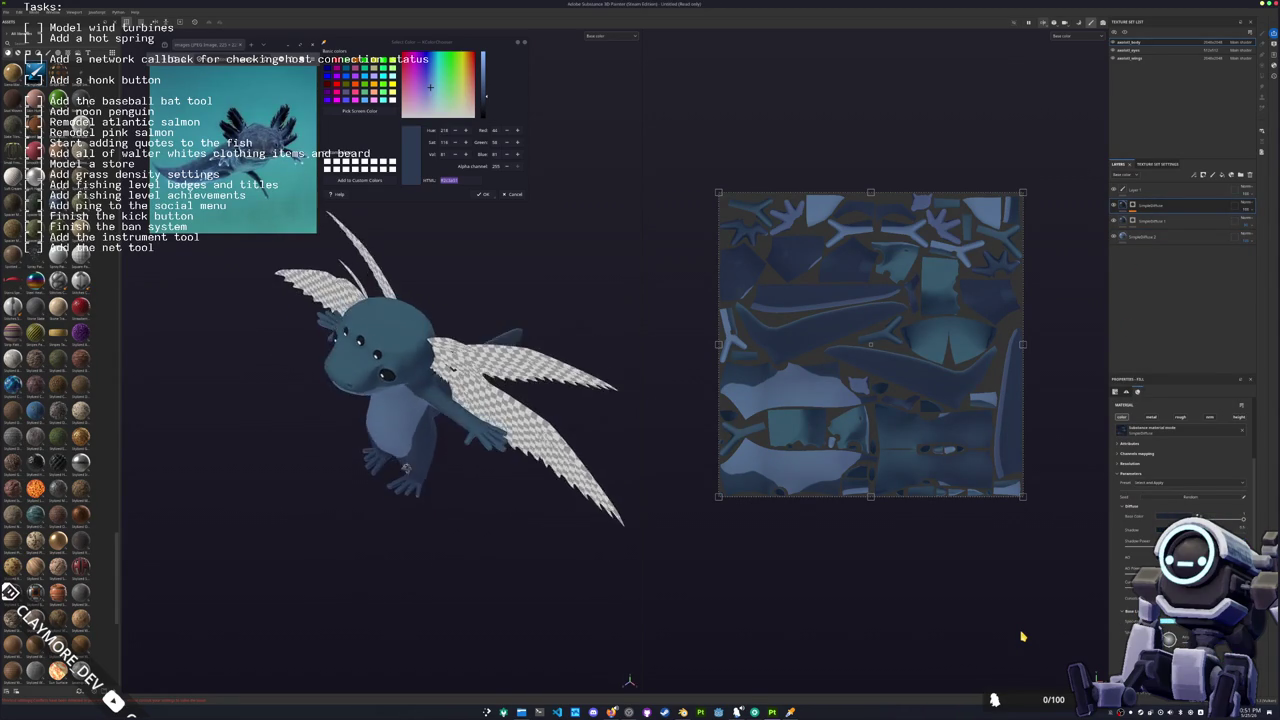
key(f)
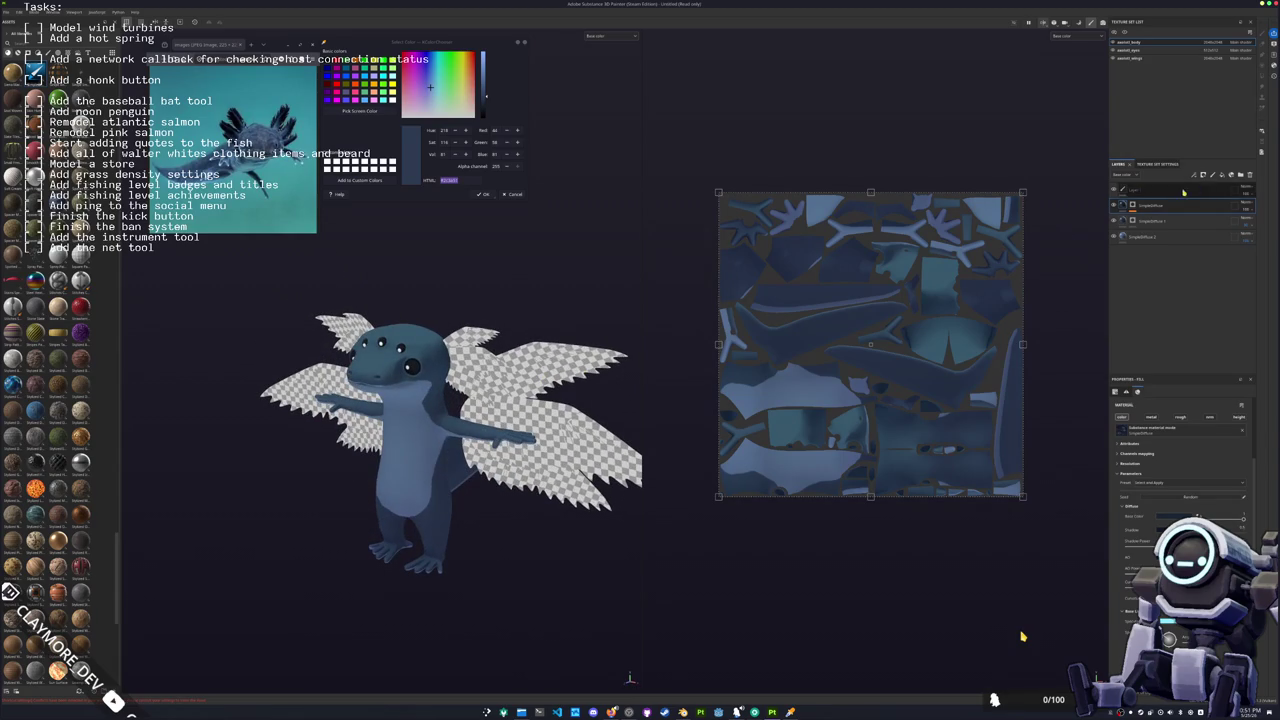
Step: Group the body layers into Folder 1 and add an HSL Perceptual filter with slightly adjusted Lightness
click(1241, 176)
shift+click(1152, 219)
right_click(1146, 205)
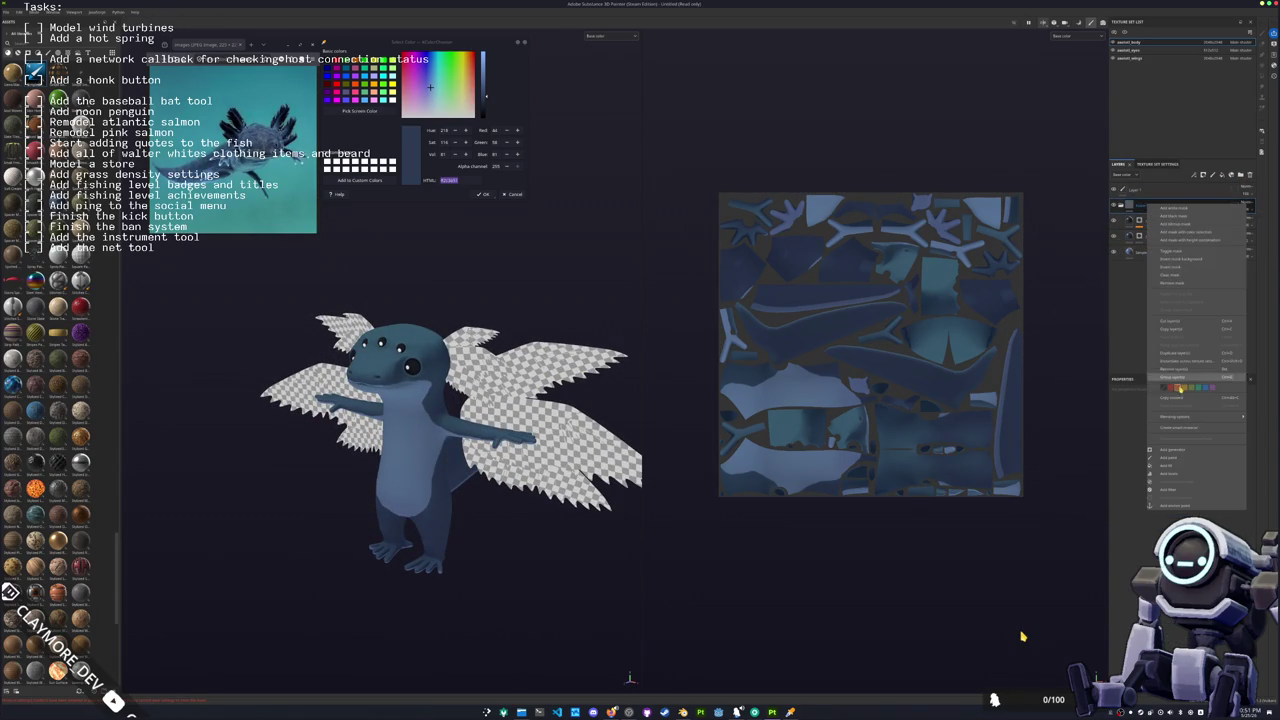
click(1168, 489)
click(1195, 420)
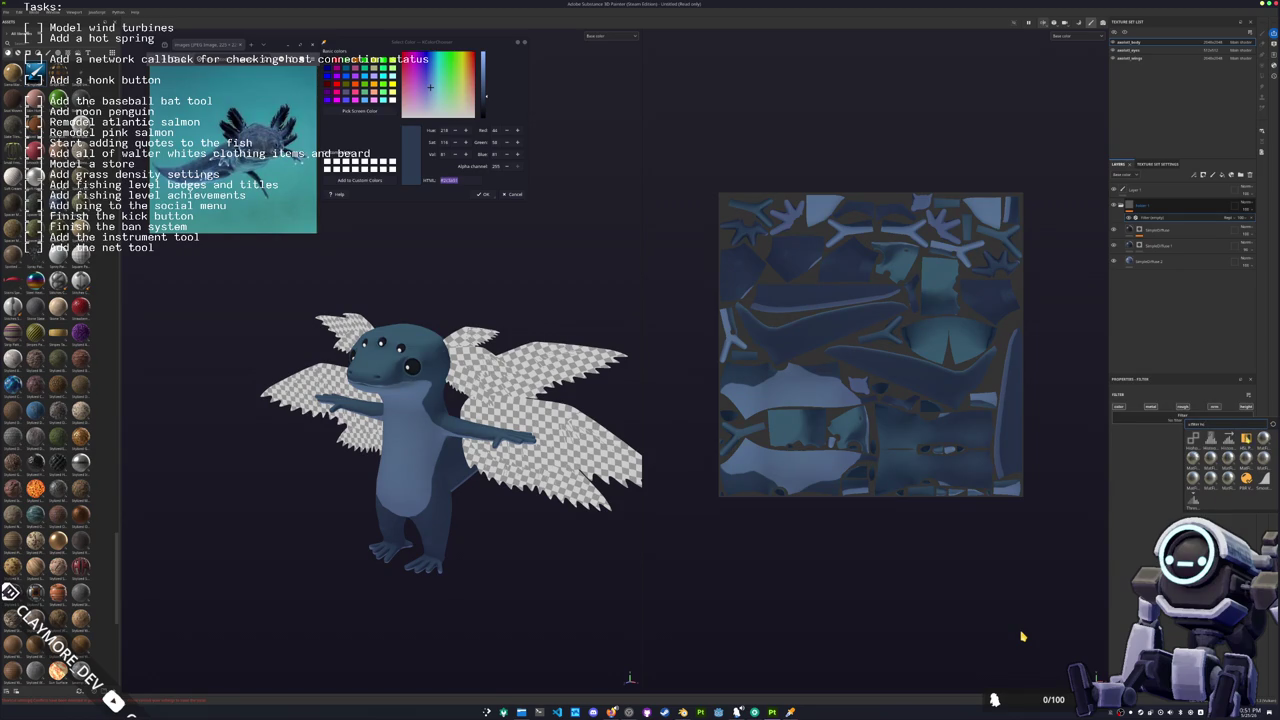
click(1246, 478)
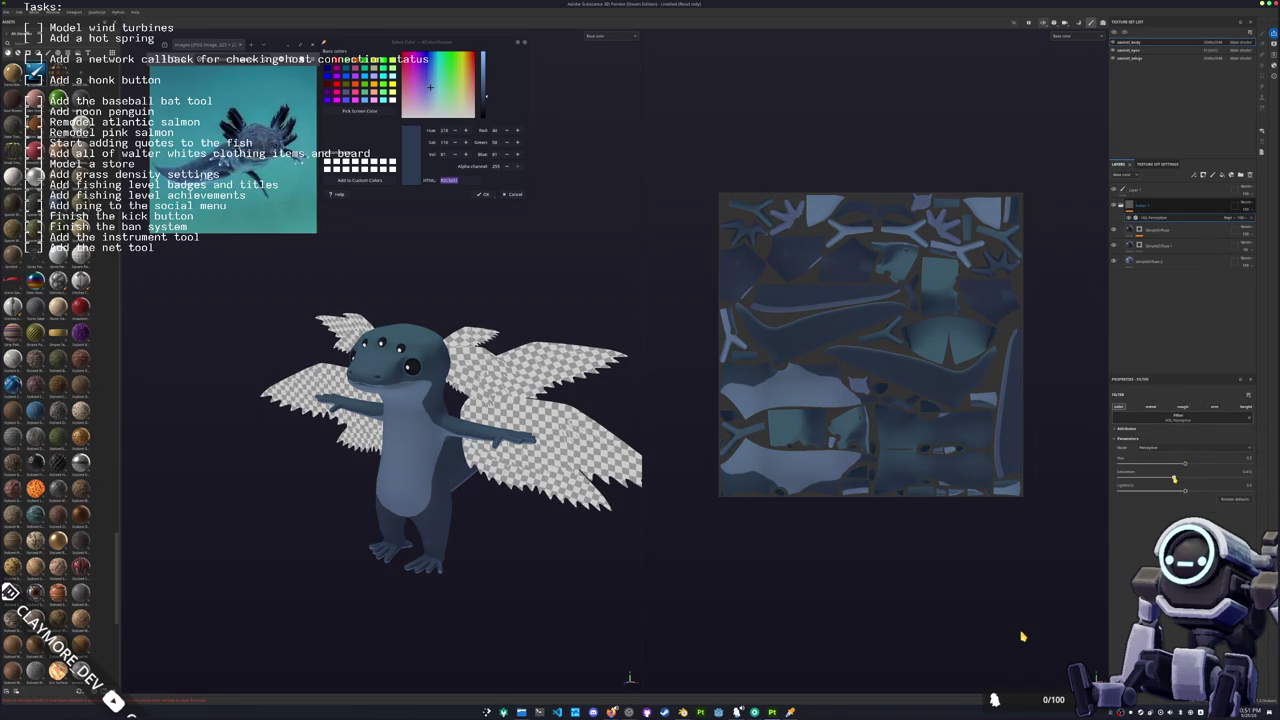
drag(1188, 491, 1188, 492)
click(1158, 230)
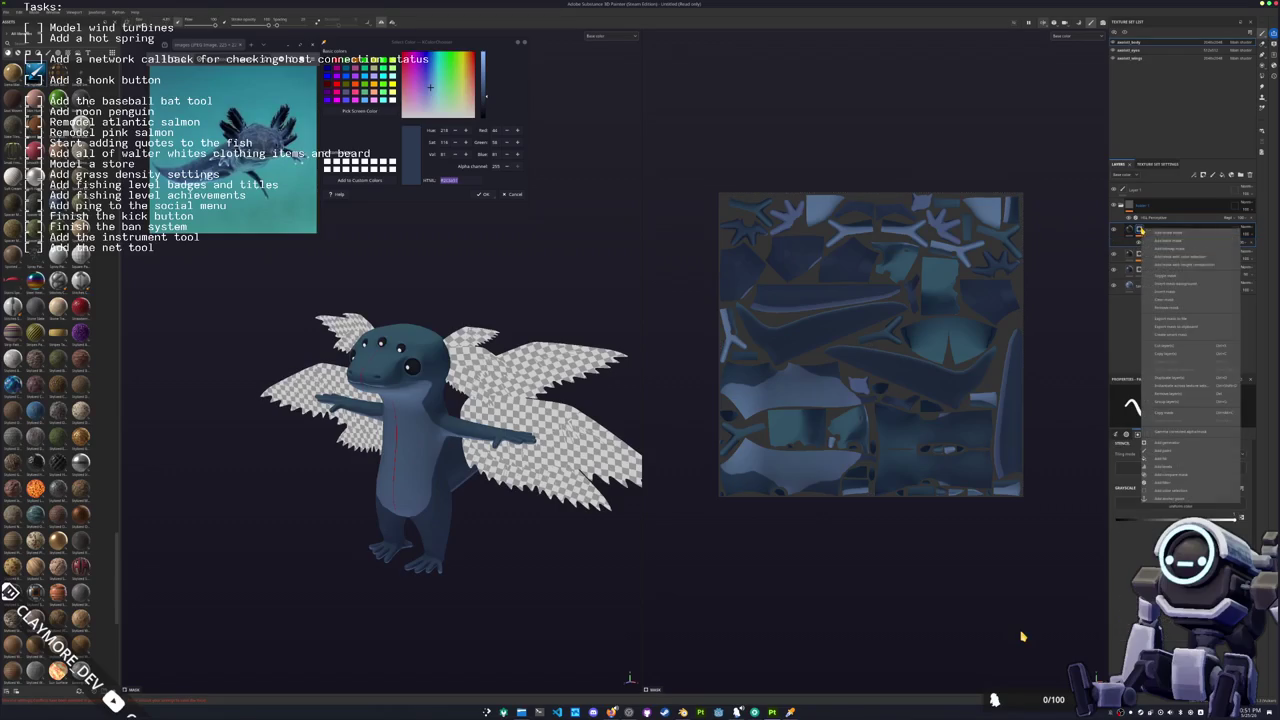
Step: Zoom in on the axolotl and add an empty generator to the body layer
key(1)
middle_drag(659, 340, 705, 325)
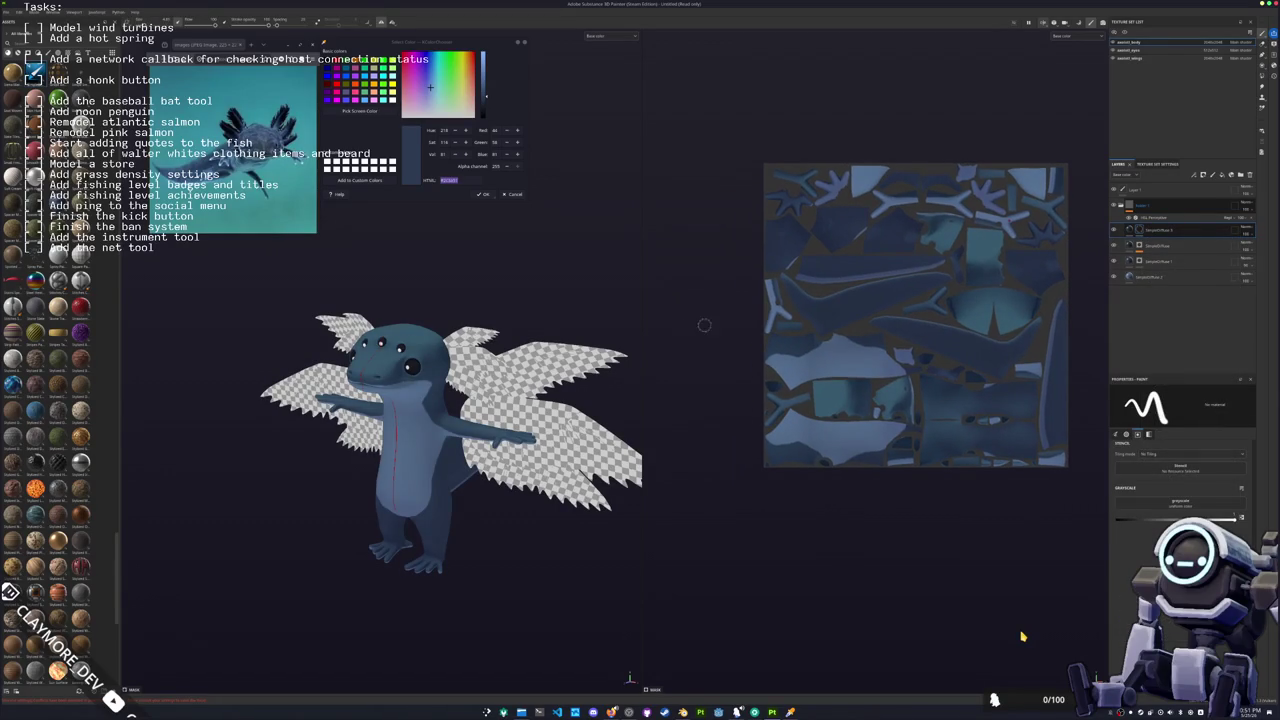
right_click(1138, 234)
click(1185, 452)
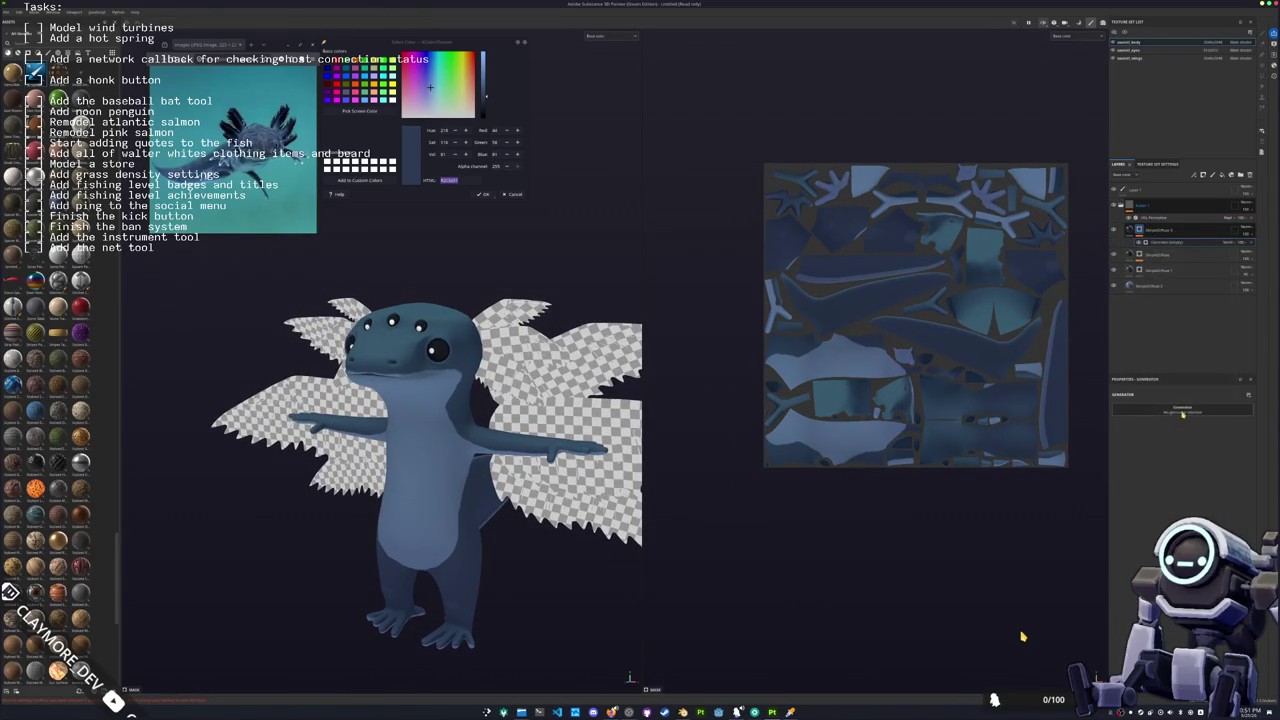
Step: Add a grunge fill layer with Tri-planar projection, plus a new fill layer placed above Folder 1
right_click(1138, 226)
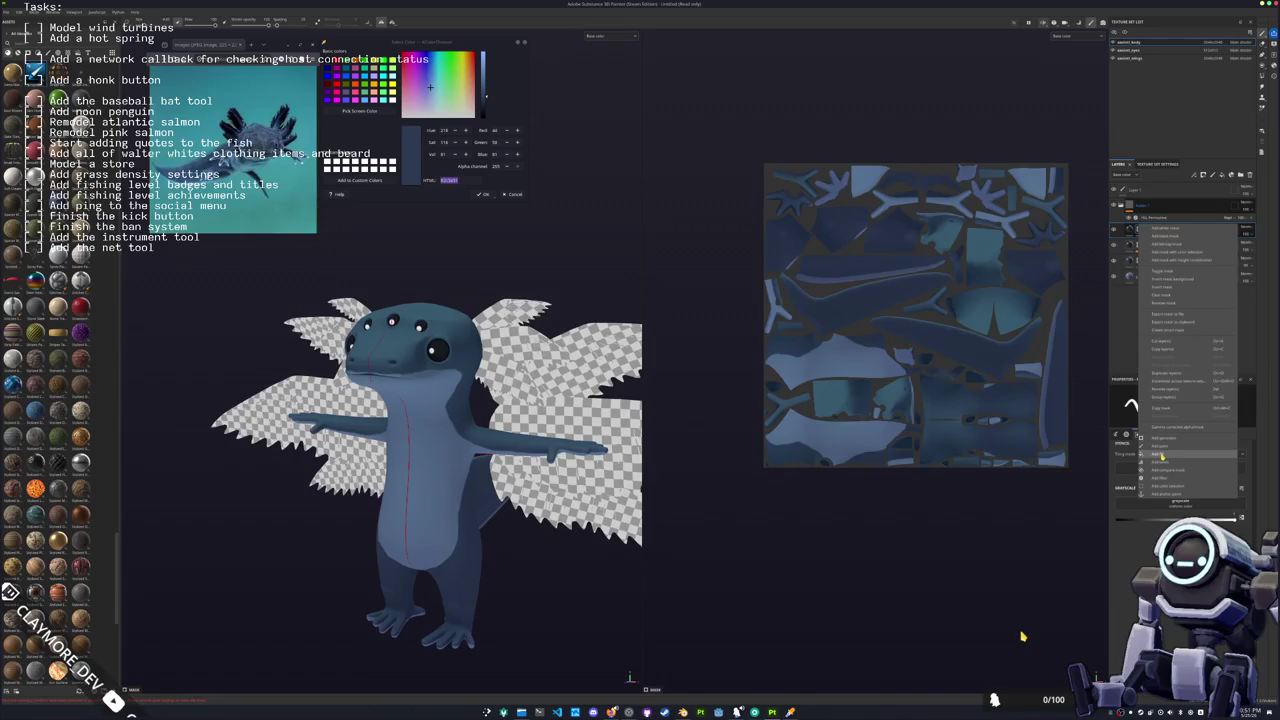
click(1160, 455)
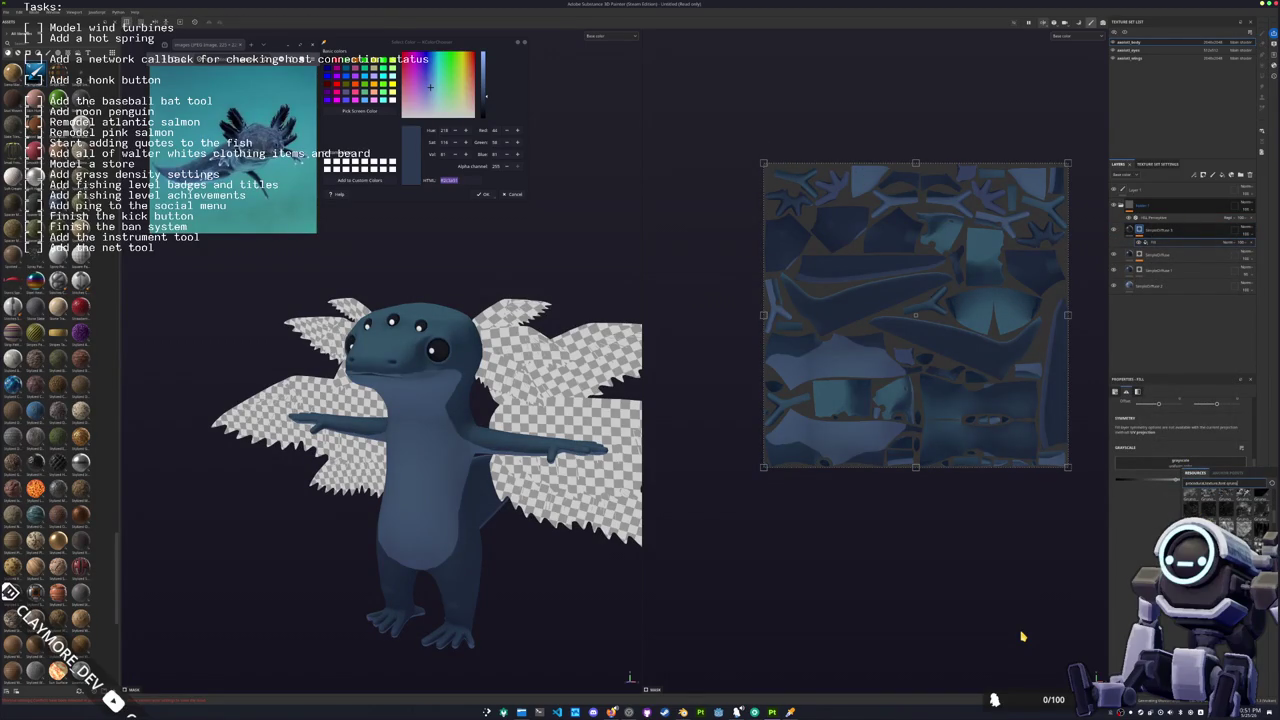
click(1240, 497)
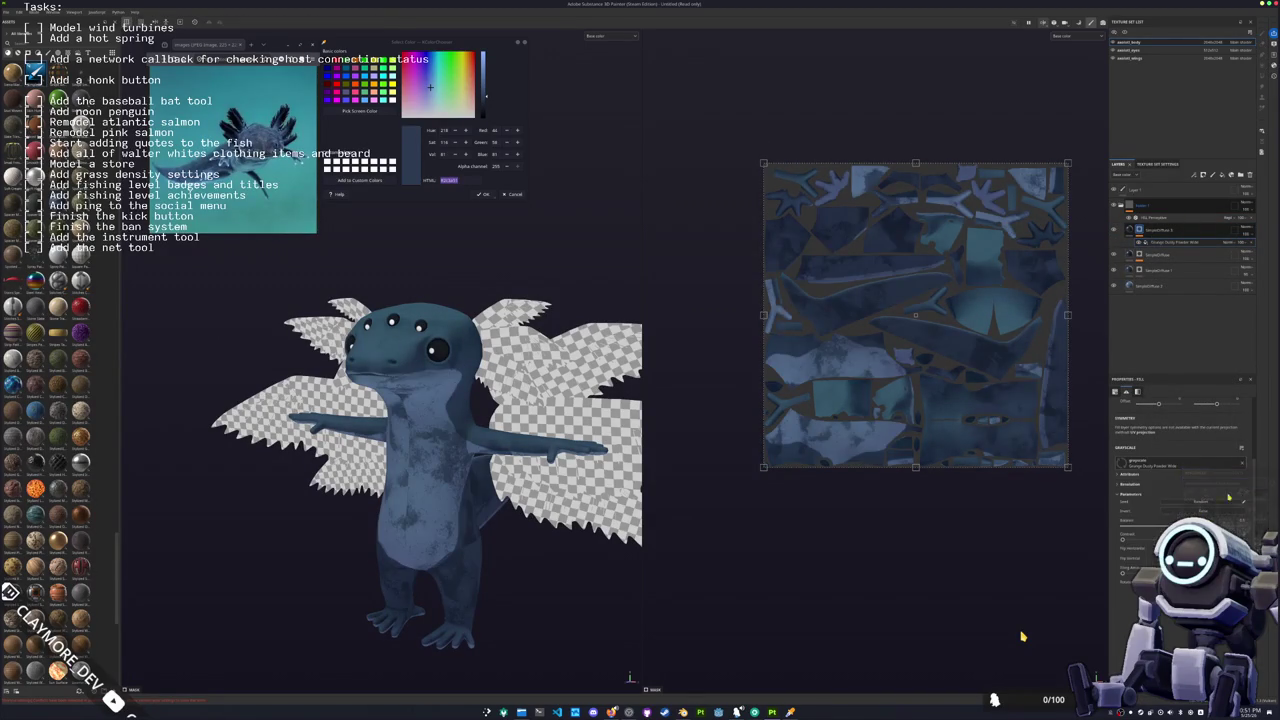
click(1160, 410)
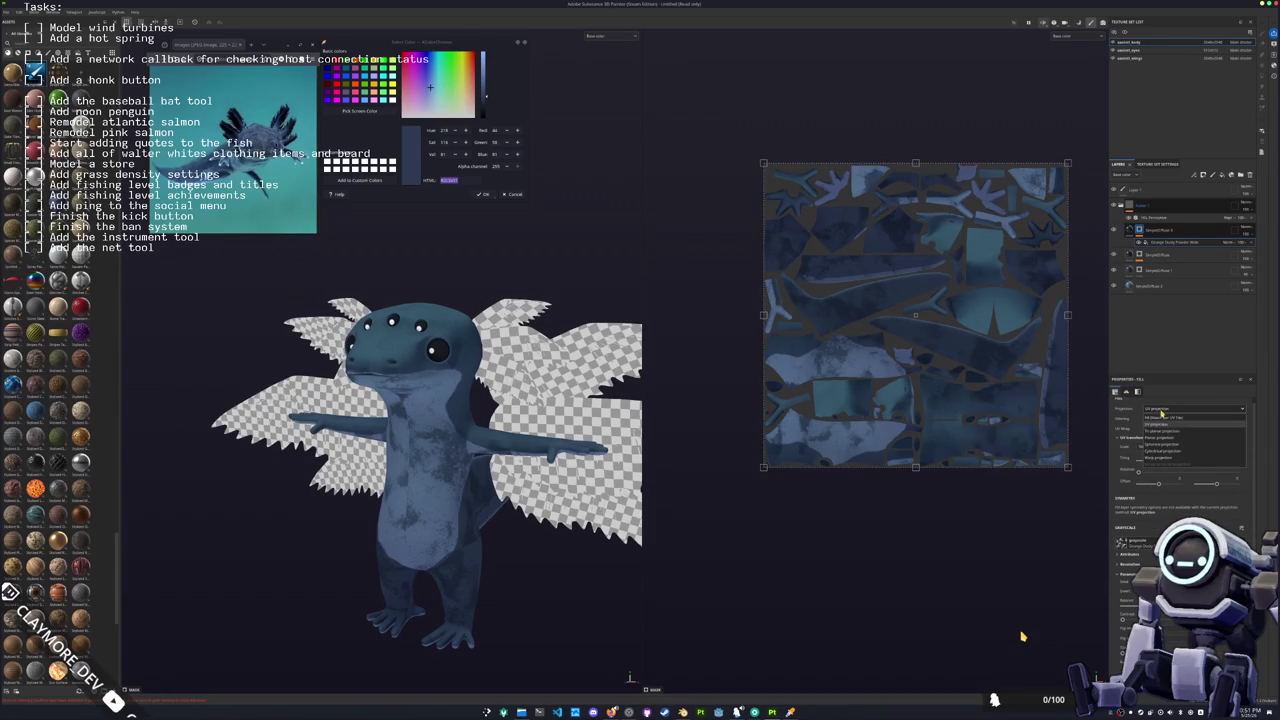
click(1162, 432)
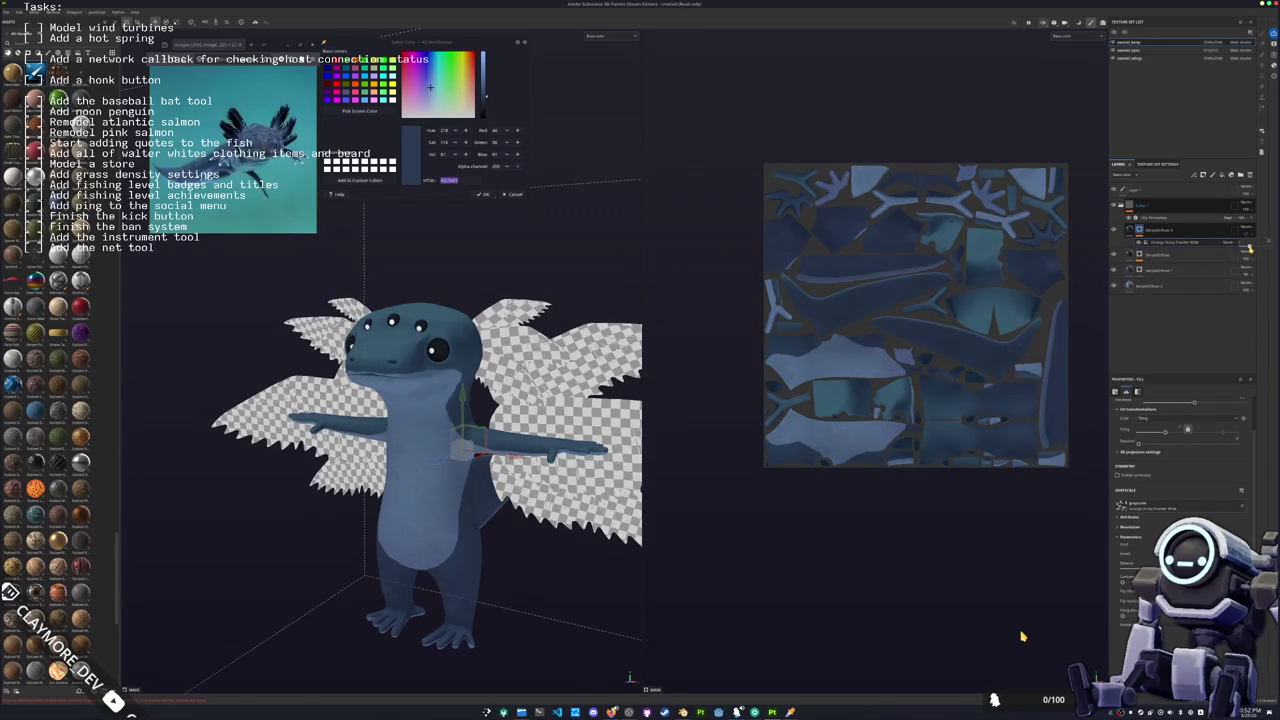
click(1227, 175)
drag(1151, 232, 1150, 202)
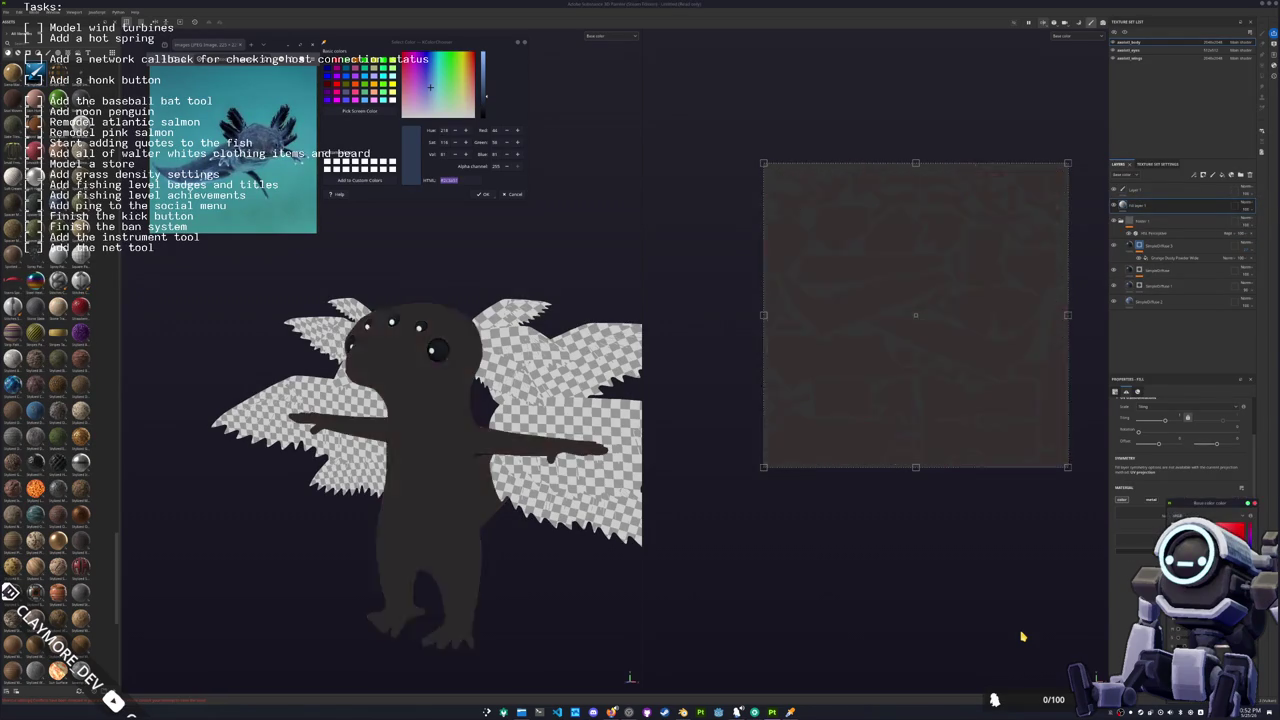
Step: Change the top fill's blend mode and mask it with an Ambient Occlusion generator
click(1245, 204)
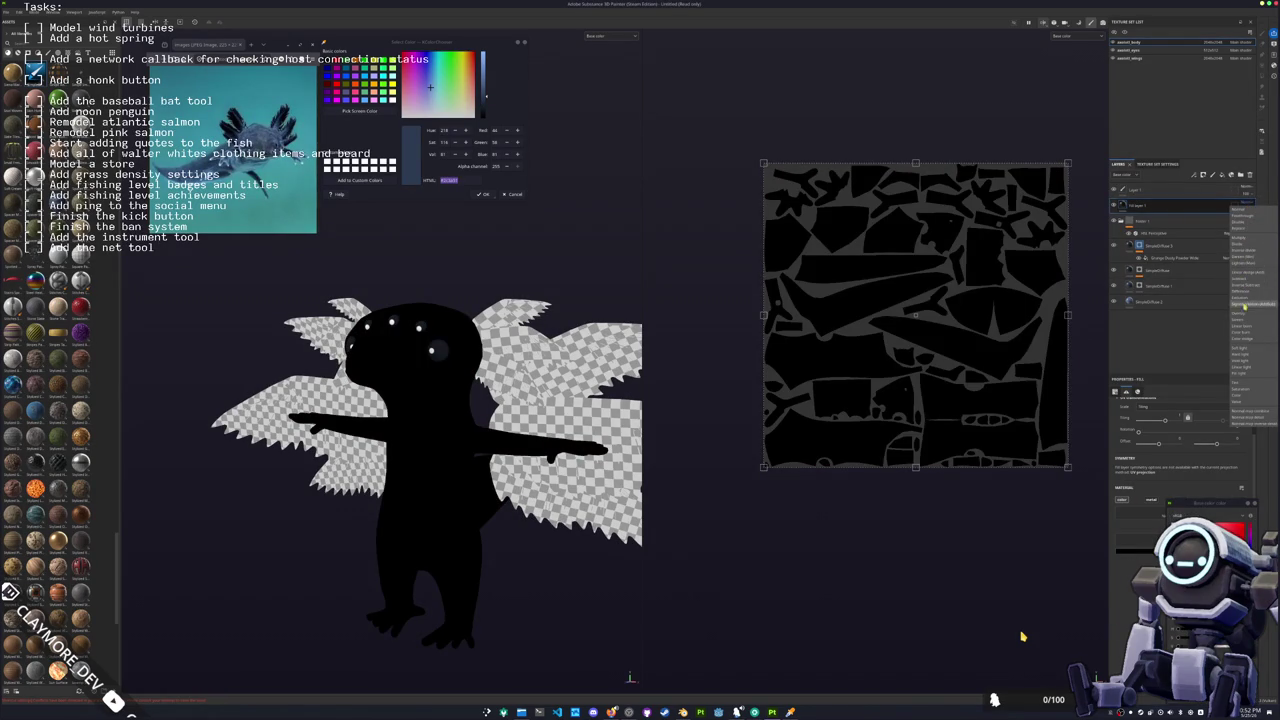
right_click(1160, 210)
key(Escape)
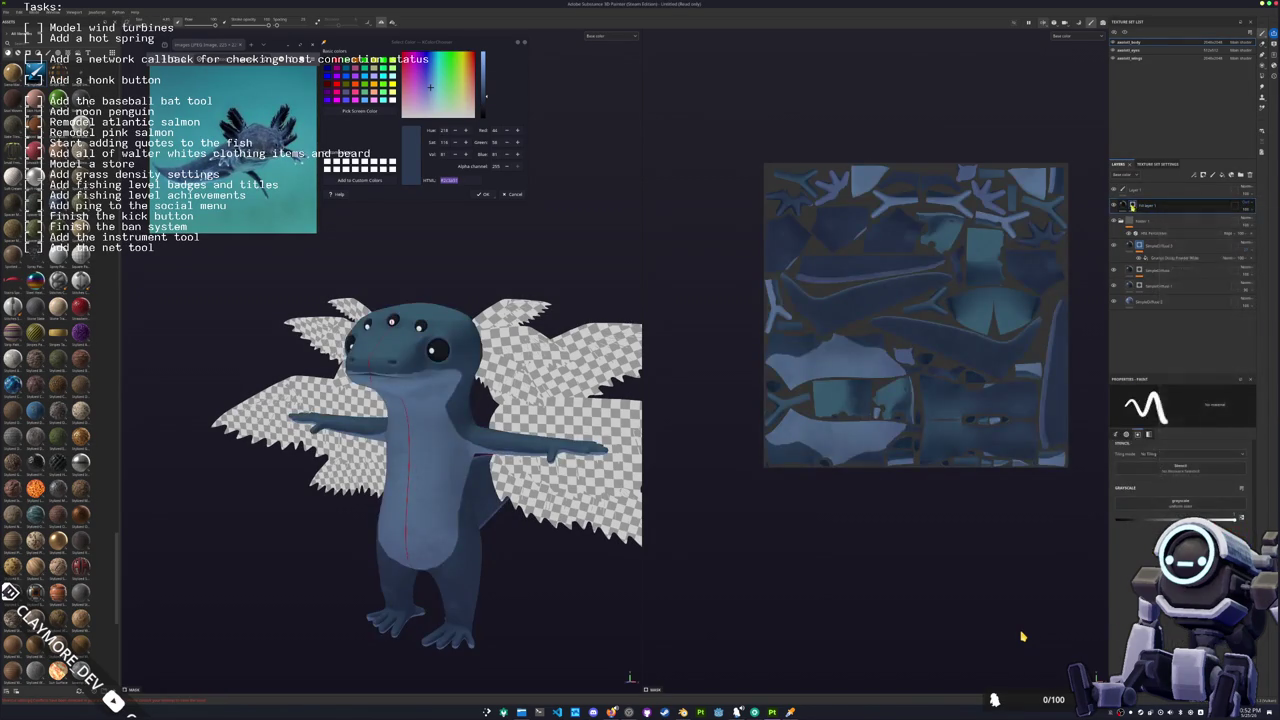
right_click(1132, 206)
click(1176, 427)
click(1179, 410)
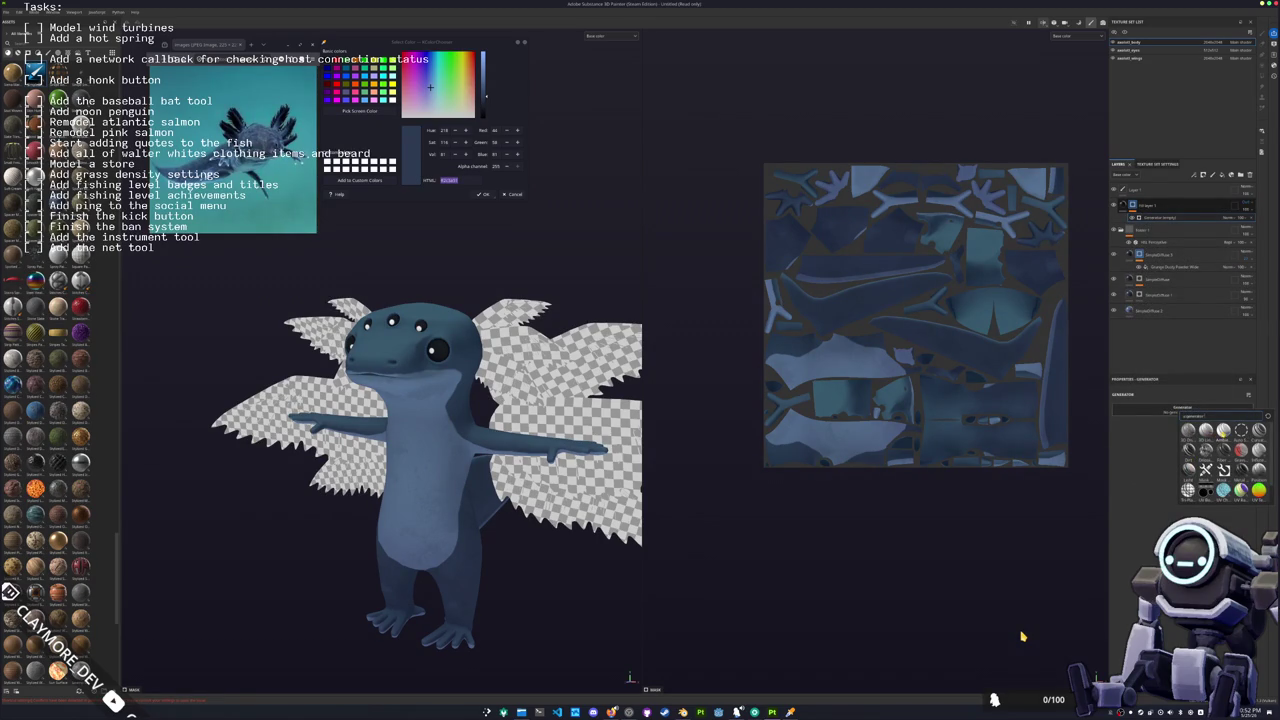
click(1223, 430)
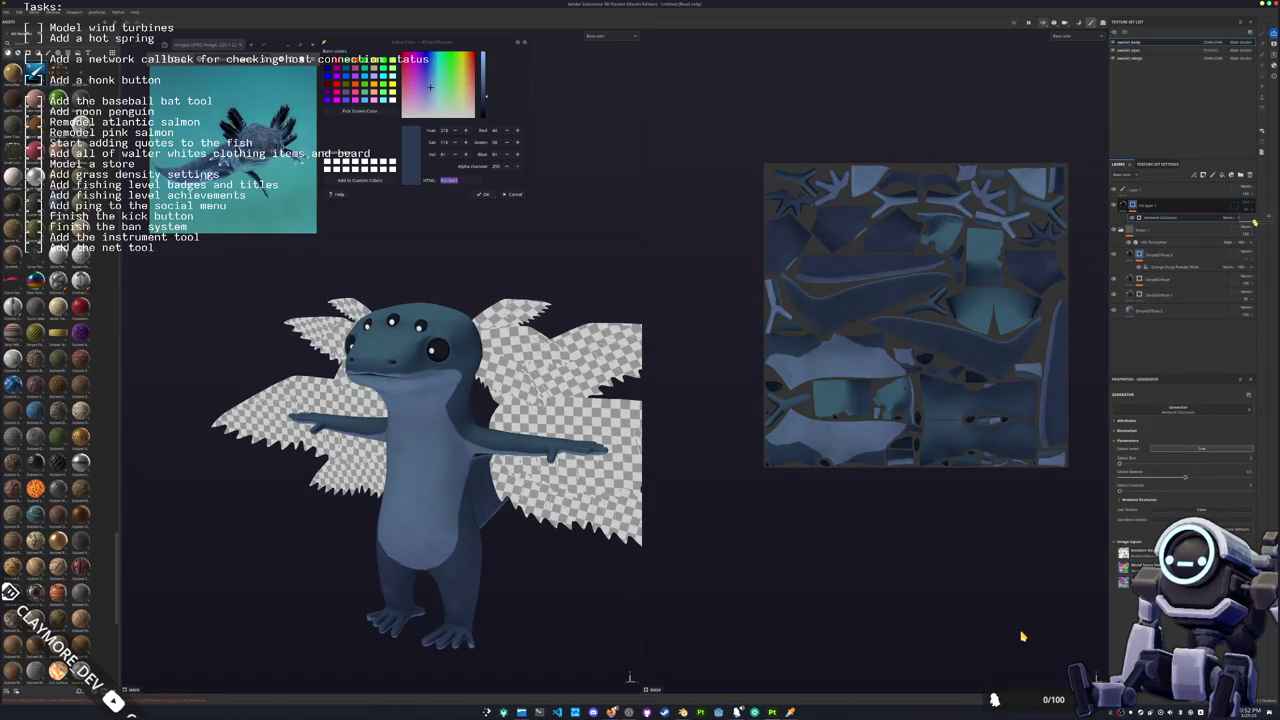
key(1)
mouse_move(450, 428)
alt+mouse_down()
mouse_move(265, 420)
mouse_move(281, 444)
mouse_move(493, 420)
alt+mouse_up()
scroll(281, 444, down, 3)
scroll(281, 444, up, 1)
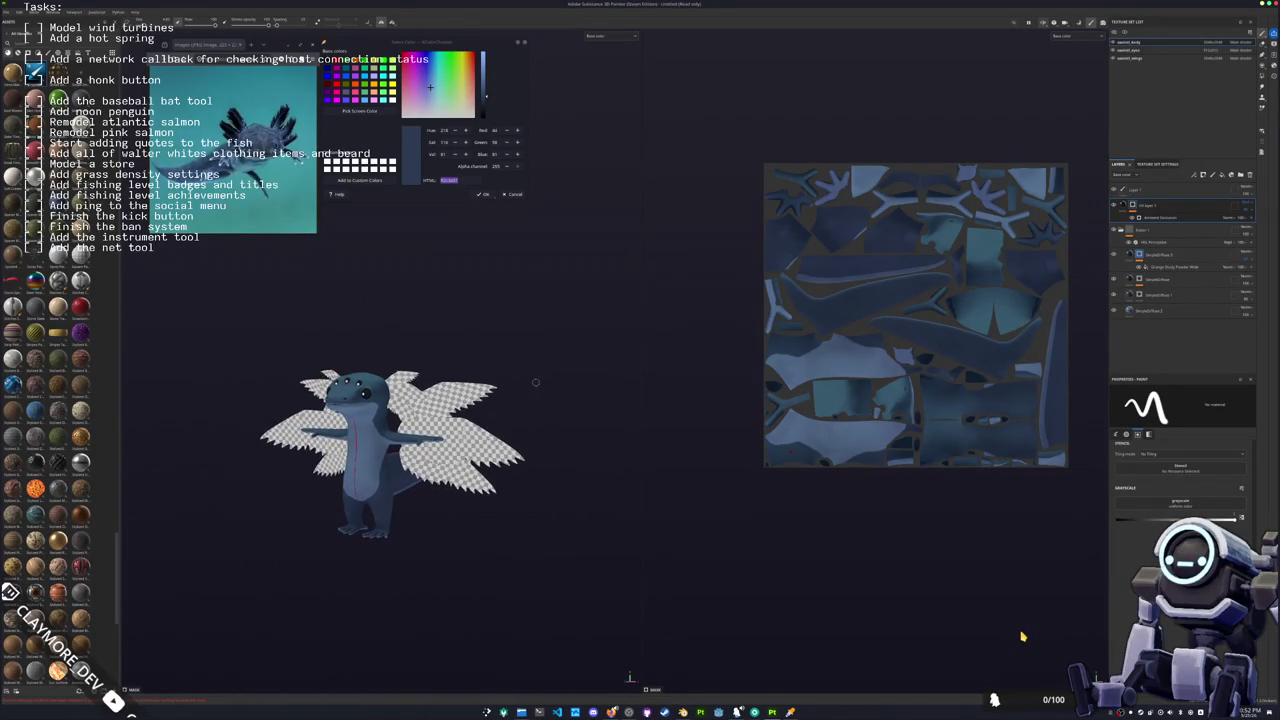
Step: Switch to the wings texture set and apply the brown feather fill to the wings
scroll(535, 367, up, 1)
click(1130, 57)
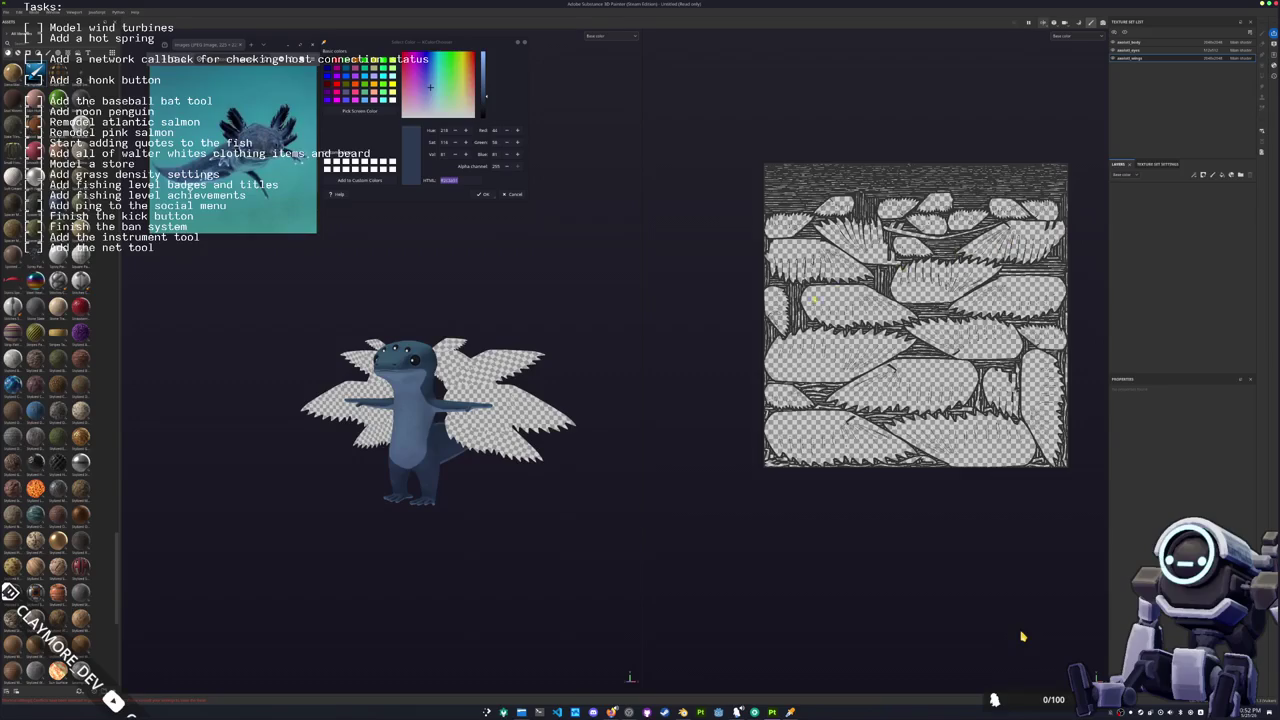
key(f)
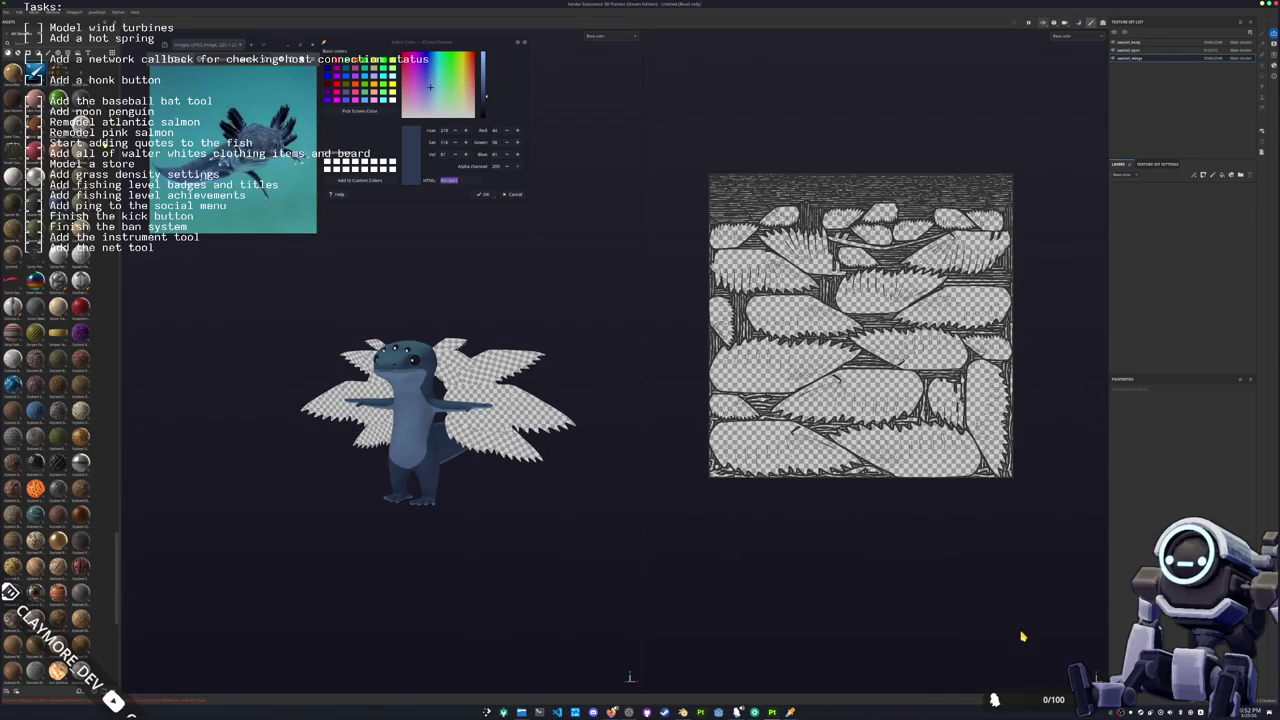
key(ctrl+z)
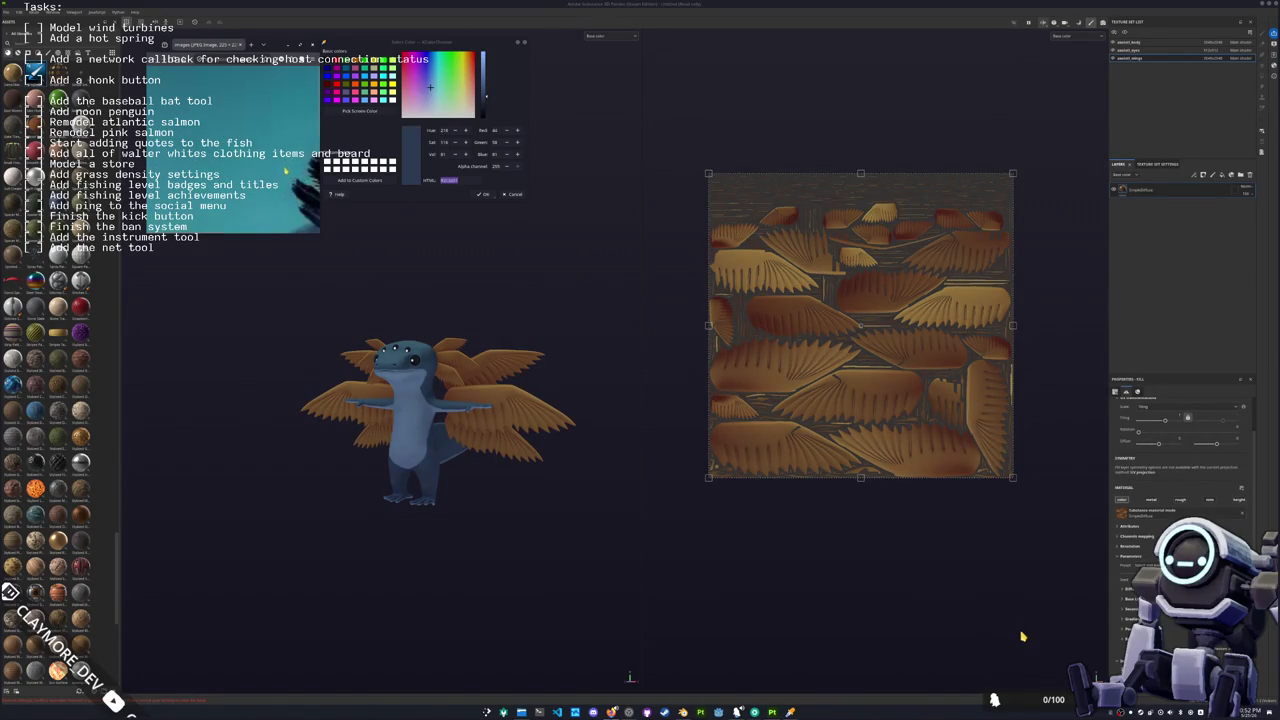
Step: Sample a dark colour from the screen and open the wing fill's Diffuse Base Color picker
click(360, 111)
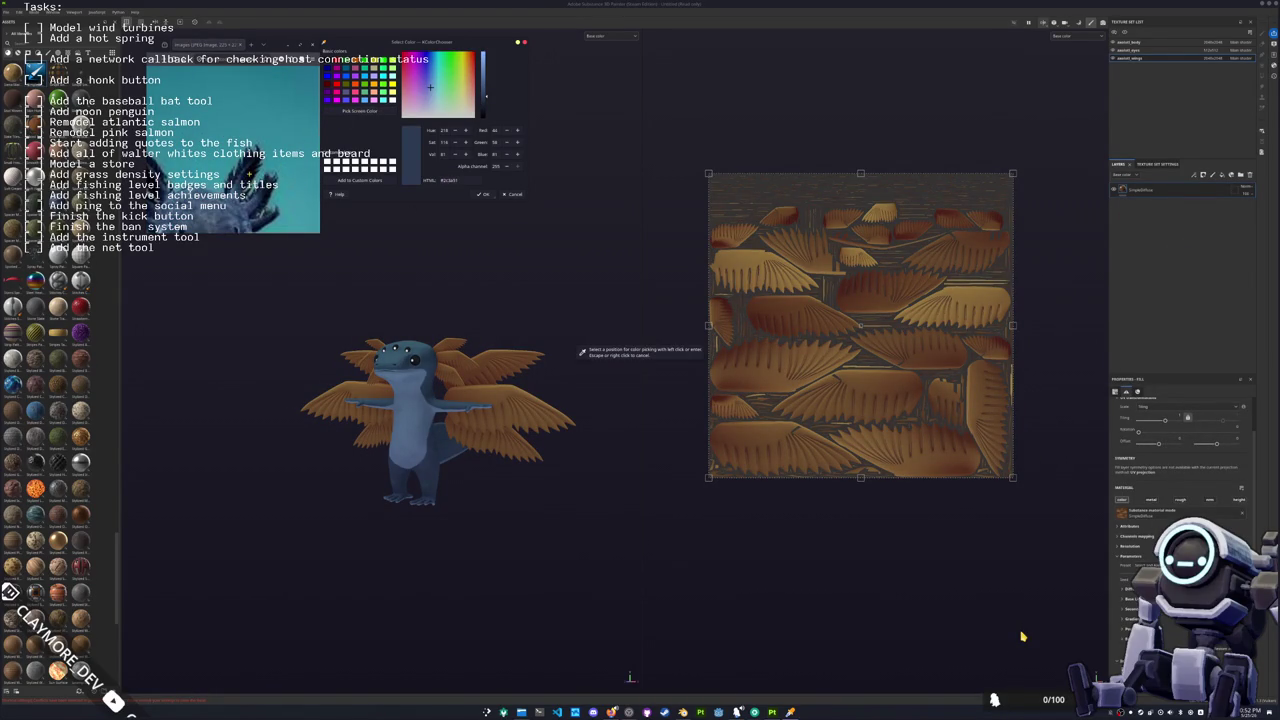
click(582, 352)
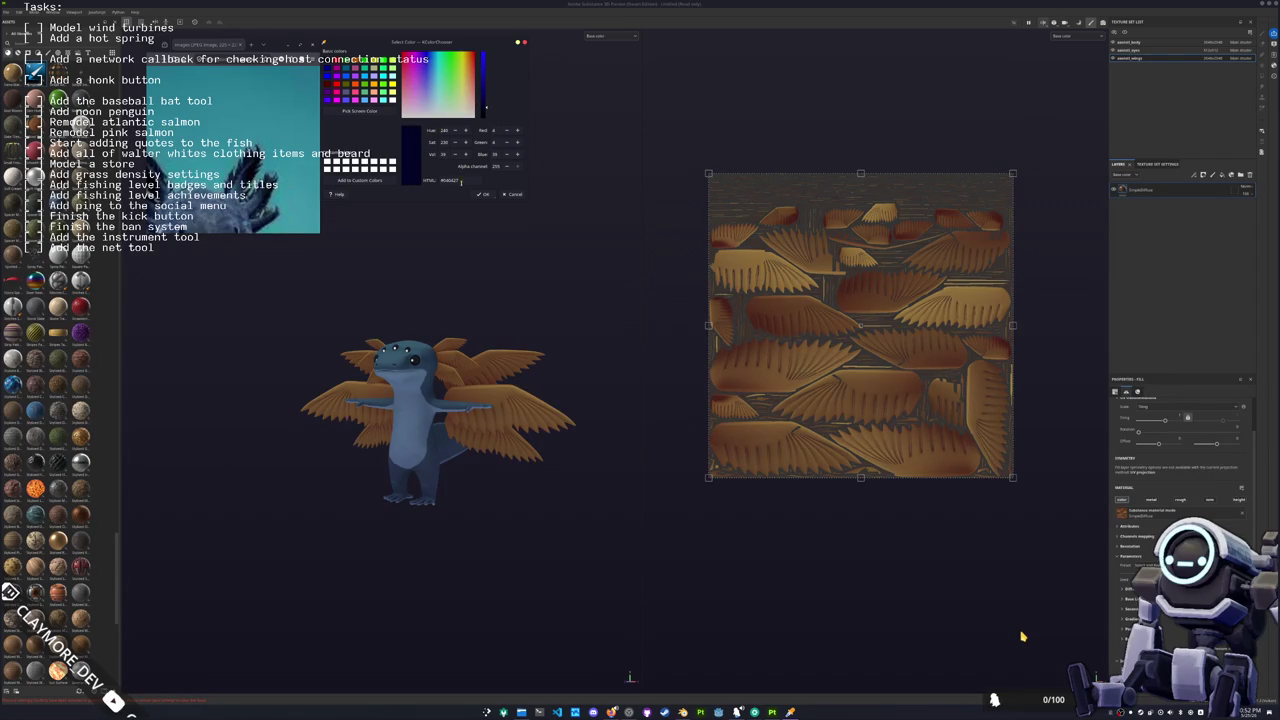
click(1167, 224)
scroll(1117, 559, down, 3)
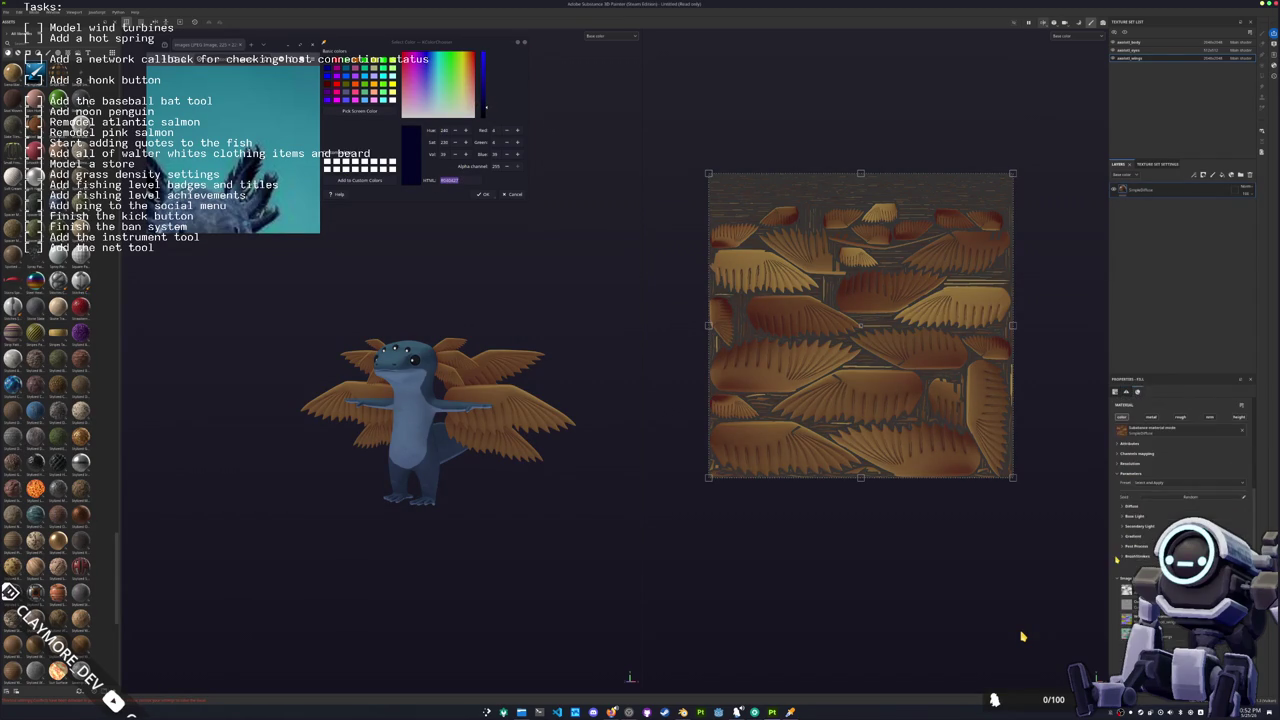
click(1133, 505)
click(1164, 513)
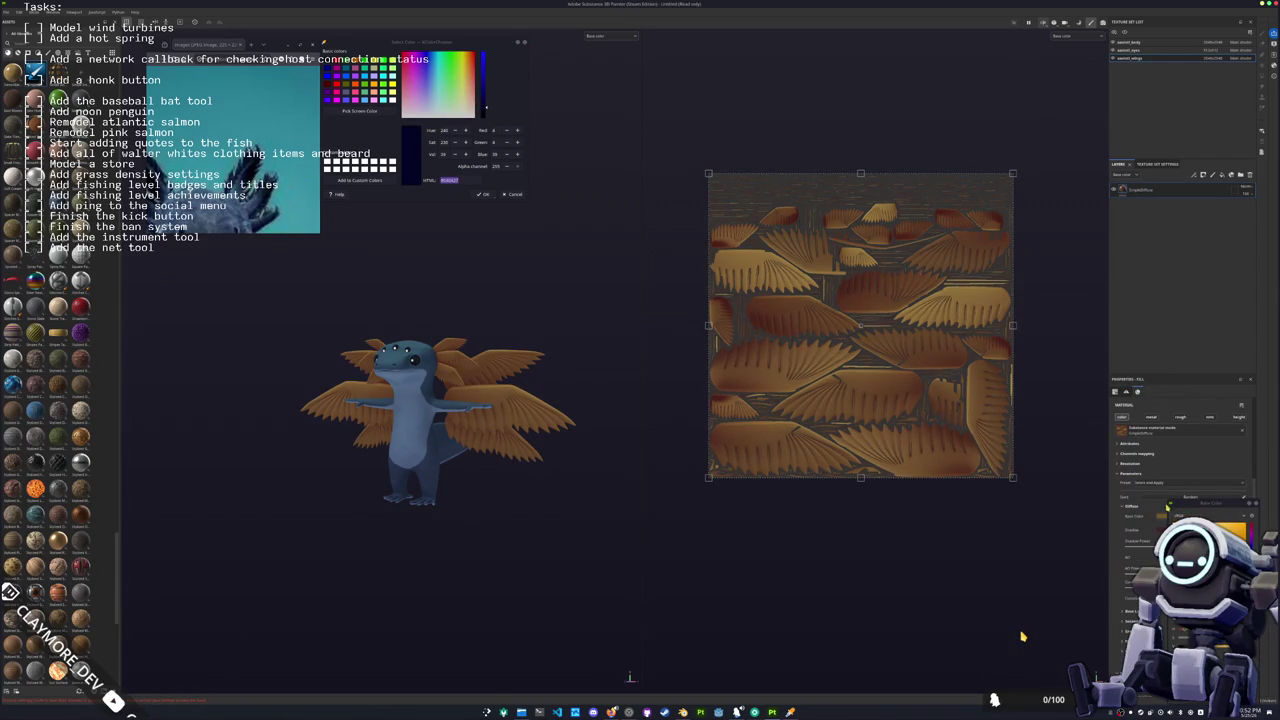
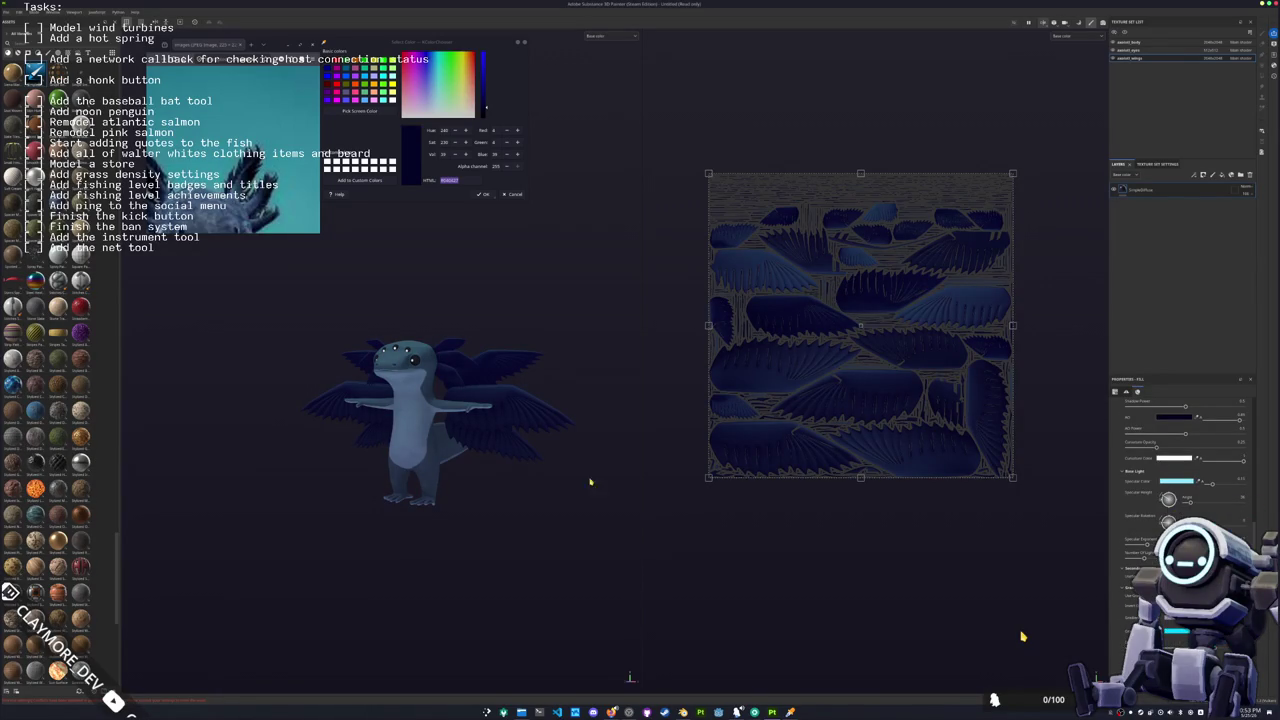
Step: Add a fill layer on the wings with a black mask driven by a tuned Curvature generator
alt+drag(455, 436, 609, 389)
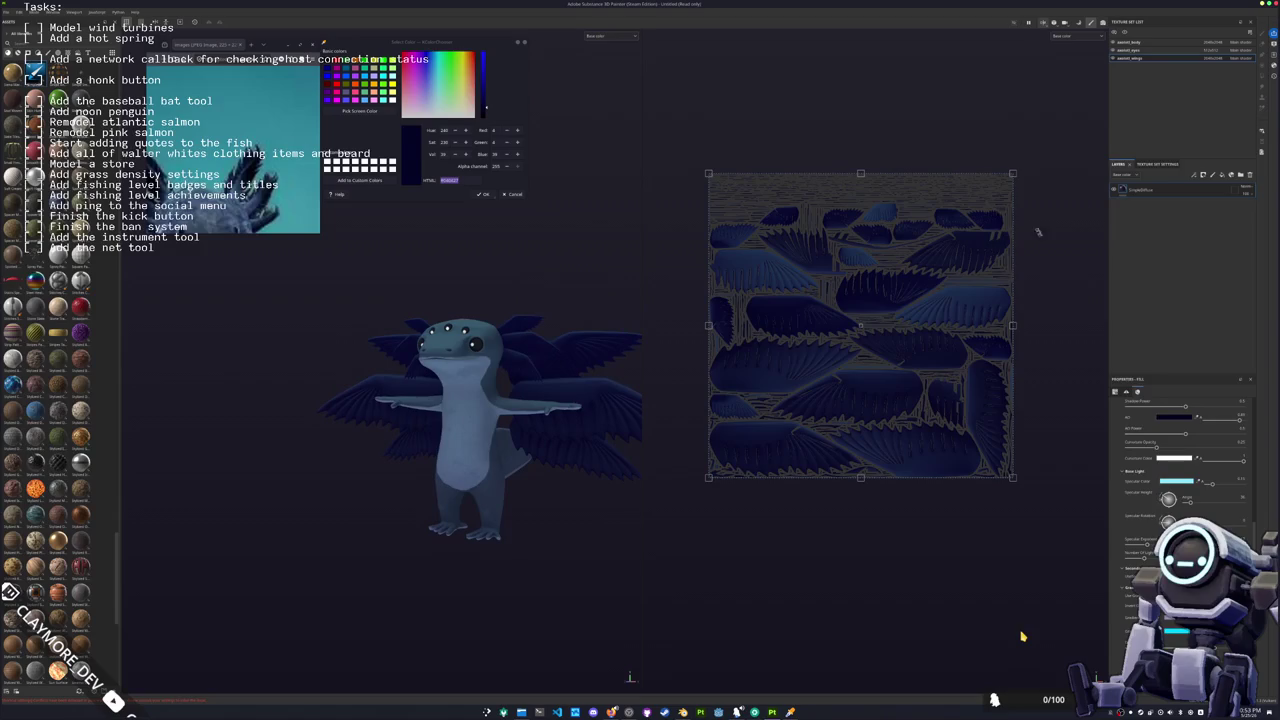
click(1229, 178)
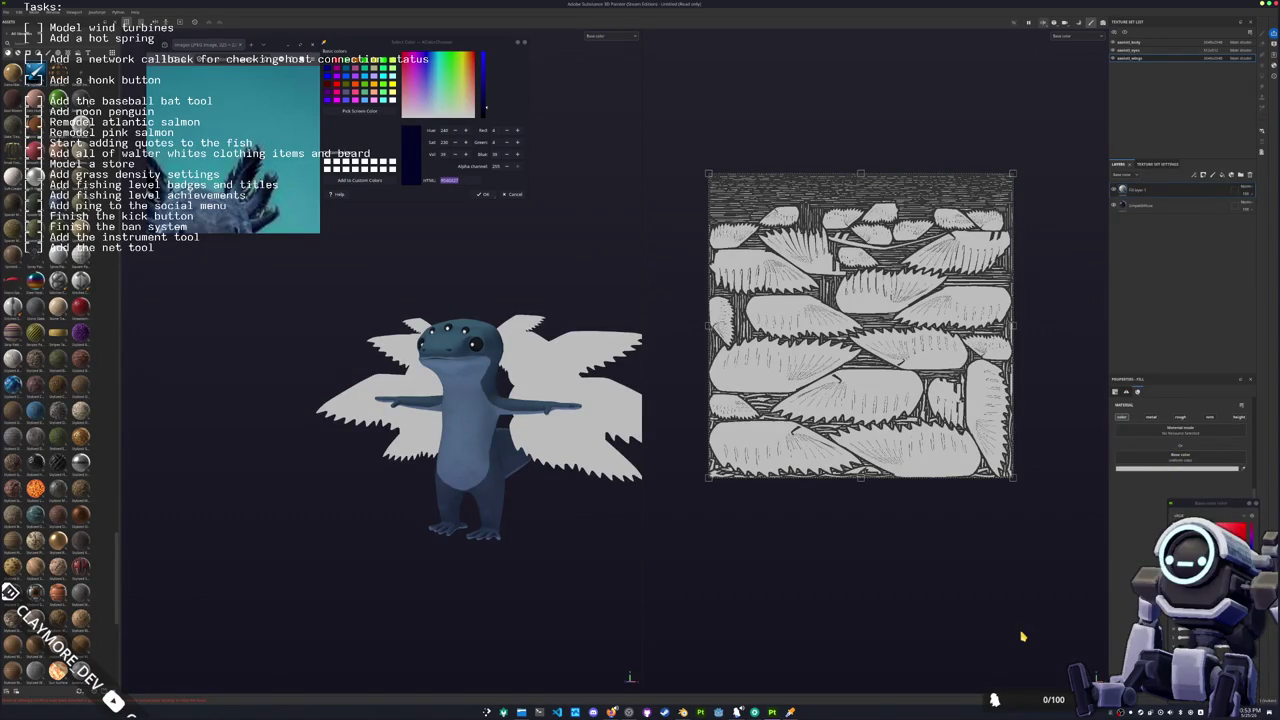
right_click(1160, 193)
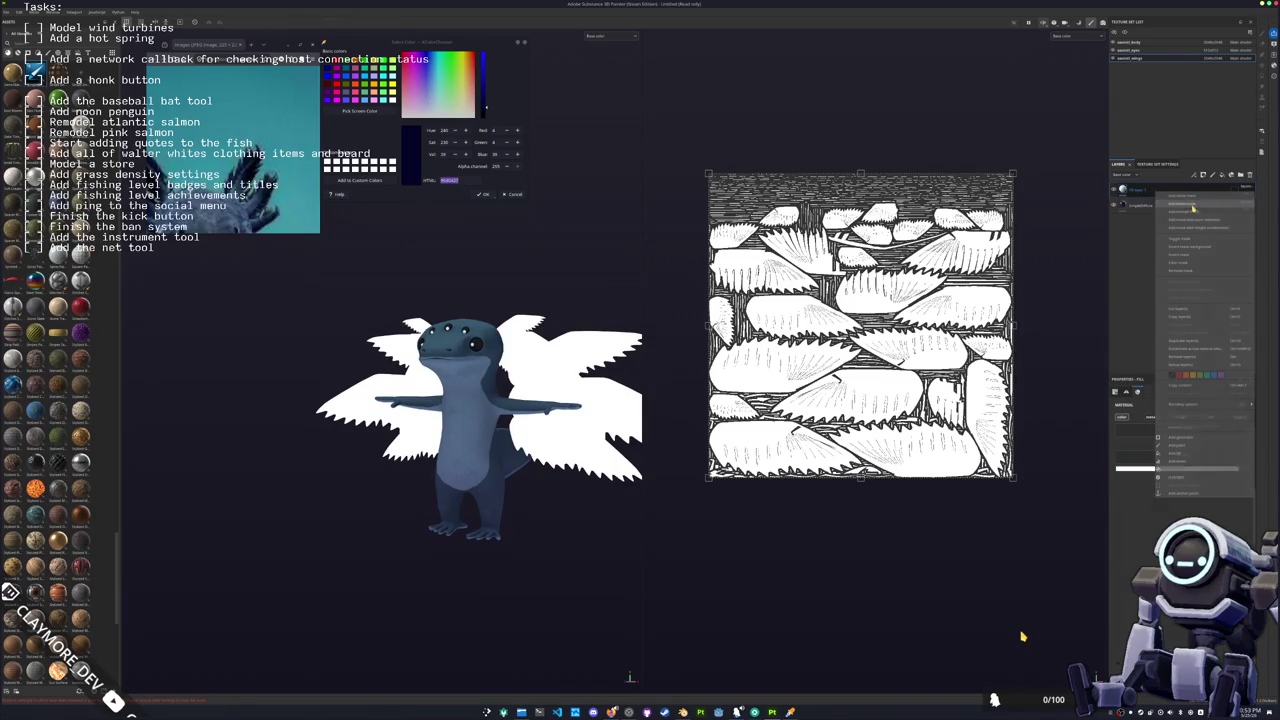
click(1175, 468)
right_click(1160, 192)
click(1180, 406)
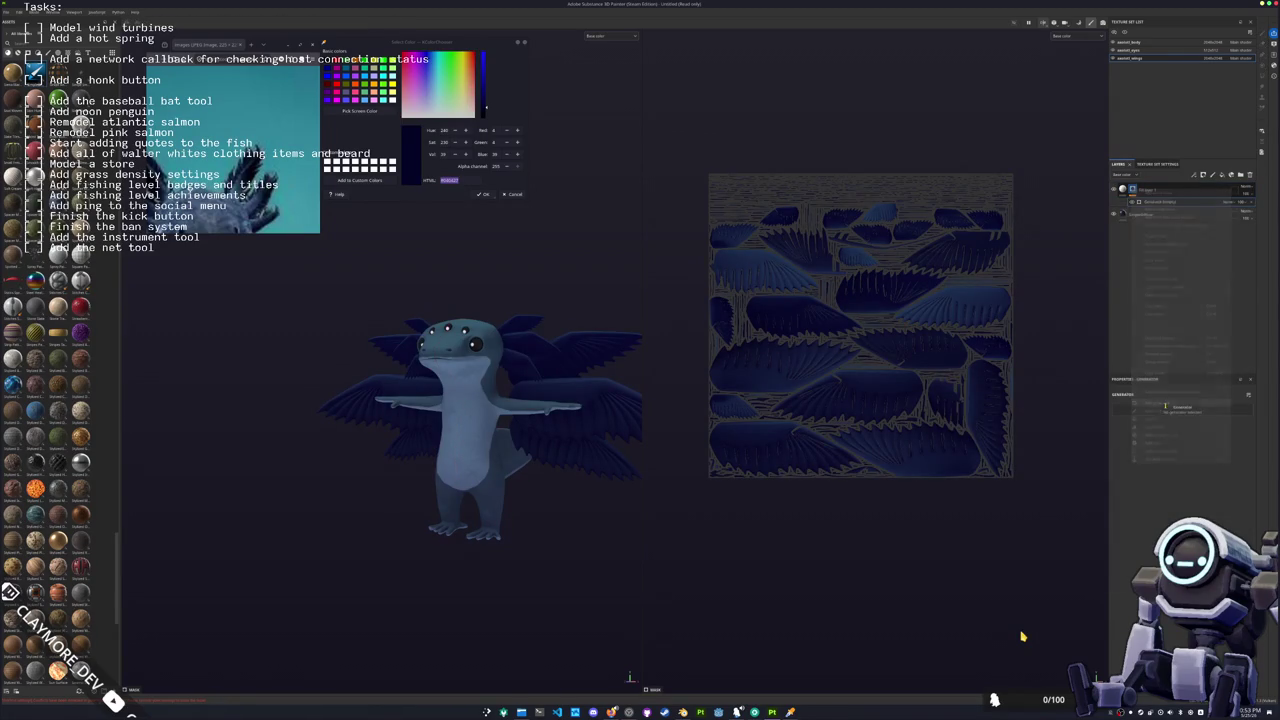
click(1180, 410)
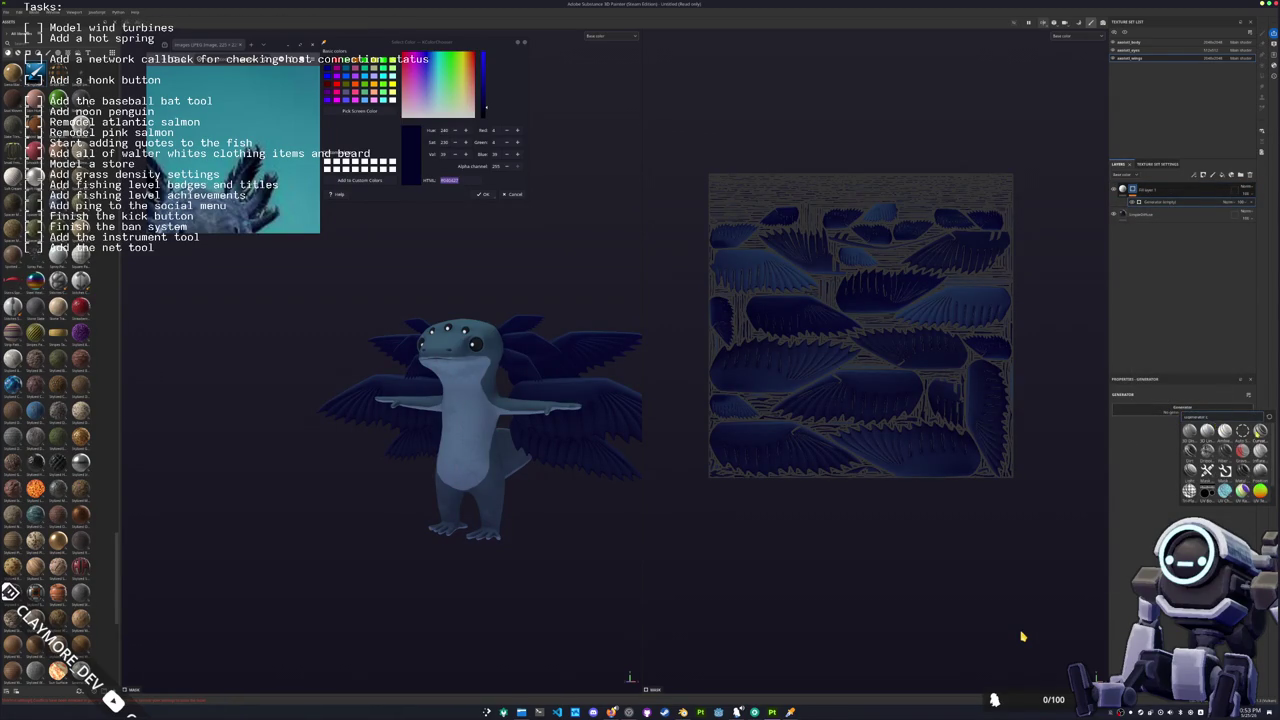
click(1259, 436)
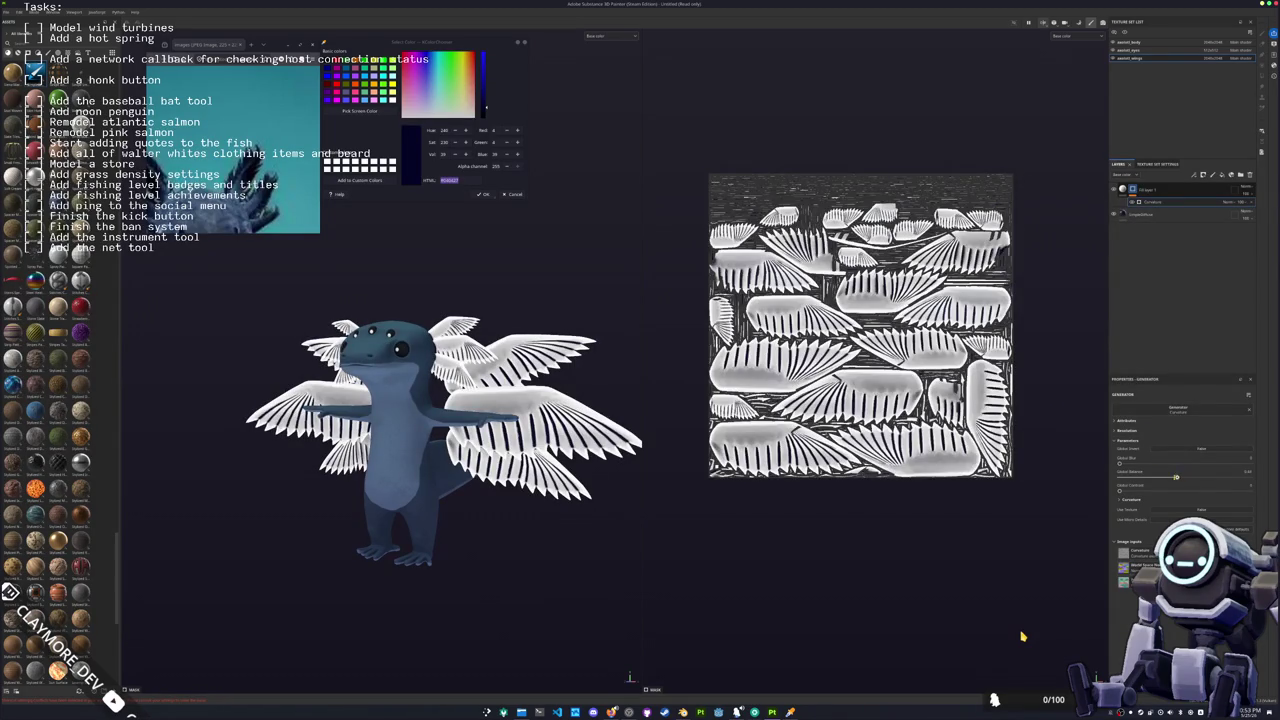
drag(1176, 477, 1153, 477)
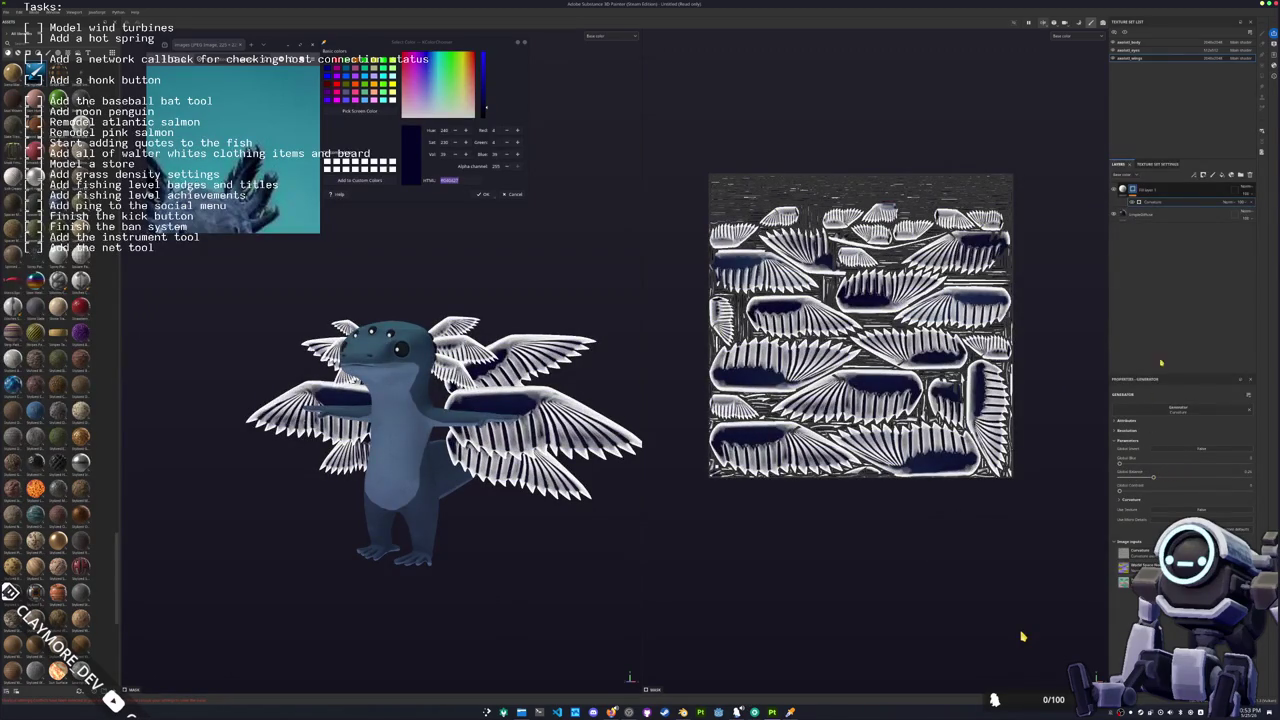
Step: Change that layer's blending mode and stack a second fill layer on top
click(1250, 197)
click(1254, 298)
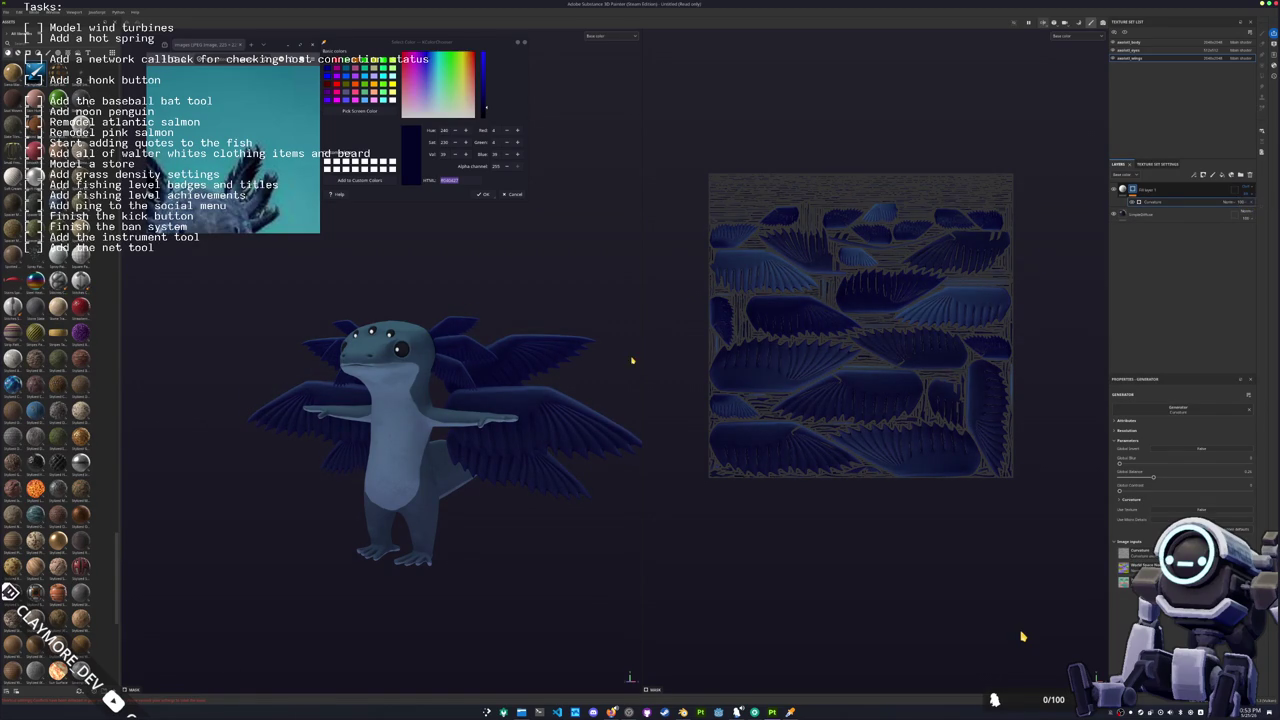
key(1)
click(1229, 177)
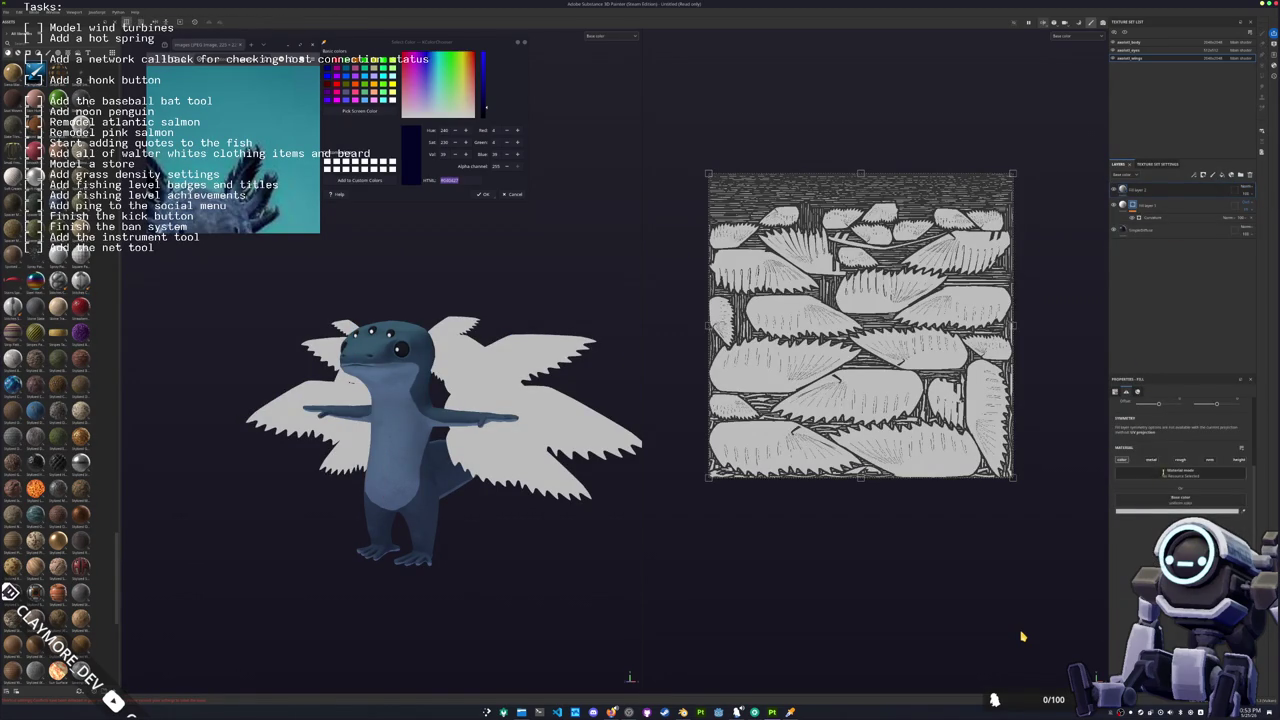
Step: Give the new fill layer a black mask filled with a grunge pattern
right_click(1172, 195)
click(1176, 203)
right_click(1146, 191)
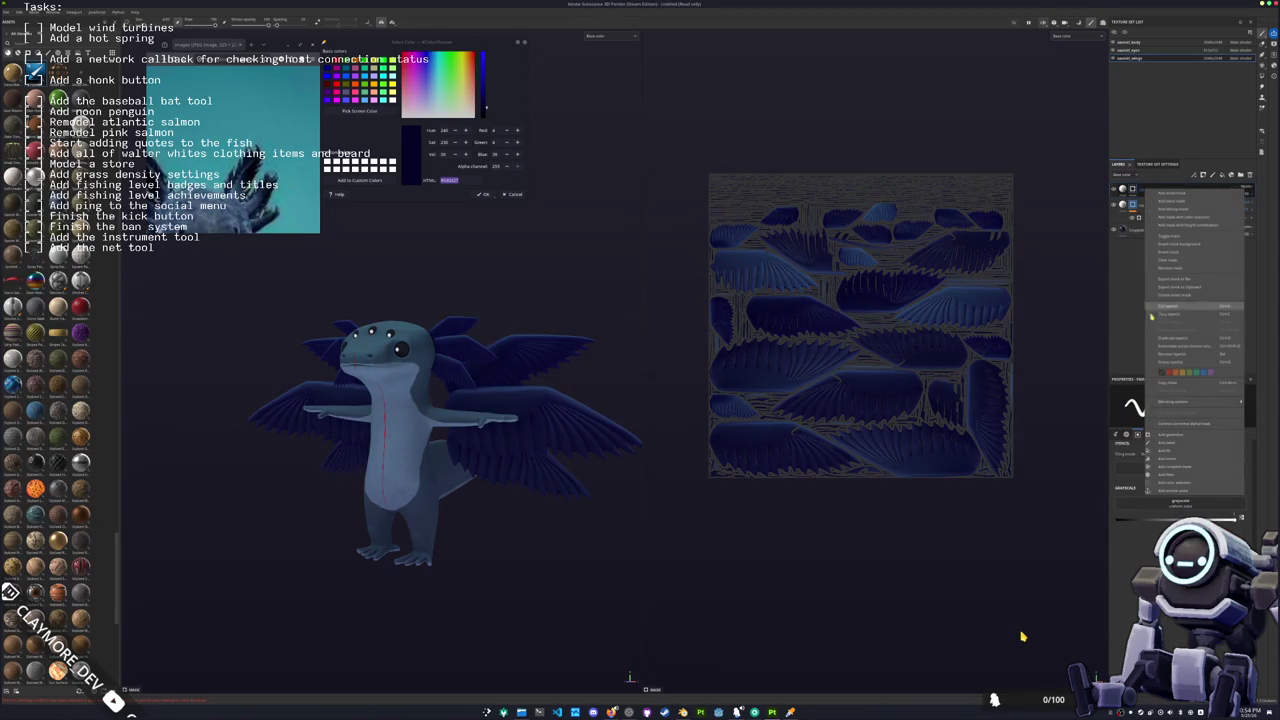
click(1172, 450)
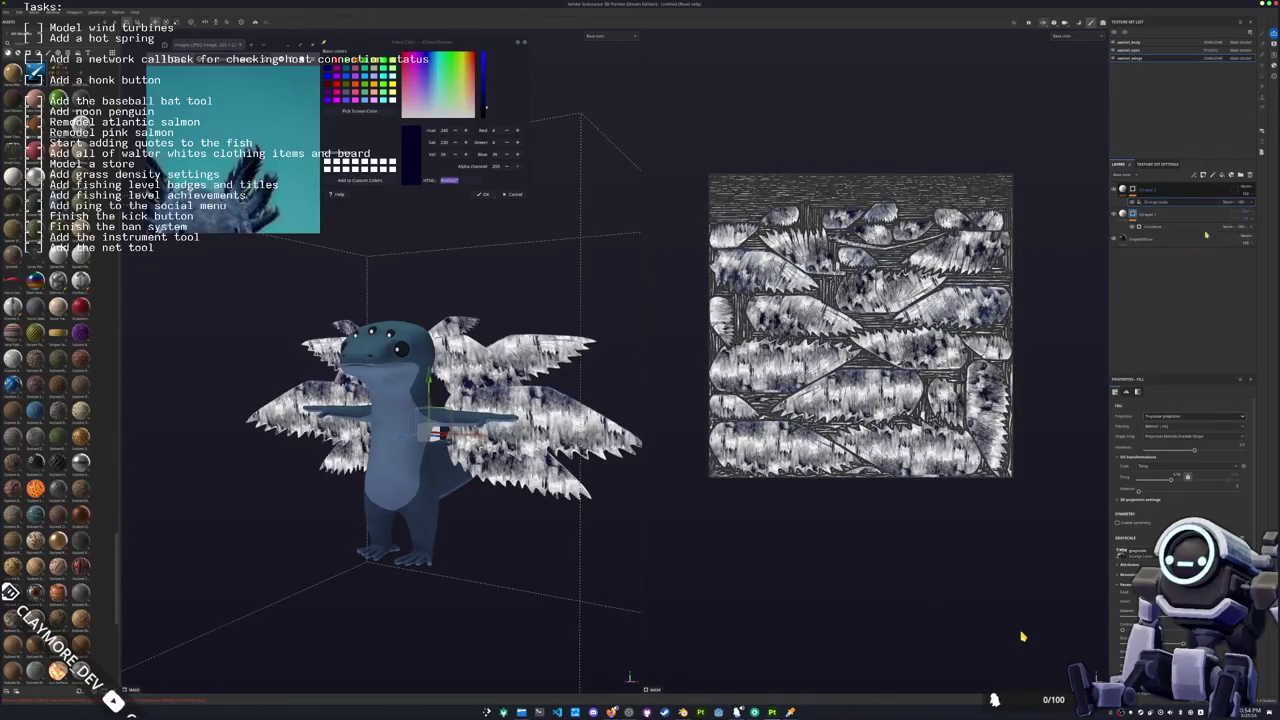
Step: Change the grunge layer's blending and lower its opacity, then add a layer folder
click(1245, 191)
click(1250, 300)
click(1256, 204)
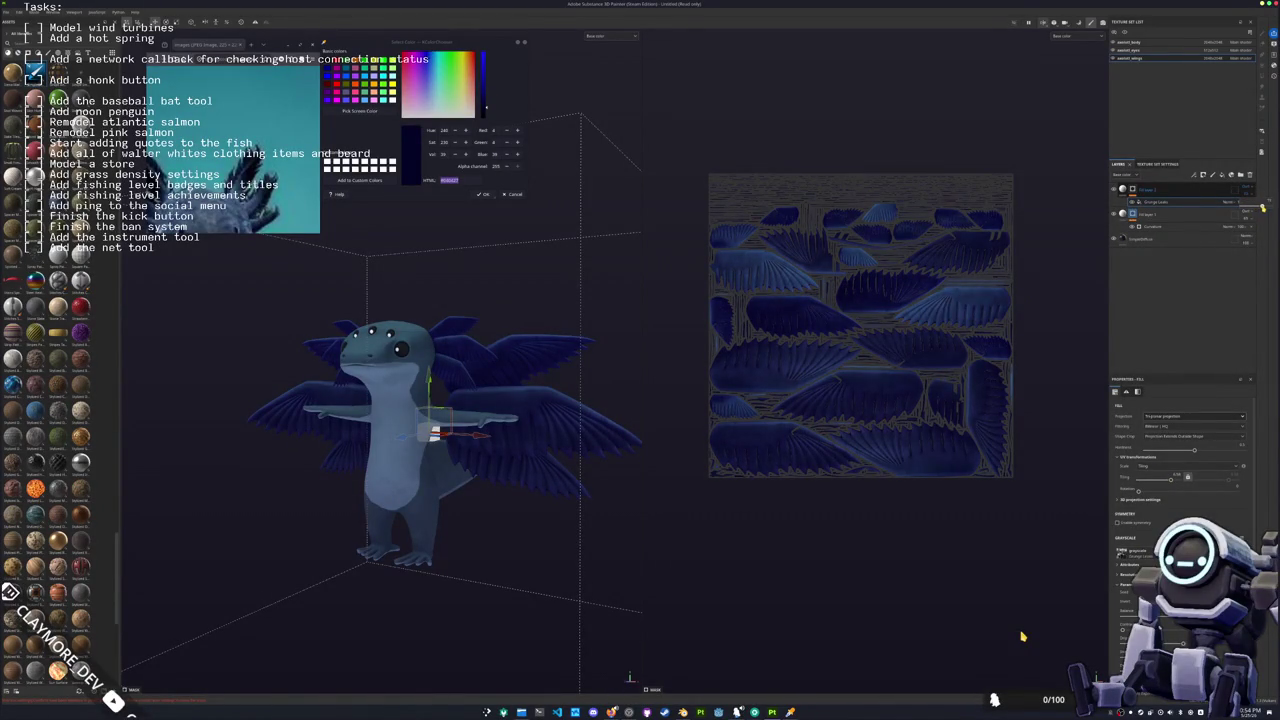
alt+drag(640, 430, 606, 438)
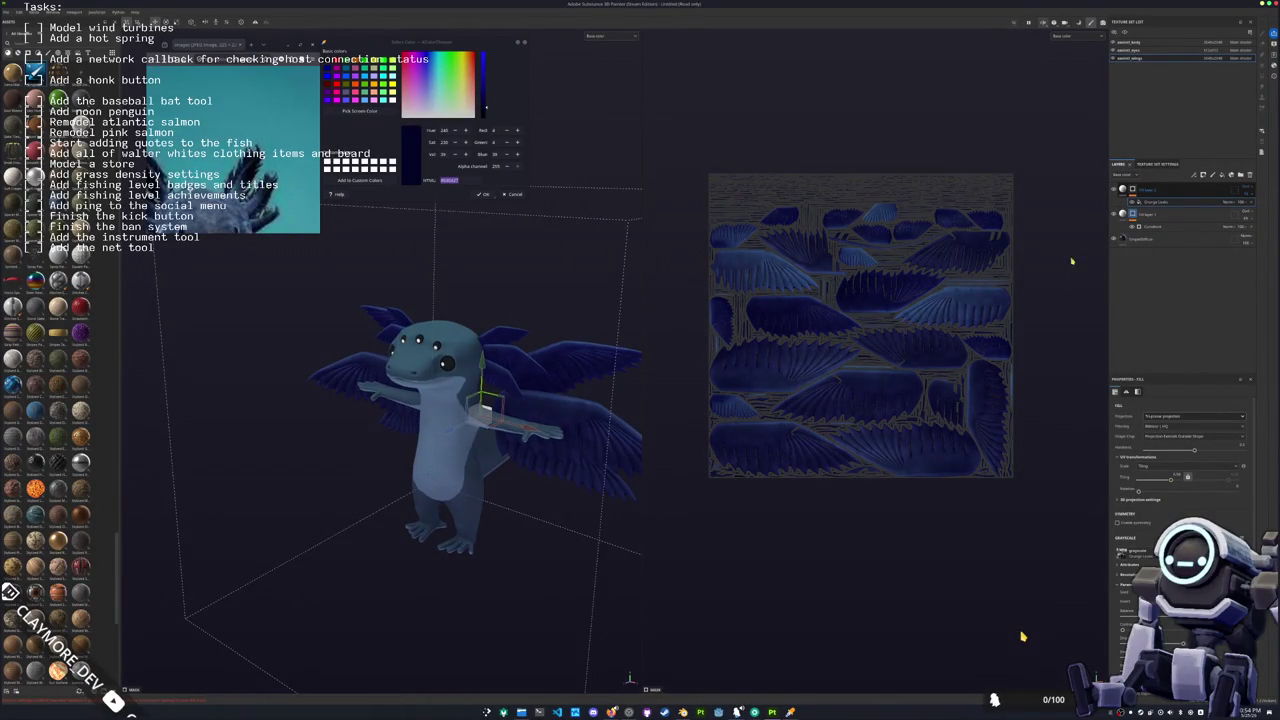
click(1241, 176)
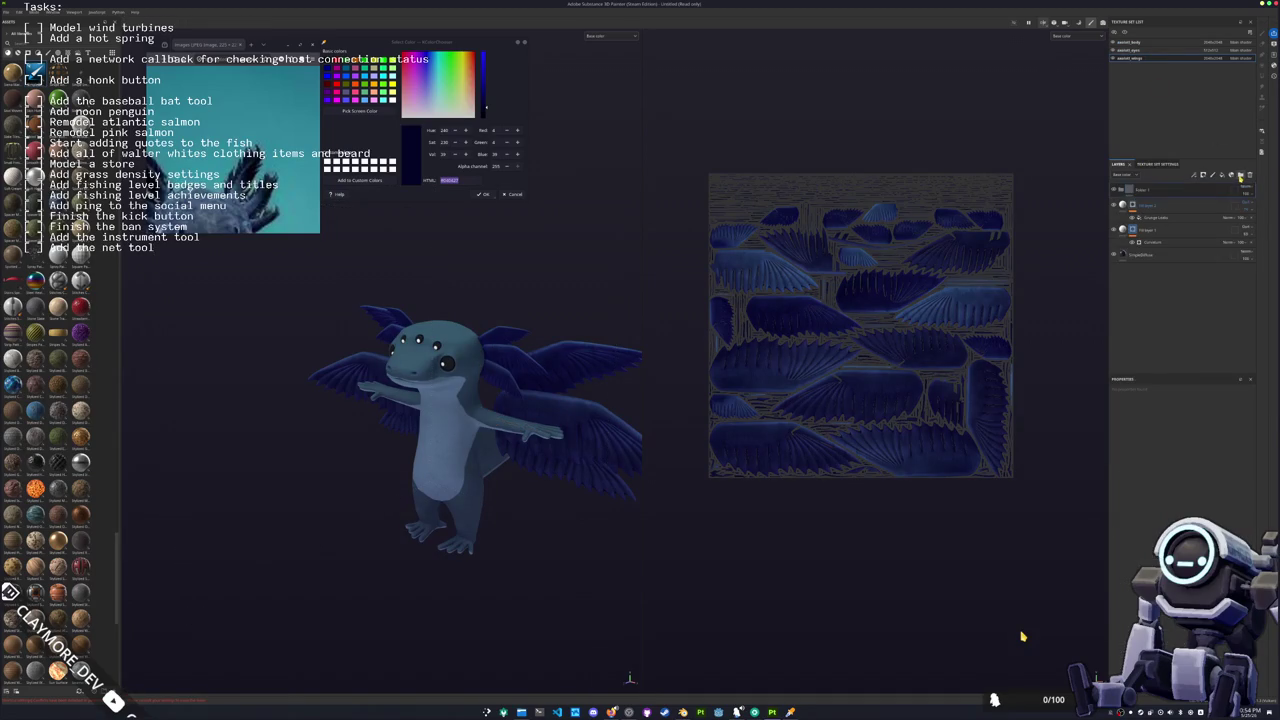
Step: Add a Blur Slope filter to Folder 1 with intensity 5
right_click(1170, 191)
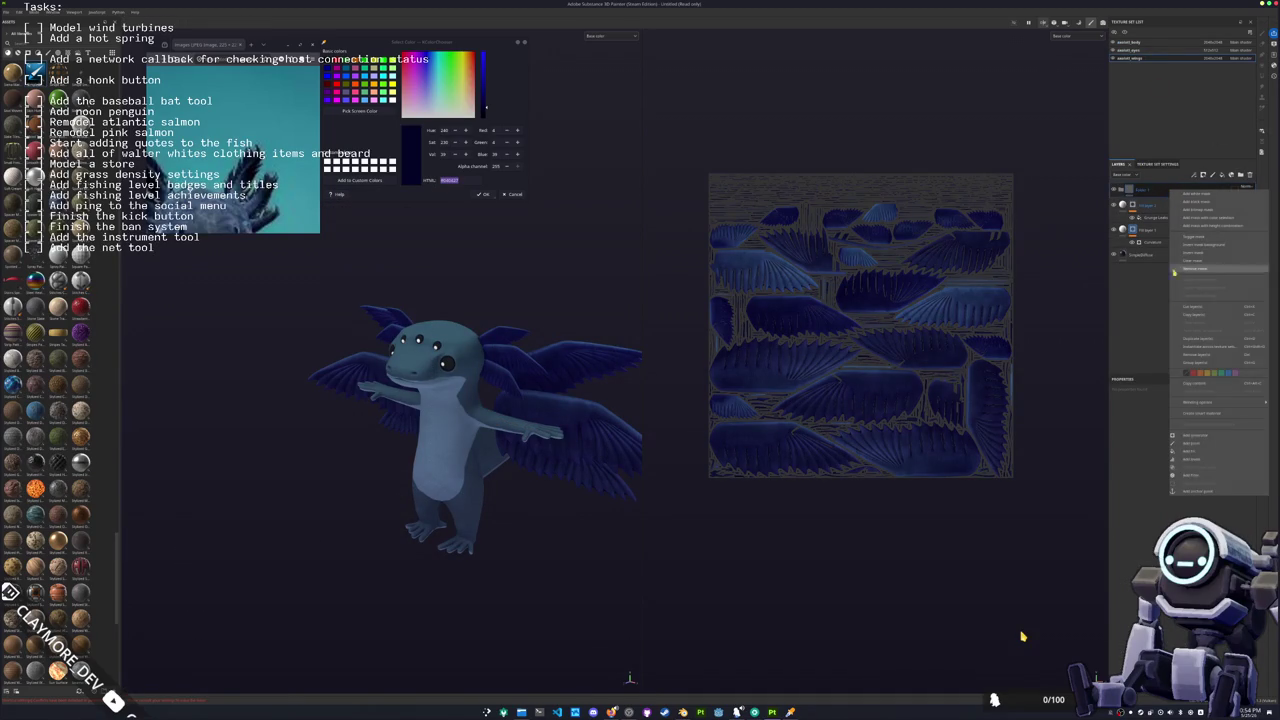
click(1203, 352)
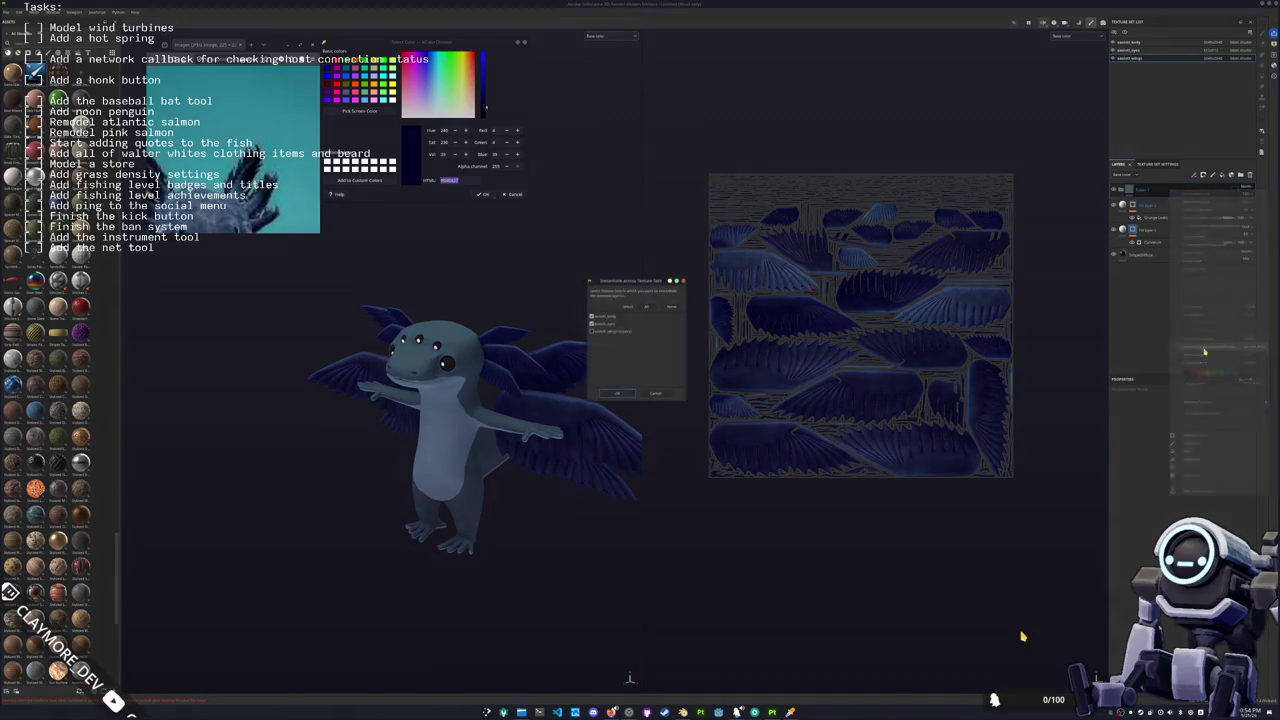
click(619, 395)
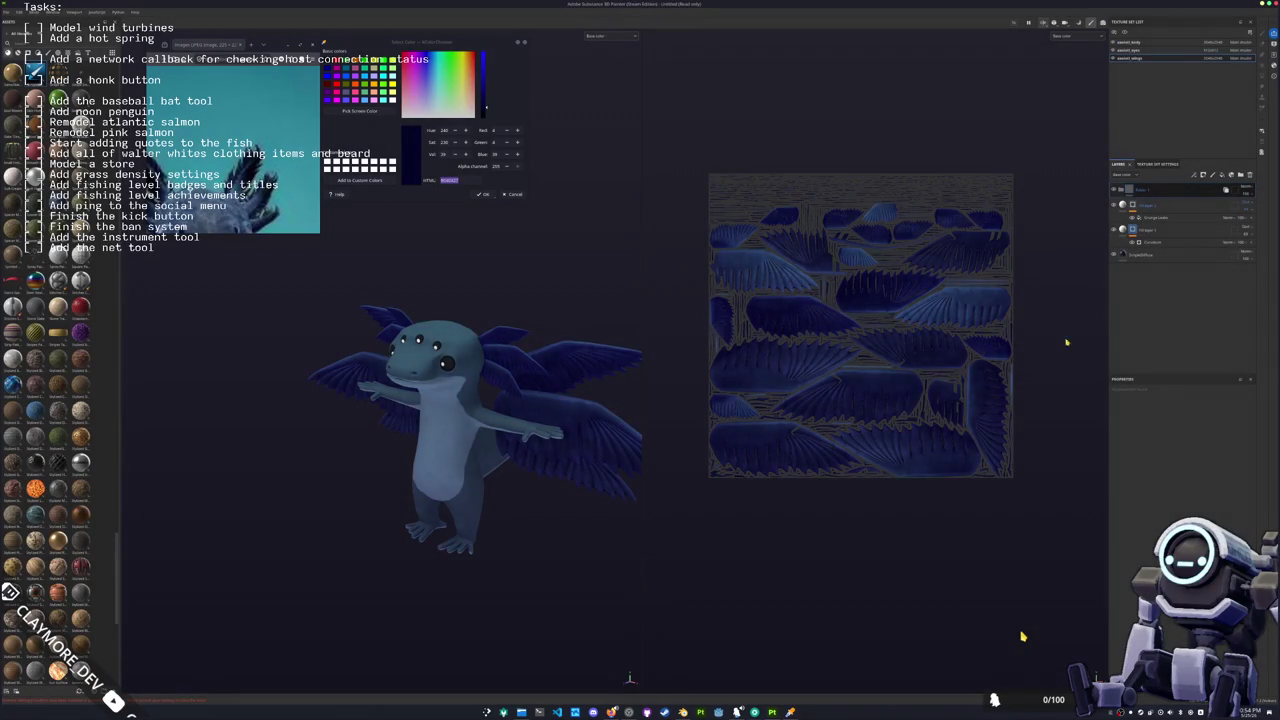
right_click(1162, 193)
key(Escape)
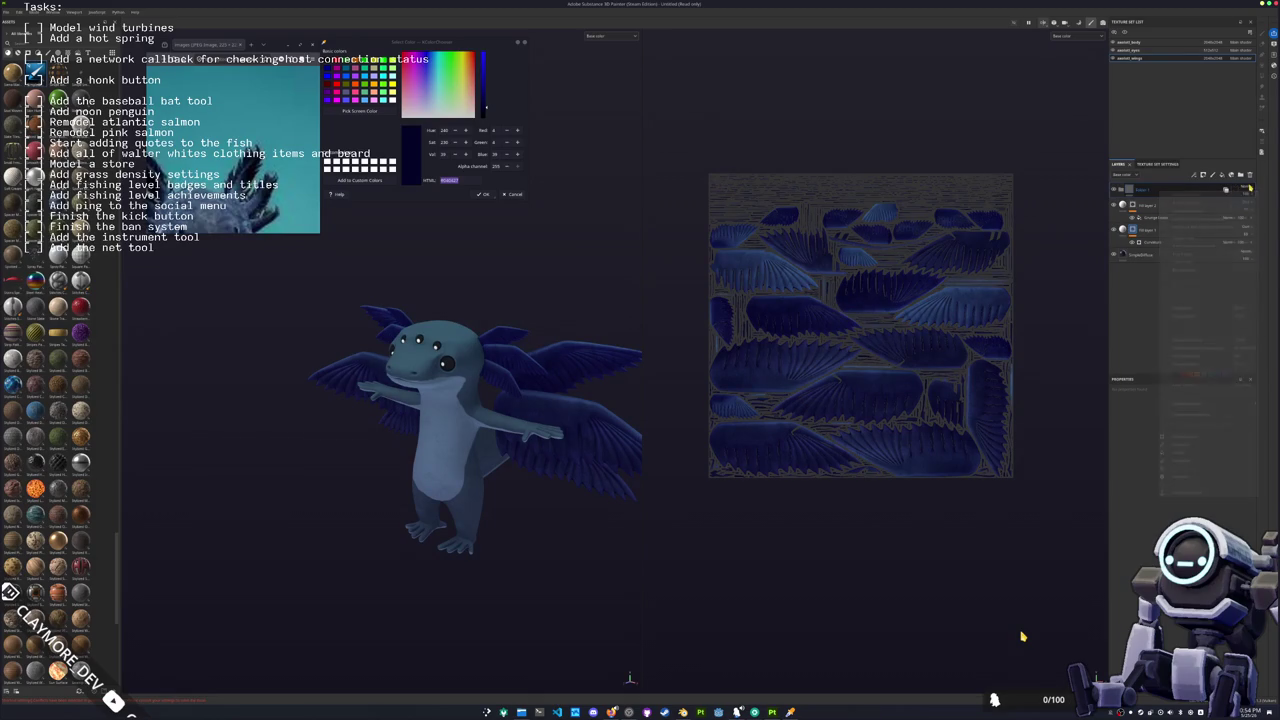
click(1245, 187)
right_click(1240, 192)
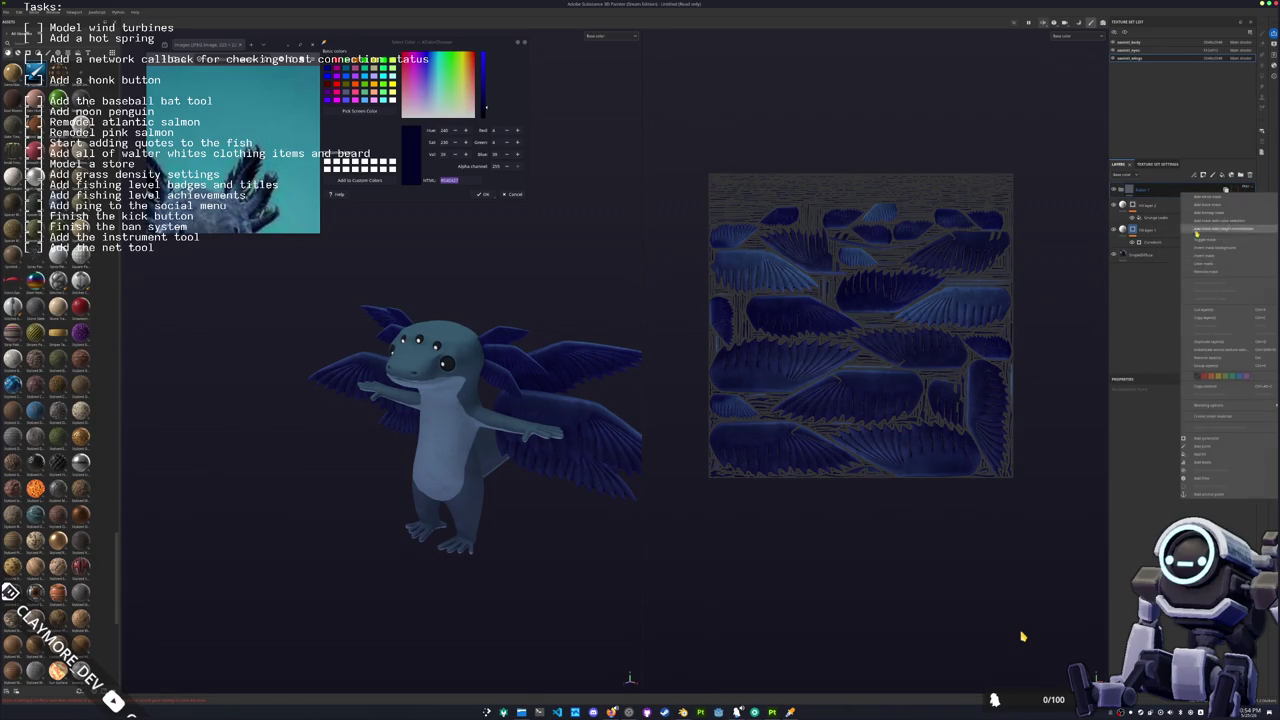
click(1202, 476)
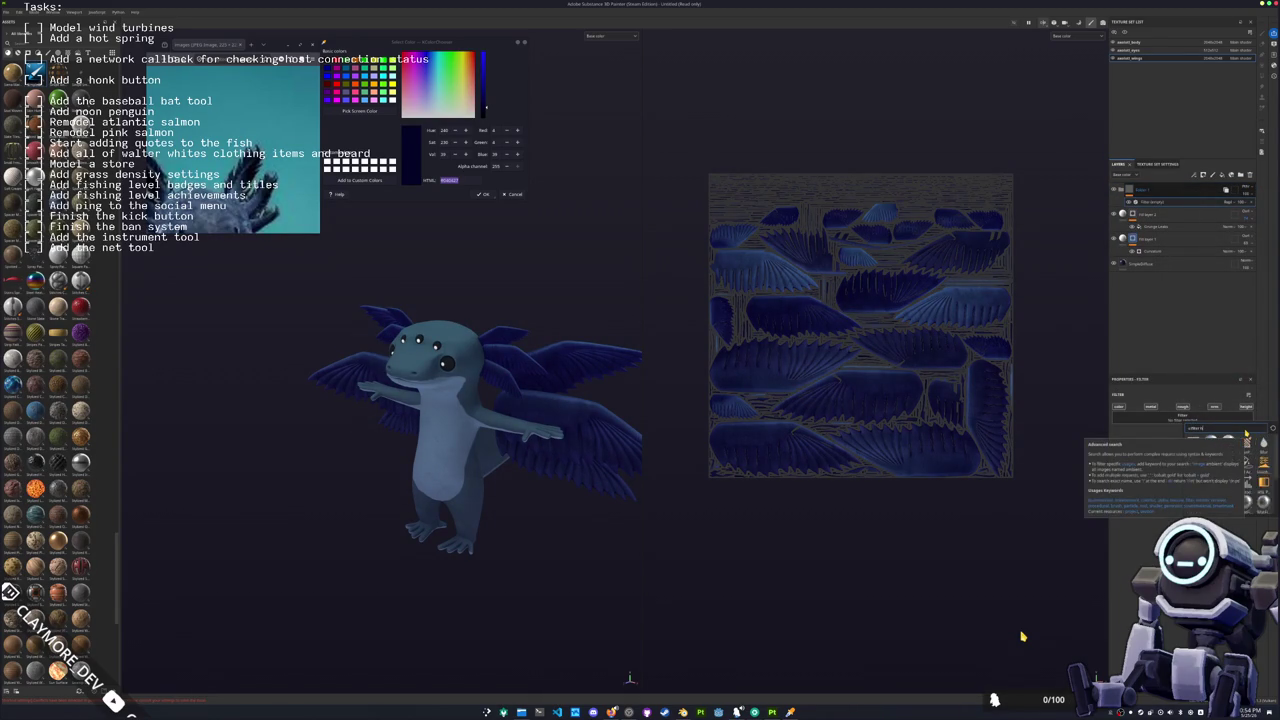
click(1210, 463)
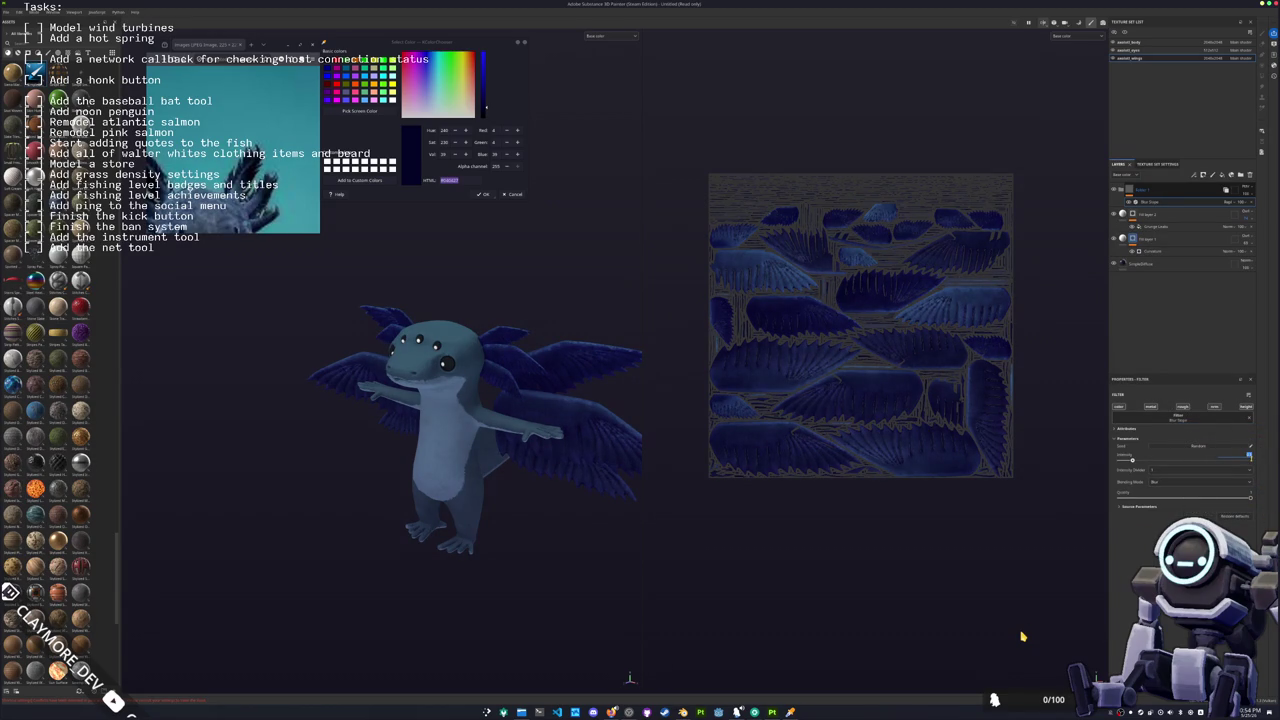
text(5)
key(Return)
Step: Add a Quantize filter to Folder 1 and raise its Color Amount
right_click(1146, 198)
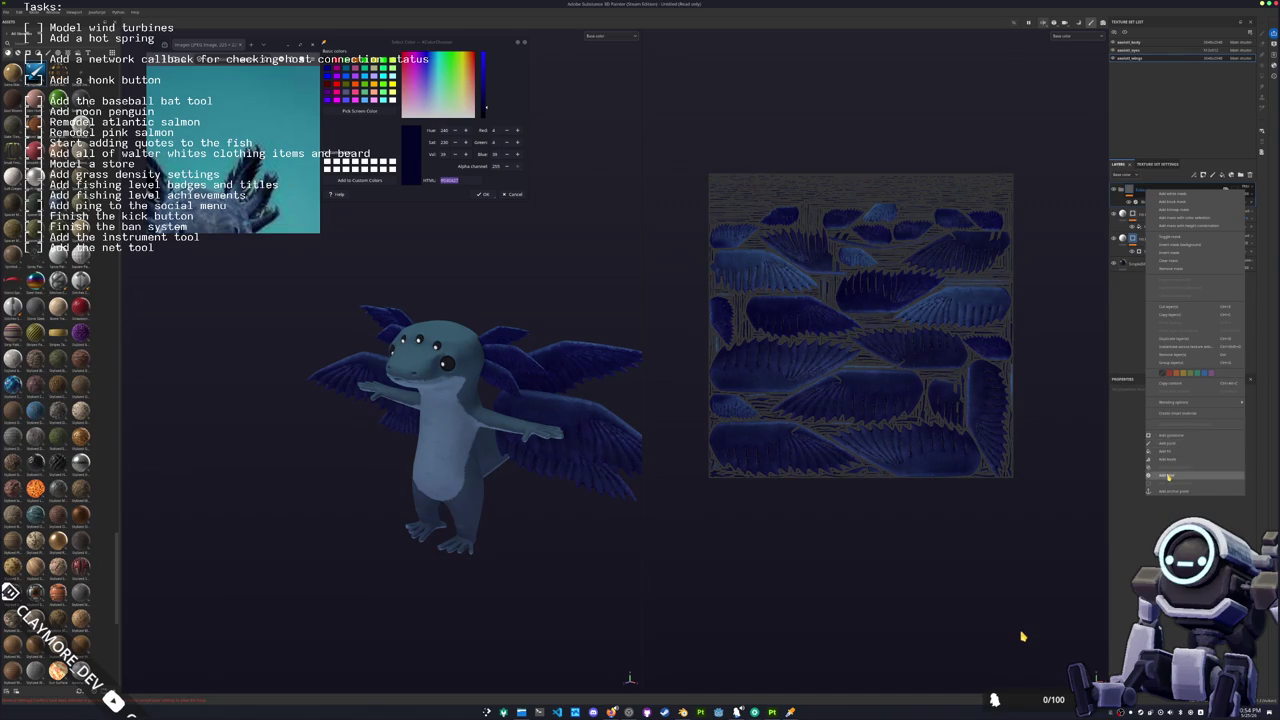
click(1166, 476)
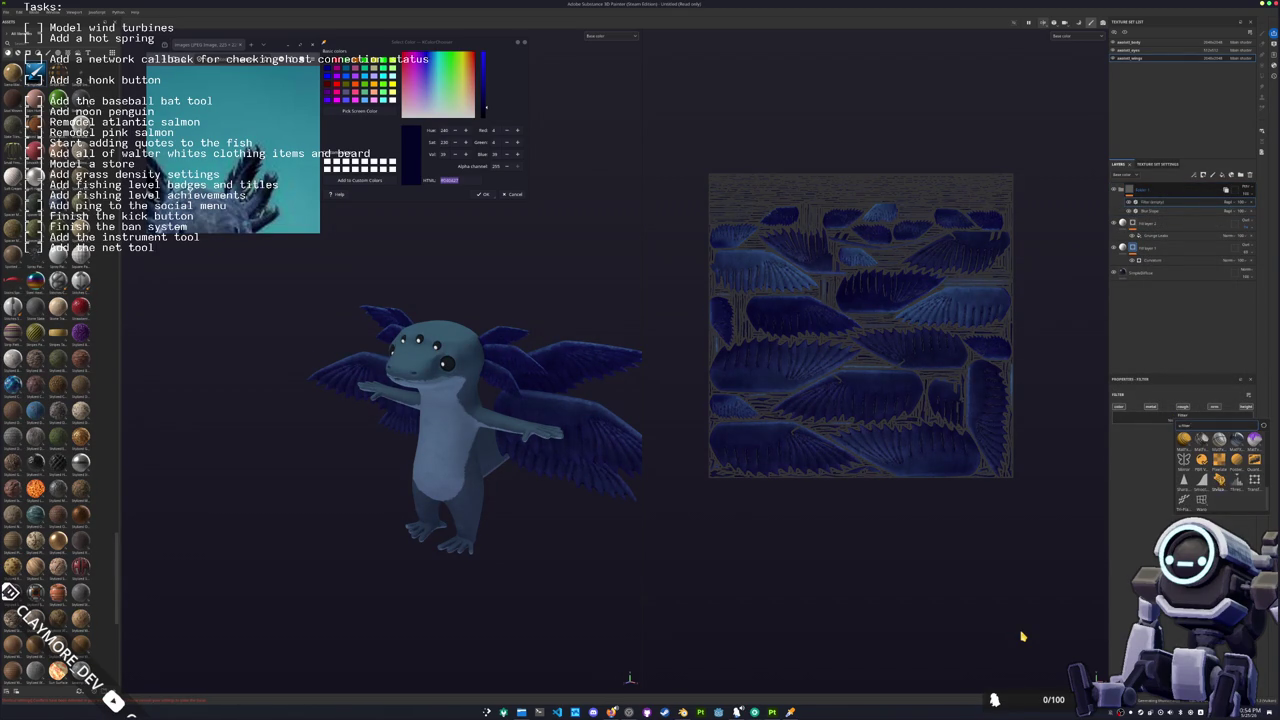
click(1203, 175)
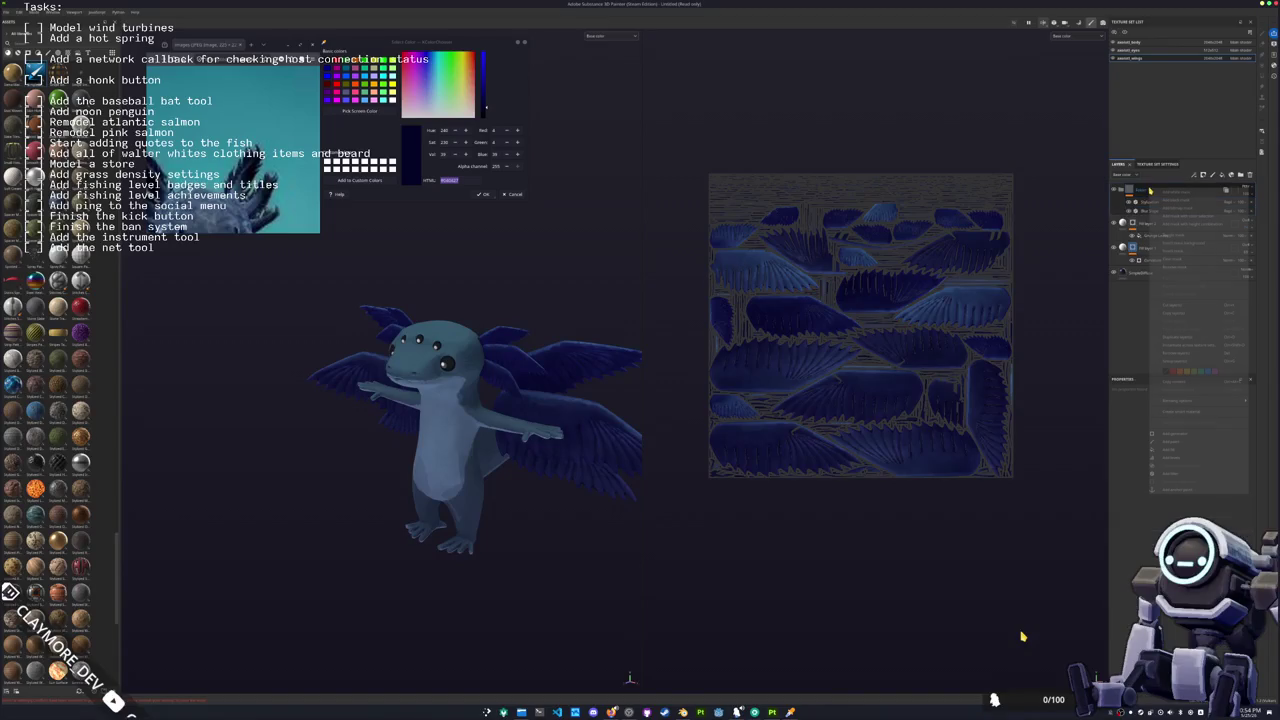
click(1150, 270)
click(1181, 417)
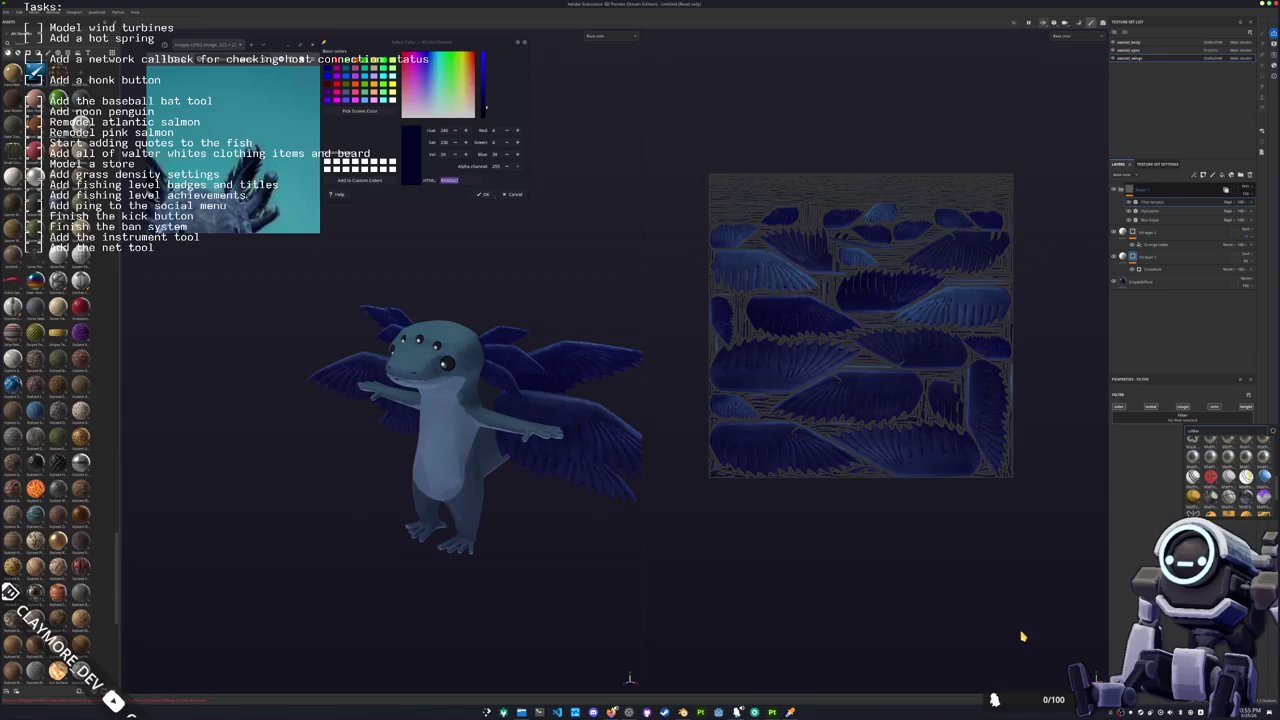
click(1262, 470)
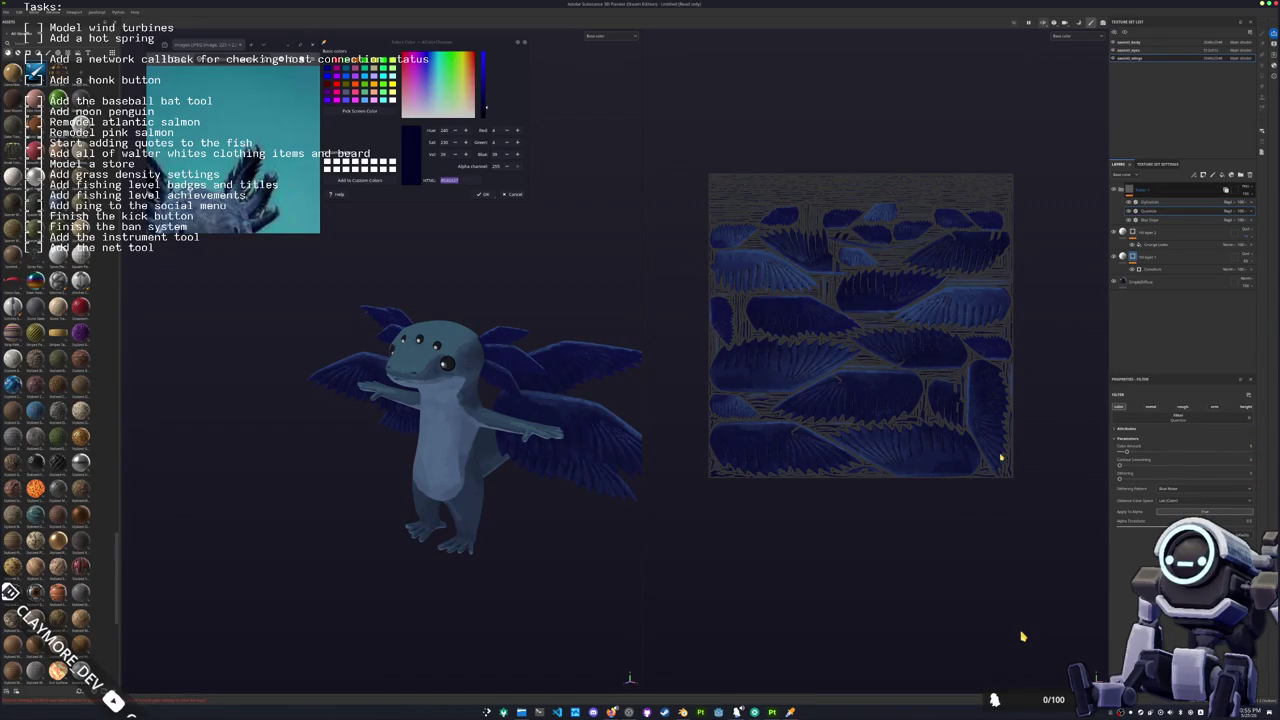
drag(1128, 452, 1155, 452)
Step: Frame the creature close up and switch to the eyes texture set
mouse_move(394, 461)
alt+mouse_down()
mouse_move(495, 361)
mouse_move(520, 362)
alt+mouse_up()
scroll(495, 361, up, 3)
scroll(520, 362, up, 3)
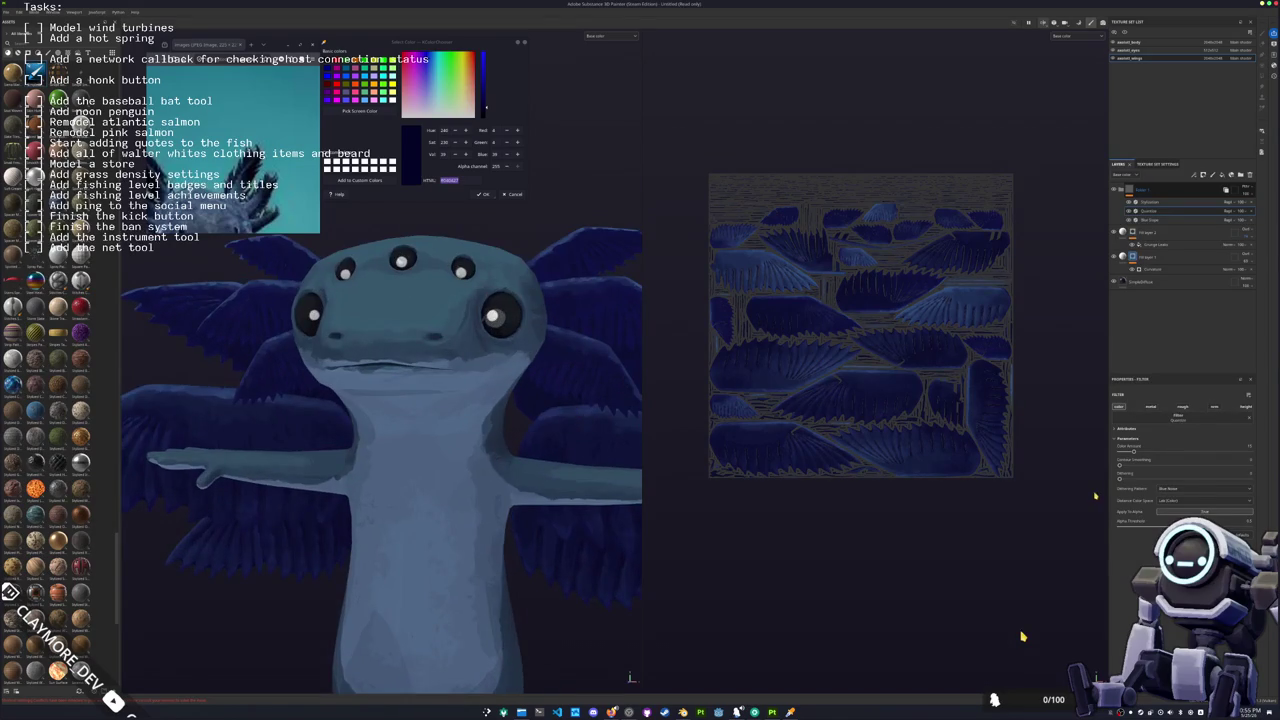
click(1130, 50)
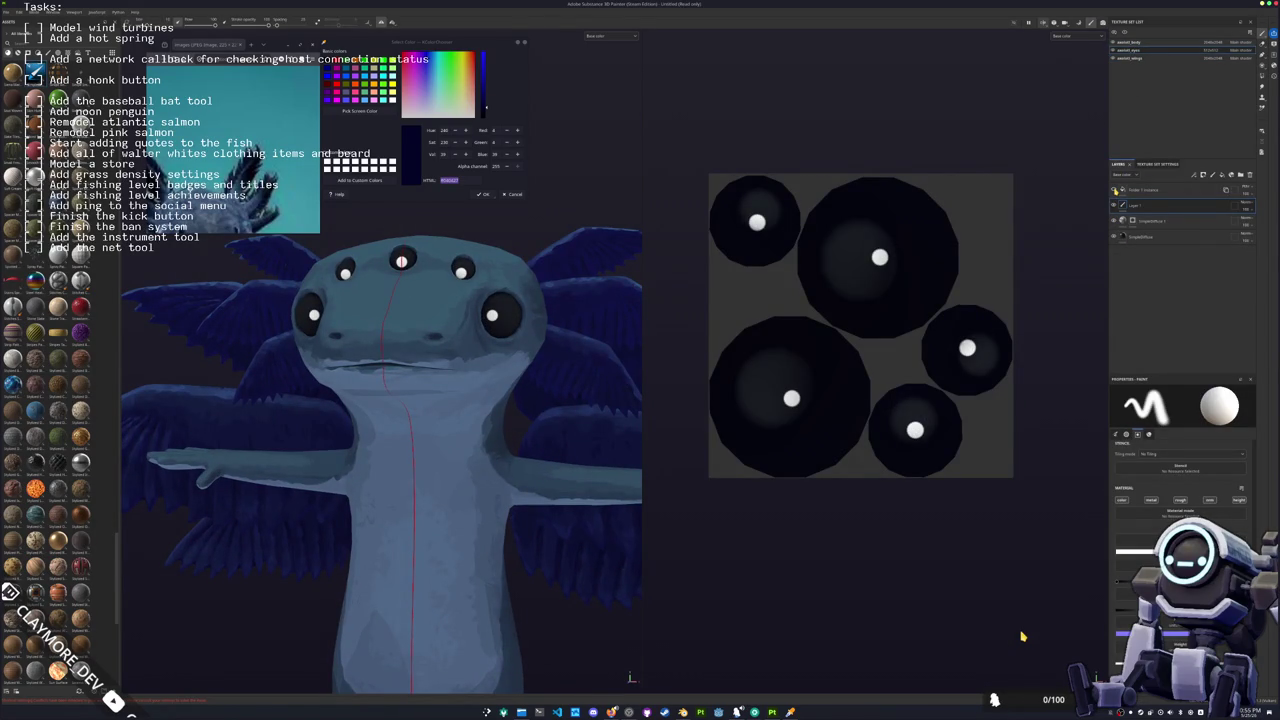
Step: Return to the wing feather texture set and zoom out to see the whole creature
click(1138, 58)
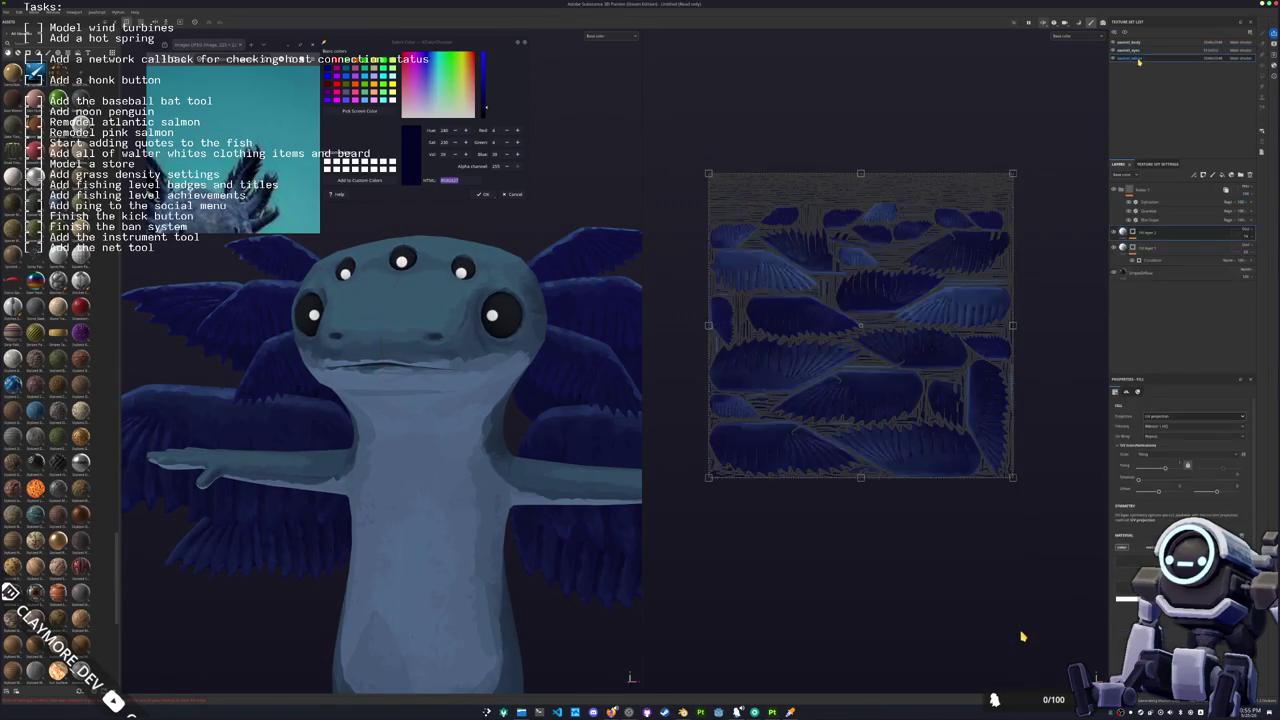
click(1138, 43)
click(1139, 59)
scroll(400, 400, down, 3)
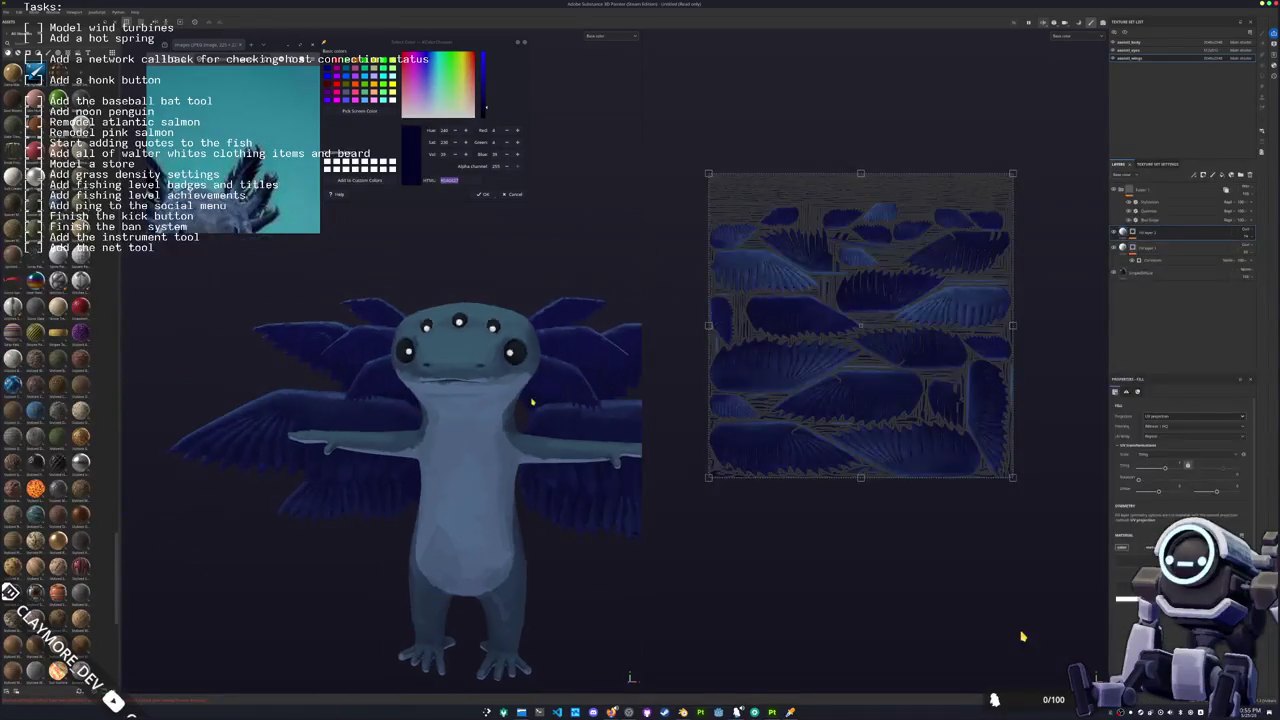
alt+drag(900, 340, 1102, 334)
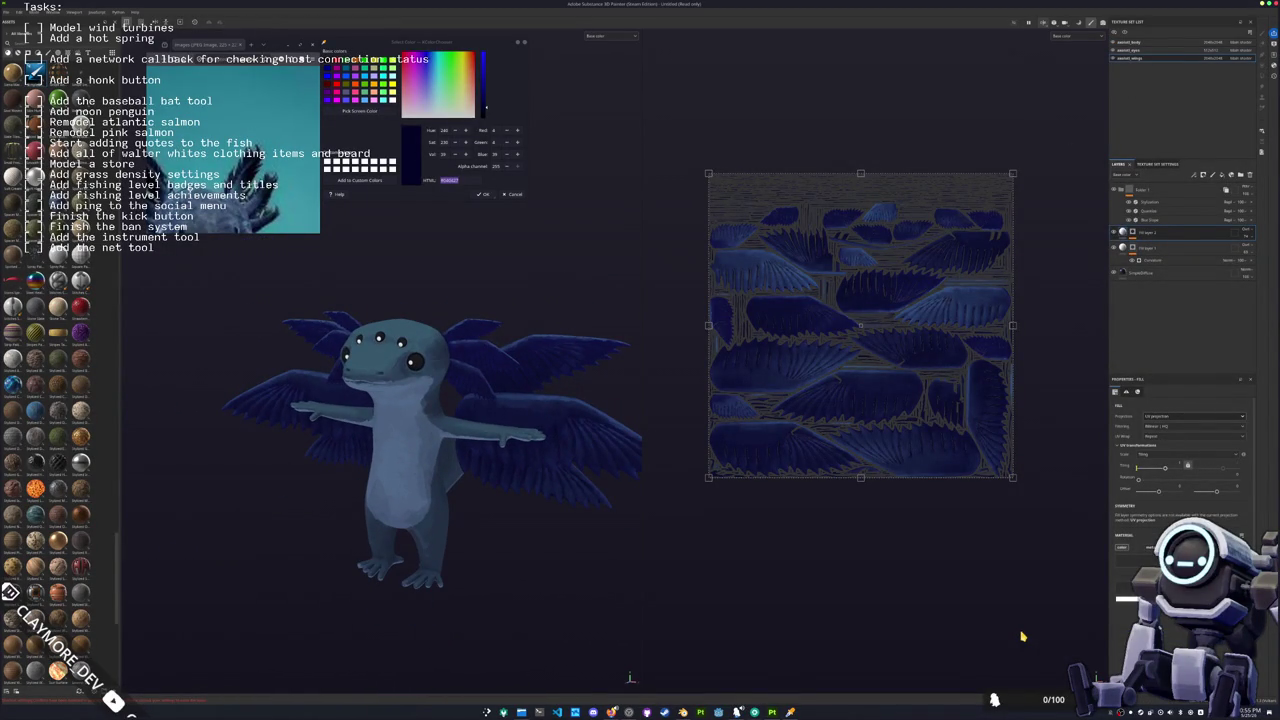
Step: Set the Quantize filter's Dithering to 0, then briefly open and close the export settings
click(1150, 211)
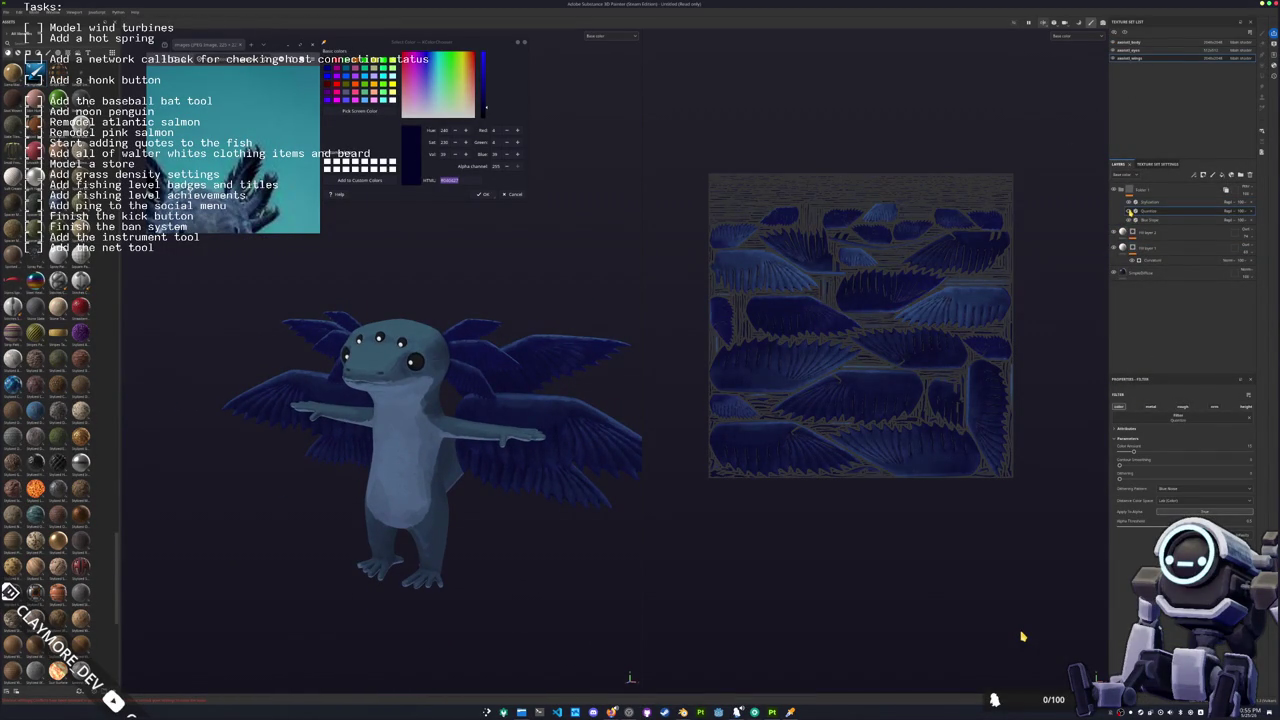
click(1150, 201)
click(1168, 448)
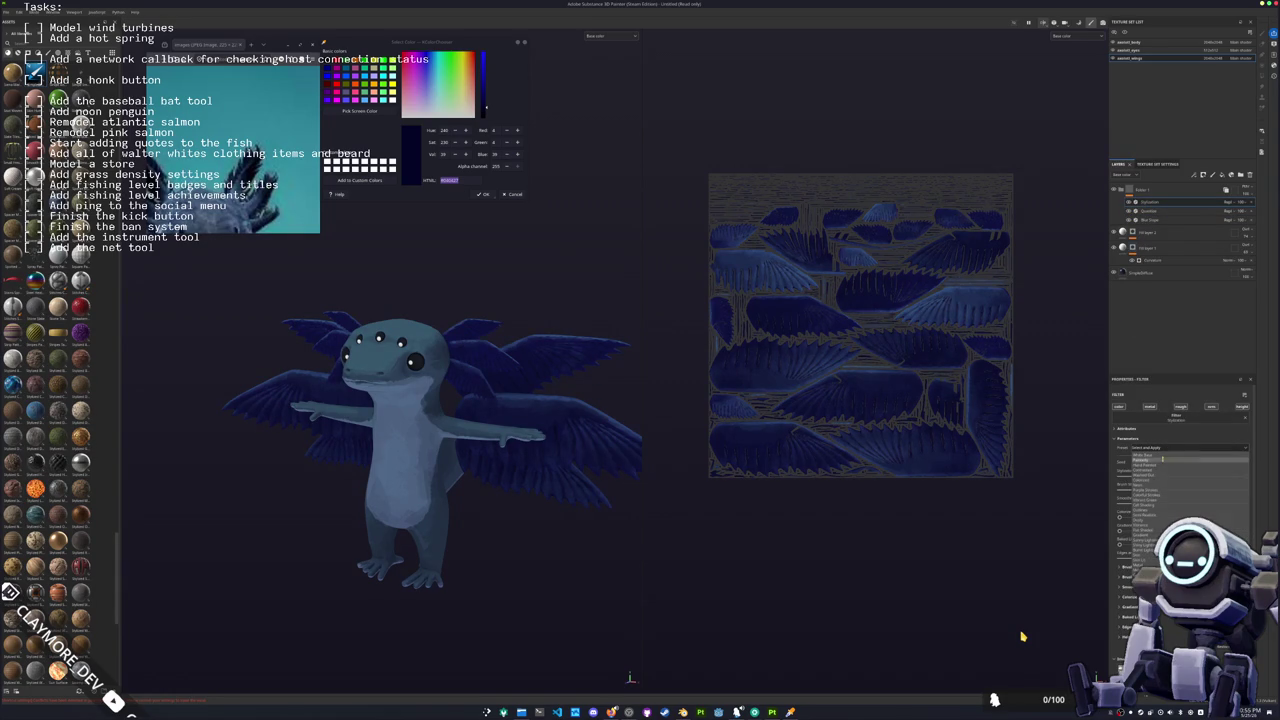
click(1166, 466)
click(1150, 211)
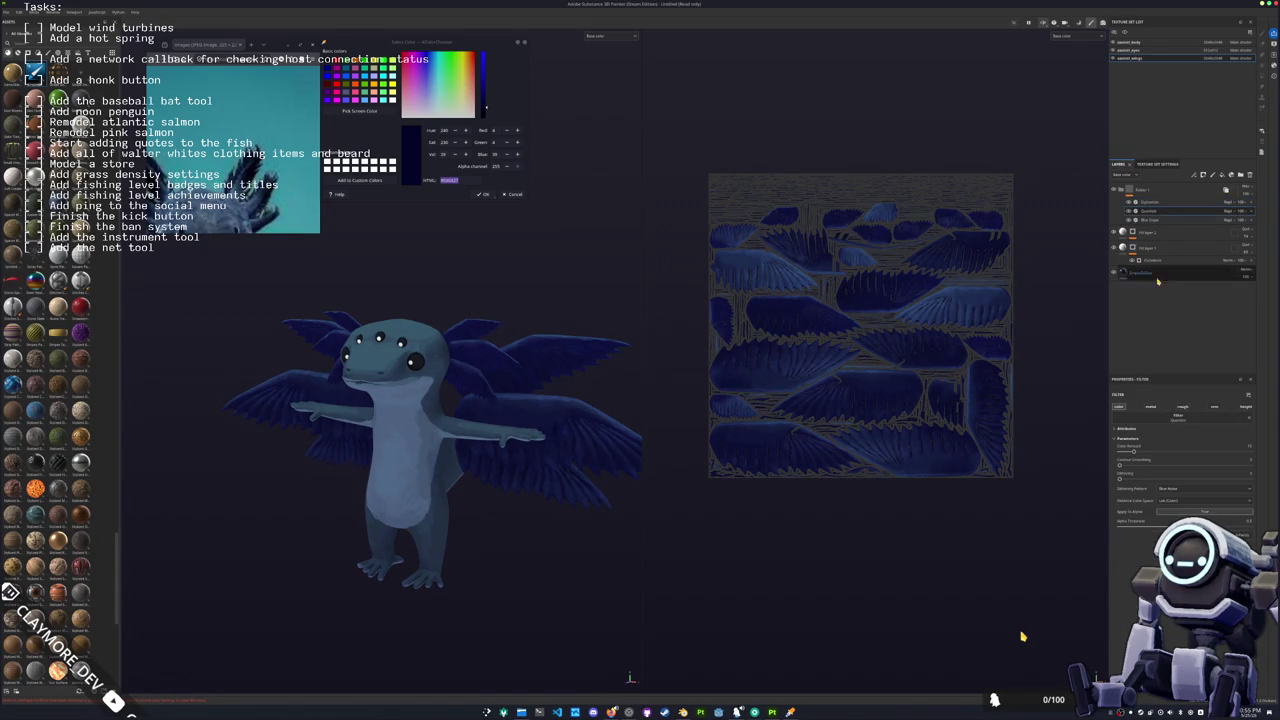
mouse_move(1148, 478)
mouse_down()
mouse_move(1064, 488)
mouse_move(1217, 464)
mouse_move(1100, 465)
mouse_move(1250, 464)
mouse_up()
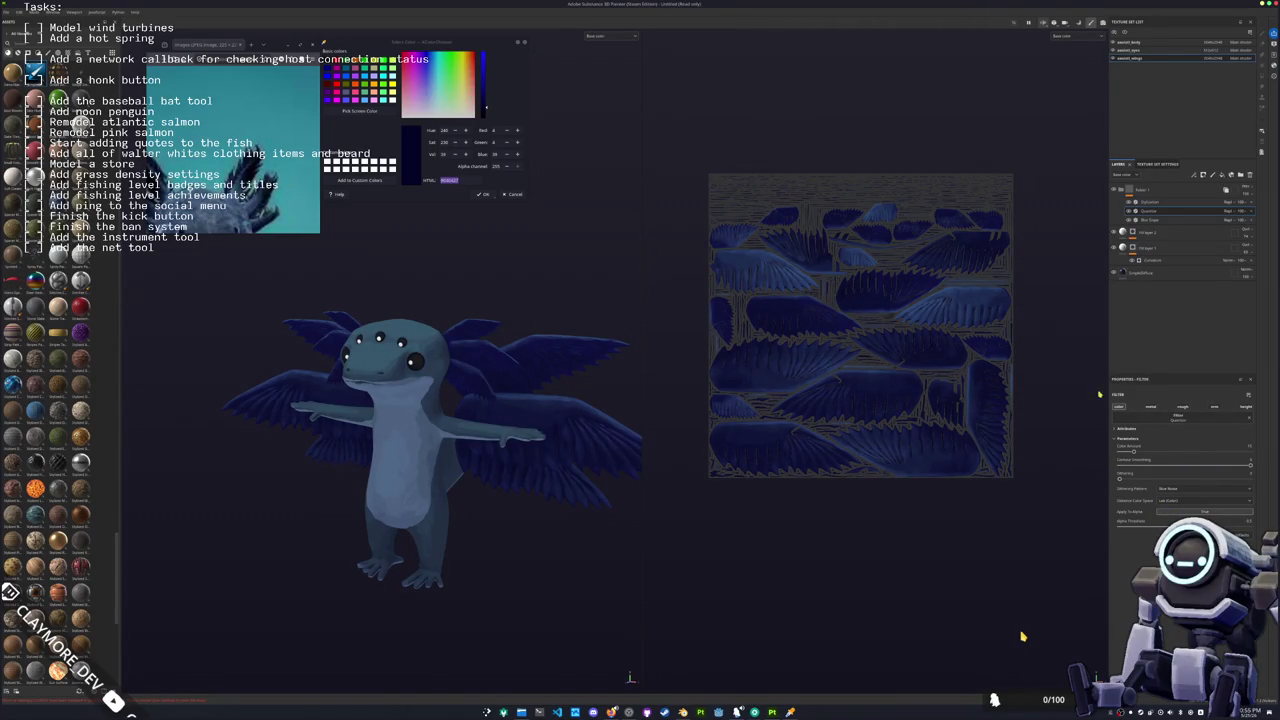
key(ctrl+shift+e)
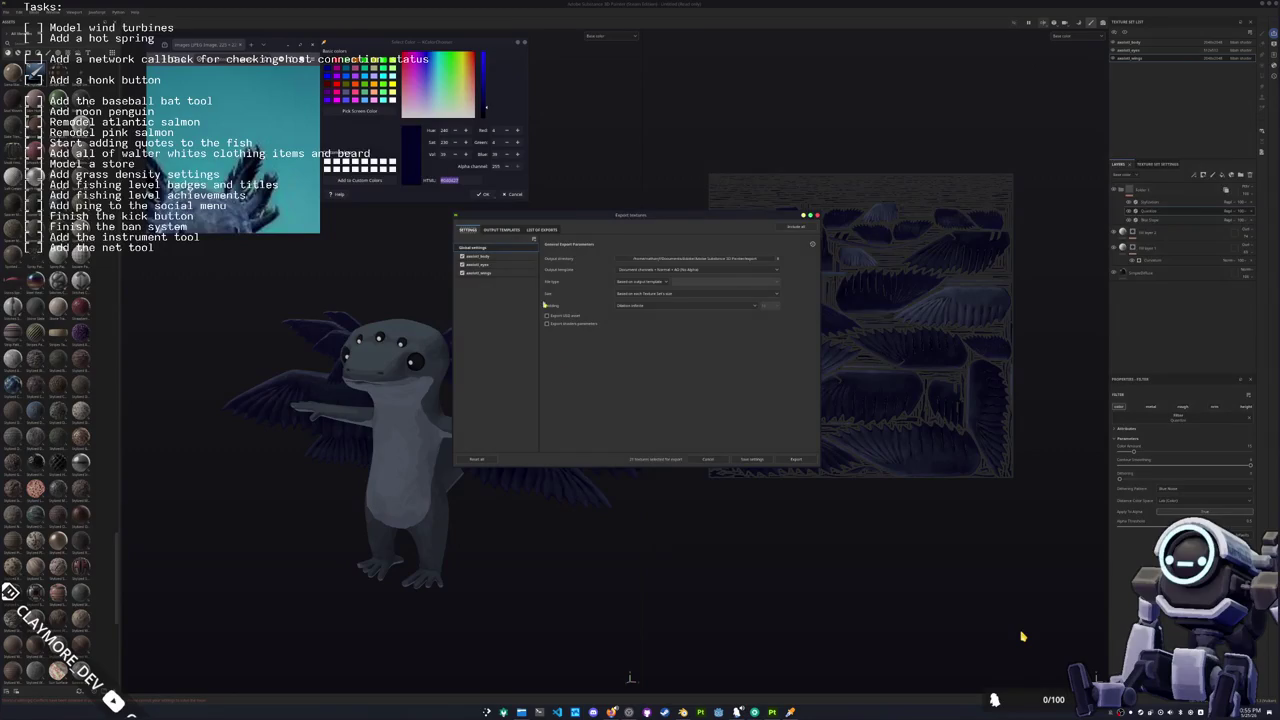
key(Escape)
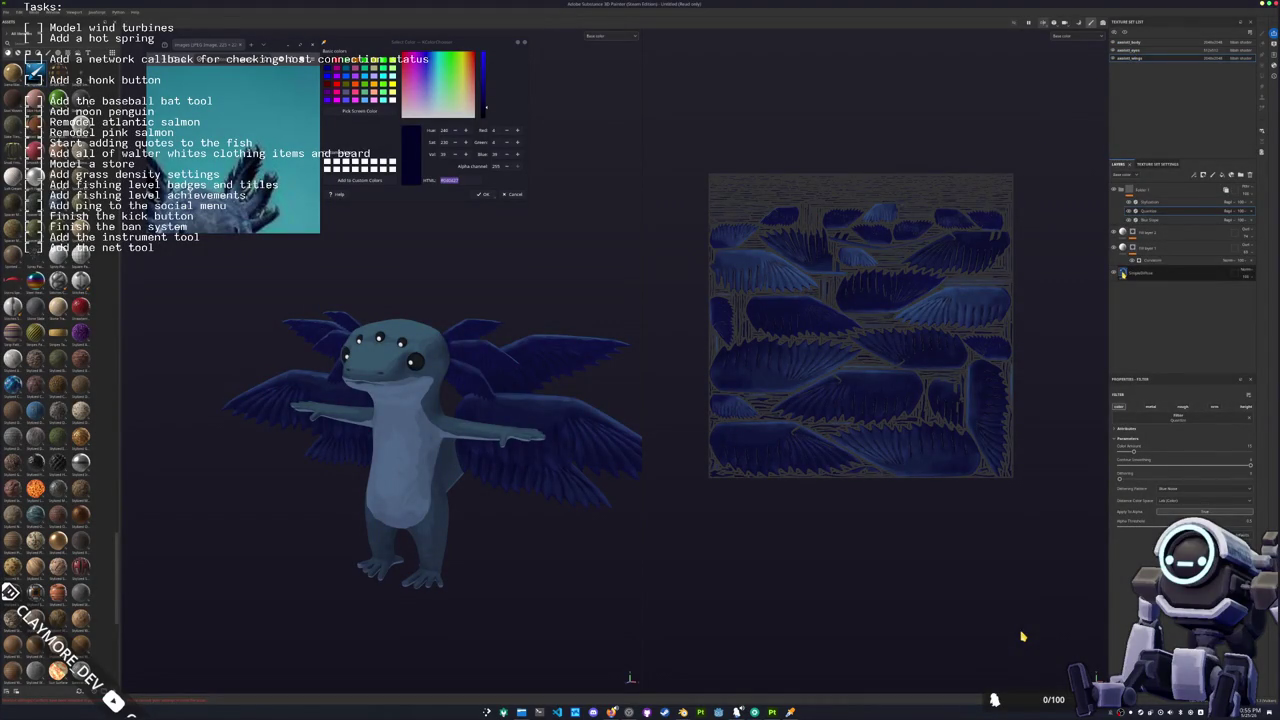
Step: Open the wing fill's base colour picker, then switch to the body texture set
click(1130, 274)
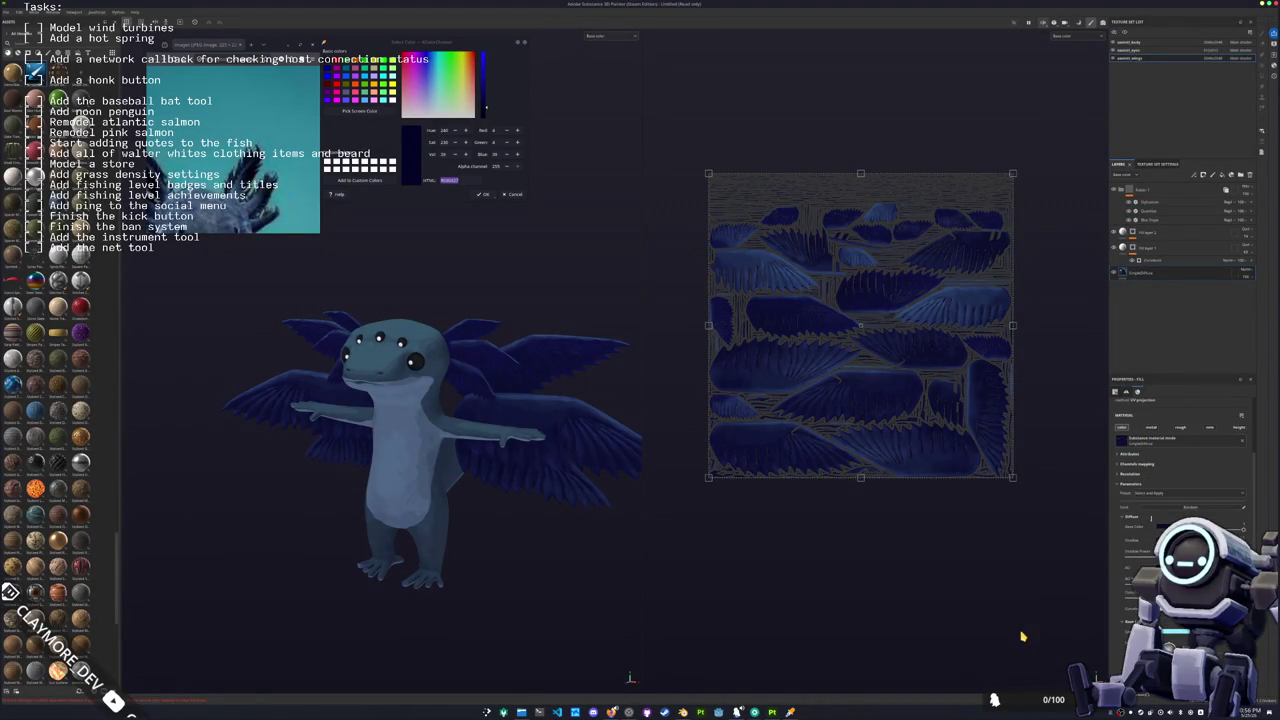
click(1162, 526)
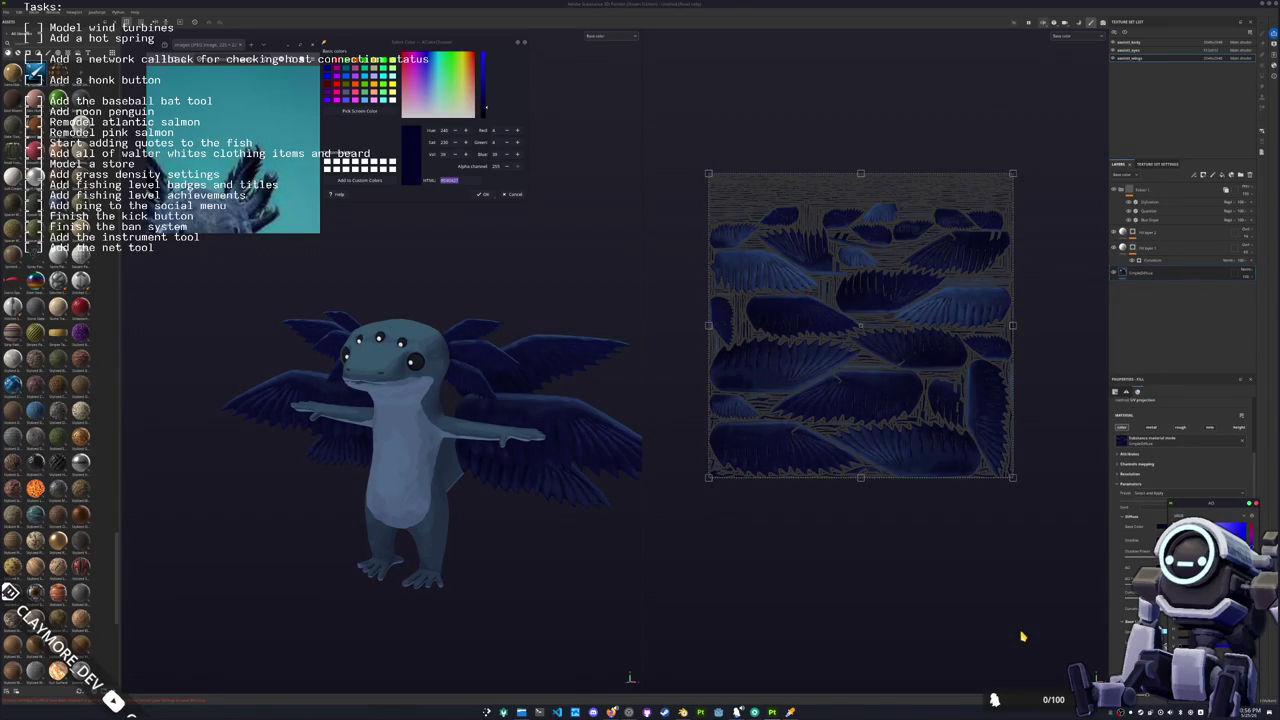
click(1131, 45)
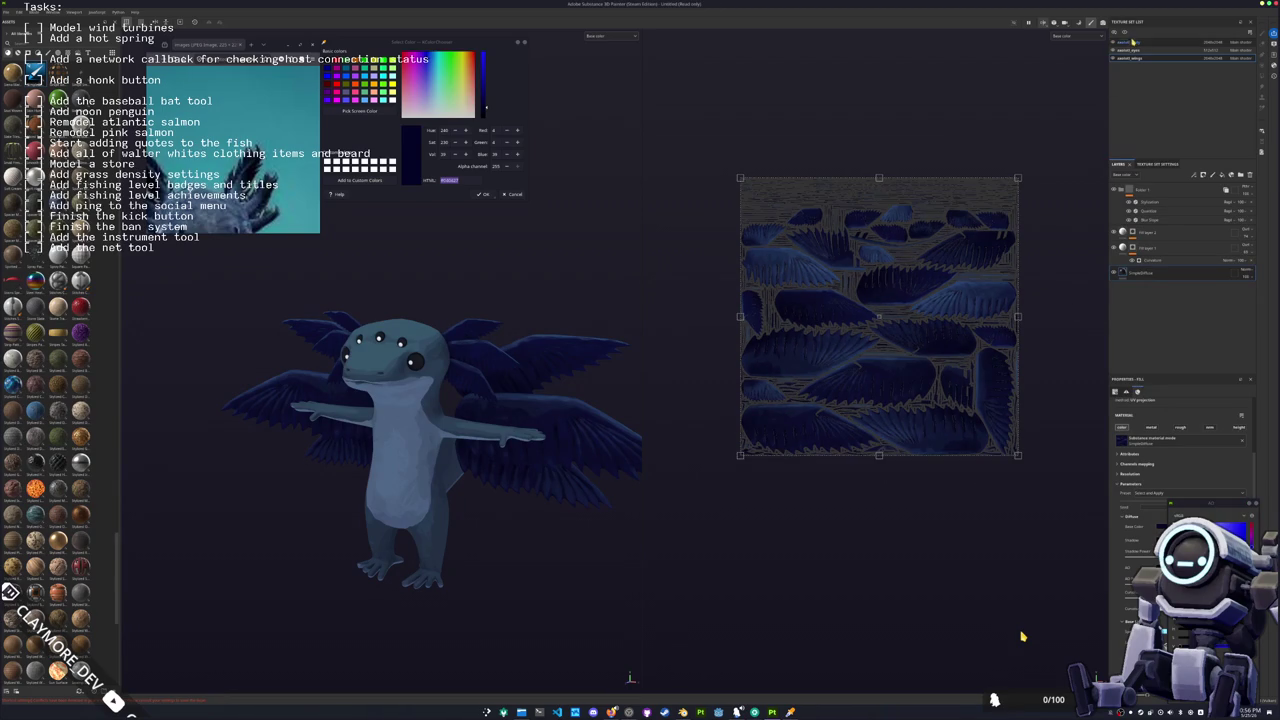
click(1131, 42)
alt+drag(470, 420, 506, 327)
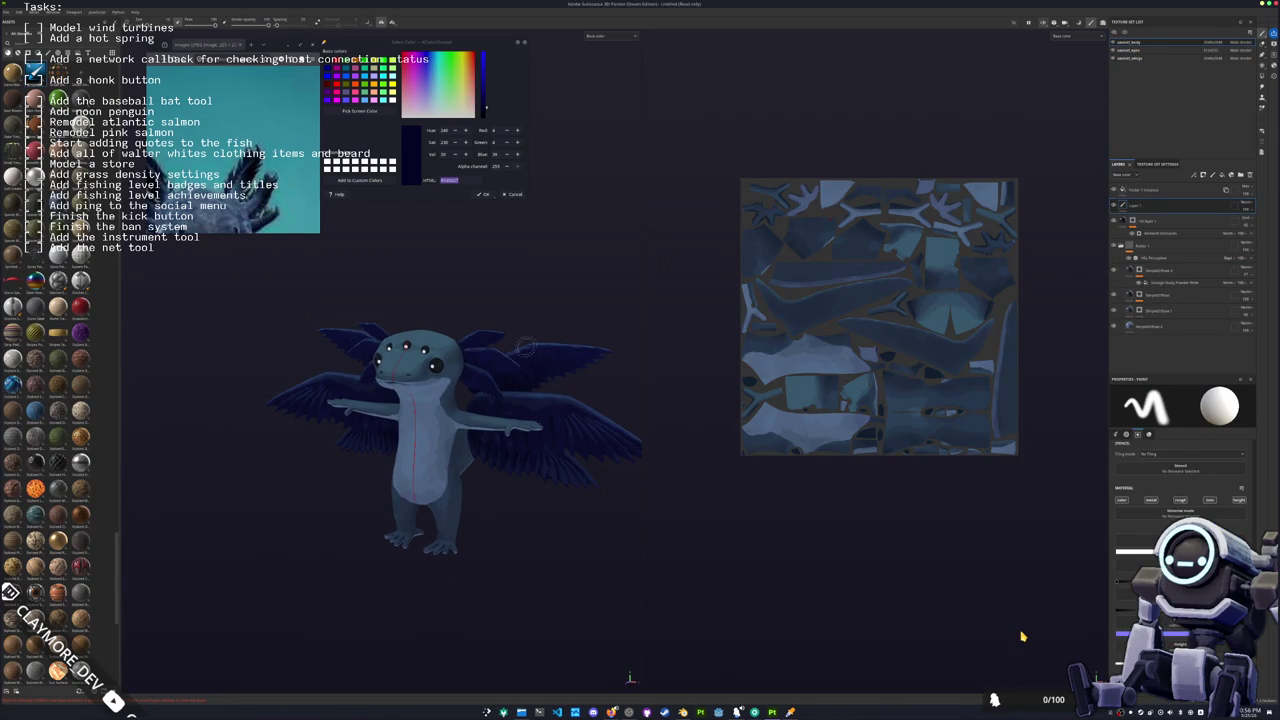
Step: Select a lower fill layer's mask in the body stack and add a new layer
click(1140, 296)
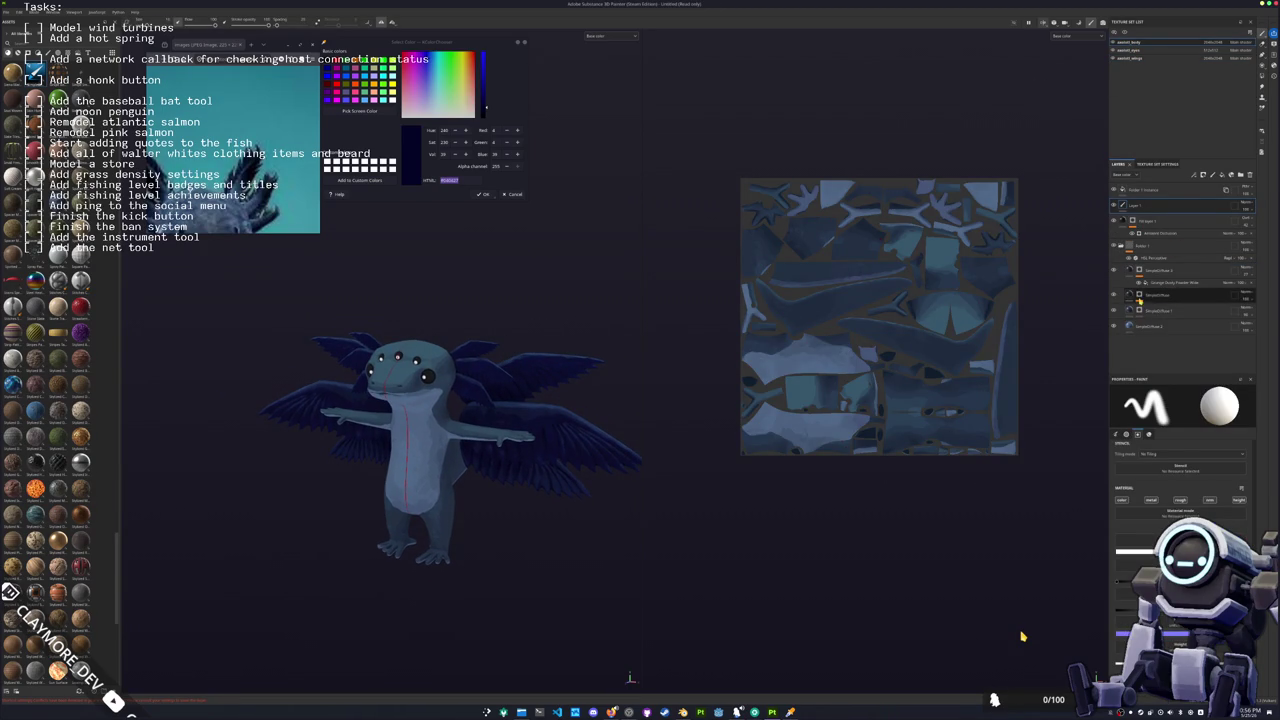
click(1142, 336)
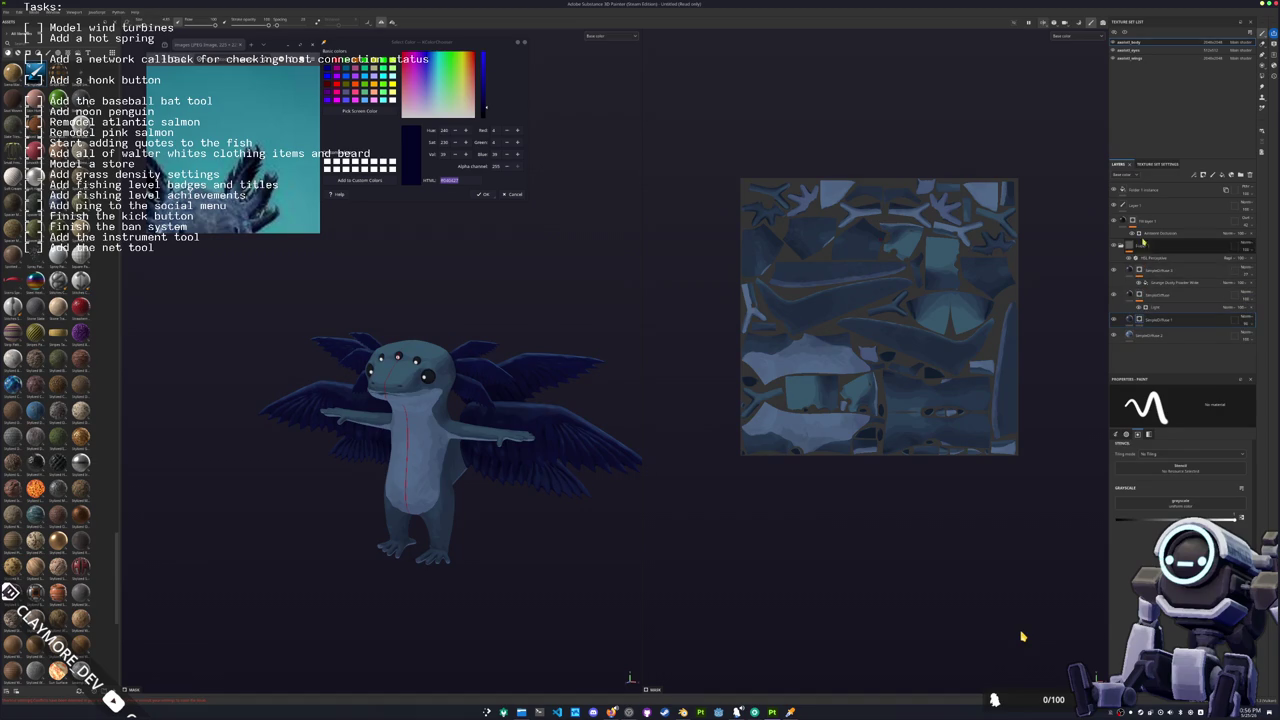
click(1143, 204)
click(1117, 319)
click(1140, 320)
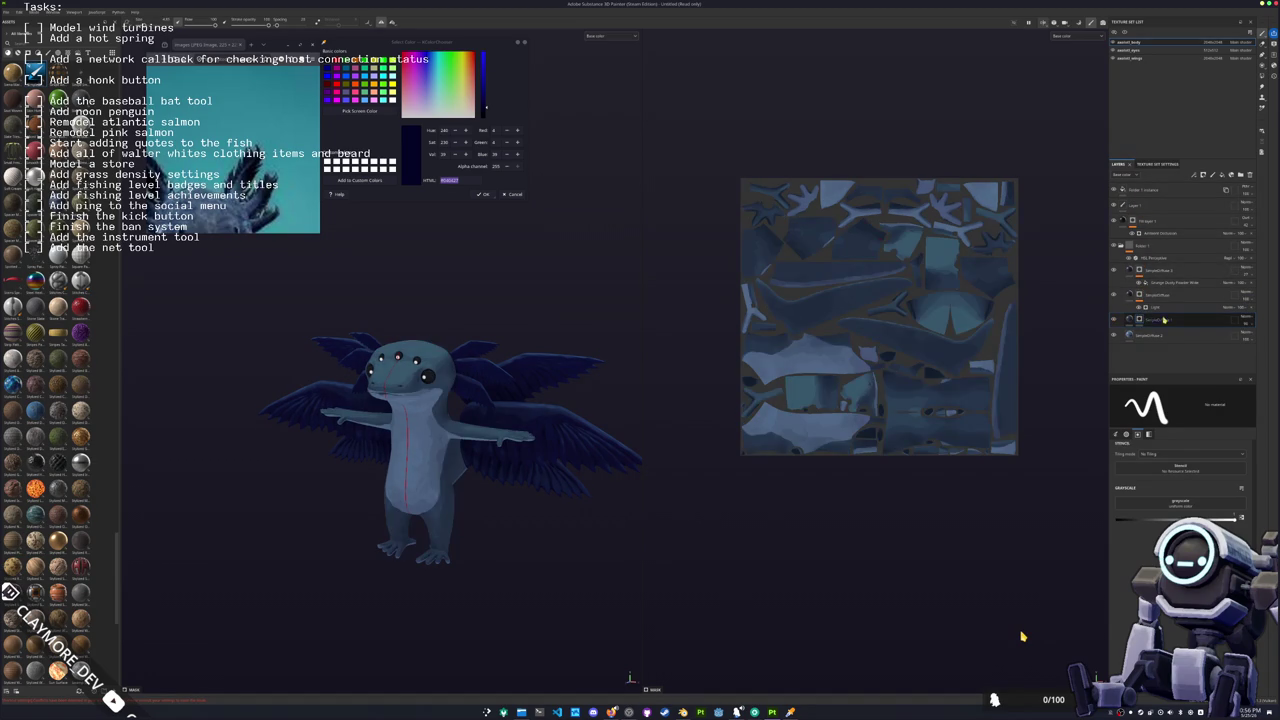
right_click(1140, 320)
click(1171, 330)
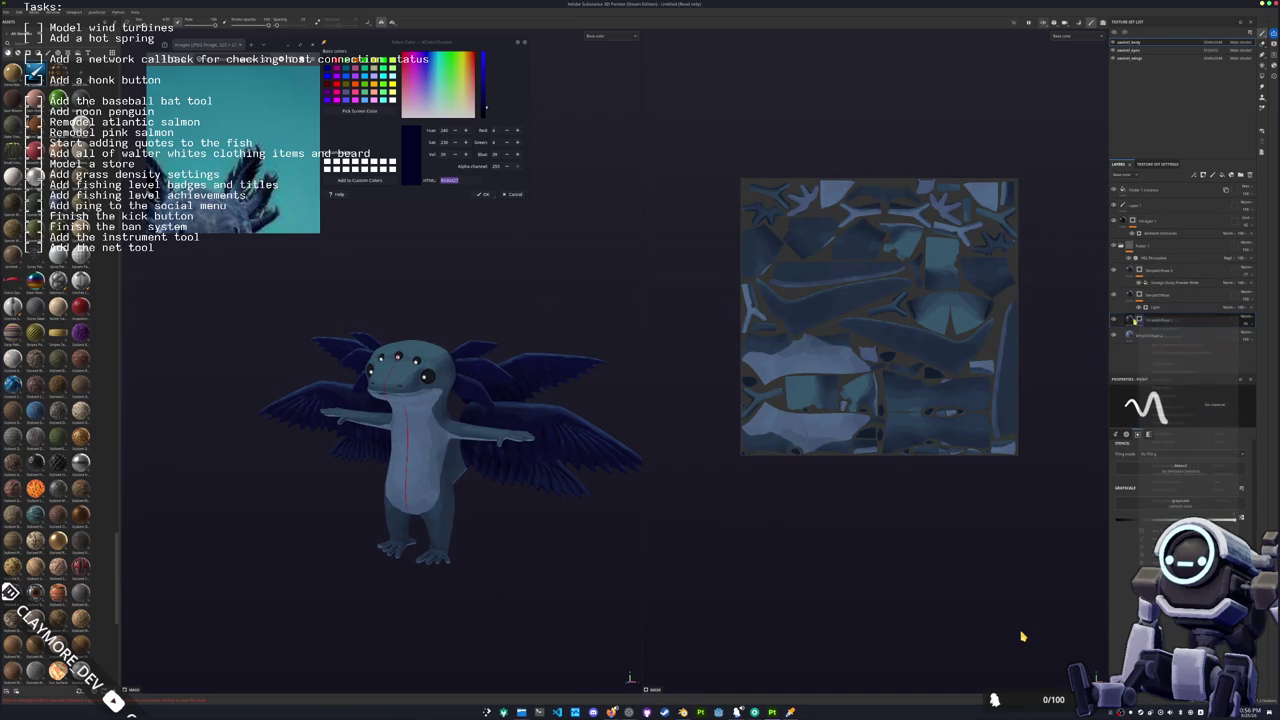
Step: Add a paint effect to the new layer's mask, leaving the grunge picker unused
click(1140, 320)
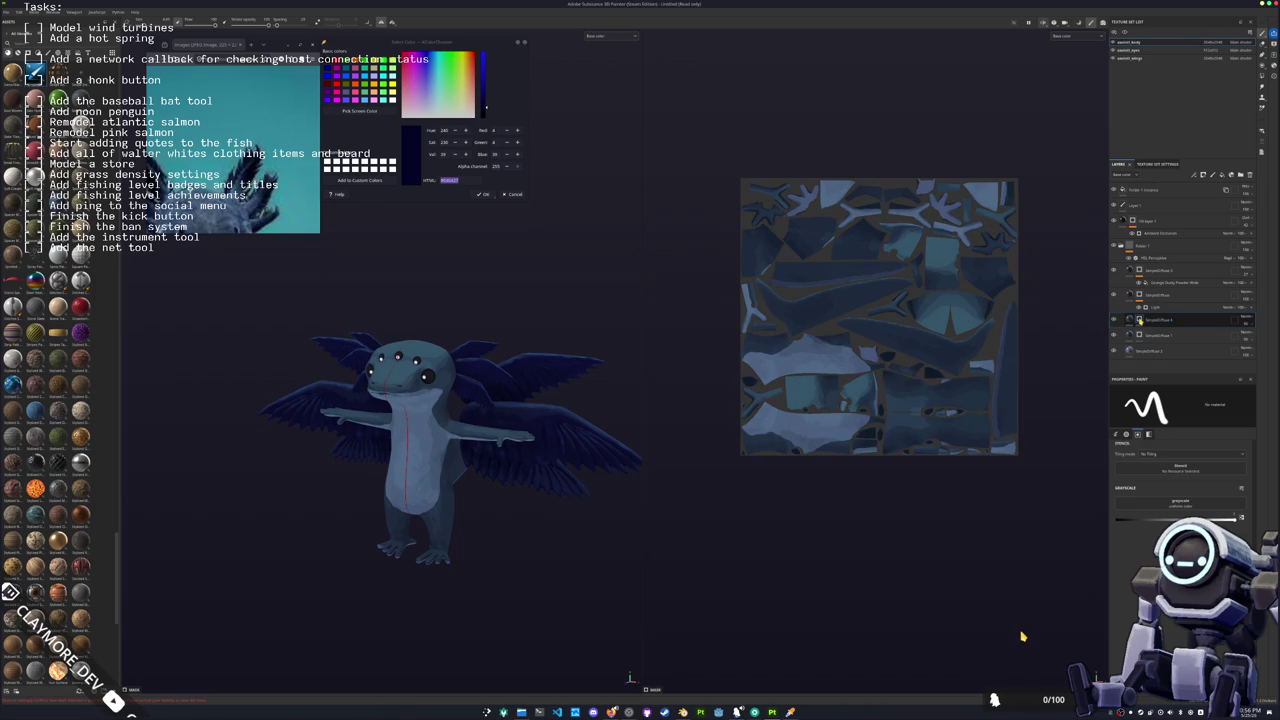
right_click(1140, 320)
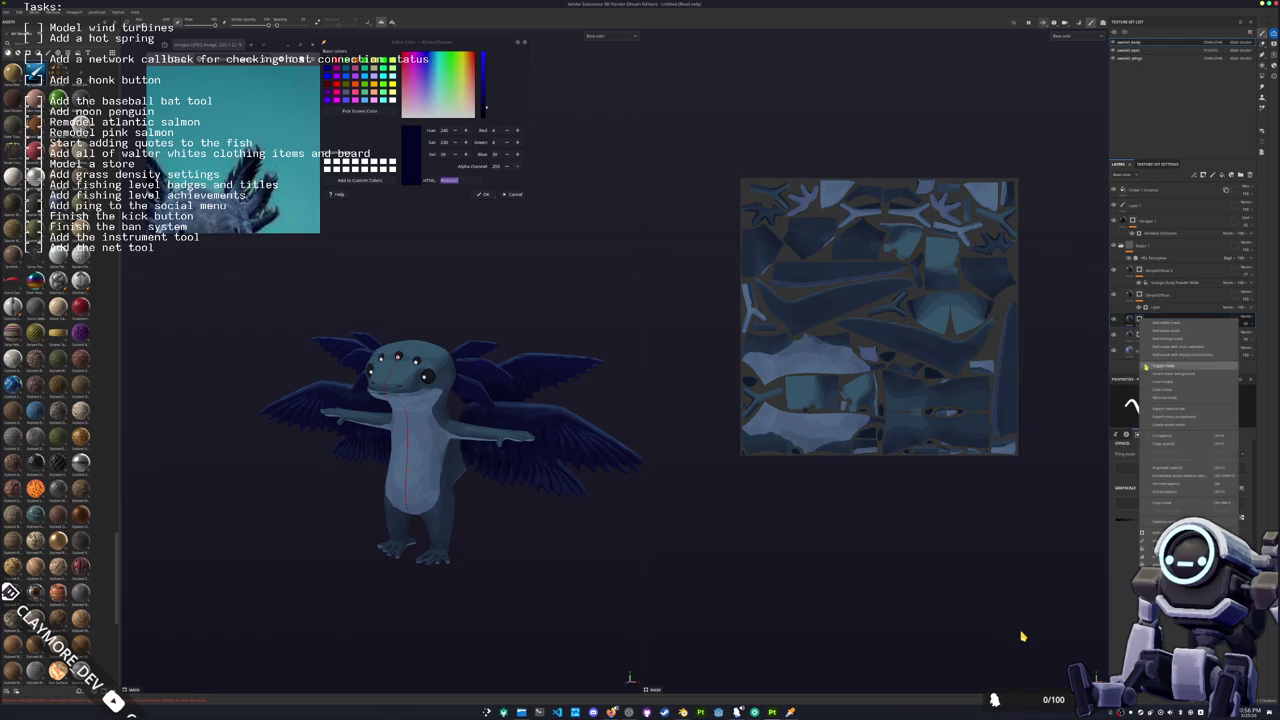
click(1170, 332)
click(1180, 502)
key(Escape)
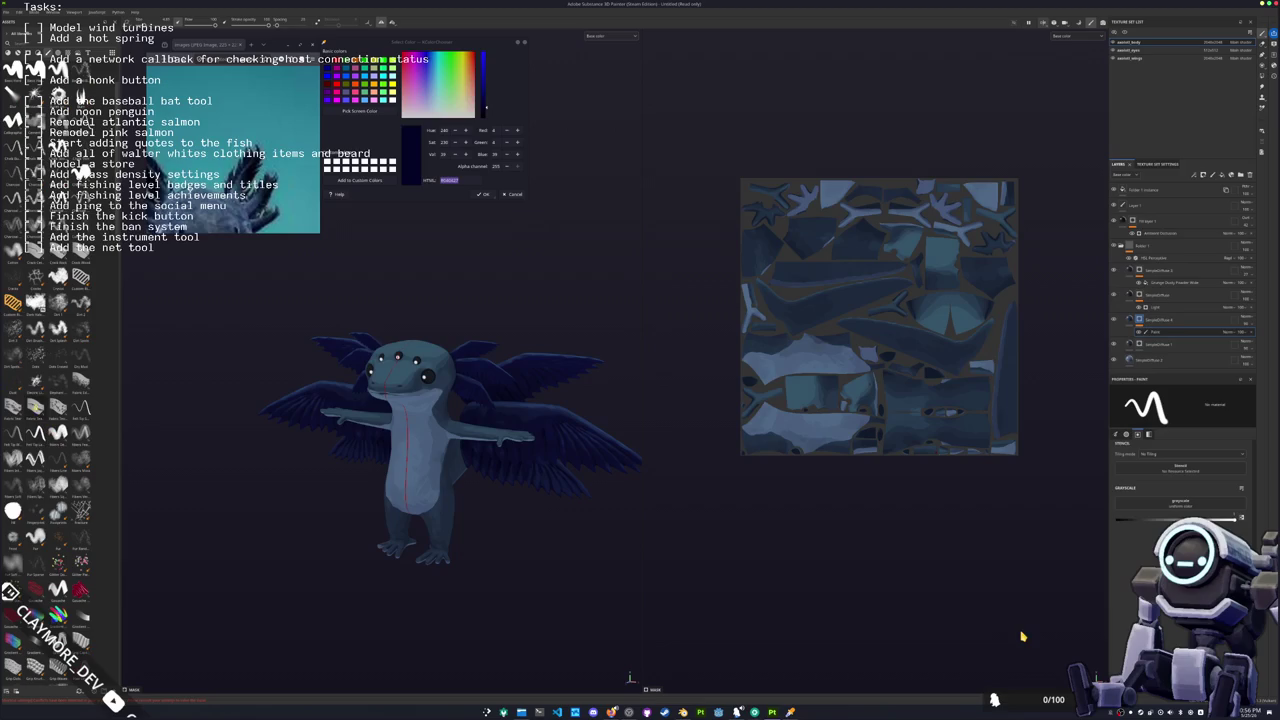
Step: Zoom into the torso, halve the brush size and paint dark marks on the lower torso
scroll(480, 495, up, 3)
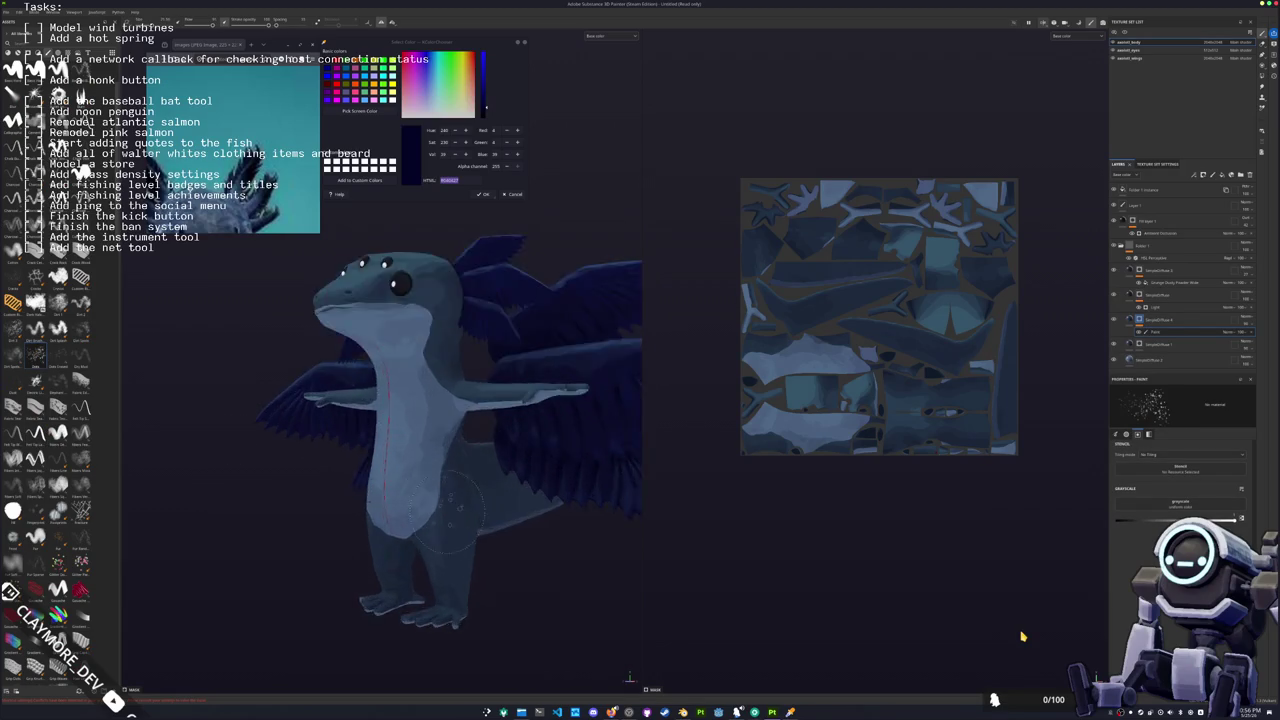
scroll(480, 495, up, 3)
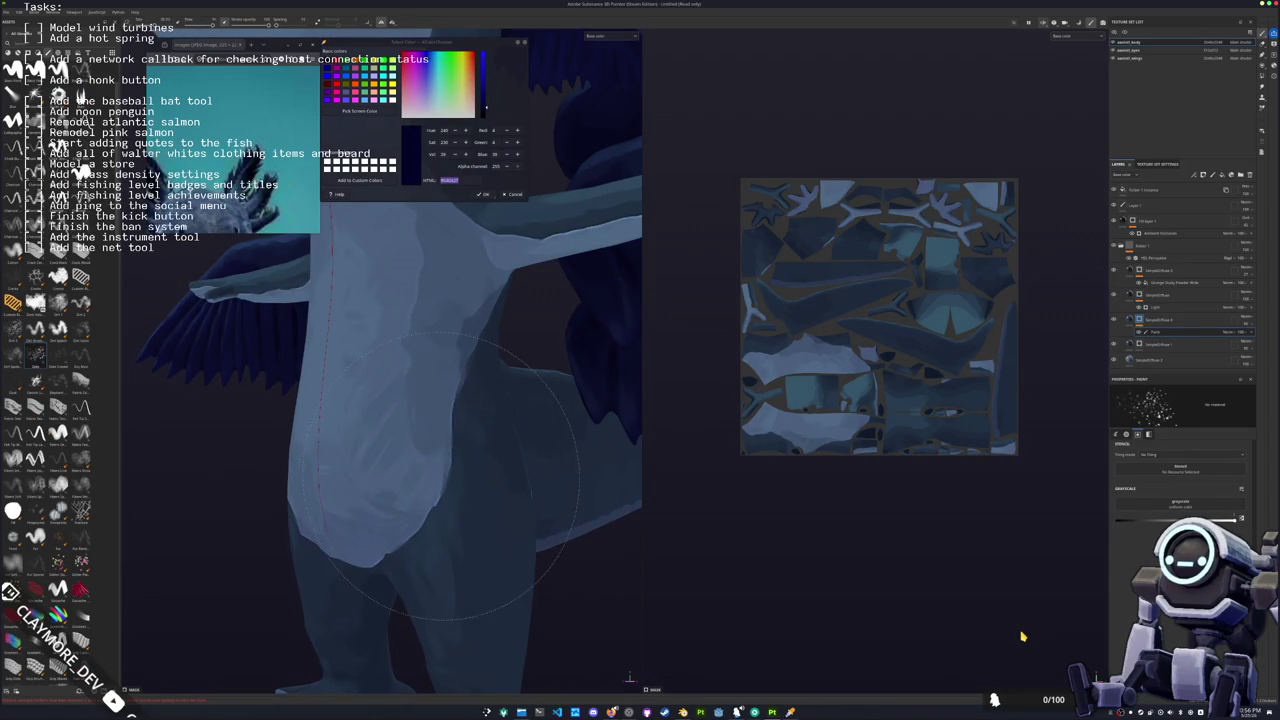
key(bracketleft)
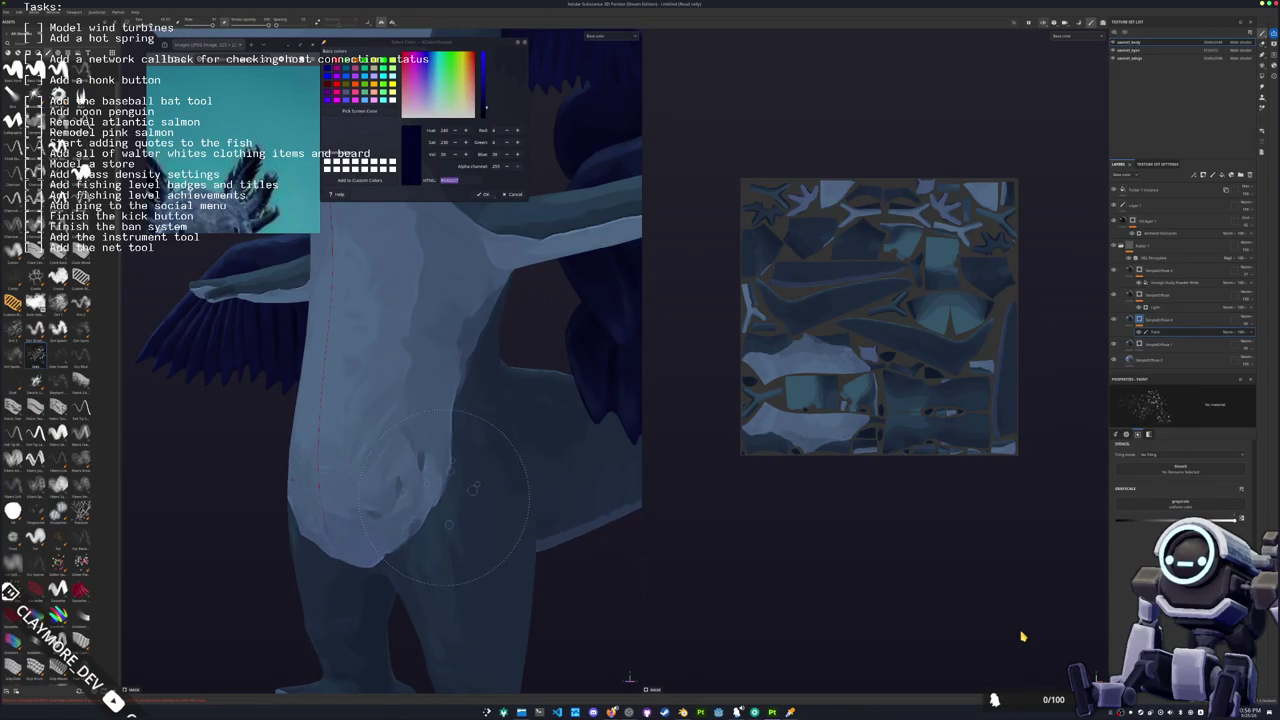
drag(430, 475, 421, 458)
alt+drag(395, 545, 440, 530)
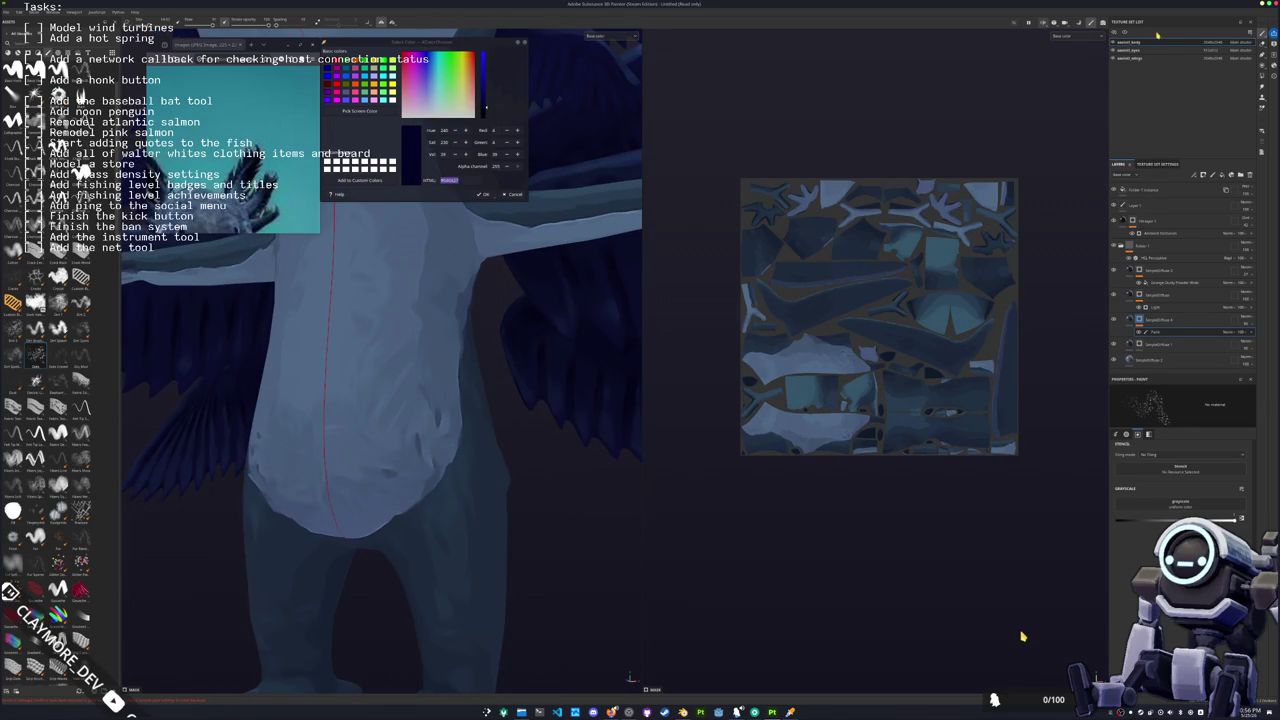
click(1130, 58)
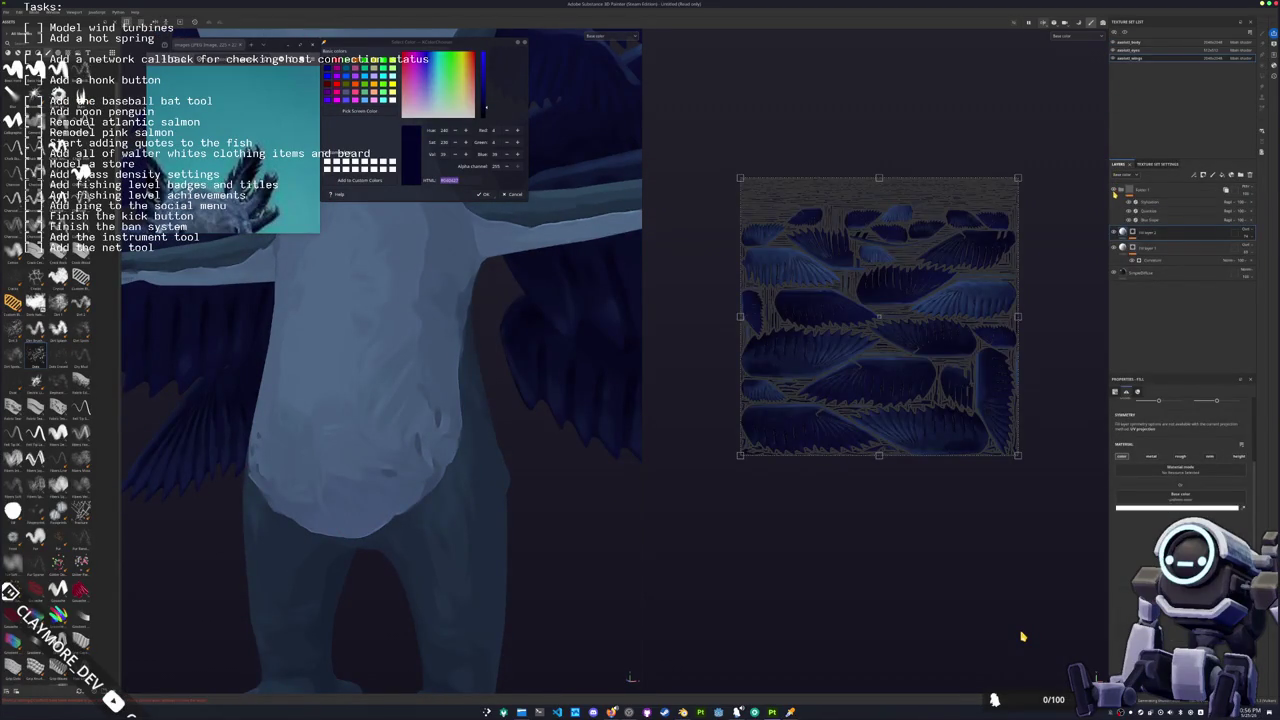
click(1130, 50)
click(1130, 42)
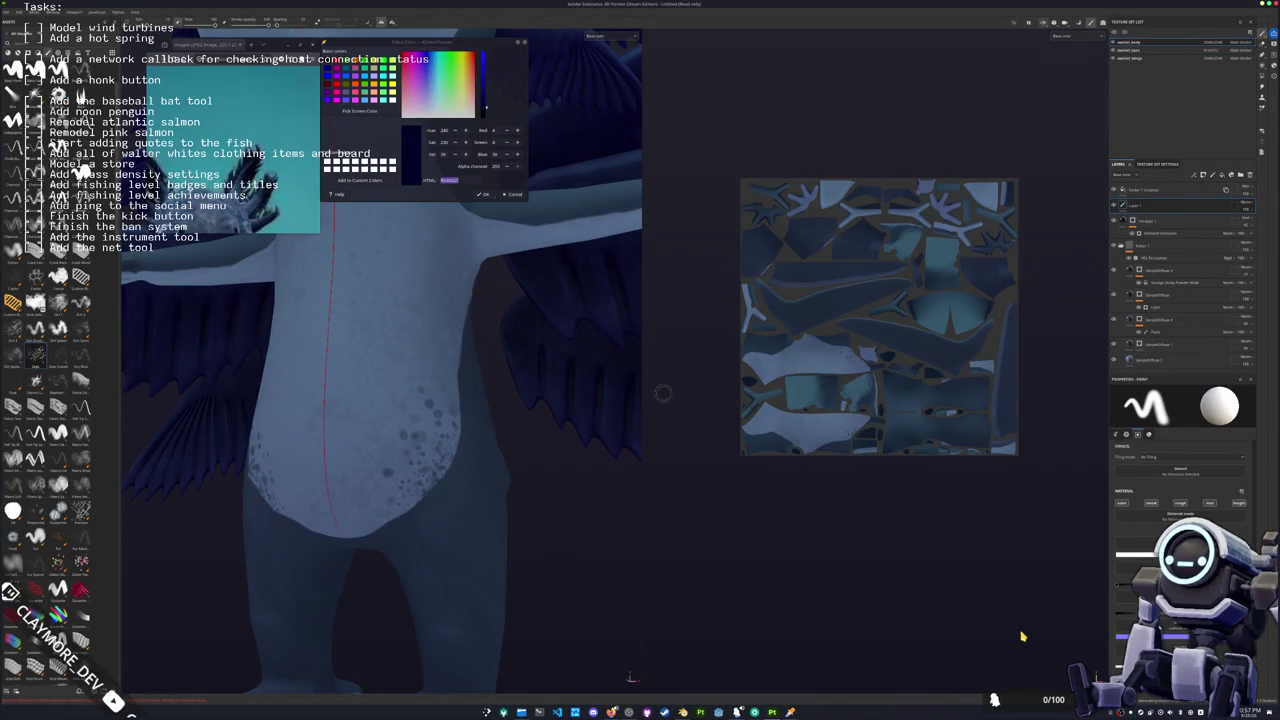
Step: On Sampled Fill 1, paint dark speckles along the lower belly edge, then enlarge the brush
alt+drag(663, 393, 550, 445)
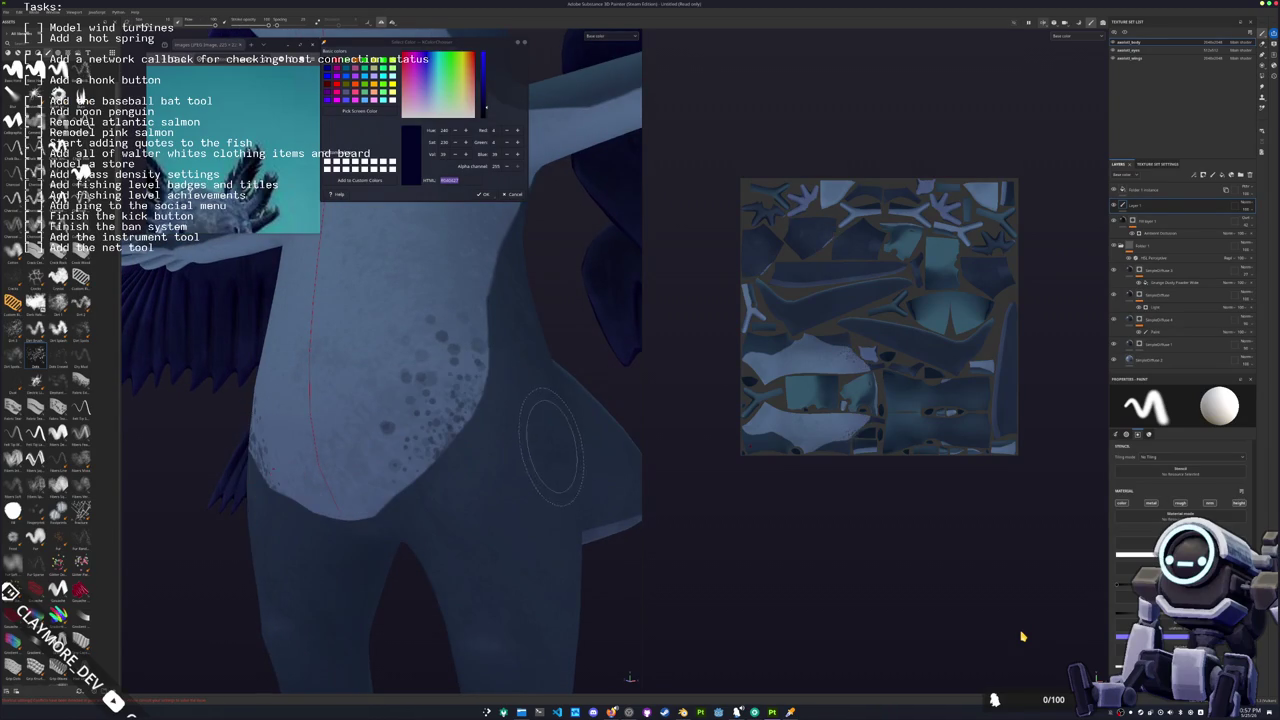
click(1160, 343)
drag(432, 463, 362, 526)
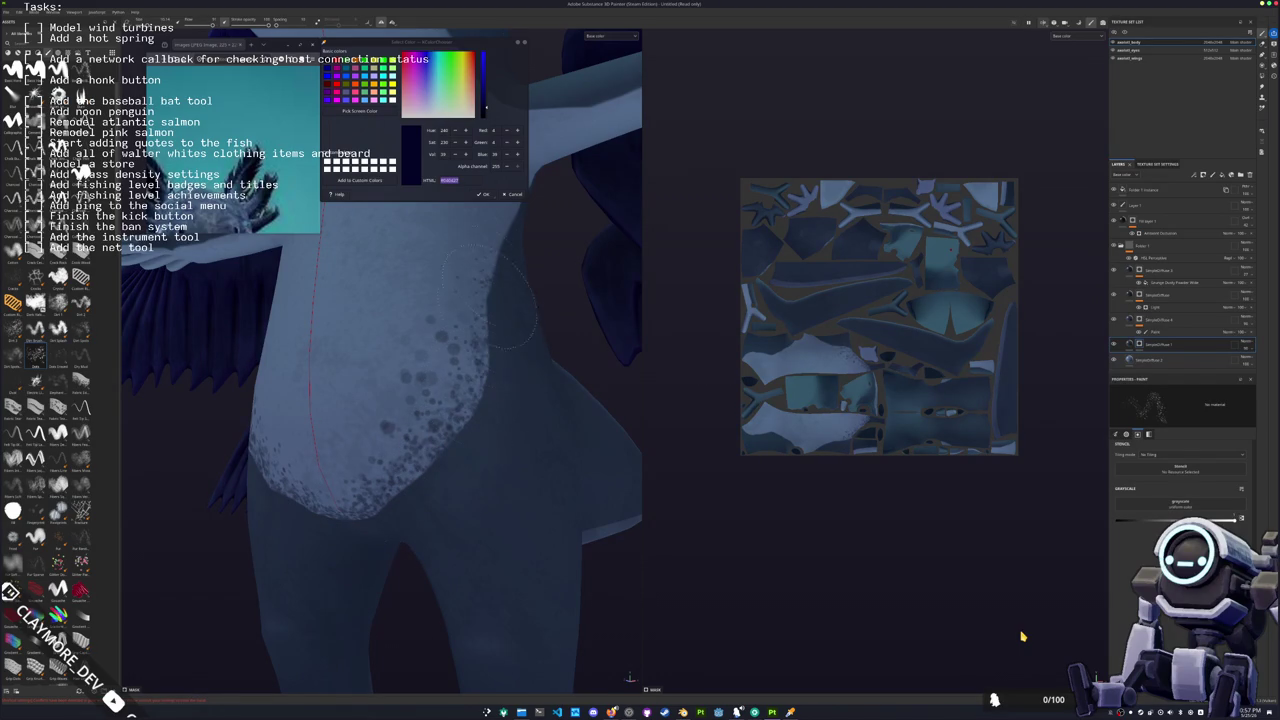
alt+drag(495, 335, 458, 345)
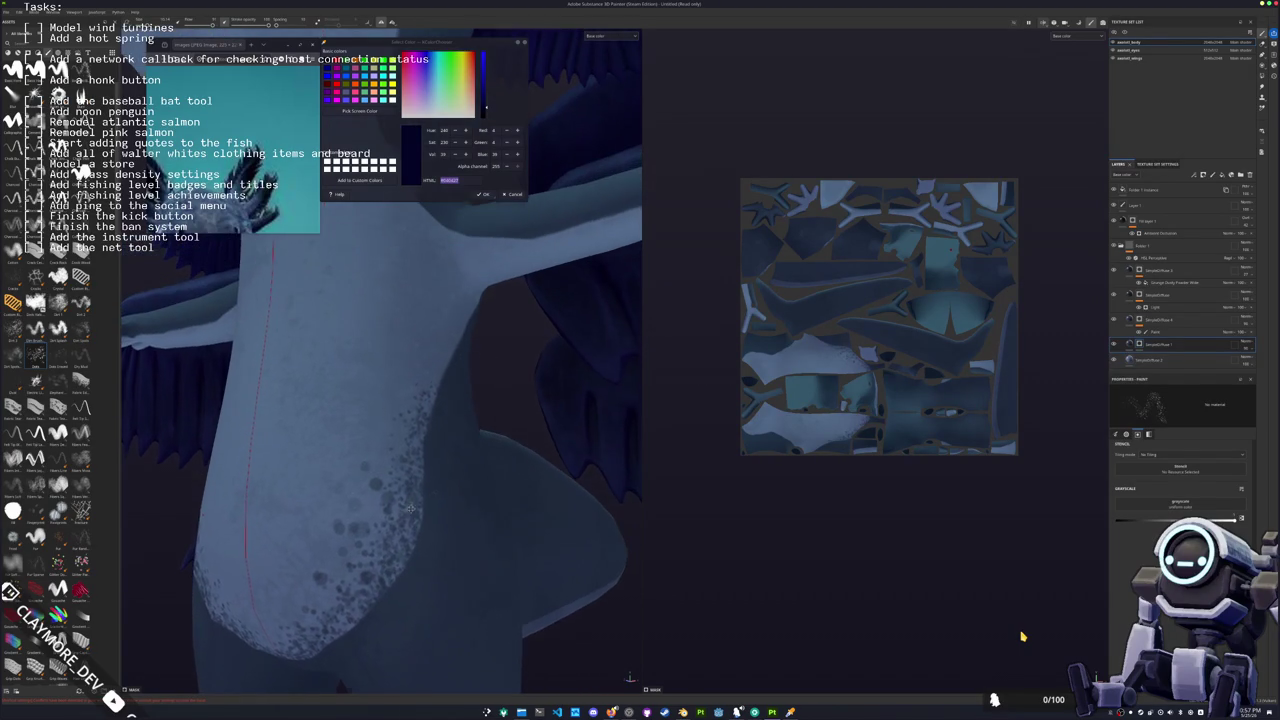
key(bracketright)
key(bracketright)
key(bracketright)
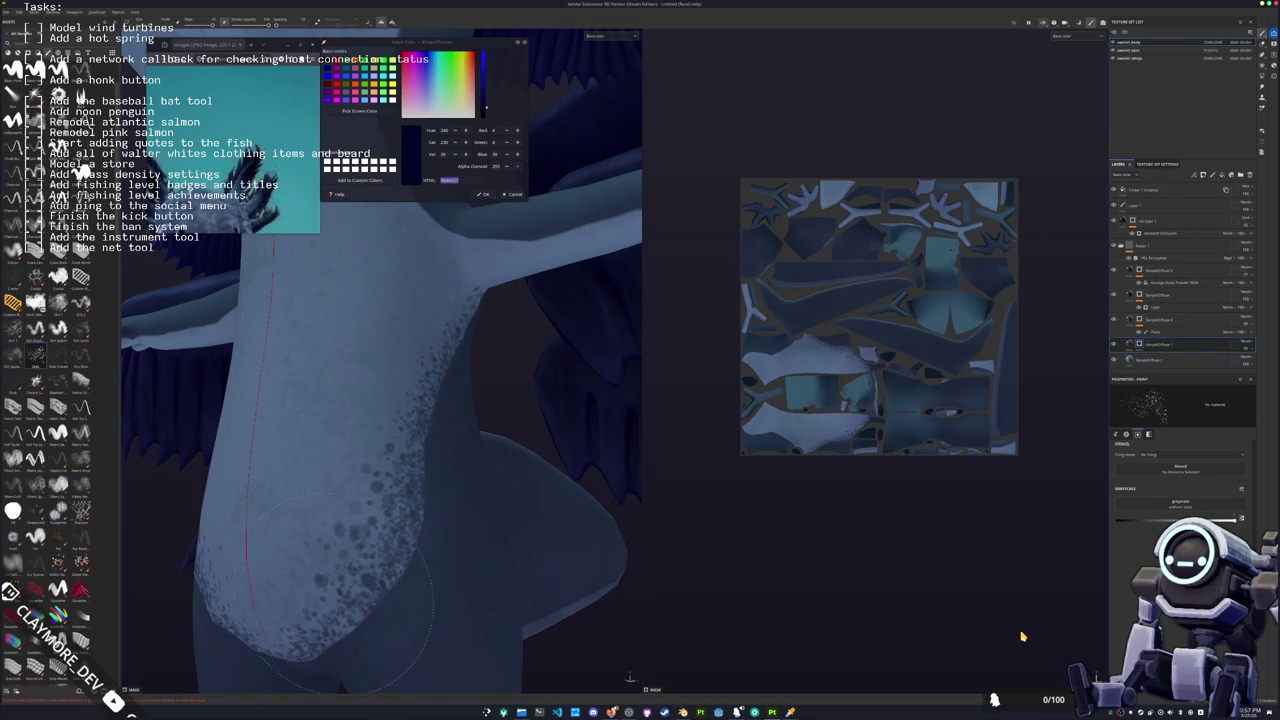
mouse_move(465, 400)
alt+mouse_down()
mouse_move(297, 522)
mouse_move(345, 482)
mouse_move(777, 501)
alt+mouse_up()
alt+drag(535, 500, 370, 600)
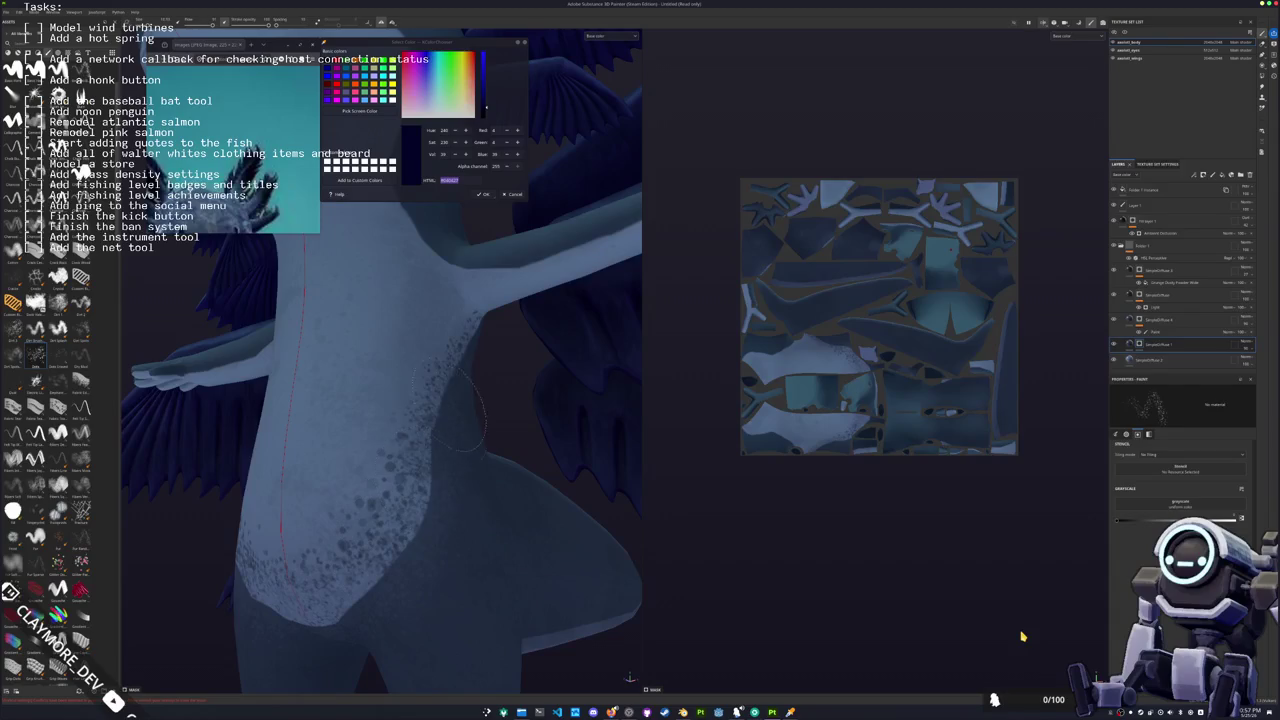
scroll(471, 388, down, 10)
alt+drag(471, 388, 604, 473)
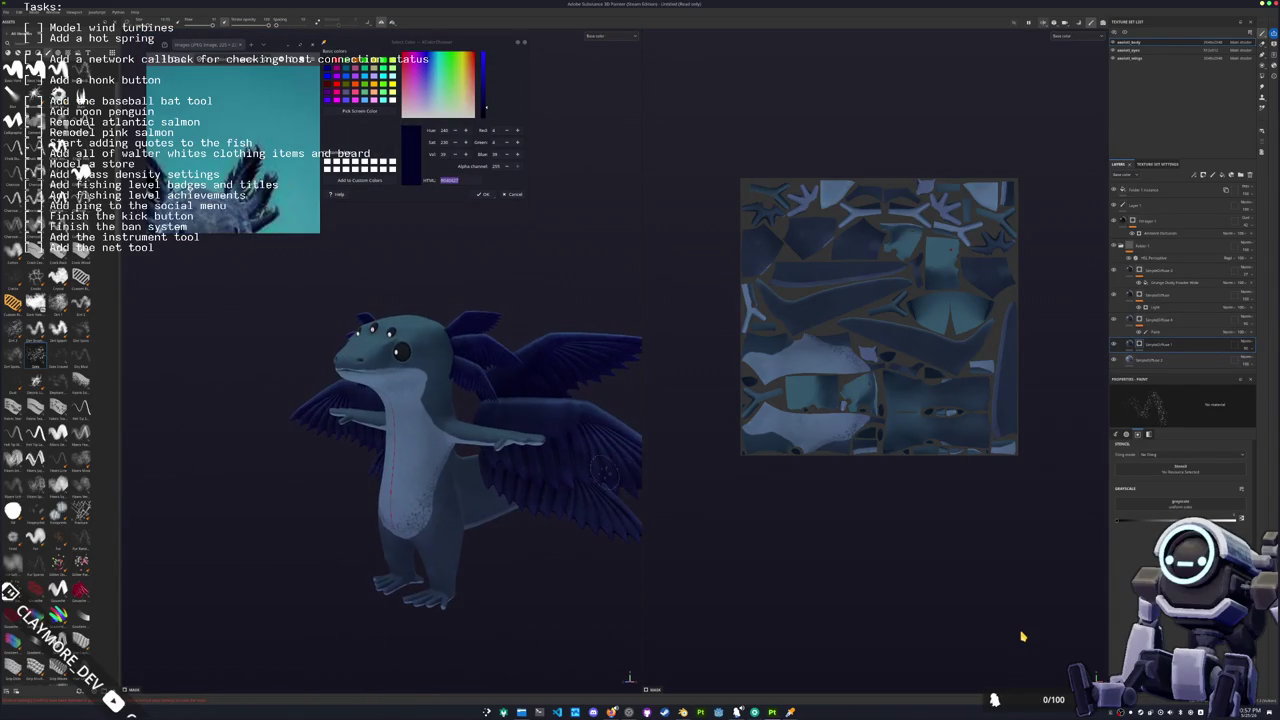
Step: Cycle through the wings, eyes and body texture sets to inspect the creature
click(1130, 58)
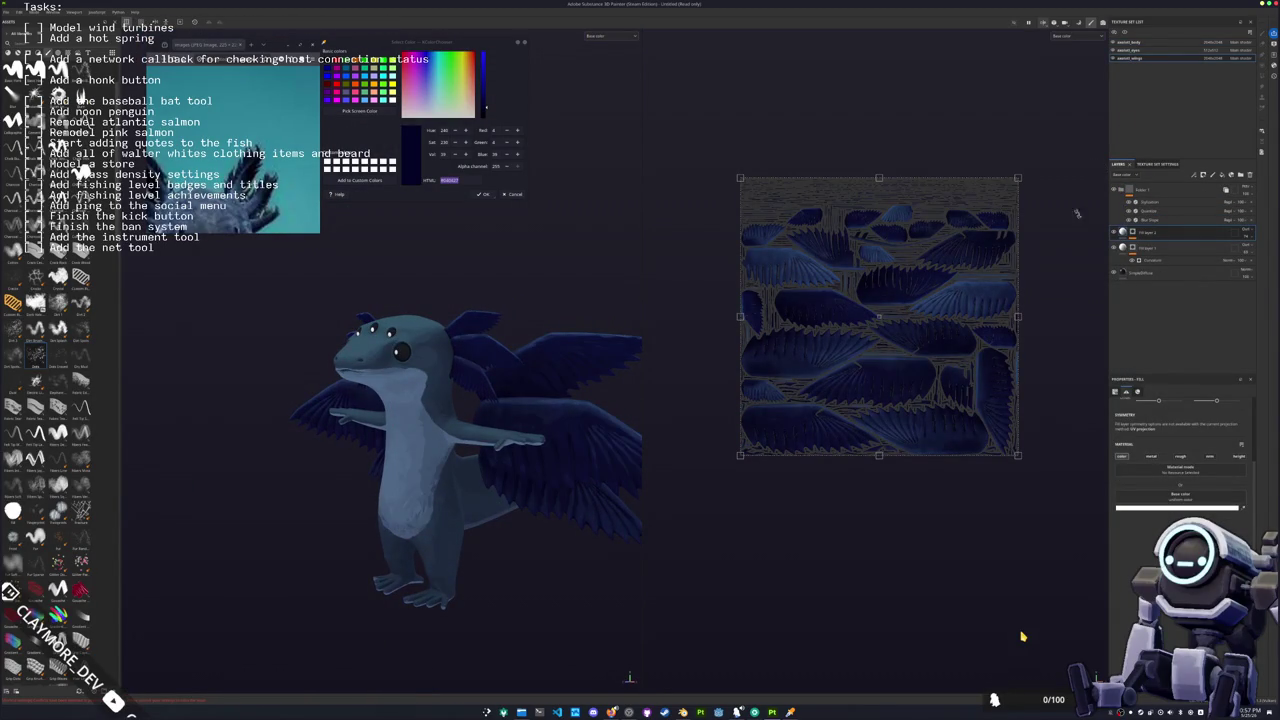
alt+drag(566, 451, 629, 383)
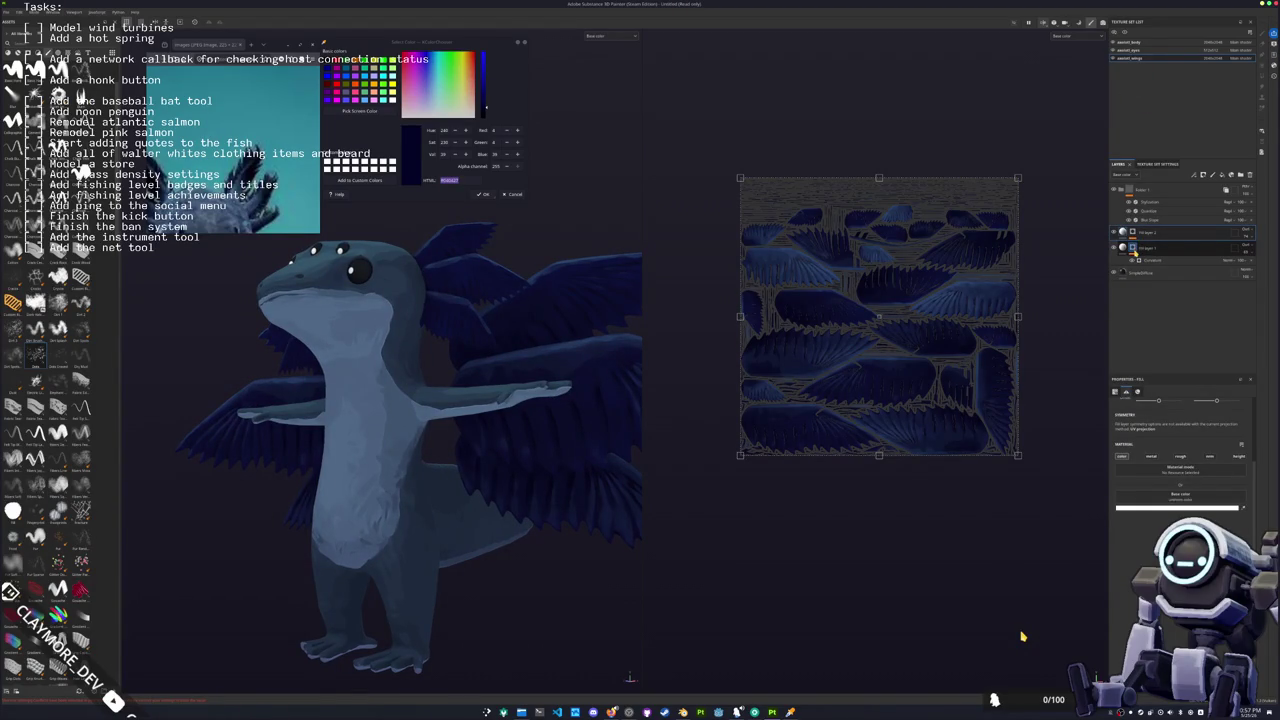
click(1145, 51)
click(1147, 44)
click(1145, 57)
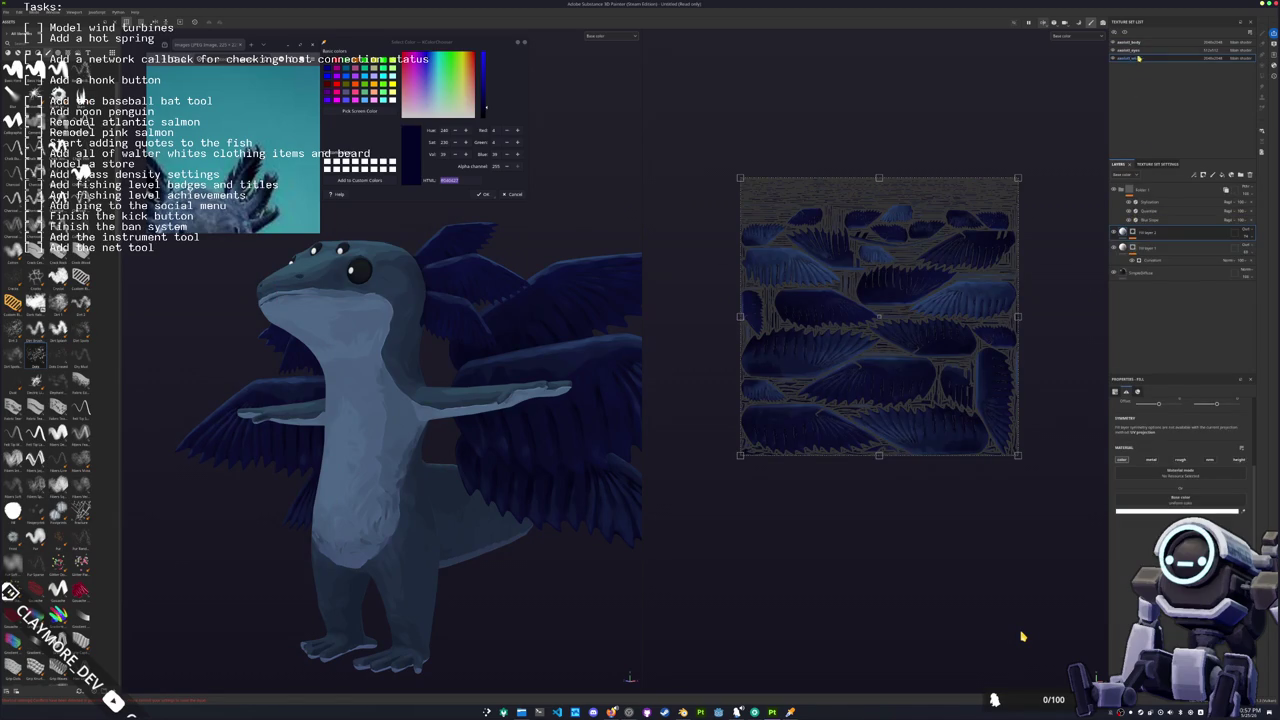
click(1145, 50)
click(1145, 43)
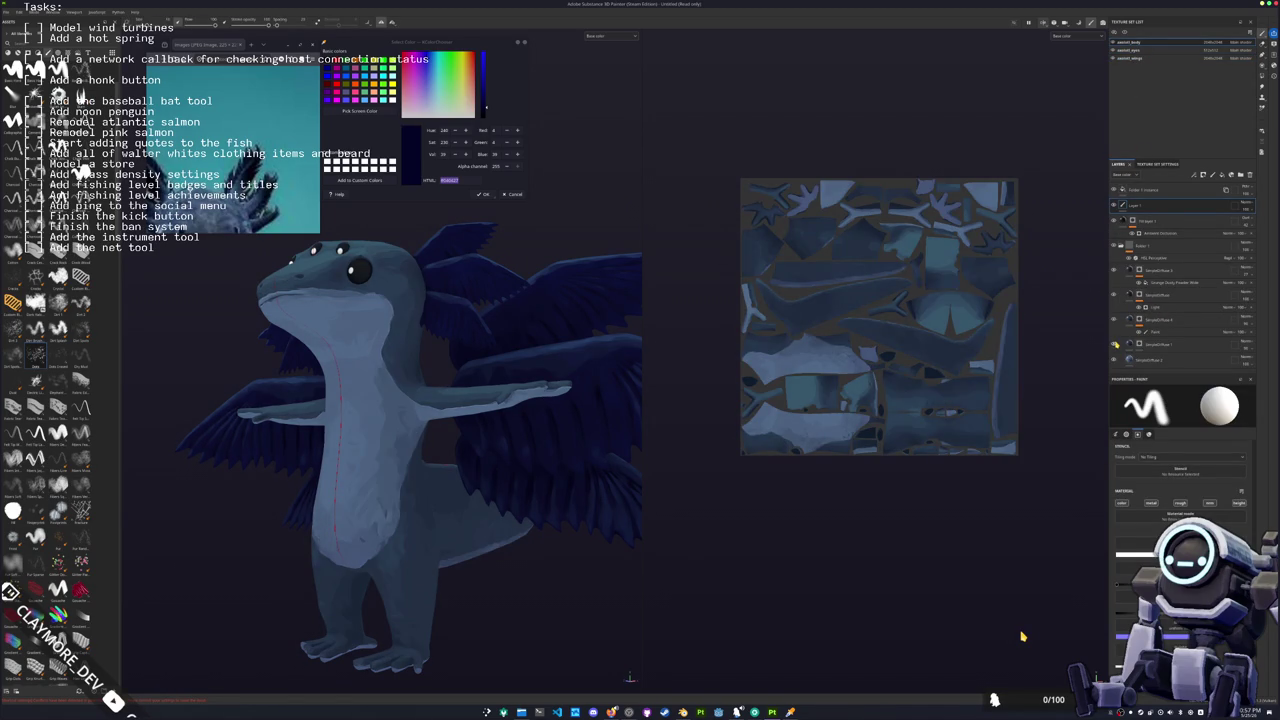
Step: Toggle the belly shading layer on and off, then drag a body layer lower in the stack
click(1115, 320)
click(1115, 320)
click(1115, 320)
click(1115, 320)
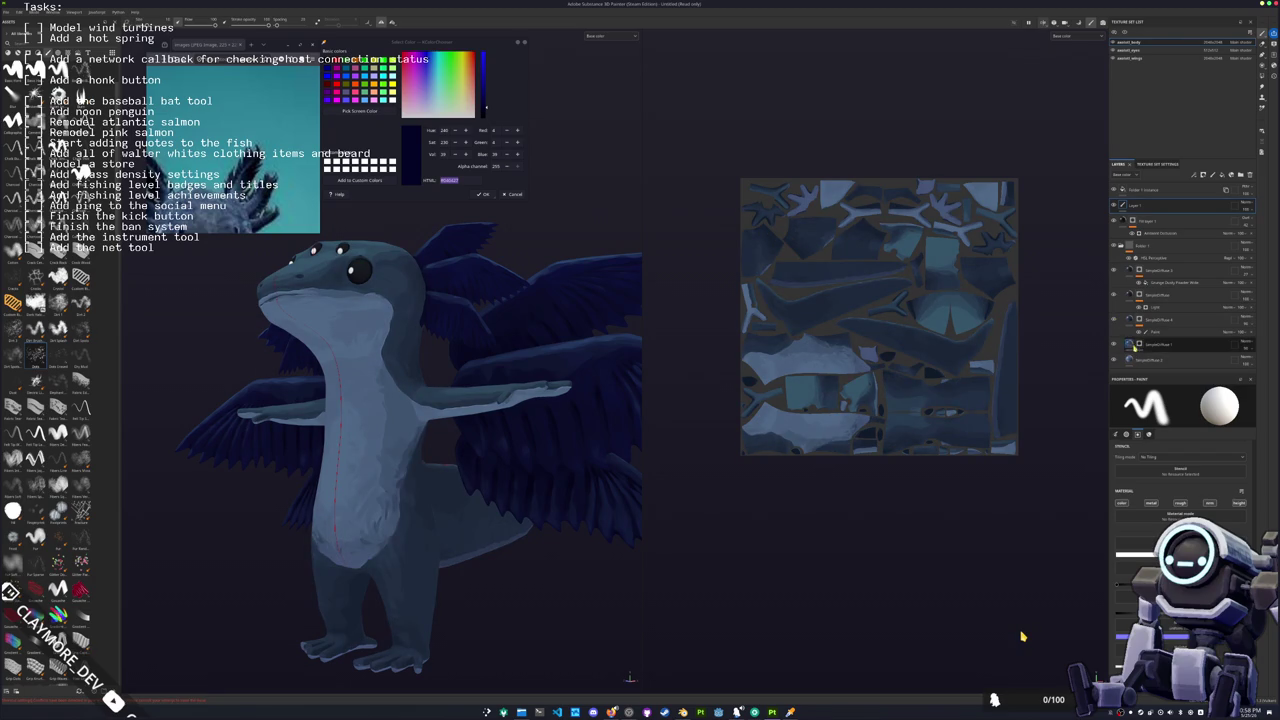
click(1136, 358)
click(1160, 344)
mouse_move(1159, 346)
mouse_down()
mouse_move(1163, 370)
mouse_move(1148, 349)
mouse_up()
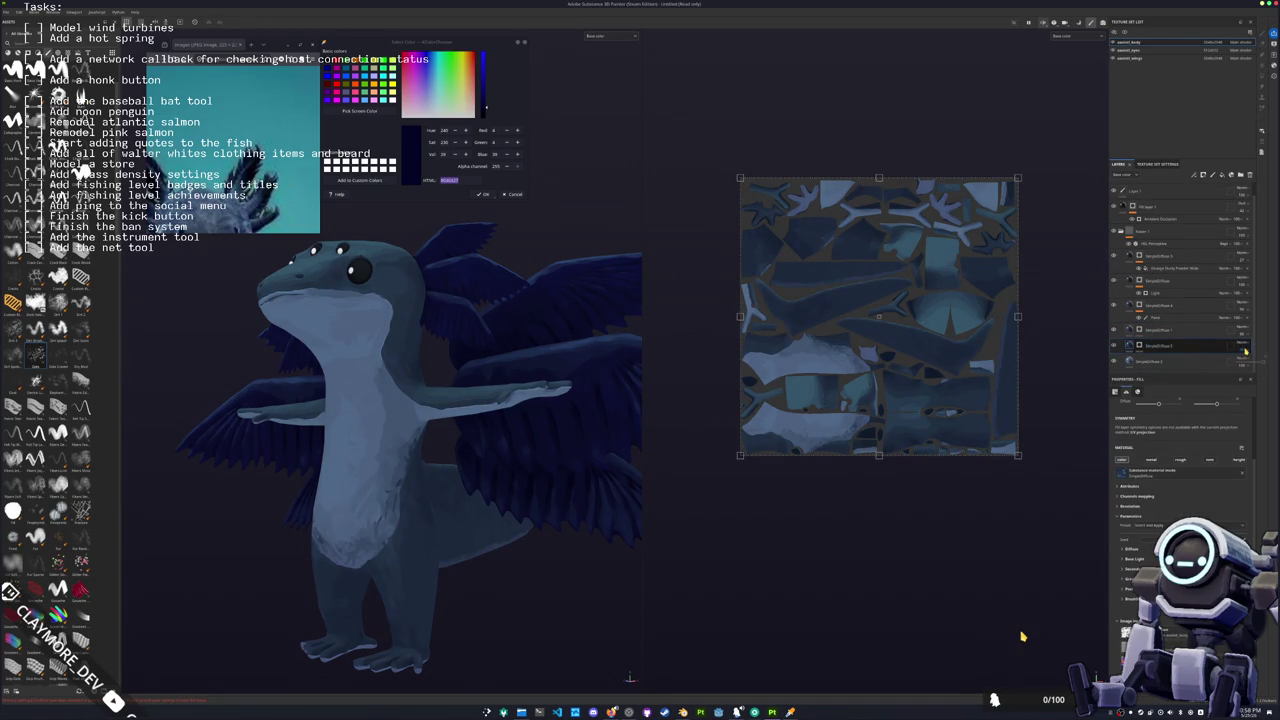
Step: Add a mask with a generator to the body layer
right_click(1148, 348)
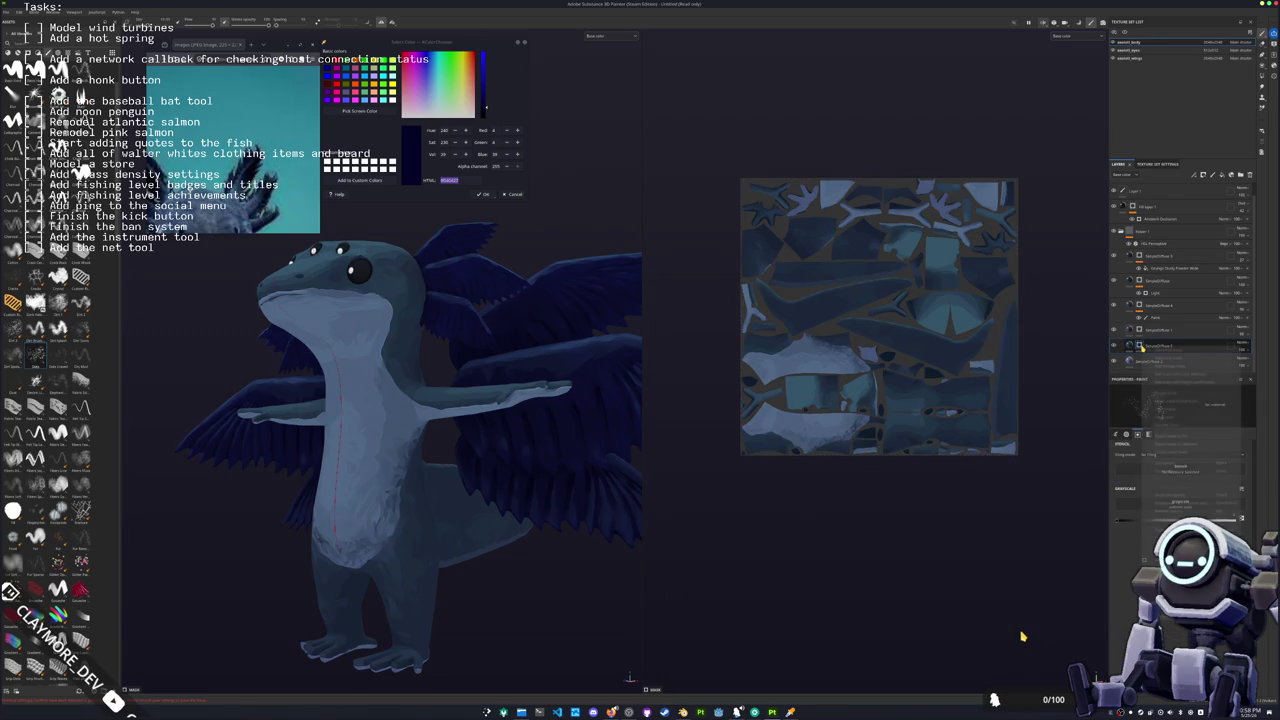
click(1160, 417)
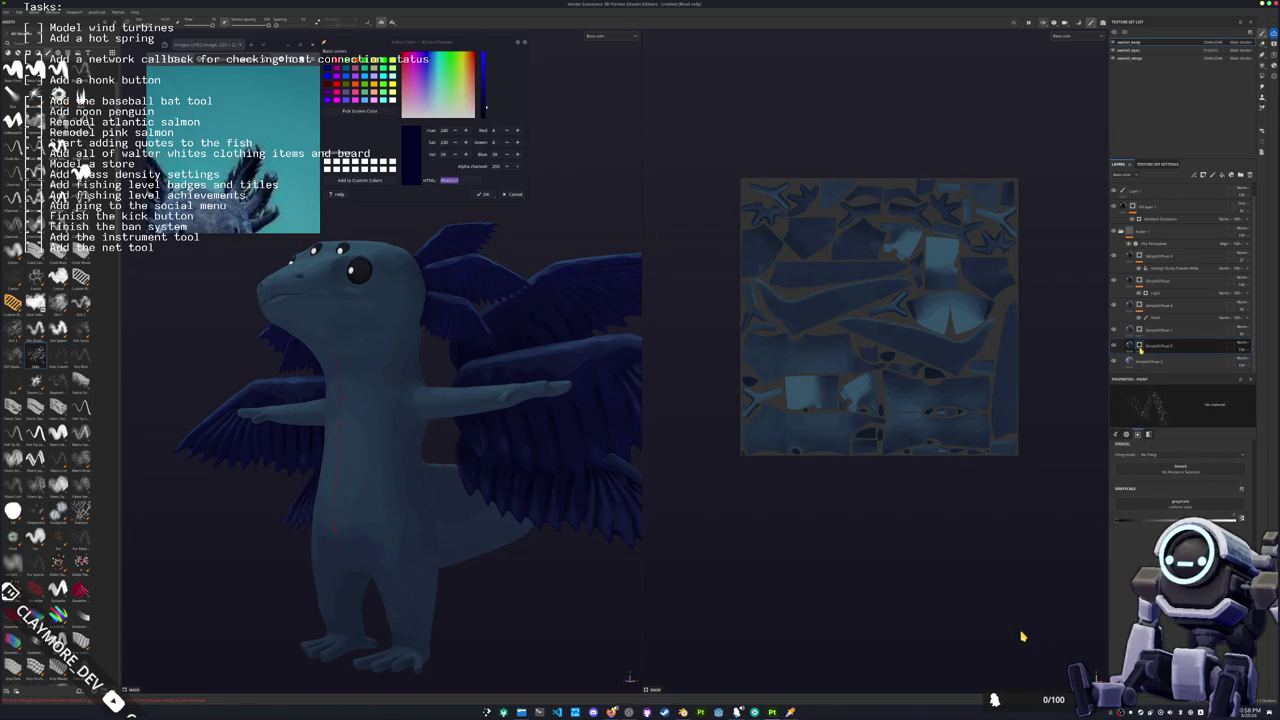
right_click(1140, 348)
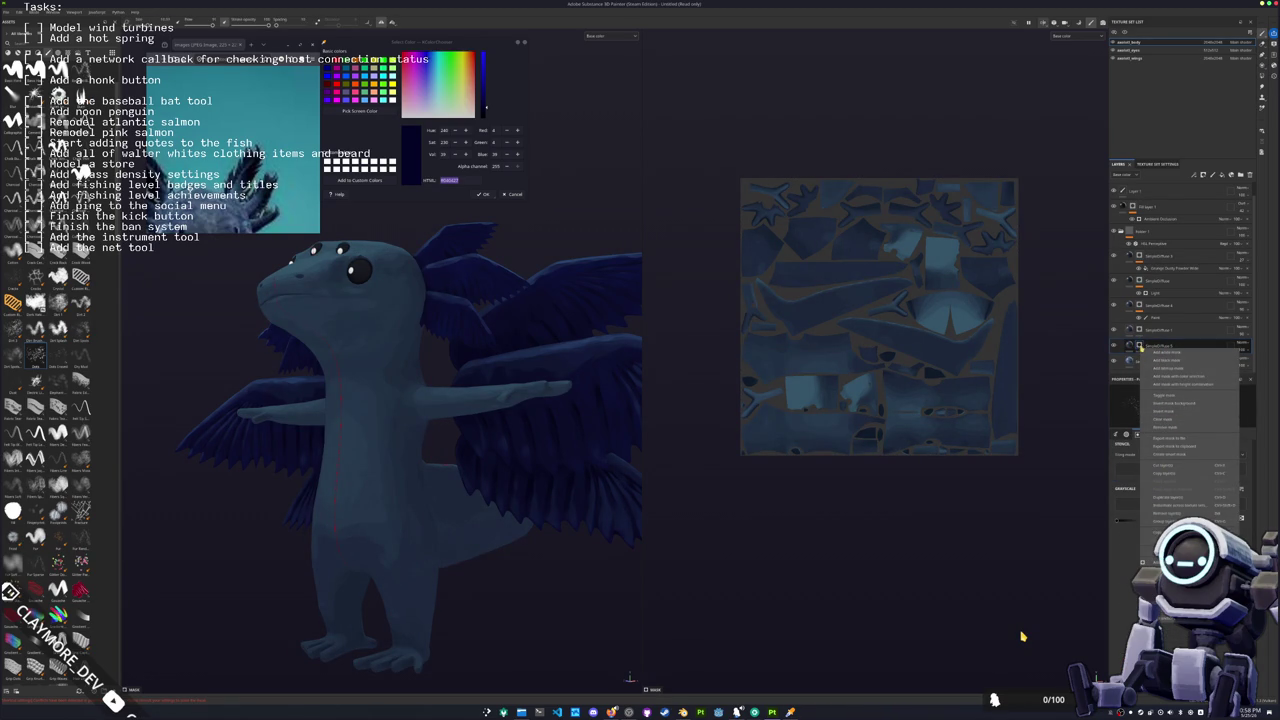
click(1150, 350)
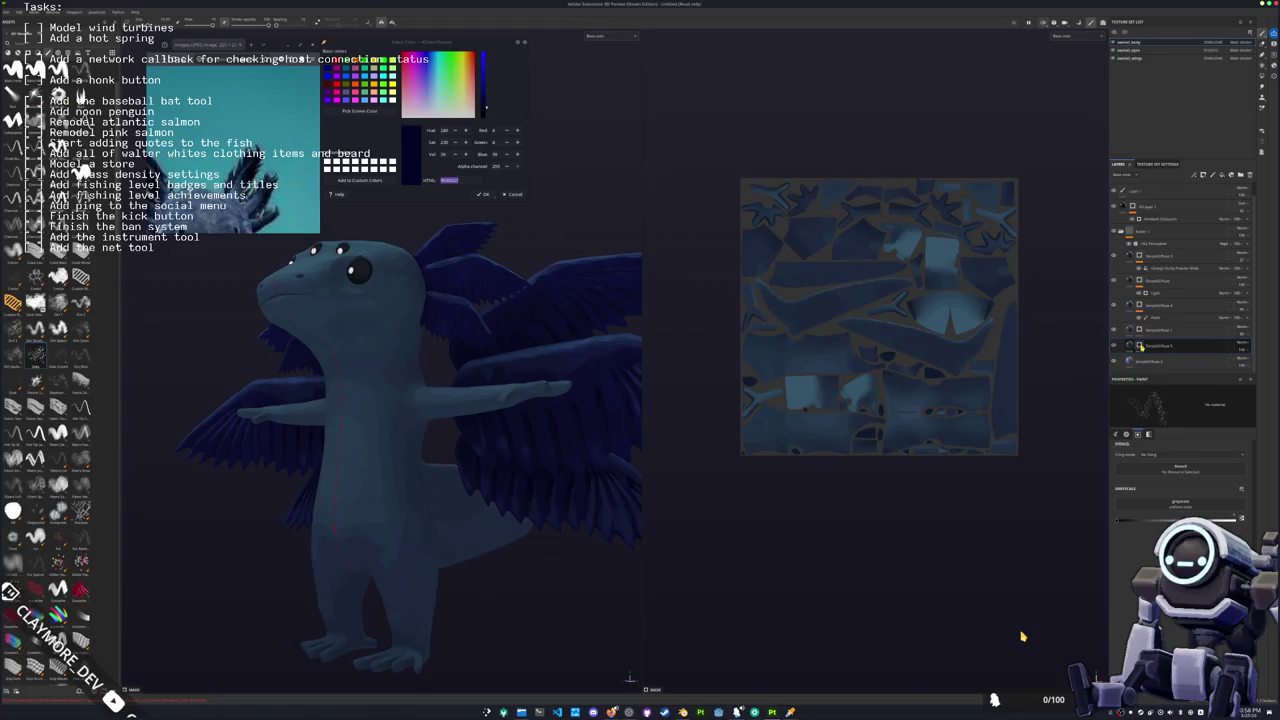
right_click(1141, 346)
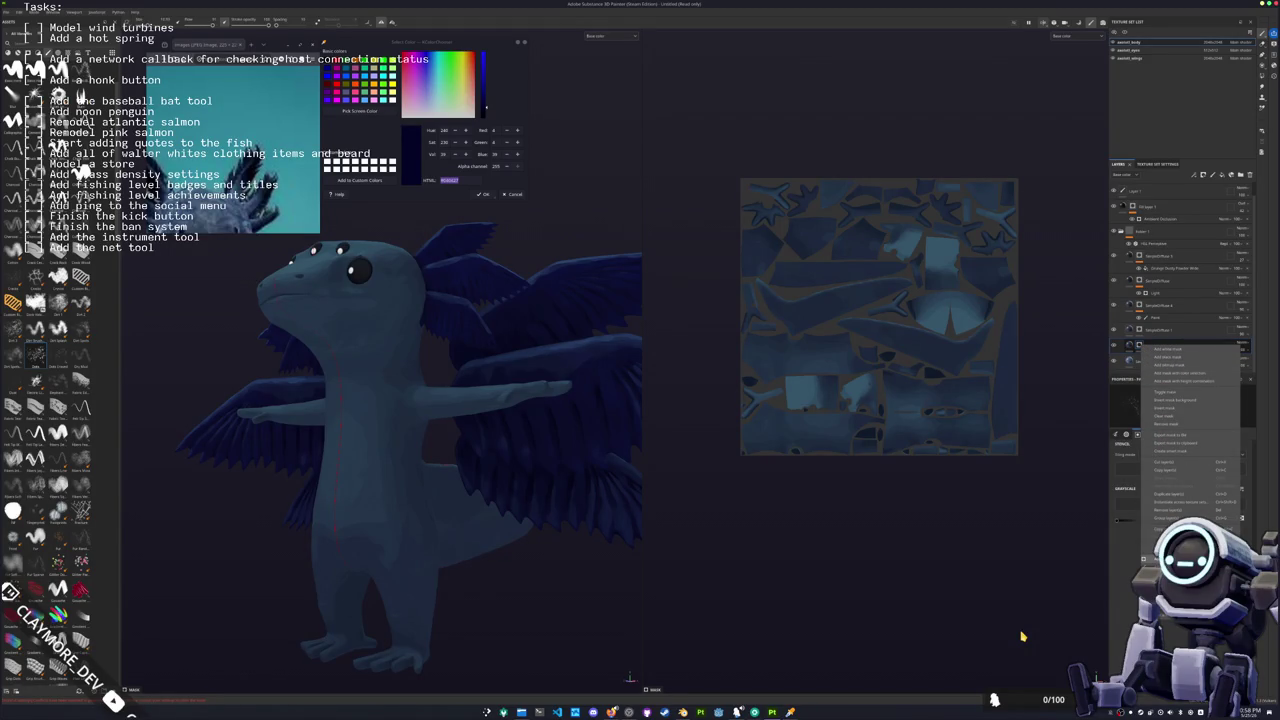
click(1168, 365)
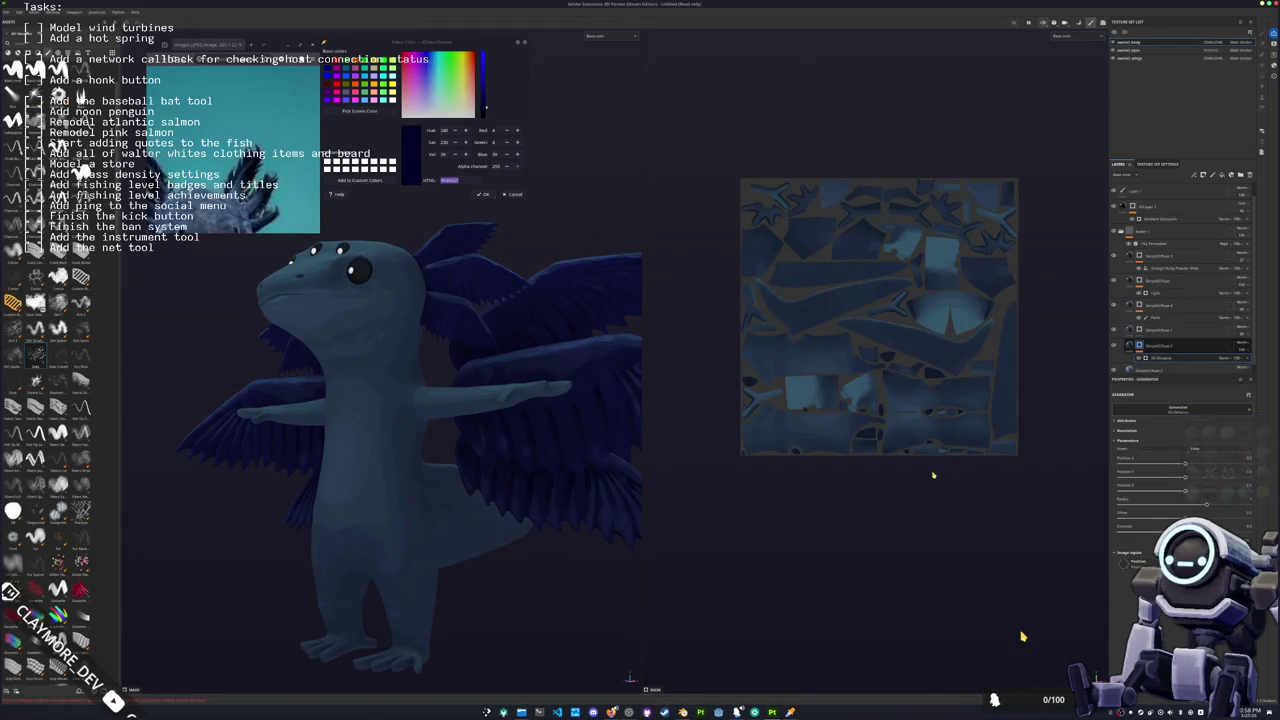
Step: Tune the generator's Position and other sliders to reshape the belly highlight, then inspect it
mouse_move(1185, 490)
mouse_down()
mouse_move(1119, 490)
mouse_move(1250, 490)
mouse_up()
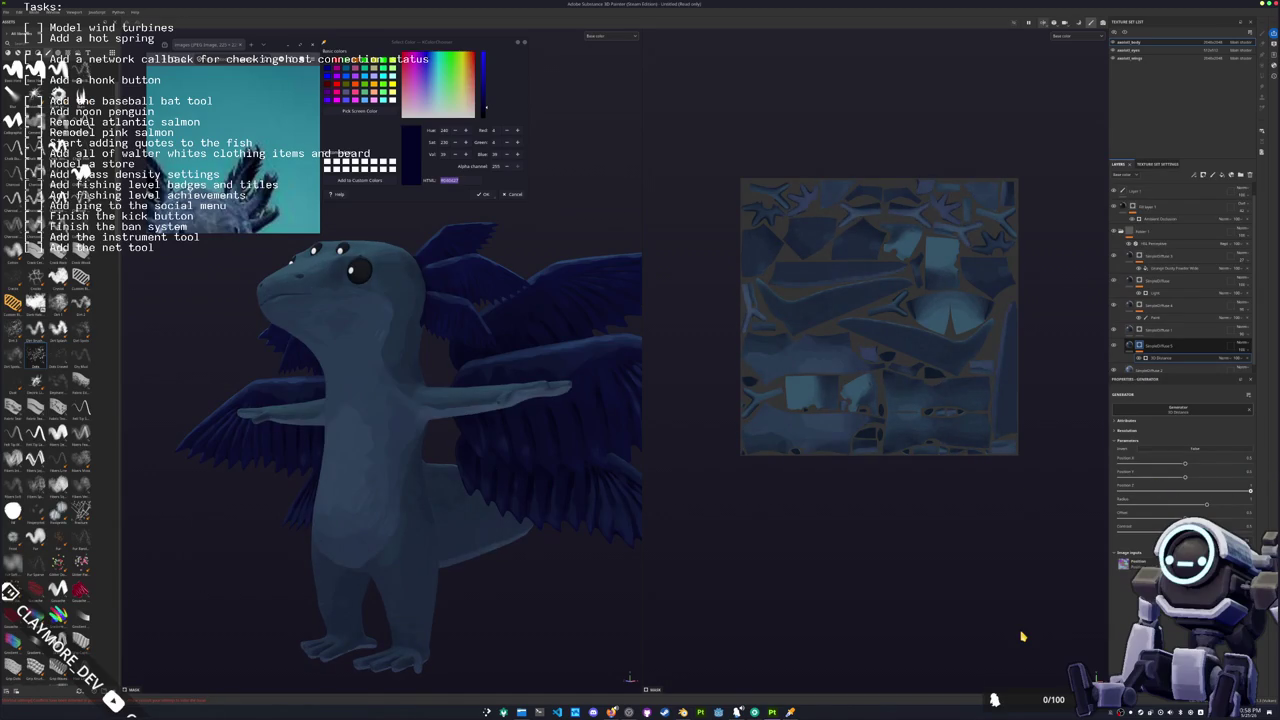
drag(1183, 503, 1172, 503)
mouse_move(1250, 489)
mouse_down()
mouse_move(1222, 488)
mouse_move(1249, 477)
mouse_move(1077, 496)
mouse_up()
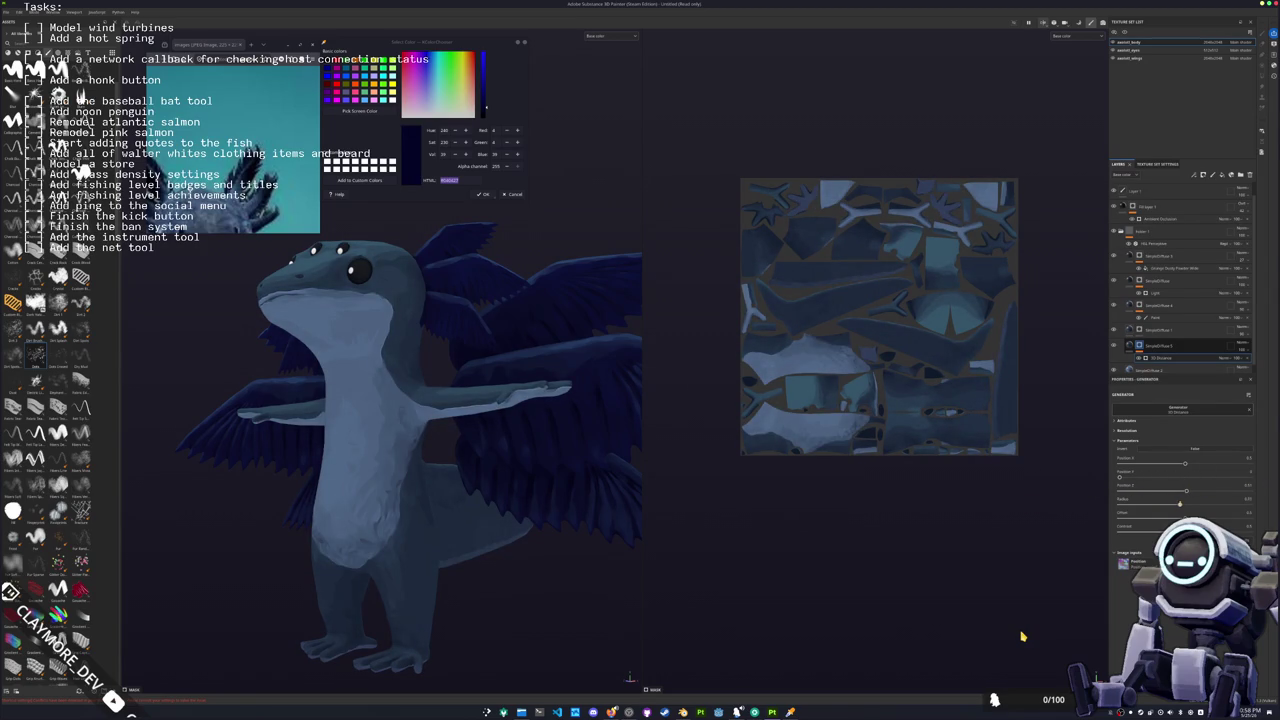
drag(1250, 504, 1171, 504)
mouse_move(733, 505)
alt+mouse_down()
mouse_move(520, 300)
mouse_move(420, 444)
mouse_move(563, 477)
mouse_move(335, 489)
mouse_move(490, 505)
mouse_move(420, 492)
mouse_move(449, 502)
mouse_move(525, 449)
alt+mouse_up()
scroll(1241, 364, down, 1)
click(1150, 360)
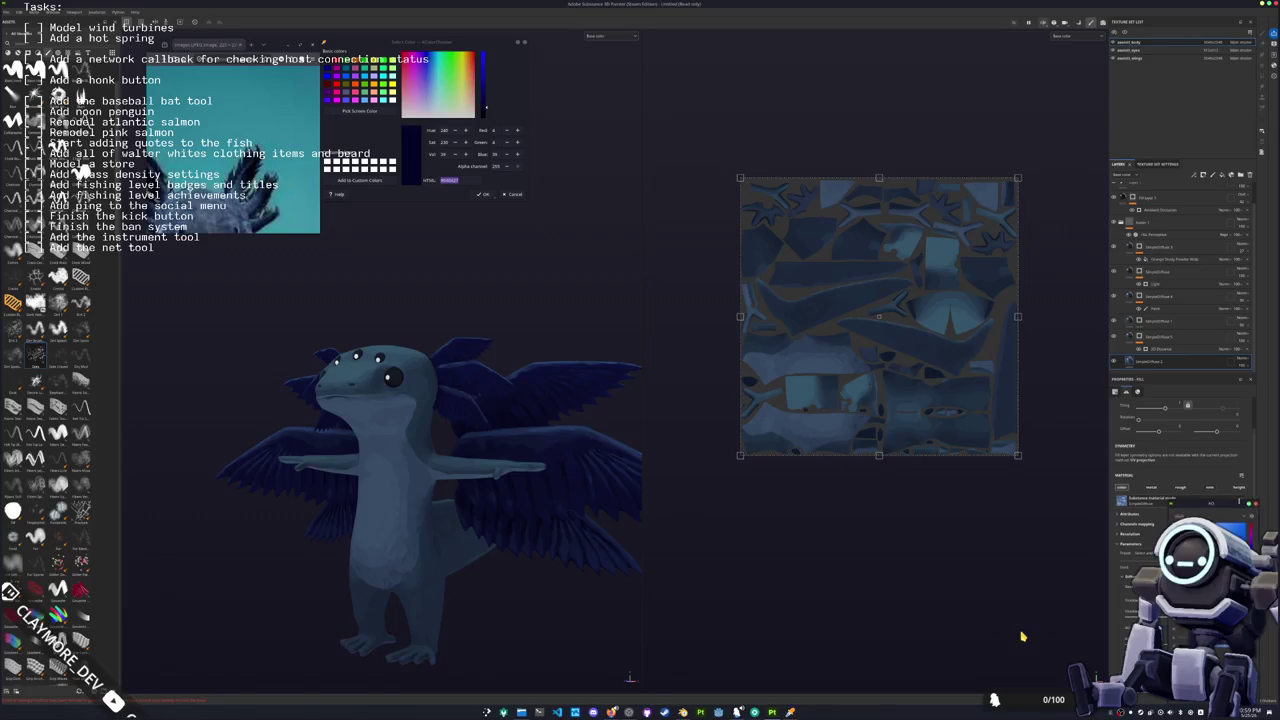
scroll(508, 475, down, 2)
alt+drag(508, 475, 502, 462)
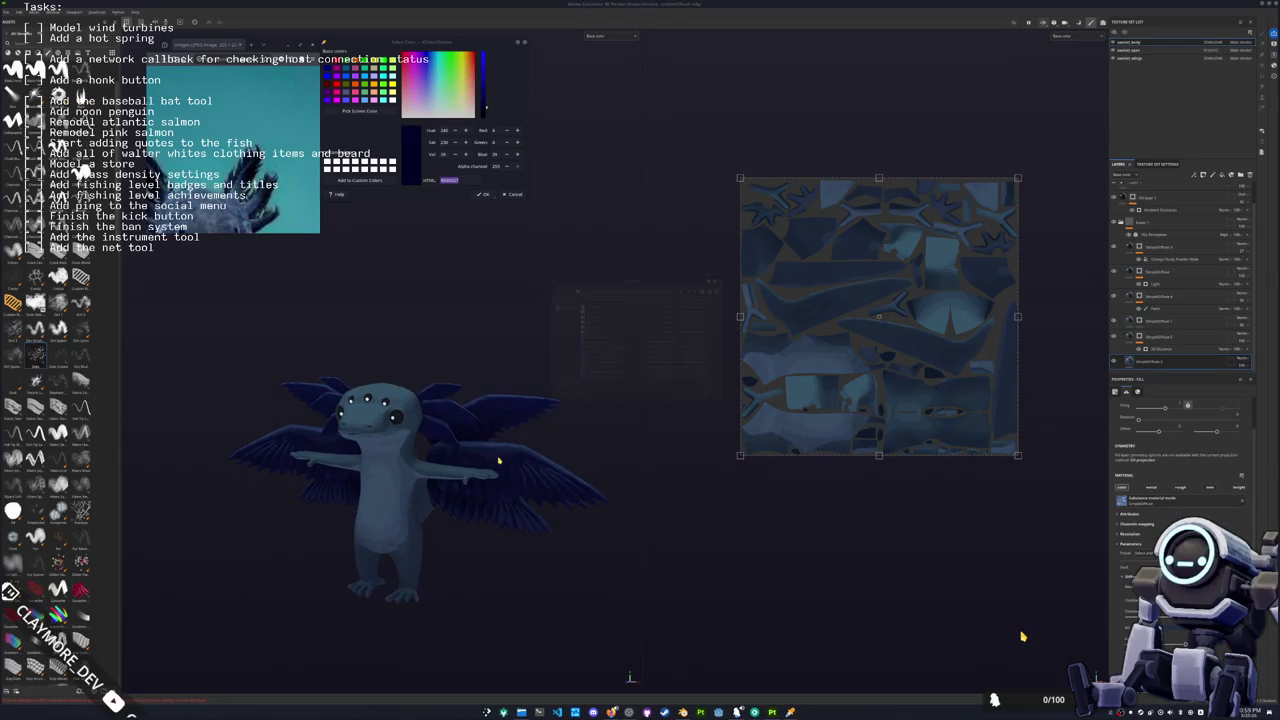
Step: Save the project as 'ax…' in the creature's project folder, then pick an export output folder
key(ctrl+s)
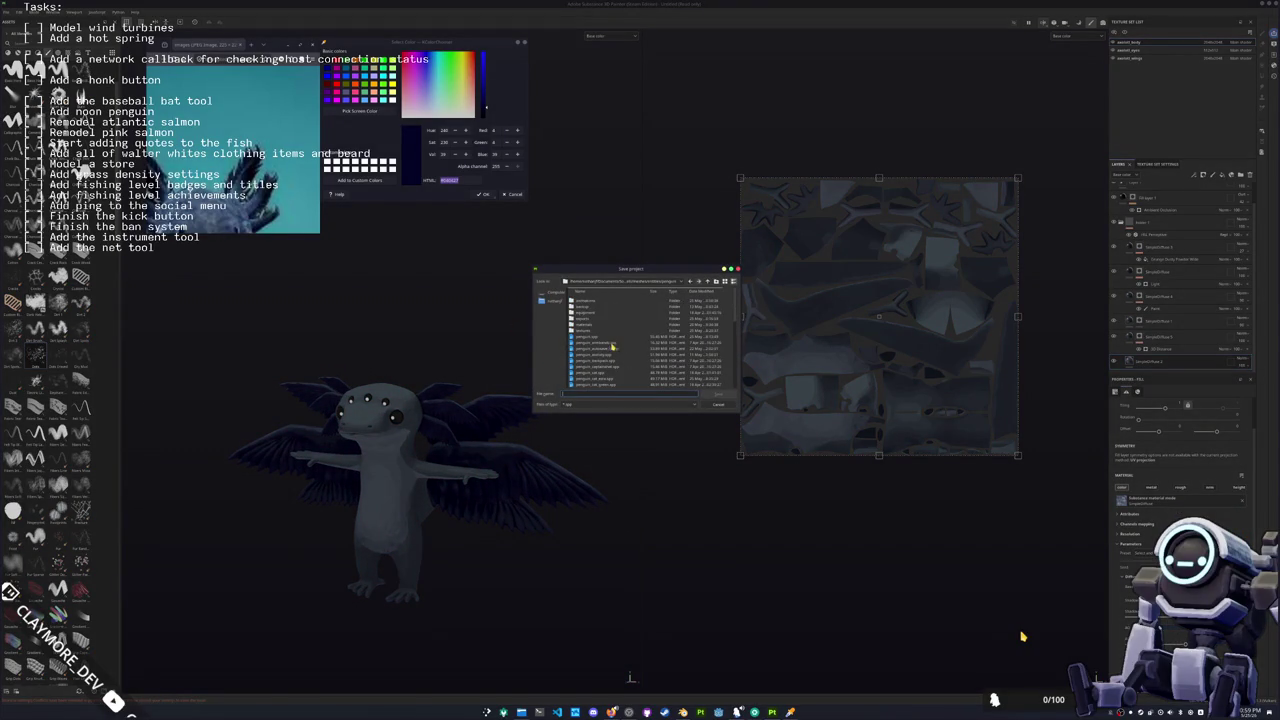
click(707, 283)
click(708, 283)
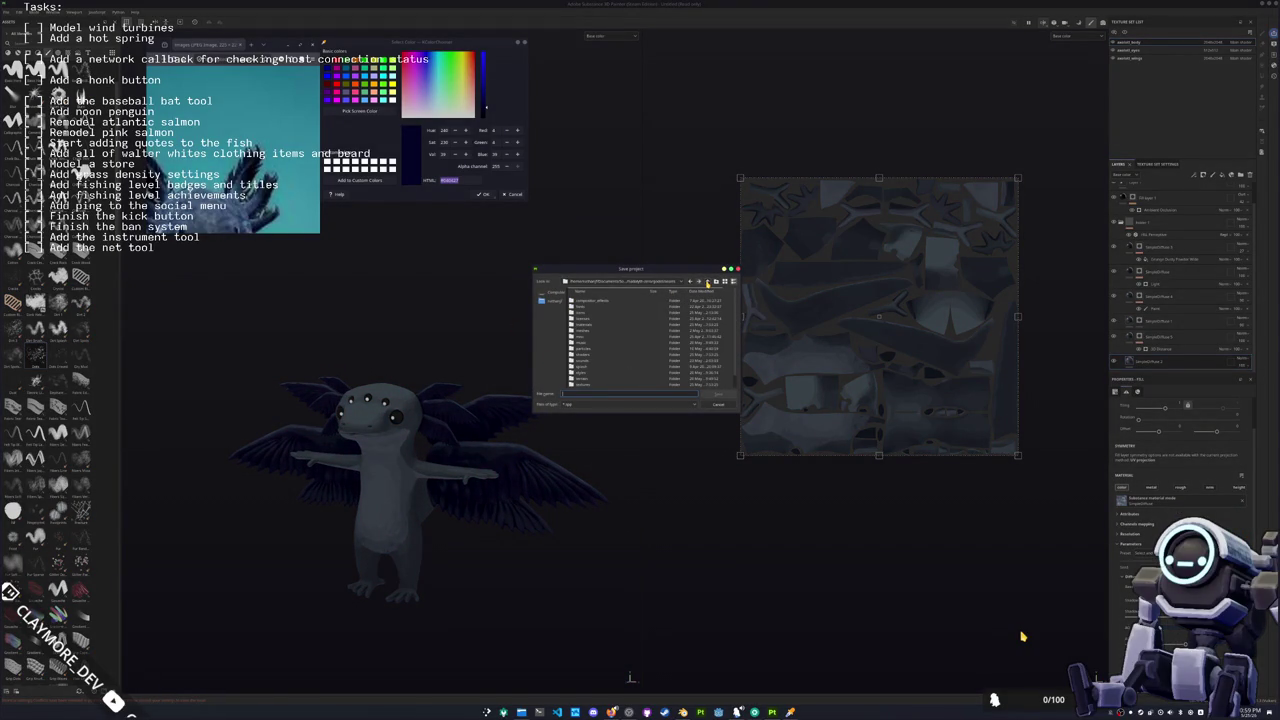
click(707, 283)
click(707, 283)
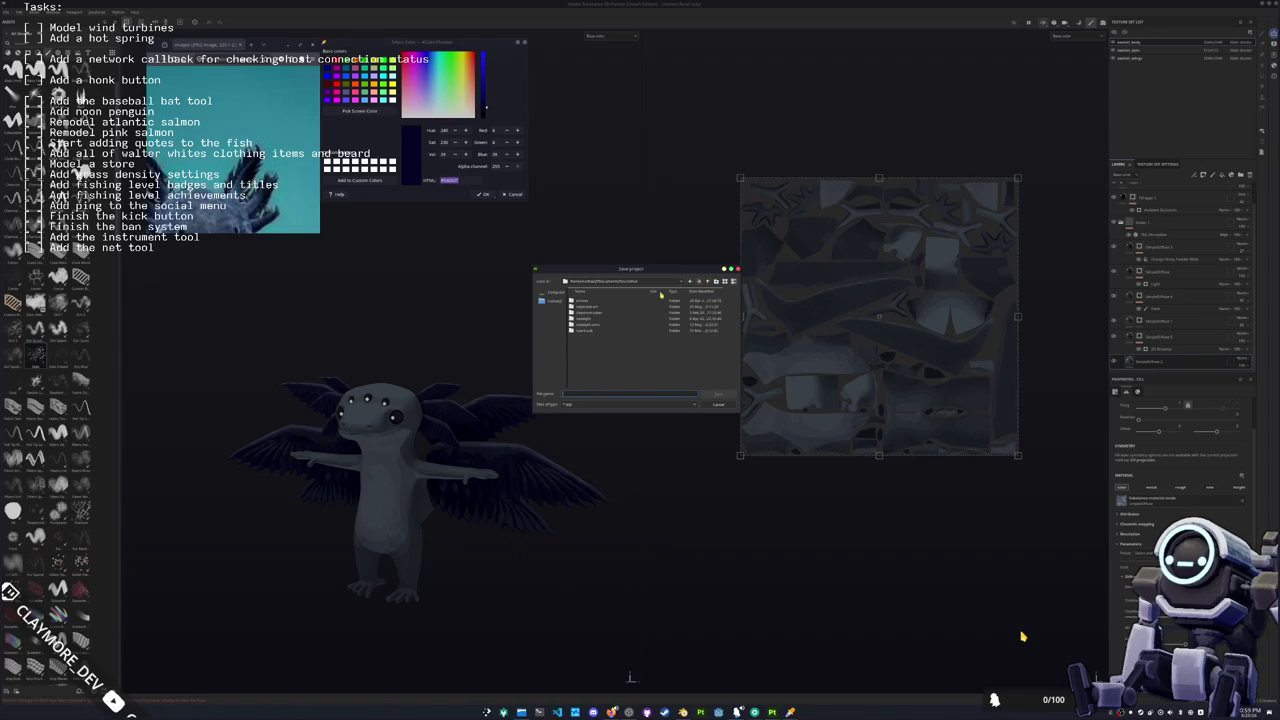
double_click(594, 309)
double_click(592, 307)
text(ax)
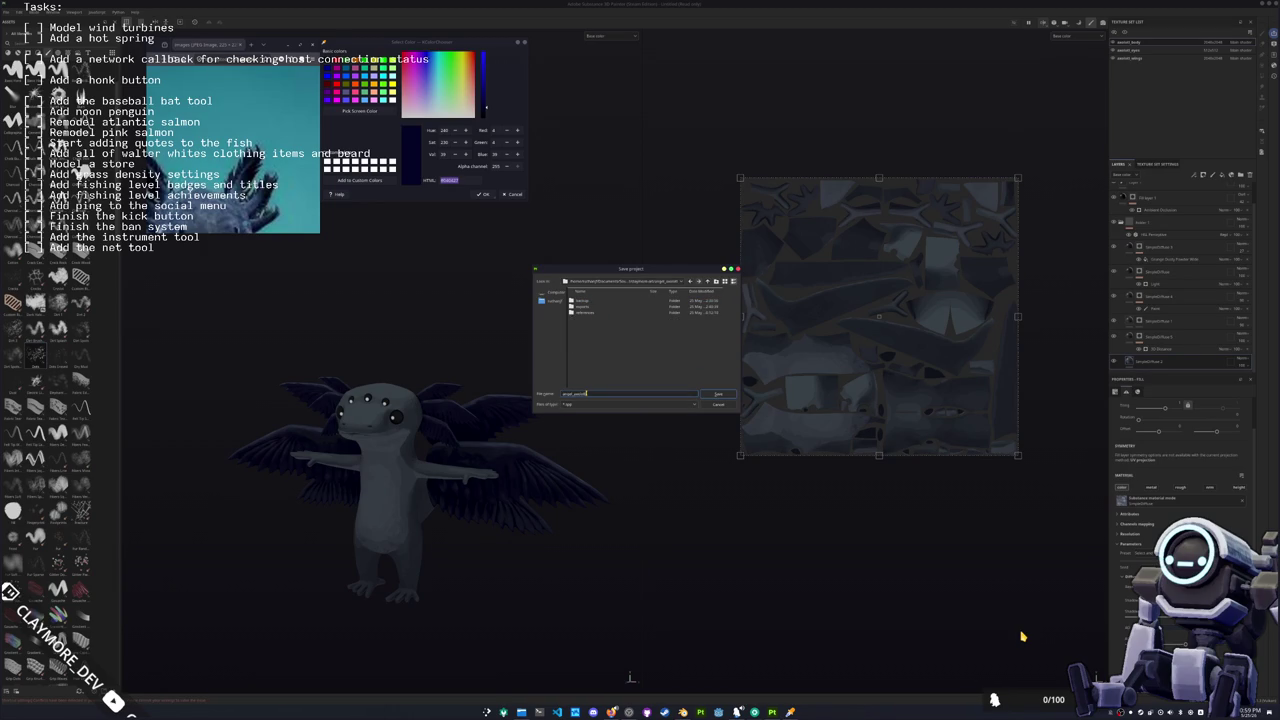
key(Return)
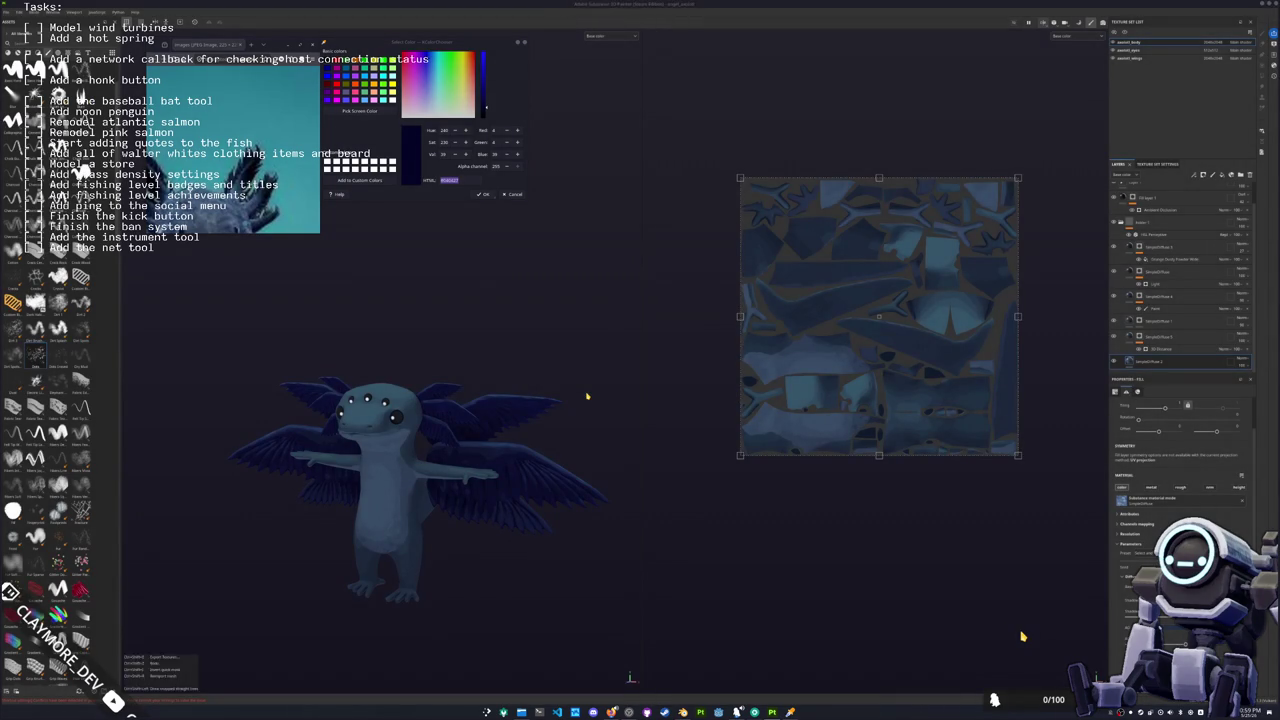
key(ctrl+shift+e)
click(848, 303)
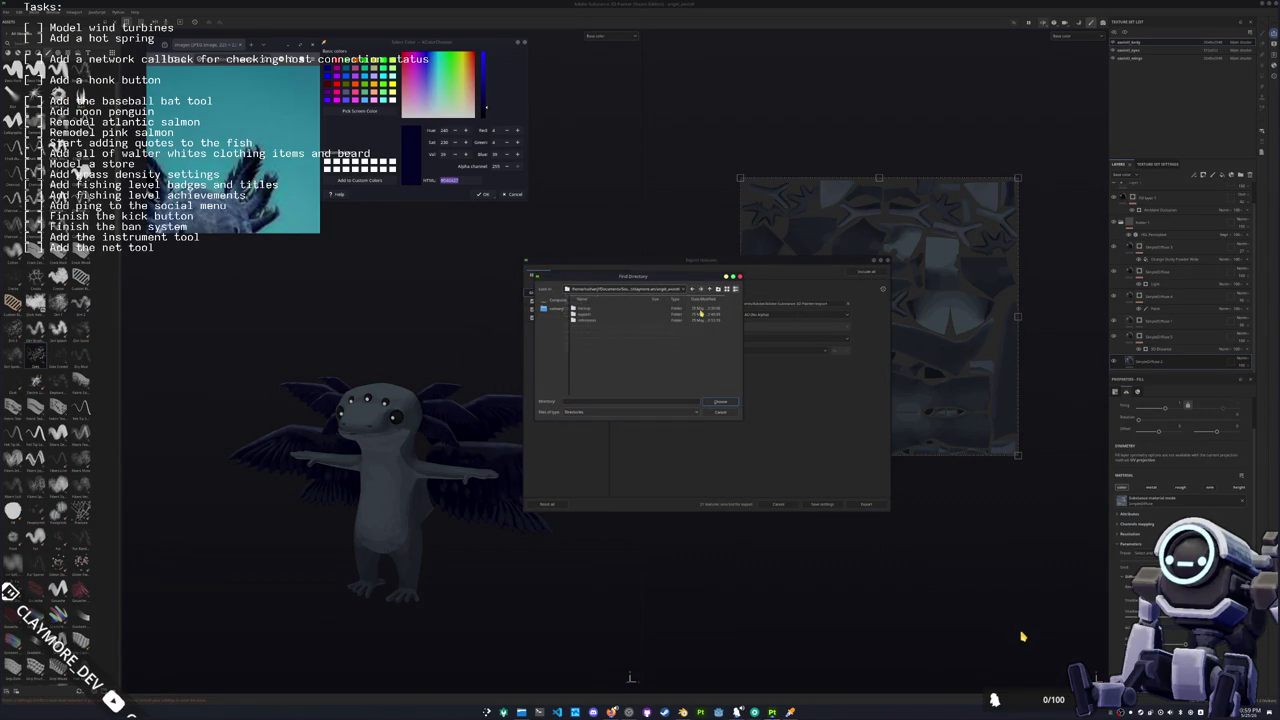
Step: Create a new textures folder and set it as the export destination
click(717, 289)
text(sl)
key(Return)
double_click(606, 330)
key(Return)
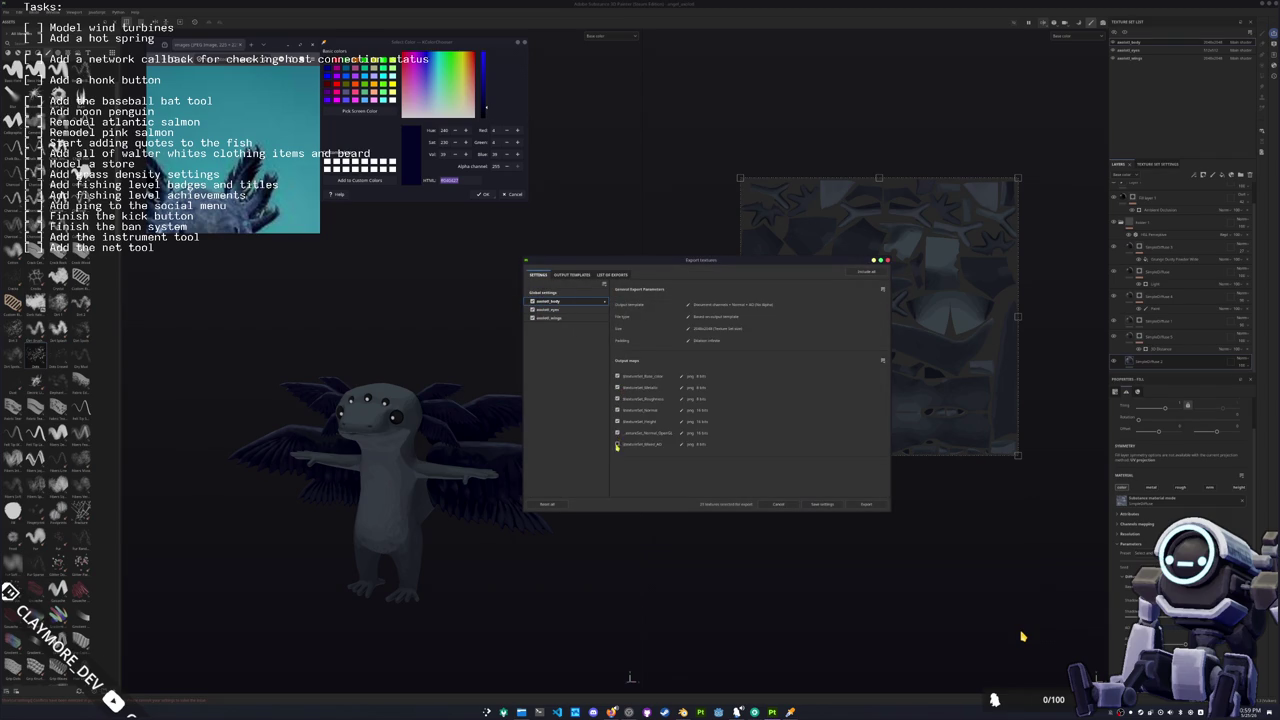
Step: Review the eyes and wings export maps, then export all three texture sets
key(Down)
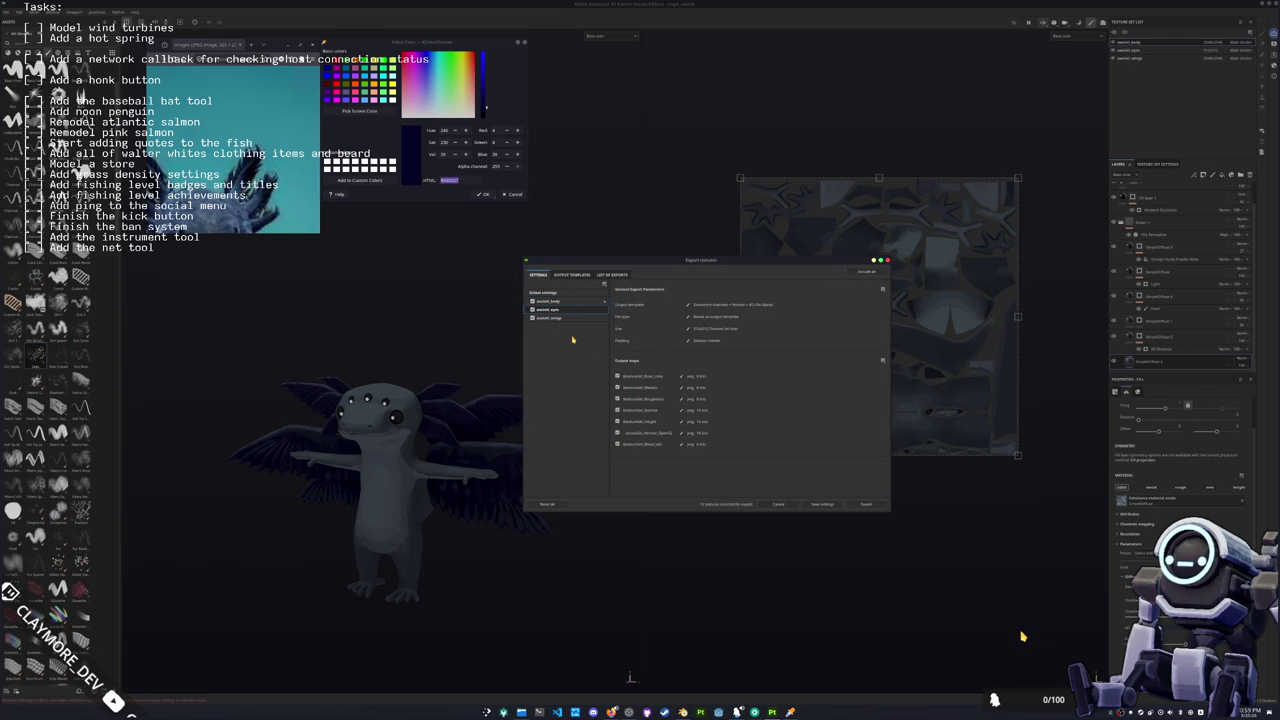
key(Down)
key(Return)
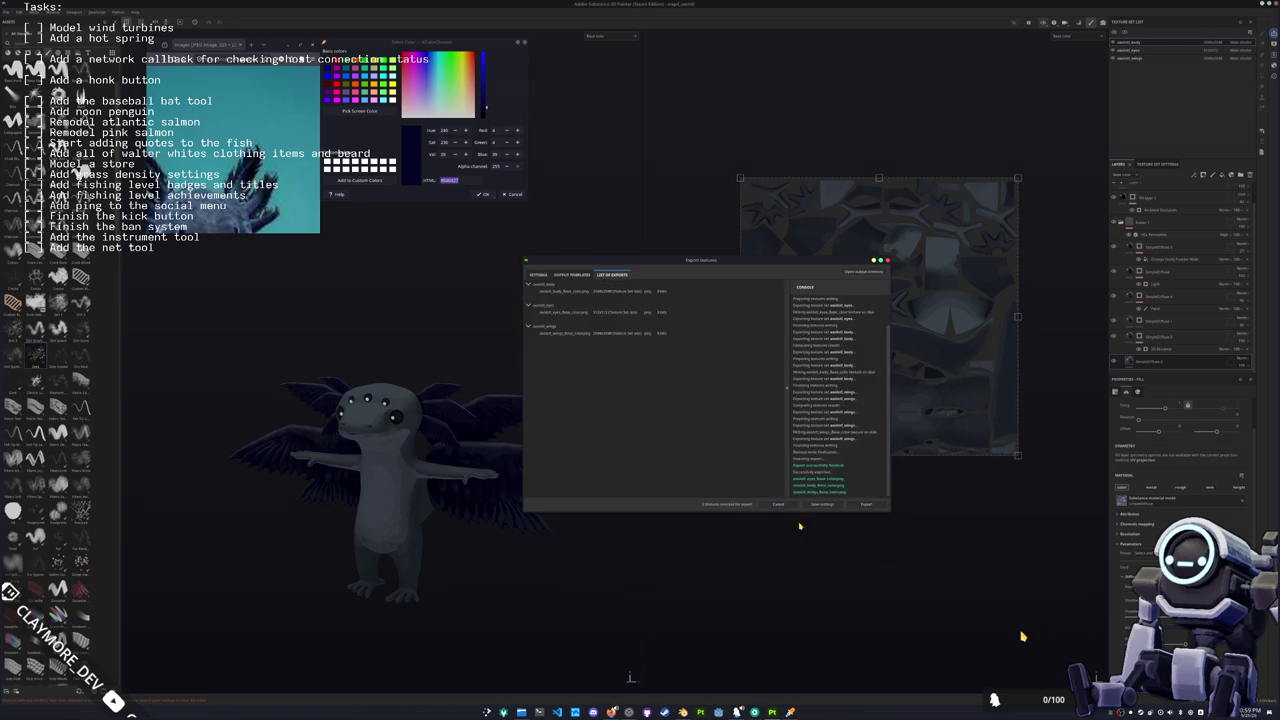
click(683, 712)
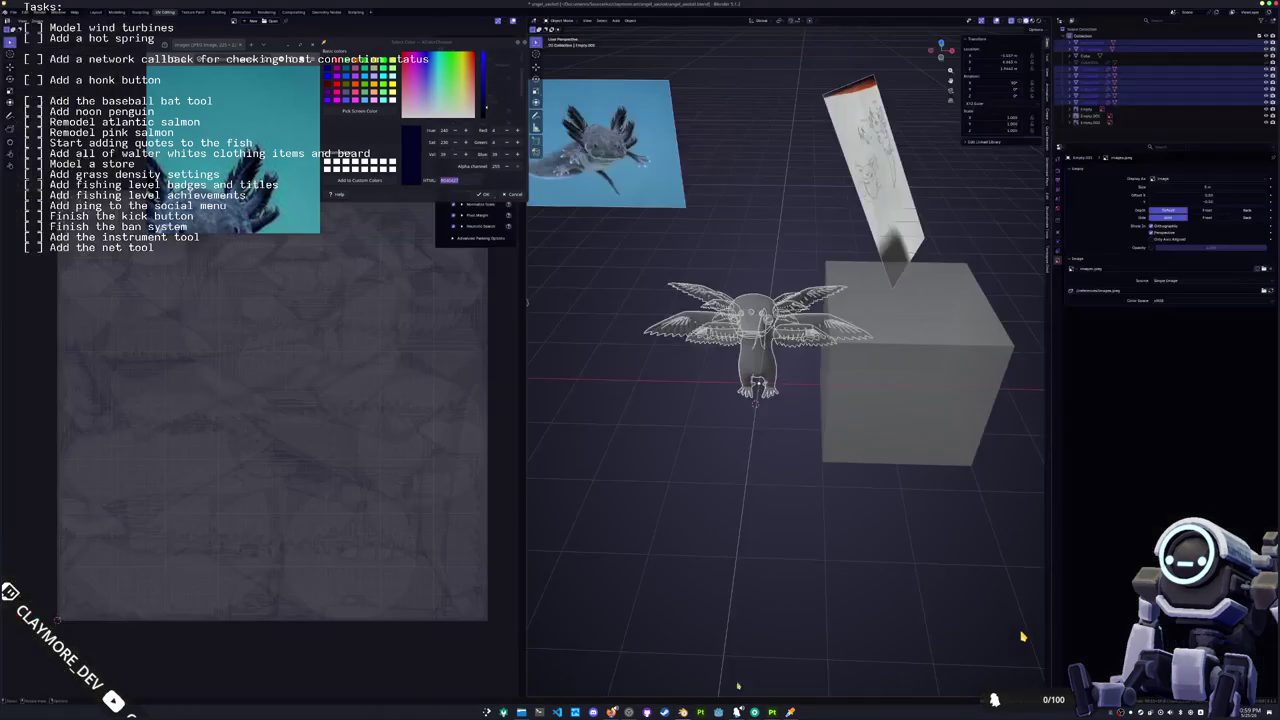
Step: Delete the reference plane in front of the creature
middle_drag(669, 467, 760, 440)
scroll(760, 440, up, 3)
click(864, 417)
key(Delete)
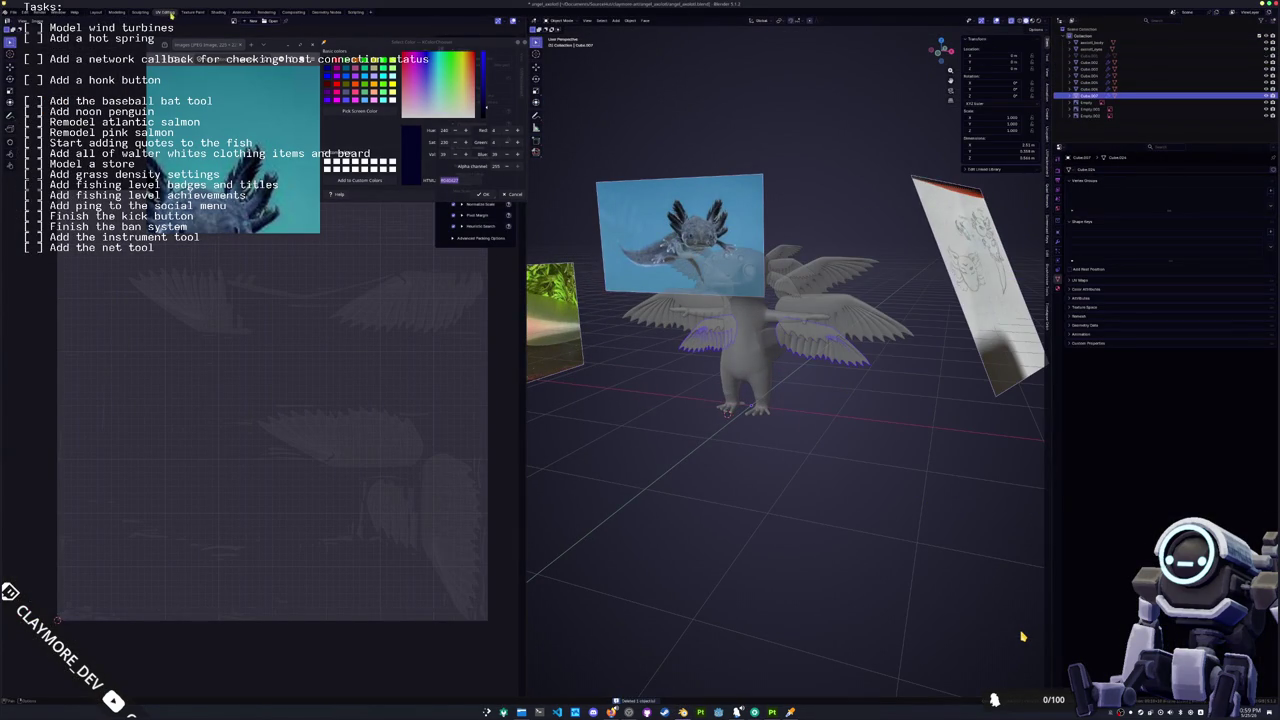
Step: In the Shading workspace, move the Material Output node further right
key(ctrl+Page_Down)
key(ctrl+Page_Down)
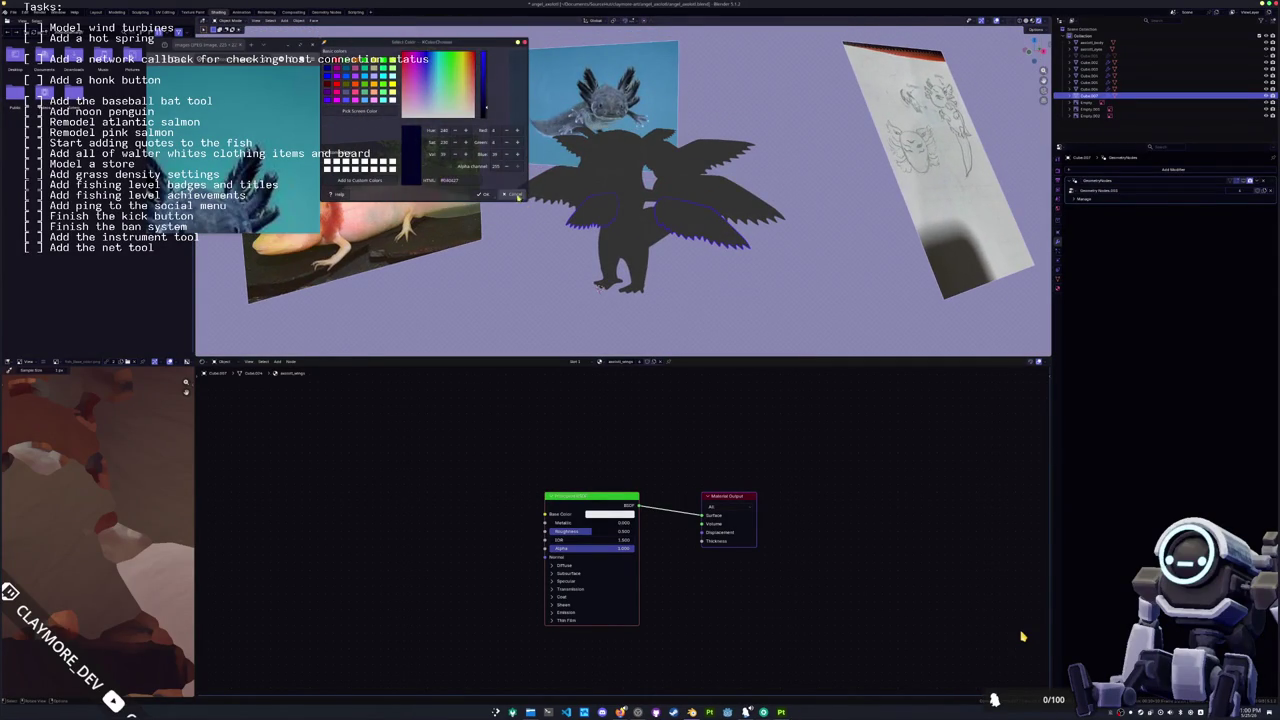
scroll(617, 250, up, 3)
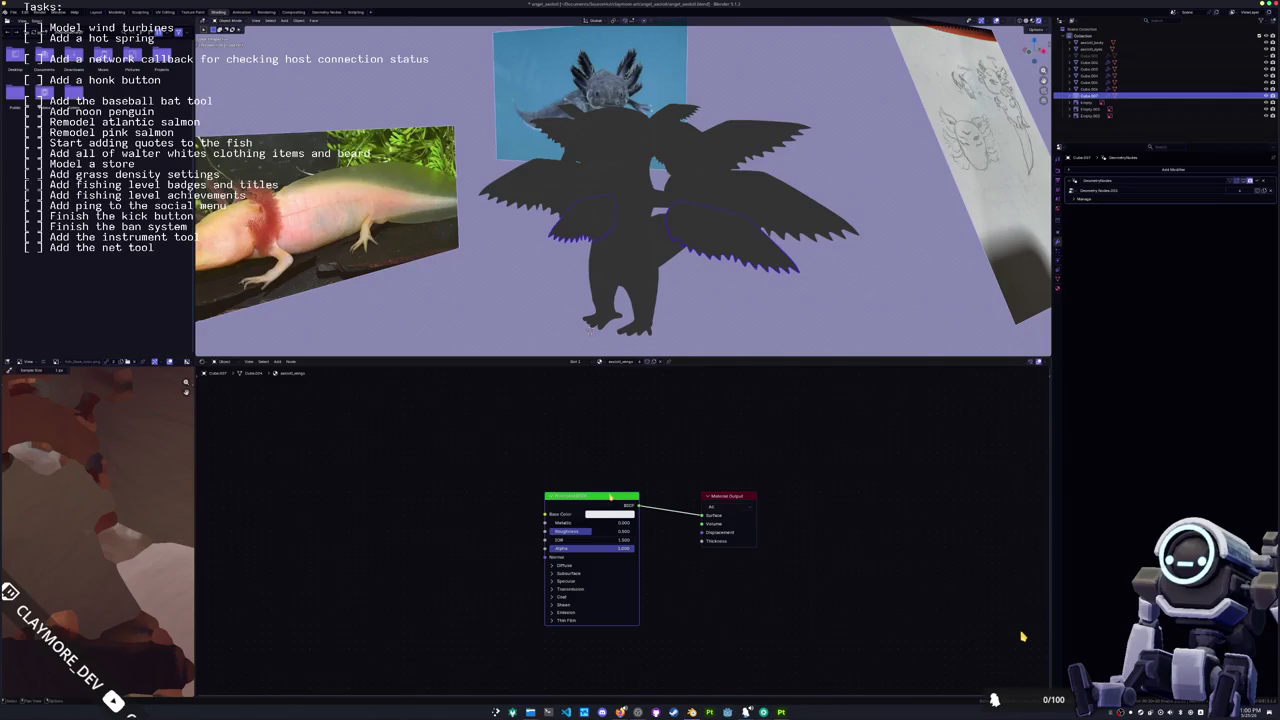
key(ctrl+z)
key(ctrl+z)
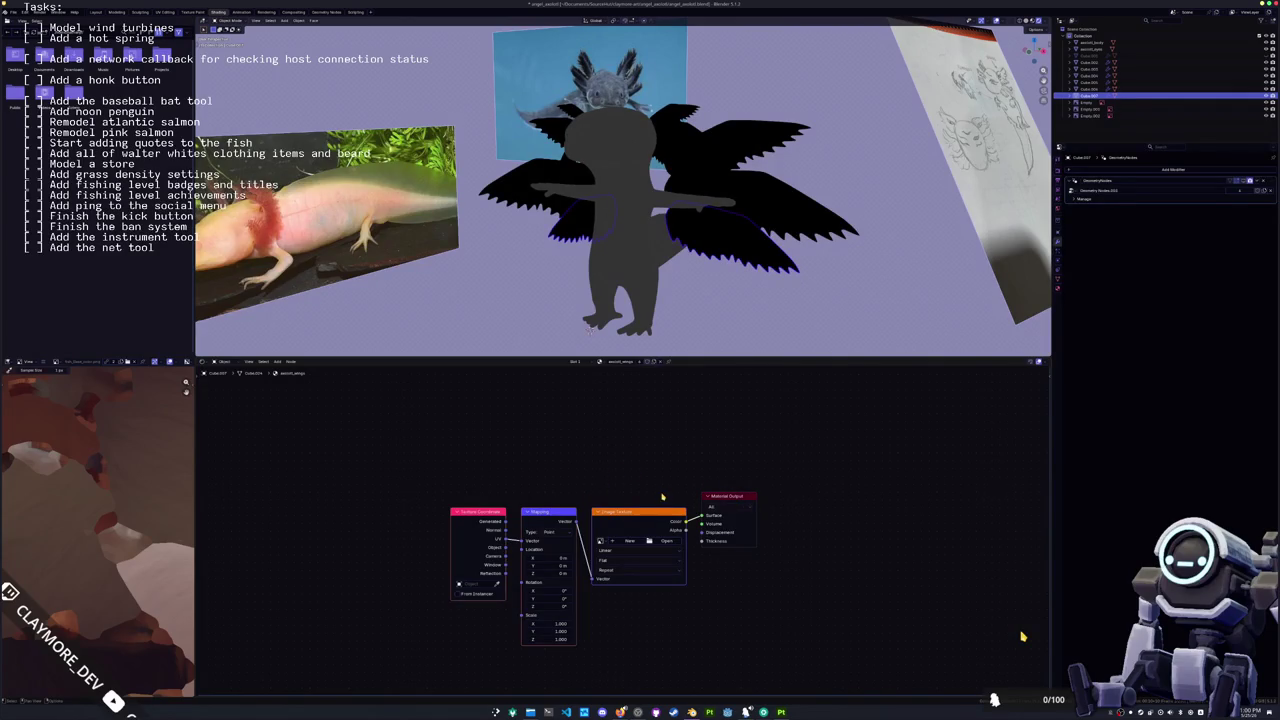
drag(725, 496, 832, 523)
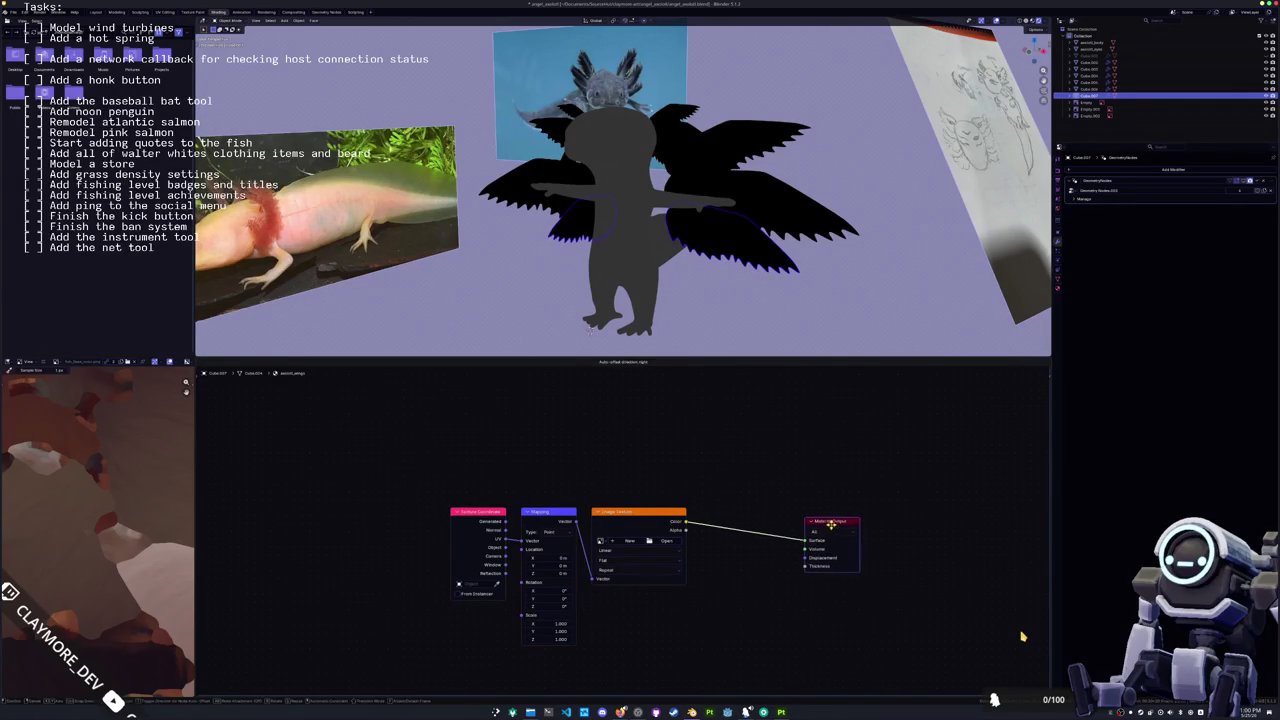
Step: Add a Principled BSDF and a Shader to RGB node, feeding the BSDF into it
key(shift+a)
text(shade)
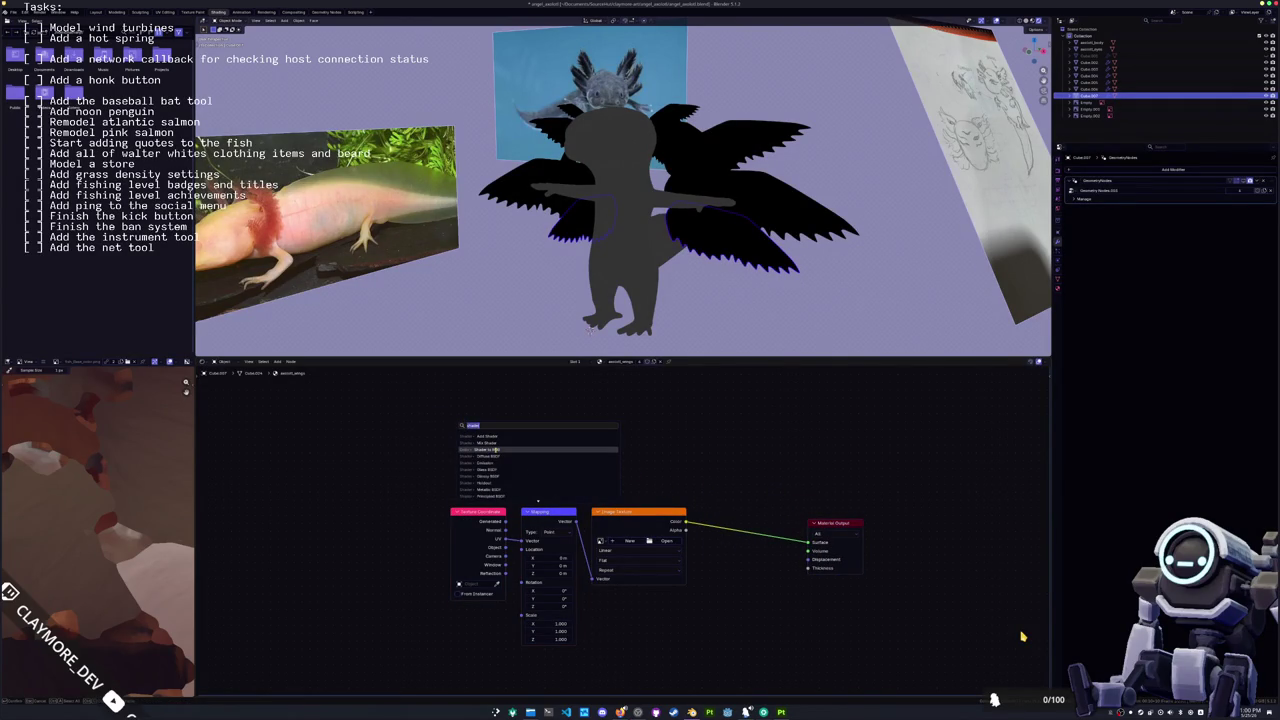
click(498, 496)
key(shift+a)
text(sh)
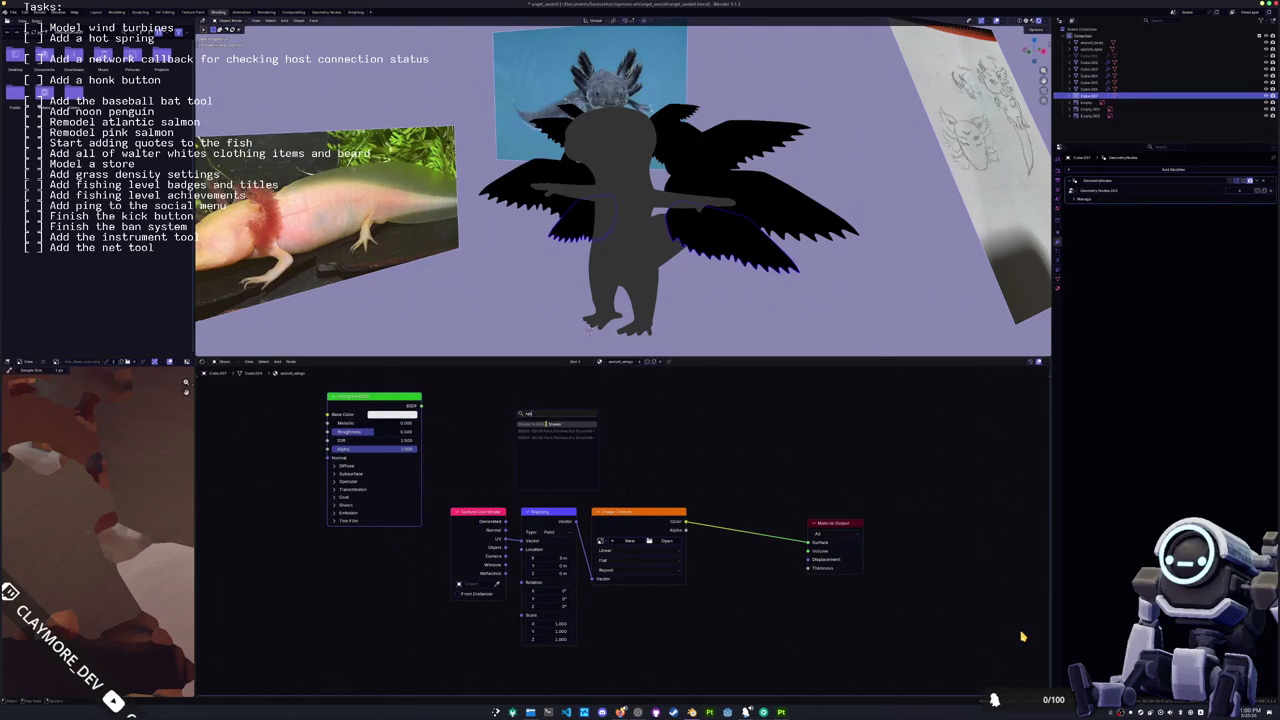
key(Return)
click(500, 412)
drag(529, 407, 622, 407)
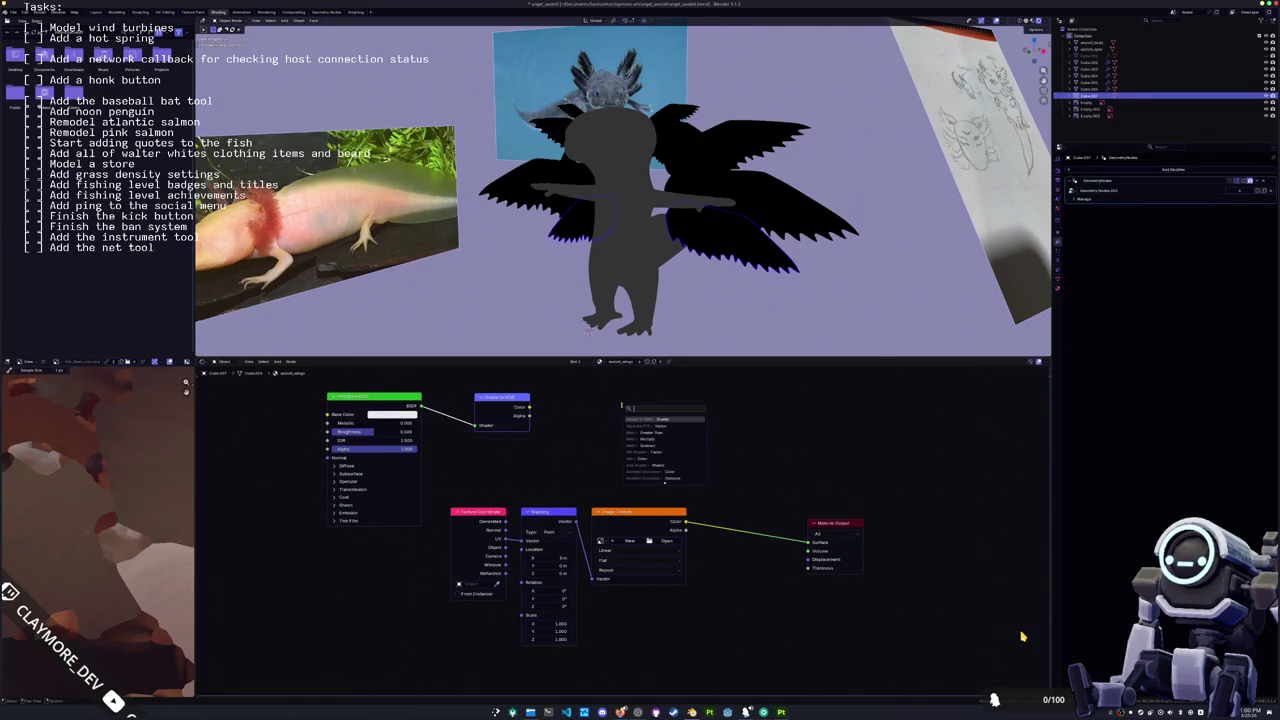
Step: Add a Color Ramp after Shader to RGB and connect it to the Material Output Surface
text(ramp)
click(654, 419)
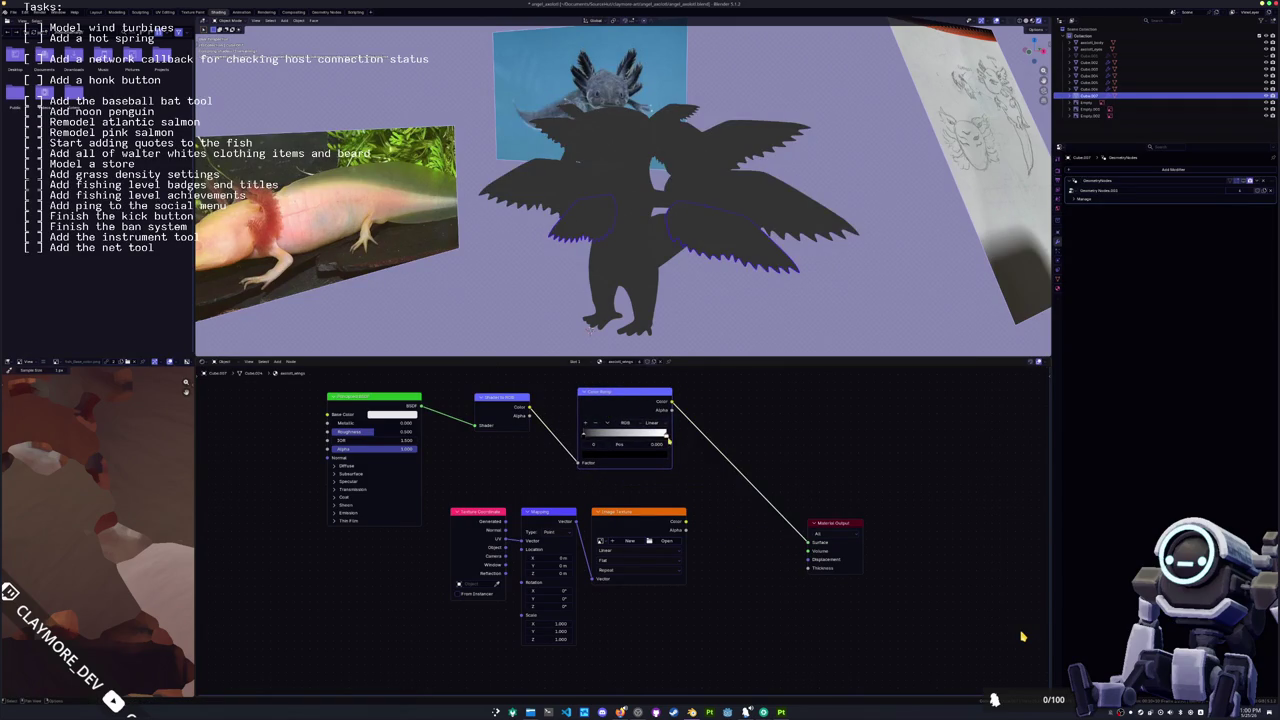
drag(671, 401, 808, 541)
ctrl+shift+click(652, 519)
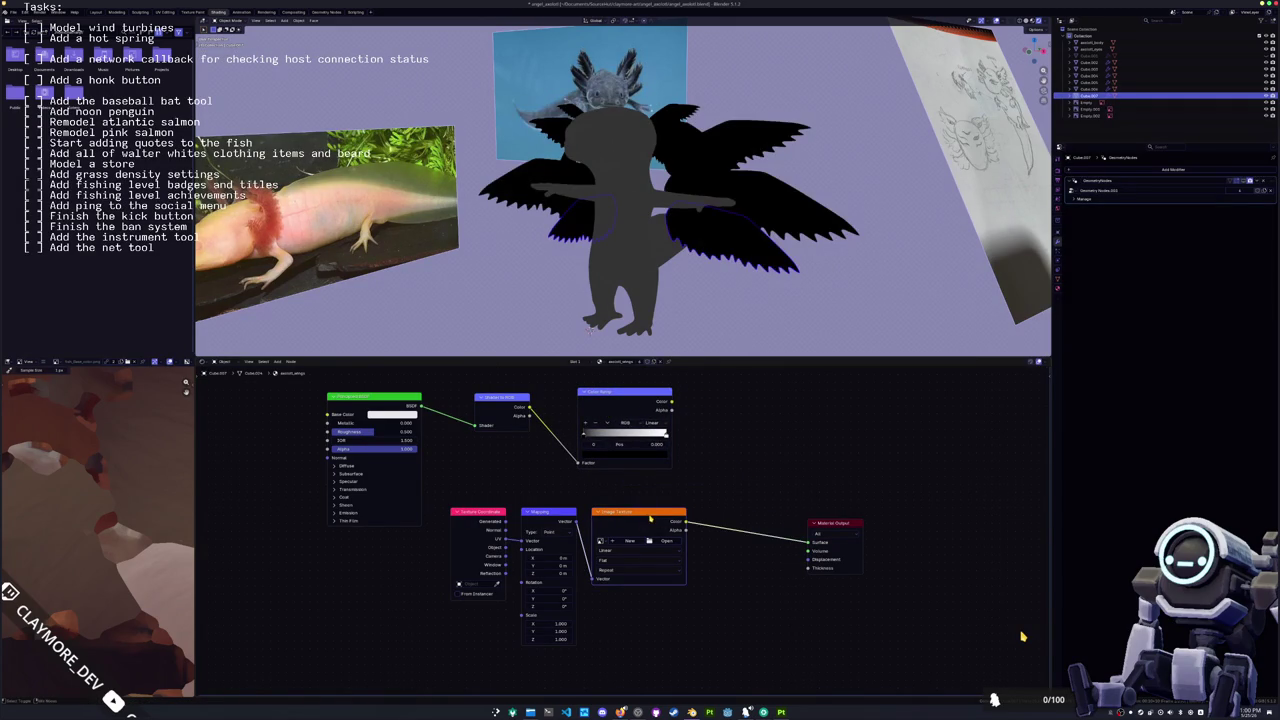
ctrl+shift+click(620, 397)
middle_drag(662, 300, 790, 285)
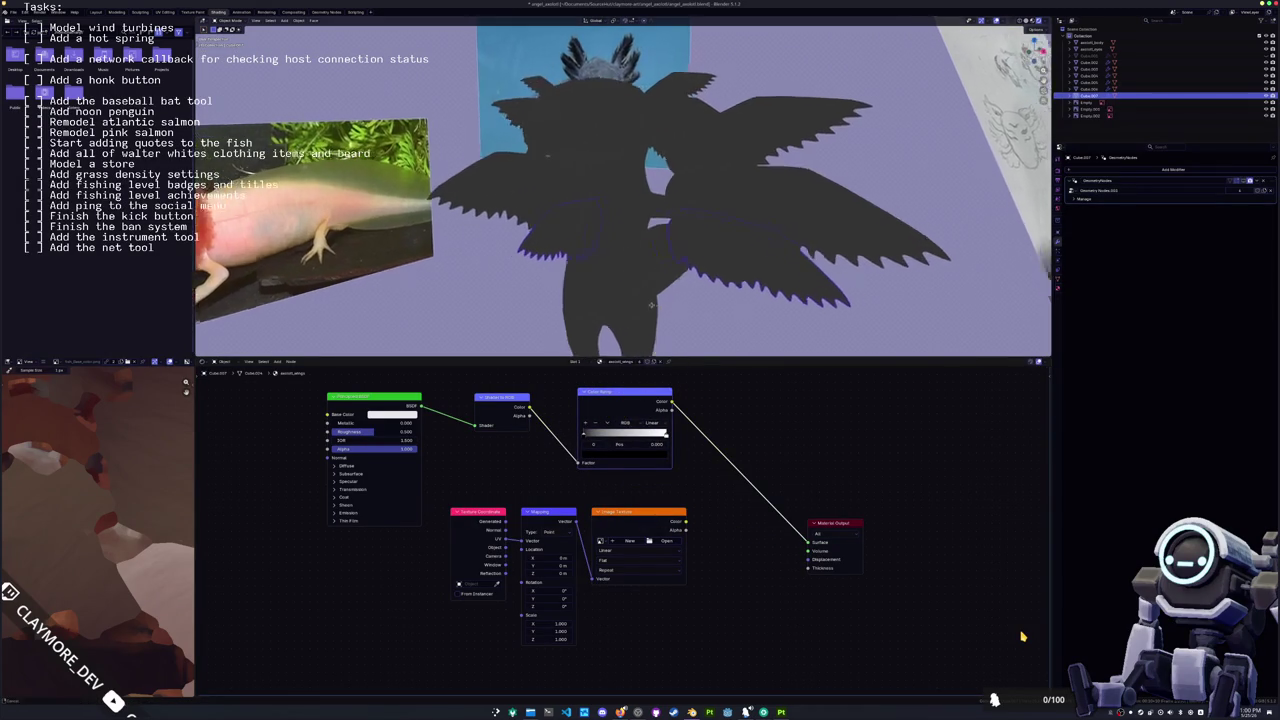
key(shift+a)
mouse_move(776, 298)
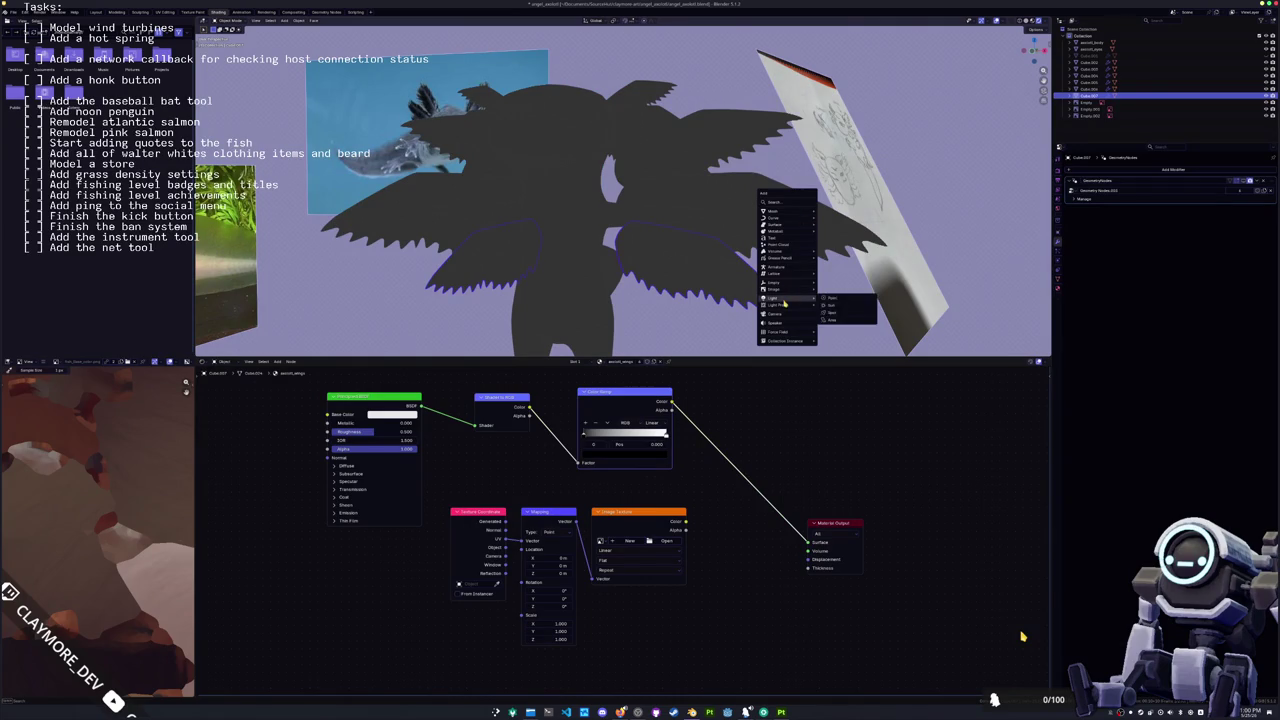
Step: Add a Sun light to the scene
click(835, 305)
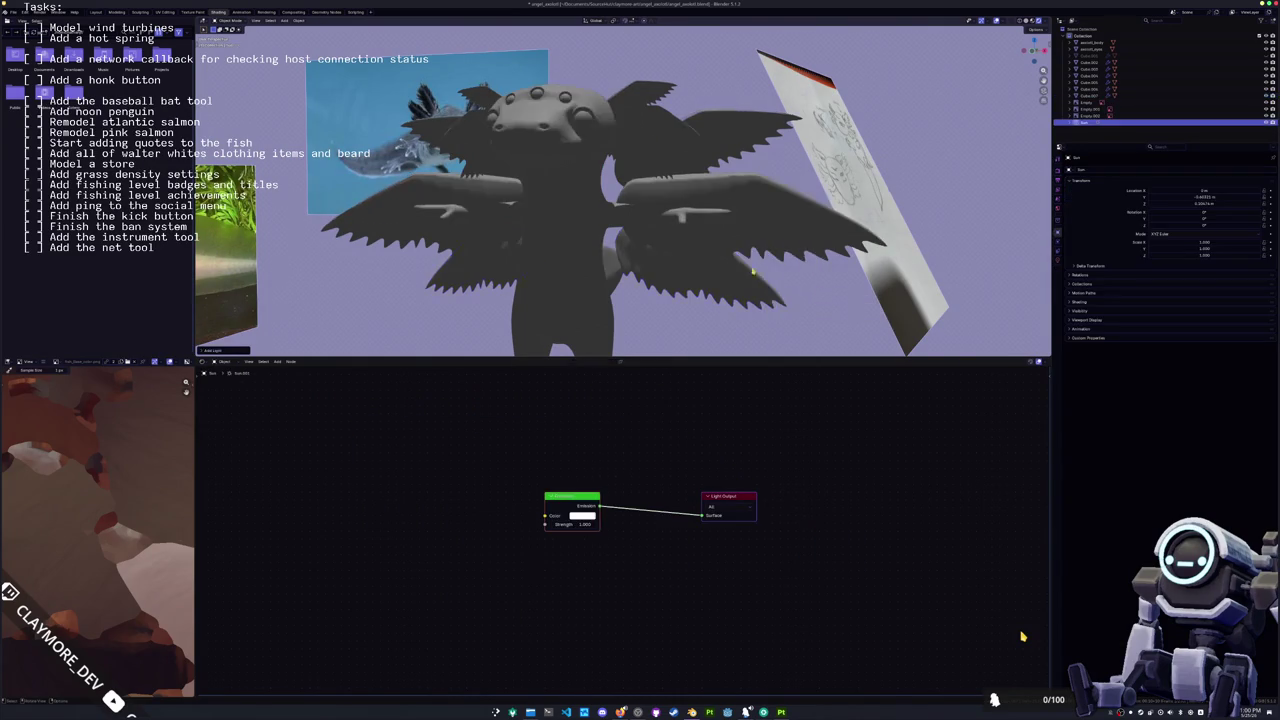
scroll(674, 101, down, 3)
middle_drag(674, 101, 623, 185)
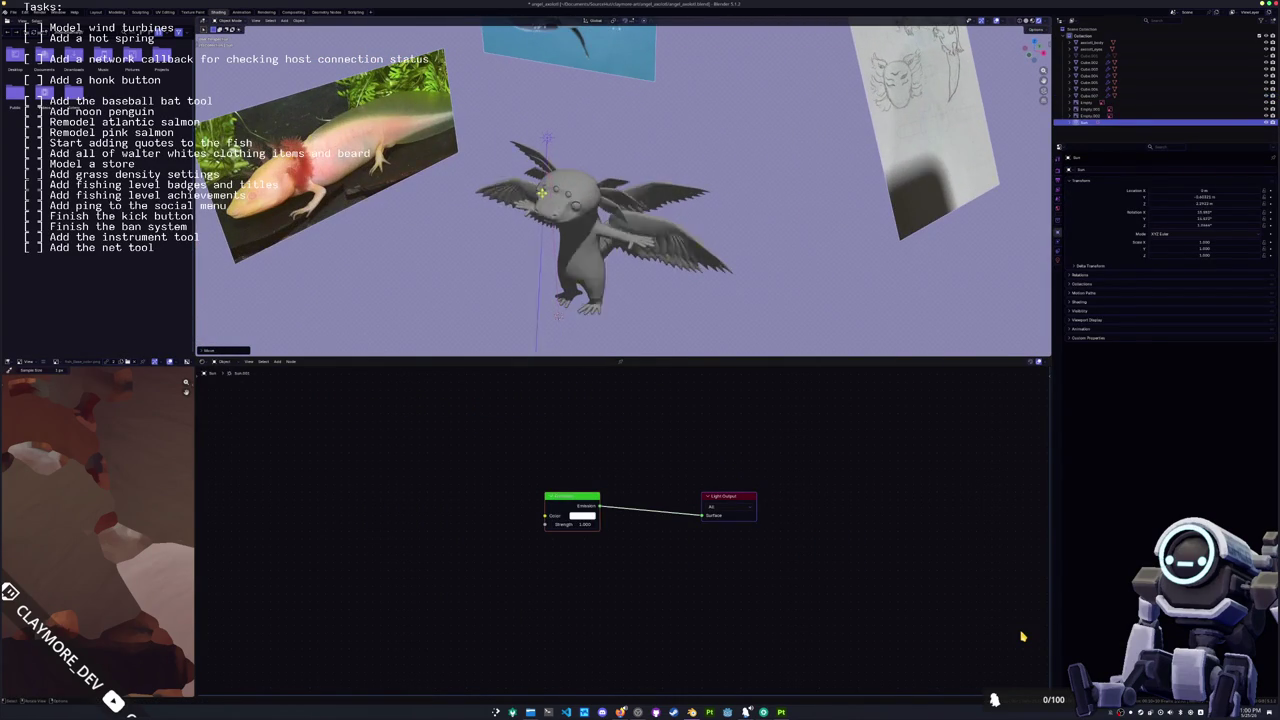
Step: Load the body base-colour texture from the textures folder onto axolotl_body
click(583, 201)
scroll(583, 201, up, 2)
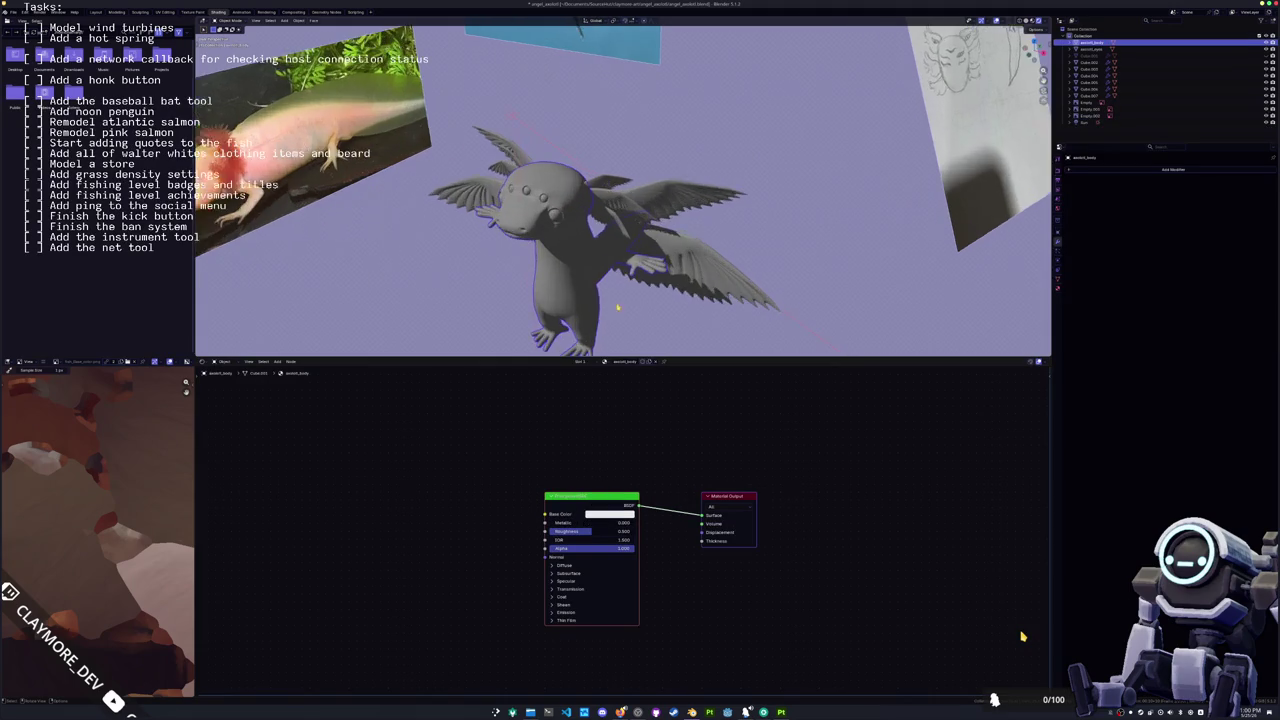
middle_drag(583, 201, 590, 250)
key(ctrl+t)
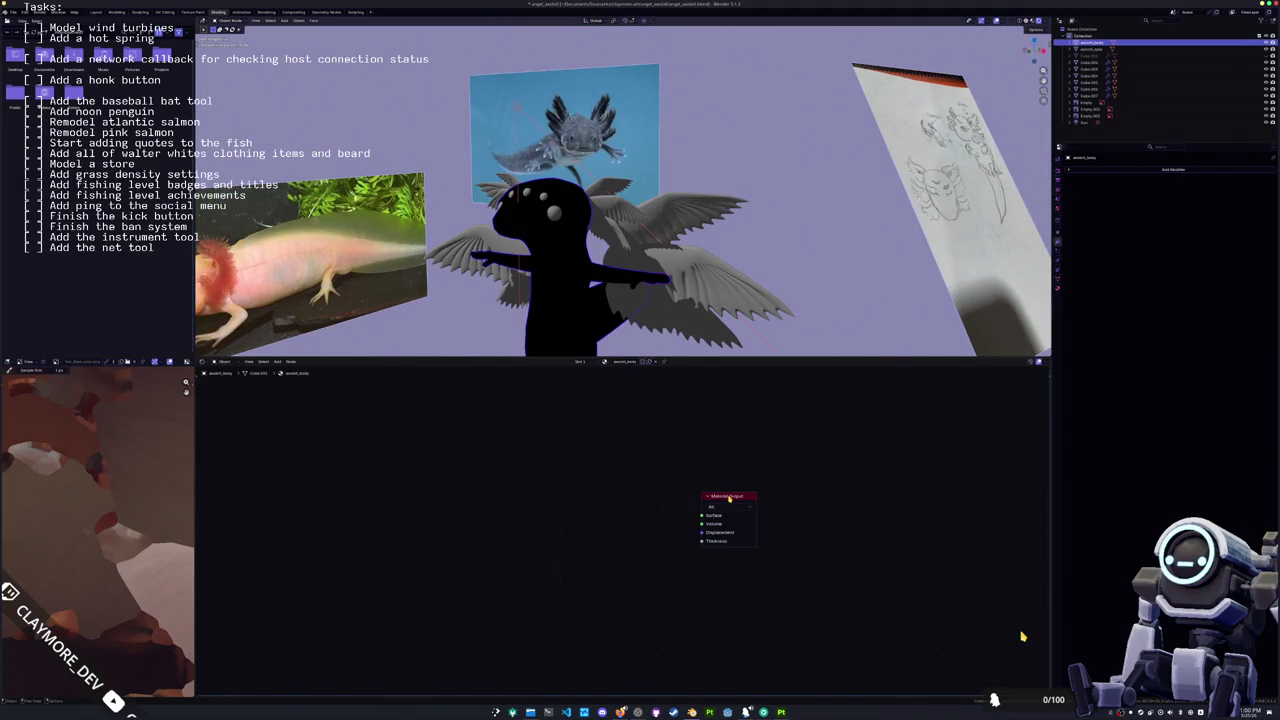
click(663, 544)
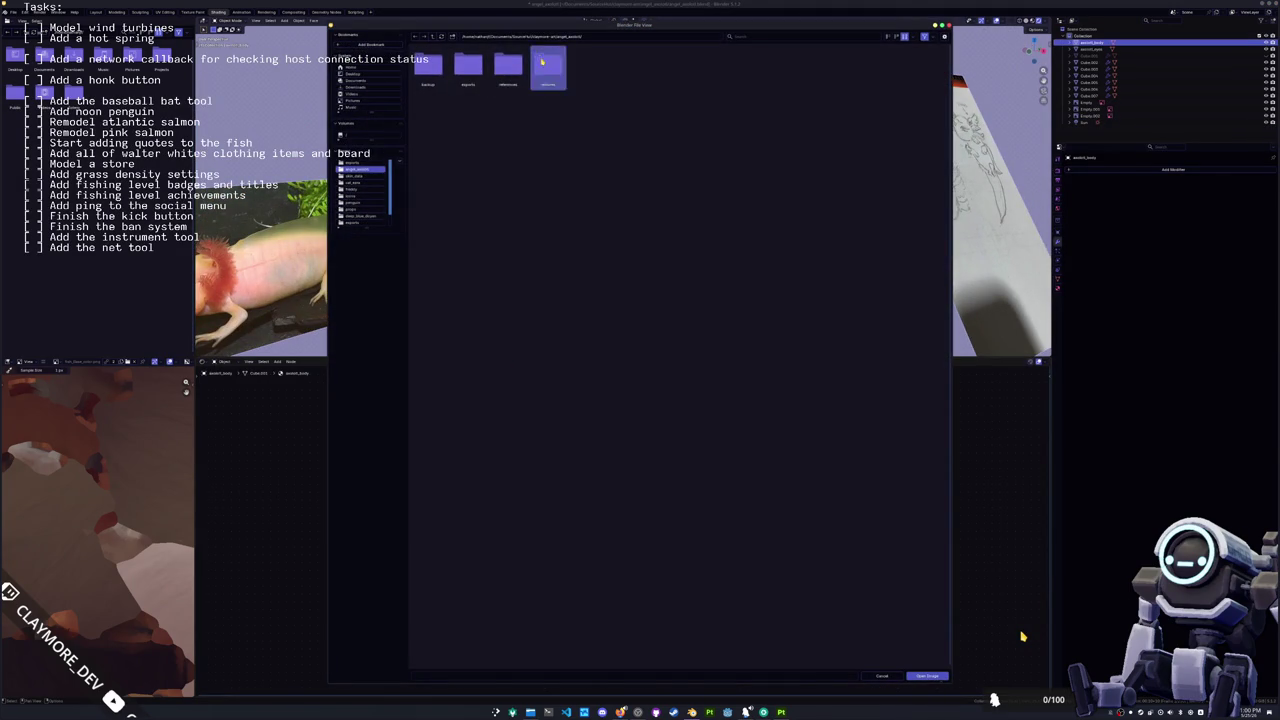
double_click(548, 65)
click(427, 65)
double_click(427, 66)
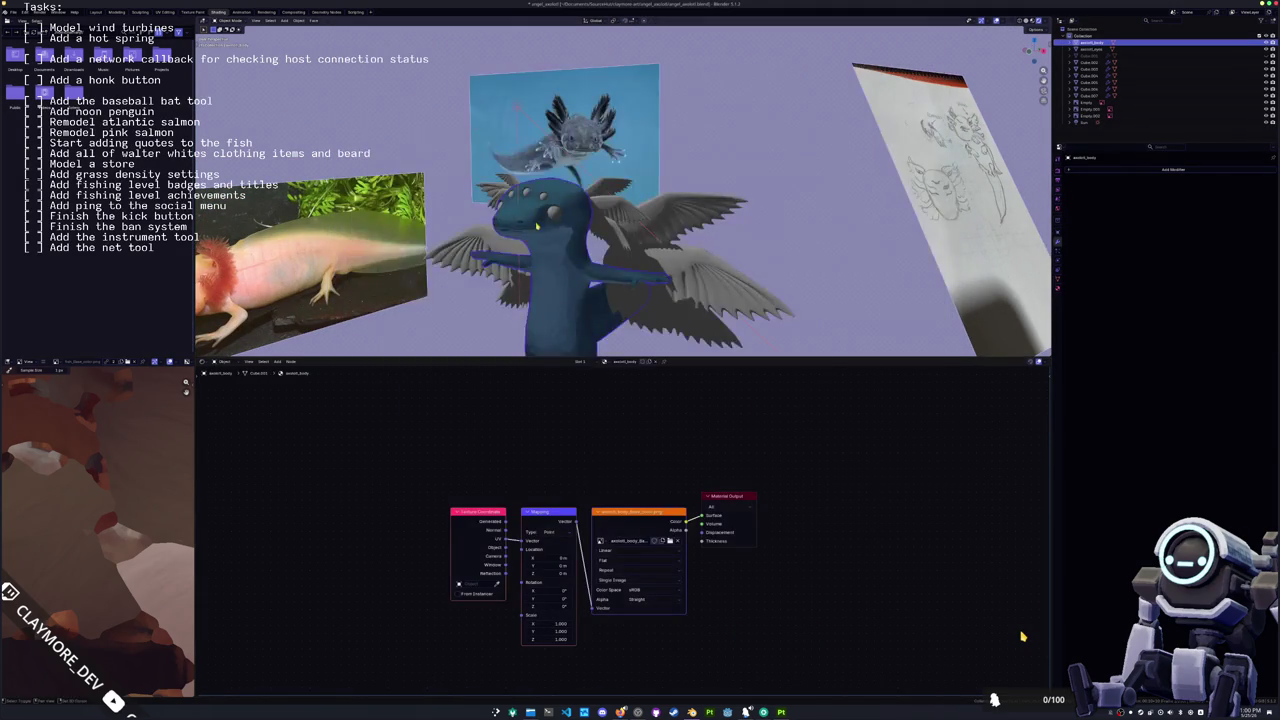
Step: Give axolotl_eyes an Image Texture with its exported base-colour image
click(562, 178)
key(Delete)
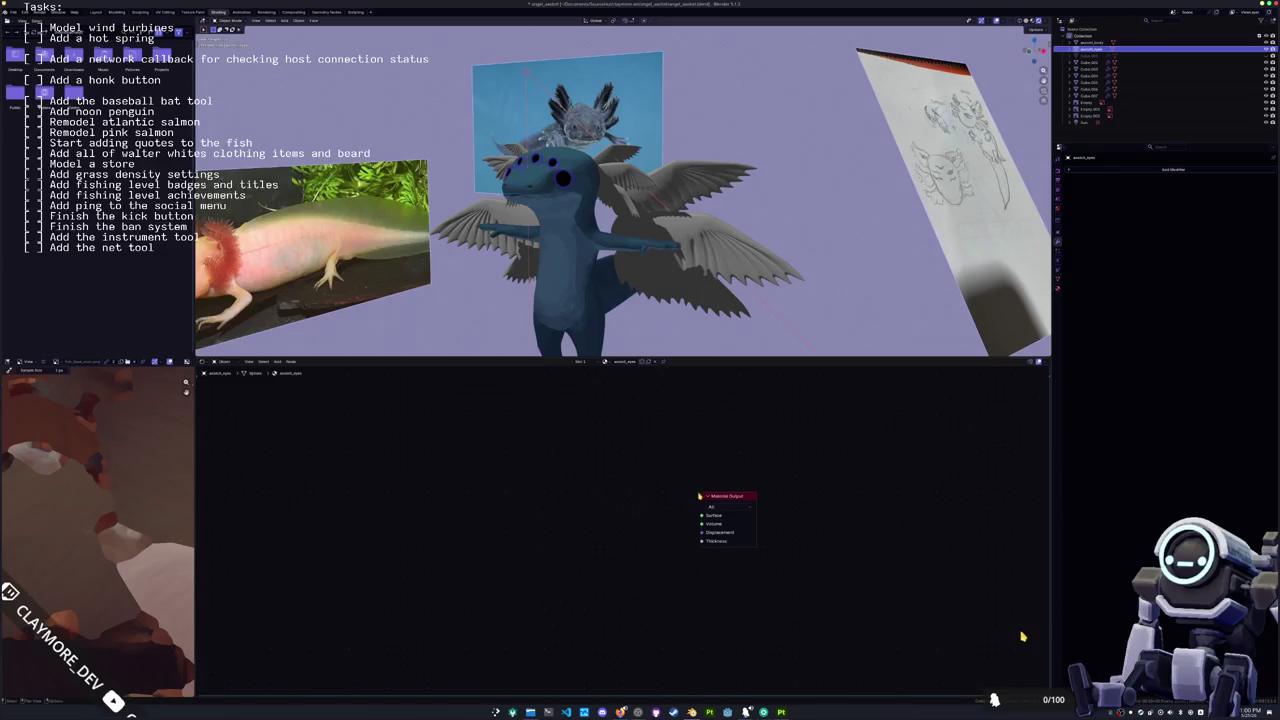
click(713, 495)
key(ctrl+t)
click(664, 543)
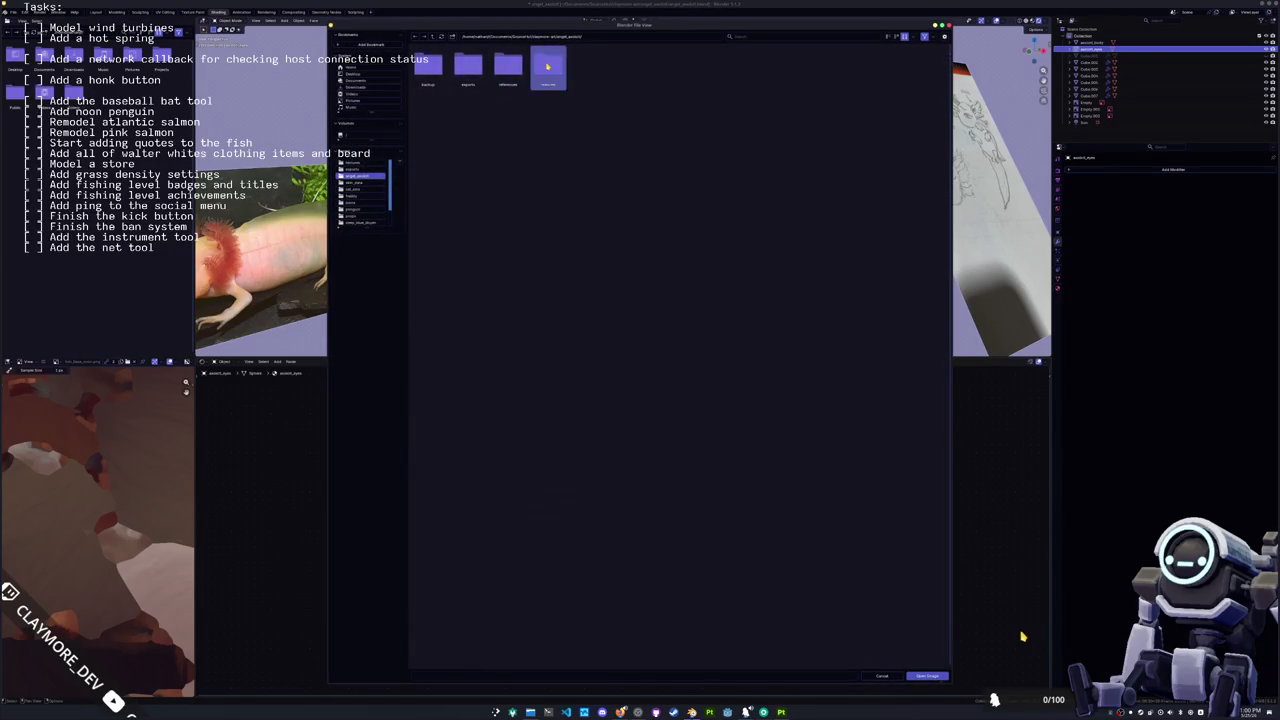
double_click(468, 66)
Step: Drive the wings' surface with the wing base-colour image, then return to Layout
middle_drag(508, 109, 637, 210)
click(637, 210)
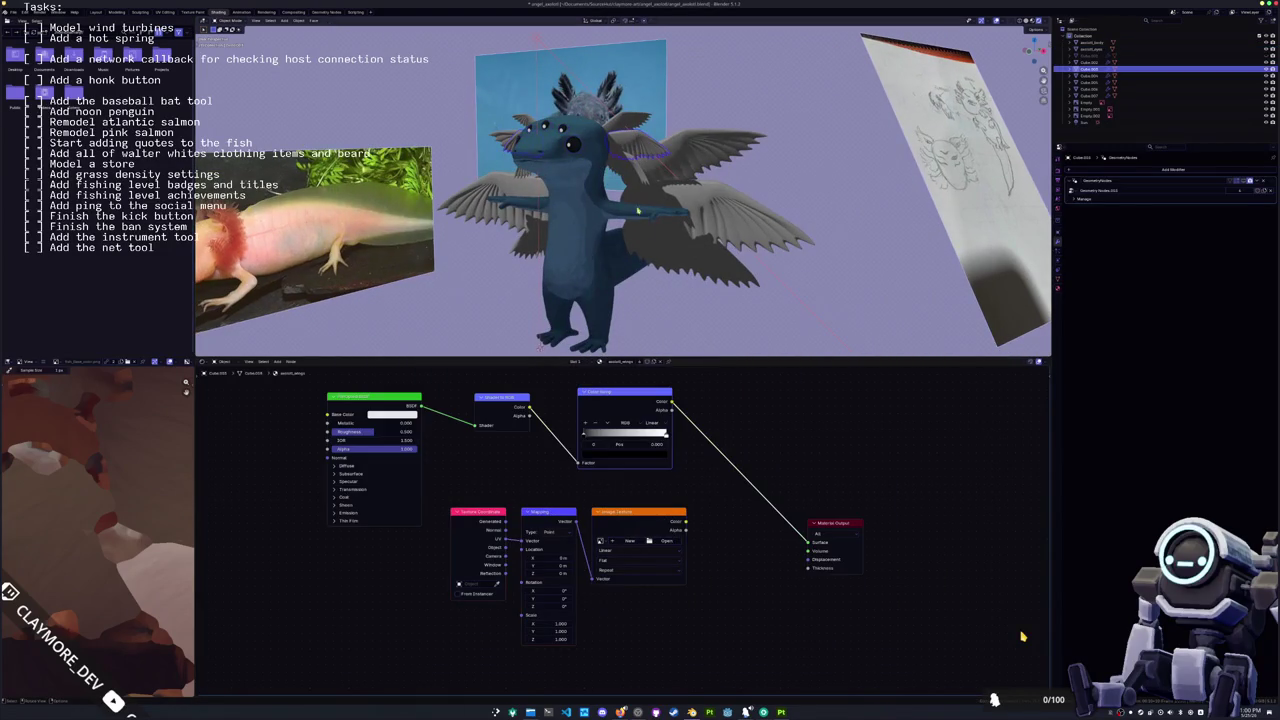
ctrl+shift+click(645, 522)
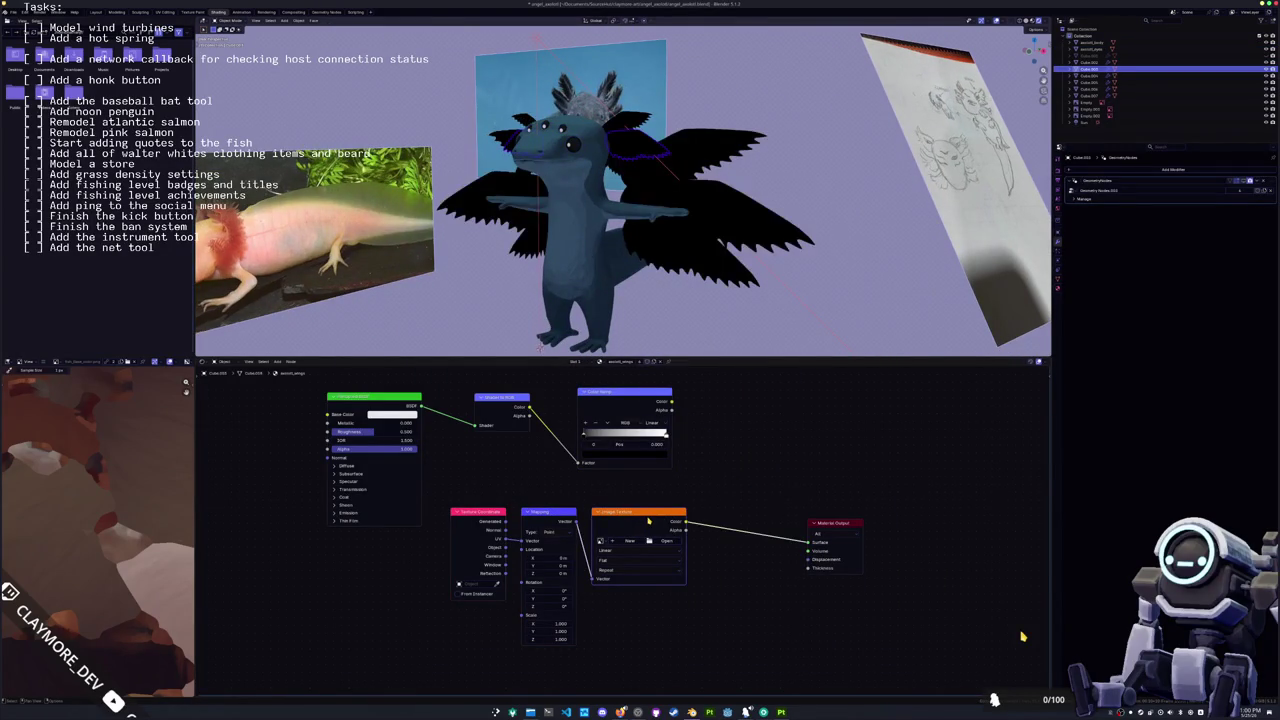
click(666, 541)
double_click(548, 66)
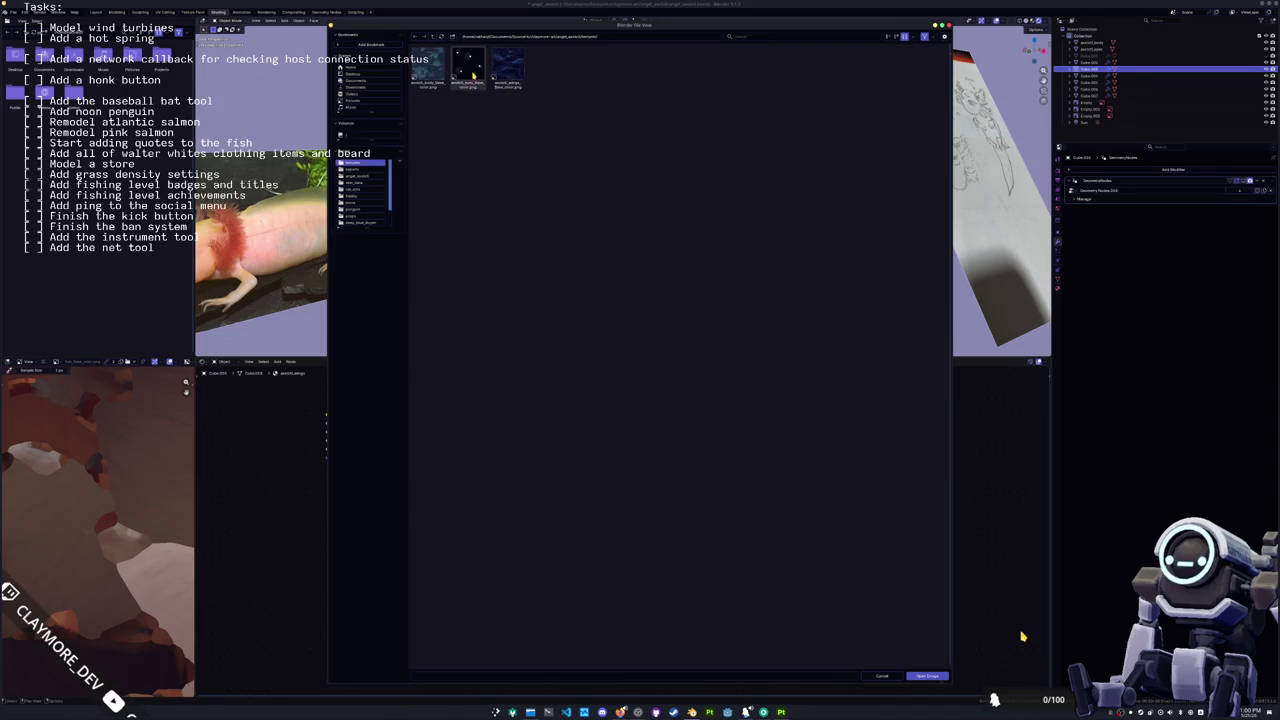
double_click(508, 66)
mouse_move(511, 107)
middle_down()
mouse_move(509, 273)
mouse_move(390, 268)
middle_up()
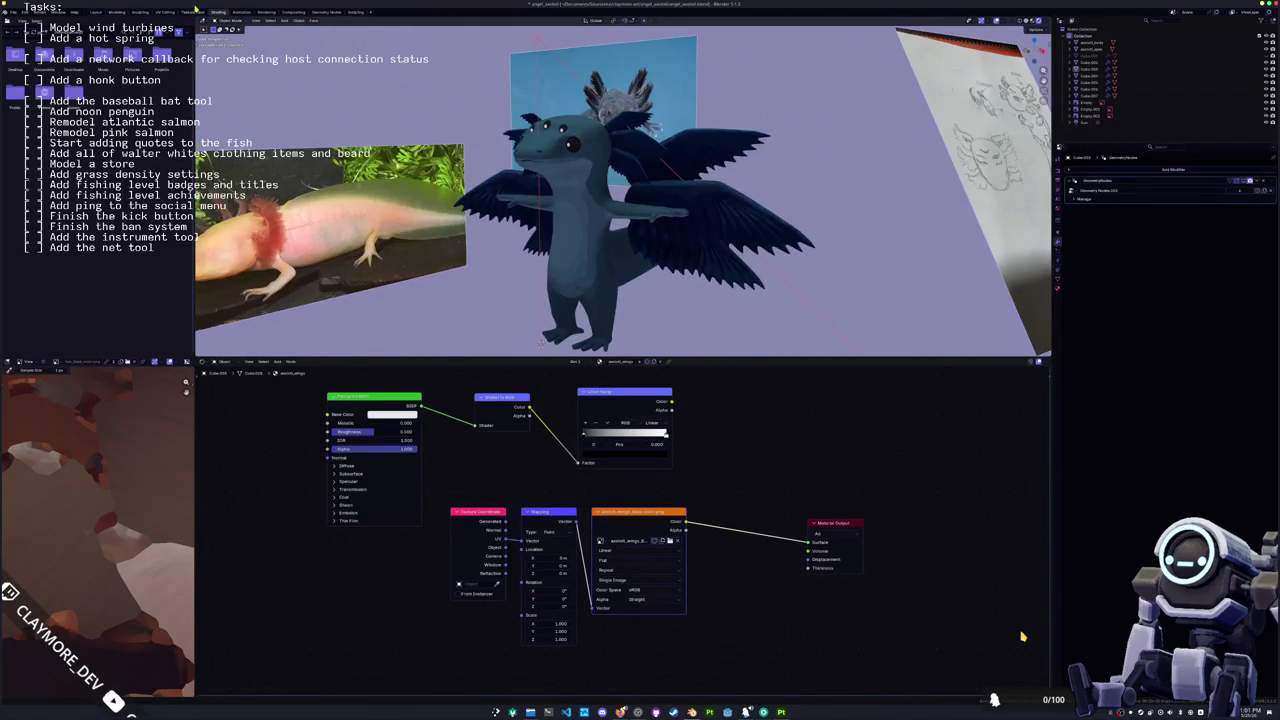
click(96, 12)
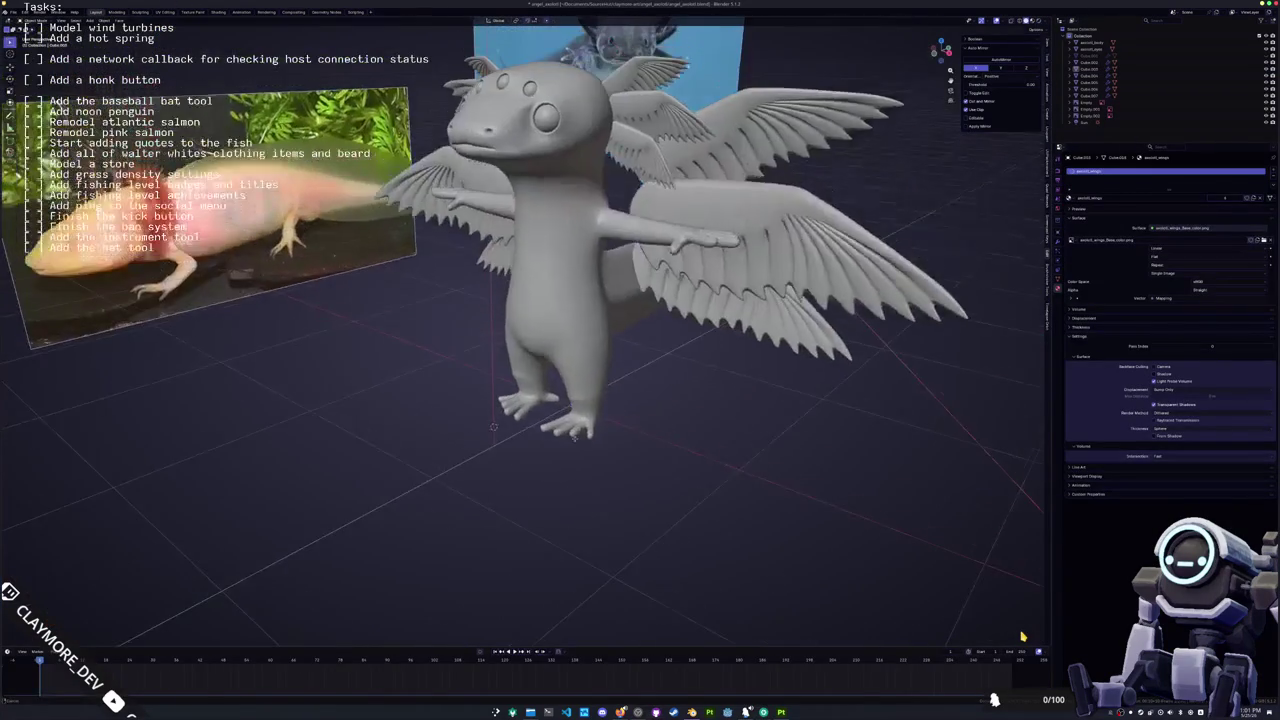
Step: Add an armature bone at the axolotl's feet in front orthographic X-ray view
middle_drag(390, 268, 565, 357)
click(565, 357)
key(shift+a)
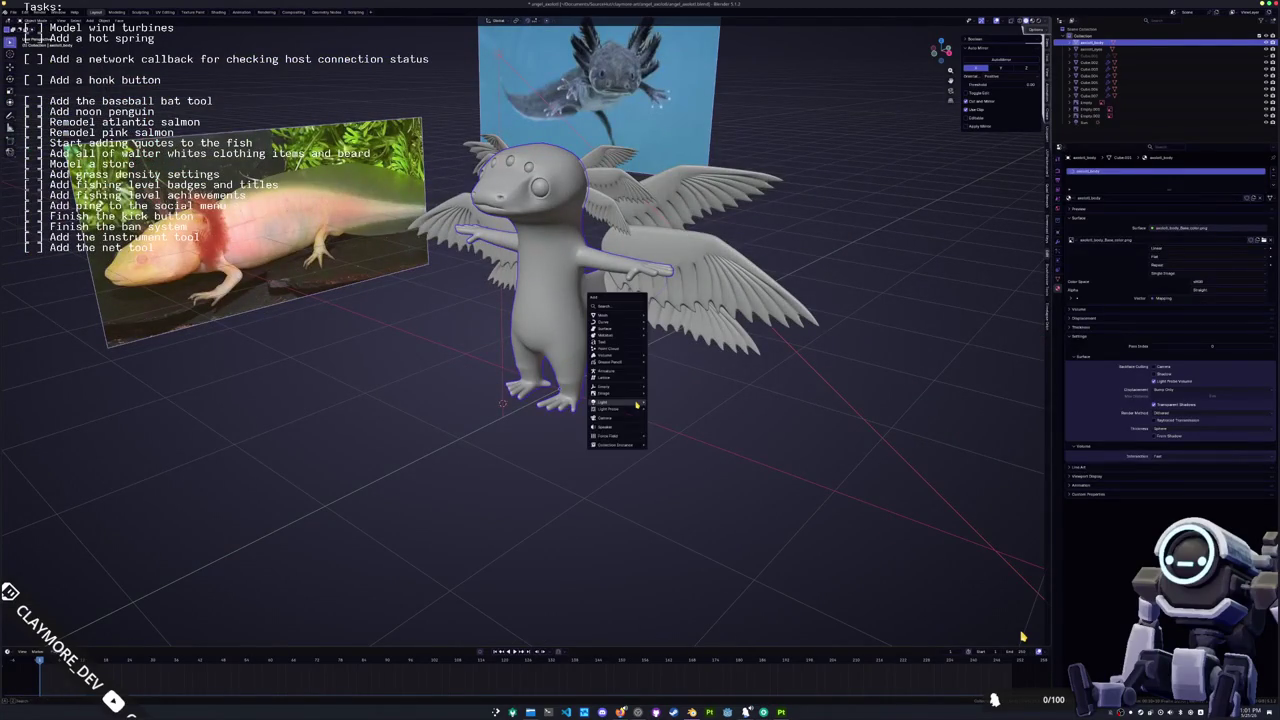
click(620, 373)
scroll(620, 373, up, 3)
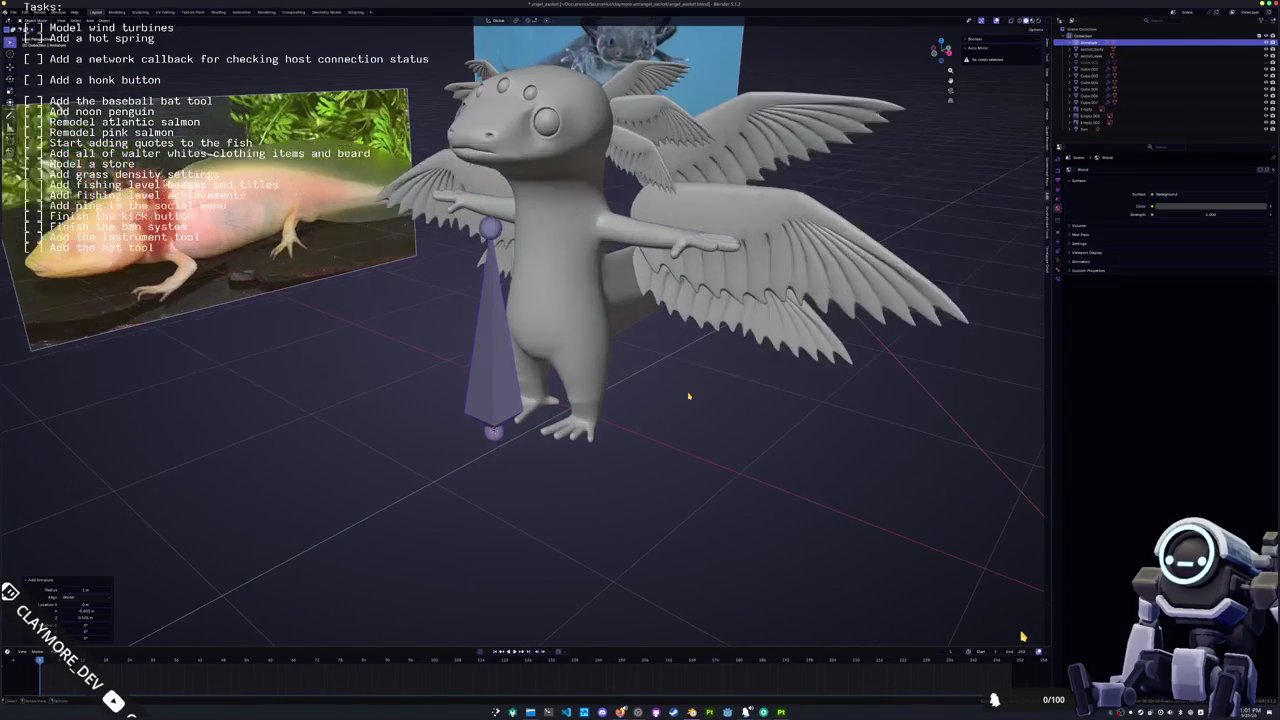
key(ctrl+z)
key(KP_1)
key(alt+z)
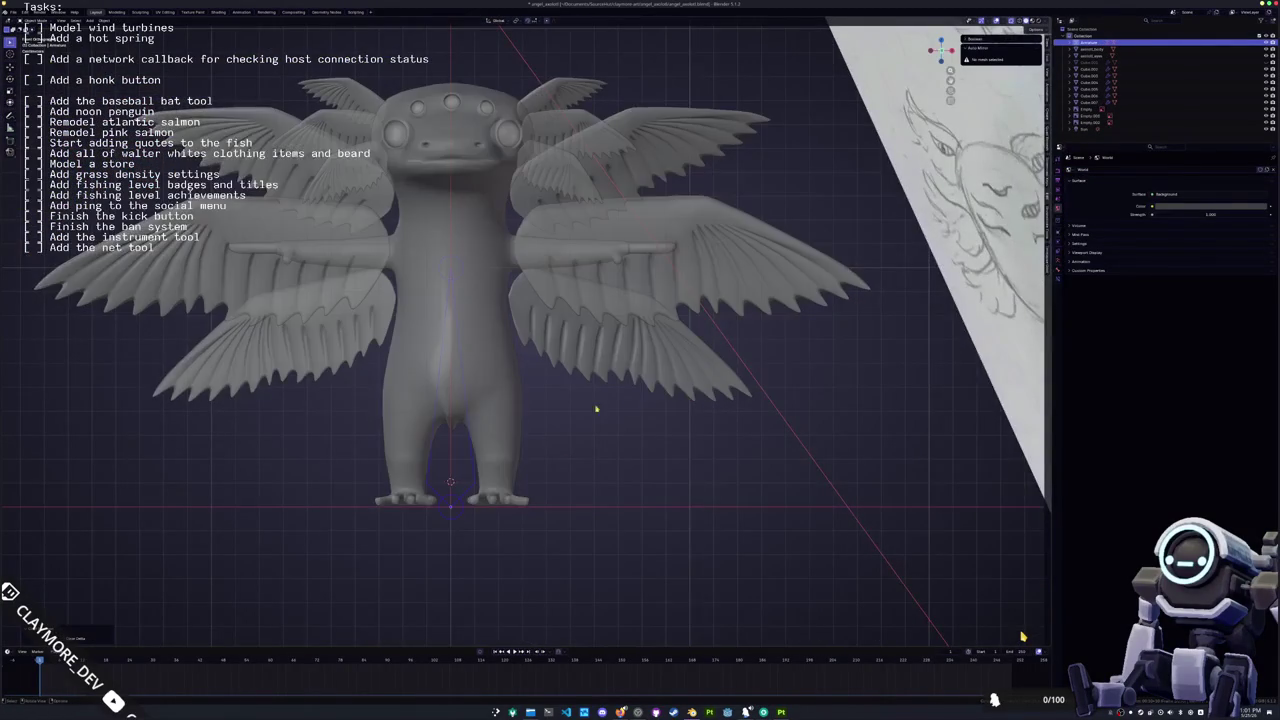
scroll(557, 367, up, 3)
key(ctrl+shift+z)
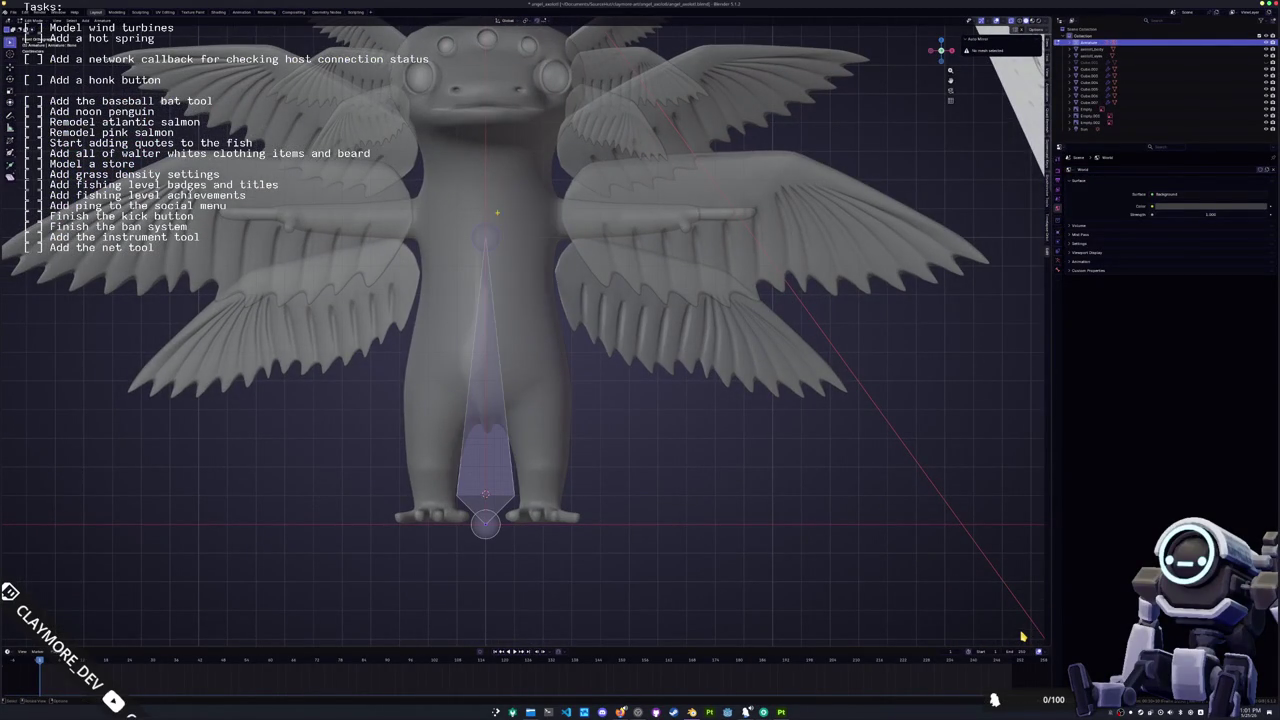
Step: Shorten the root bone vertically and extrude a leg chain with knee and foot bones
key(g)
key(z)
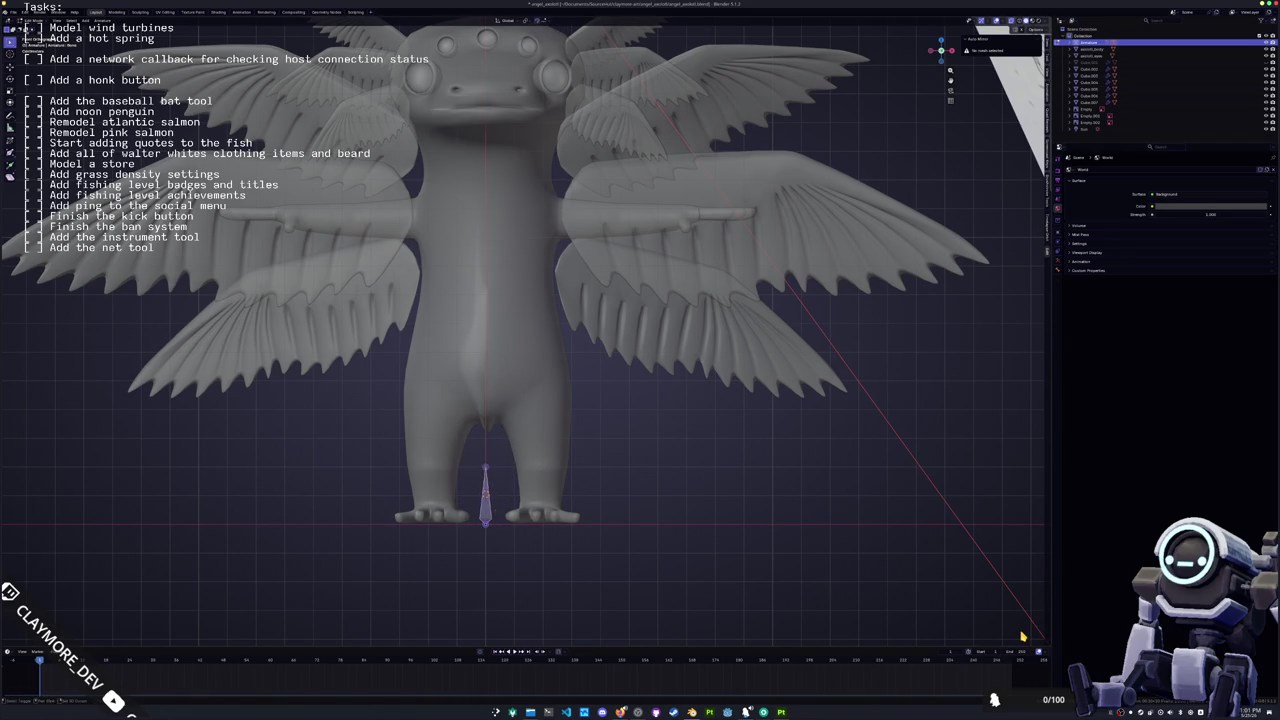
click(489, 363)
key(e)
click(540, 407)
key(e)
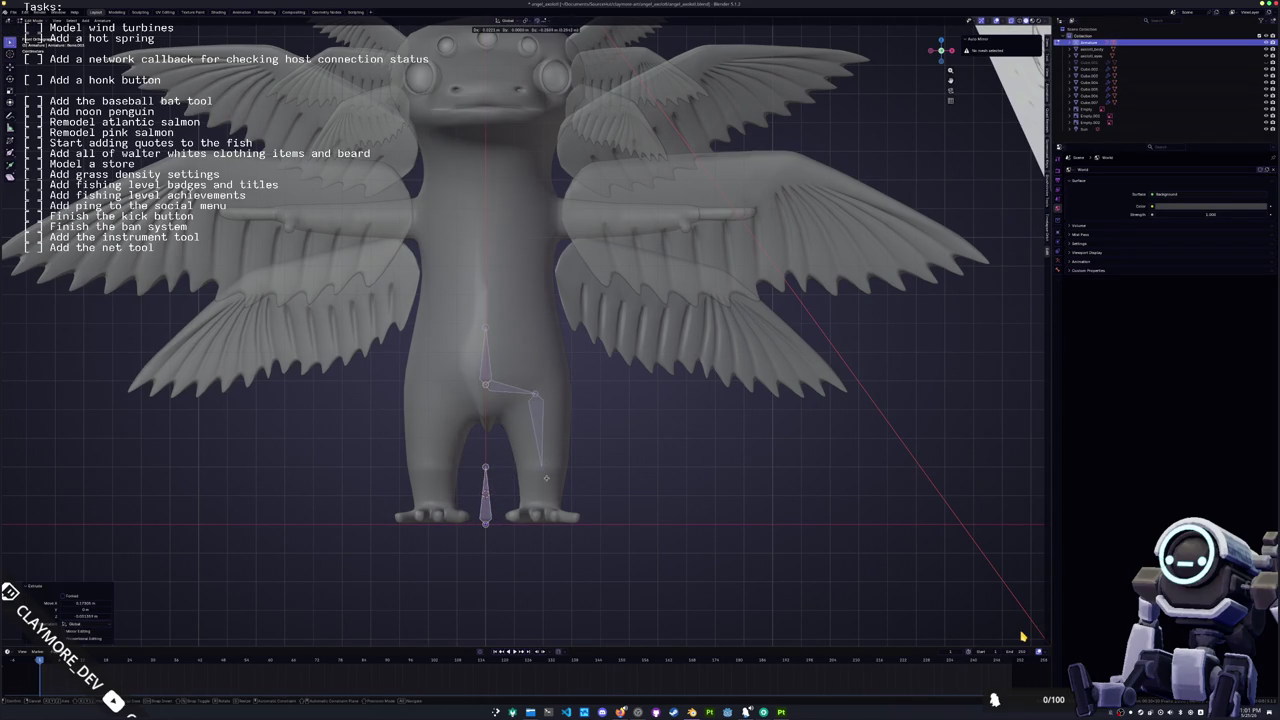
click(546, 478)
key(e)
click(545, 527)
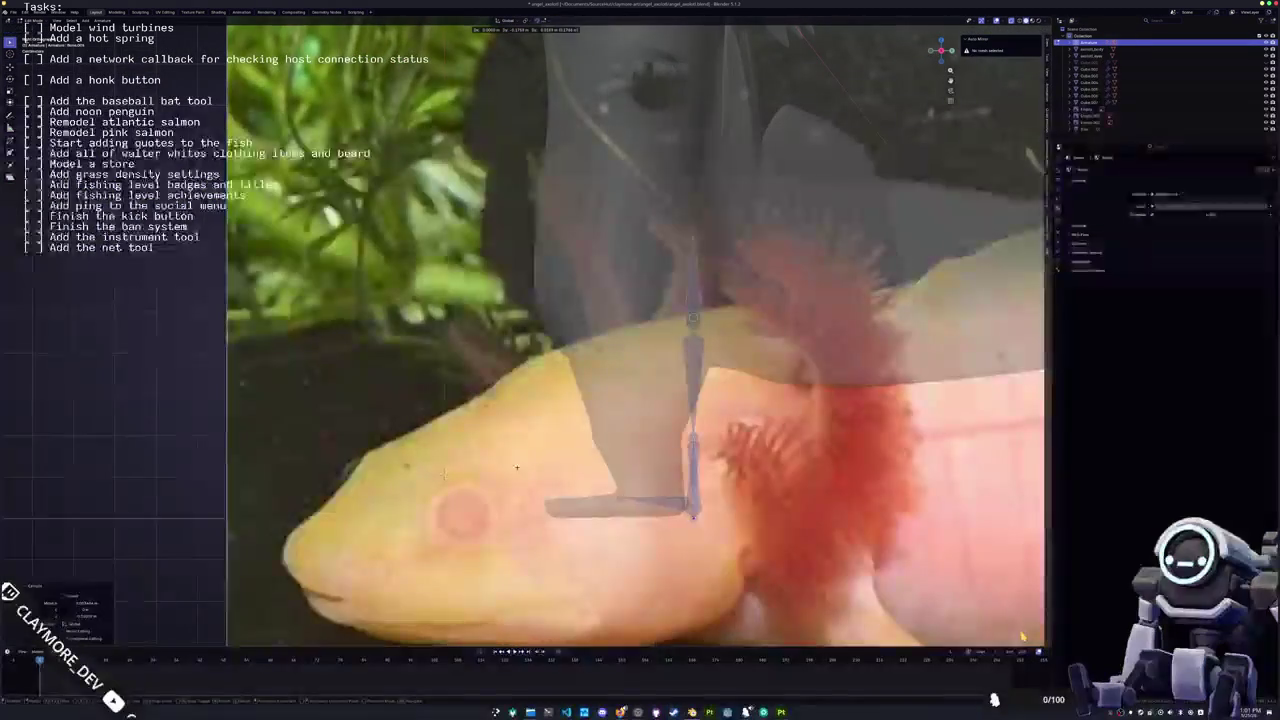
click(545, 505)
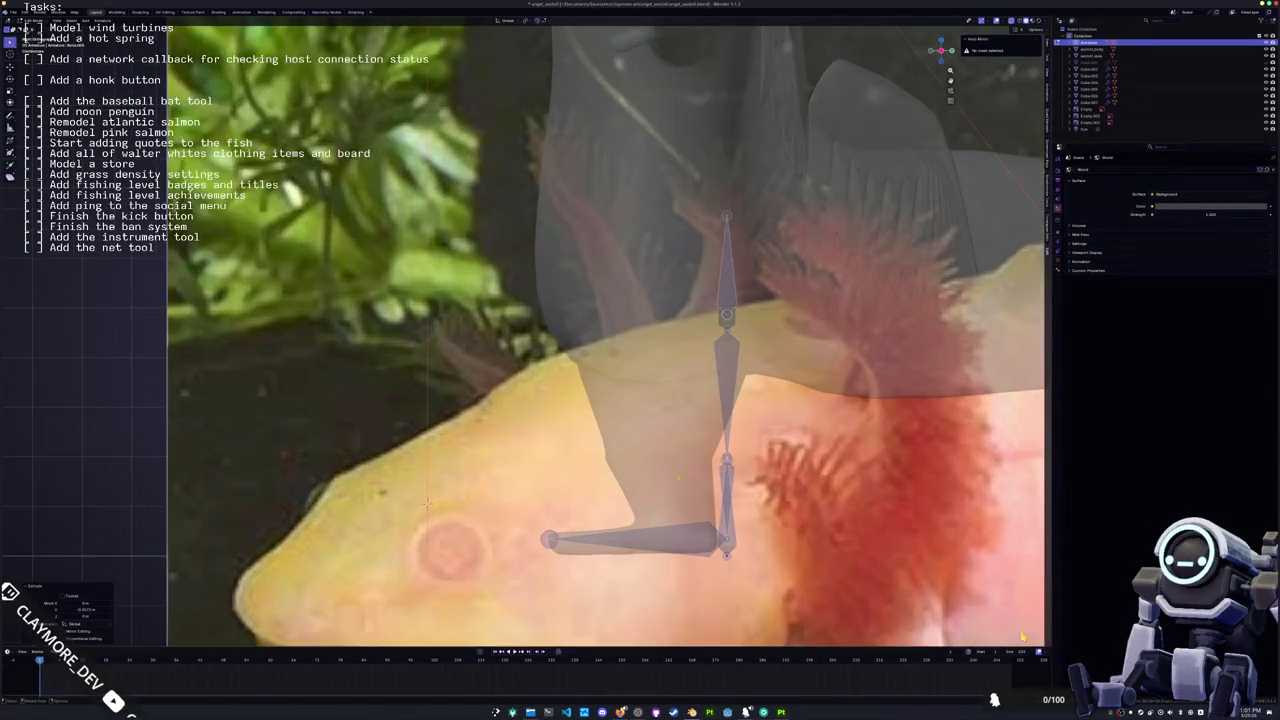
Step: Move the upper leg joint left along X to bend the chain
scroll(1022, 636, down, 2)
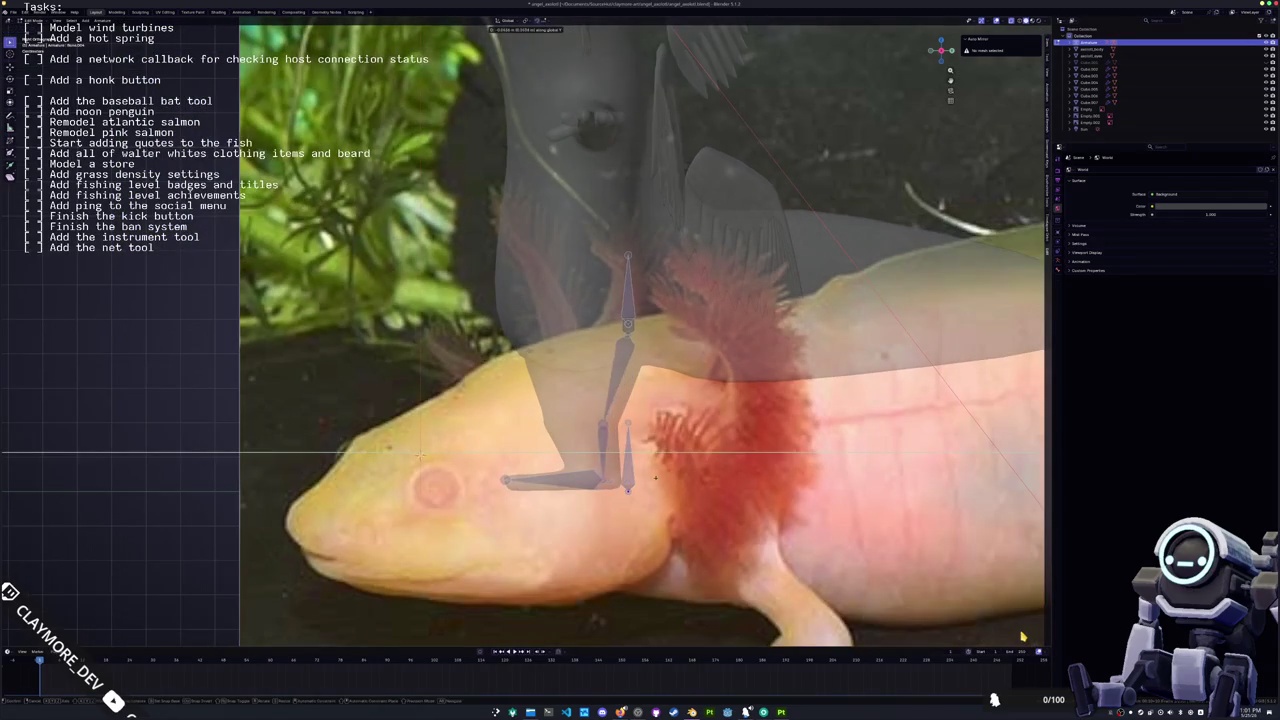
key(g)
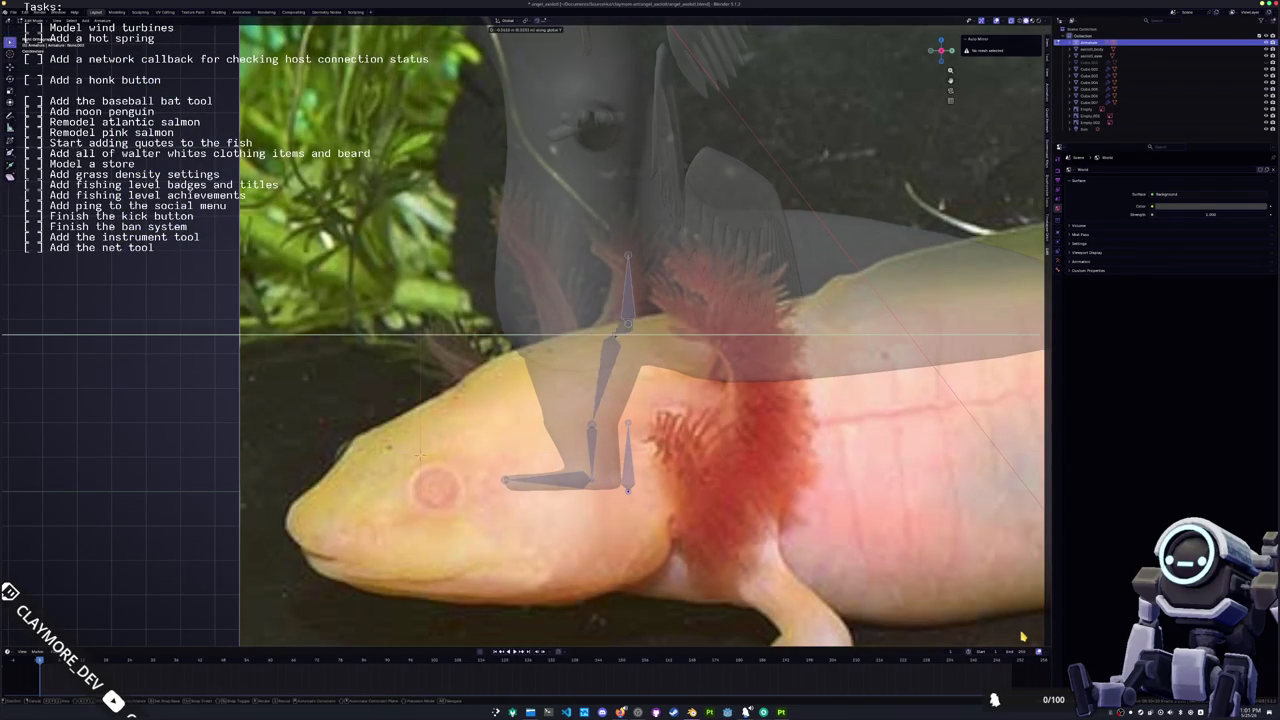
key(Return)
key(g)
key(Return)
key(g)
key(x)
key(Return)
click(420, 454)
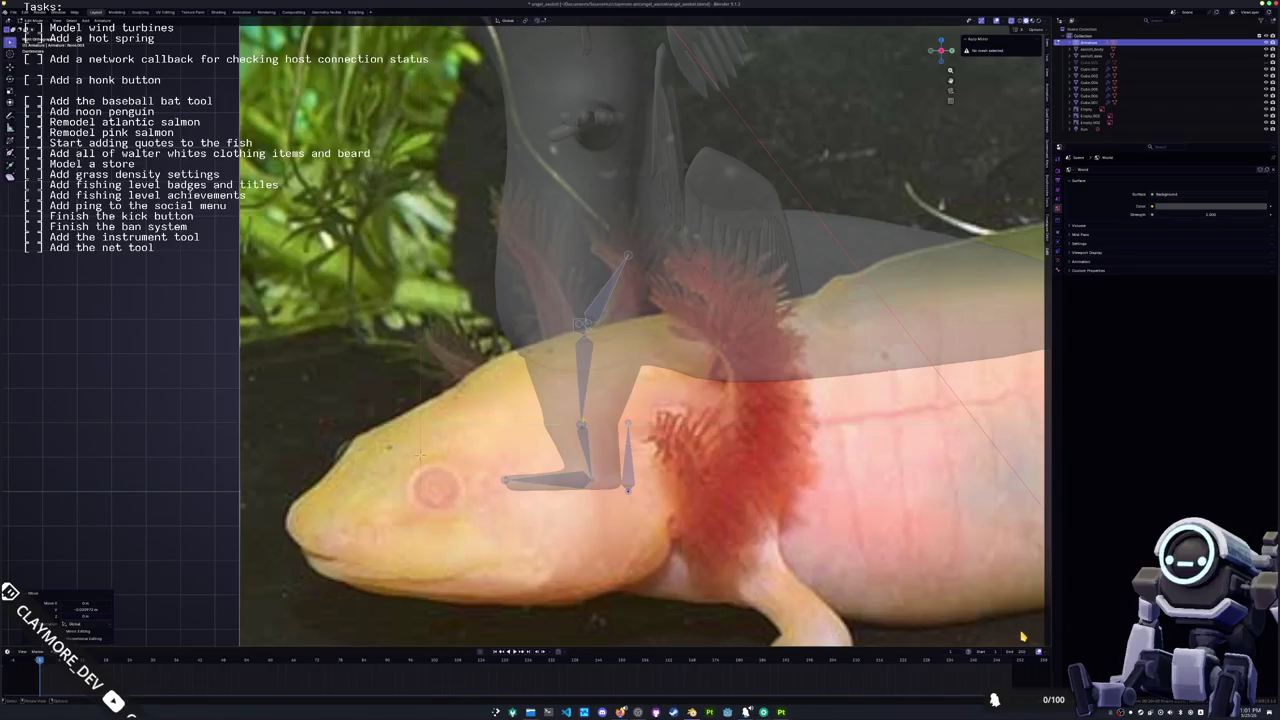
Step: Nudge the leg joints further to match the reference leg
key(g)
click(420, 454)
key(g)
click(420, 454)
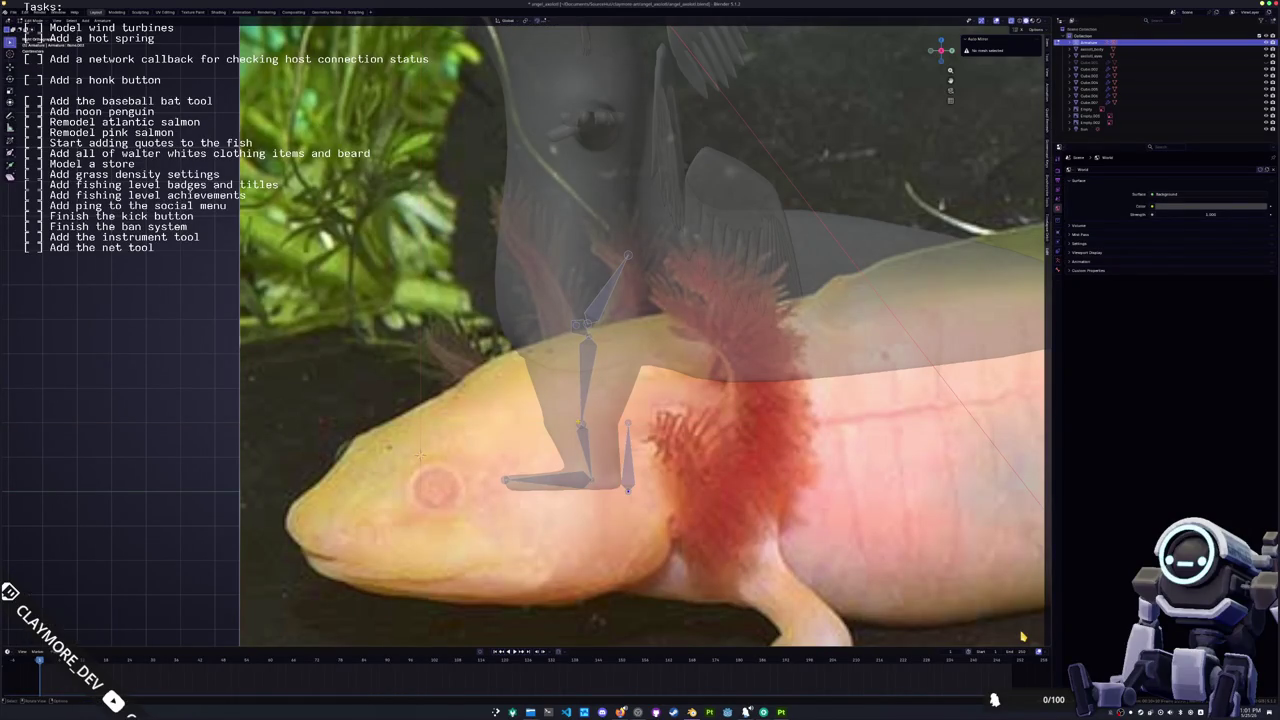
shift+middle_drag(420, 454, 382, 544)
key(g)
key(g)
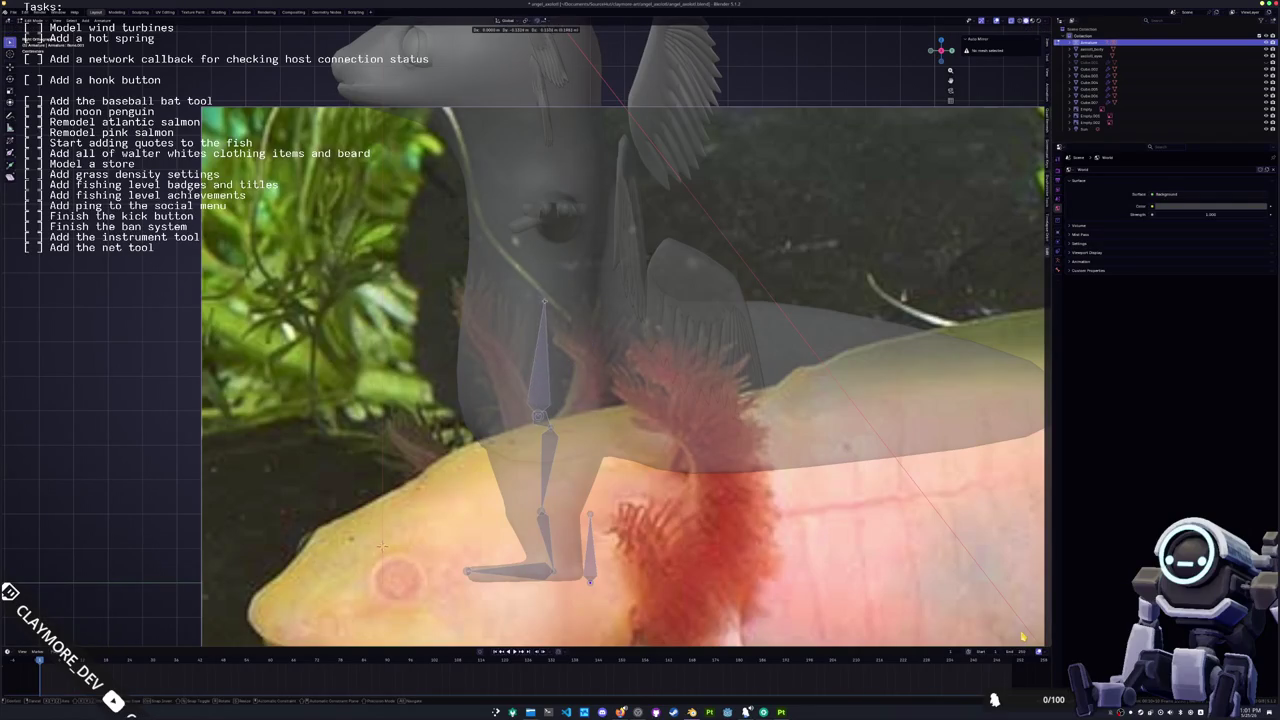
click(381, 545)
Step: Raise the spine bone tip near the eye and extrude neck bones toward the snout
shift+middle_drag(381, 545, 489, 640)
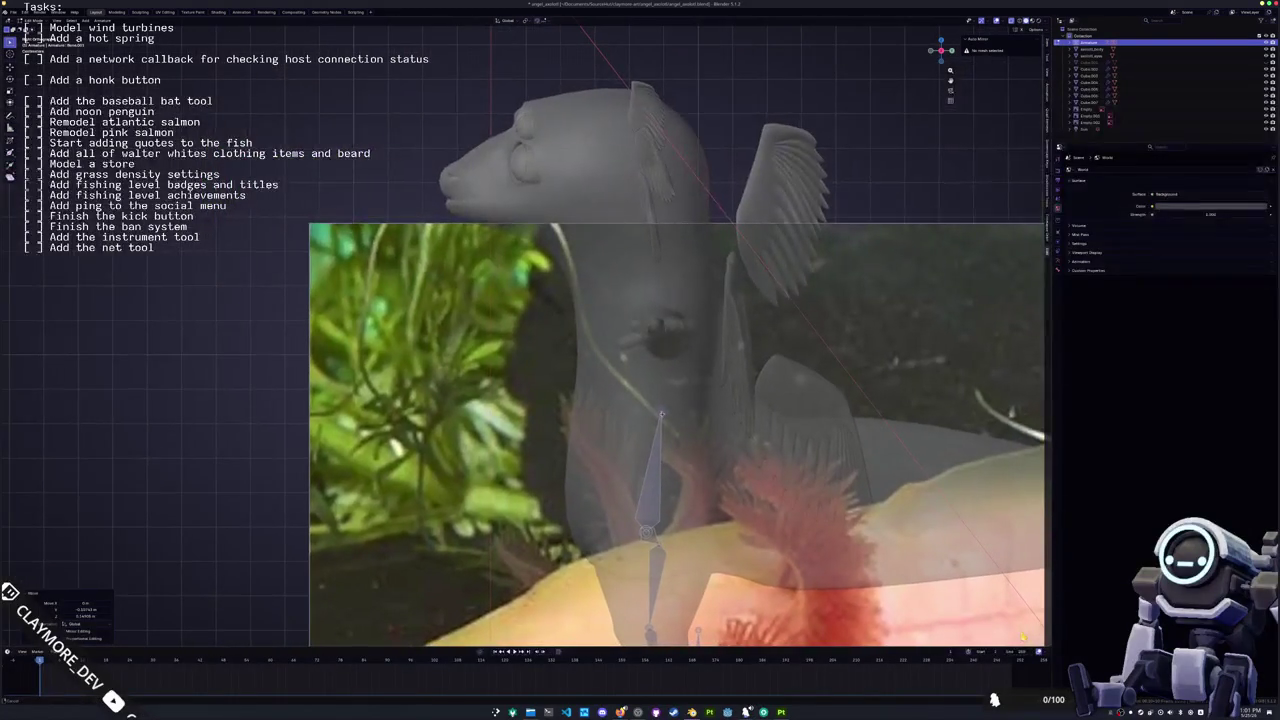
scroll(714, 410, up, 1)
key(g)
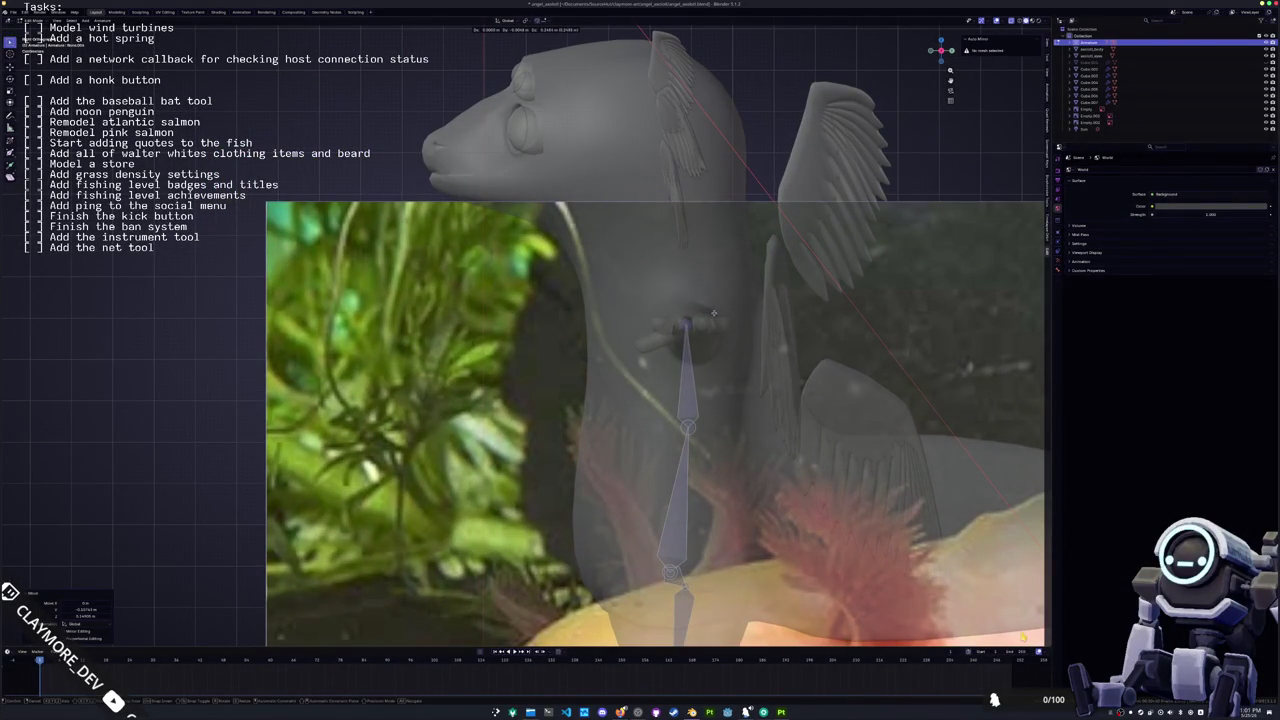
click(700, 327)
shift+middle_drag(700, 327, 688, 395)
key(e)
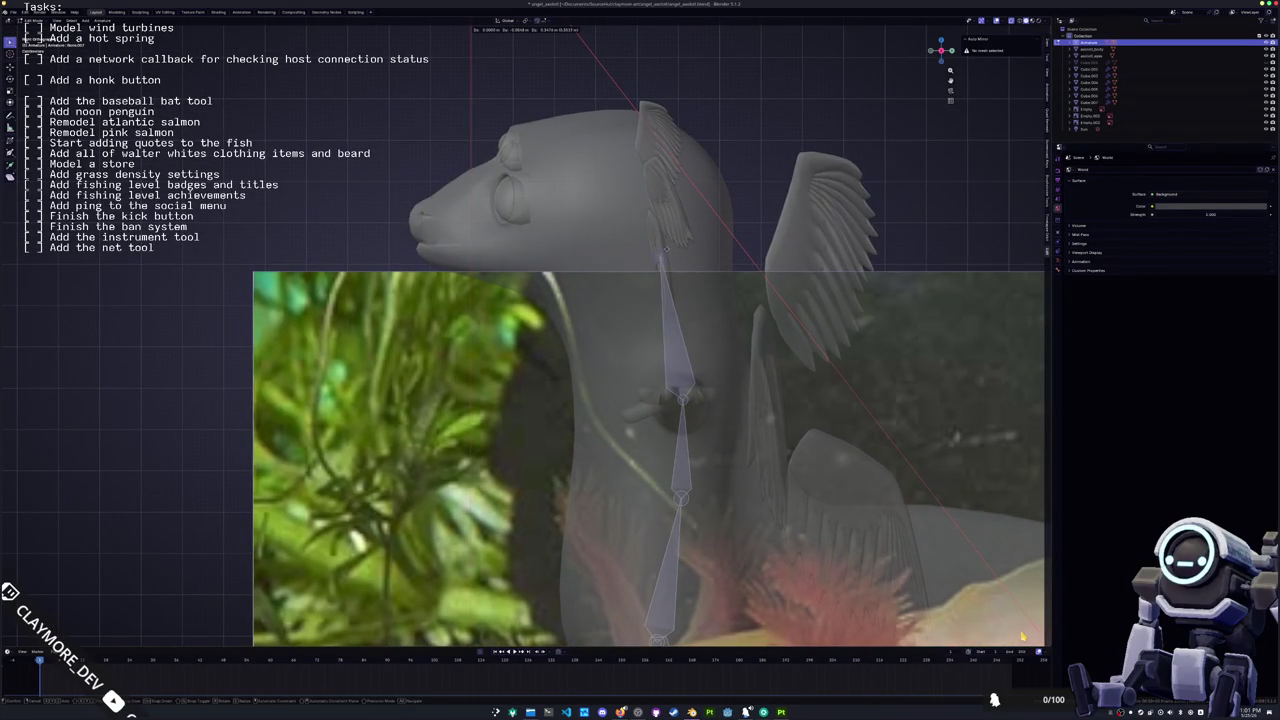
click(657, 233)
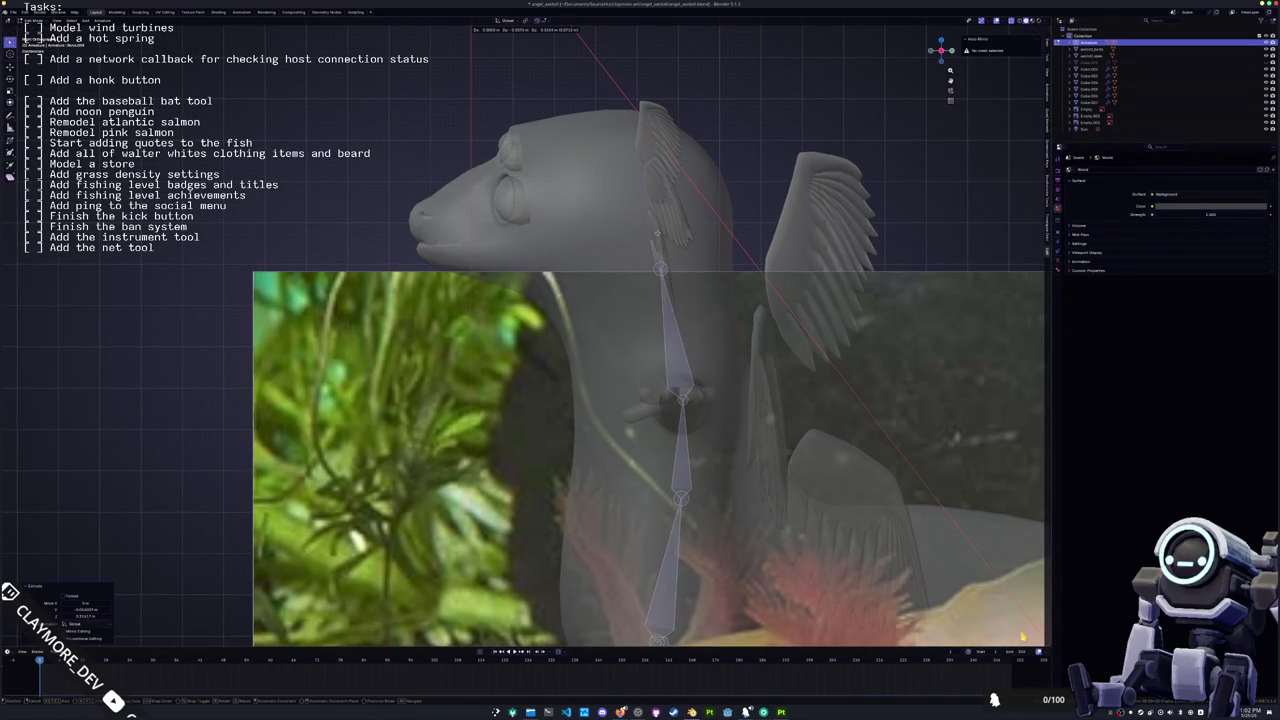
click(628, 182)
key(e)
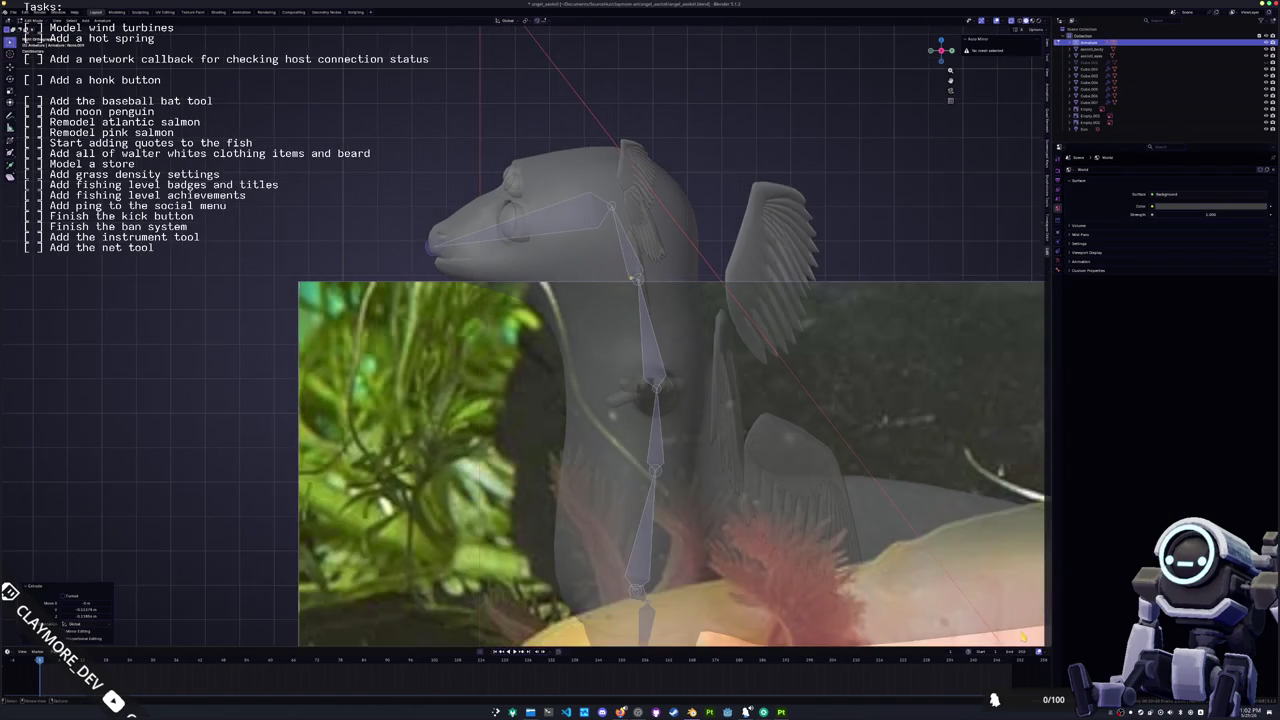
scroll(598, 313, up, 4)
scroll(598, 313, up, 1)
Step: Duplicate a spine bone, stretch it along the back and subdivide it into four bones
key(shift+d)
shift+middle_drag(732, 325, 507, 276)
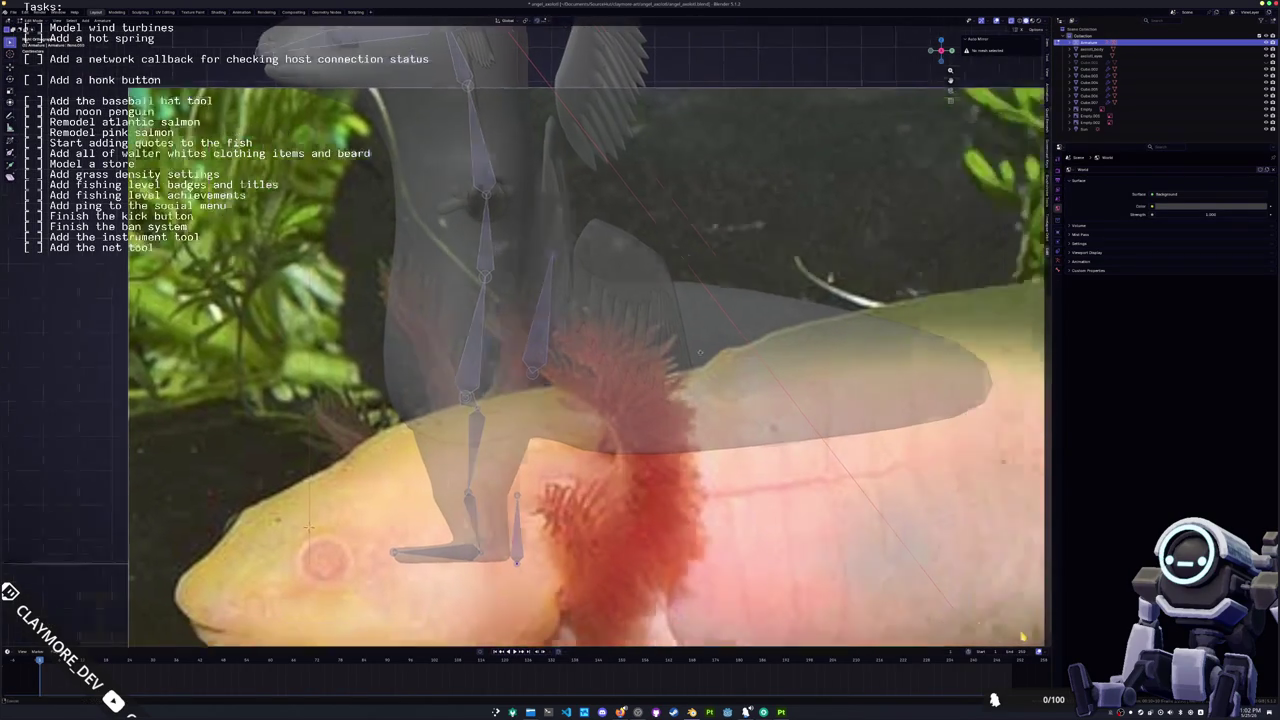
key(g)
click(939, 408)
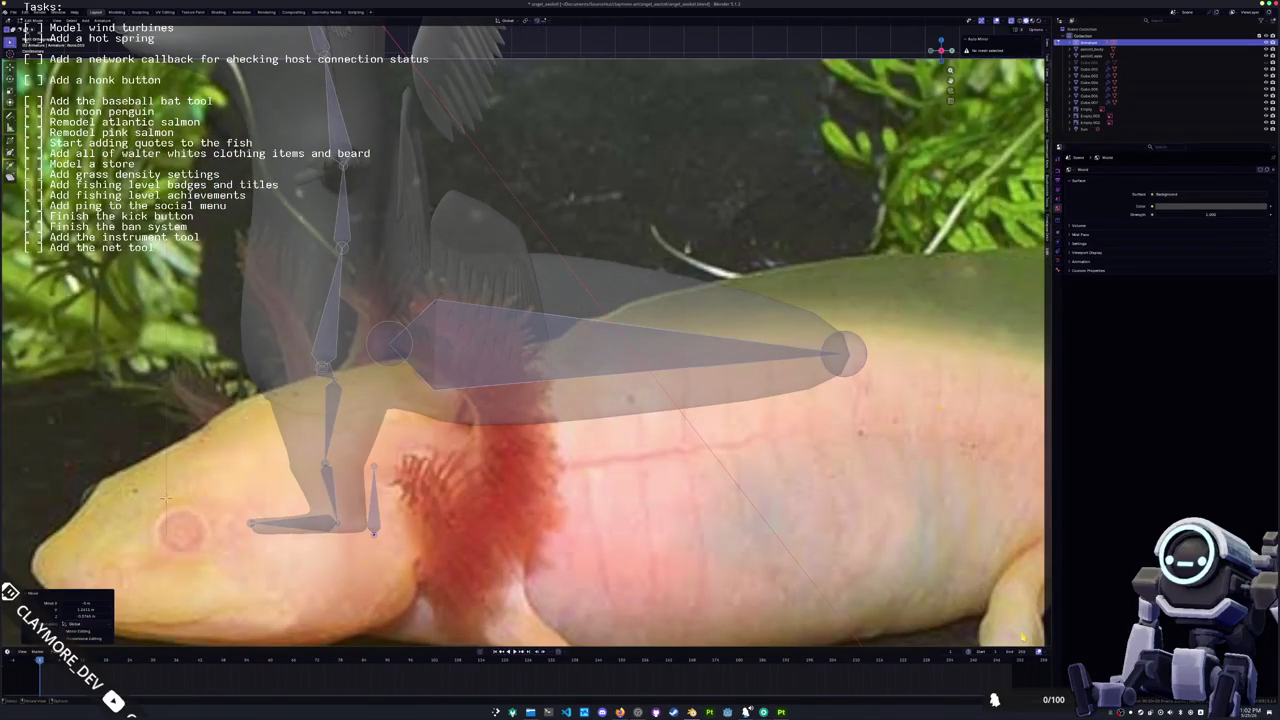
right_click(620, 356)
click(632, 362)
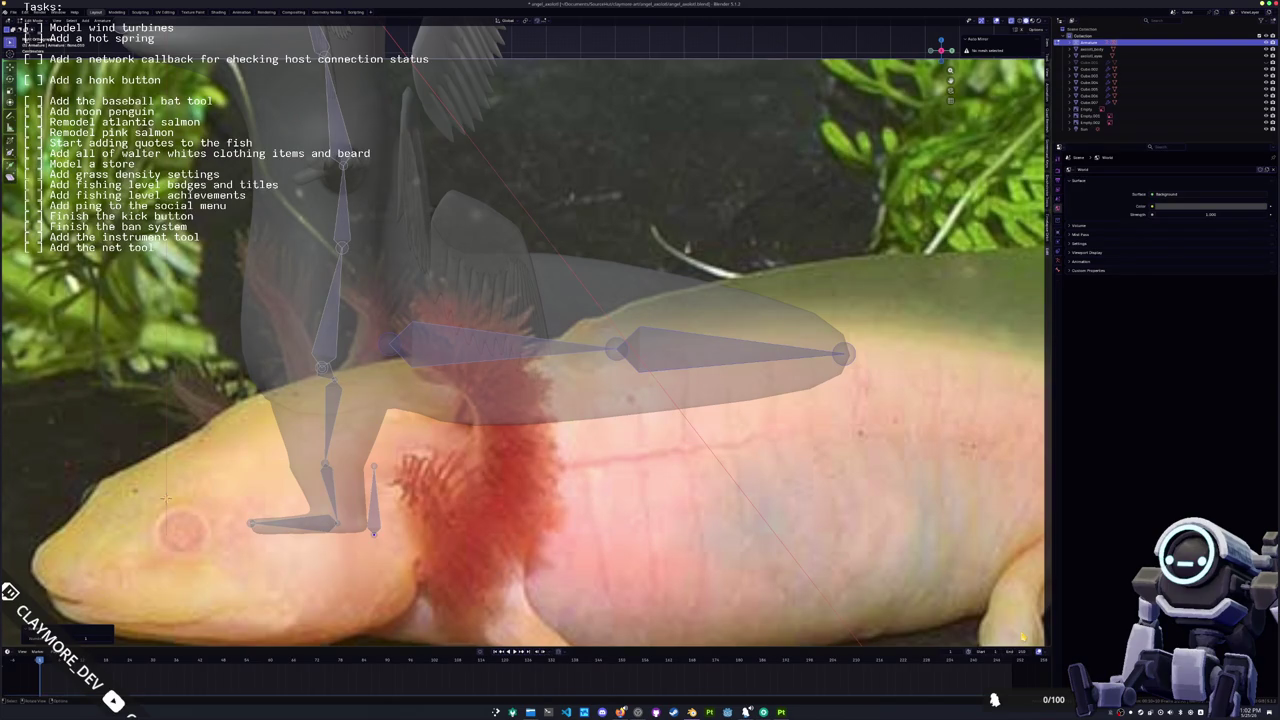
click(110, 640)
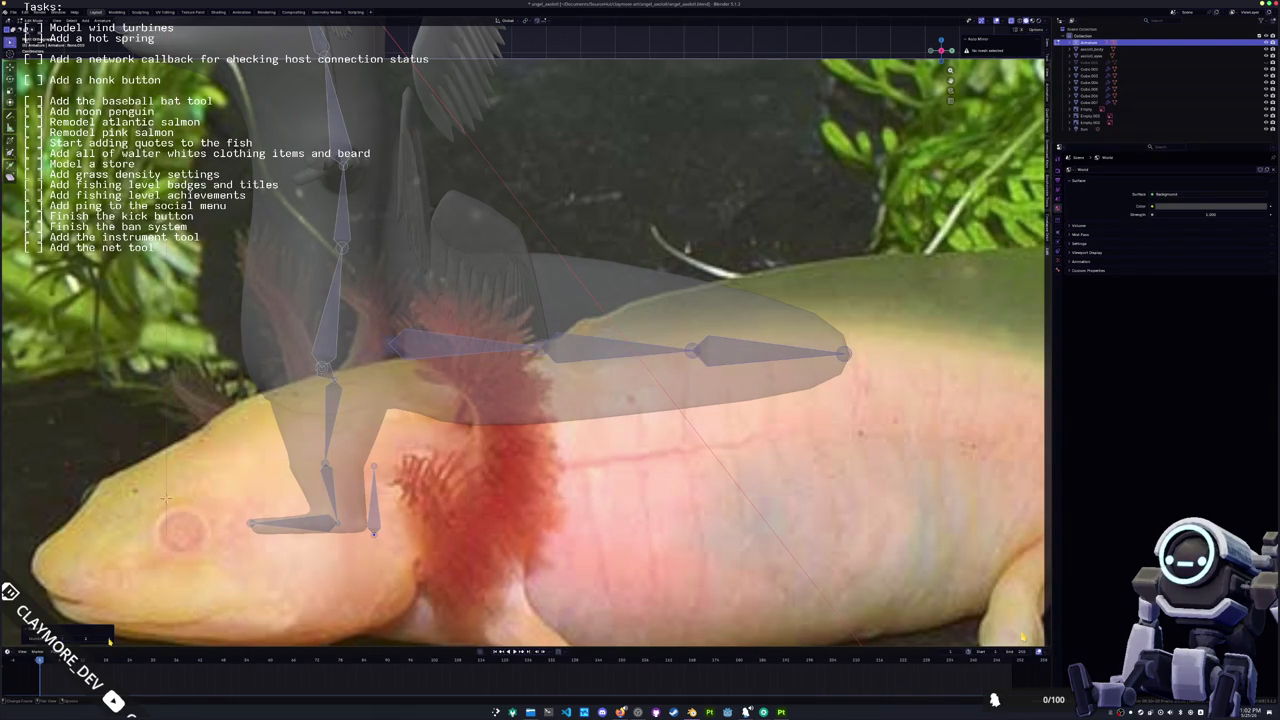
click(110, 640)
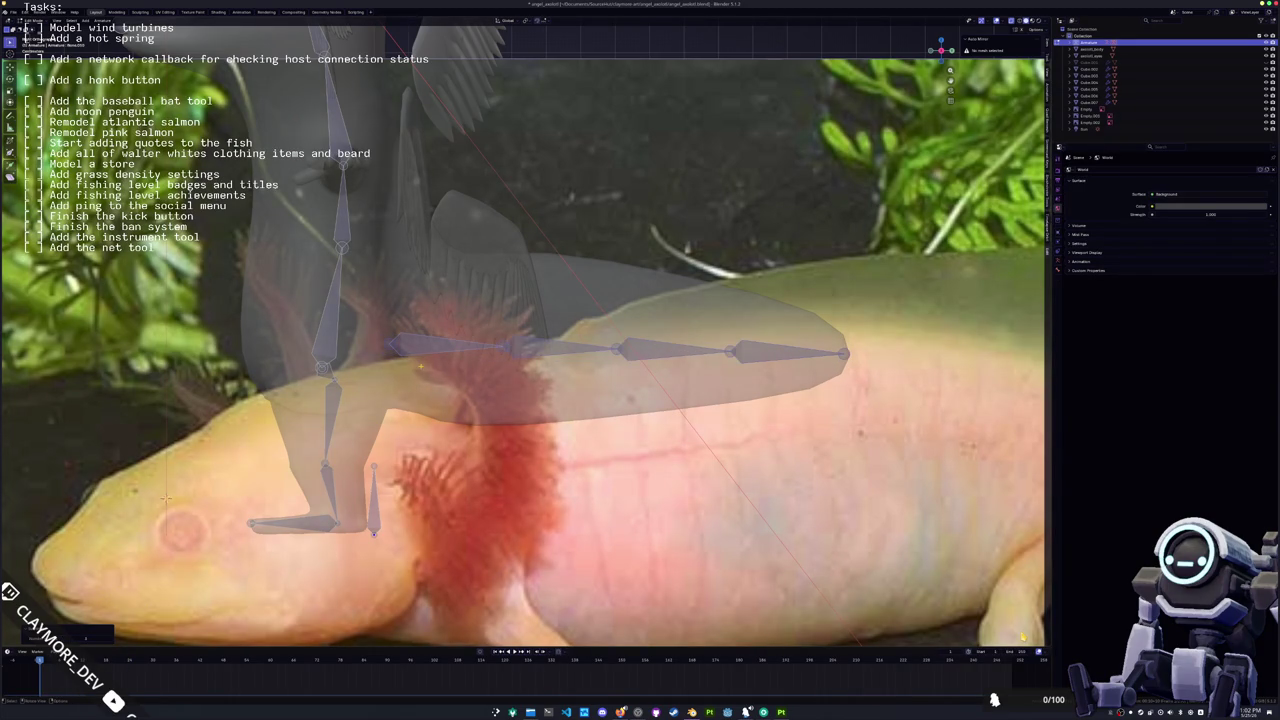
scroll(1023, 637, down, 1)
key(ctrl+z)
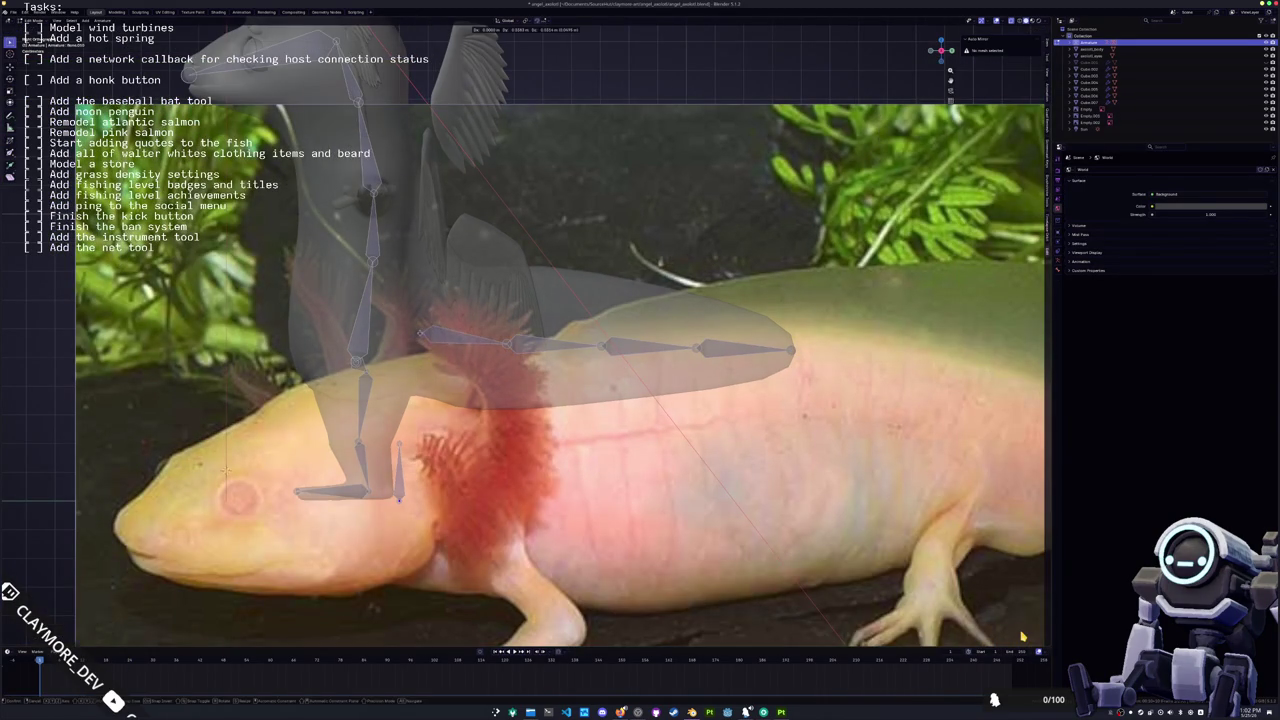
key(ctrl+shift+z)
Step: Adjust the back bone heads along Z and Y to follow the body
scroll(1023, 637, up, 1)
scroll(1023, 637, up, 1)
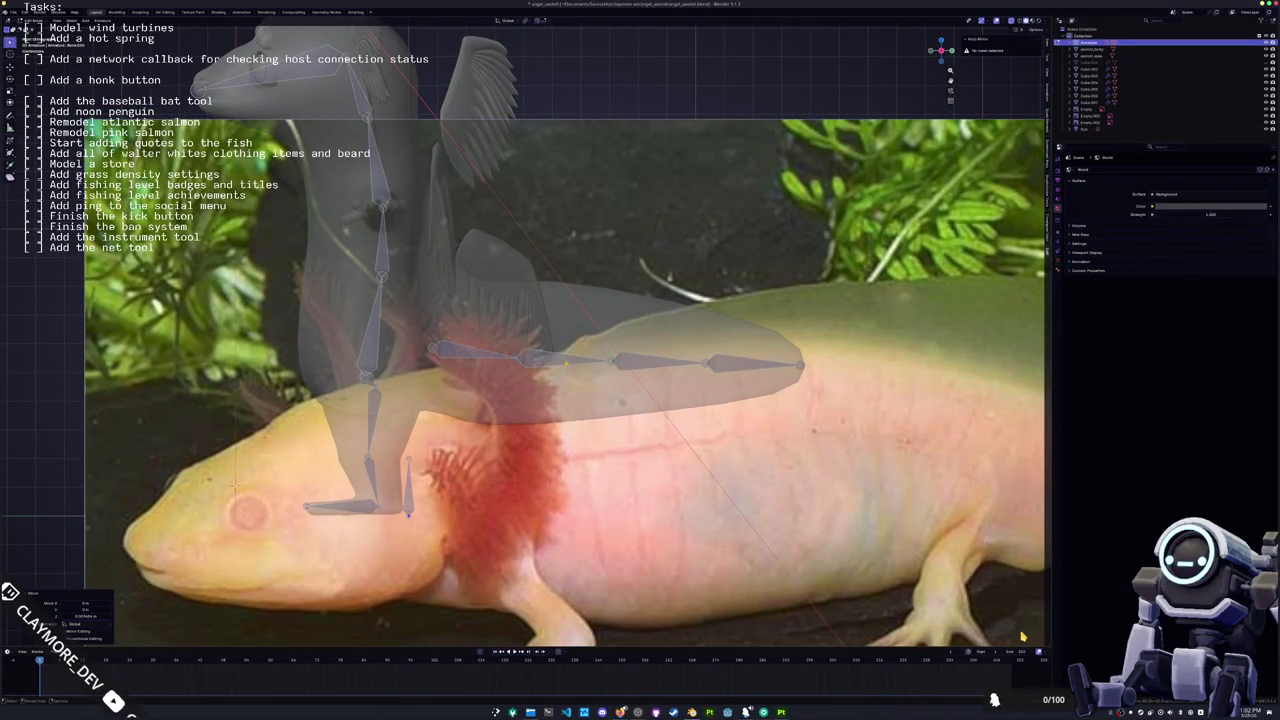
scroll(1023, 637, up, 1)
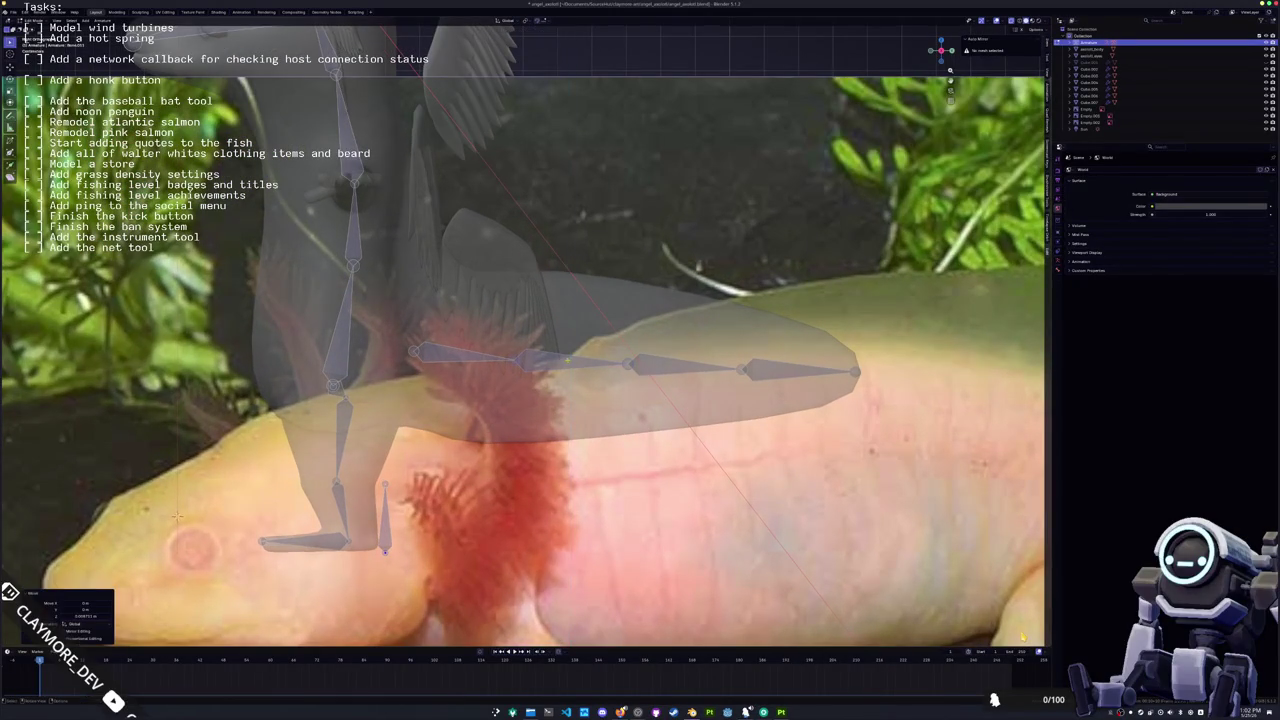
key(g)
key(z)
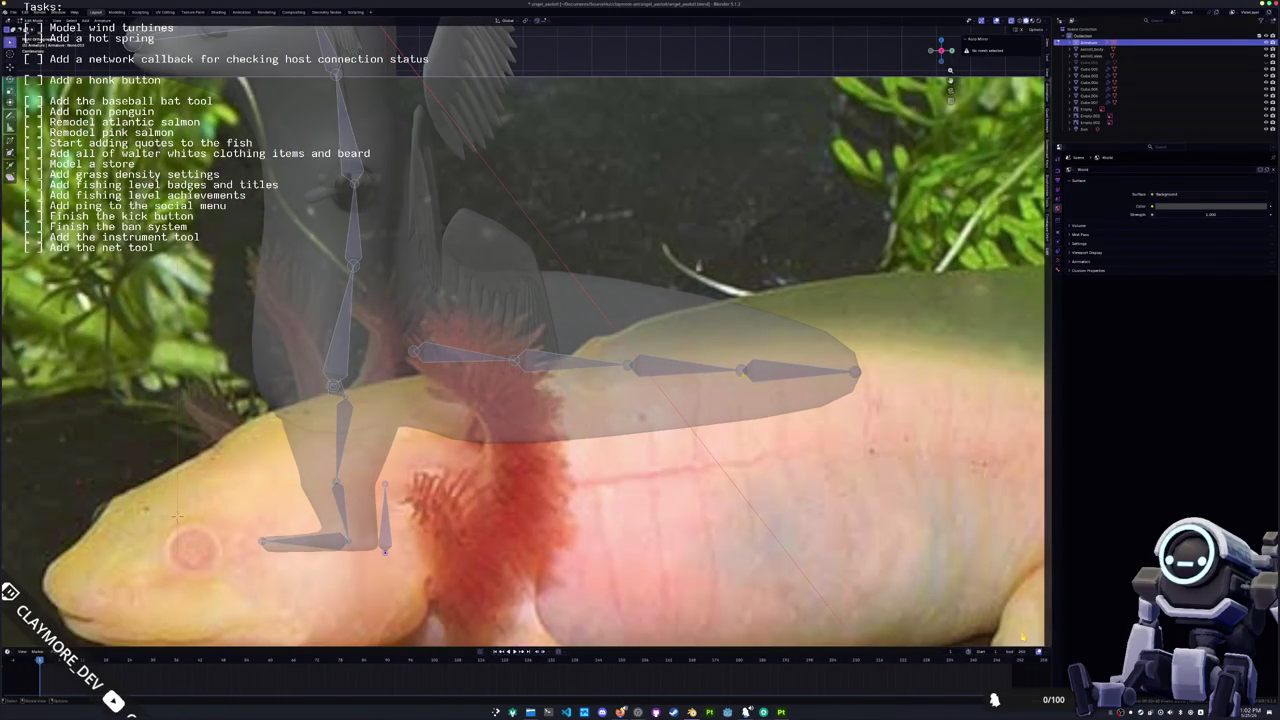
click(1023, 637)
key(g)
key(z)
click(1023, 637)
key(g)
key(y)
click(1023, 637)
key(g)
key(z)
click(1023, 637)
Step: Slide the bone along Y, then check the armature from front and side views
scroll(1023, 637, down, 2)
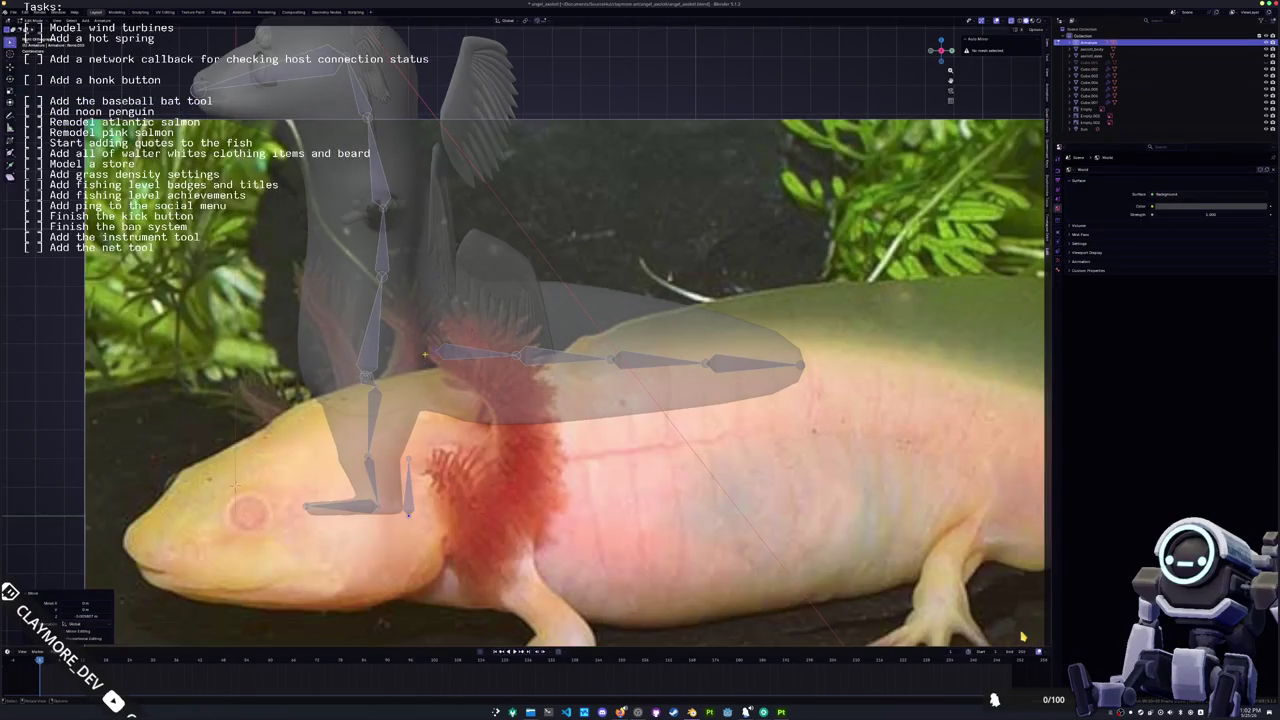
scroll(1023, 637, down, 2)
scroll(1023, 637, up, 2)
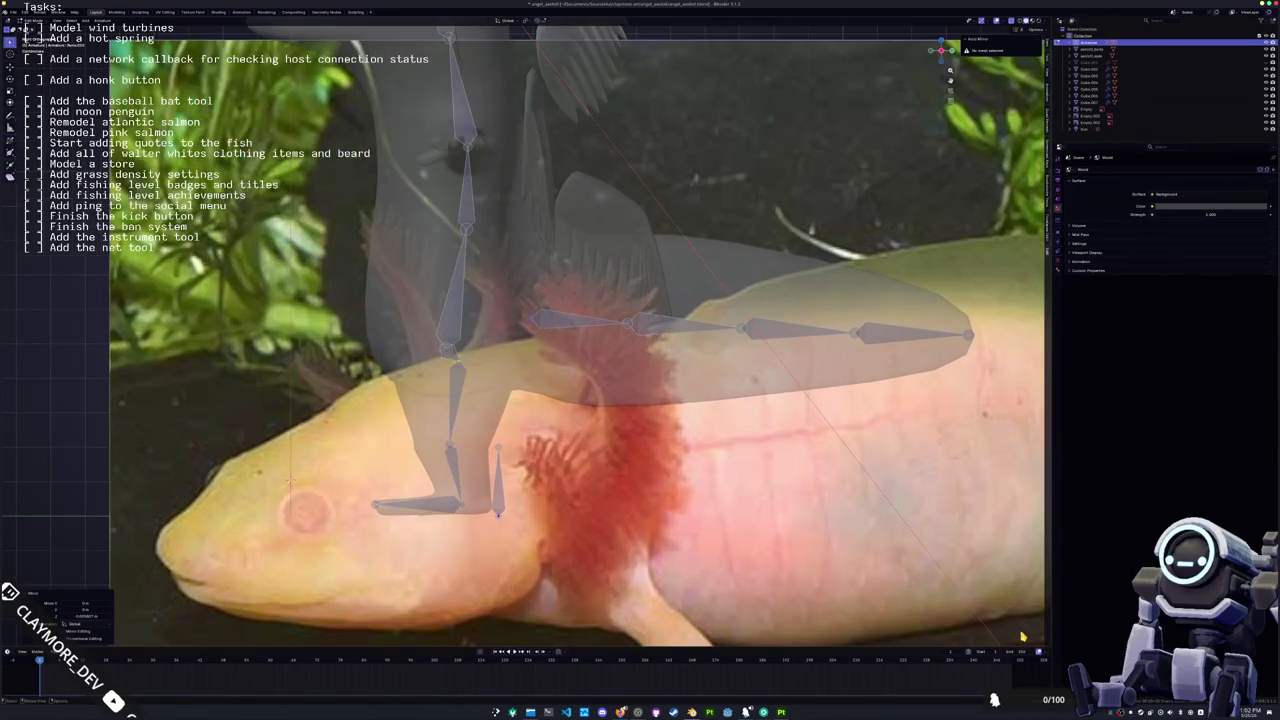
scroll(1023, 637, up, 2)
key(g)
key(y)
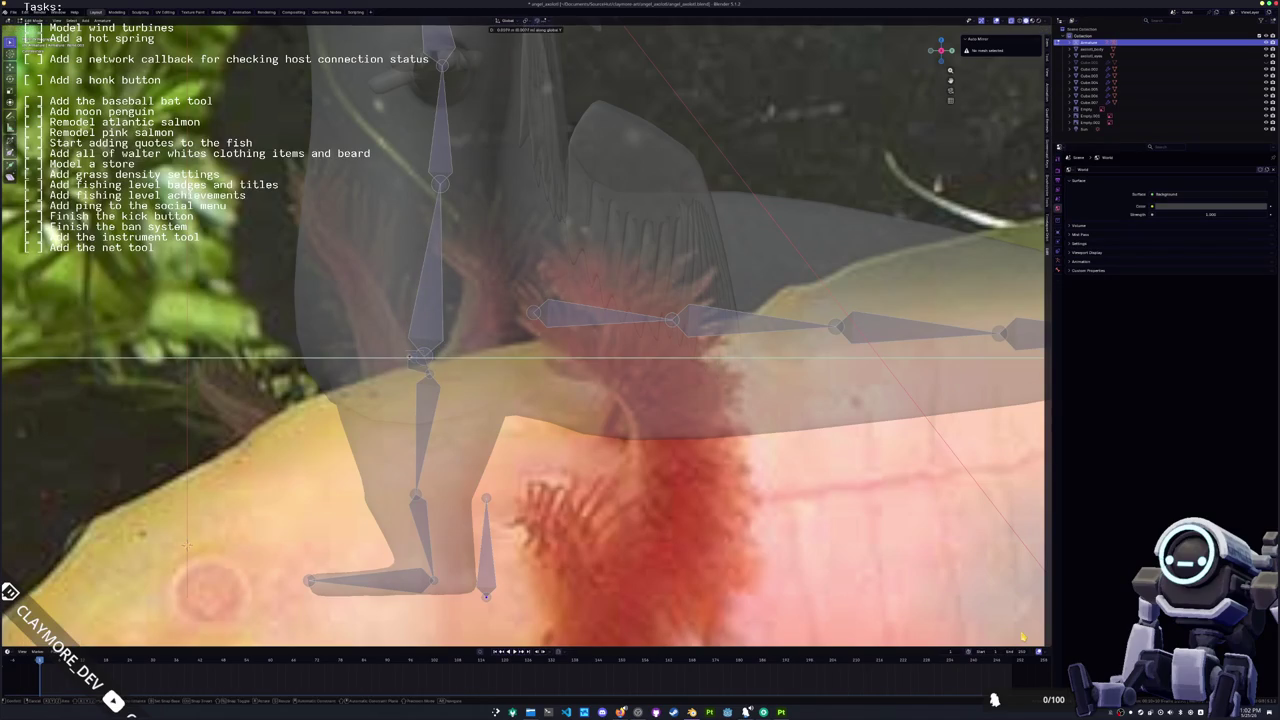
click(1023, 637)
key(KP_Decimal)
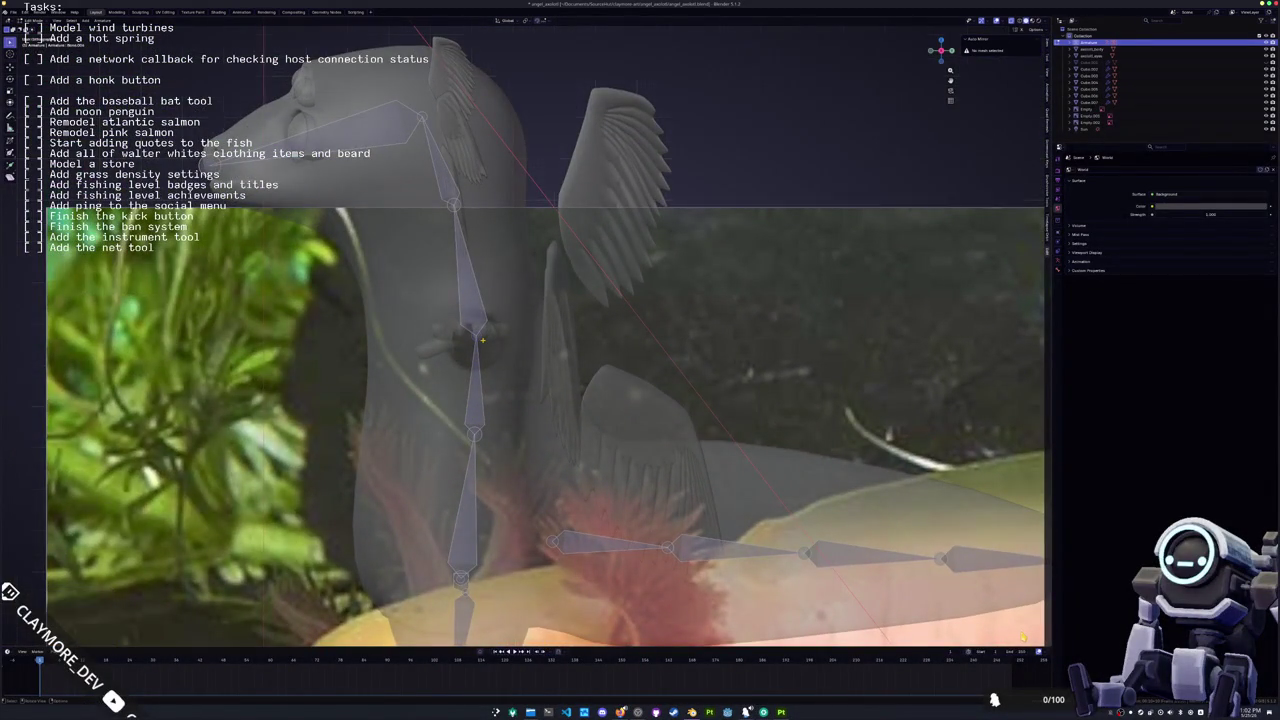
key(KP_1)
key(KP_6)
Step: Extrude the shoulder and upper arm bones out along the X axis
key(e)
key(x)
click(498, 351)
key(KP_6)
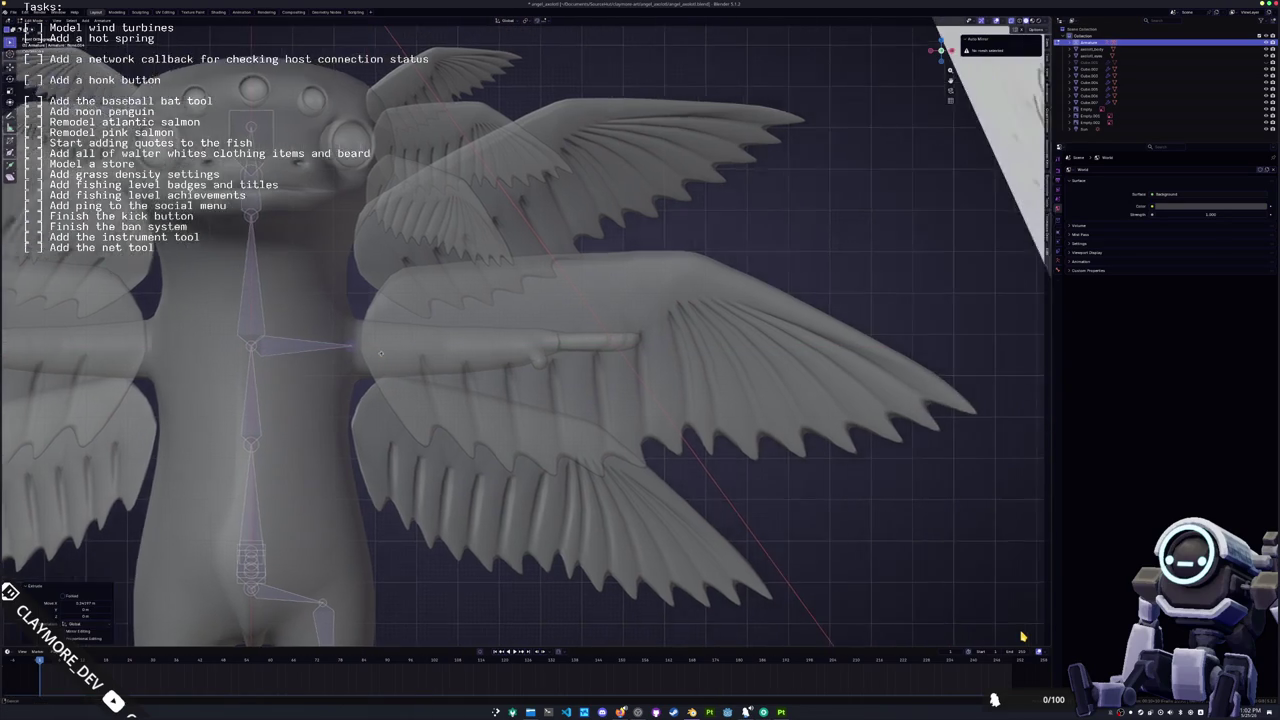
key(e)
key(x)
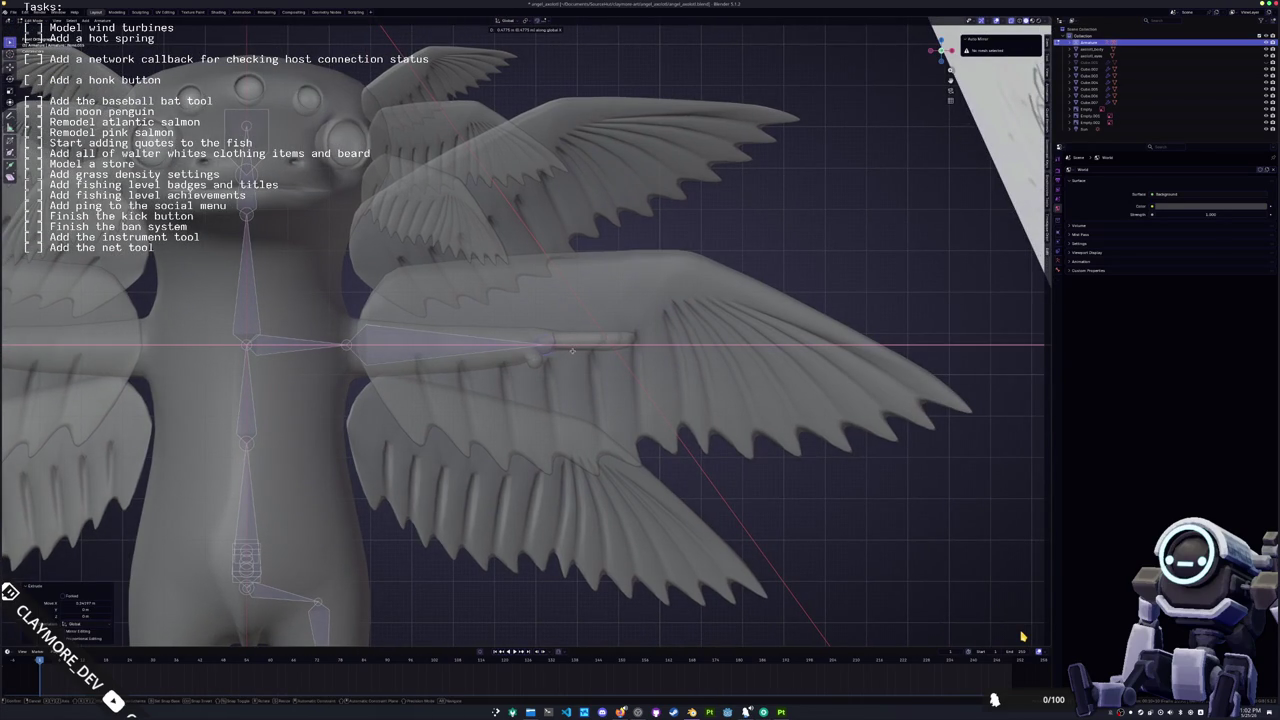
click(573, 349)
middle_drag(573, 349, 526, 320)
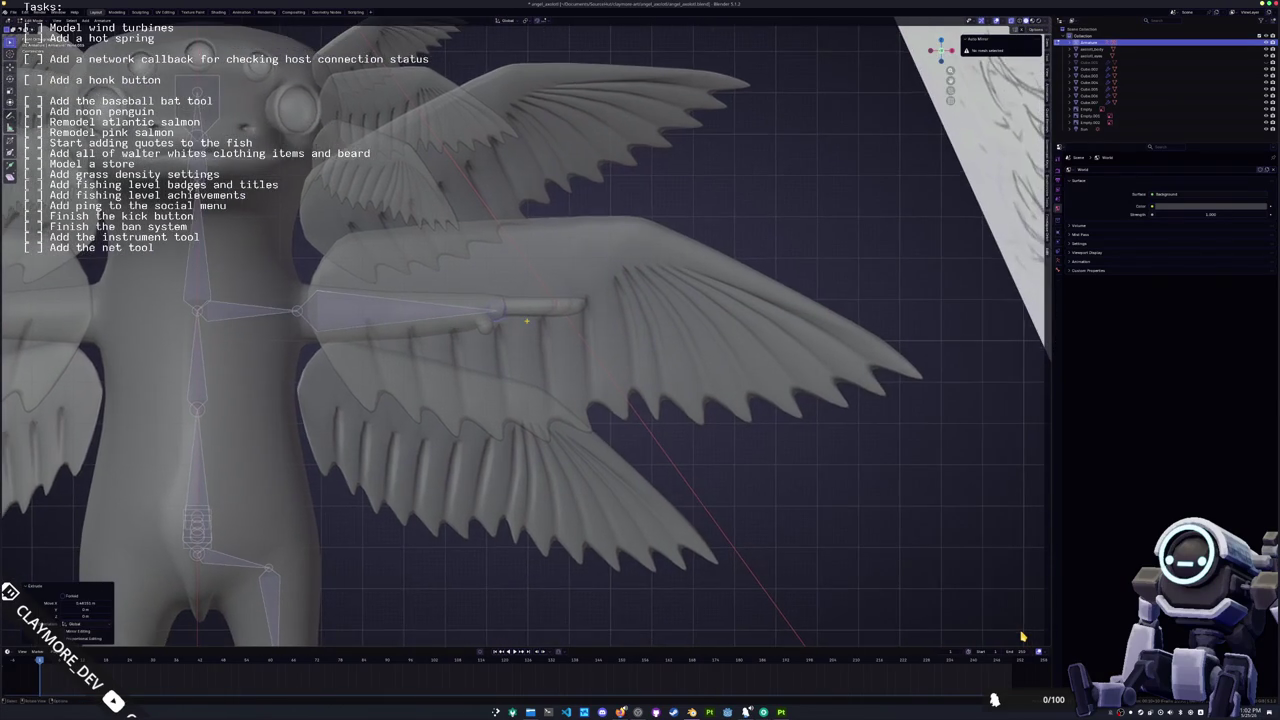
key(KP_6)
Step: Extrude further arm bones along X, ending with a bone reaching the hand
key(e)
key(x)
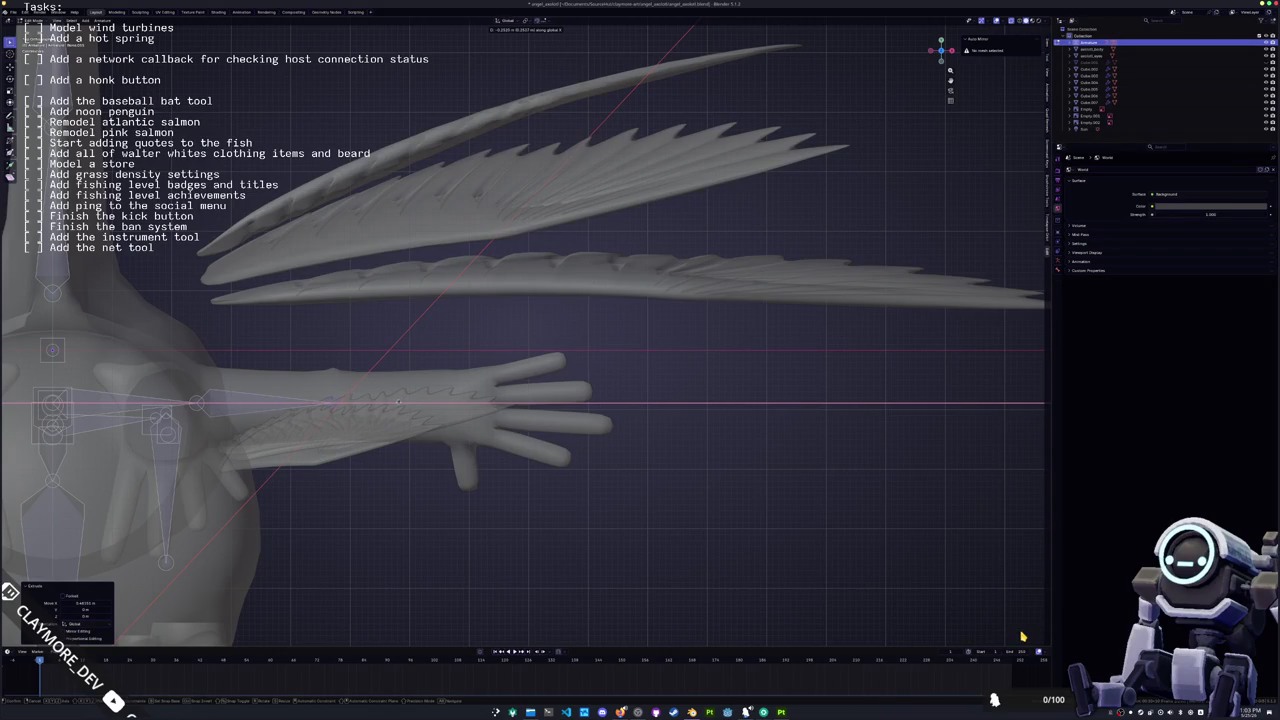
click(398, 403)
key(g)
key(x)
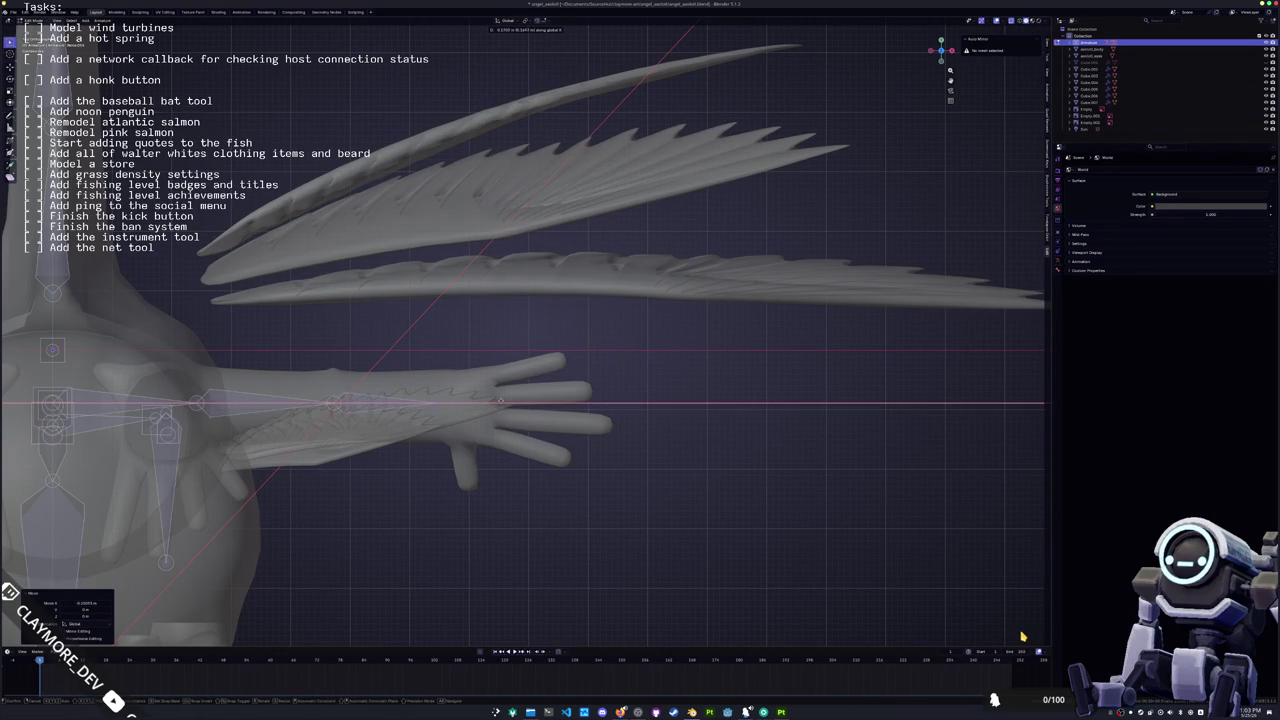
key(Return)
key(e)
key(x)
key(Return)
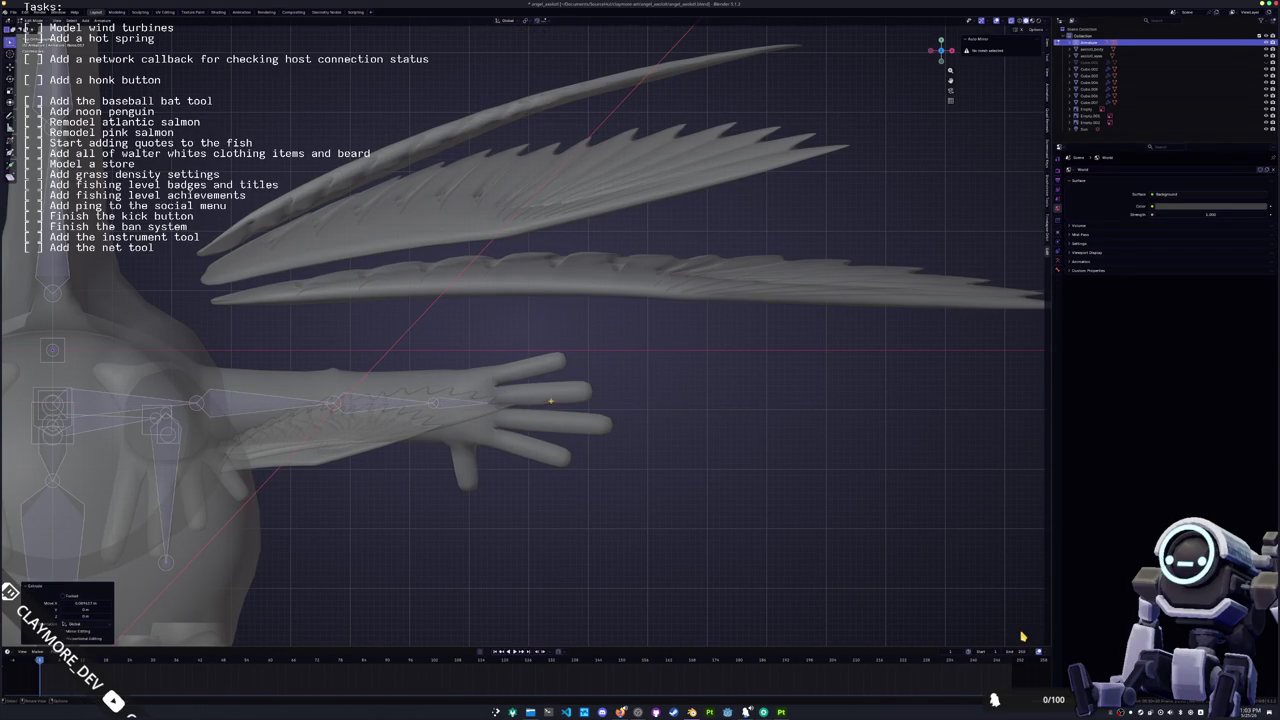
Step: Duplicate a bone and move it onto the first finger of the hand
key(shift+d)
key(Return)
key(g)
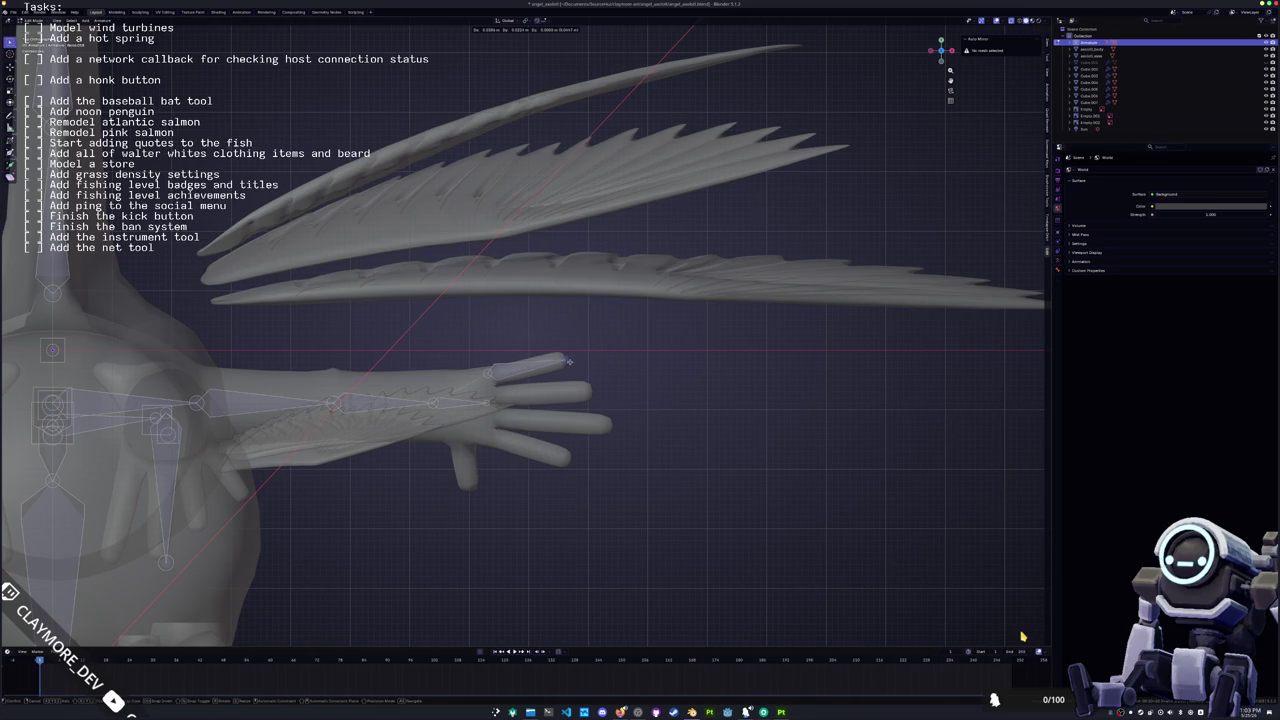
click(568, 361)
middle_drag(568, 361, 520, 330)
key(g)
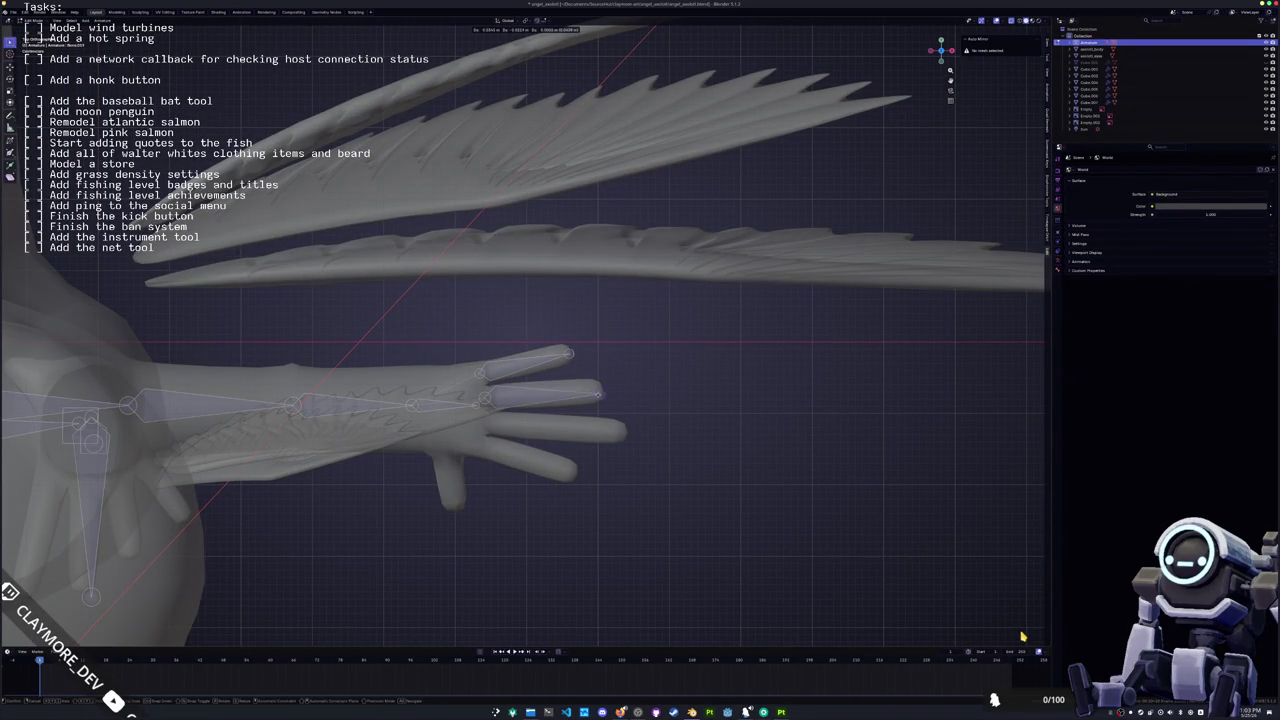
click(598, 391)
shift+middle_drag(598, 391, 598, 321)
Step: Duplicate the finger bone along the finger and onto the lower finger
key(shift+d)
key(Return)
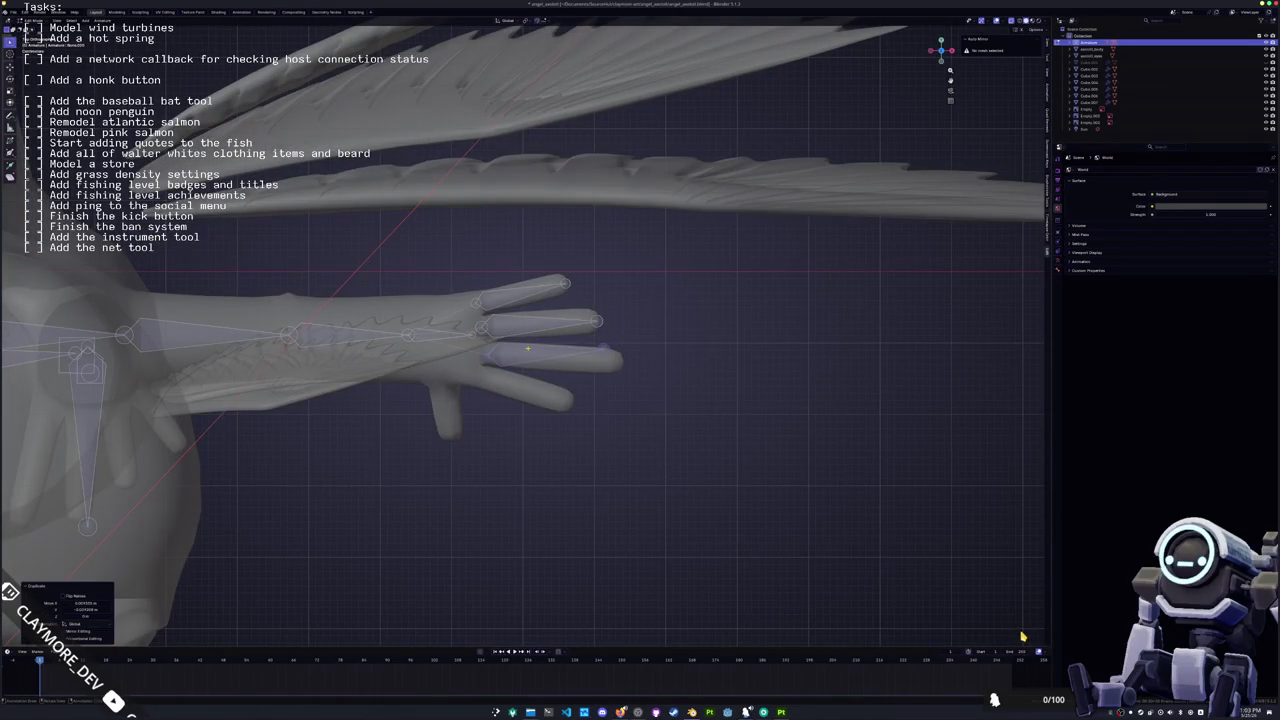
key(g)
key(Return)
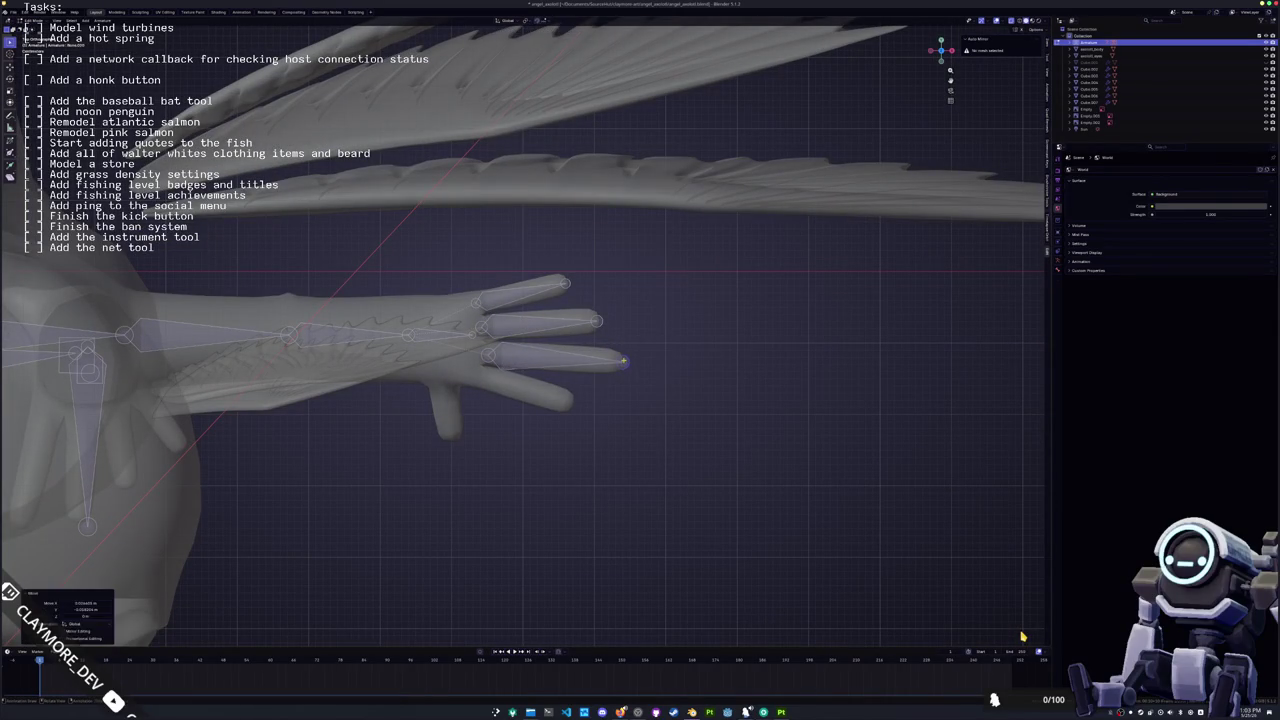
key(shift+d)
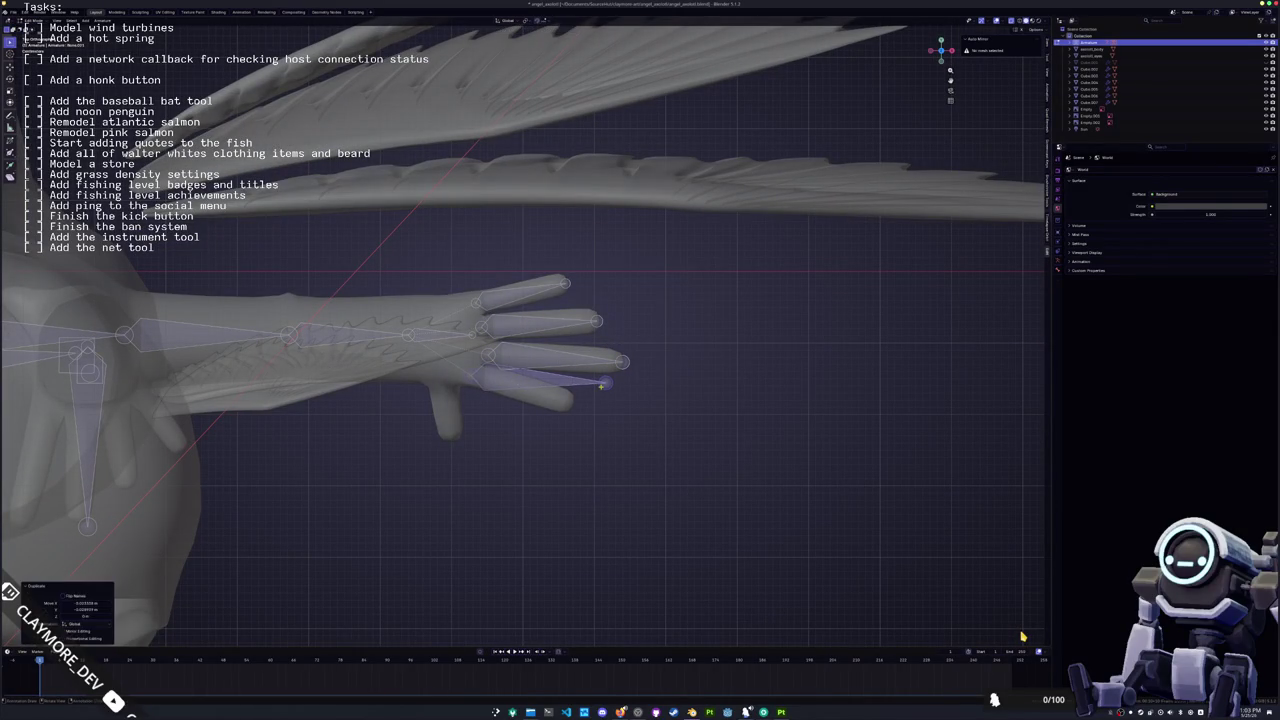
click(567, 404)
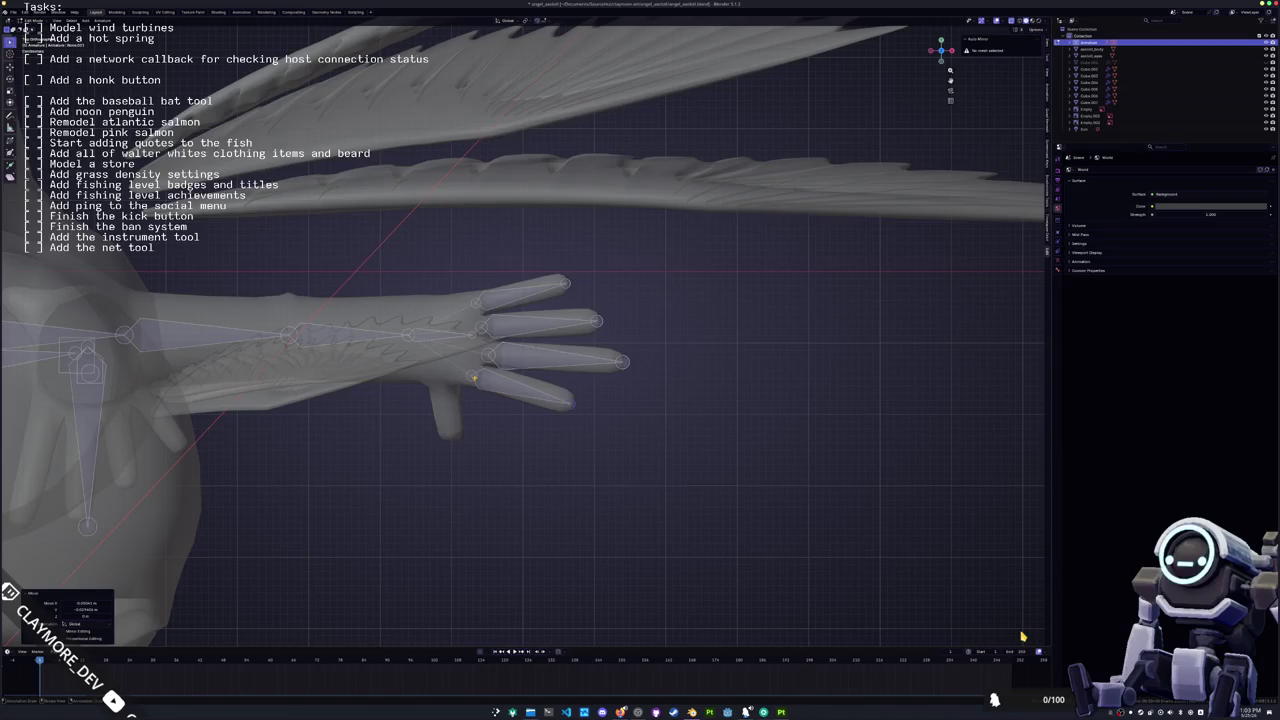
Step: Add a thumb bone copy with its tail pointing down, then check it in camera view
shift+middle_drag(464, 390, 504, 362)
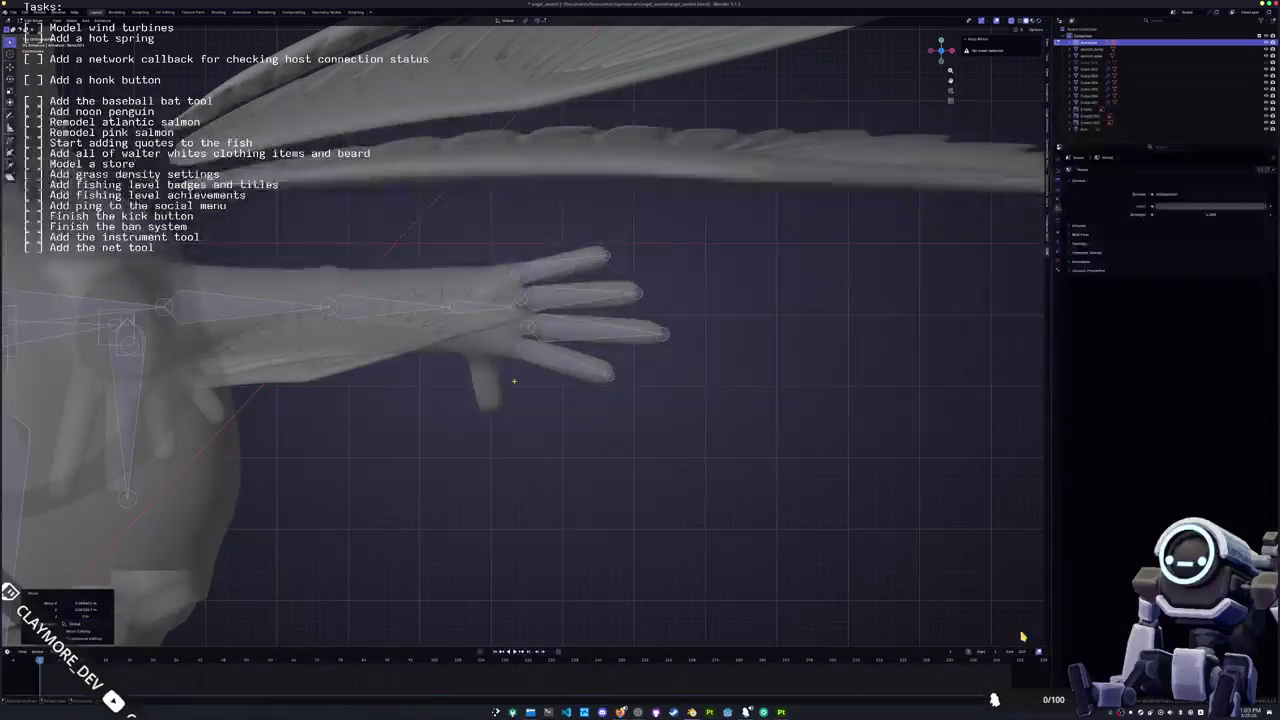
key(shift+d)
click(567, 390)
click(568, 391)
key(g)
click(491, 411)
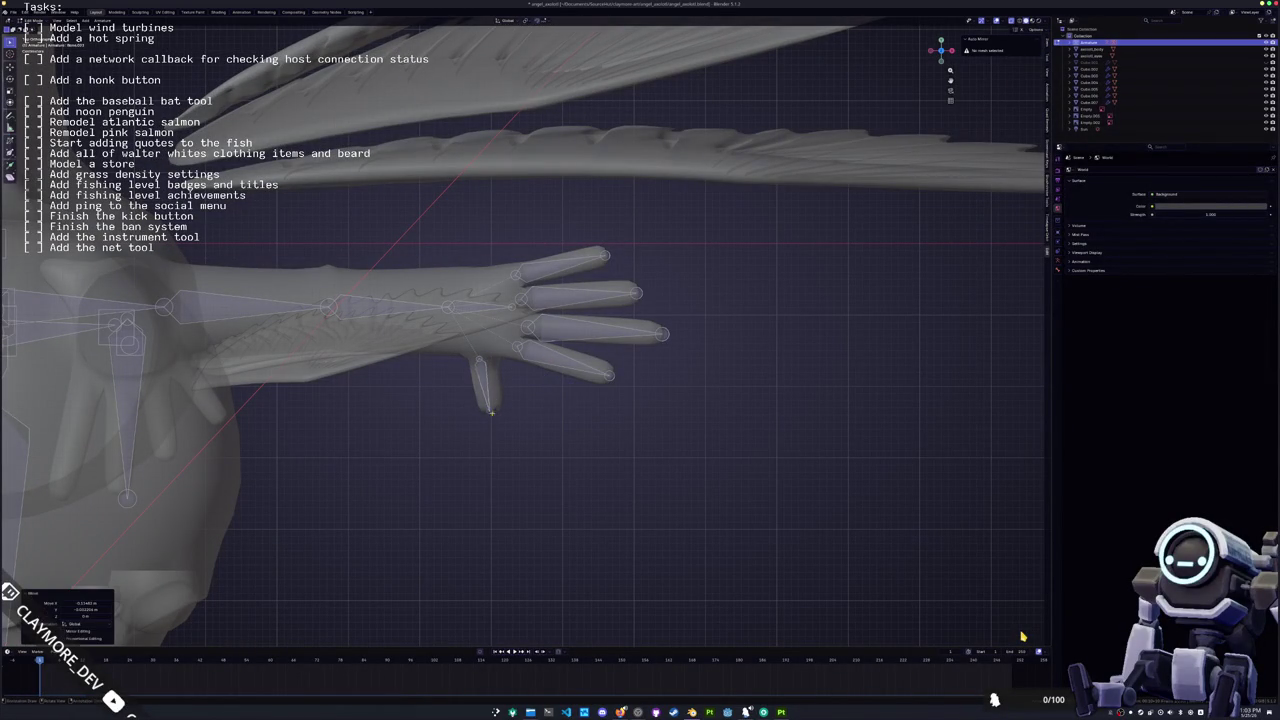
click(488, 409)
key(g)
key(Return)
key(KP_0)
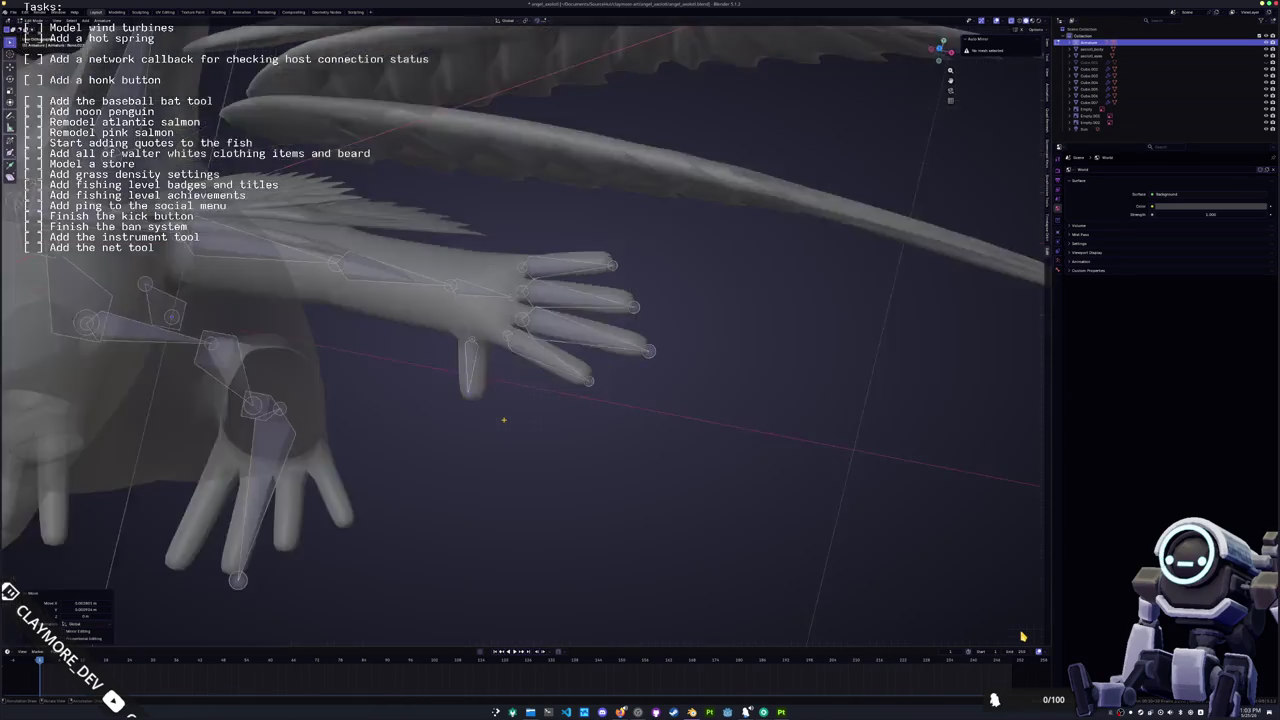
scroll(504, 420, up, 2)
Step: Move the thumb bone's tail and head vertically along Z to line it up
scroll(504, 420, up, 1)
key(g)
key(z)
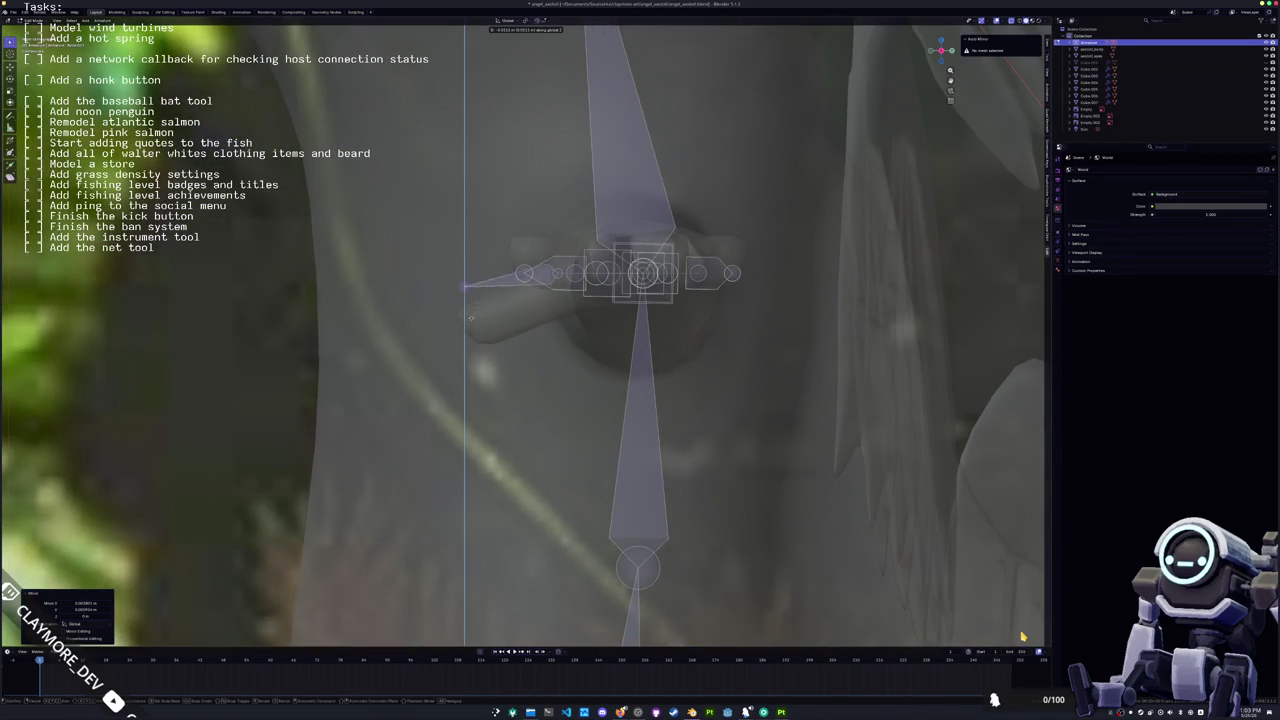
click(470, 364)
key(g)
key(z)
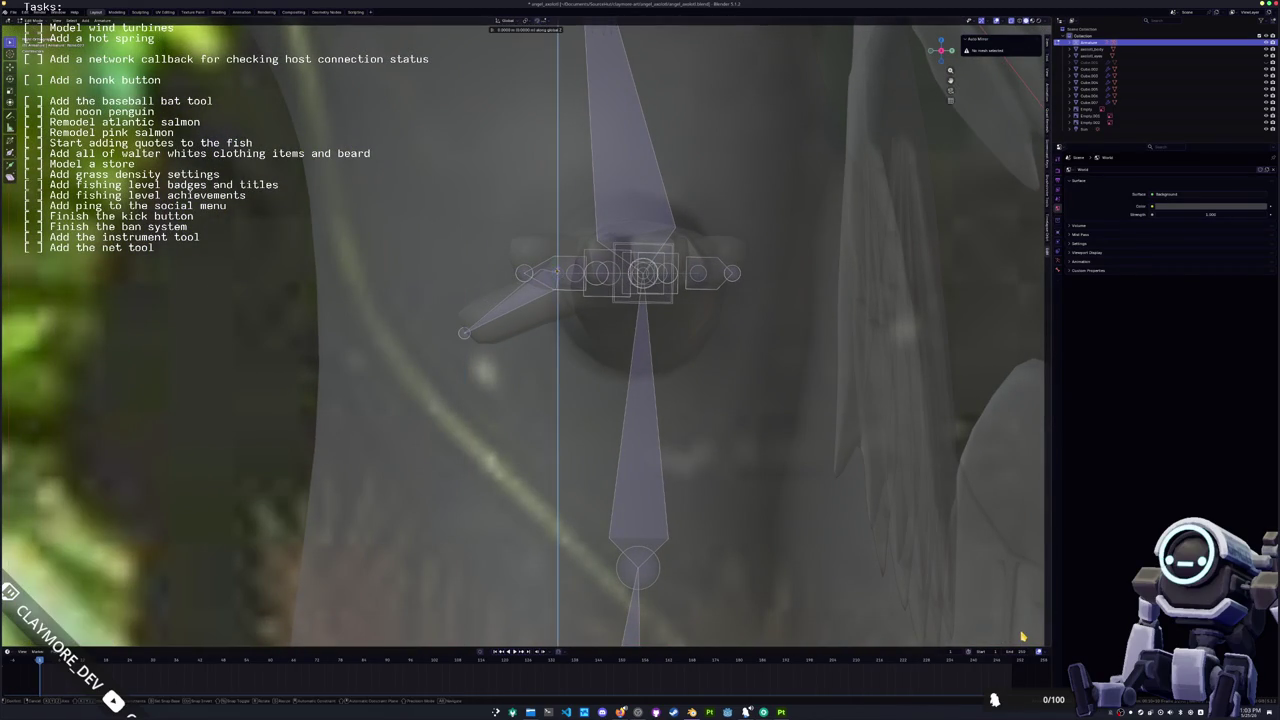
key(Return)
key(alt+z)
key(alt+z)
key(g)
key(z)
key(Escape)
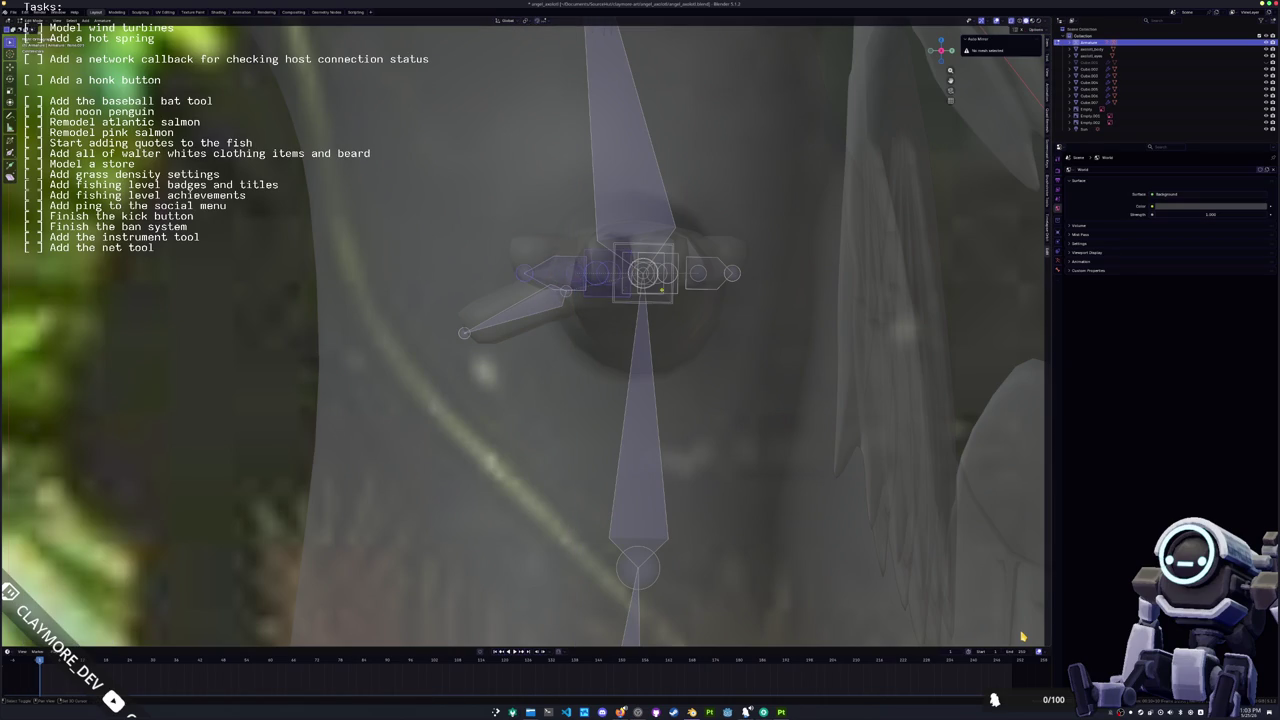
Step: In front view with X-ray on, shift the selected hand bone vertically
key(alt+z)
middle_drag(640, 400, 700, 380)
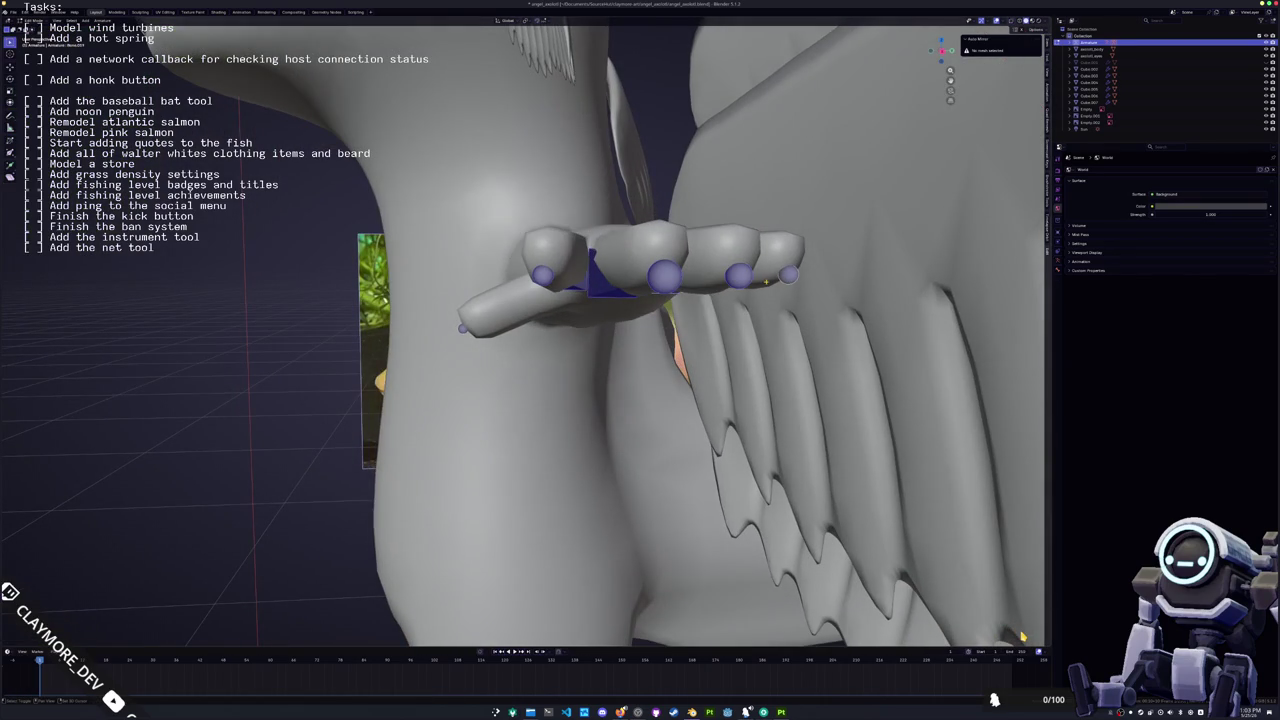
key(KP_1)
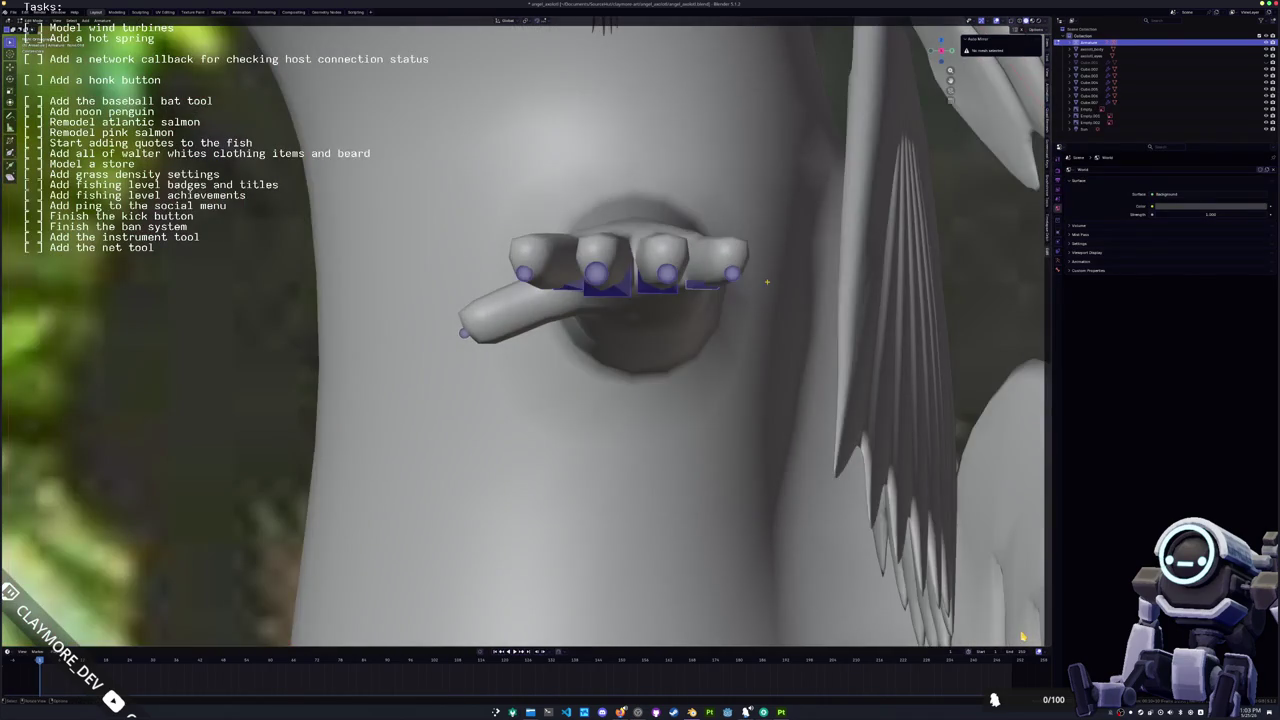
key(alt+z)
key(g)
key(z)
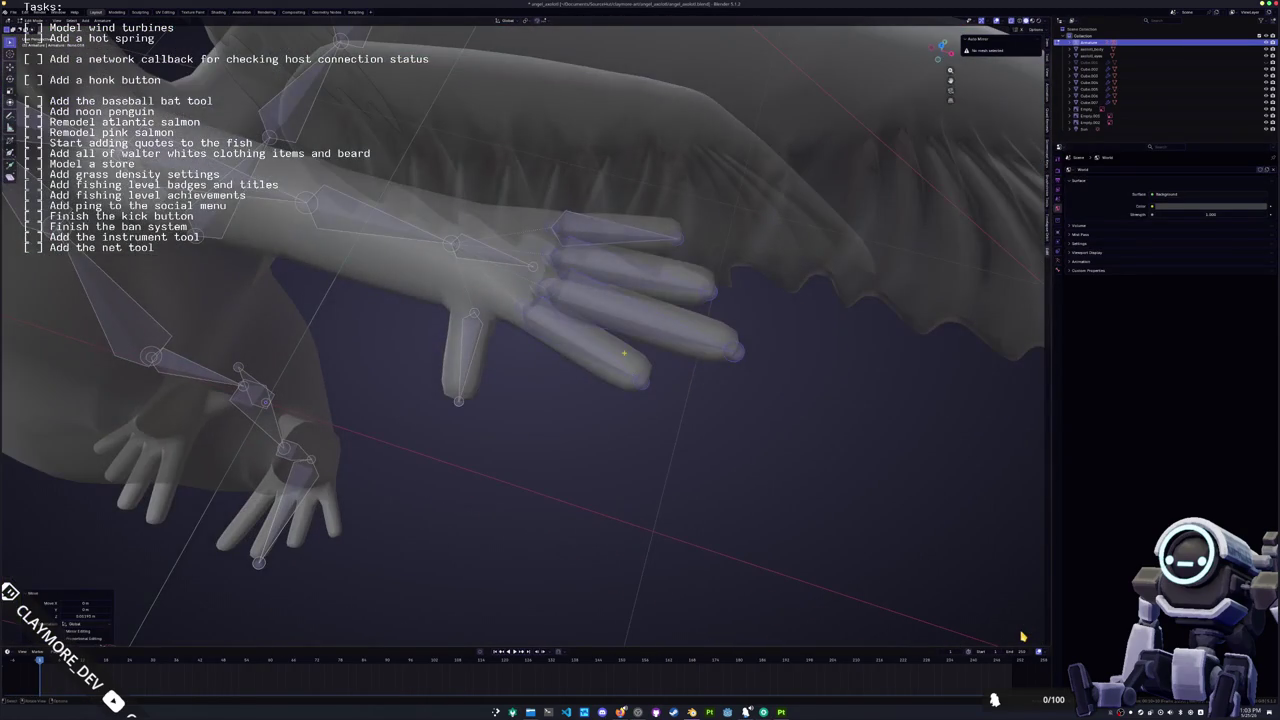
Step: Subdivide the finger bones and then the thumb bone into jointed segments
right_click(623, 353)
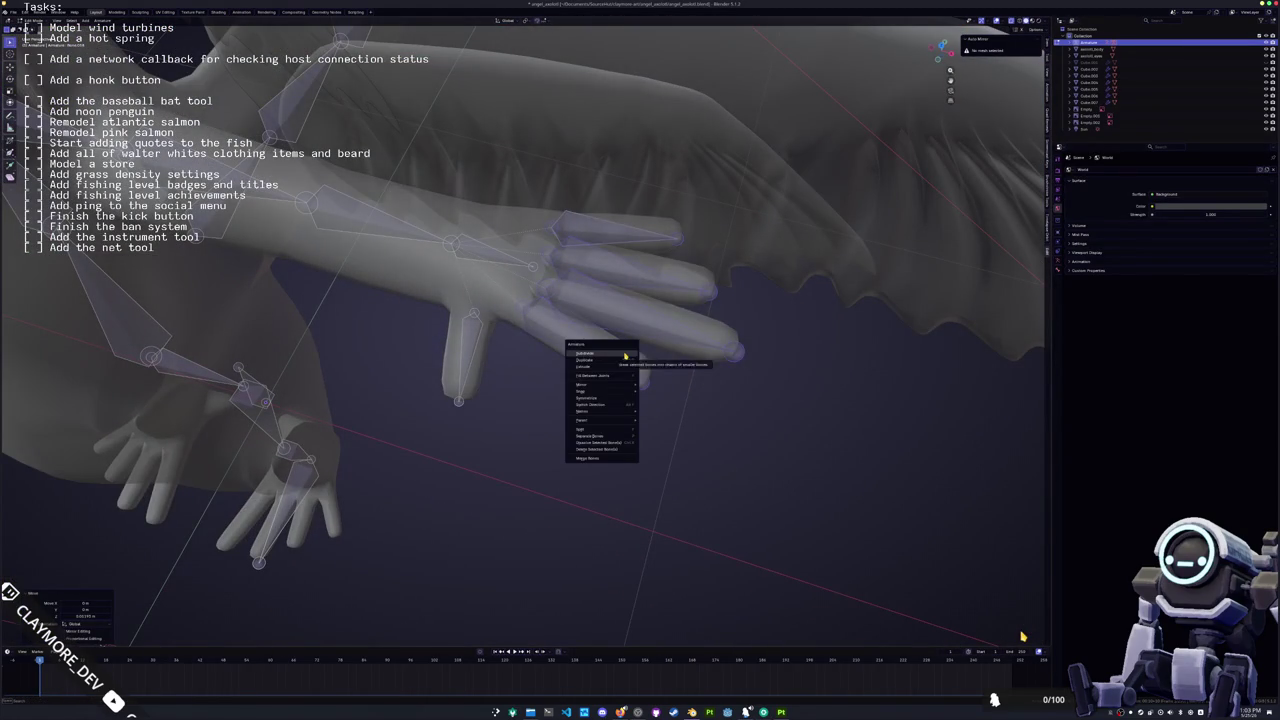
click(622, 358)
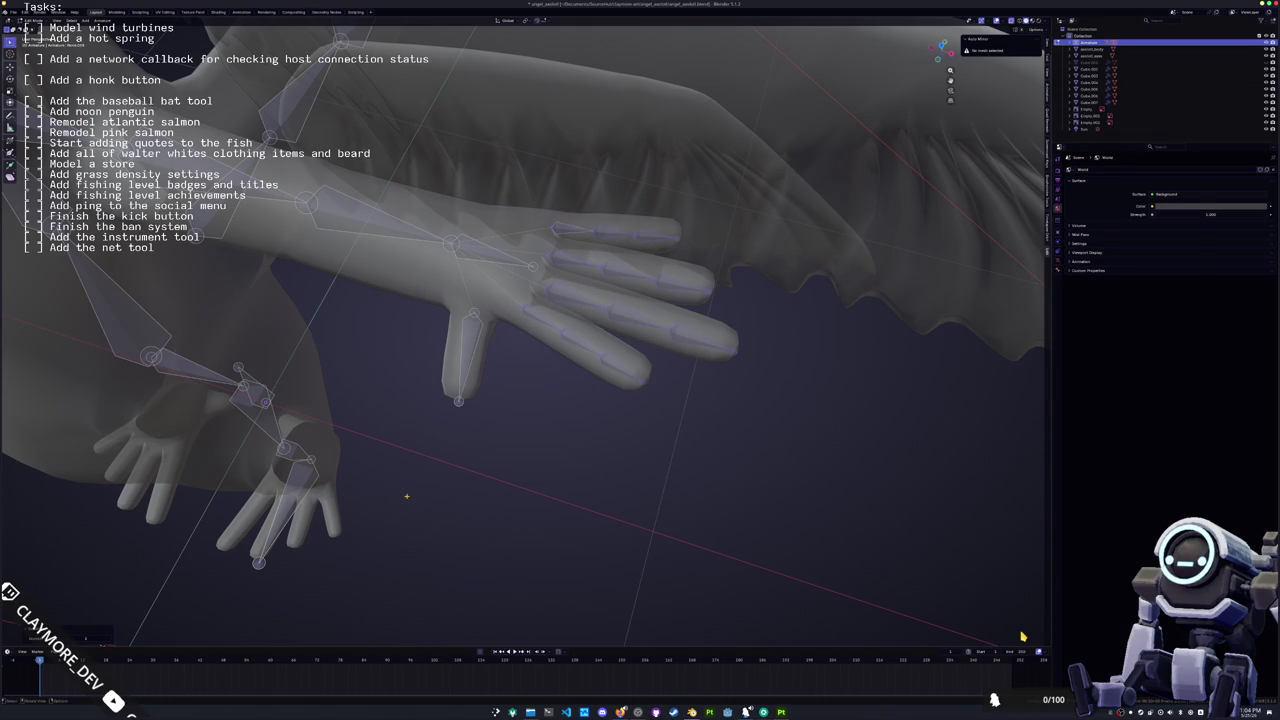
click(462, 350)
right_click(464, 352)
click(466, 356)
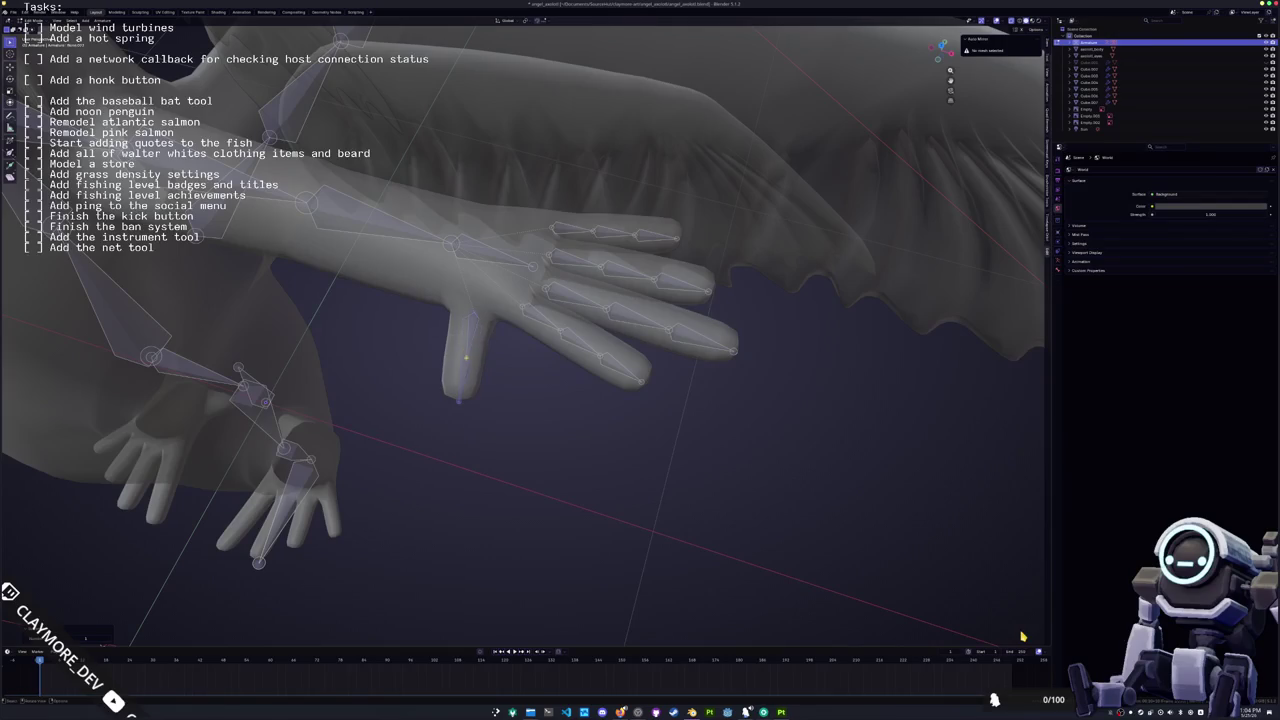
mouse_move(466, 356)
middle_down()
mouse_move(572, 363)
mouse_move(563, 310)
mouse_move(610, 371)
mouse_move(600, 440)
middle_up()
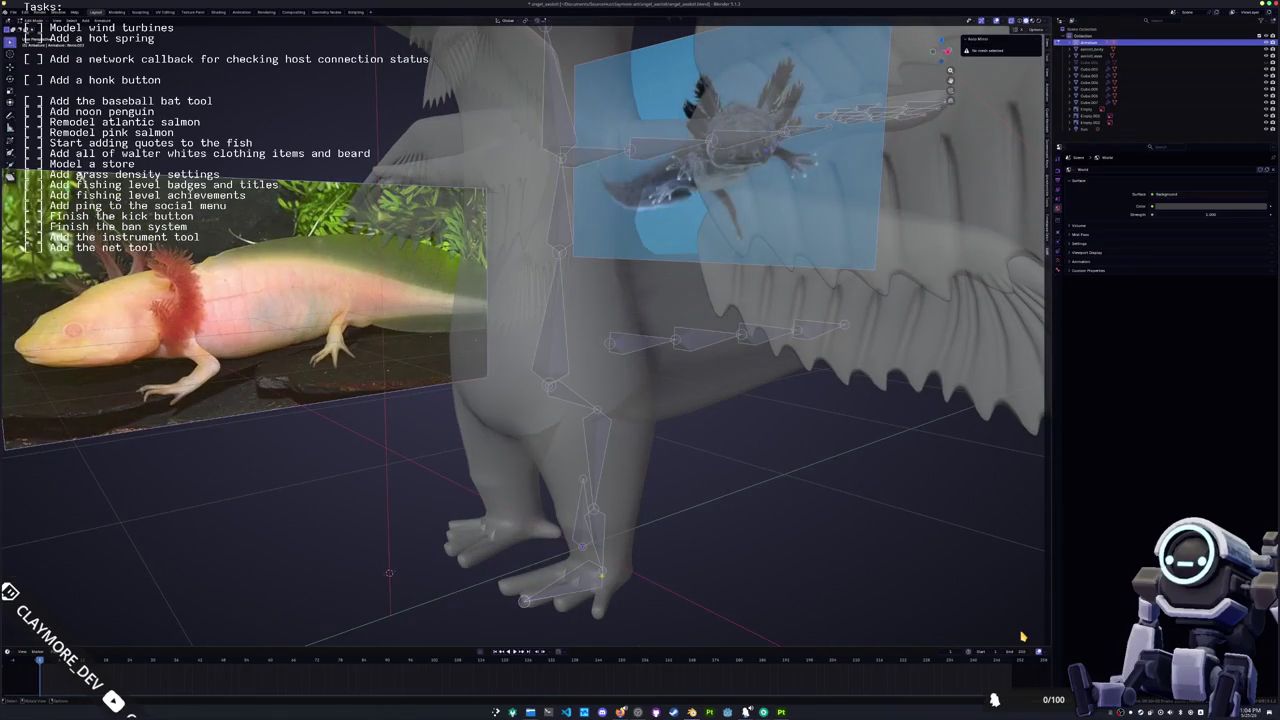
key(KP_1)
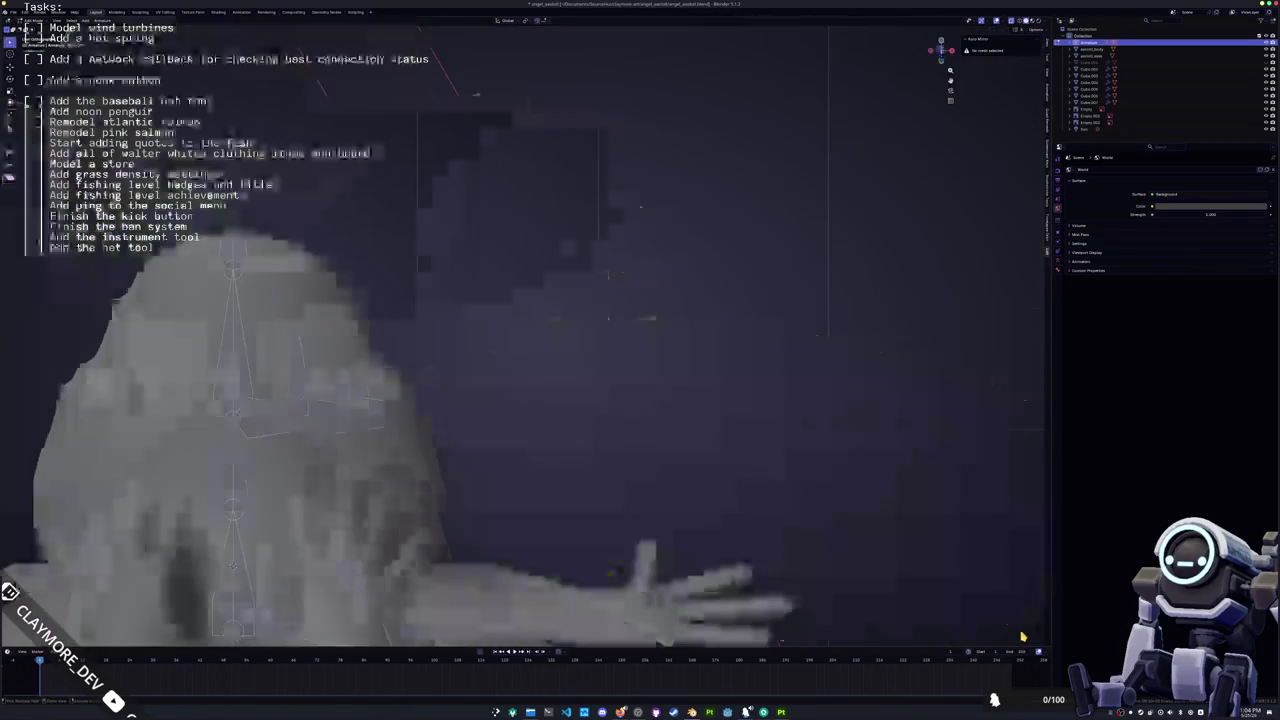
Step: Move the bone tip vertically along Z into place
scroll(1022, 636, up, 2)
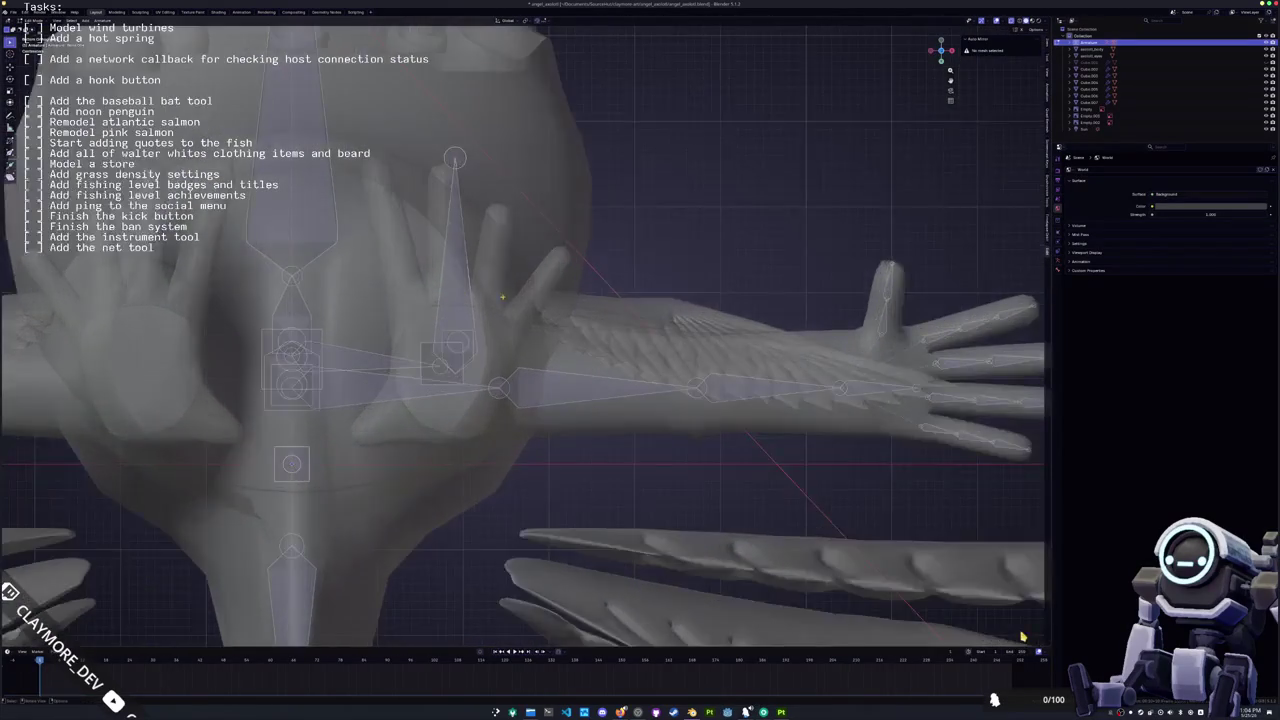
scroll(1022, 636, up, 1)
key(g)
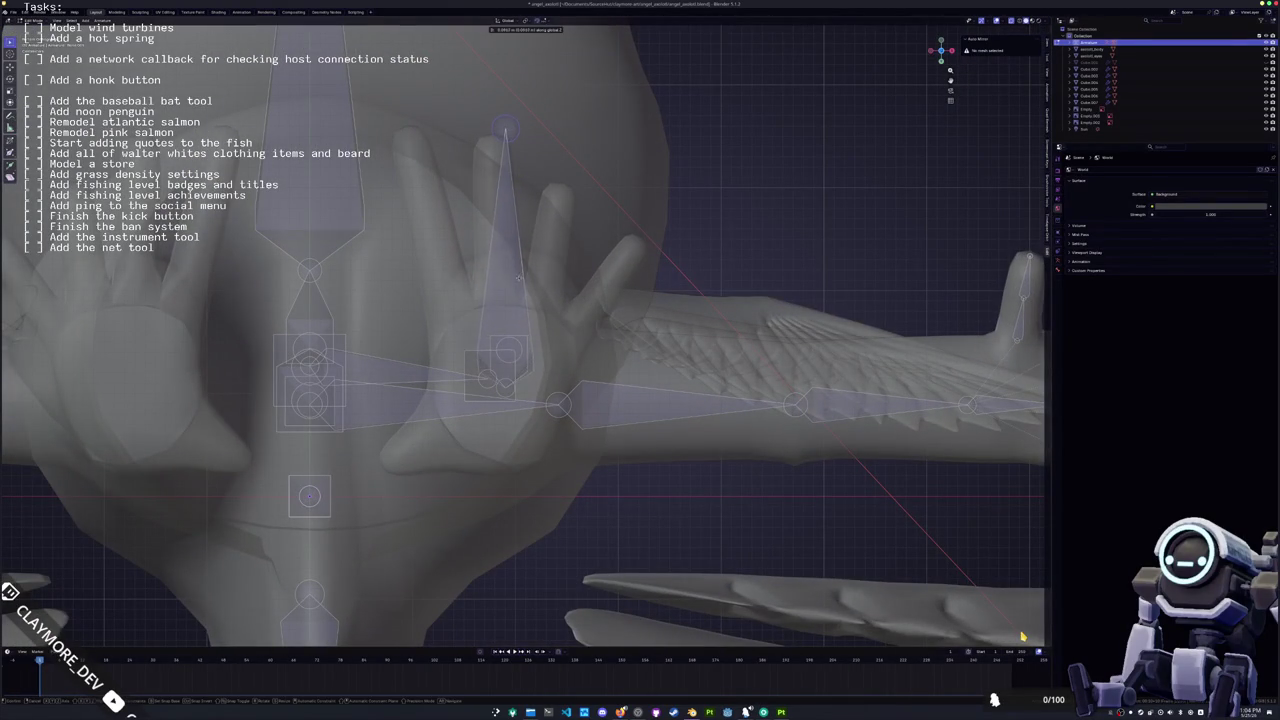
key(z)
click(549, 387)
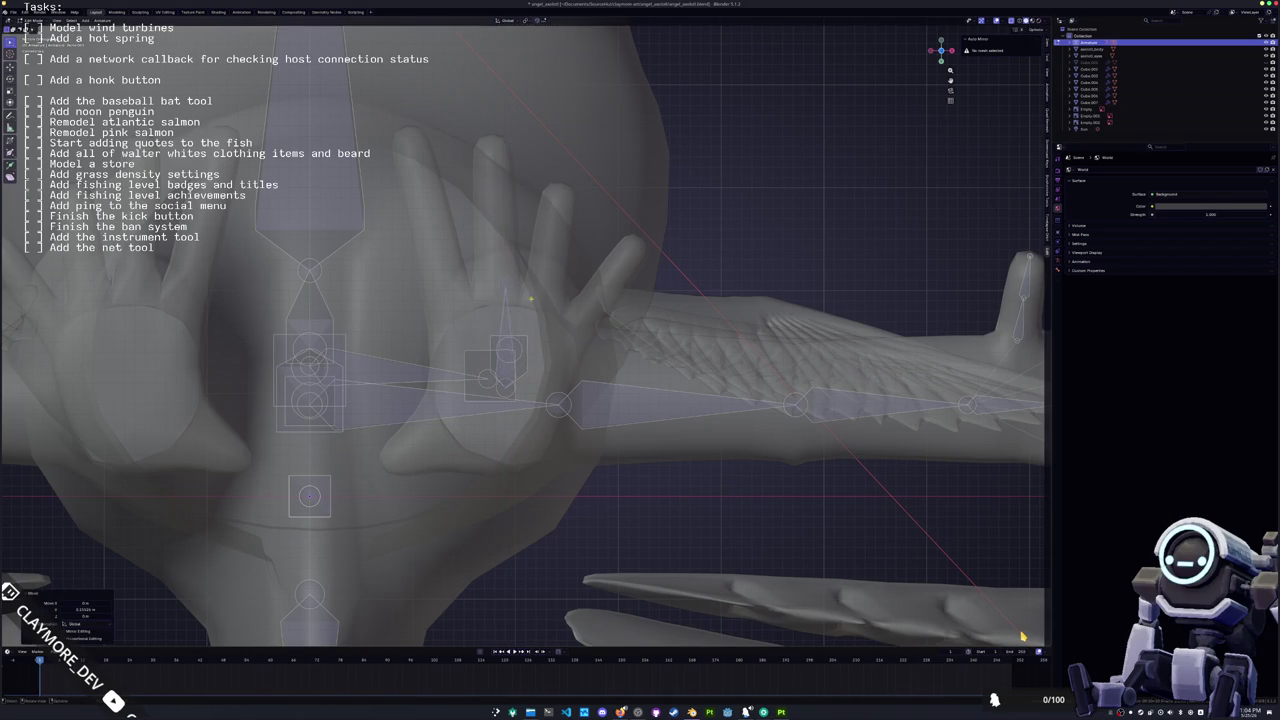
Step: Duplicate the finger bone twice, placing copies beside the first finger
key(shift+d)
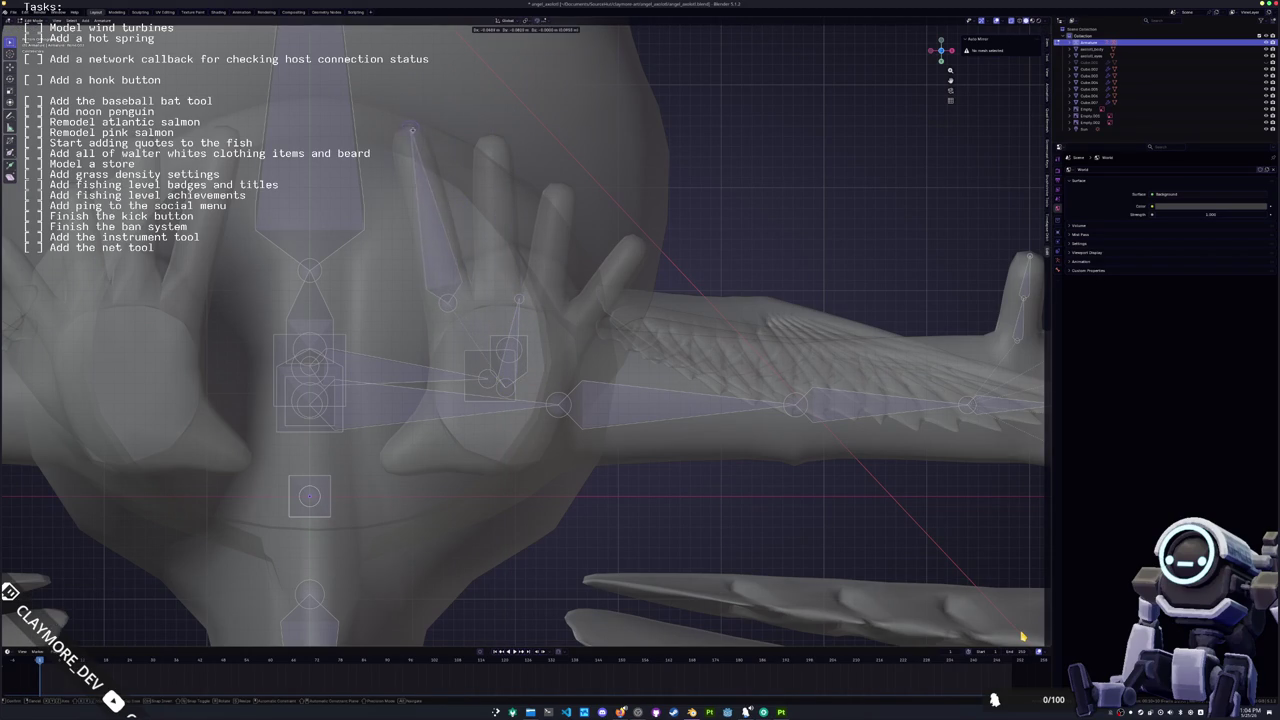
click(483, 212)
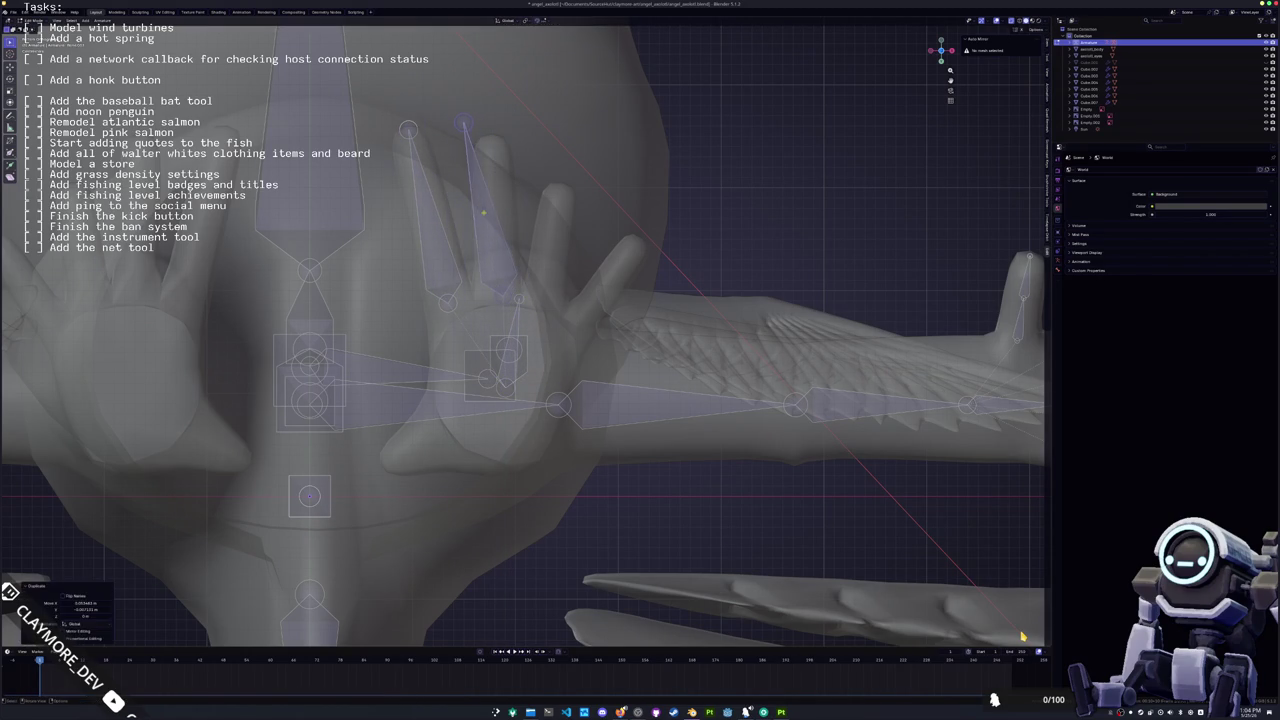
key(g)
click(500, 200)
key(shift+d)
click(533, 251)
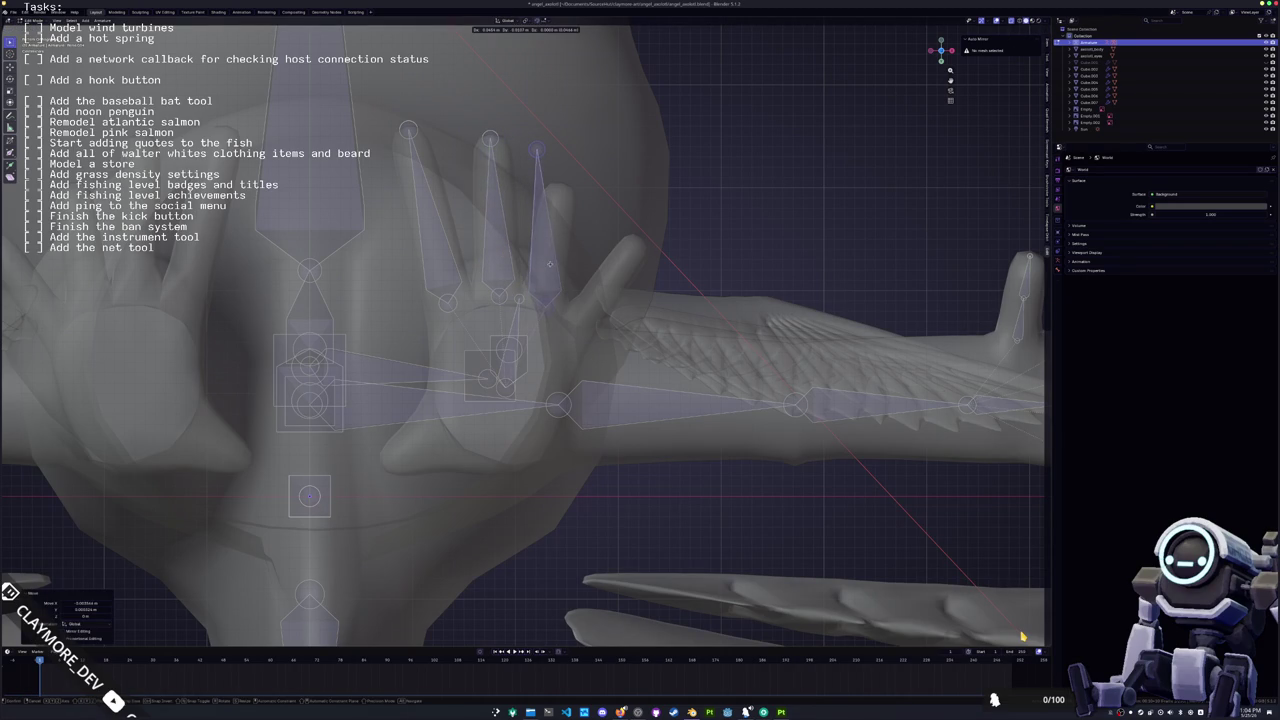
right_click(549, 263)
Step: Position the copied bones onto the next finger and the outer finger
key(g)
key(Return)
key(g)
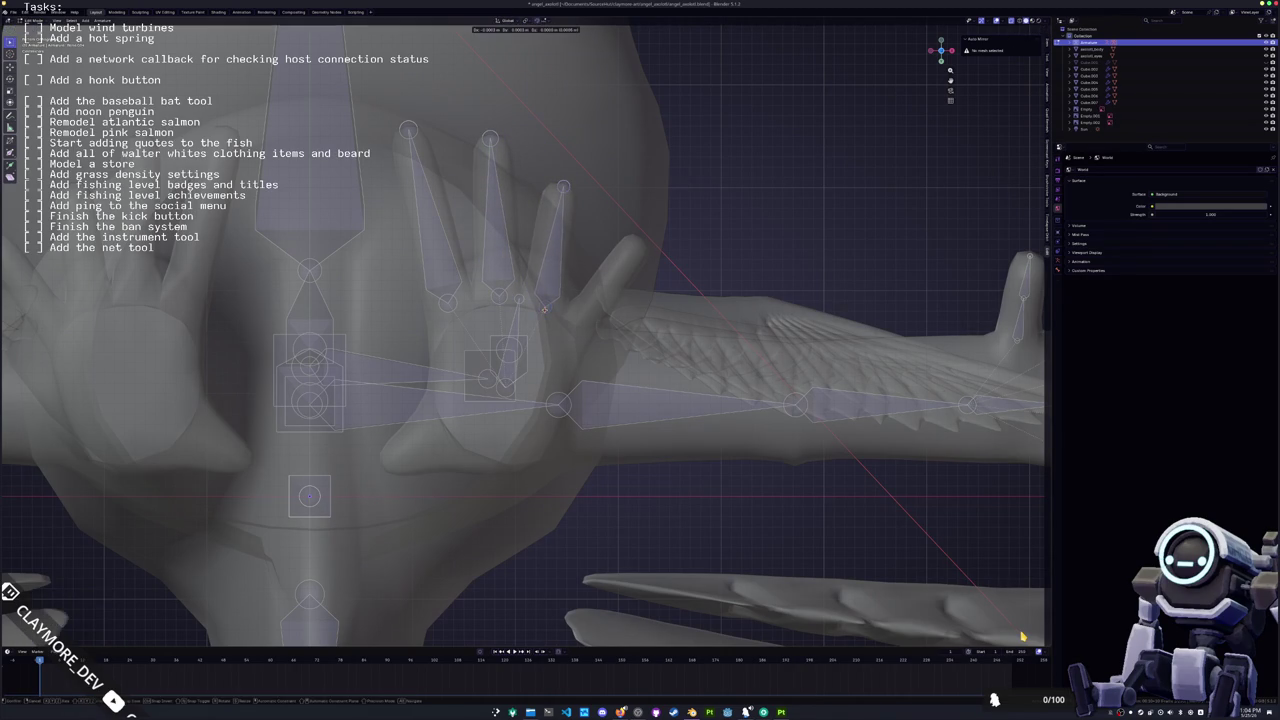
key(Return)
key(shift+d)
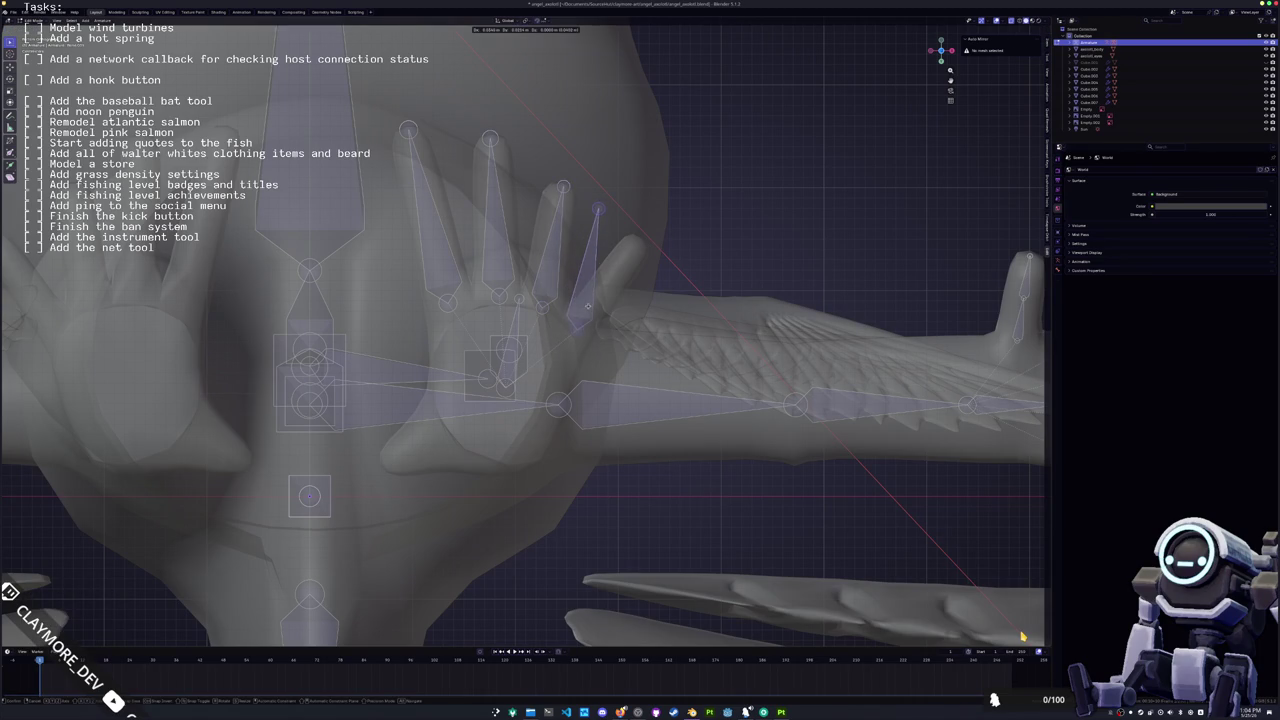
key(Return)
key(g)
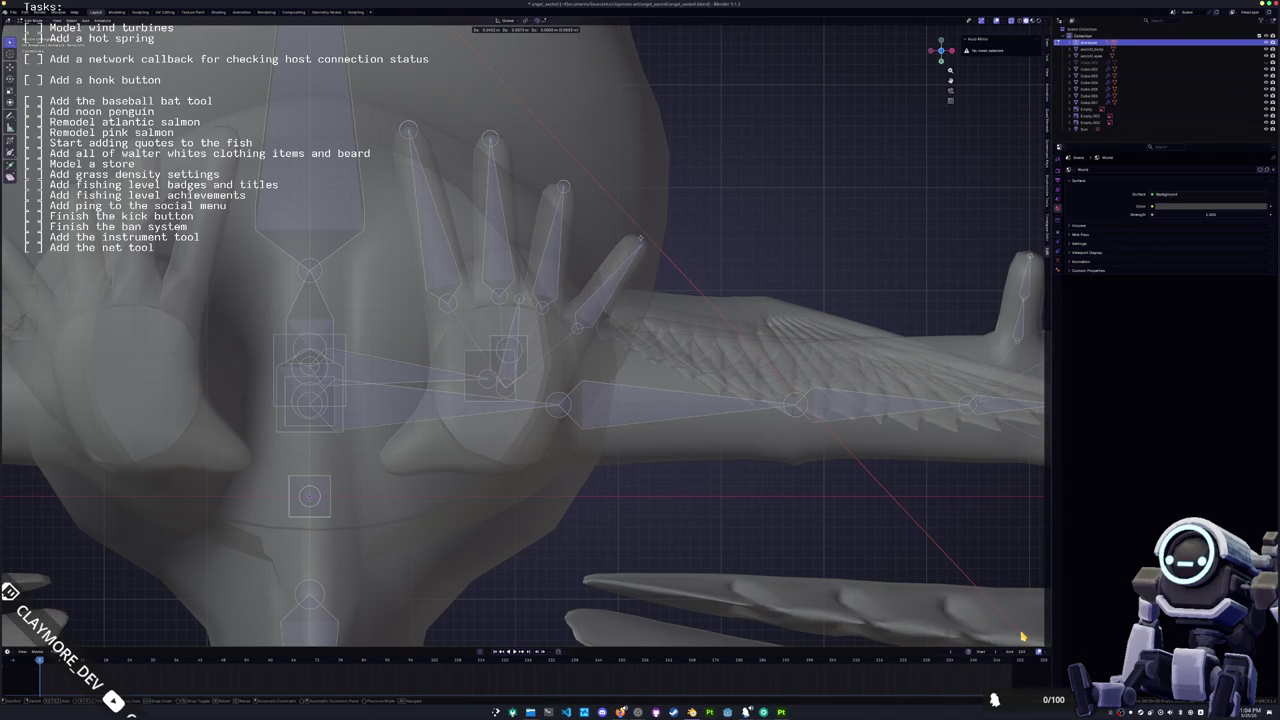
key(Return)
Step: Reposition the small bone until it sits at its final spot
middle_drag(1022, 636, 1022, 636)
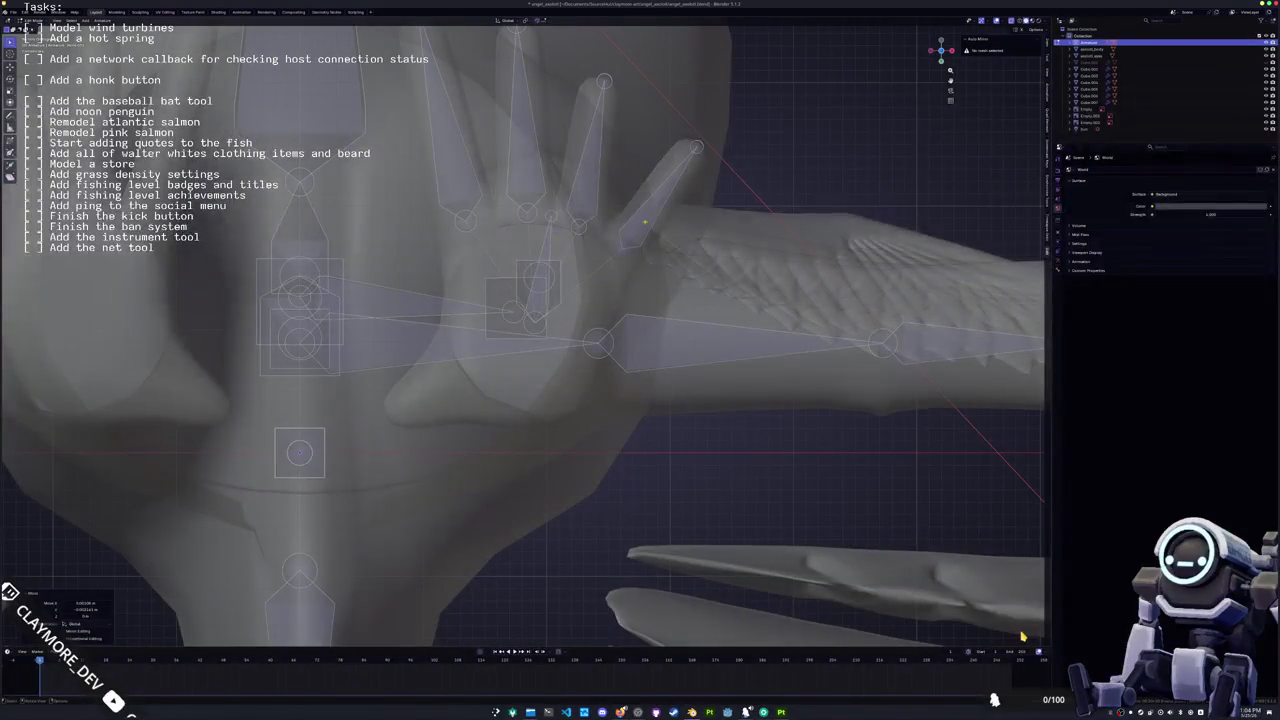
key(g)
key(Escape)
key(g)
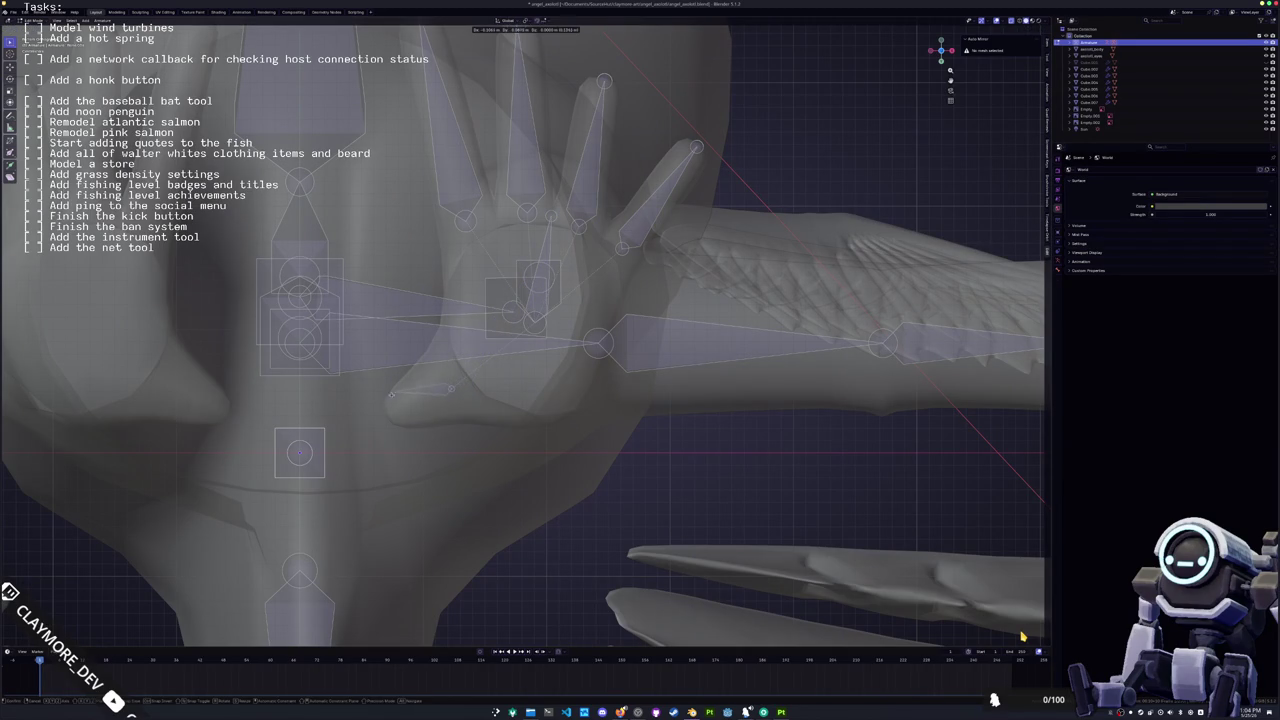
key(Return)
key(g)
key(Return)
middle_drag(1022, 636, 1022, 636)
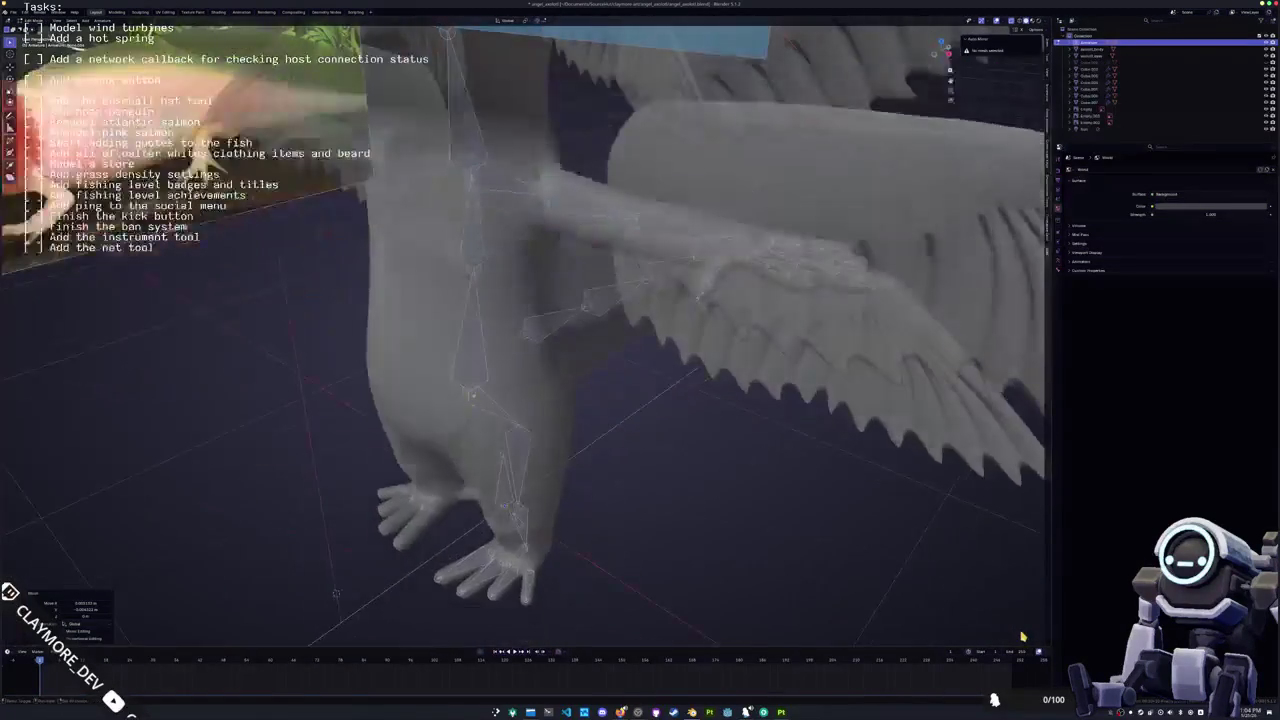
Step: Leave Edit Mode, frame the rig and wings, and return to front view
key(Tab)
middle_drag(1022, 636, 1022, 636)
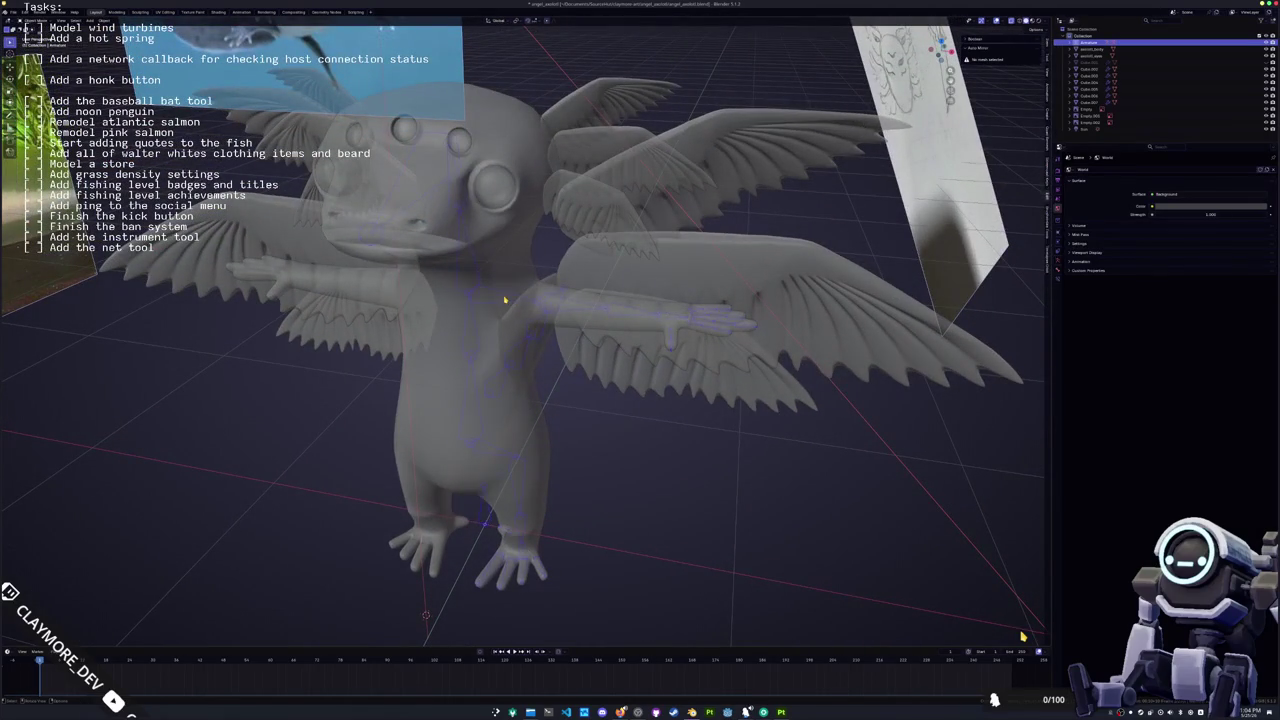
key(KP_Decimal)
middle_drag(1022, 636, 1022, 636)
key(g)
key(x)
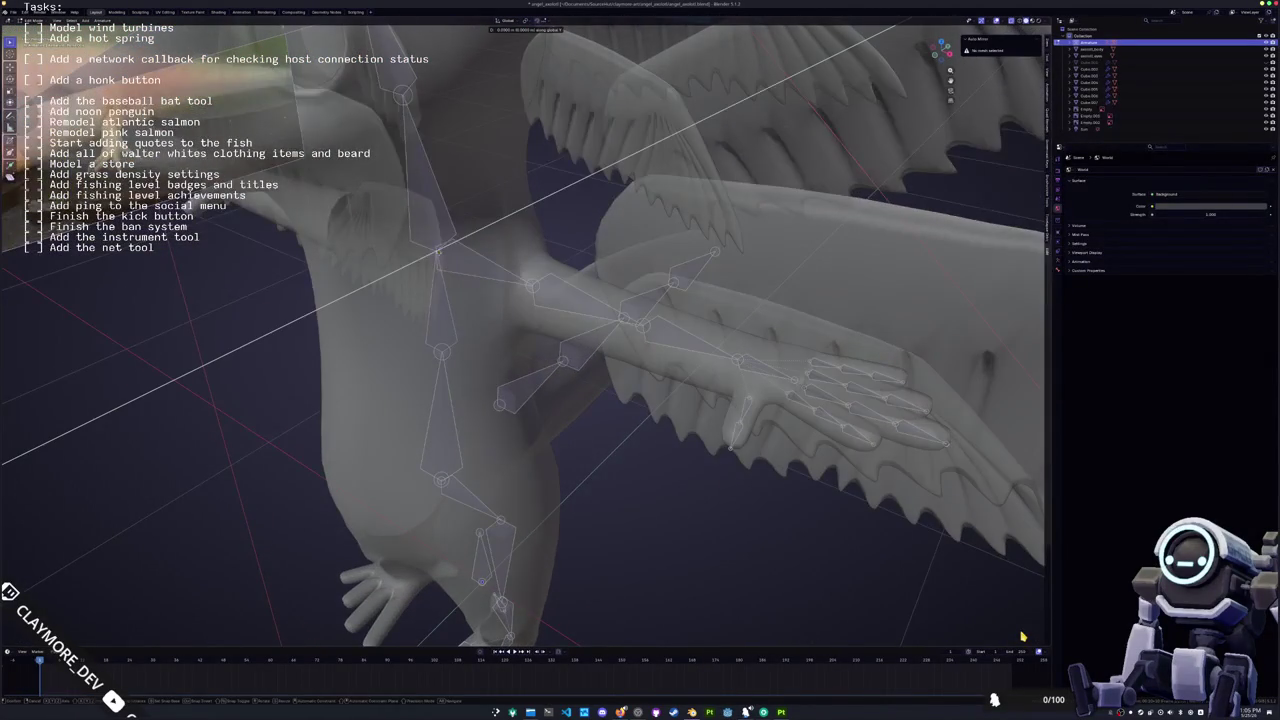
key(Escape)
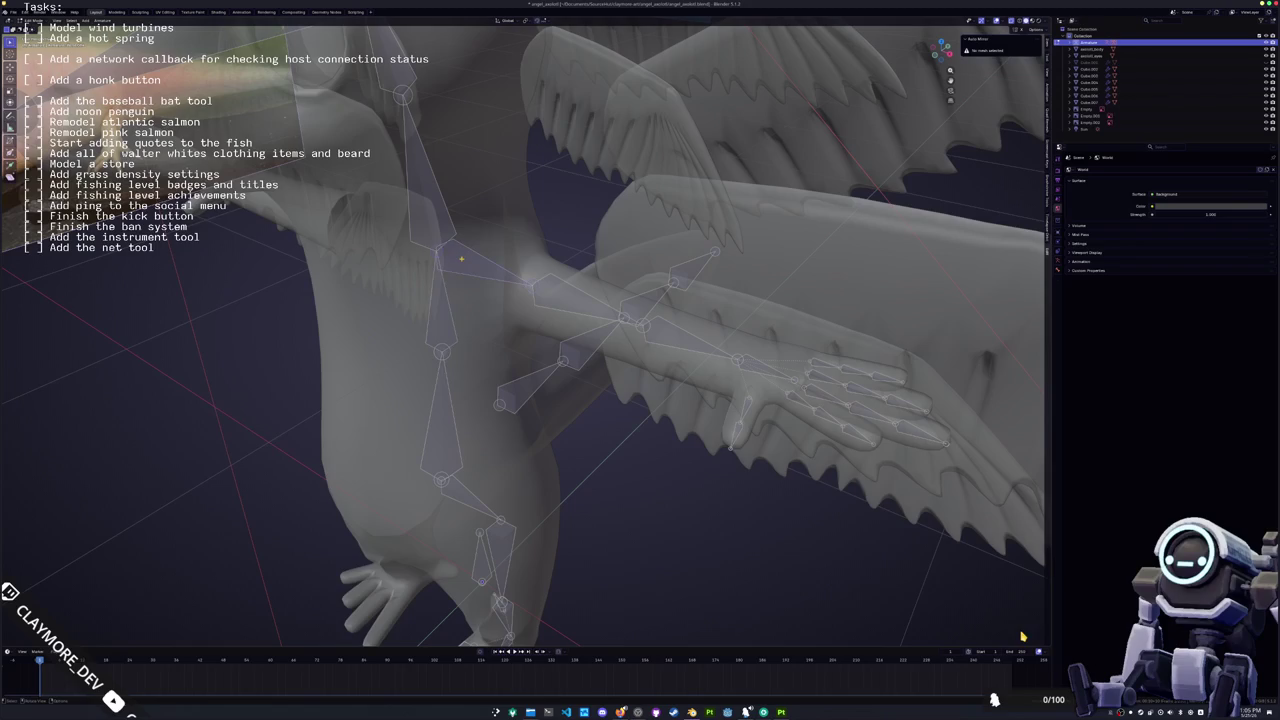
key(KP_1)
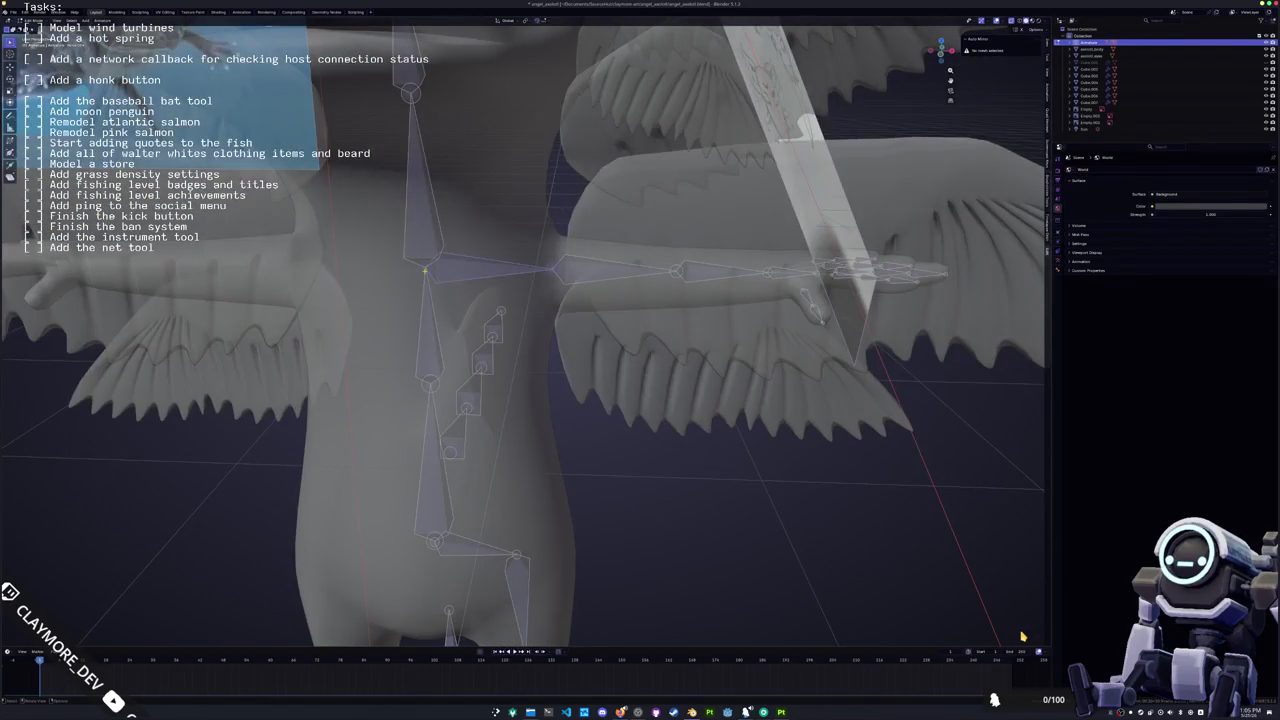
Step: Separate the selected bones into another armature, then undo the separation
right_click(378, 272)
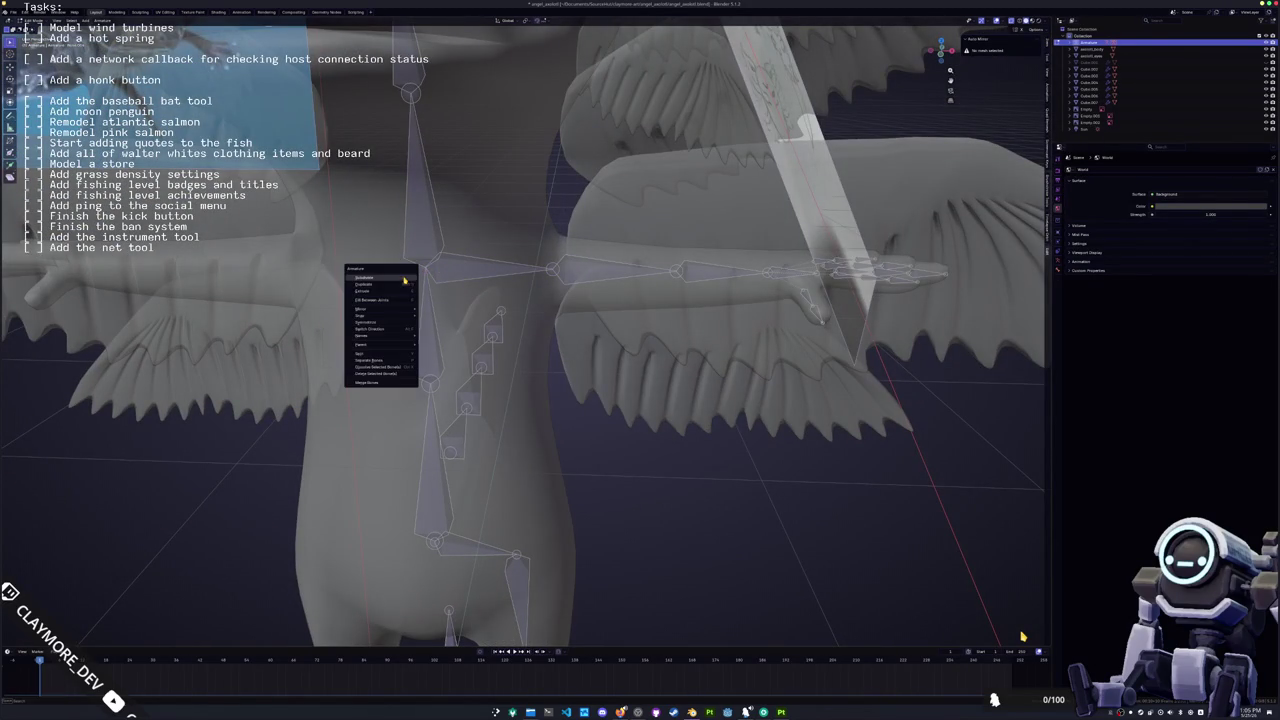
click(376, 361)
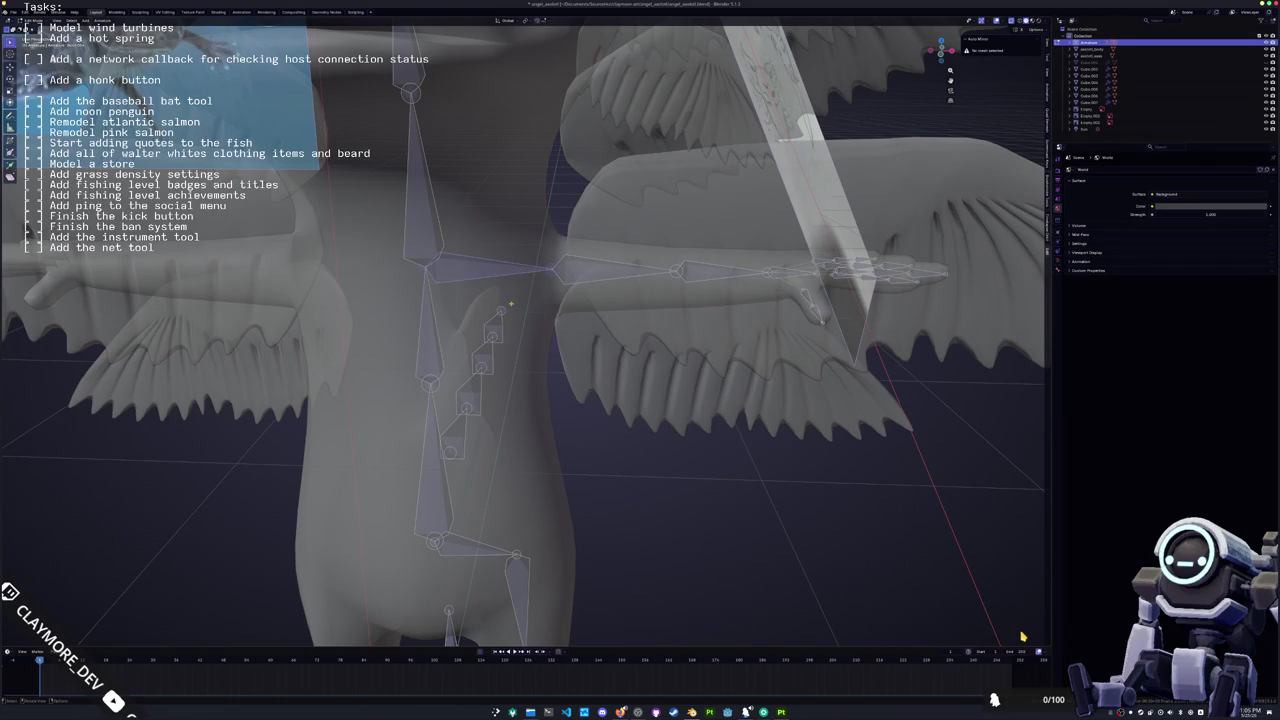
right_click(469, 300)
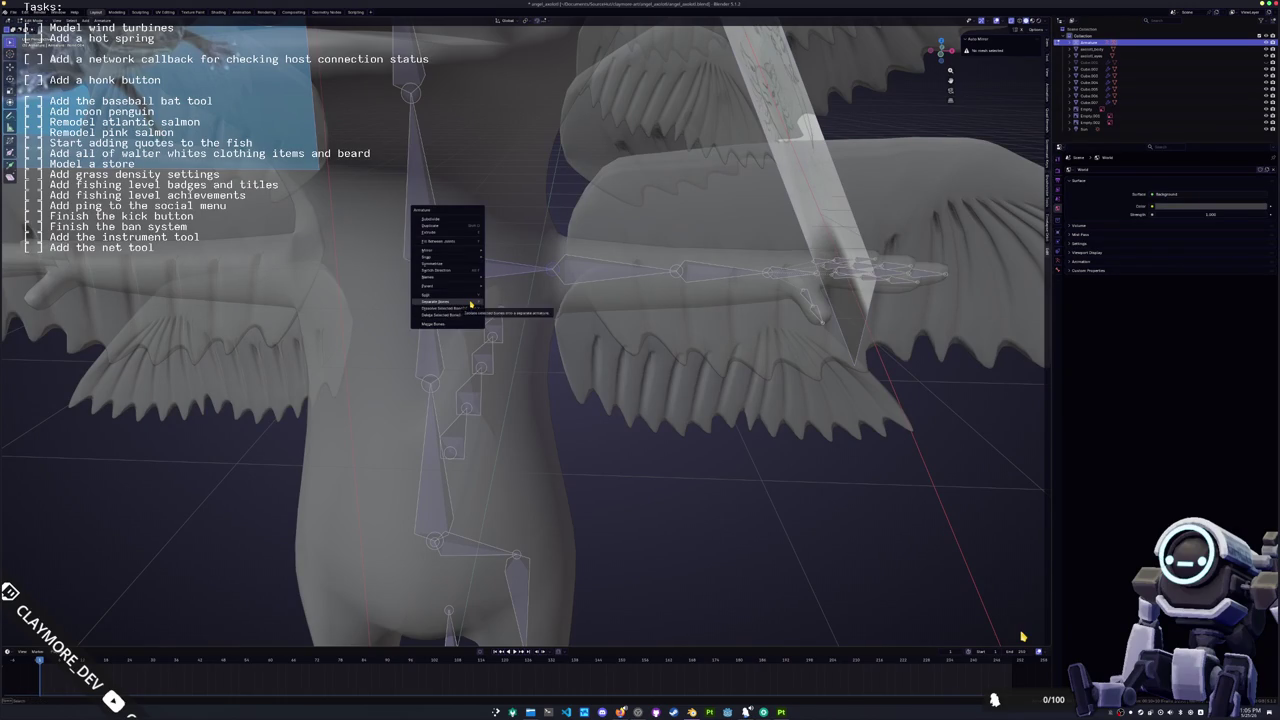
click(469, 312)
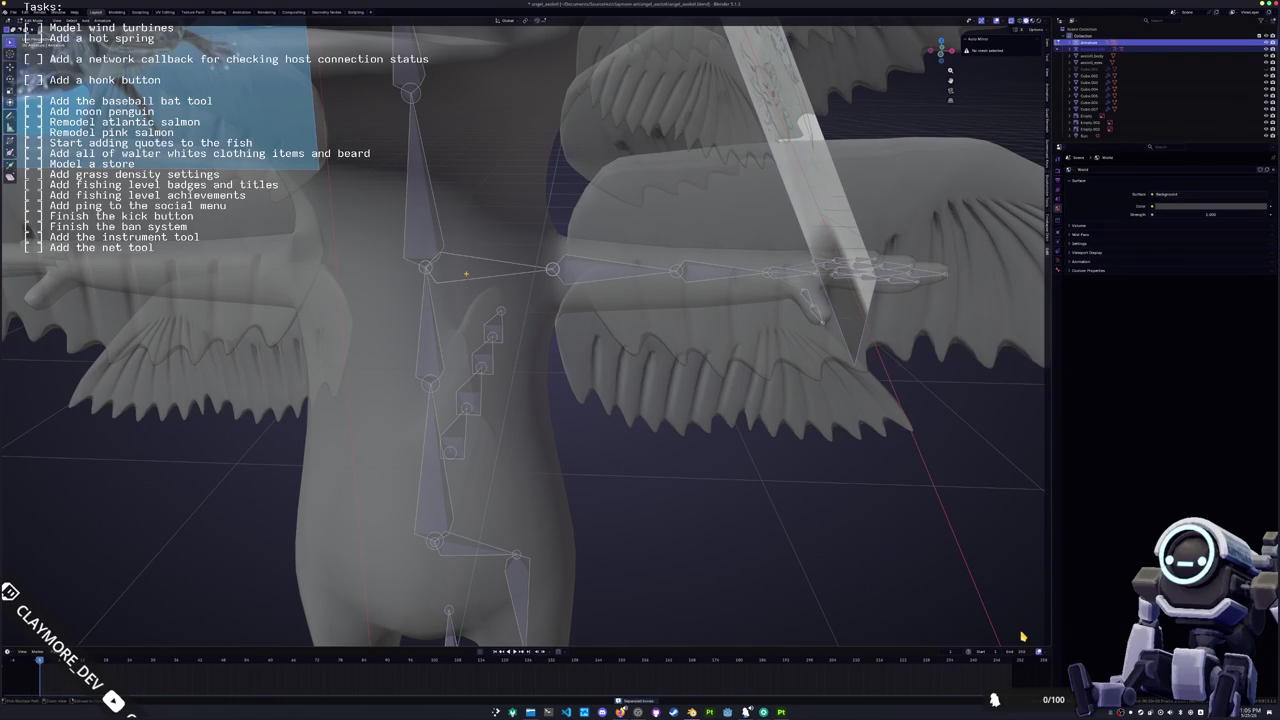
key(ctrl+z)
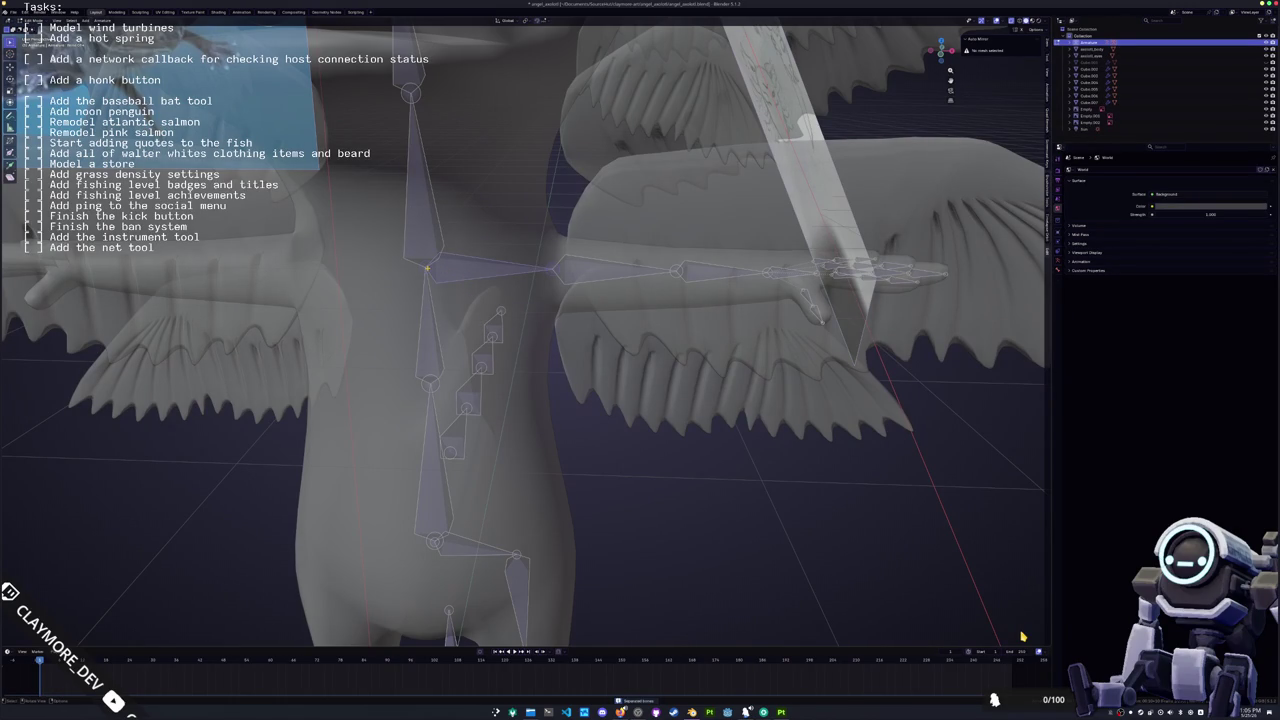
Step: Browse the bone options and search commands for 'disso' and 'view' without applying any
right_click(447, 271)
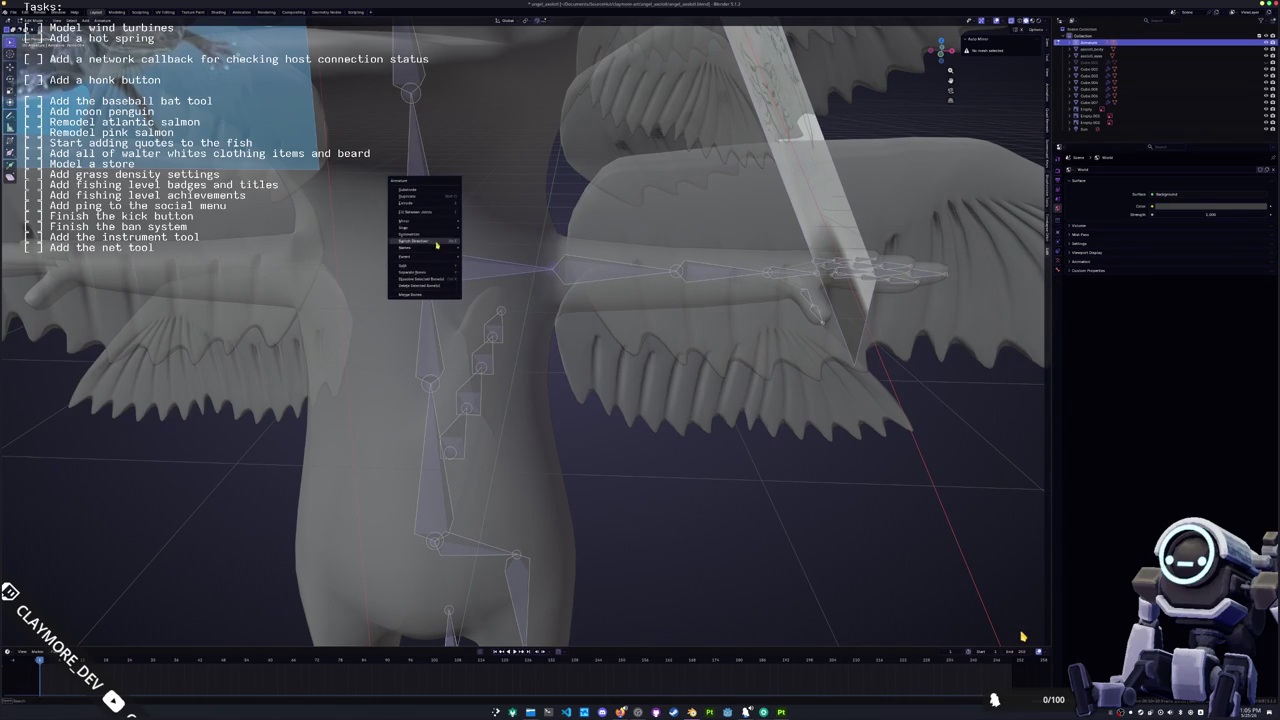
right_click(467, 273)
key(Escape)
key(F3)
text(disso)
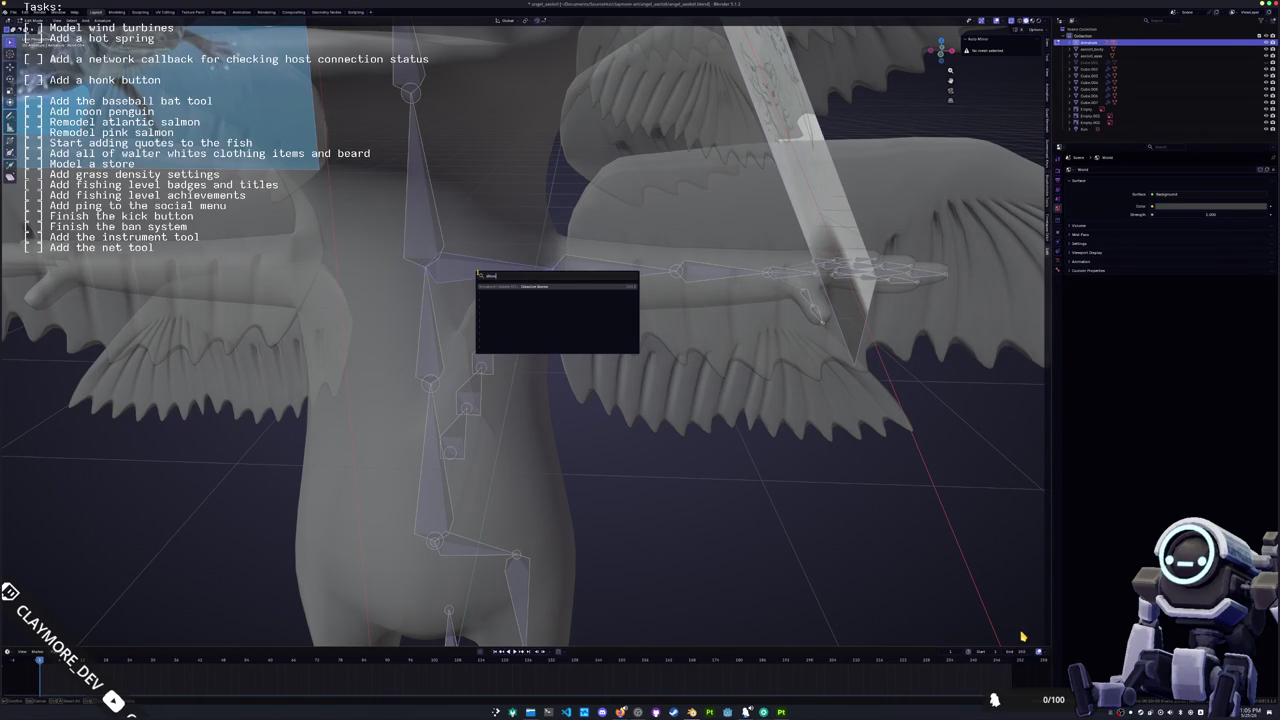
key(BackSpace)
key(BackSpace)
key(BackSpace)
text(view)
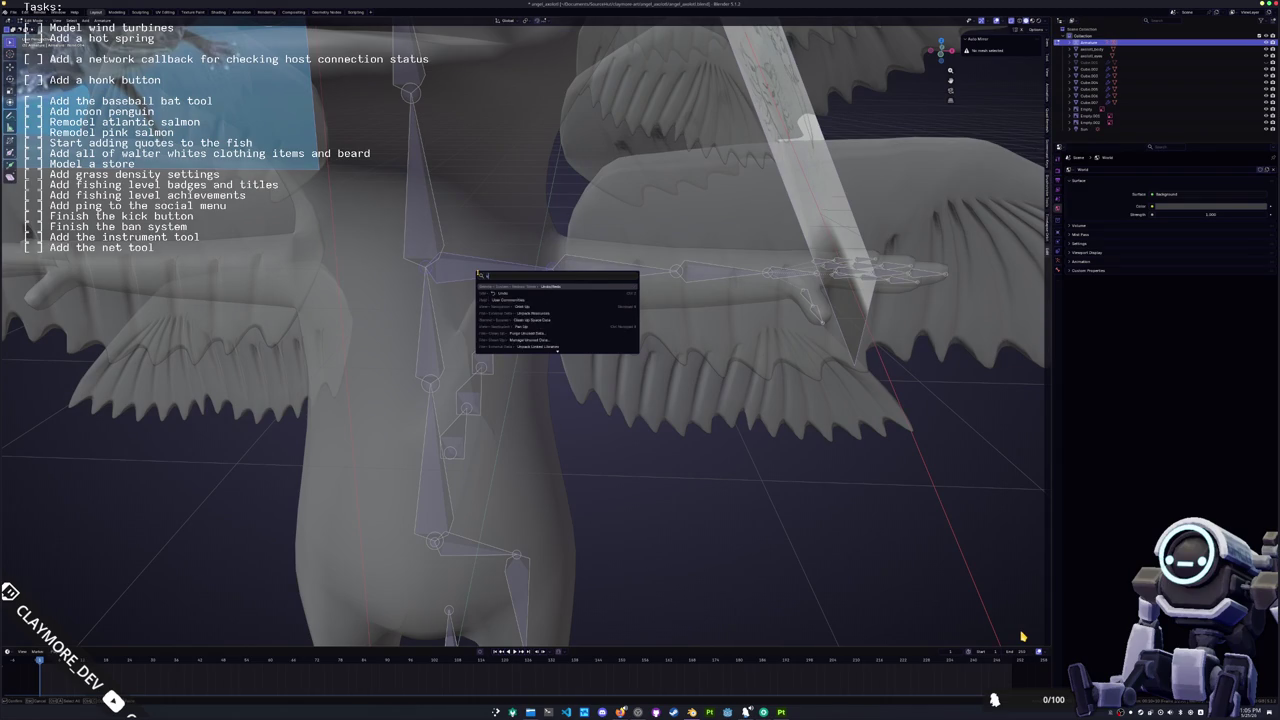
key(Escape)
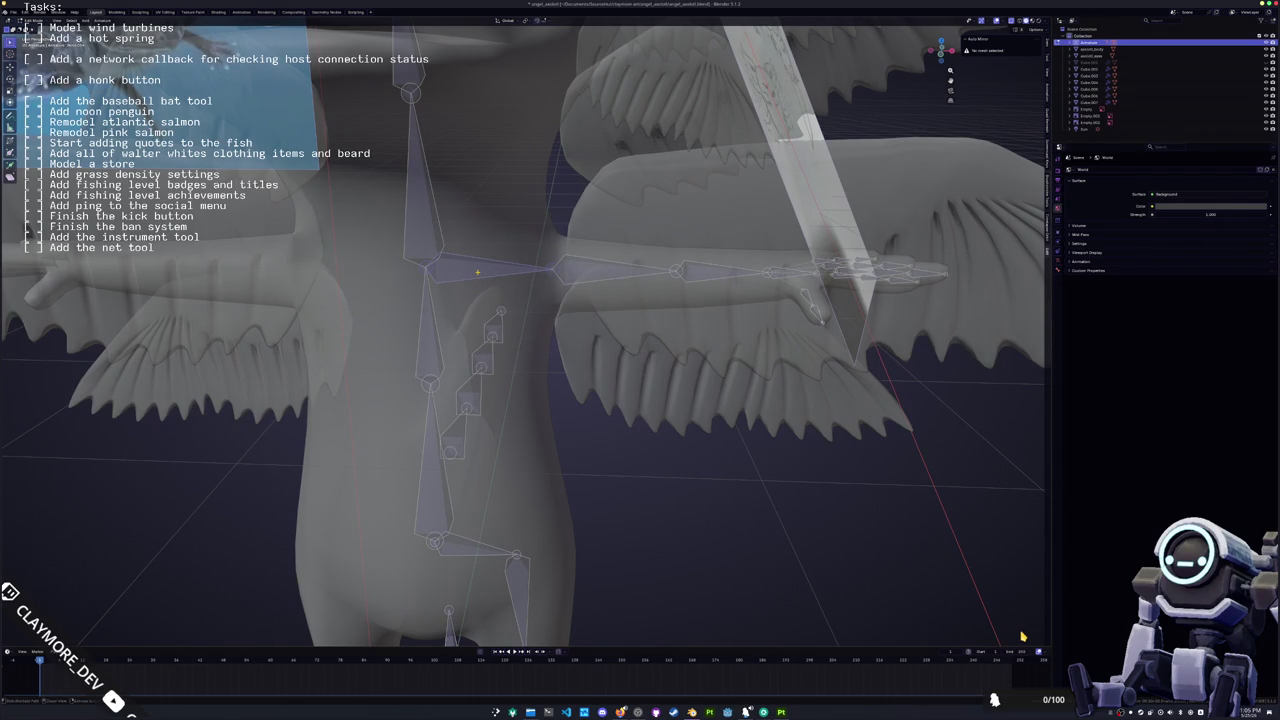
Step: Connect the shoulder bone to the spine, then parent the chain to the upper spine bone
key(ctrl+p)
click(470, 278)
shift+click(425, 200)
key(ctrl+p)
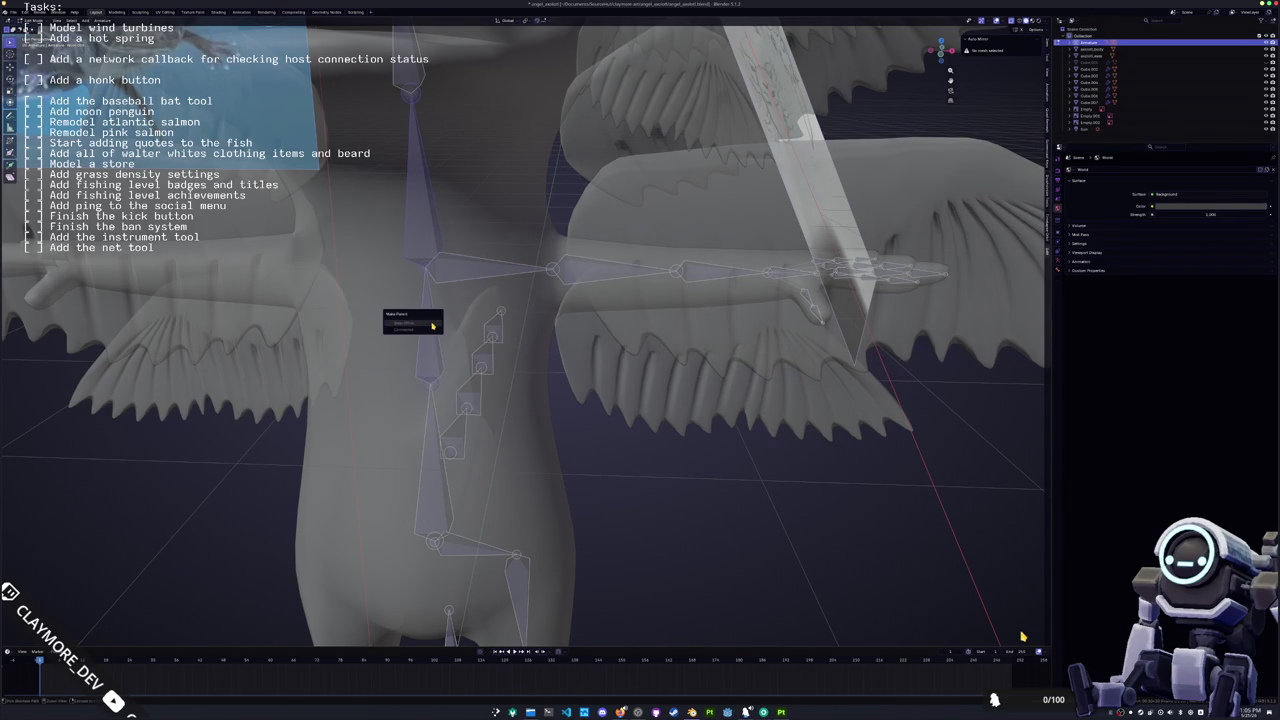
click(432, 323)
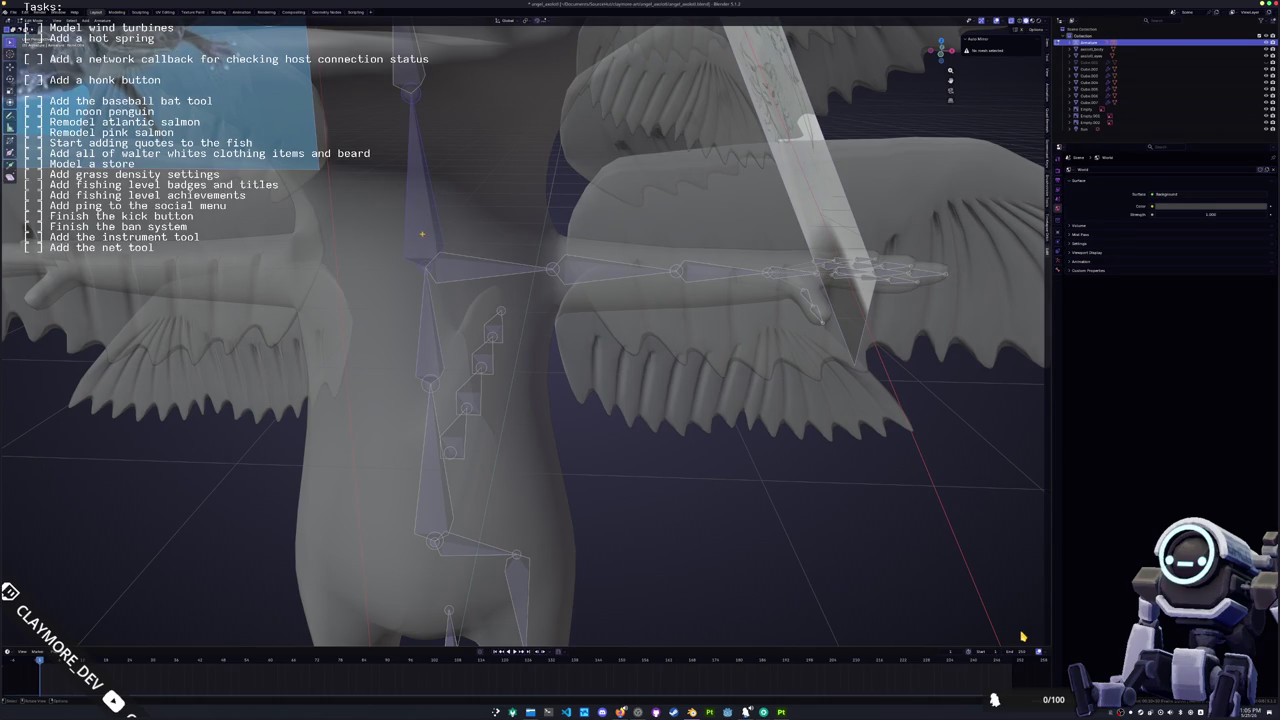
key(ctrl+z)
key(ctrl+p)
click(428, 272)
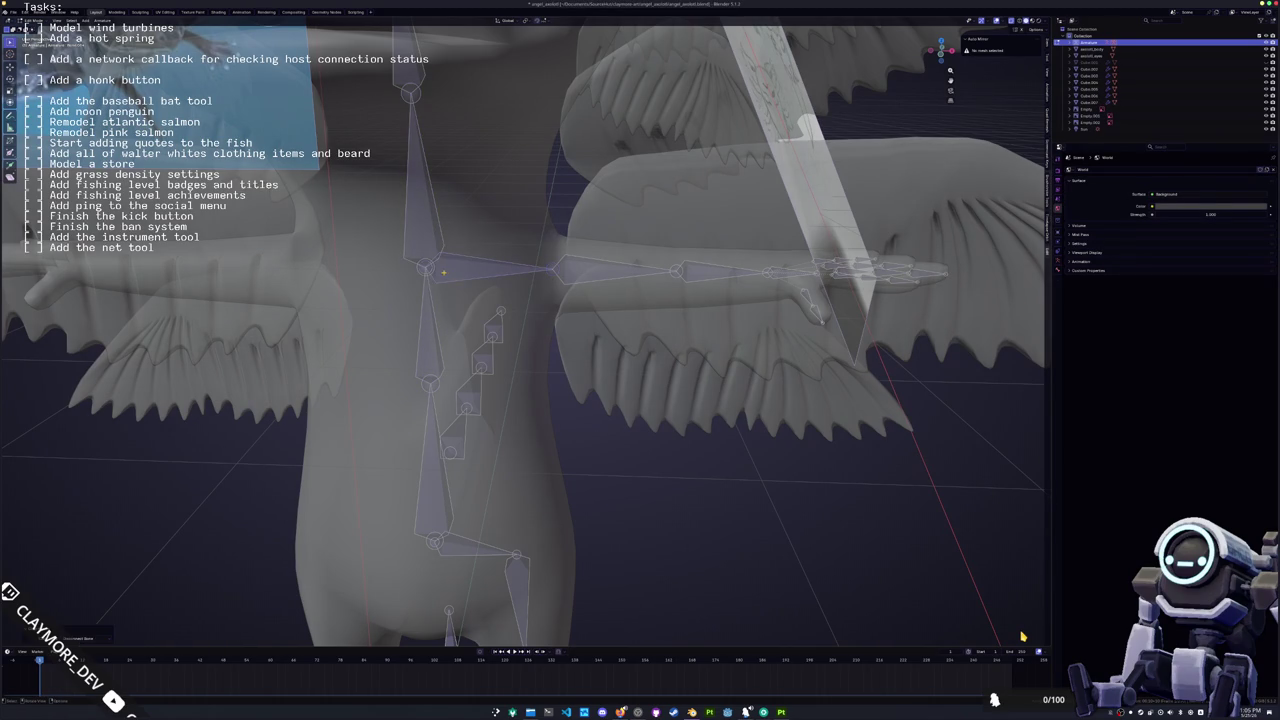
mouse_move(435, 272)
middle_down()
mouse_move(470, 264)
mouse_move(422, 270)
middle_up()
scroll(480, 263, up, 2)
scroll(492, 262, up, 2)
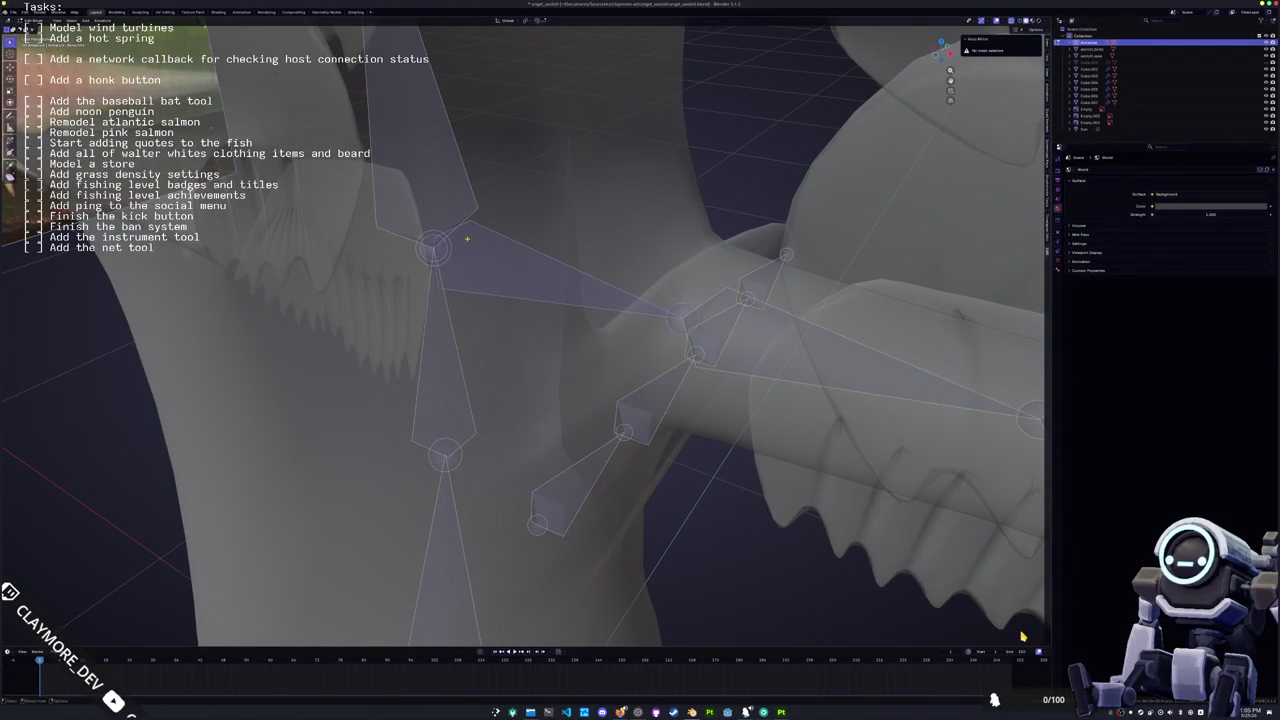
Step: Move the upper shoulder bone out to the left and parent it, keeping its offset
right_click(463, 256)
middle_drag(463, 256, 429, 251)
click(359, 251)
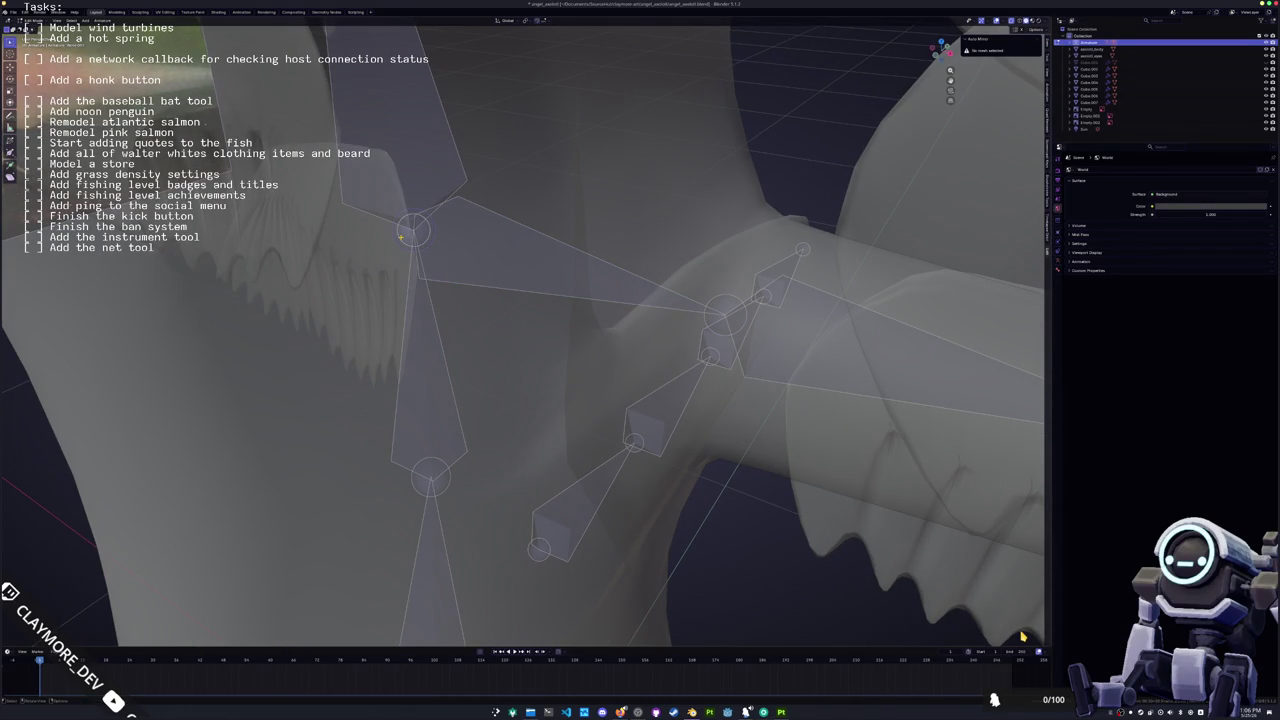
key(g)
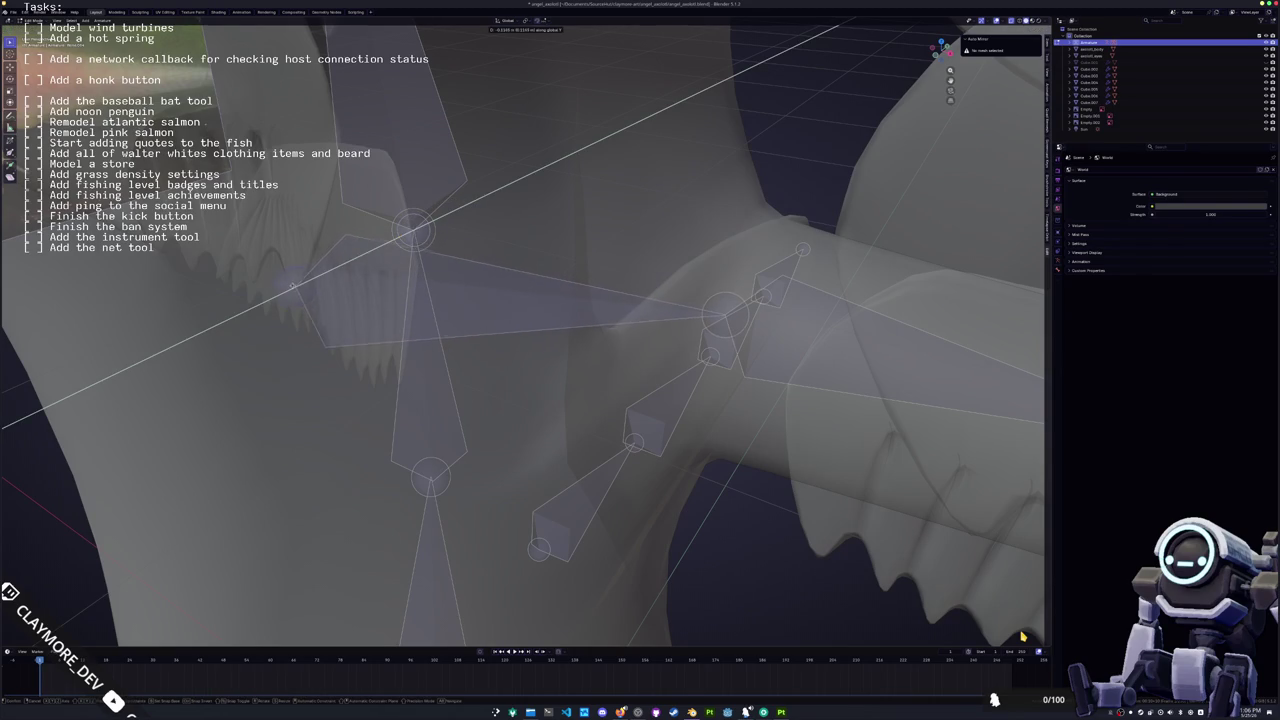
click(363, 259)
middle_drag(363, 259, 425, 284)
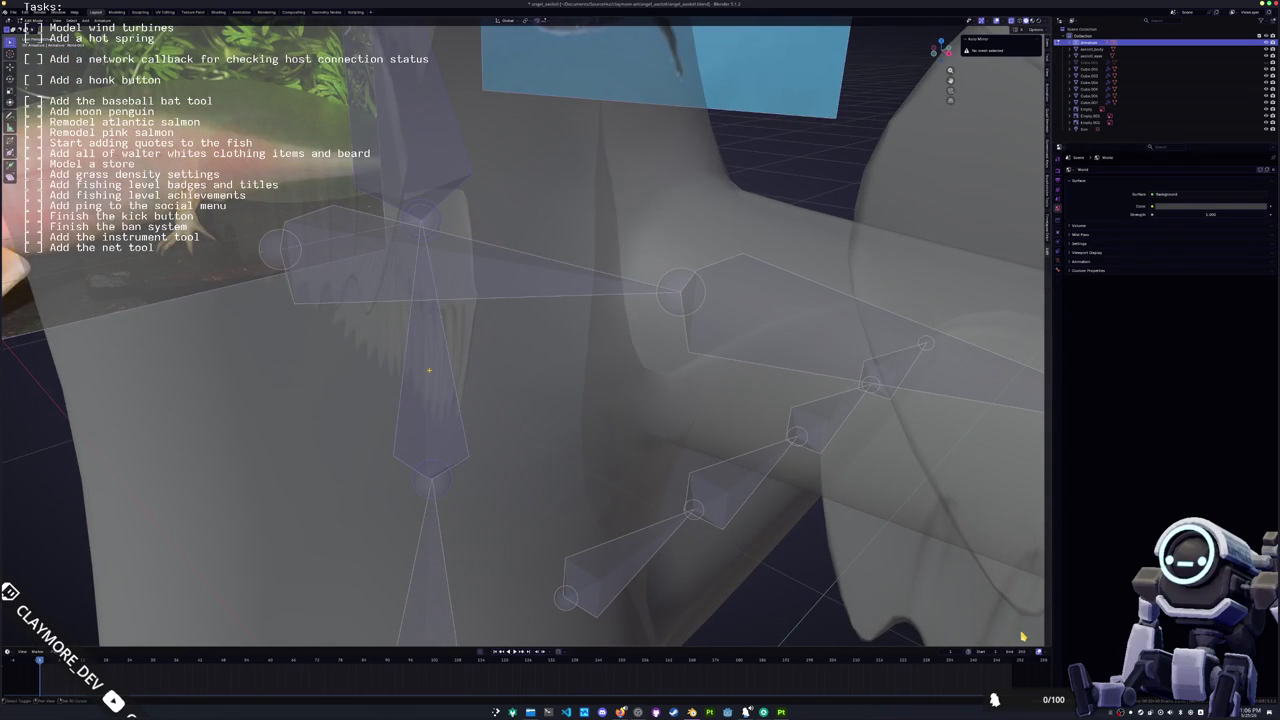
key(k)
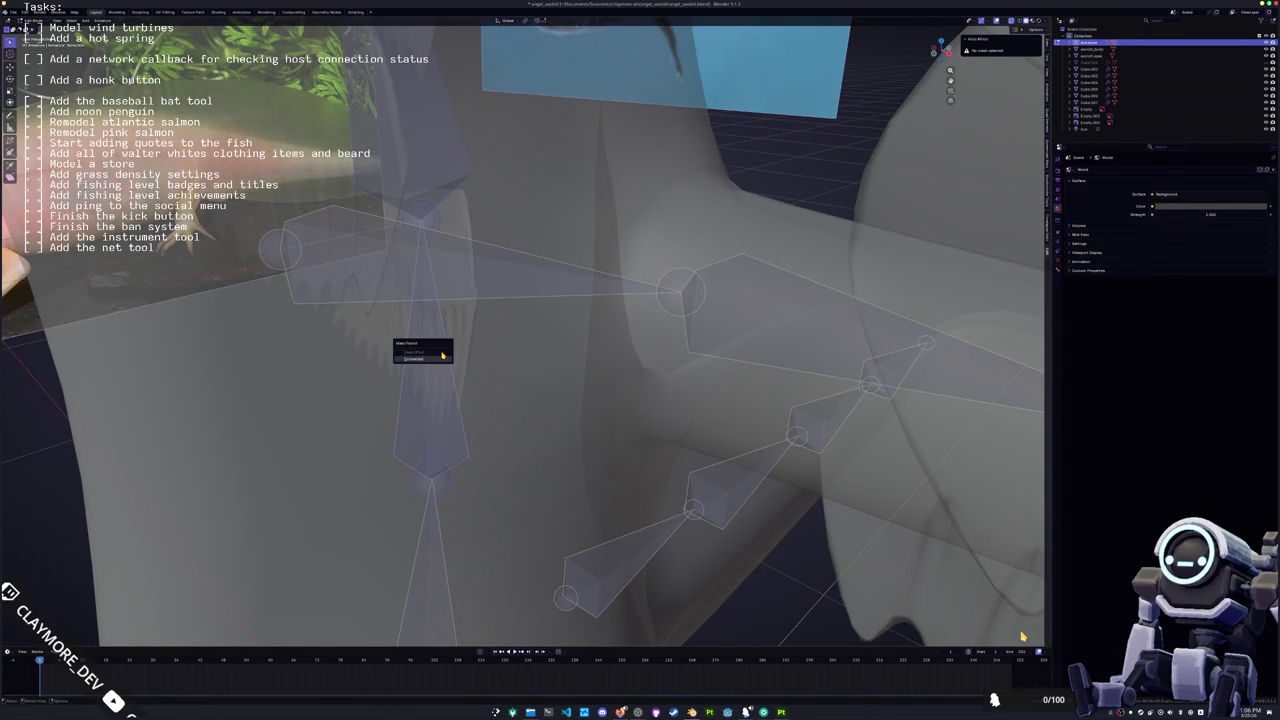
key(Return)
middle_drag(1022, 636, 1022, 636)
Step: Parent the first leg bones to each other with Keep Offset
scroll(1022, 636, down, 5)
scroll(1022, 636, up, 5)
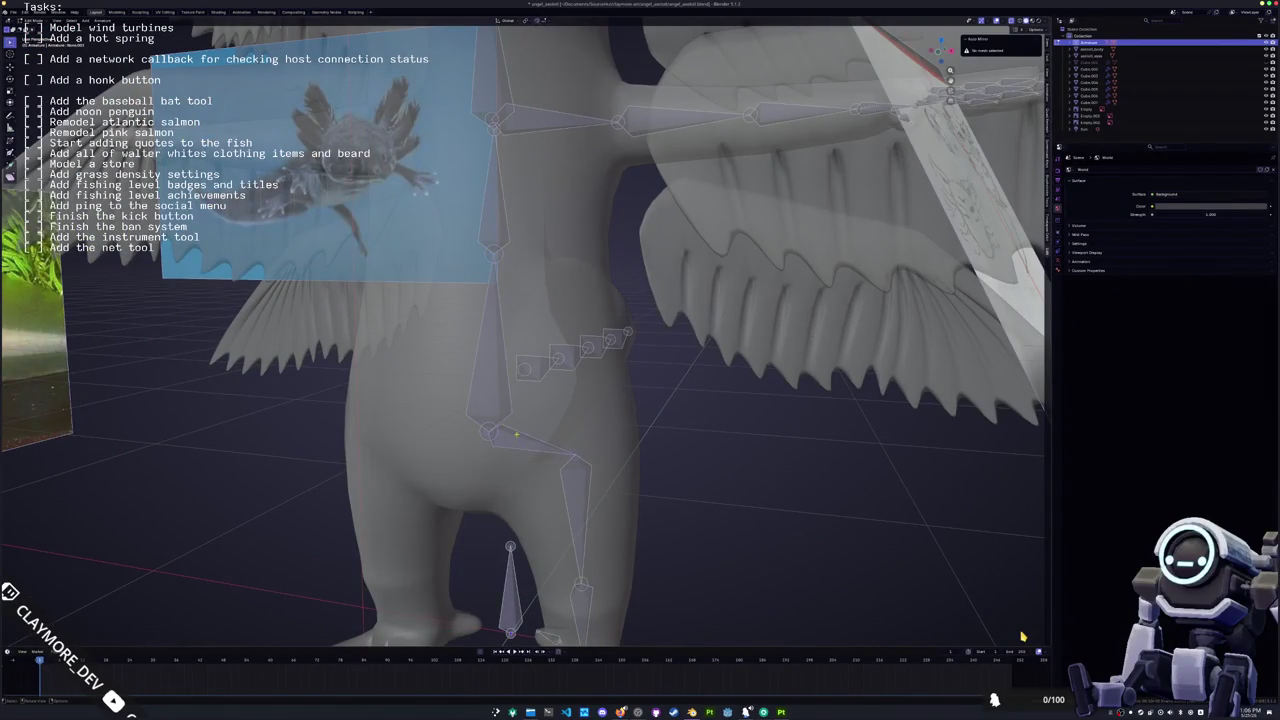
key(ctrl+p)
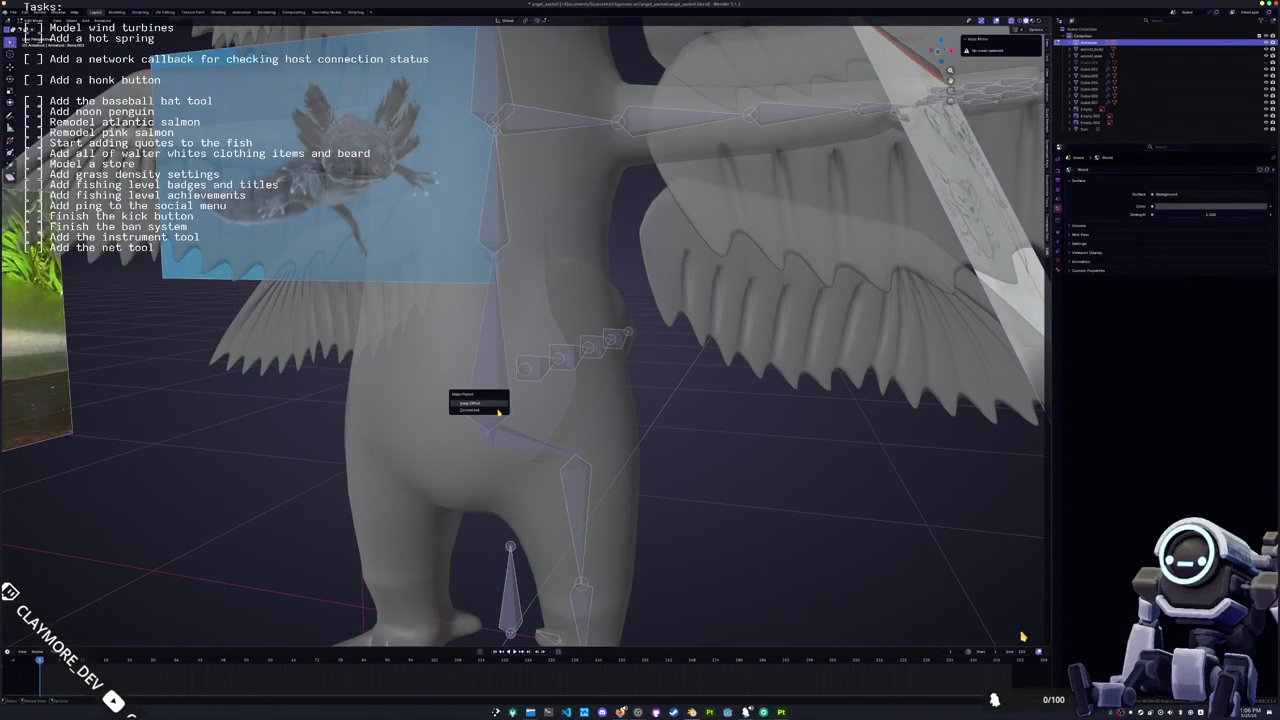
click(497, 405)
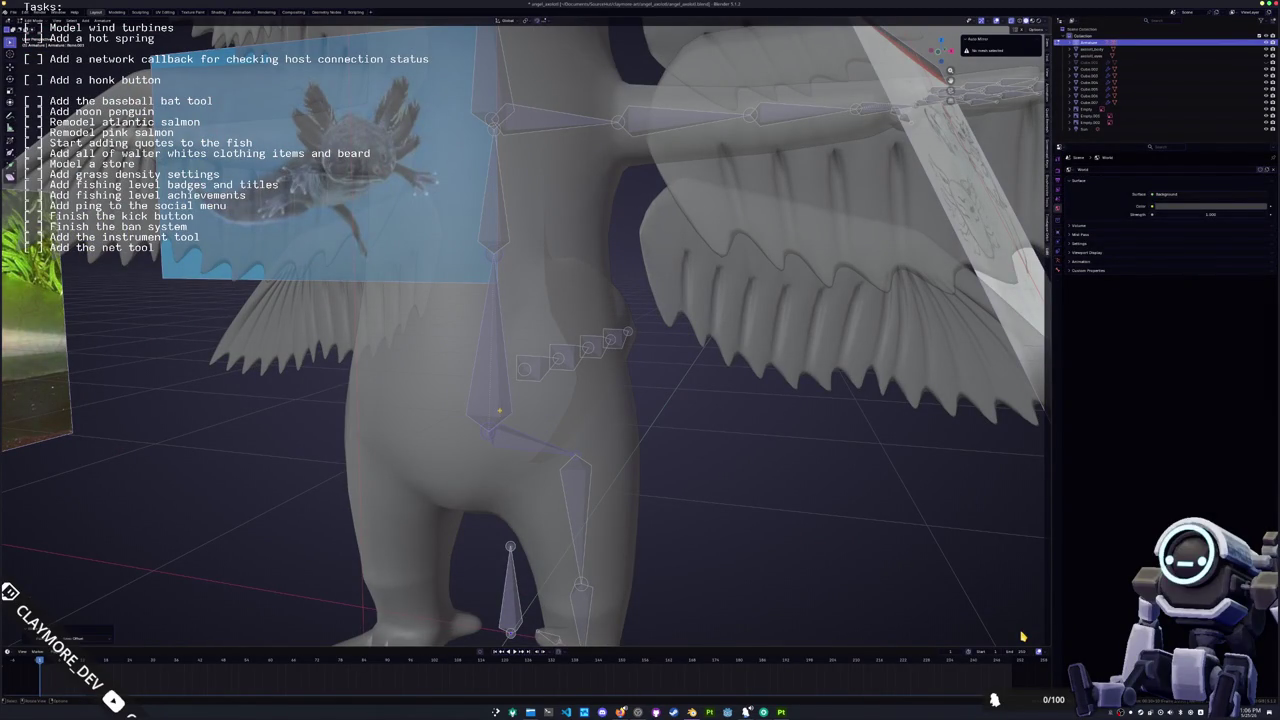
key(ctrl+p)
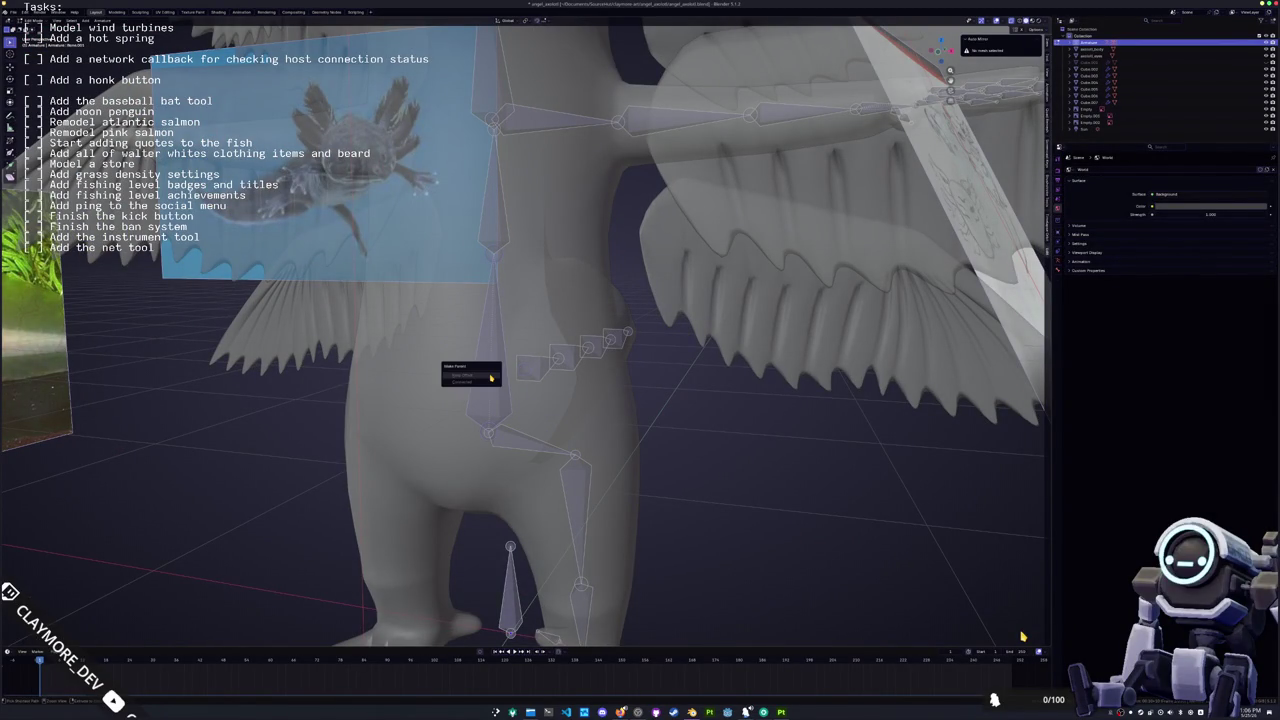
click(491, 378)
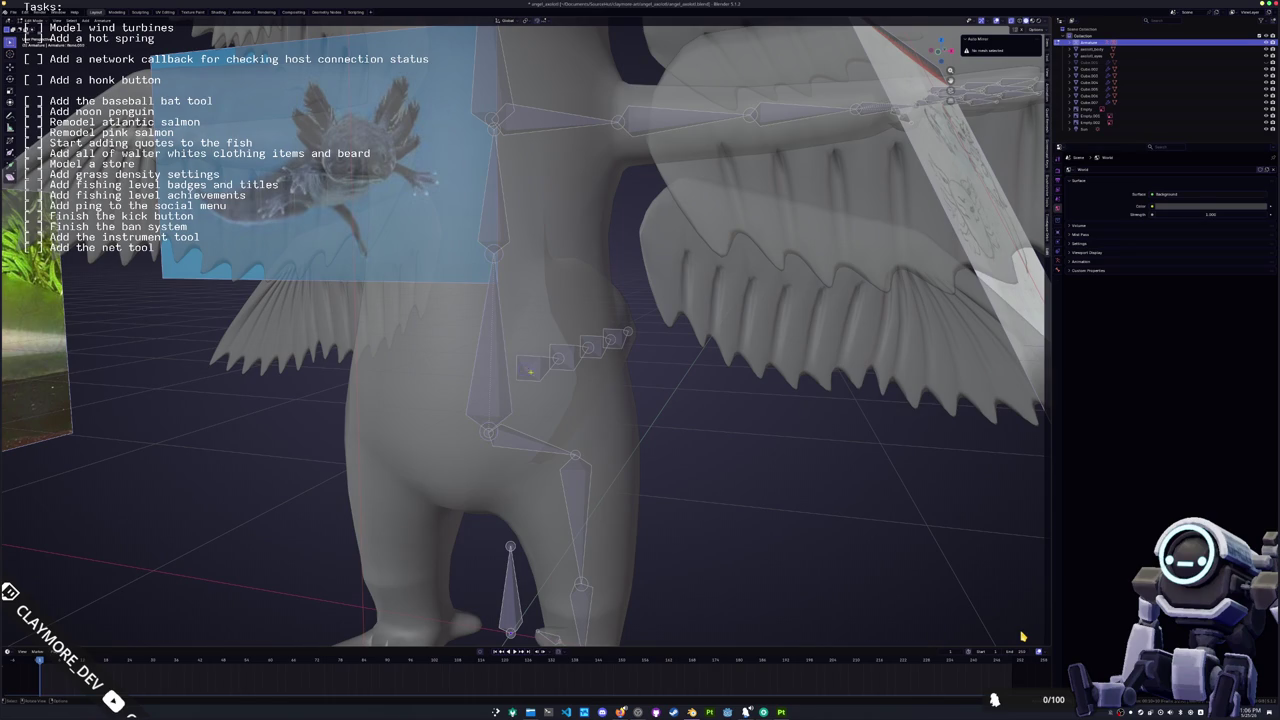
Step: Parent the tail bones to the body bone
middle_drag(1022, 636, 1022, 636)
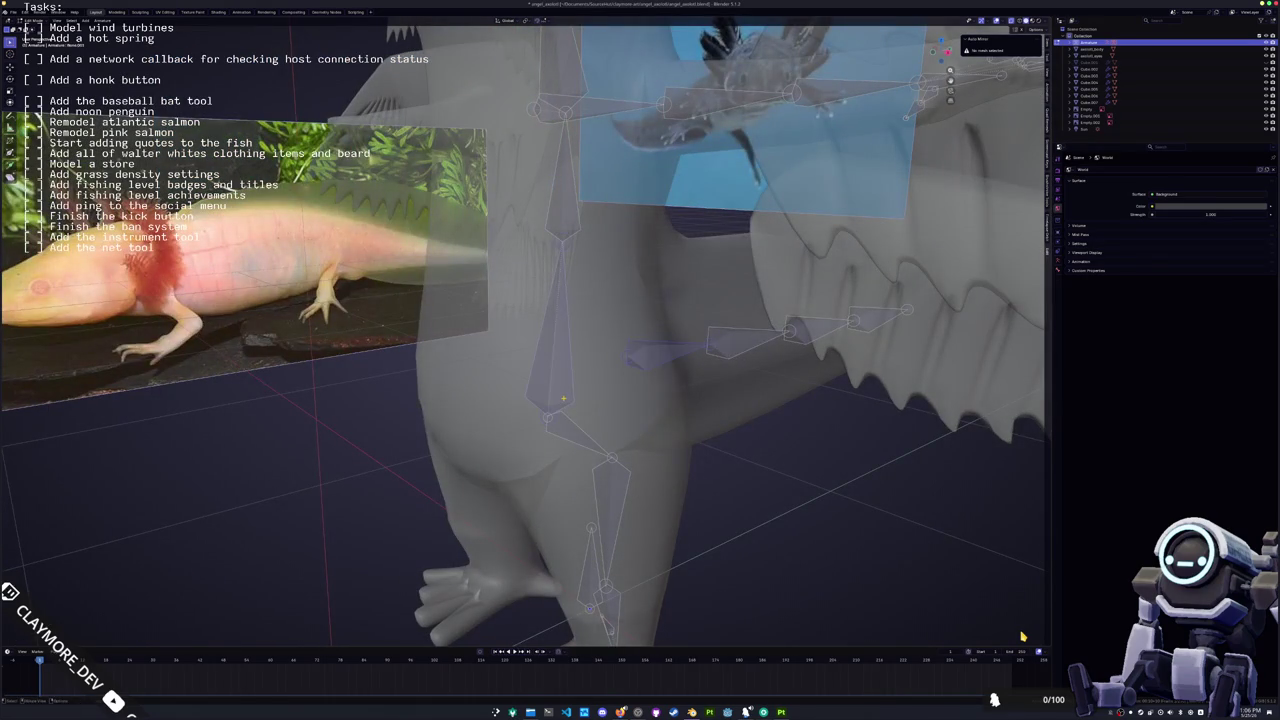
key(ctrl+p)
key(Return)
middle_drag(1022, 636, 1022, 636)
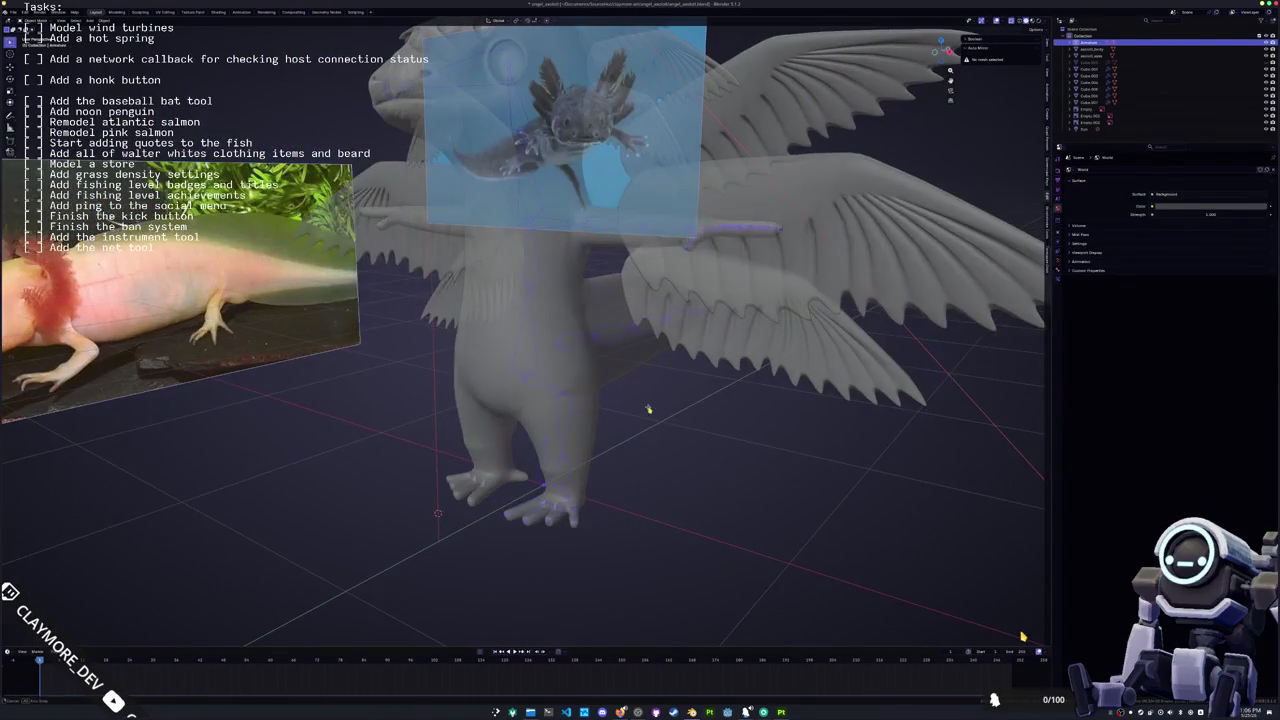
scroll(1022, 636, up, 2)
scroll(1022, 636, up, 2)
scroll(1022, 636, up, 2)
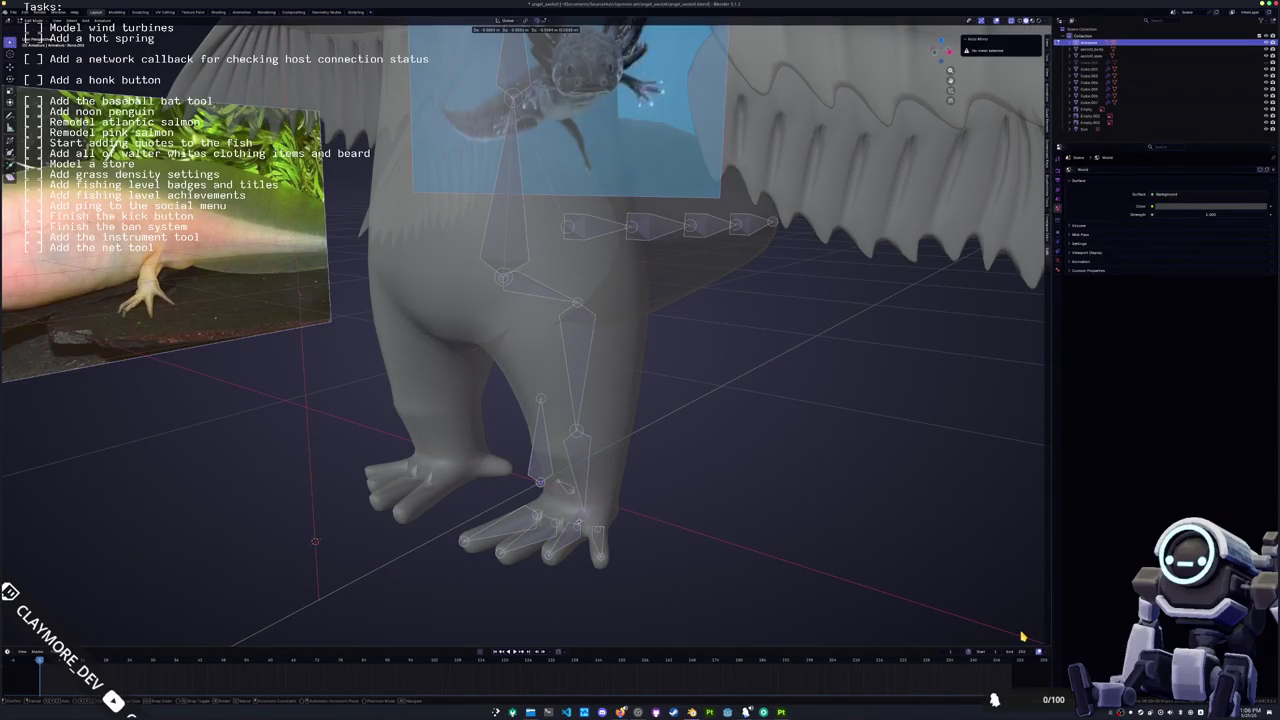
scroll(1022, 636, down, 2)
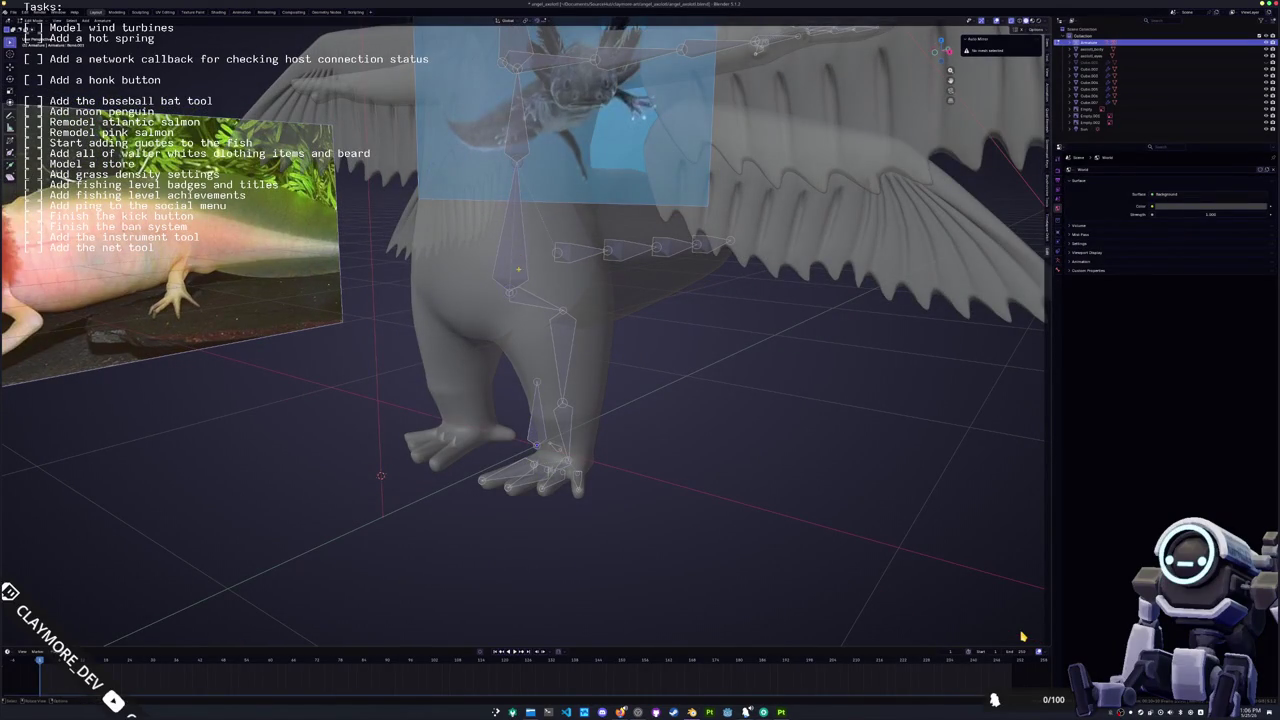
Step: Parent the foot bone with Keep Offset, check its Bone properties, and view the axolotl from the front
key(ctrl+p)
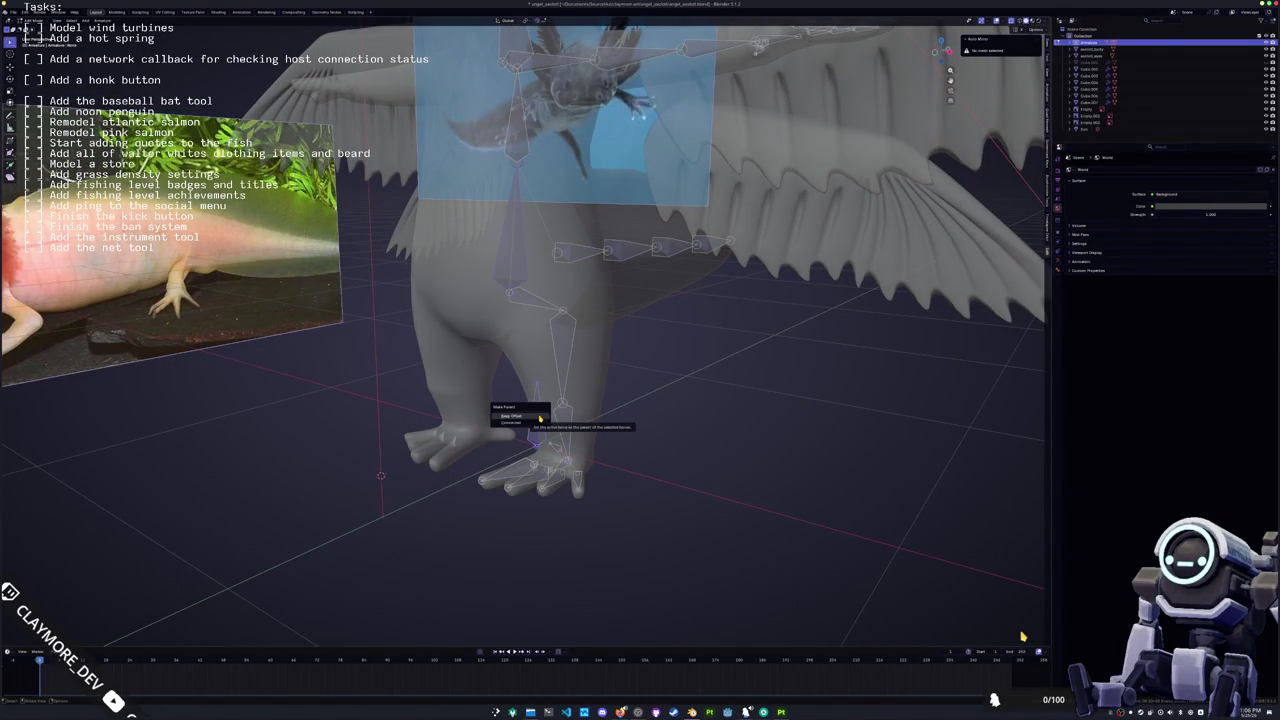
click(539, 418)
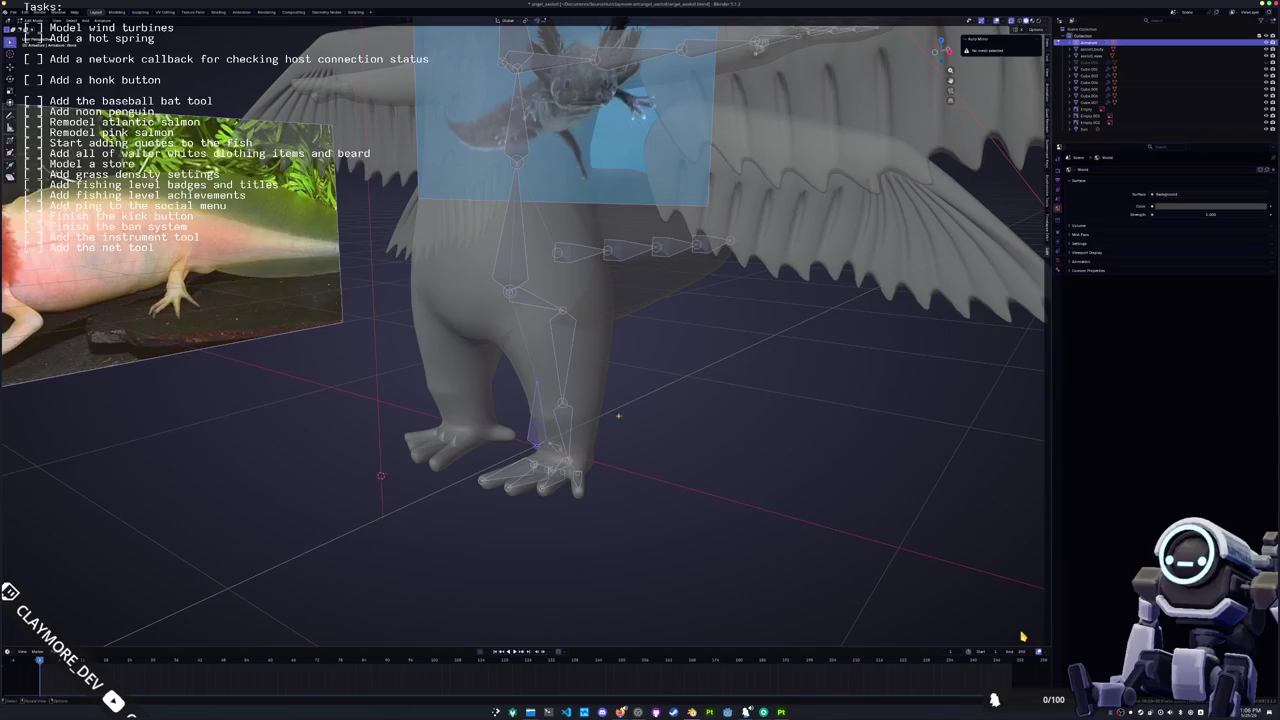
click(1059, 262)
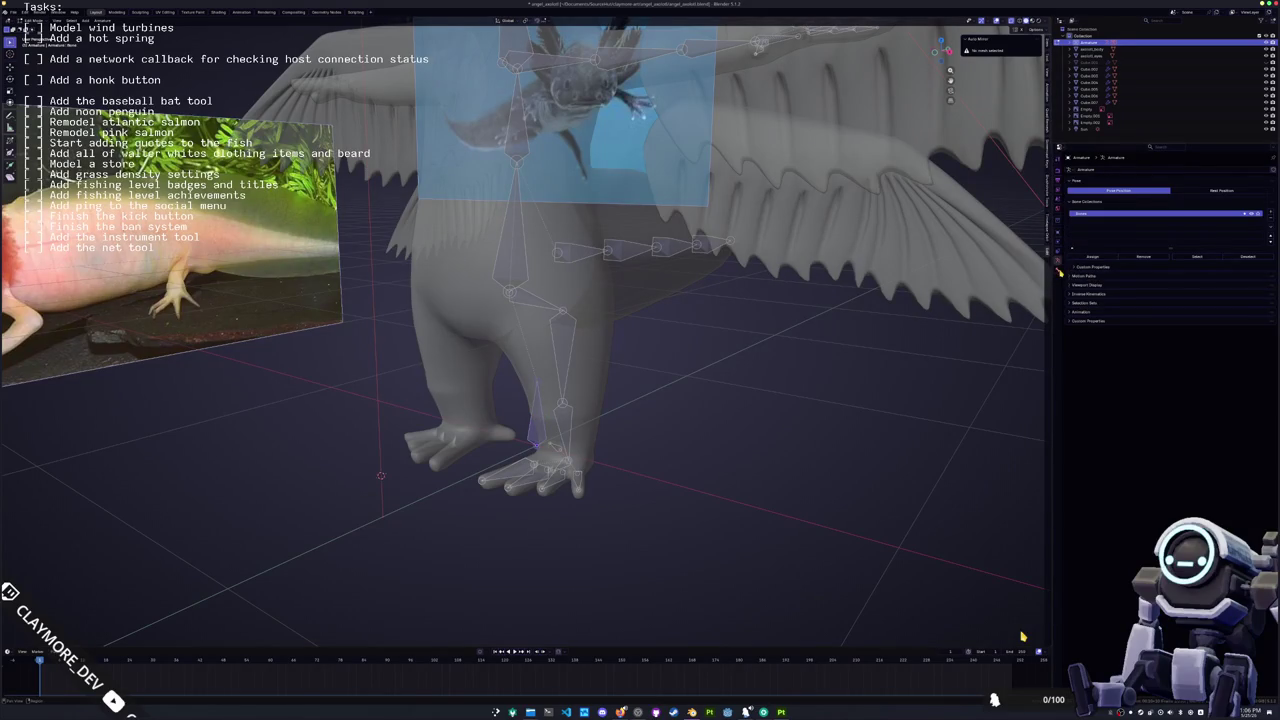
click(1059, 271)
middle_drag(600, 350, 510, 330)
middle_drag(742, 430, 848, 221)
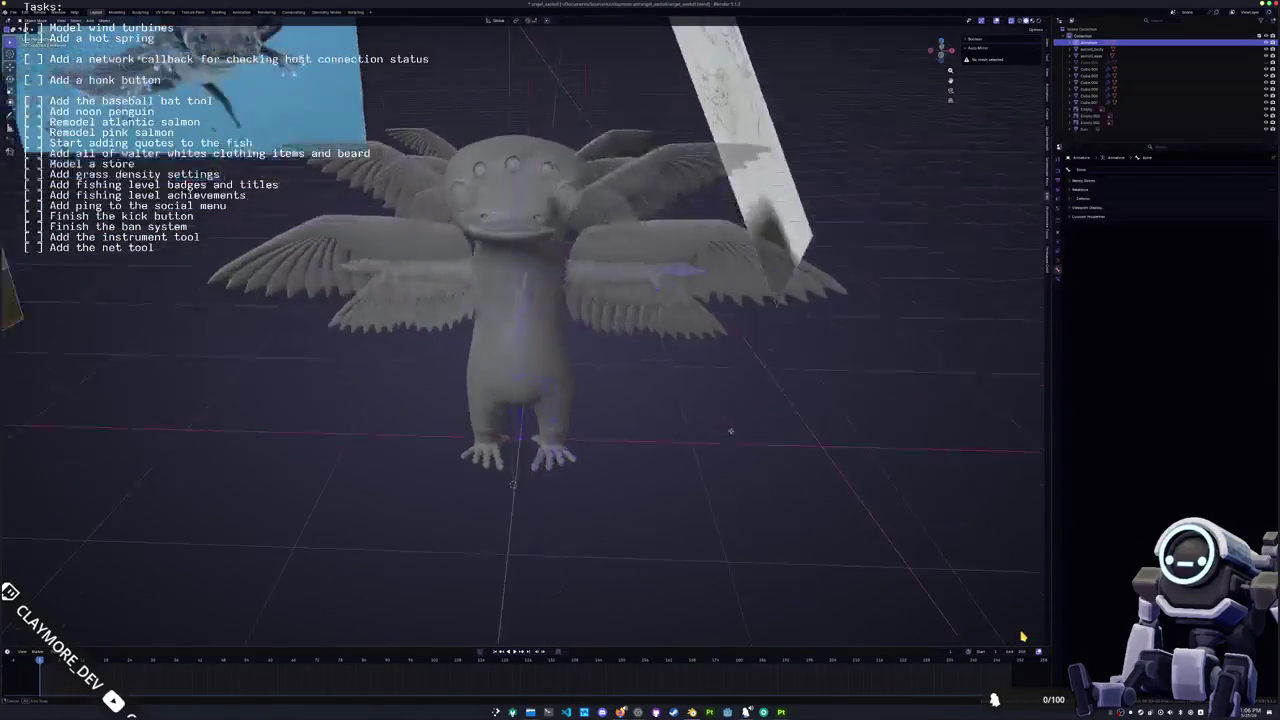
Step: In Material Preview, toggle the wing's Geometry Nodes modifier so the lower wings turn beige
click(1037, 20)
middle_drag(650, 330, 792, 318)
click(698, 322)
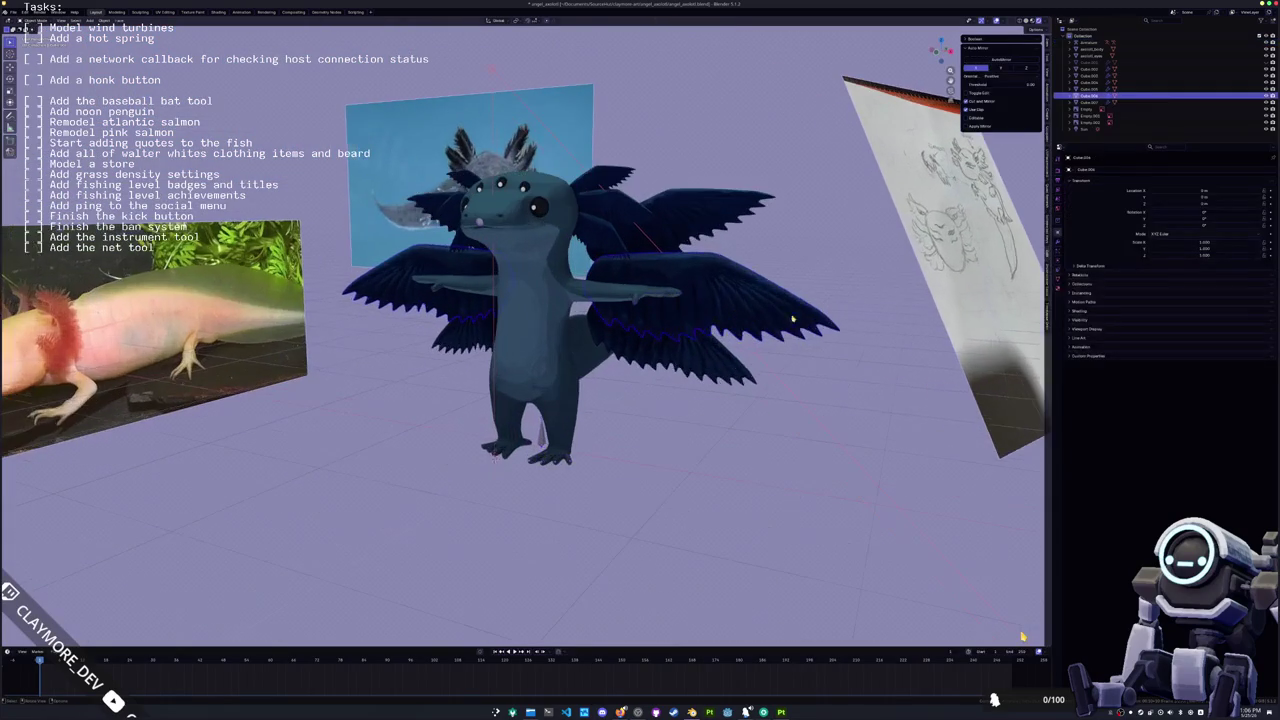
click(1058, 257)
click(1058, 242)
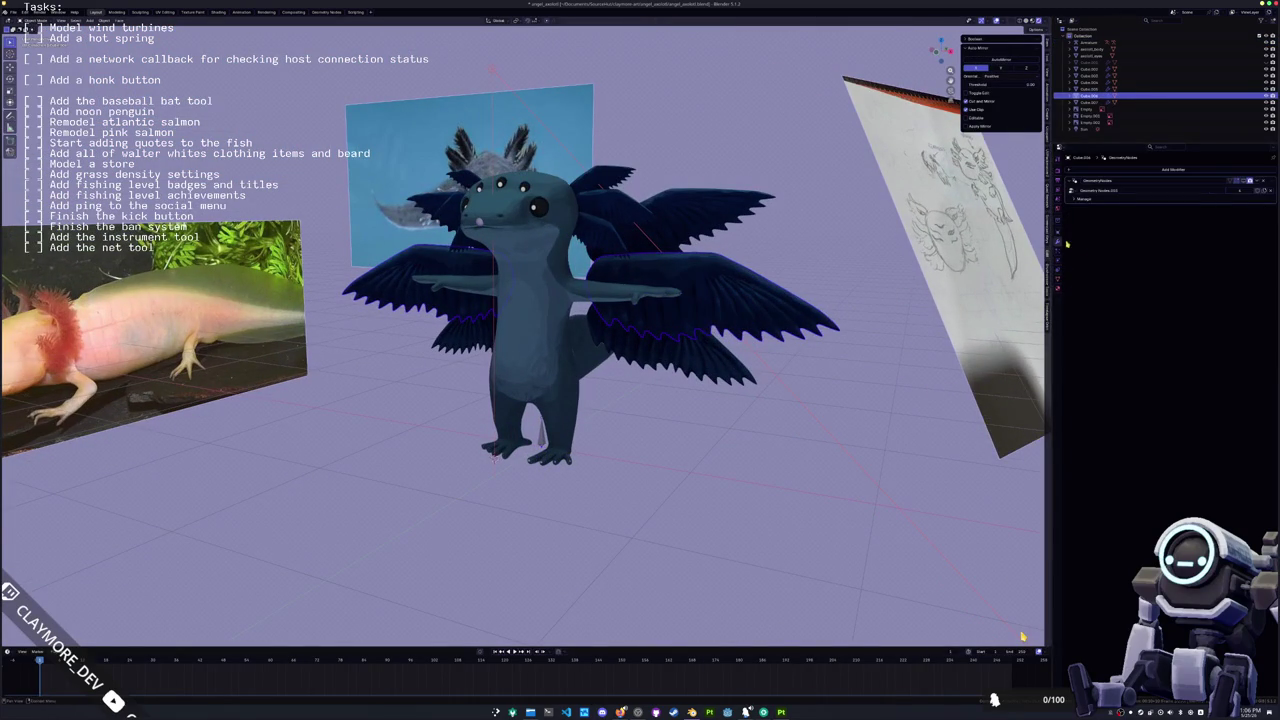
click(1243, 181)
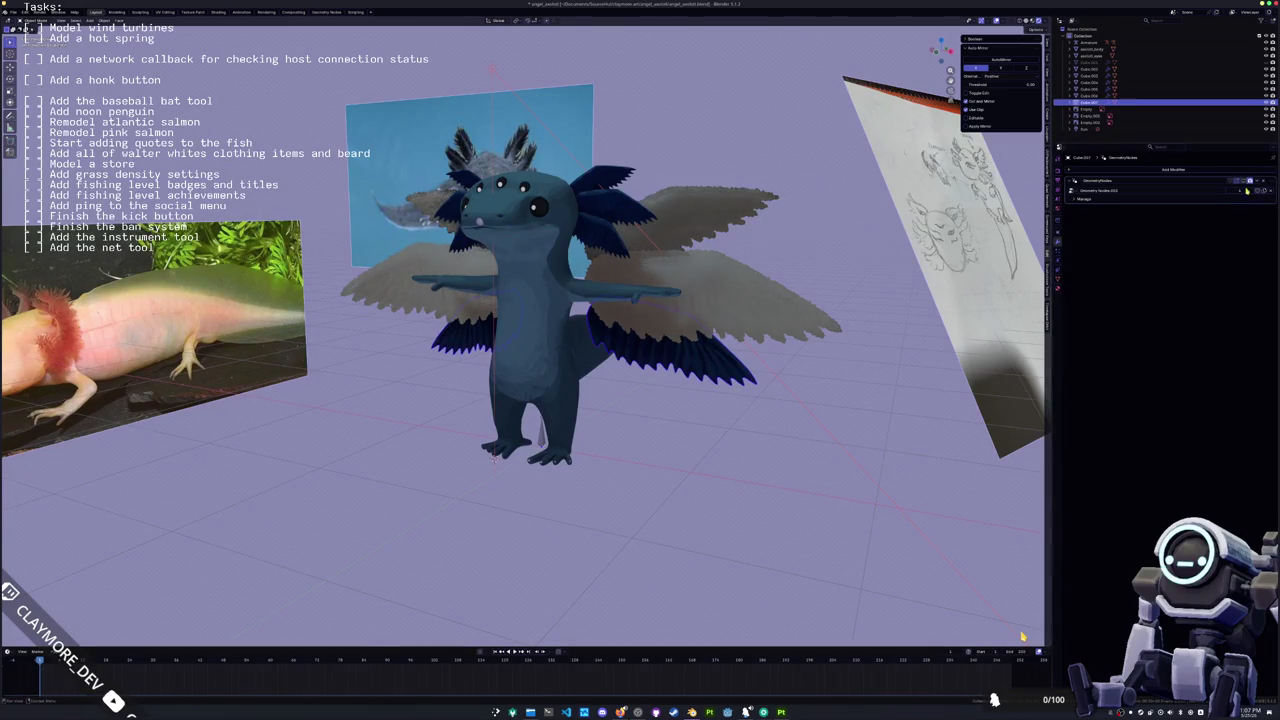
click(1238, 183)
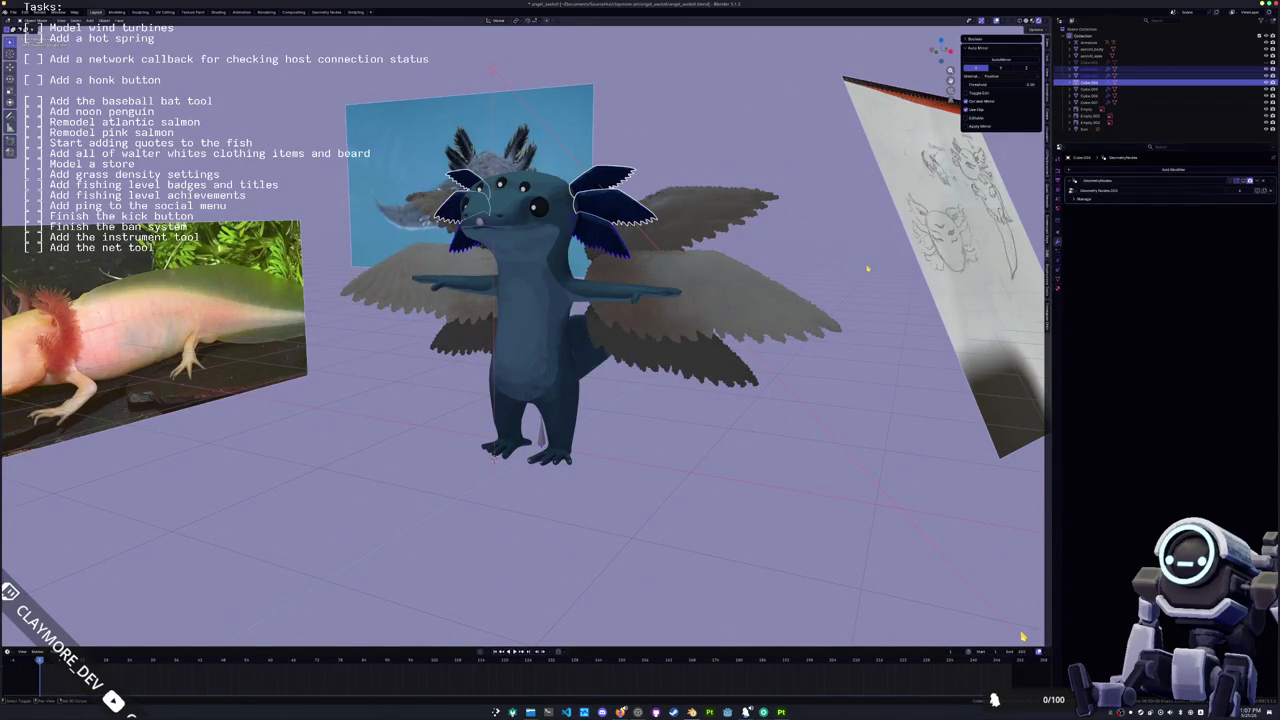
Step: Save the file, give the head fins the beige look, and switch to the Shading workspace
key(ctrl+s)
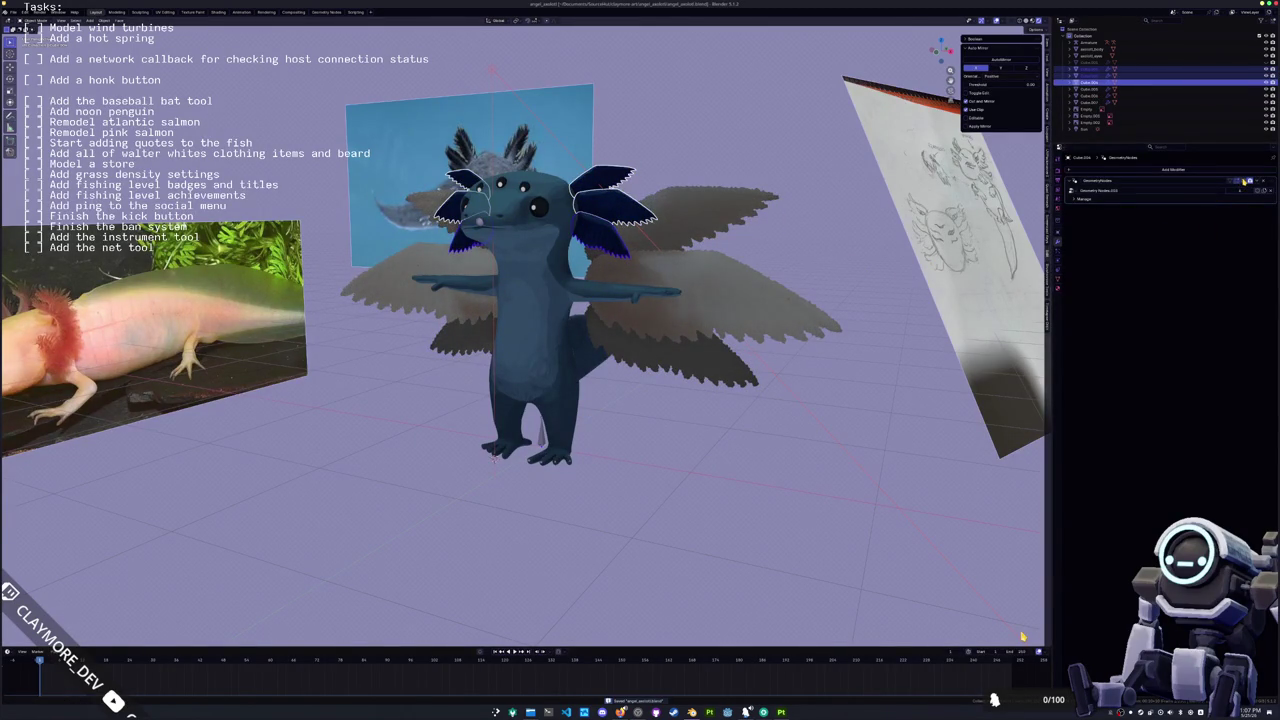
click(1243, 181)
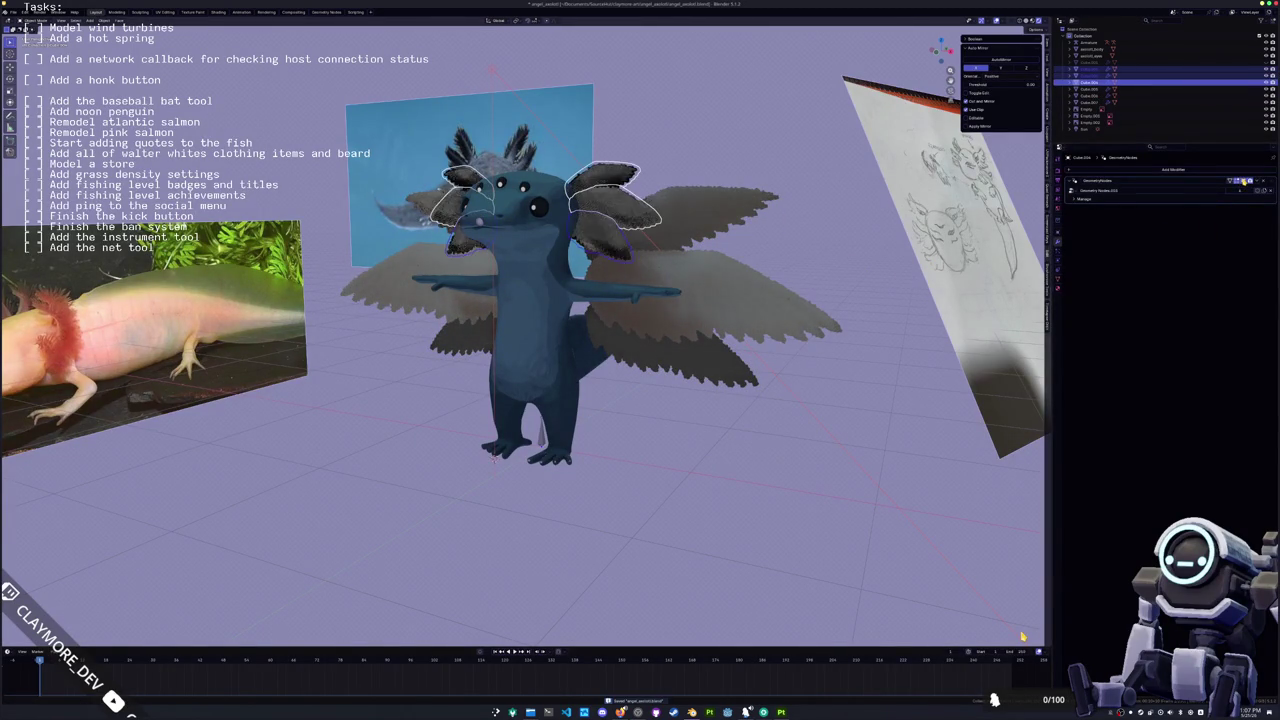
click(218, 12)
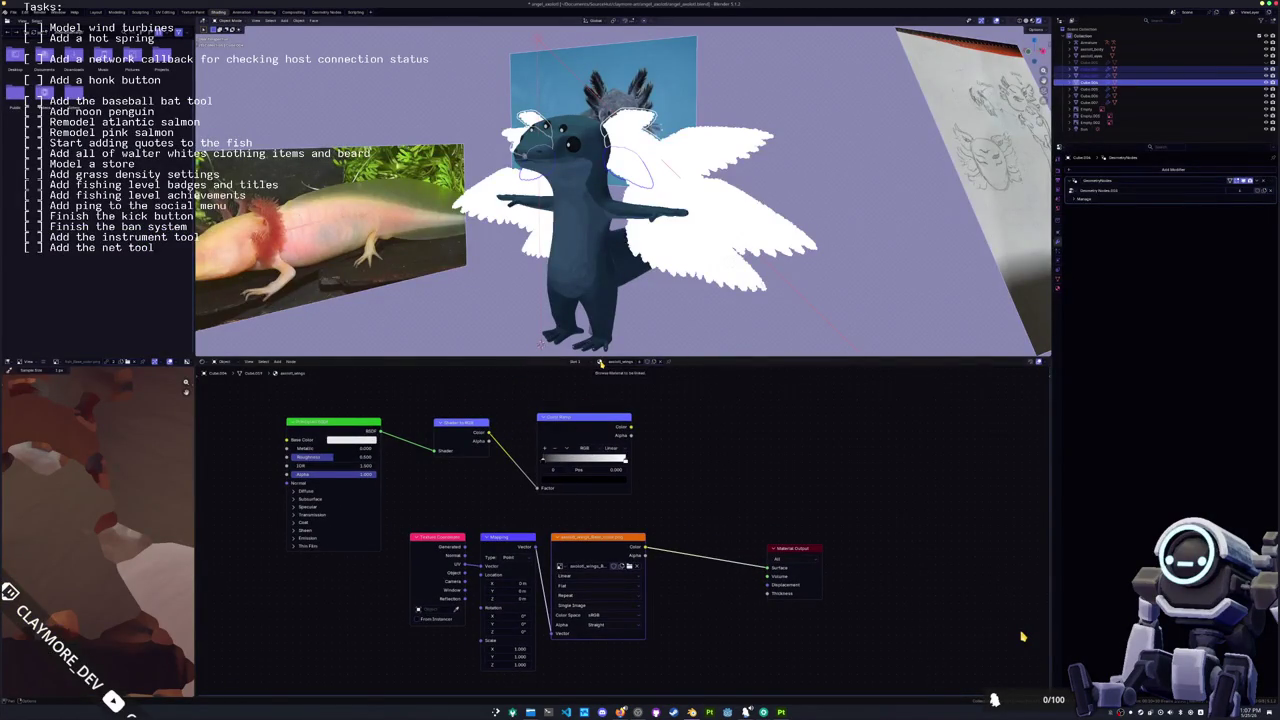
Step: Assign fish_shade.001 to the wings and browse for an image on the Image Texture node
click(600, 363)
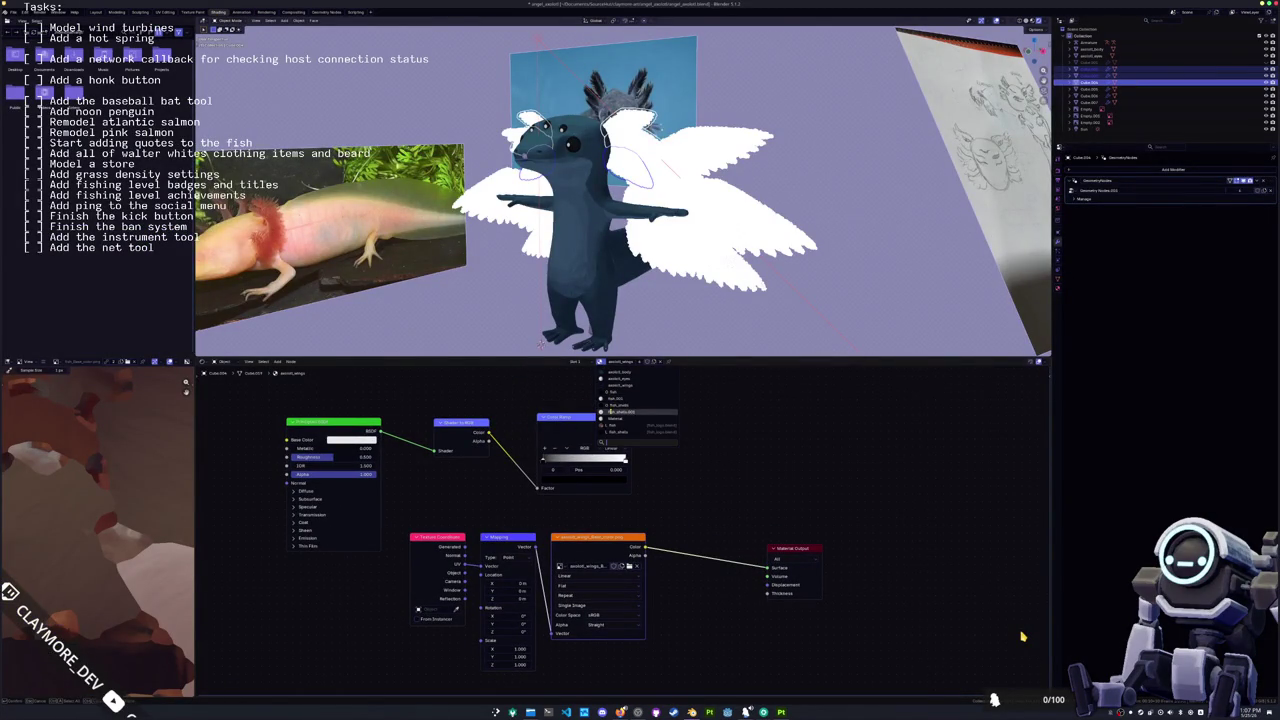
click(610, 411)
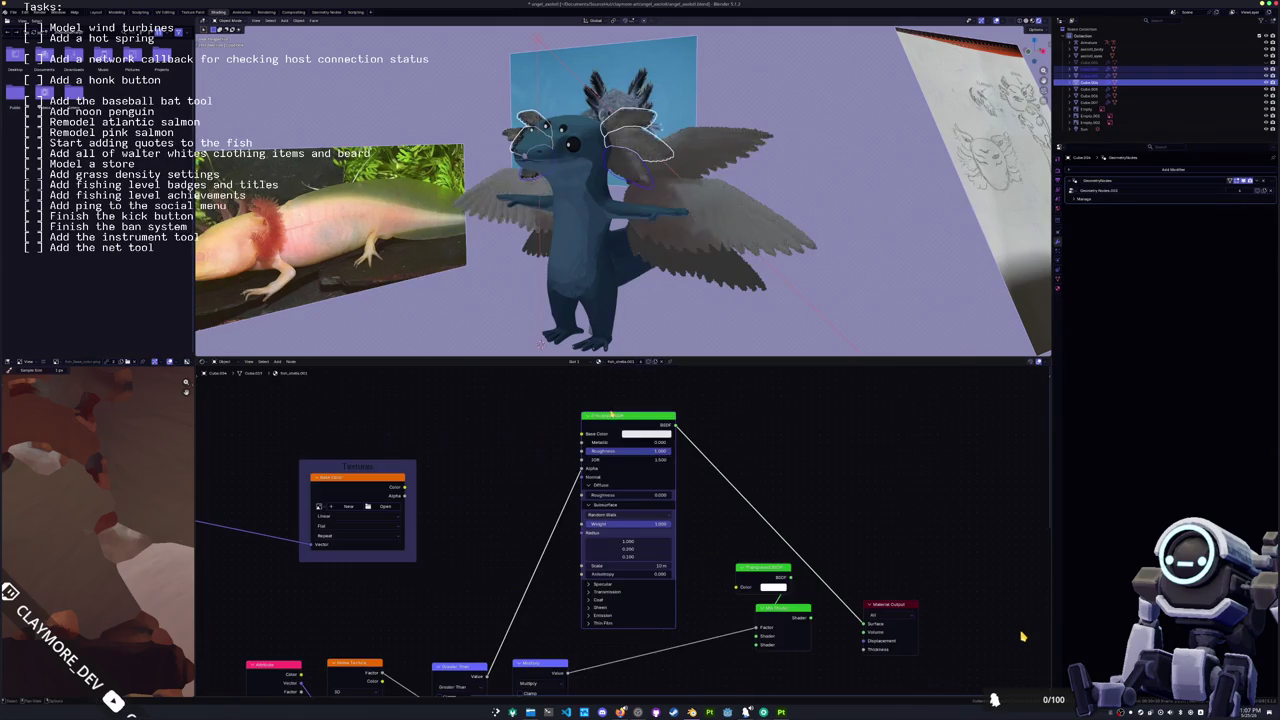
middle_drag(610, 468, 746, 443)
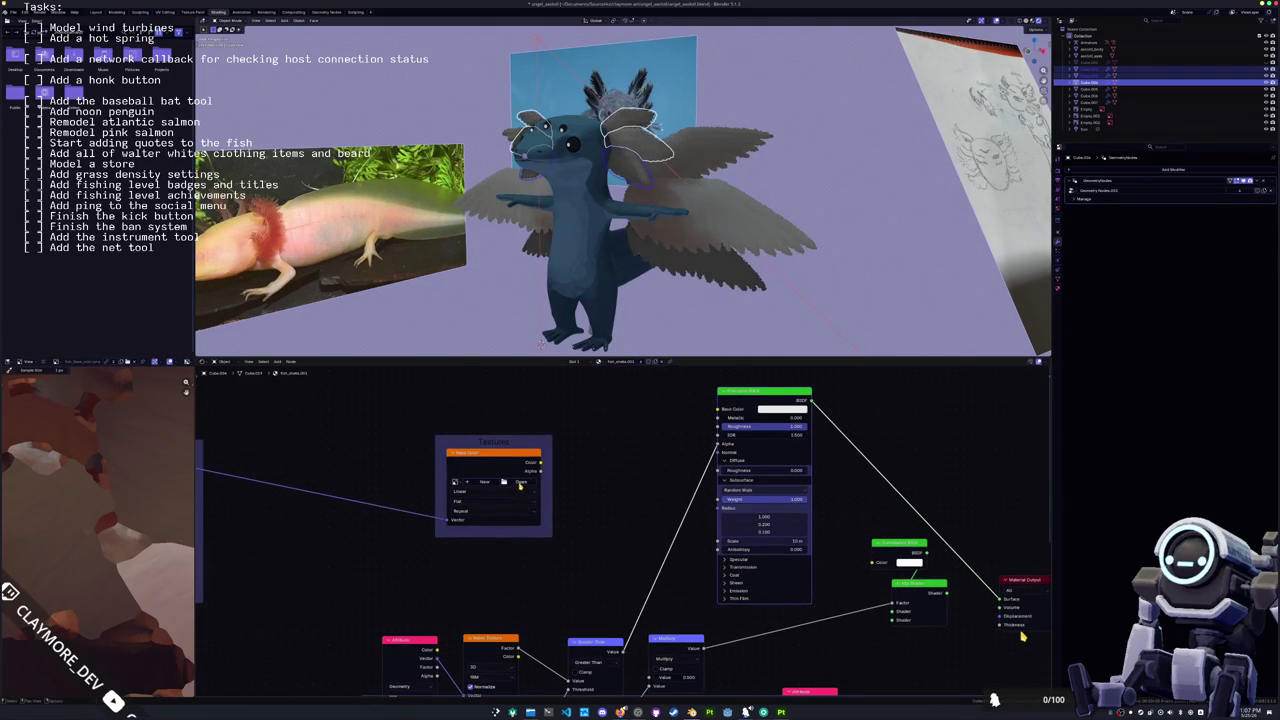
click(521, 482)
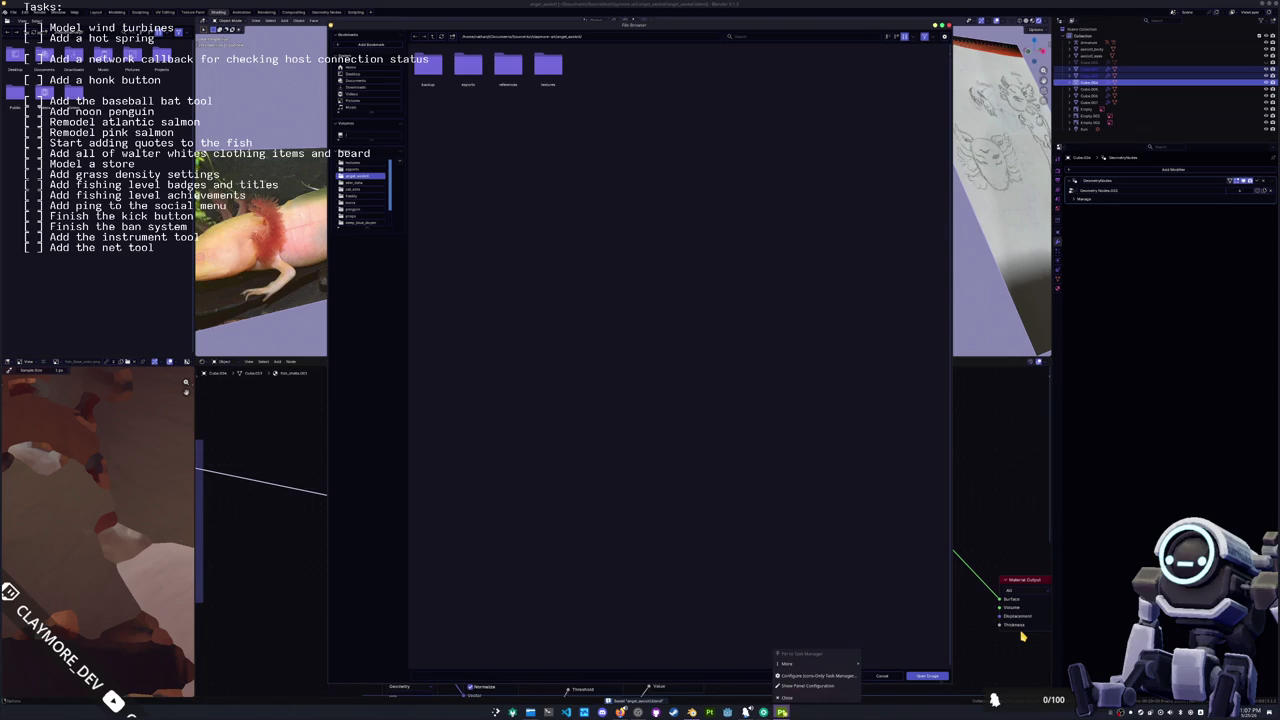
Step: Load the wing texture image from the textures folder into the Image Texture node
double_click(548, 65)
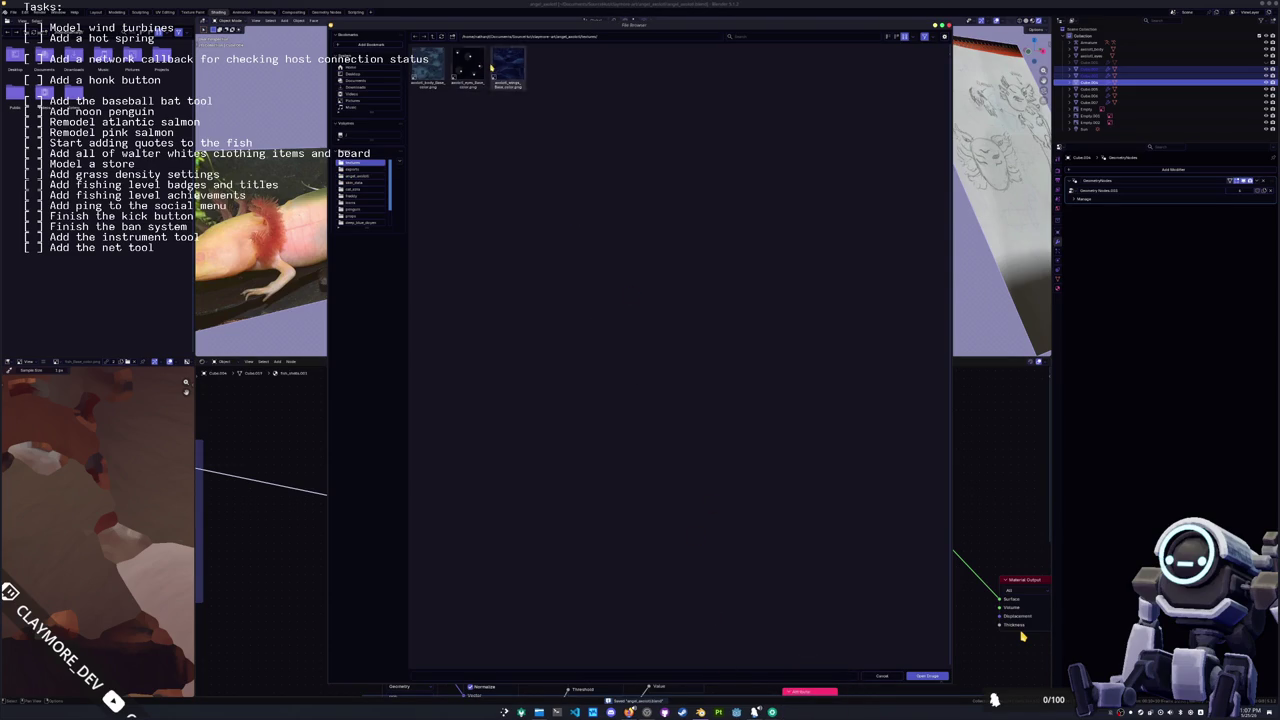
double_click(507, 68)
right_click(663, 257)
click(668, 268)
mouse_move(665, 258)
middle_down()
mouse_move(676, 241)
mouse_move(720, 300)
middle_up()
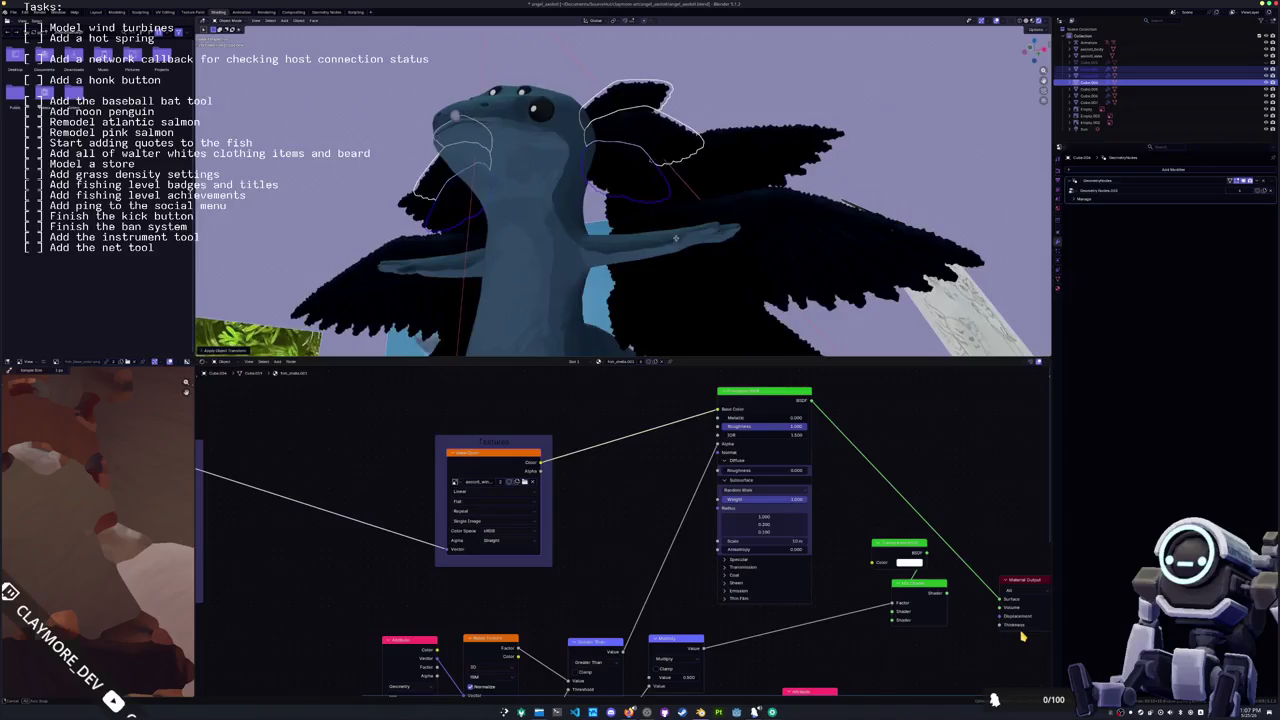
Step: Detach the texture colour from Base Color and route it into the Mix Shader Factor
scroll(878, 528, down, 1)
mouse_move(878, 528)
middle_down()
mouse_move(734, 451)
mouse_move(696, 525)
middle_up()
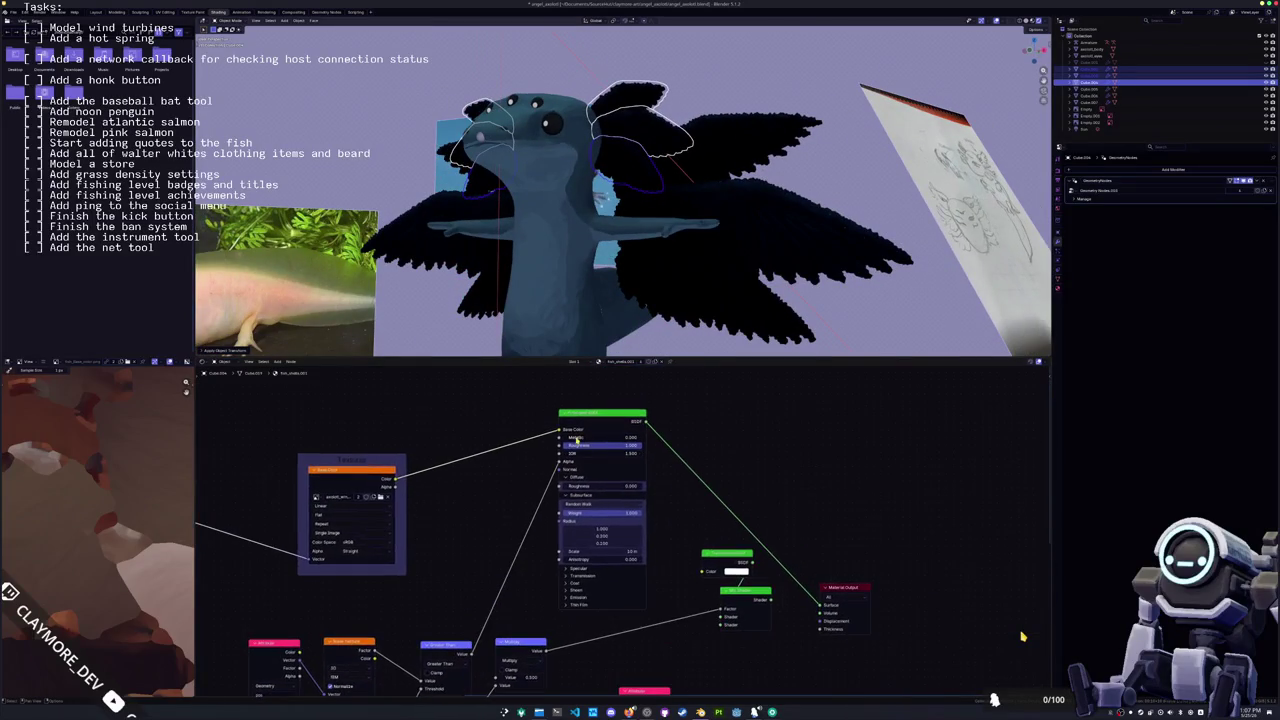
mouse_move(563, 430)
mouse_down()
mouse_move(699, 569)
mouse_move(718, 628)
mouse_move(820, 605)
mouse_up()
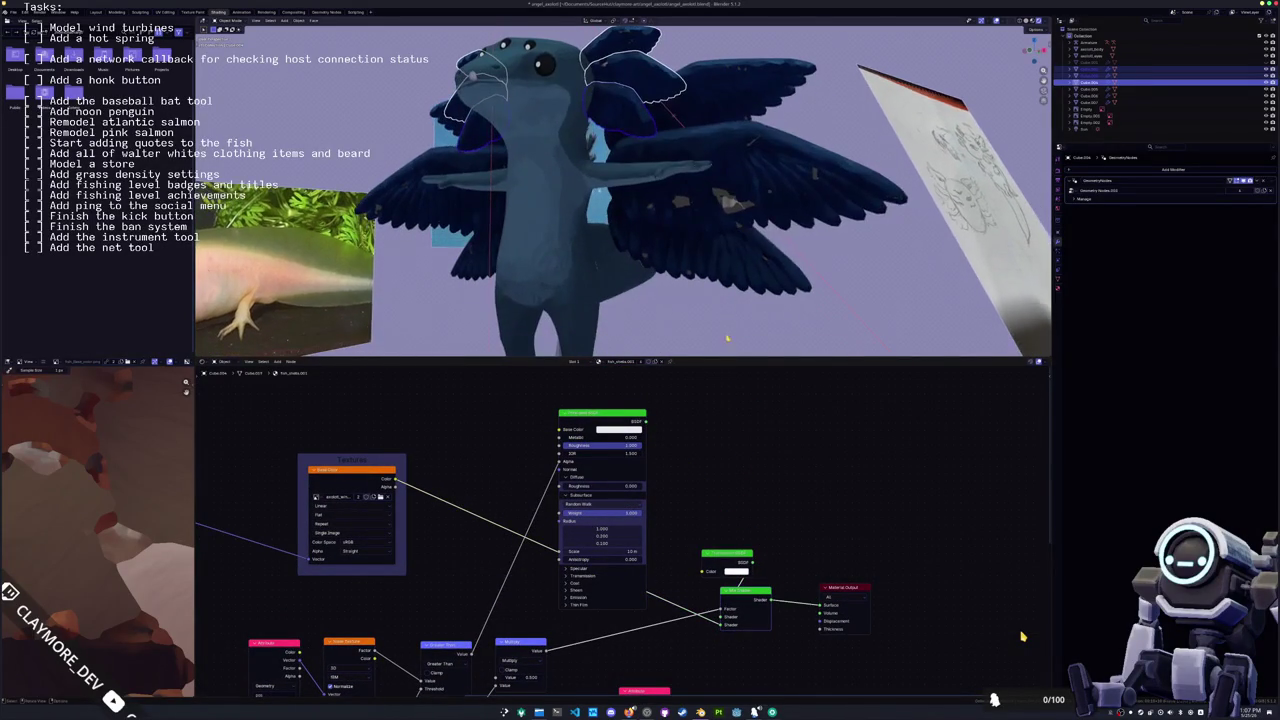
scroll(739, 567, up, 1)
drag(735, 646, 737, 632)
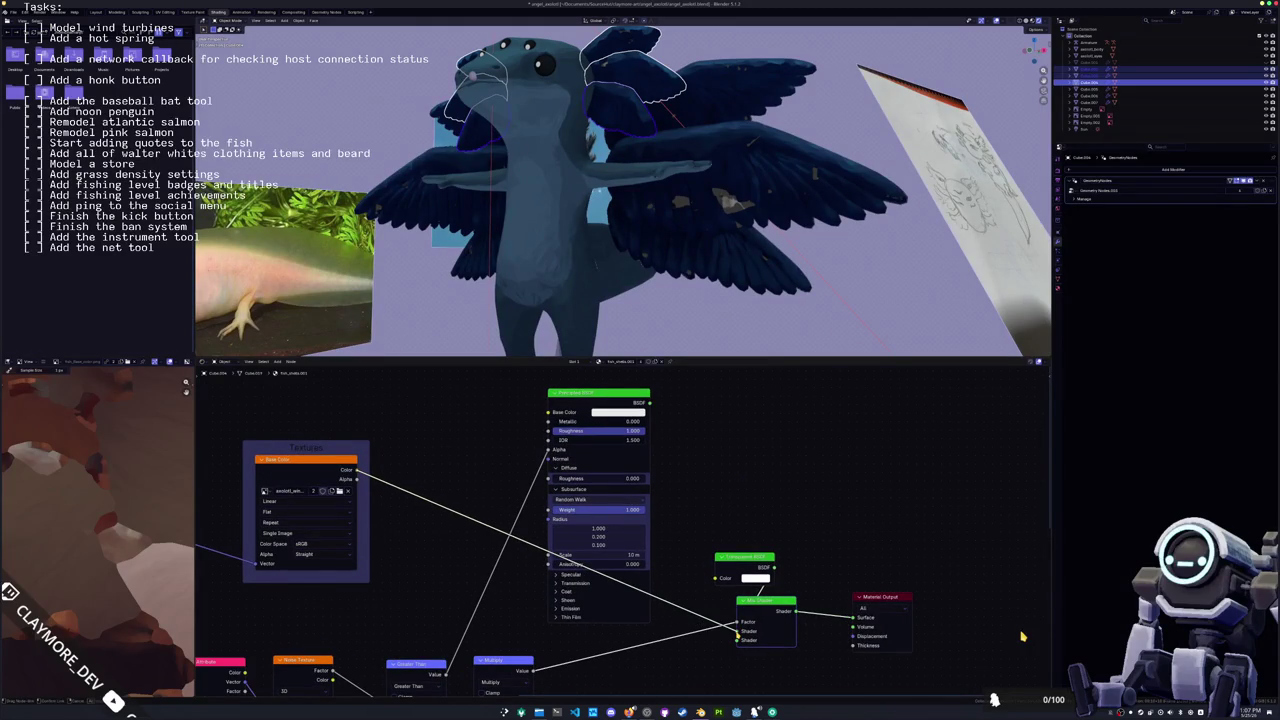
Step: Rearrange the Transparent BSDF and Mix Shader nodes and move the alpha link onto the Factor
drag(744, 557, 681, 659)
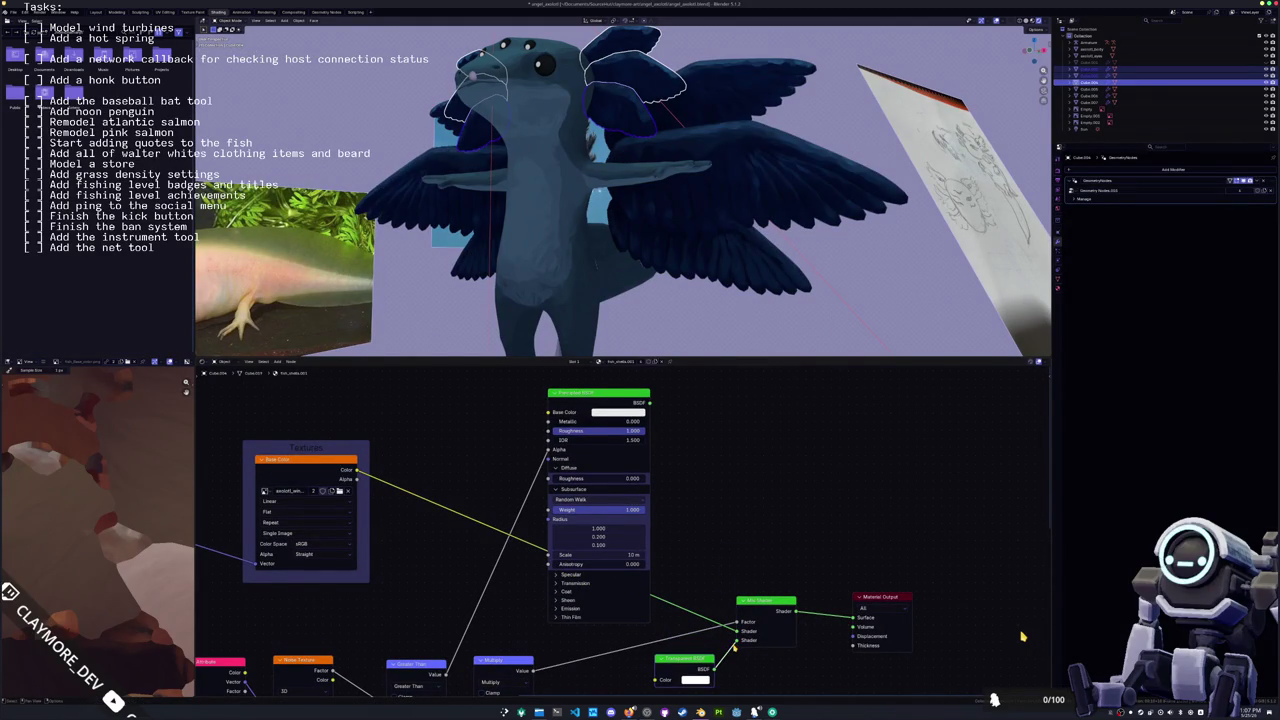
middle_drag(730, 656, 732, 559)
drag(752, 501, 788, 508)
middle_drag(515, 500, 567, 543)
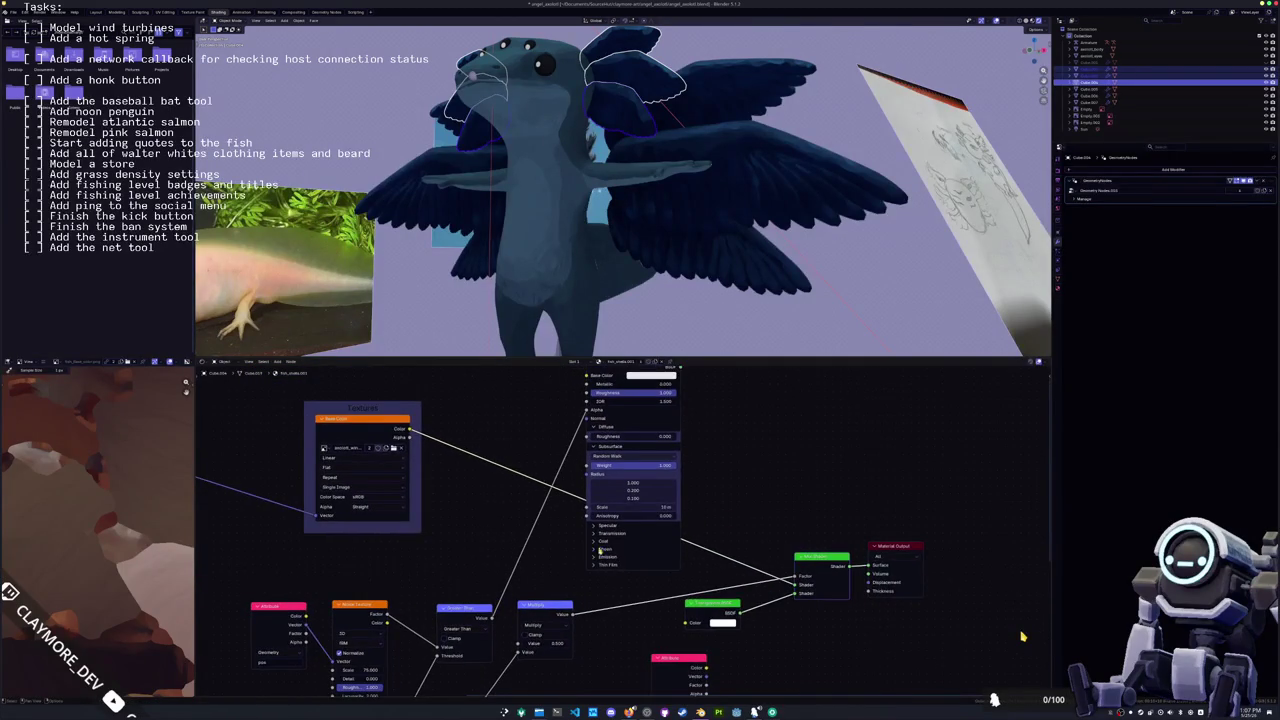
scroll(567, 543, down, 1)
drag(616, 403, 818, 572)
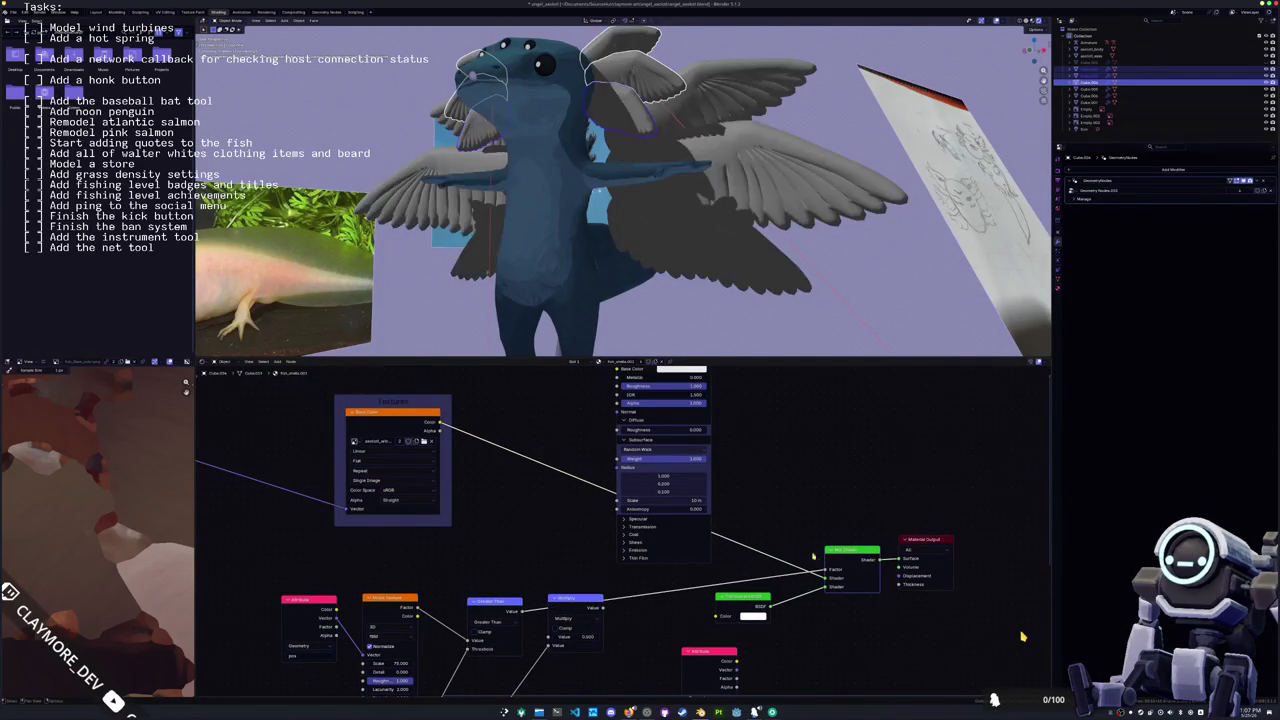
scroll(712, 213, up, 3)
mouse_move(712, 213)
middle_down()
mouse_move(731, 534)
mouse_move(631, 404)
middle_up()
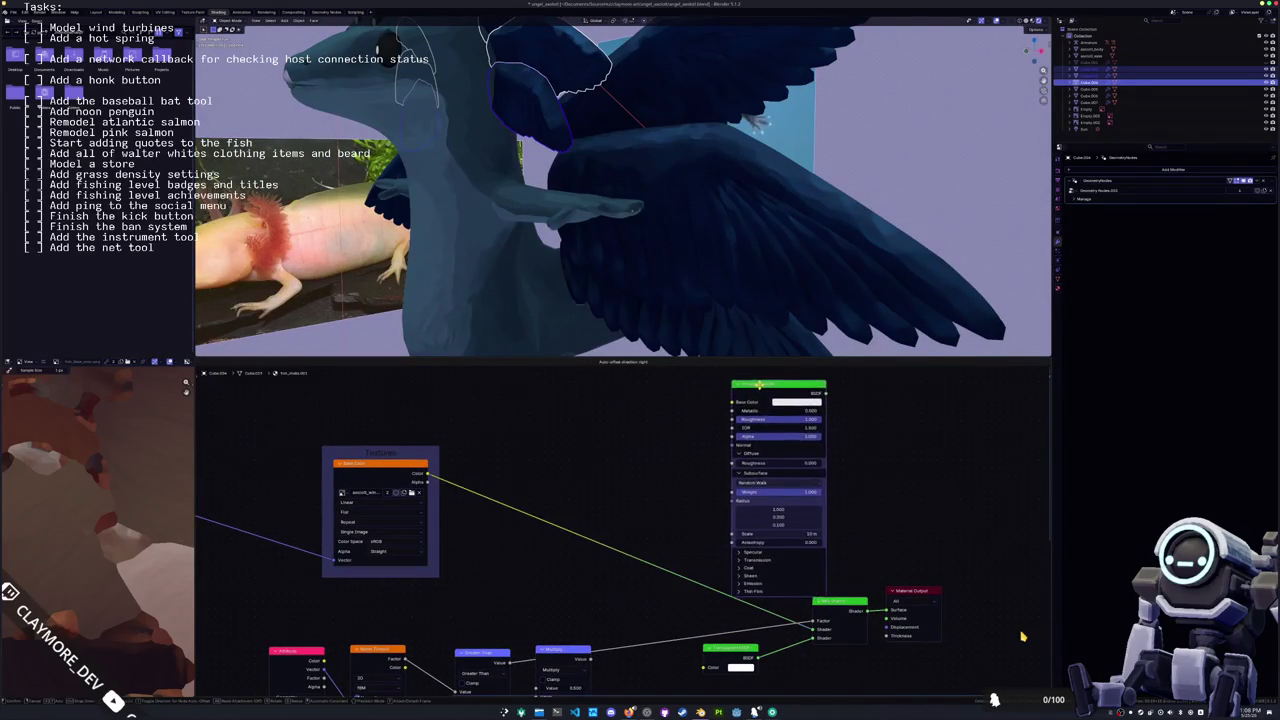
Step: Move the Principled BSDF aside and slide the Transparent BSDF onto the shader link
drag(631, 404, 811, 371)
mouse_move(738, 451)
middle_down()
mouse_move(710, 461)
mouse_move(761, 429)
mouse_move(783, 458)
middle_up()
scroll(735, 446, down, 1)
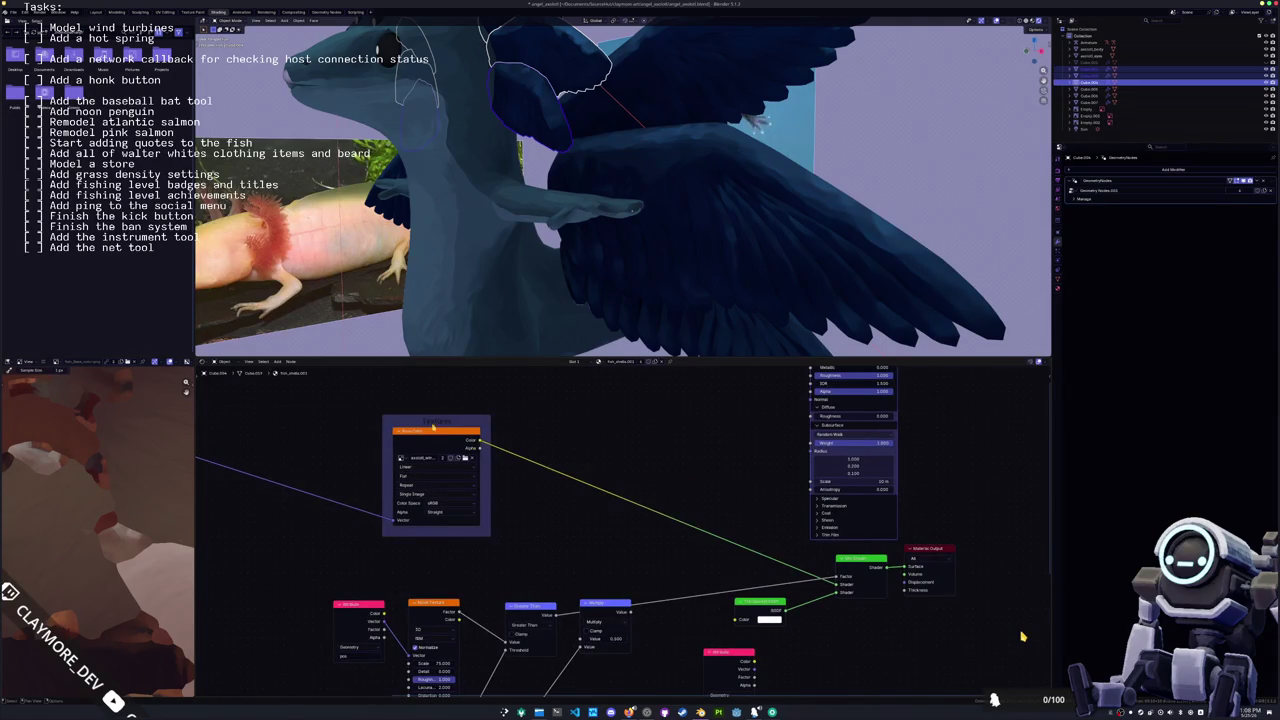
drag(758, 603, 859, 567)
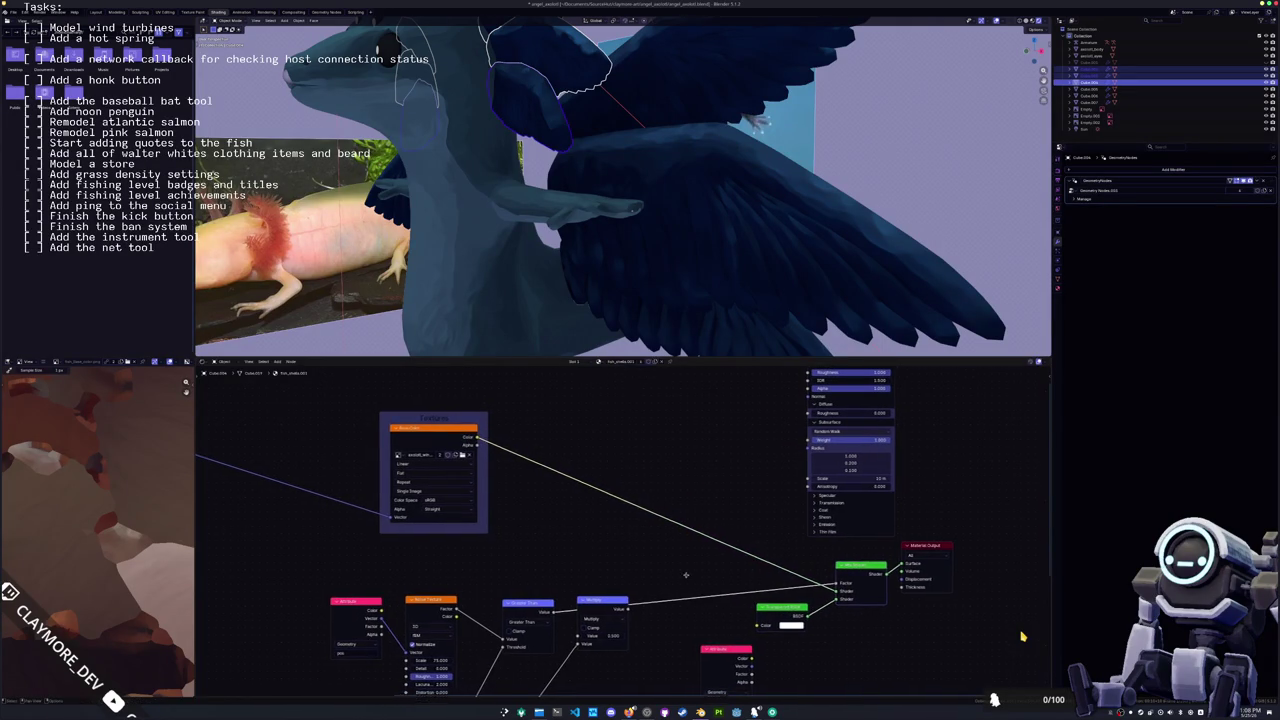
middle_drag(560, 600, 634, 356)
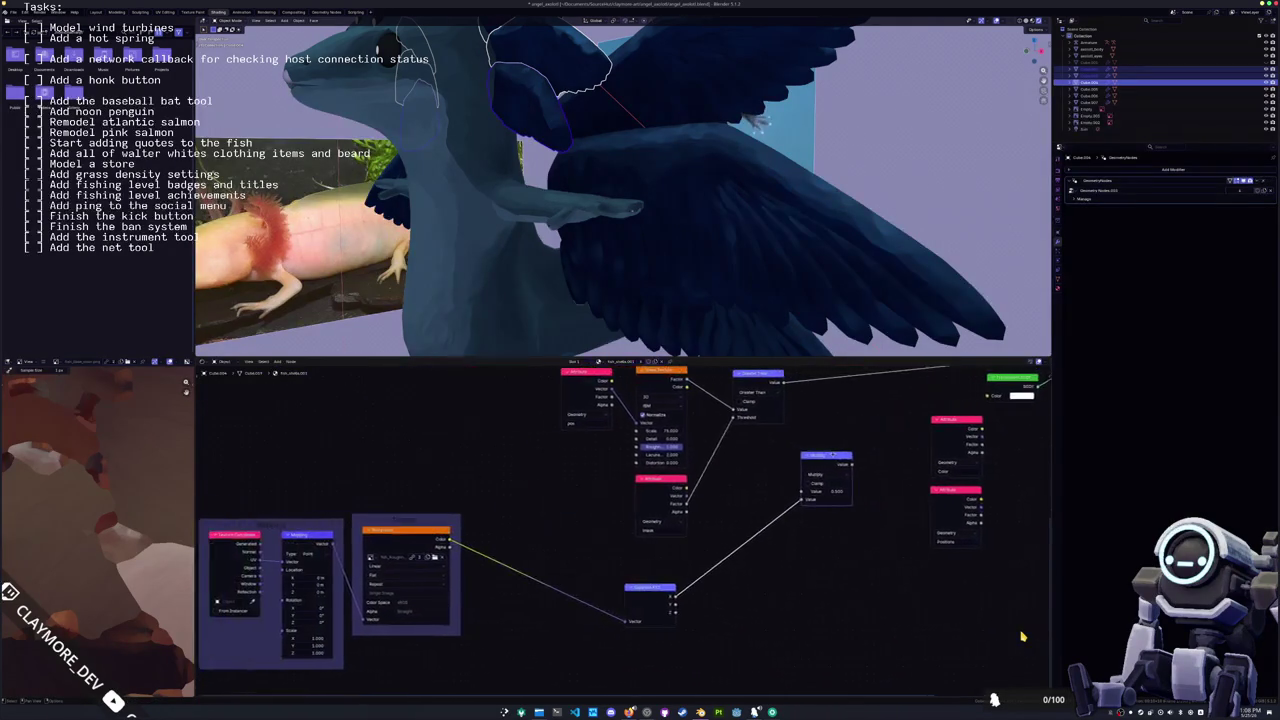
middle_drag(850, 625, 1022, 636)
middle_drag(743, 522, 618, 577)
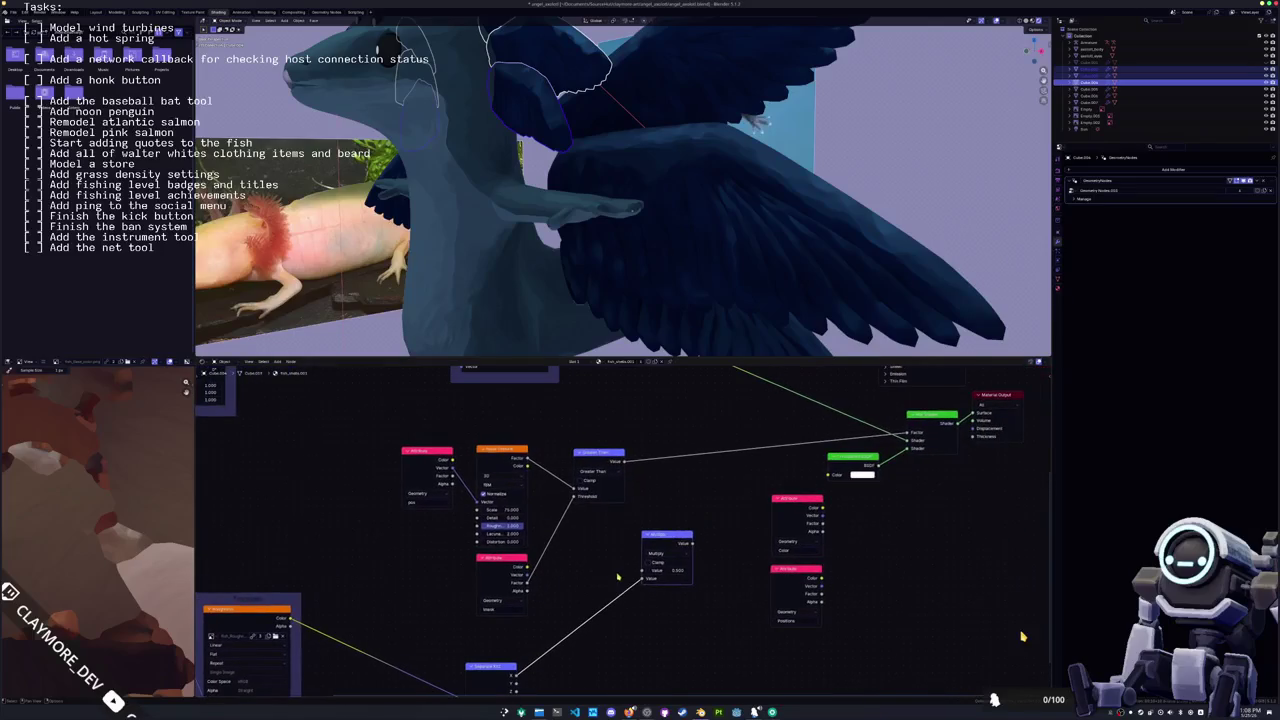
middle_drag(605, 455, 421, 513)
Step: Reconnect the shader link to the Mix Shader's upper input and wire the wing texture into it
drag(725, 507, 725, 498)
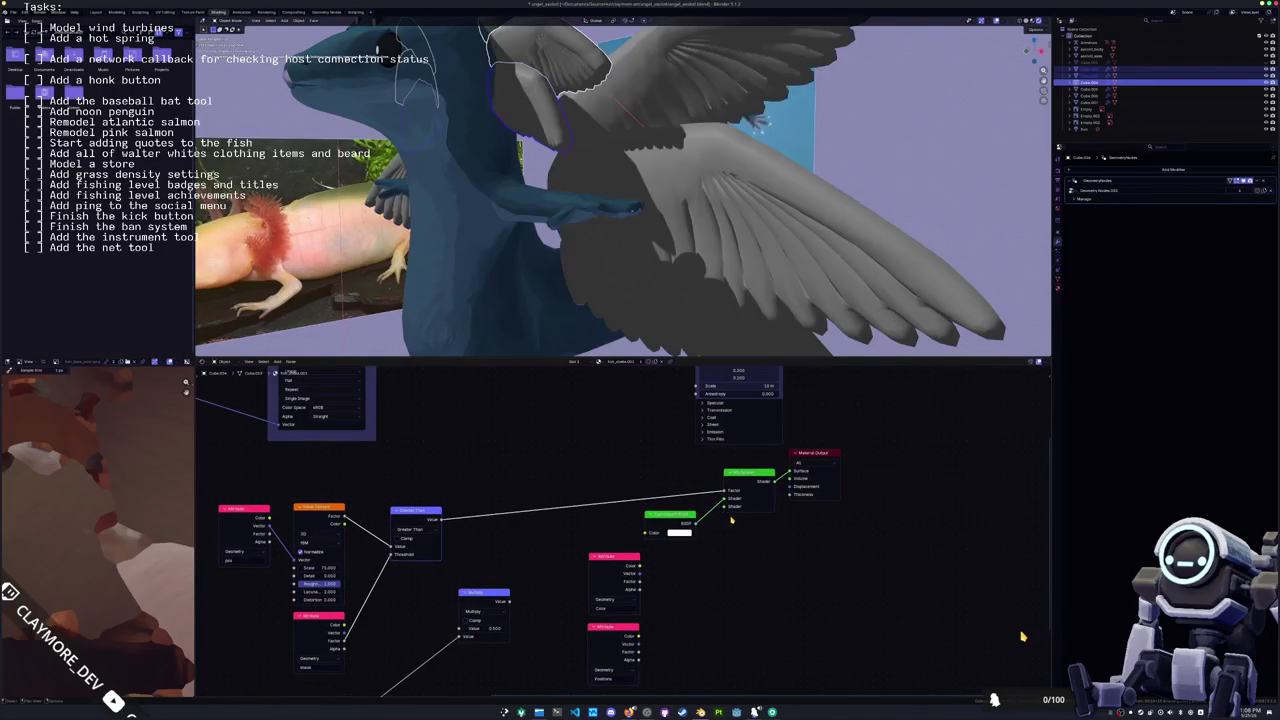
middle_drag(736, 520, 746, 600)
scroll(640, 550, down, 1)
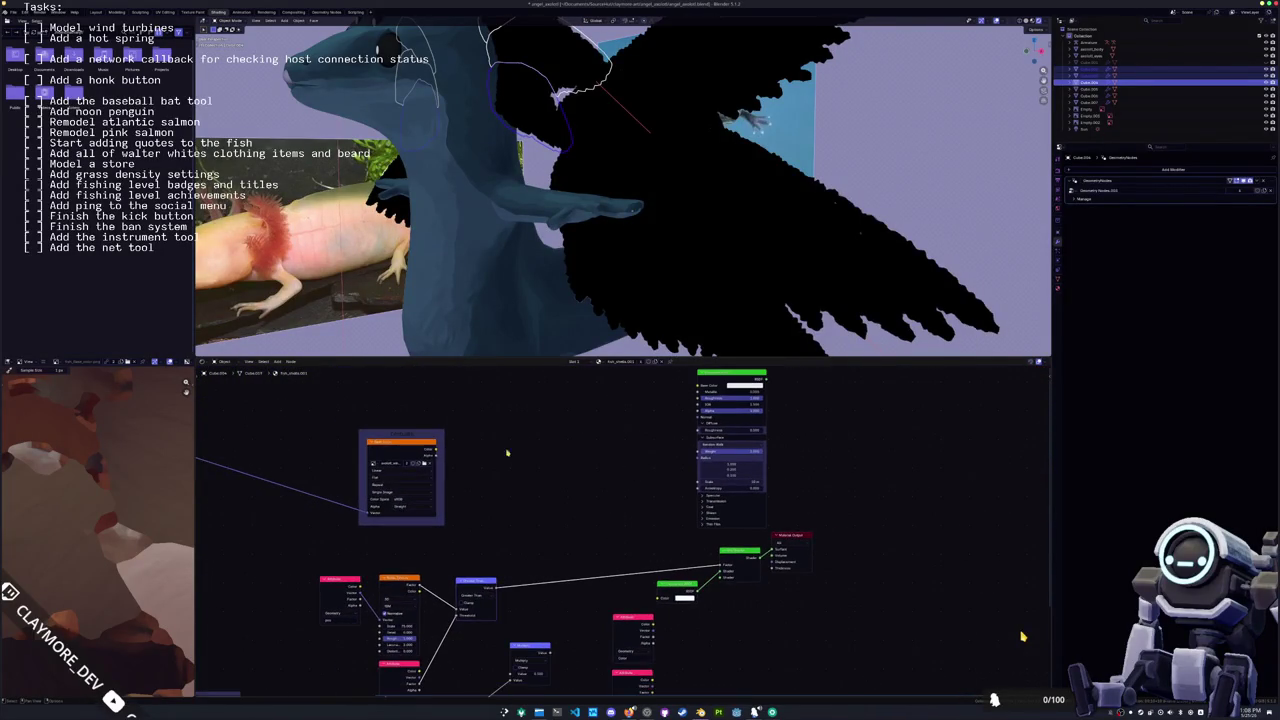
drag(436, 453, 719, 566)
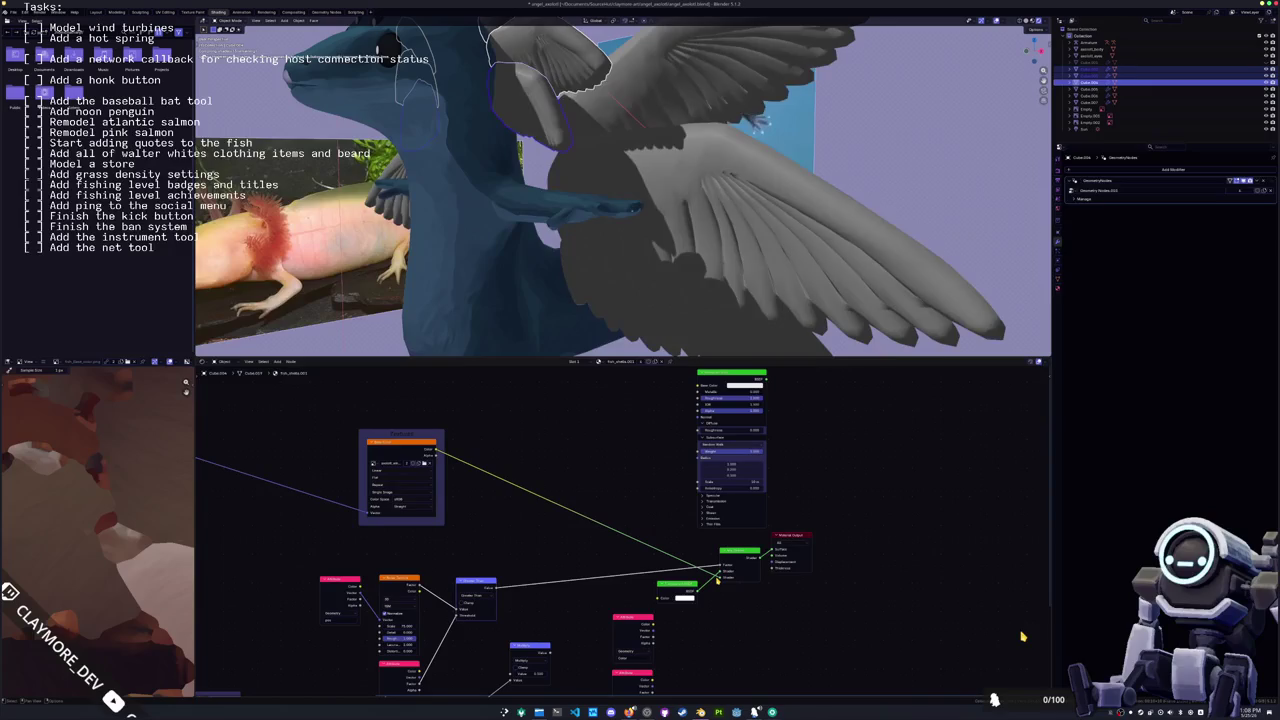
middle_drag(700, 230, 734, 234)
scroll(734, 234, up, 5)
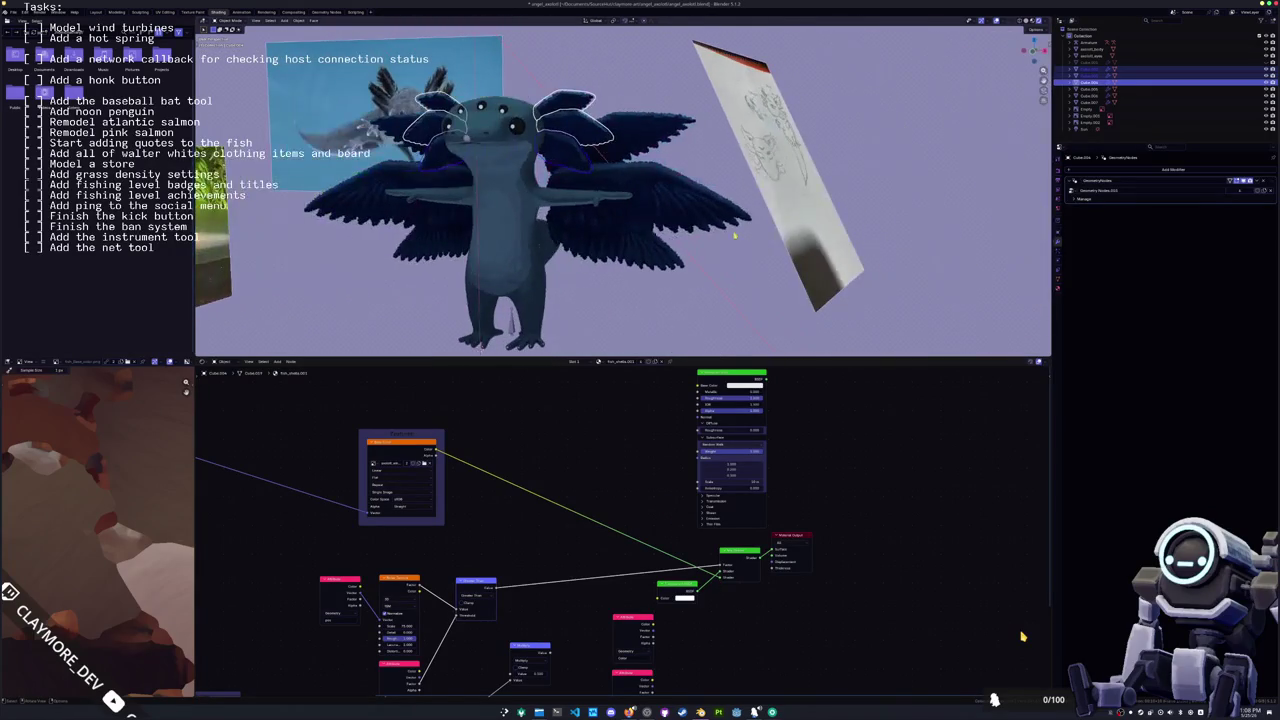
Step: Orbit and zoom to inspect the feathered wings from three-quarter and frontal angles
scroll(734, 234, up, 2)
scroll(648, 179, up, 3)
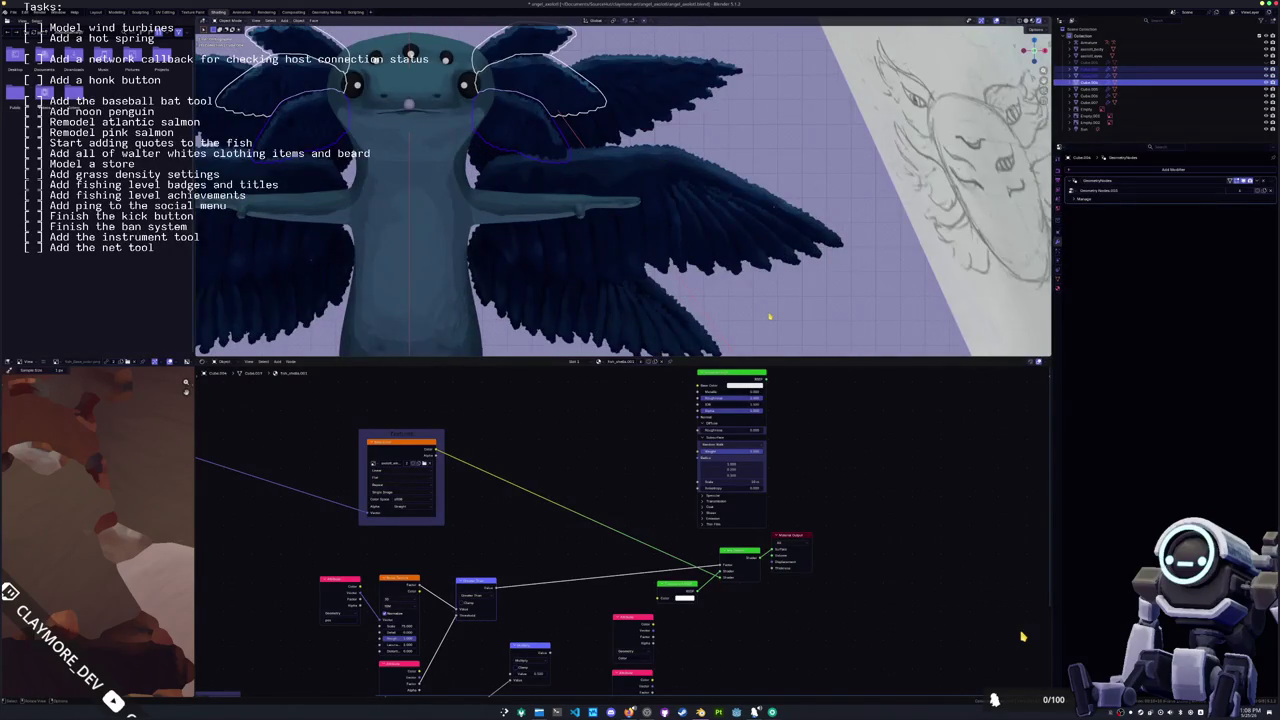
mouse_move(769, 317)
middle_down()
mouse_move(719, 263)
mouse_move(791, 263)
middle_up()
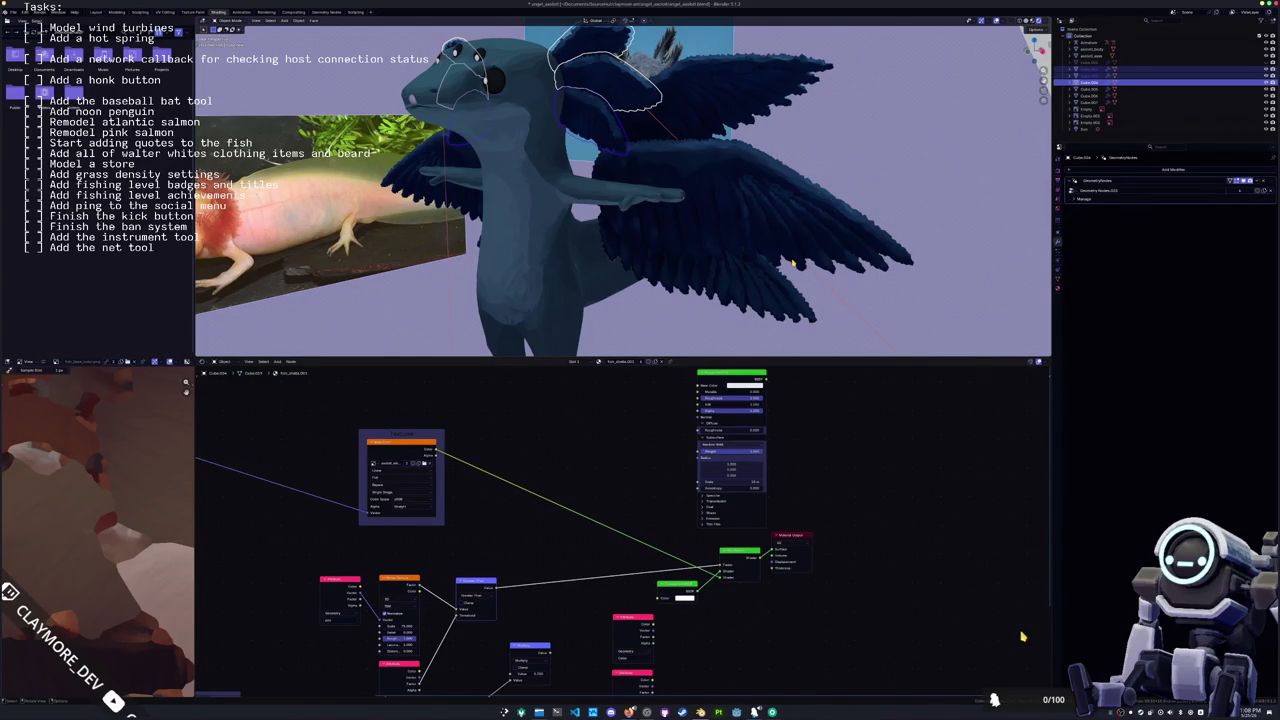
middle_drag(708, 21, 673, 182)
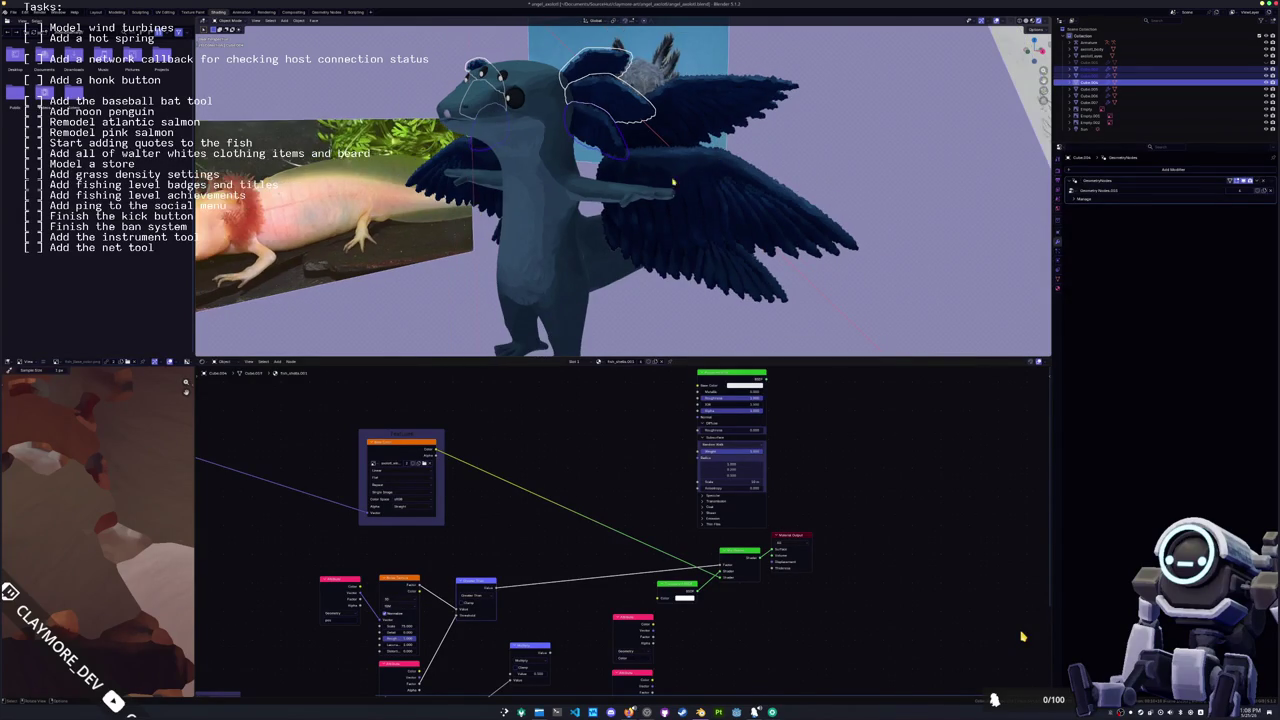
Step: Select the axolotl body and switch the viewport to Solid shading
click(536, 194)
mouse_move(536, 194)
middle_down()
mouse_move(708, 248)
mouse_move(532, 194)
mouse_move(656, 226)
mouse_move(594, 270)
mouse_move(640, 250)
middle_up()
scroll(656, 226, up, 2)
click(1028, 21)
Step: Turn on X-ray with Alt+Z, select the armature, then inspect a Cube object's modifiers
key(alt+z)
click(1085, 42)
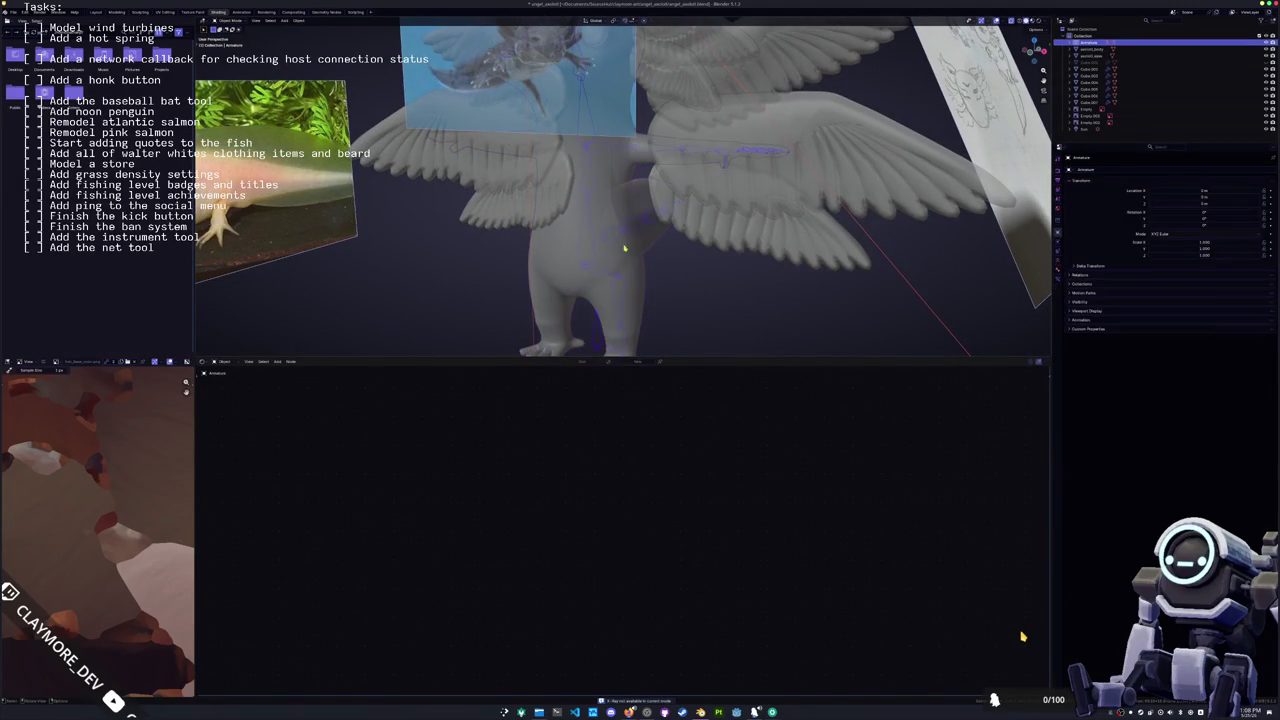
shift+right_click(843, 168)
click(1090, 62)
scroll(786, 220, down, 5)
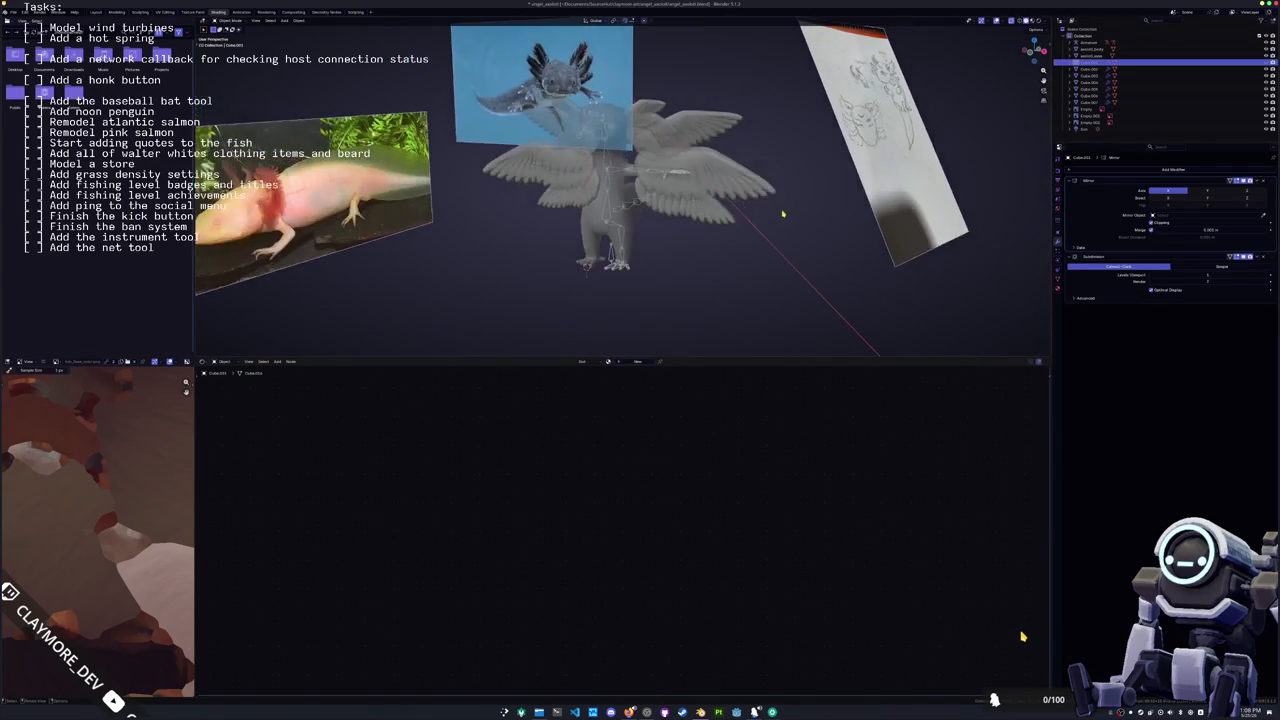
scroll(786, 220, down, 3)
scroll(786, 220, down, 3)
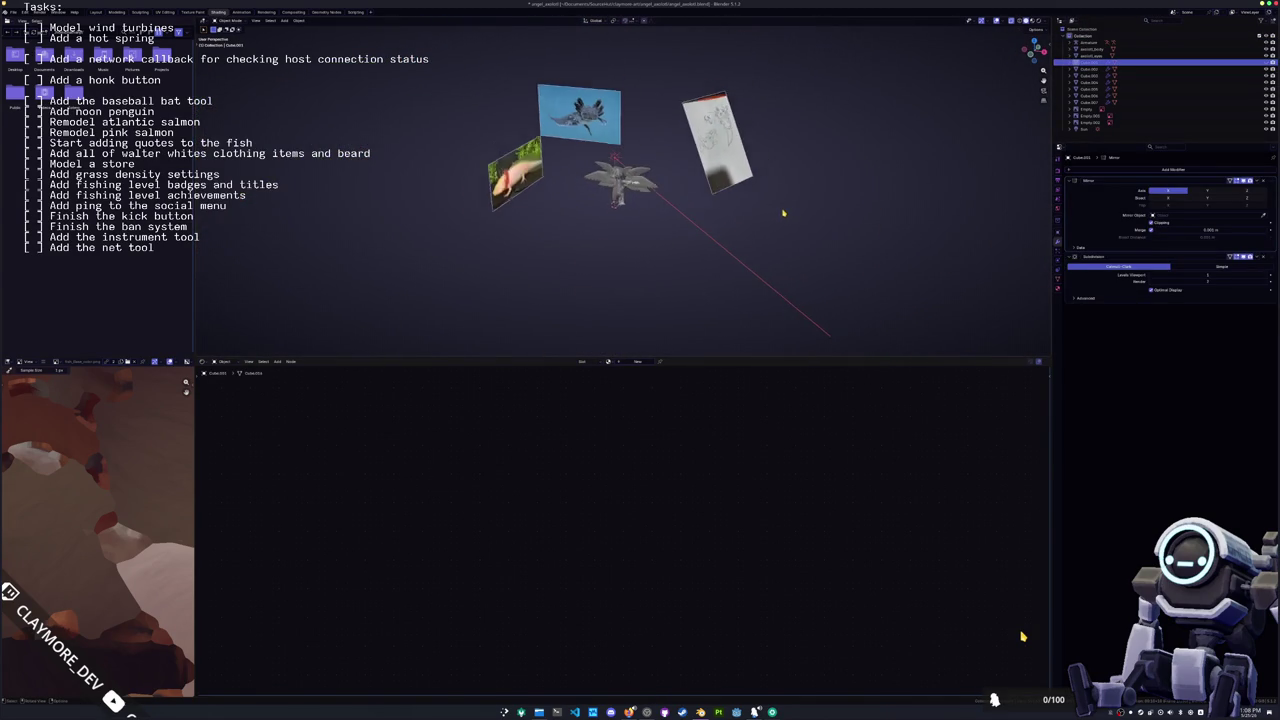
scroll(1000, 130, up, 4)
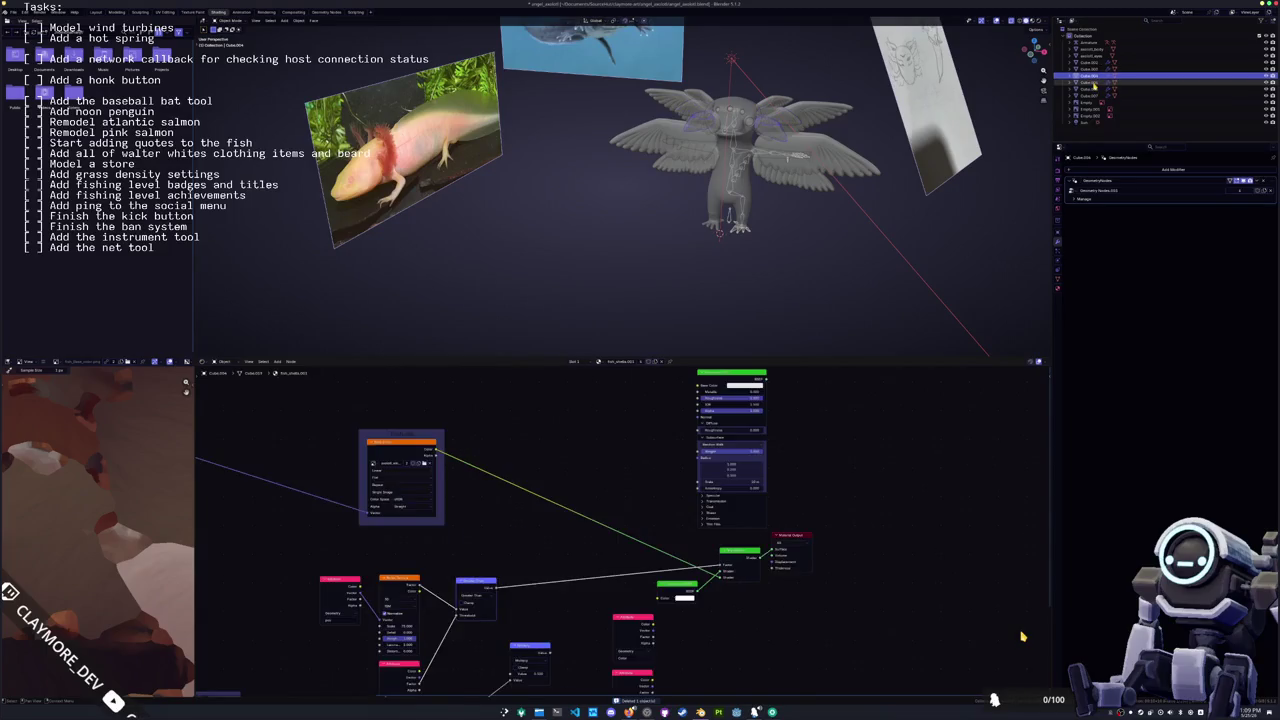
Step: Check another Cube's shader, then select the axolotl body and finally the armature
click(1095, 96)
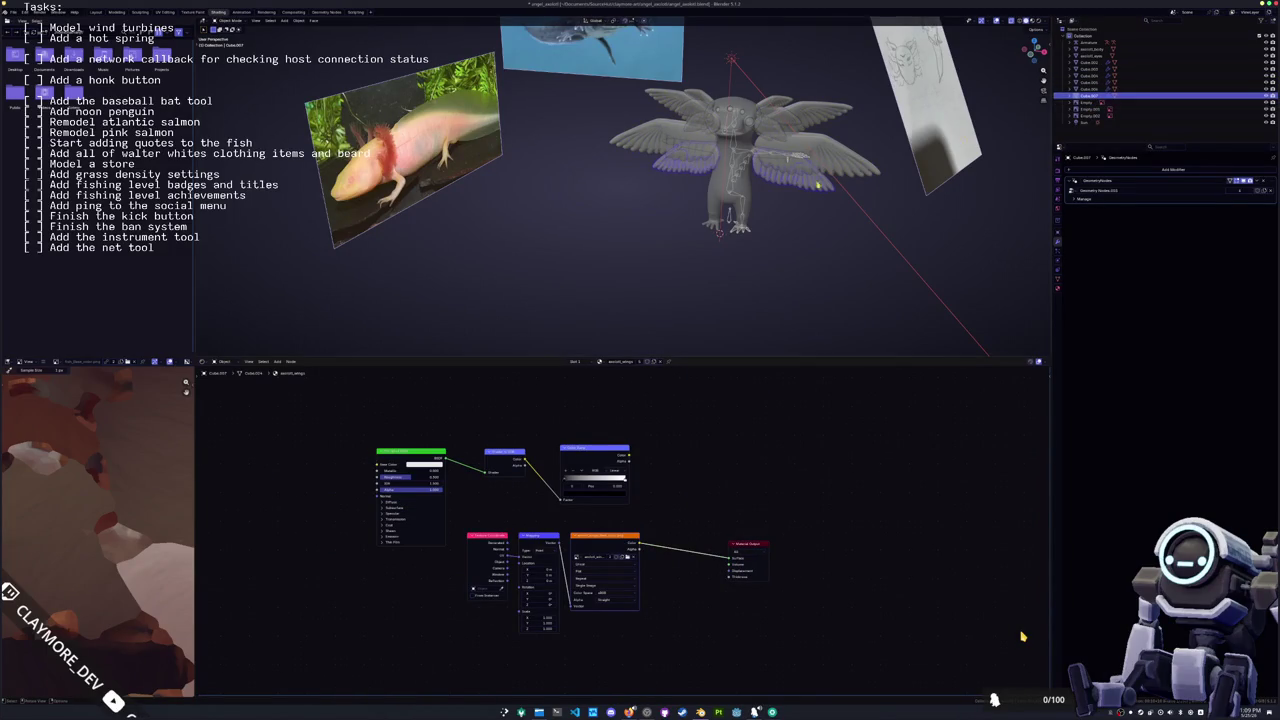
scroll(649, 228, up, 3)
middle_drag(640, 210, 649, 228)
click(732, 183)
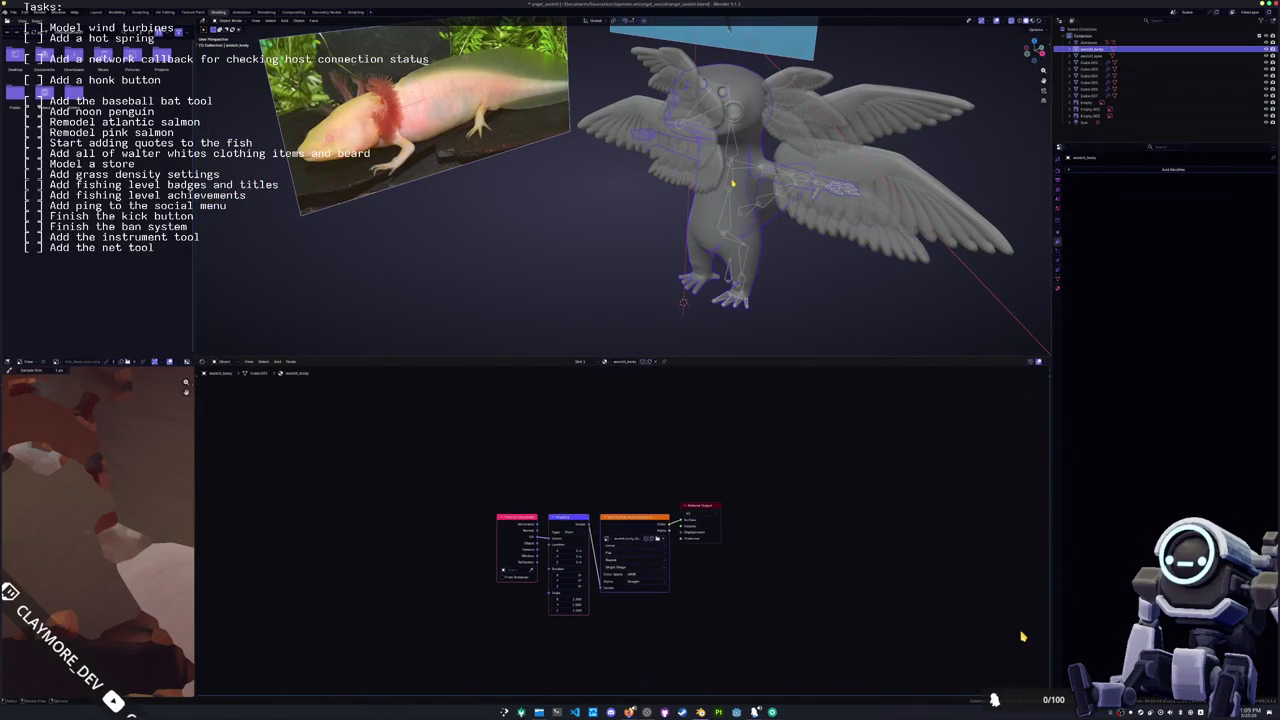
mouse_move(732, 183)
middle_down()
mouse_move(644, 208)
mouse_move(638, 225)
middle_up()
scroll(644, 208, up, 1)
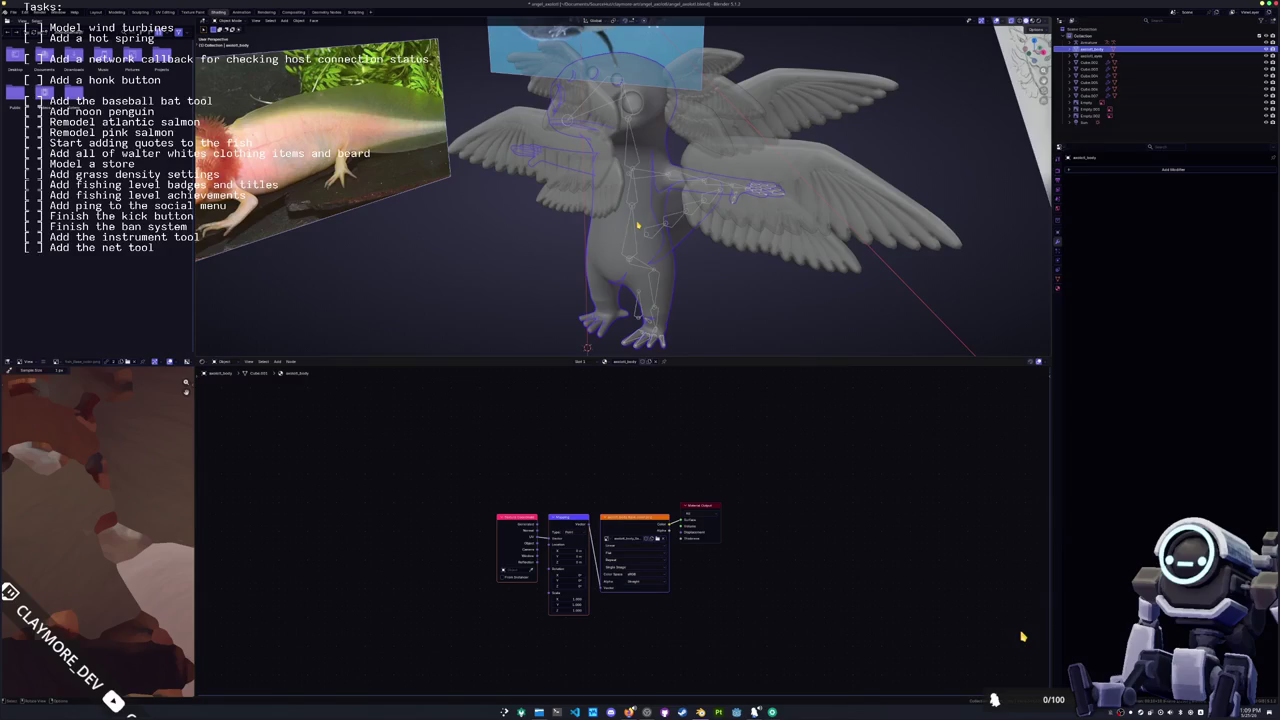
click(638, 225)
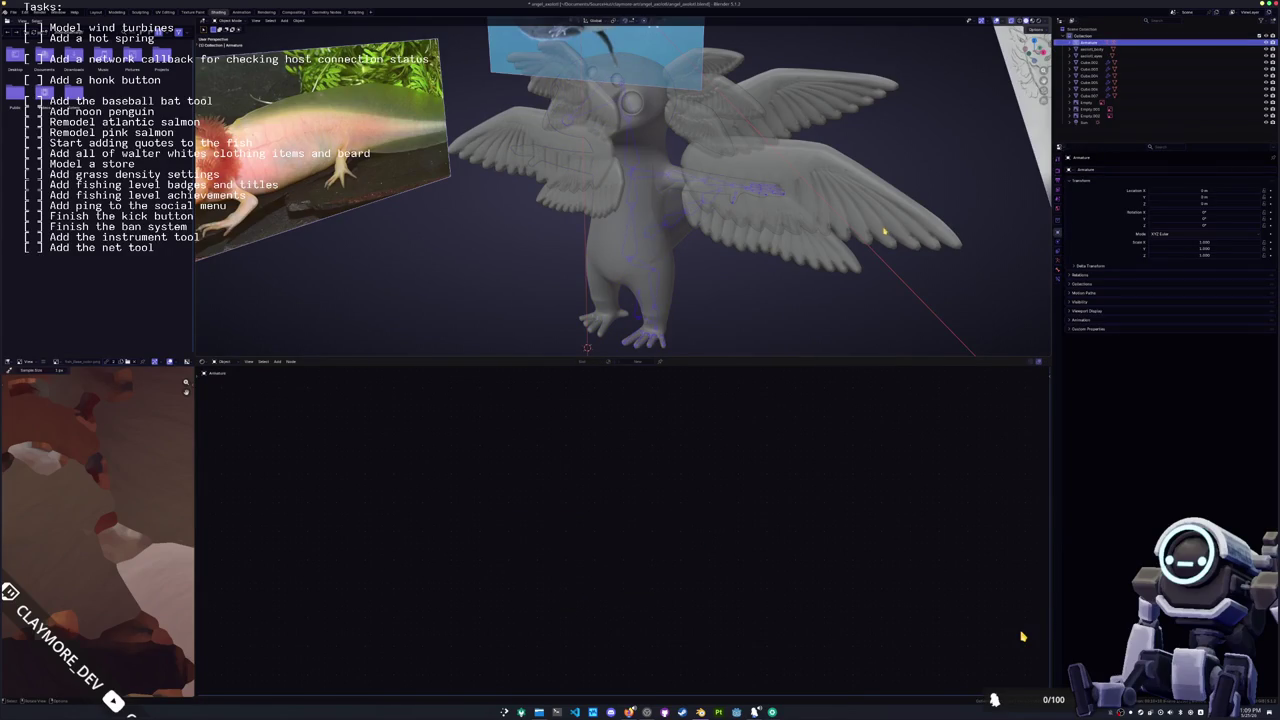
Step: Enter Edit Mode, expand the armature's bone hierarchy in the Outliner, and rename the top bones
key(Tab)
click(1071, 44)
click(1083, 56)
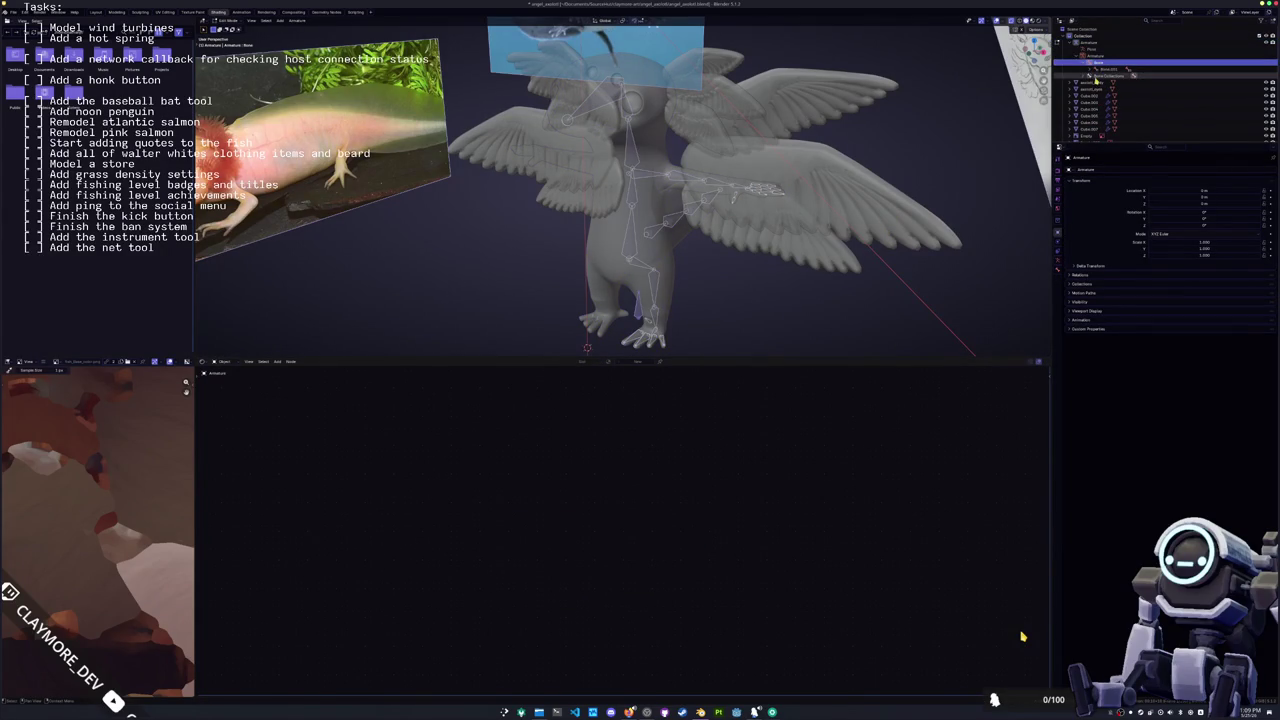
double_click(1097, 63)
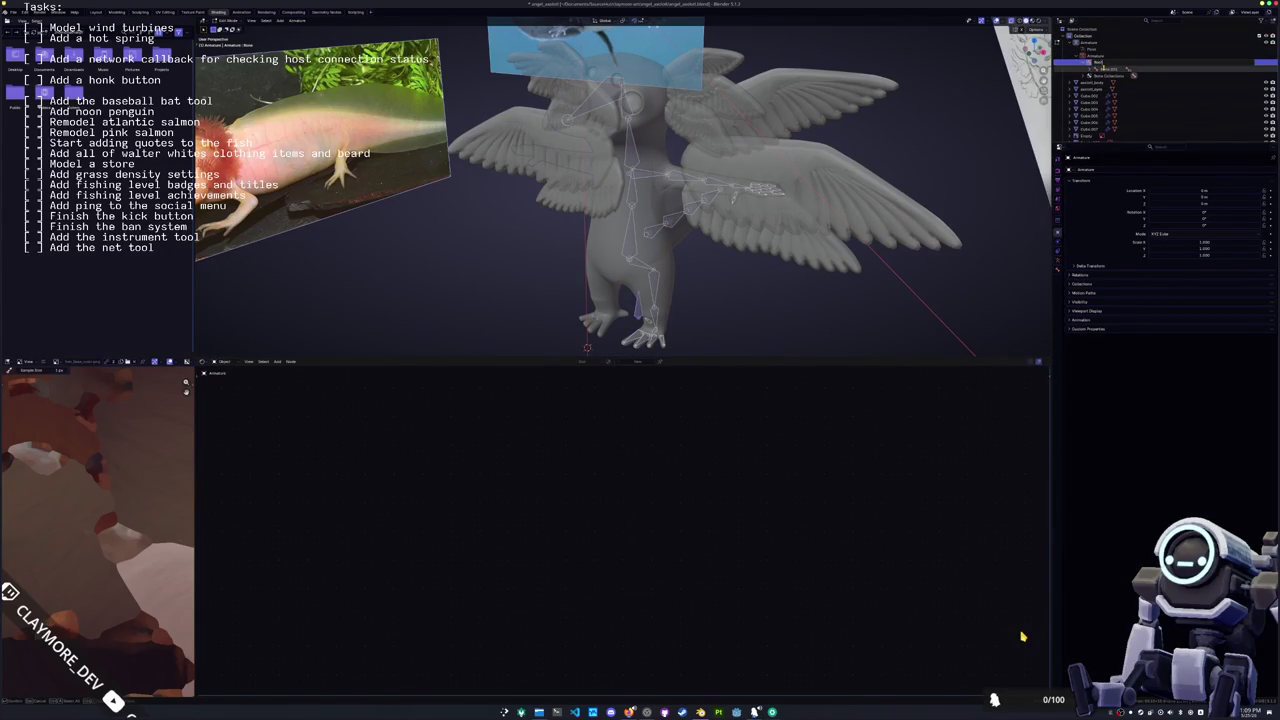
key(Return)
key(BackSpace)
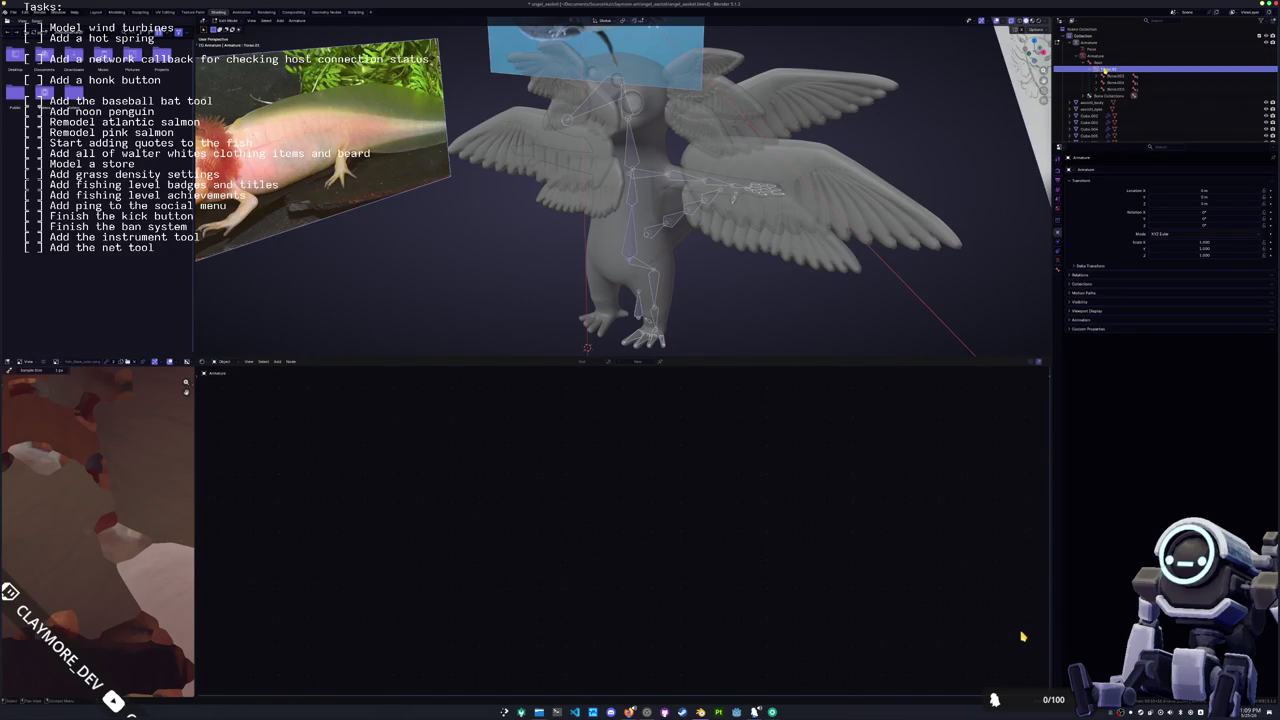
double_click(1110, 75)
text(ne)
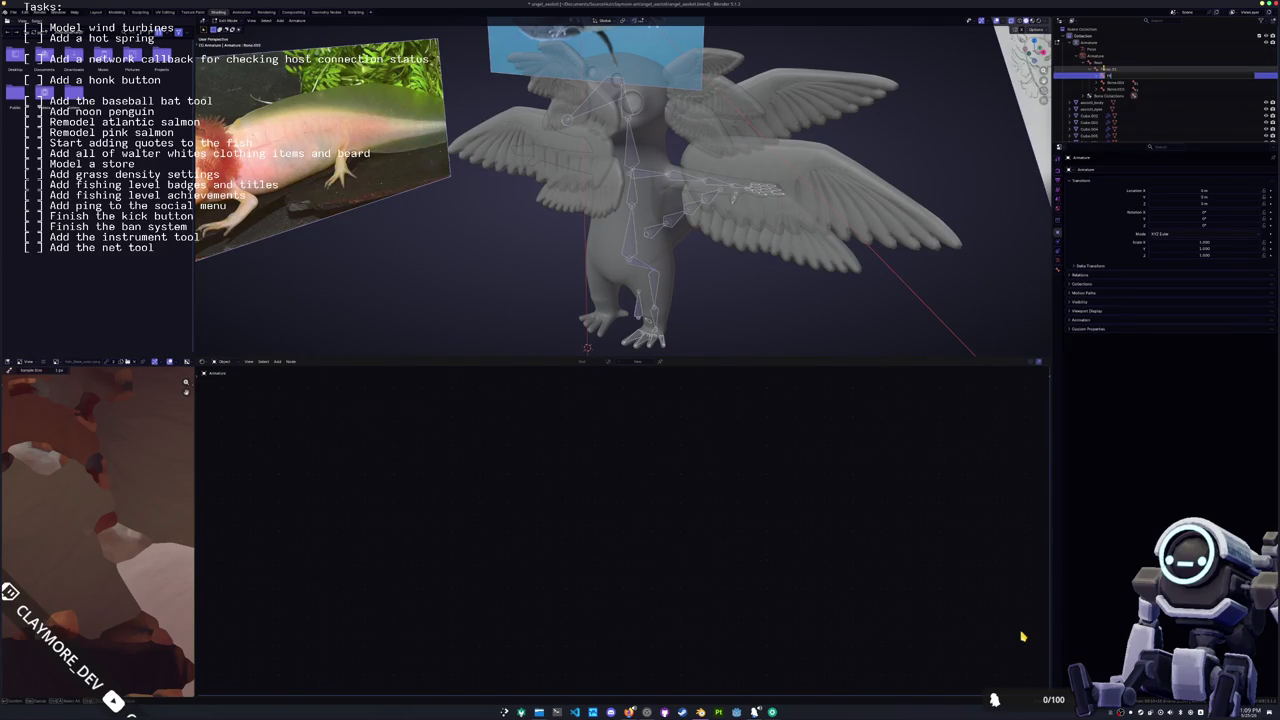
key(Return)
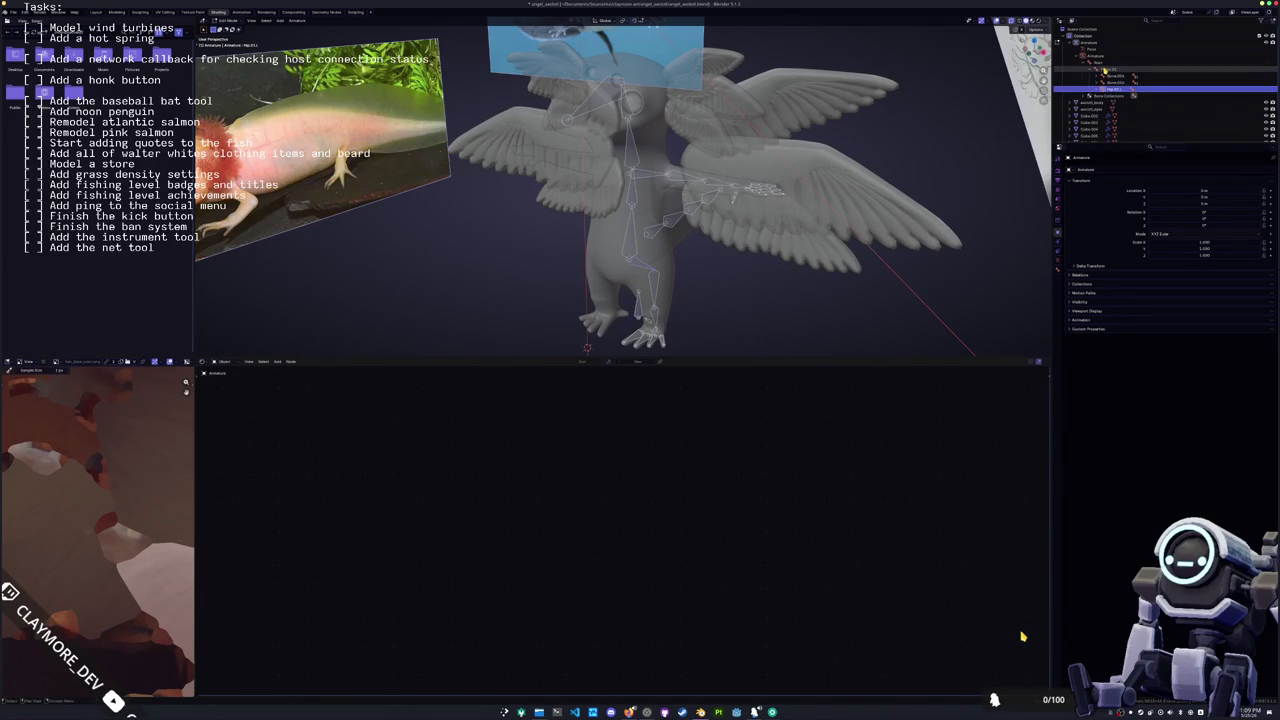
Step: Rename the next bone Tail, then change it to Tail.01
key(F2)
text(Tail)
key(Return)
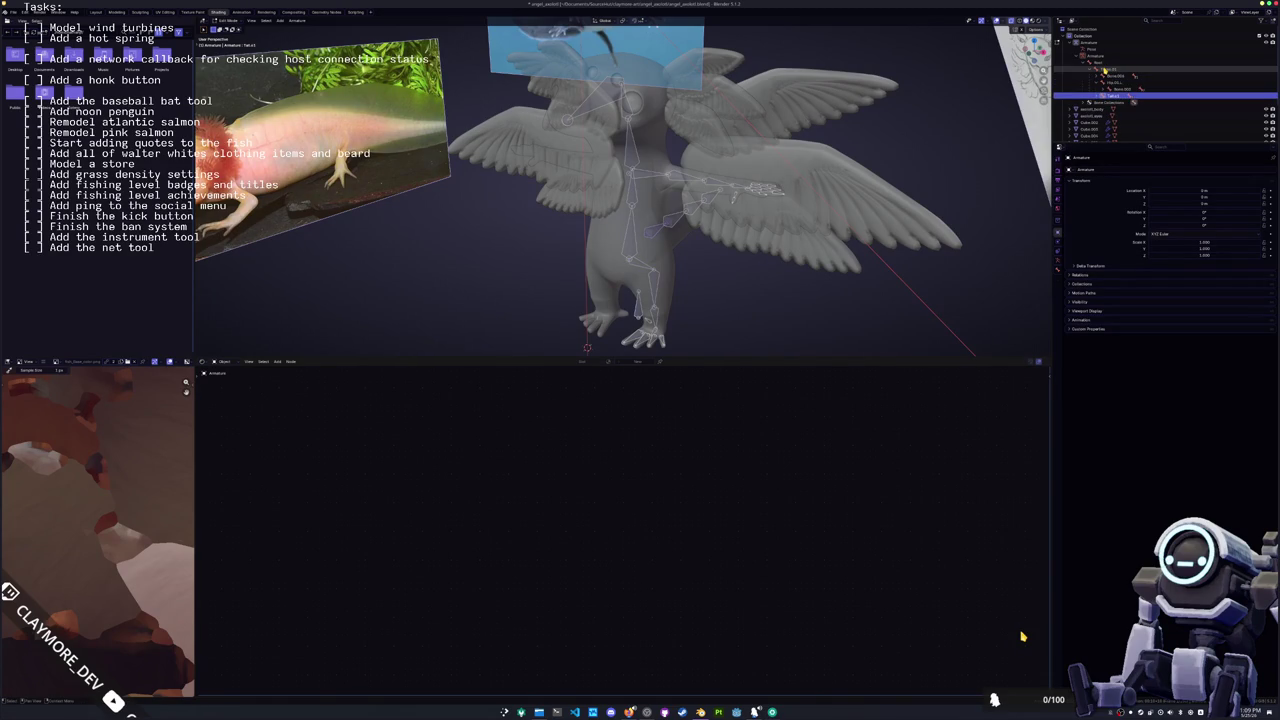
key(F2)
key(End)
text(.01)
key(Return)
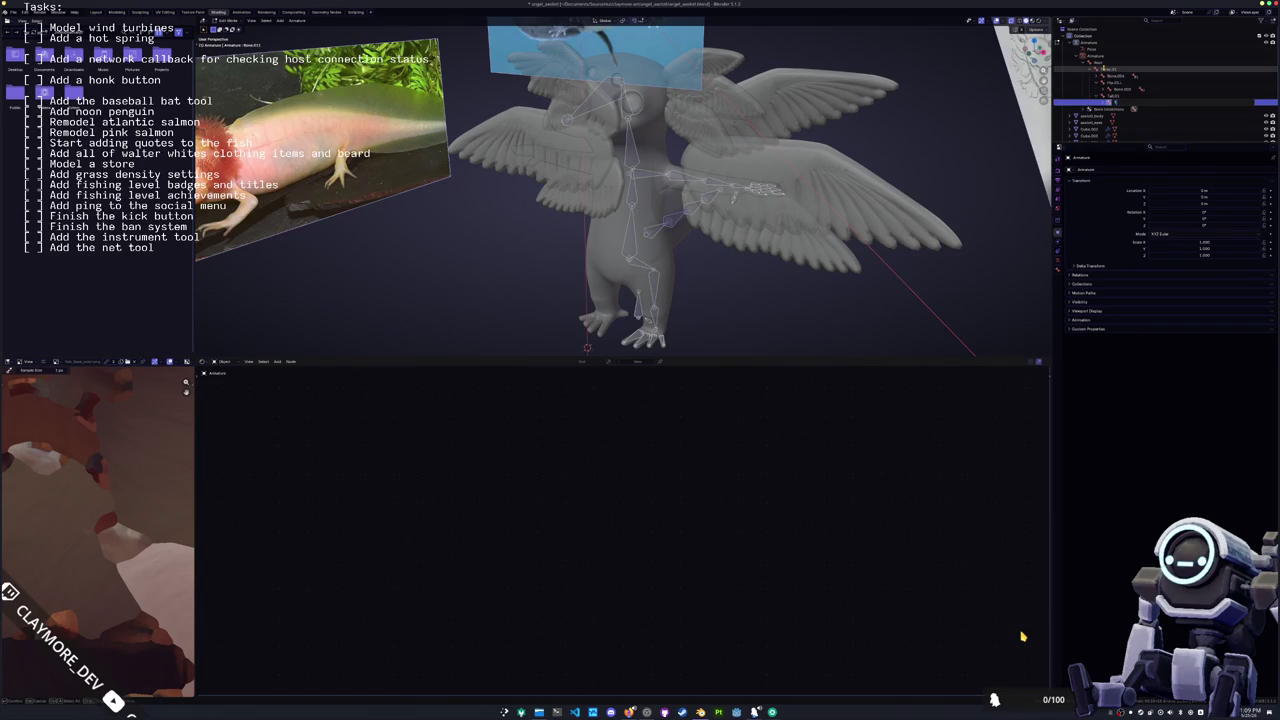
Step: Rename the following tail bones Tail.02 and Tail.04
key(F2)
key(End)
key(BackSpace)
key(BackSpace)
key(BackSpace)
text(2)
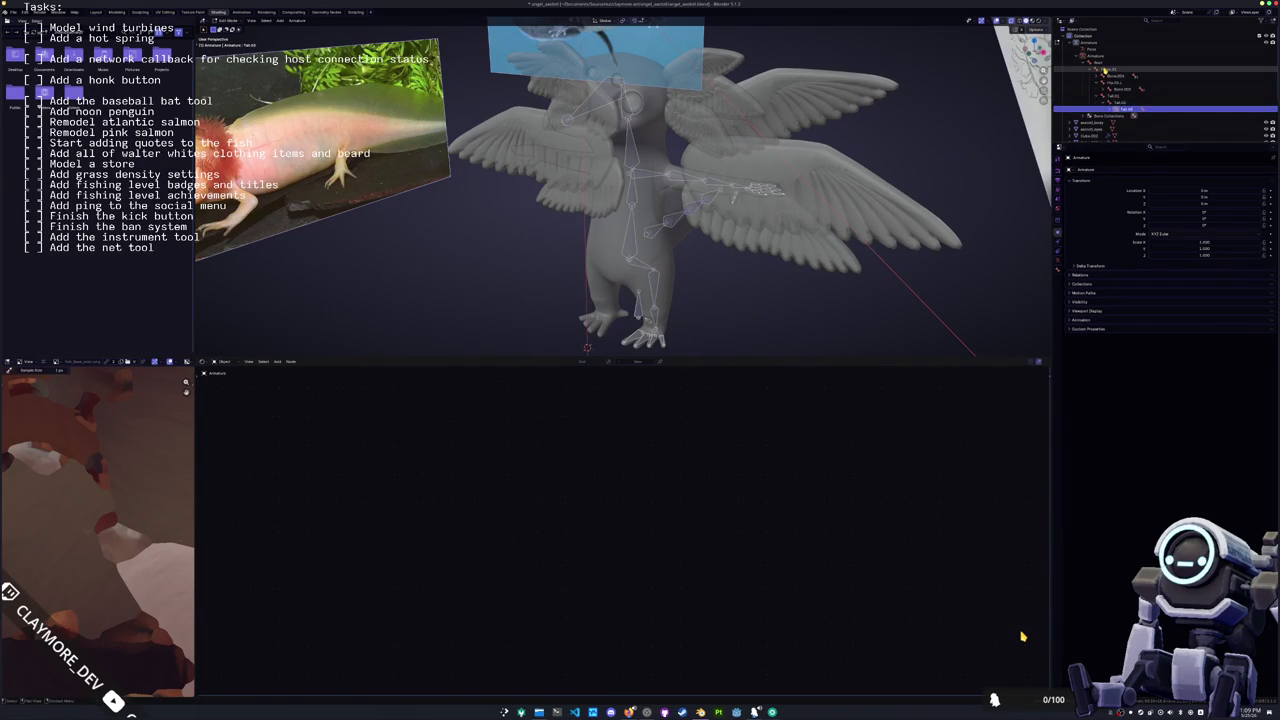
key(Return)
key(F2)
text(Tail)
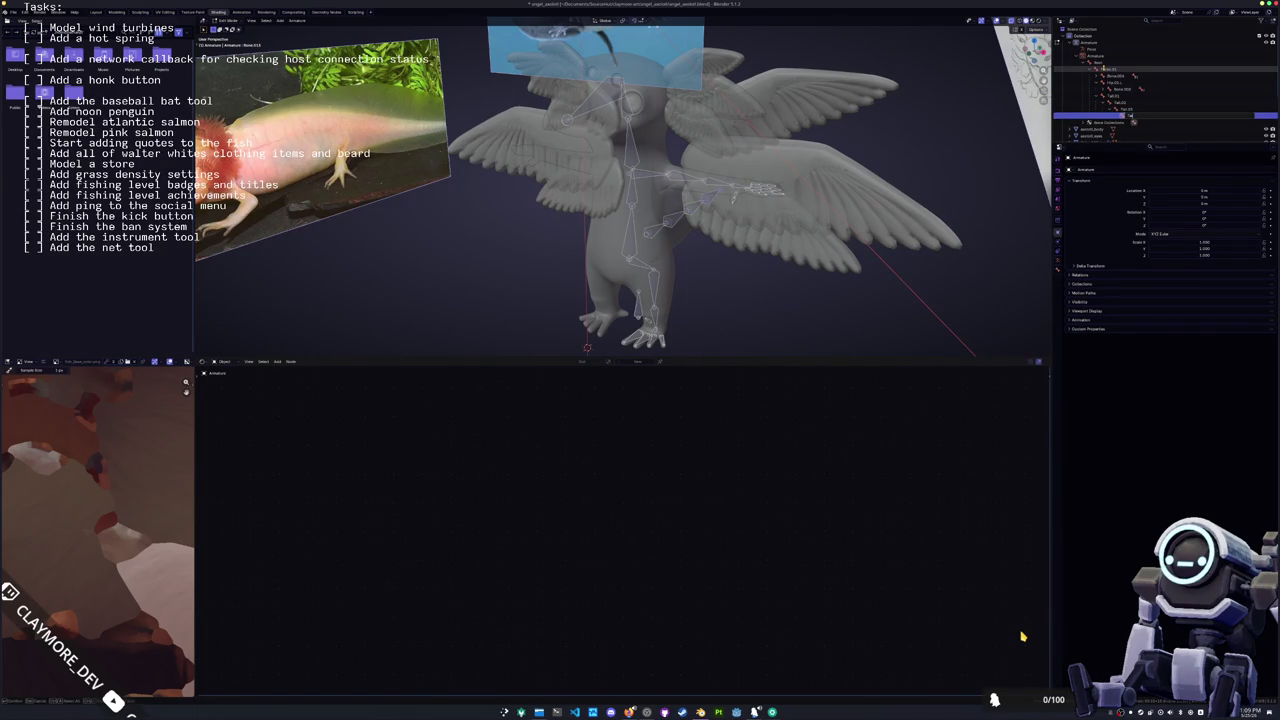
text(4)
key(Return)
Step: Expand Bone.003 and clear its old name to rename it
key(Up)
key(Up)
key(Right)
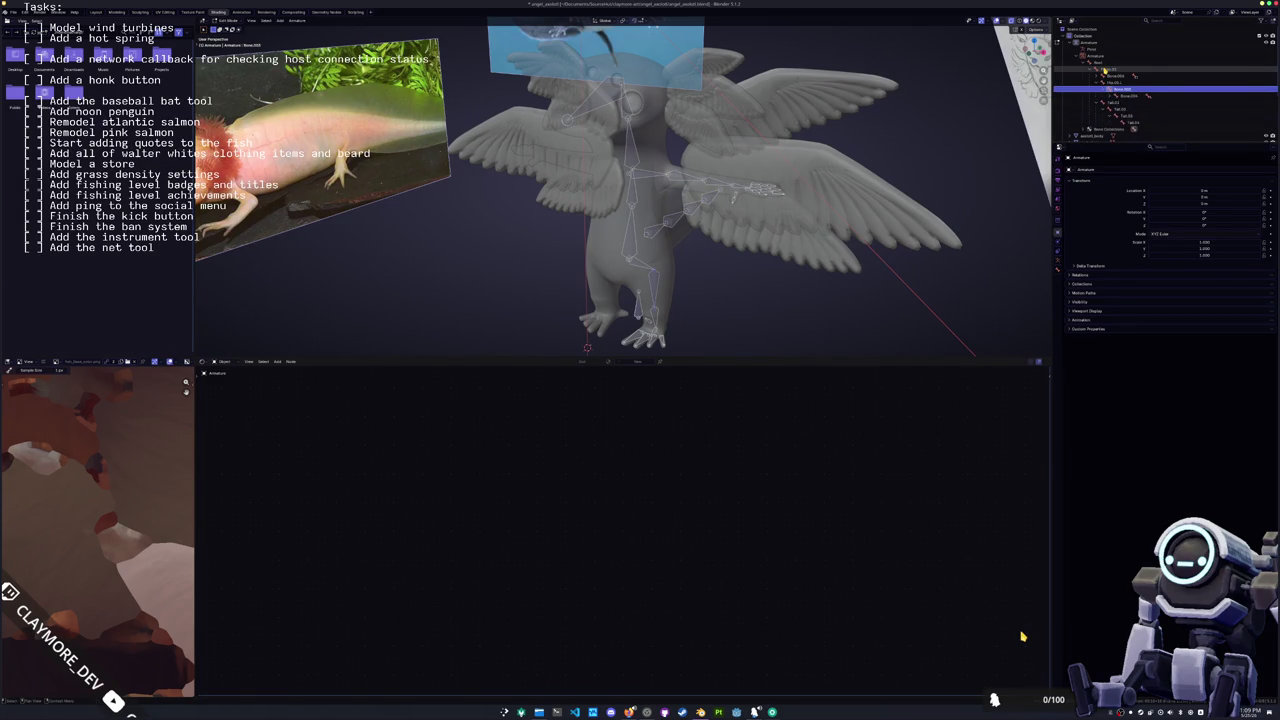
key(F2)
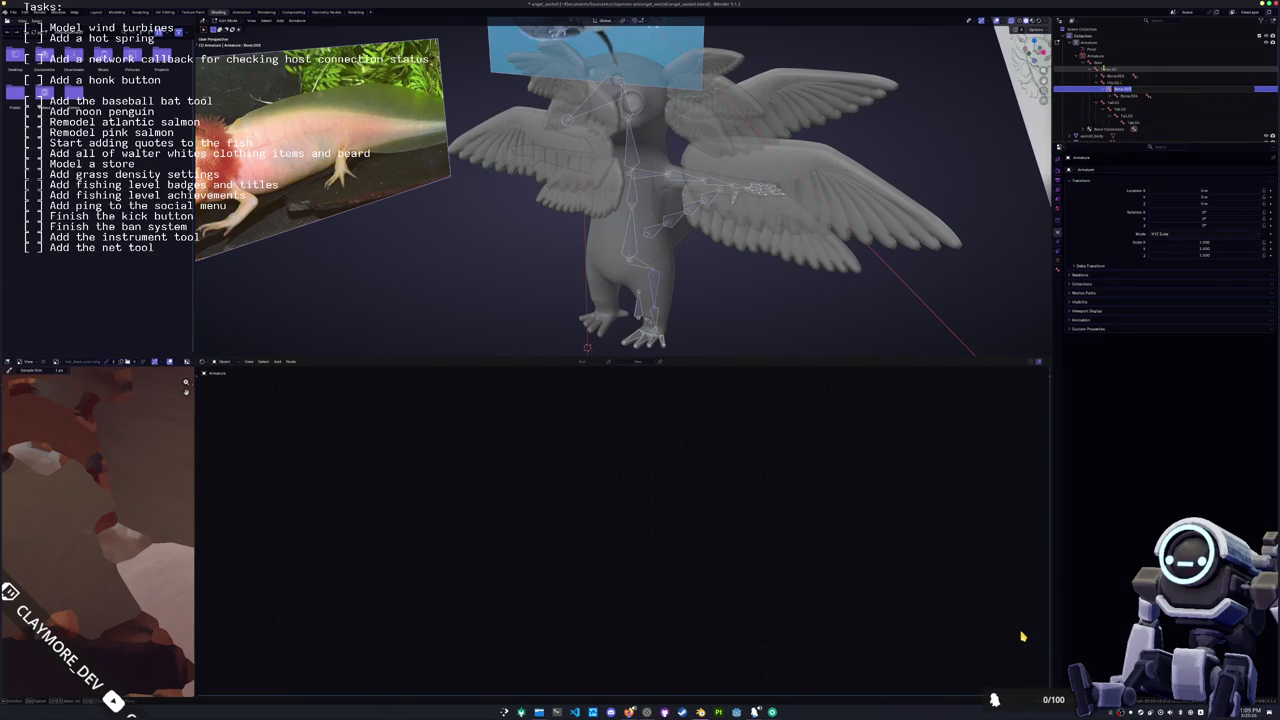
key(BackSpace)
key(BackSpace)
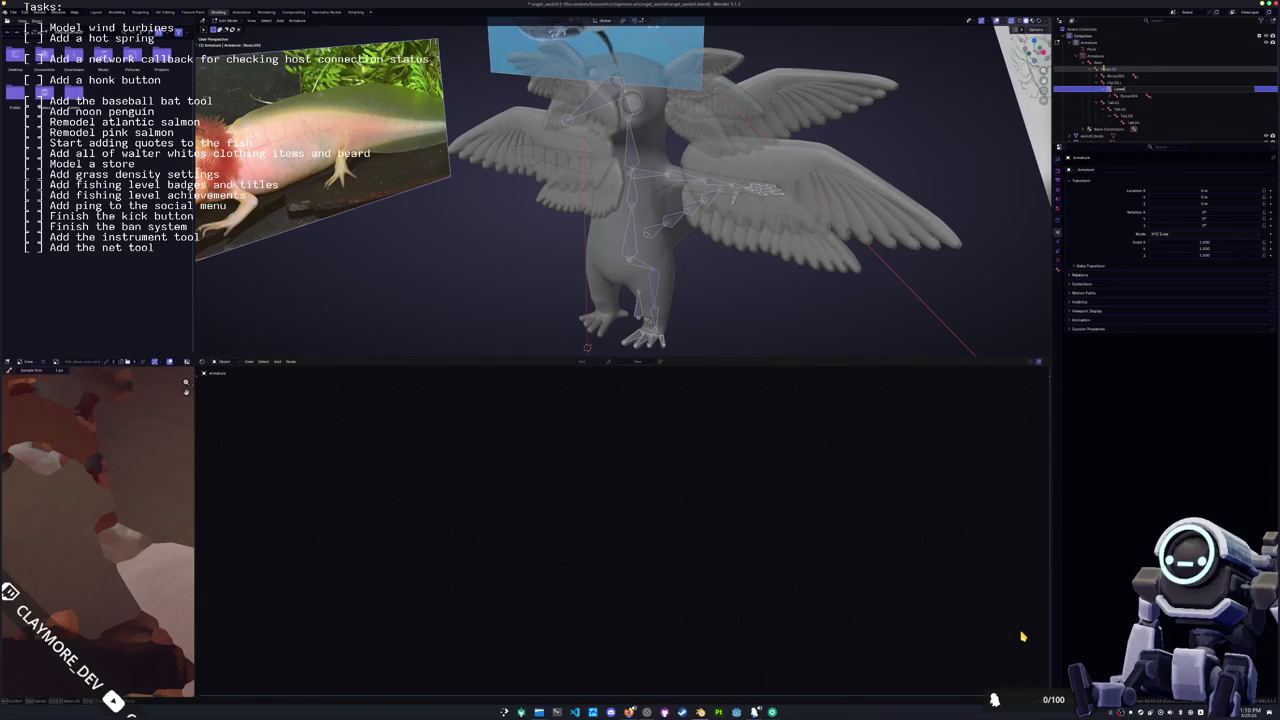
Step: Rename the left leg bones Leg.01.L, Leg.02 and Foot.L, then zoom in on the leg
key(BackSpace)
key(Return)
key(Down)
key(Right)
key(F2)
text(Le)
key(Return)
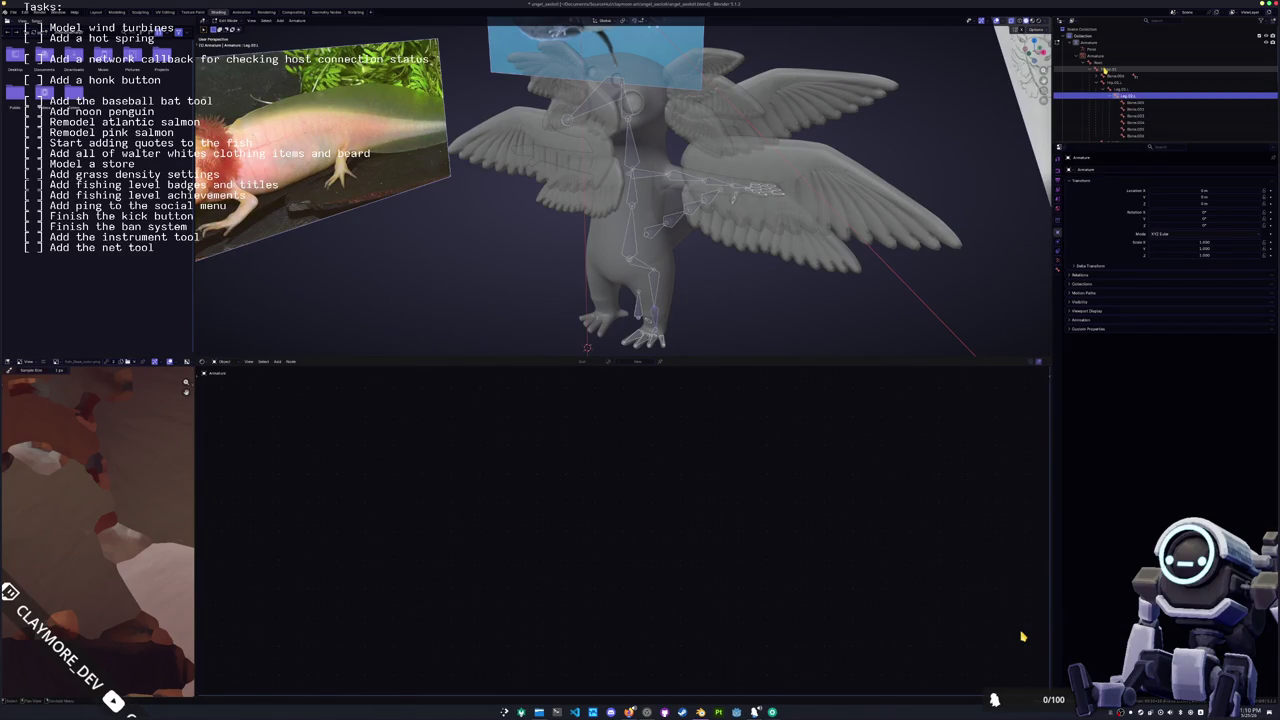
key(Down)
key(F2)
text(Foot)
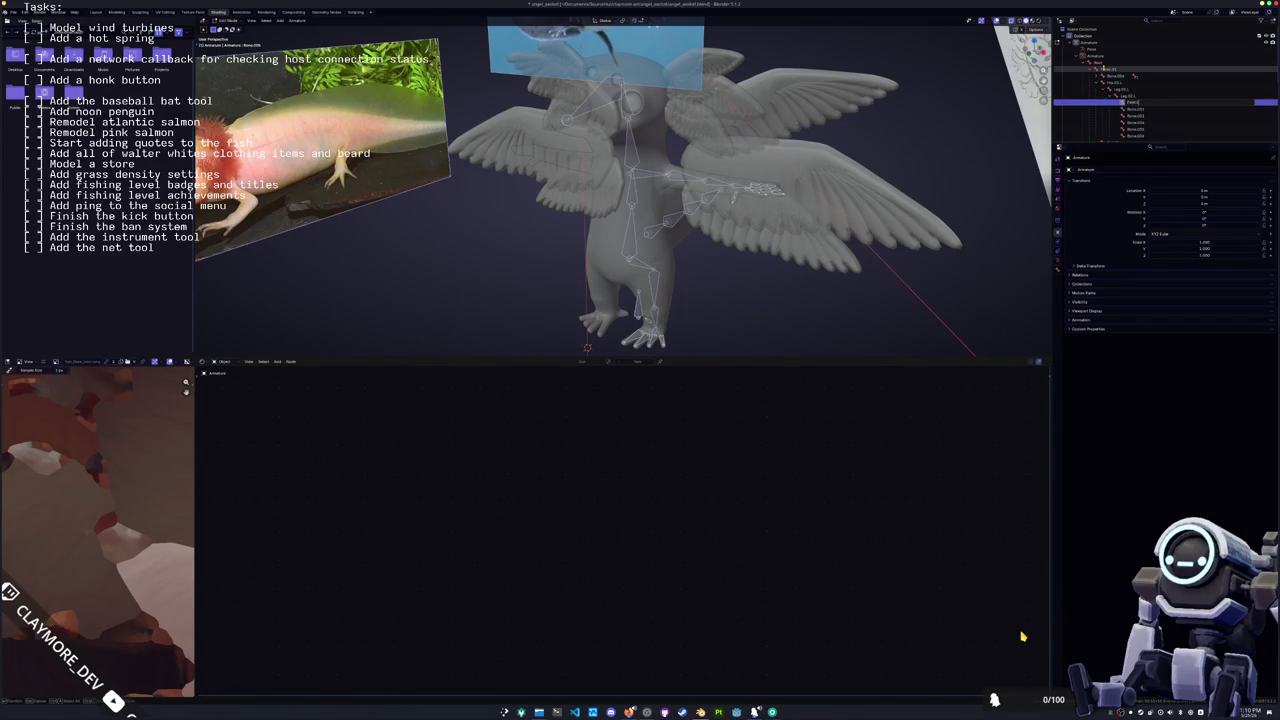
key(Return)
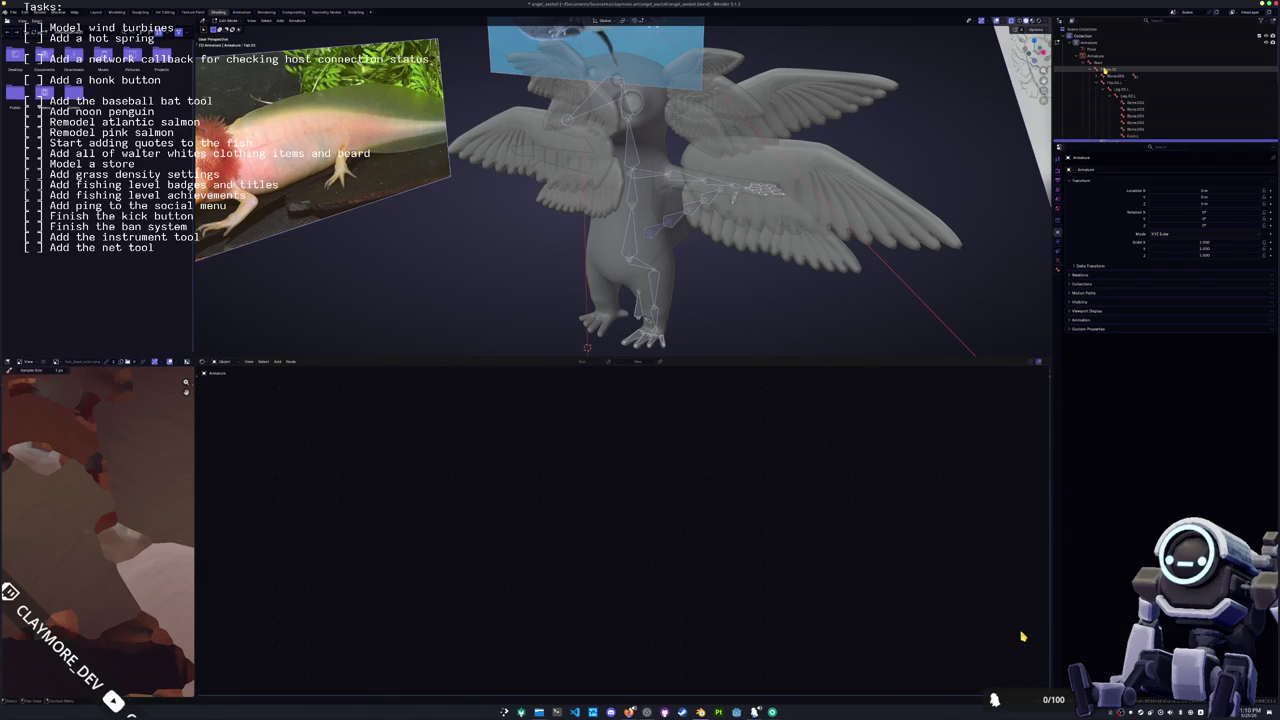
key(KP_Decimal)
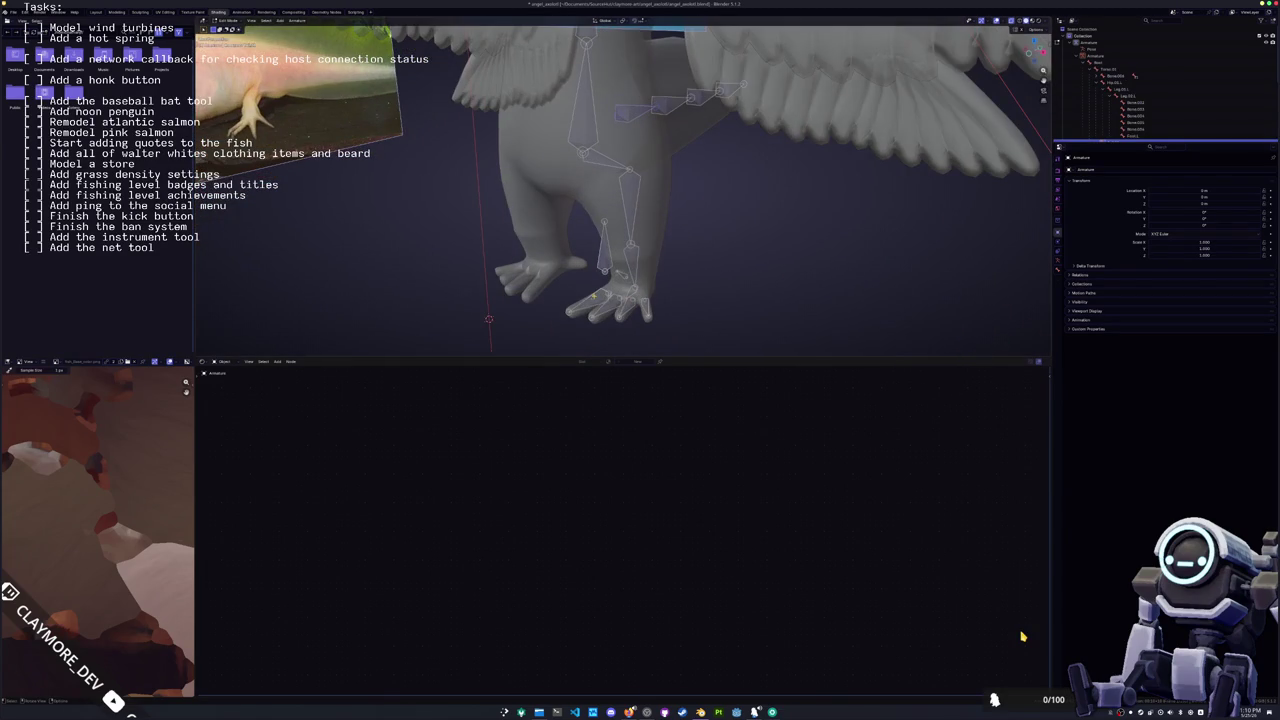
Step: Apply an armature operation to the selected bones, then name bones Tail.01.L and Toe.02.L
right_click(698, 243)
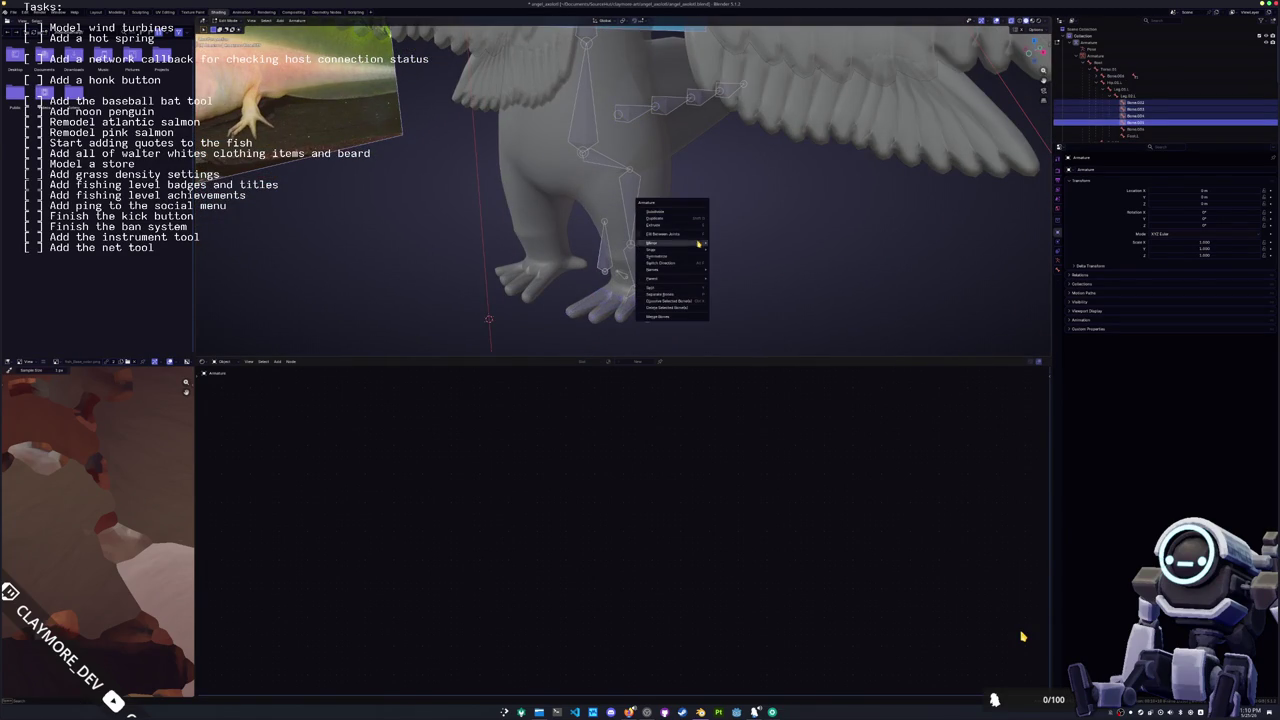
click(705, 262)
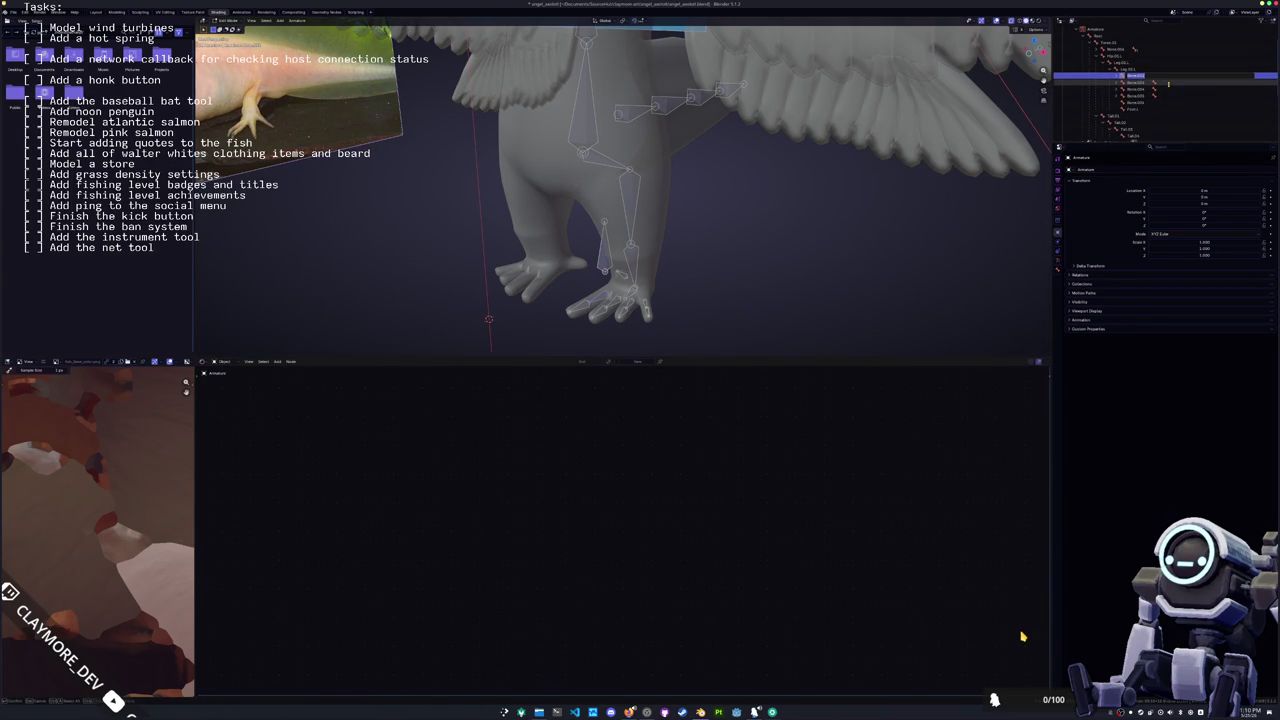
key(F2)
text(Ta)
key(Return)
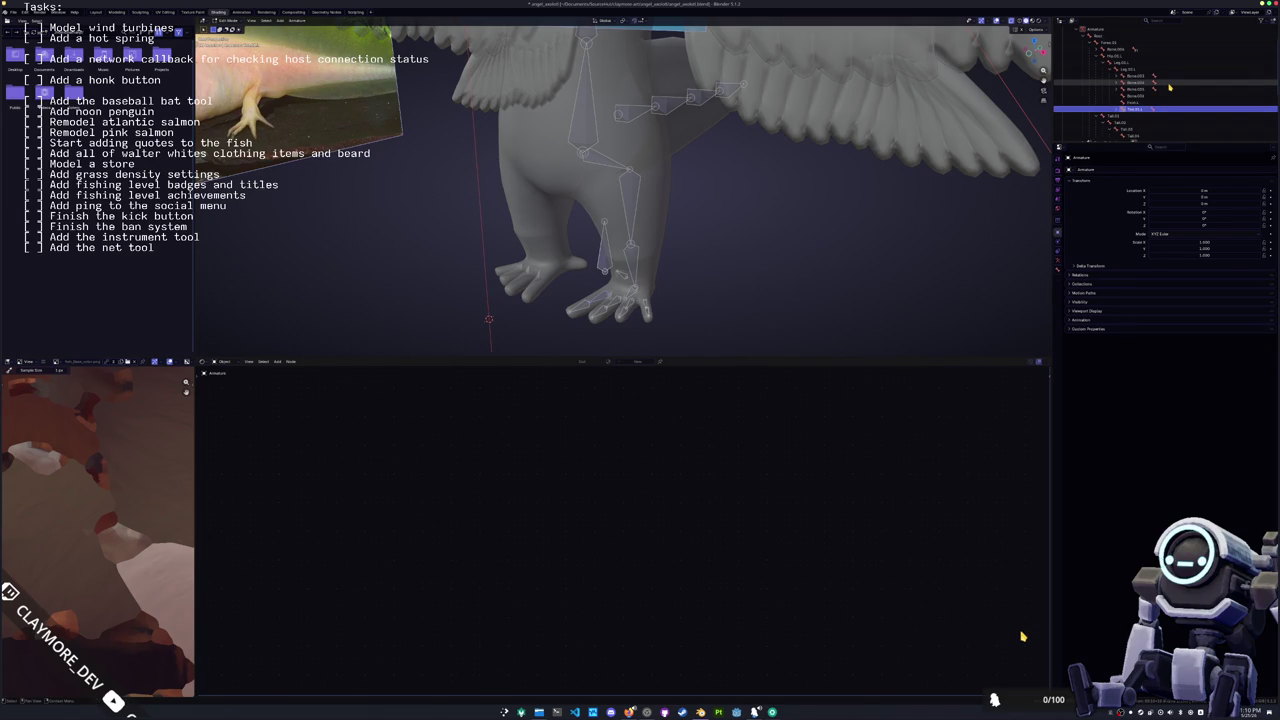
key(F2)
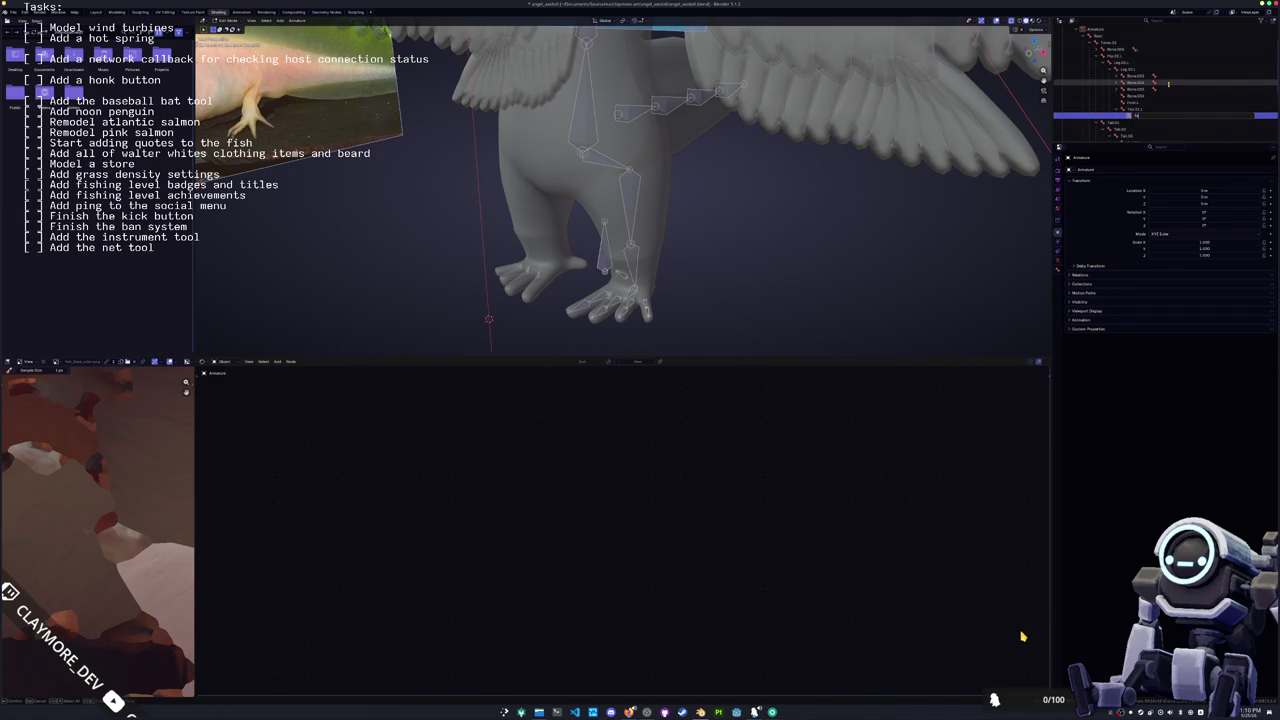
key(Return)
key(Up)
key(Up)
key(Up)
key(Down)
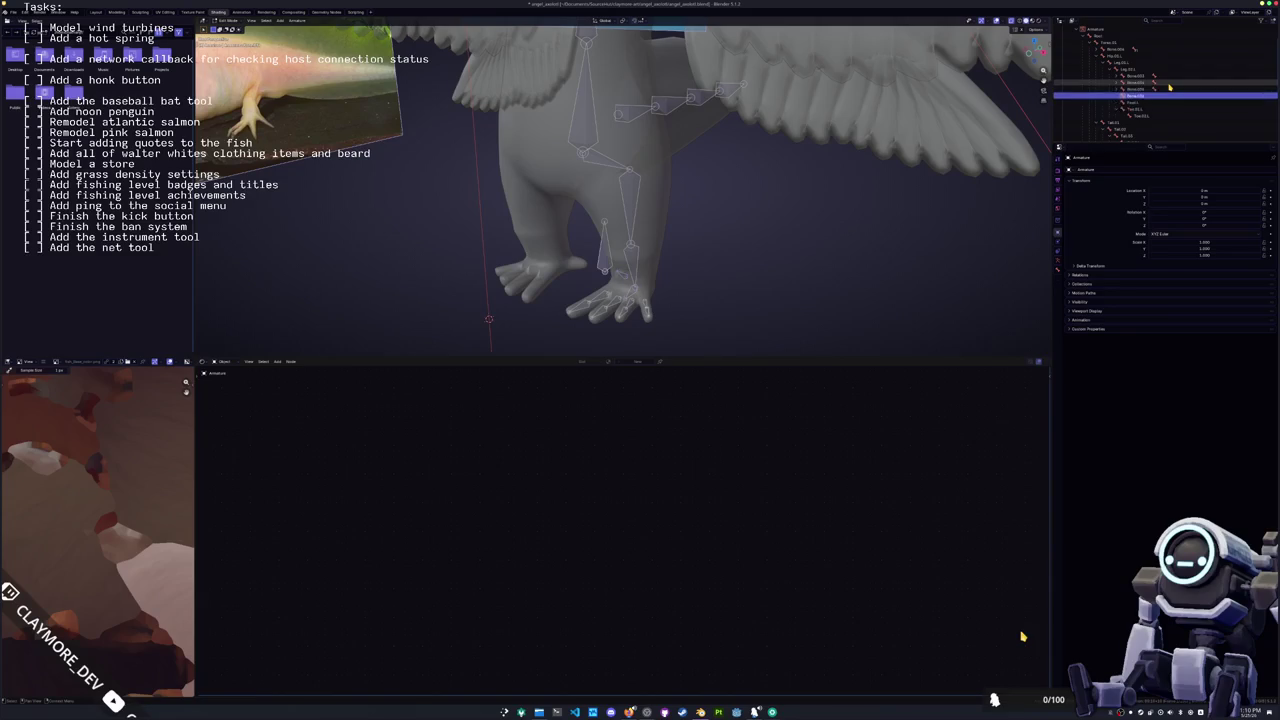
Step: Parent the toe bones to Foot.L with Keep Offset
click(796, 298)
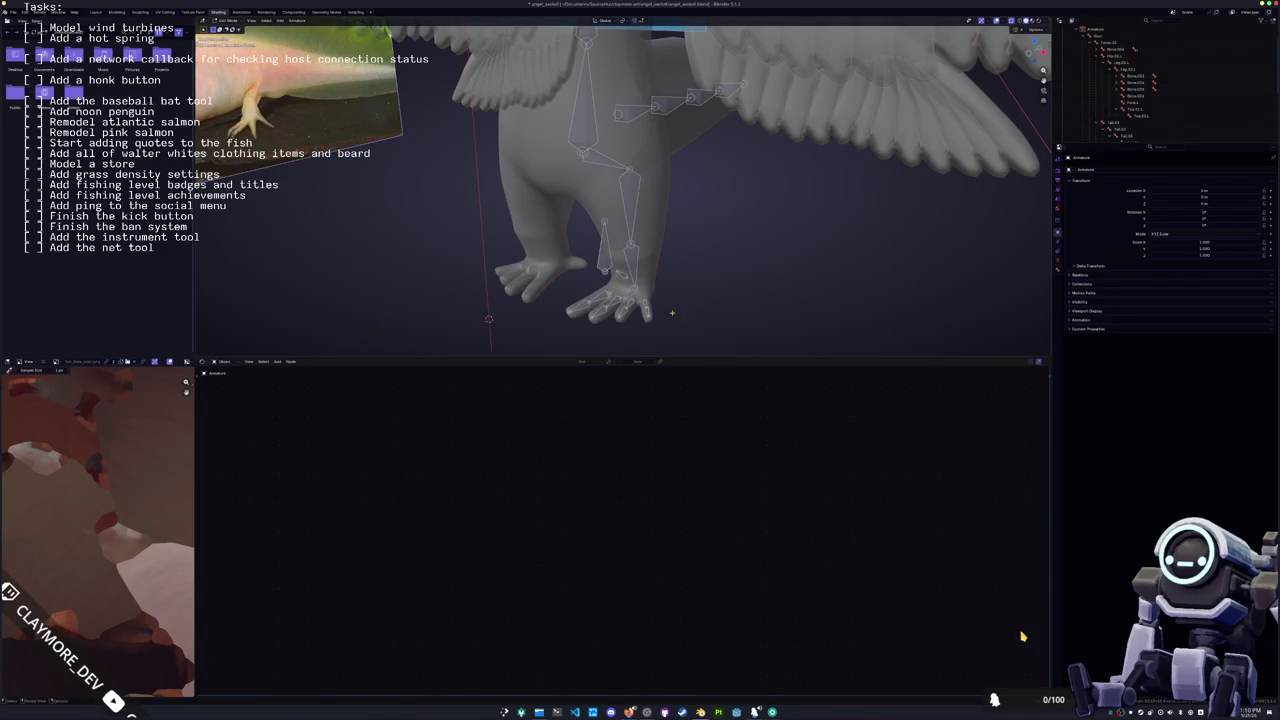
click(616, 300)
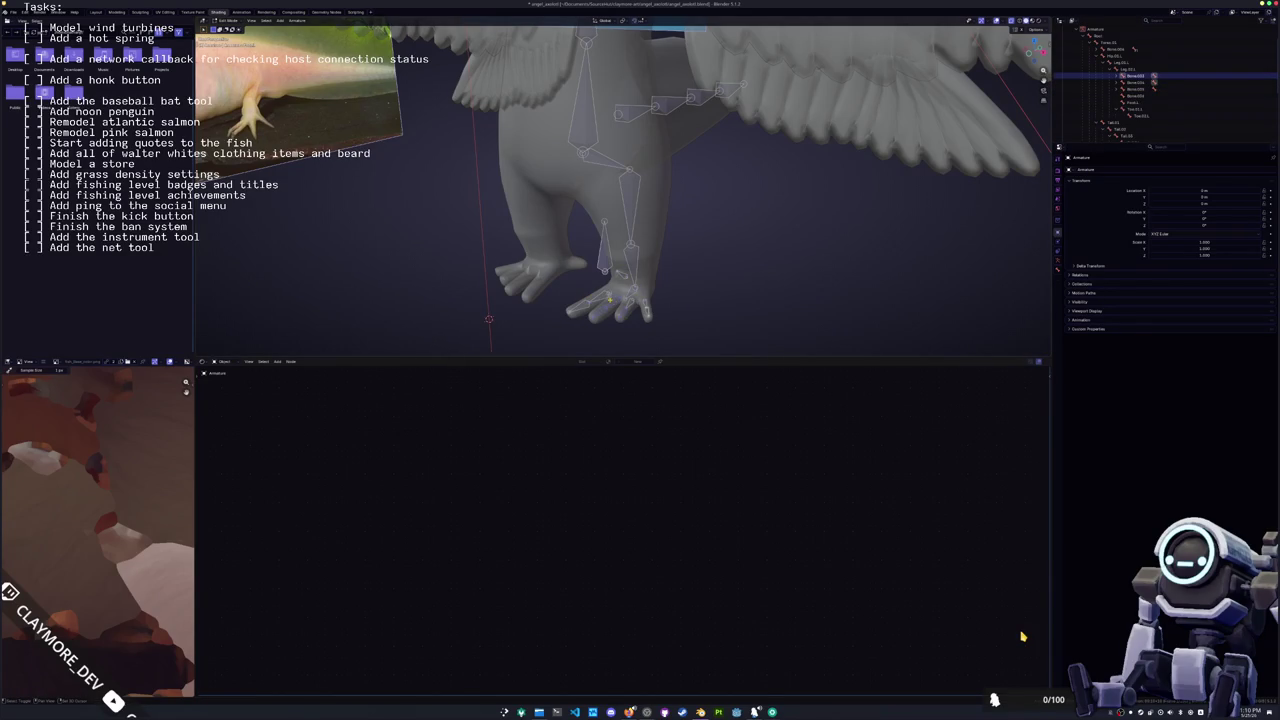
shift+click(590, 304)
shift+click(645, 311)
shift+click(645, 311)
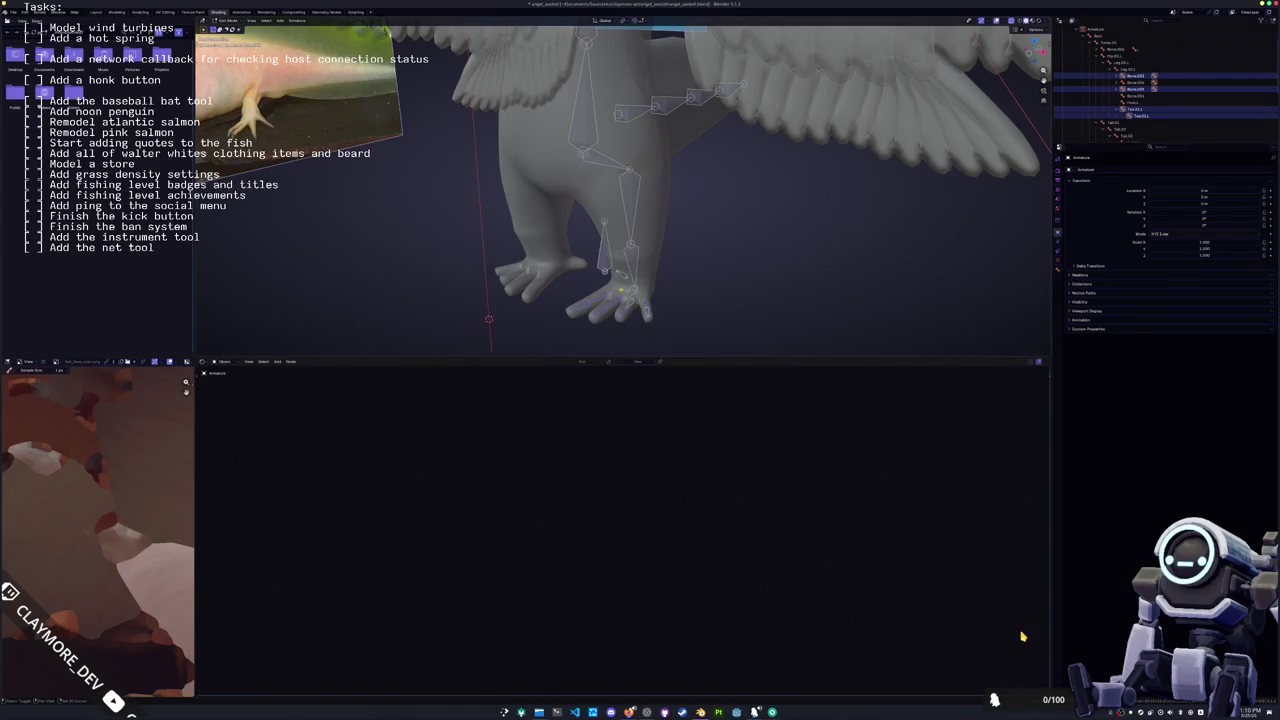
shift+click(632, 304)
shift+click(638, 302)
shift+click(642, 300)
shift+click(643, 300)
shift+click(628, 285)
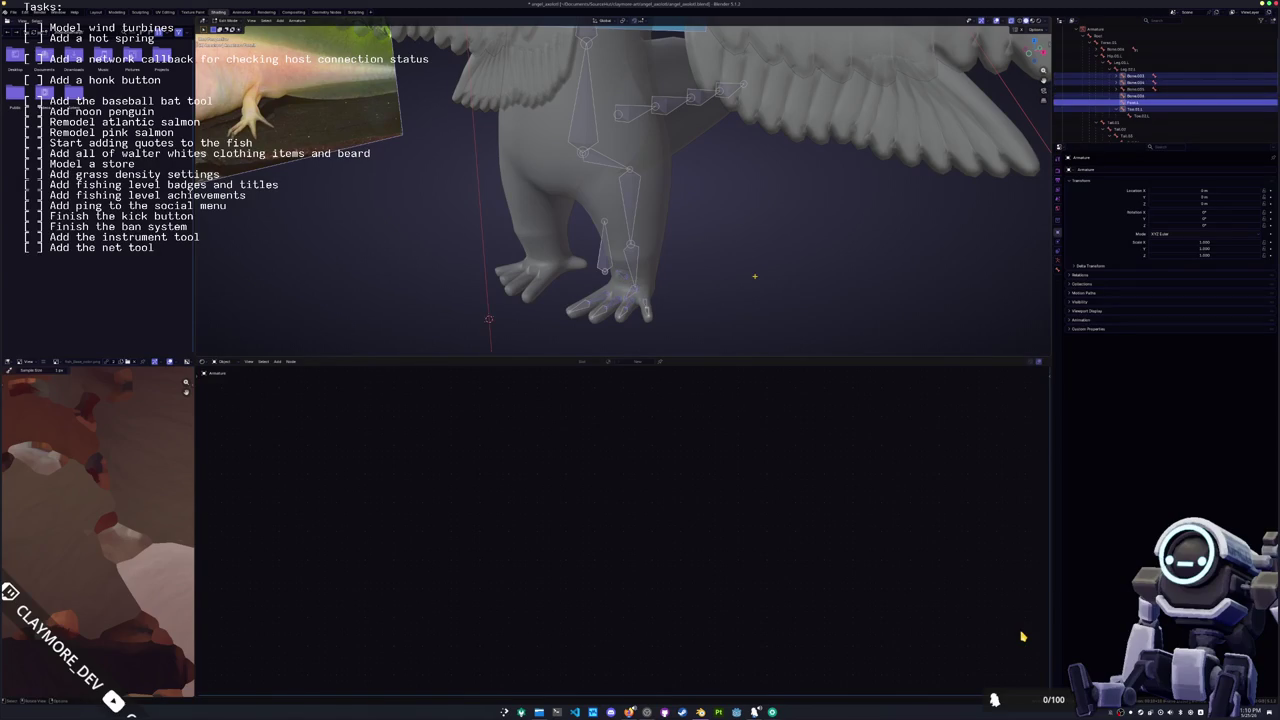
key(ctrl+p)
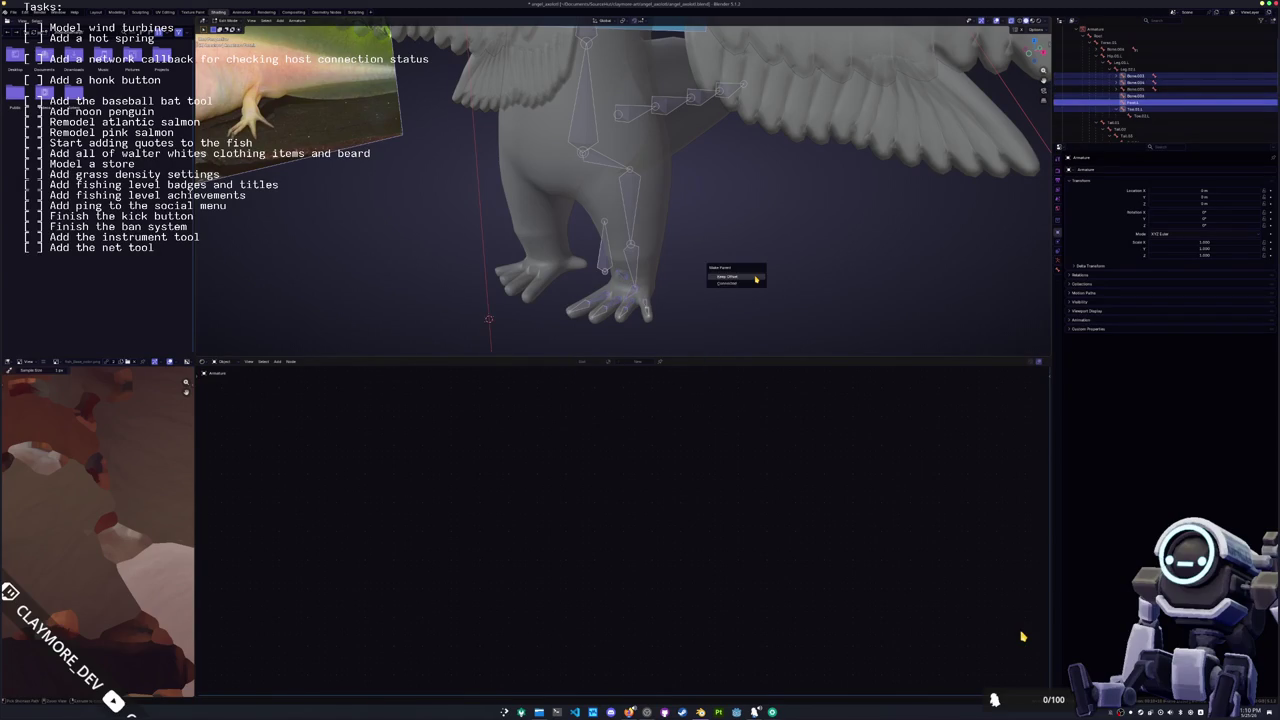
click(756, 277)
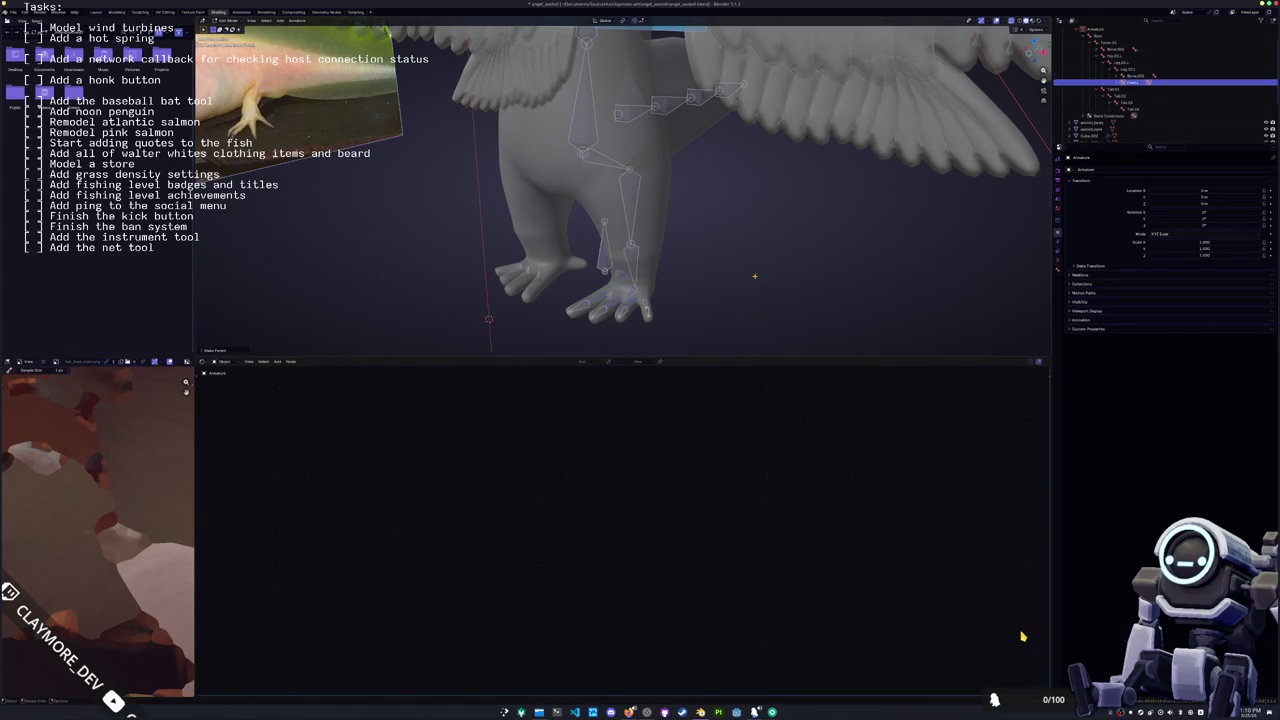
Step: Save the file and expand Foot.L to begin renaming its first toe bone
key(ctrl+s)
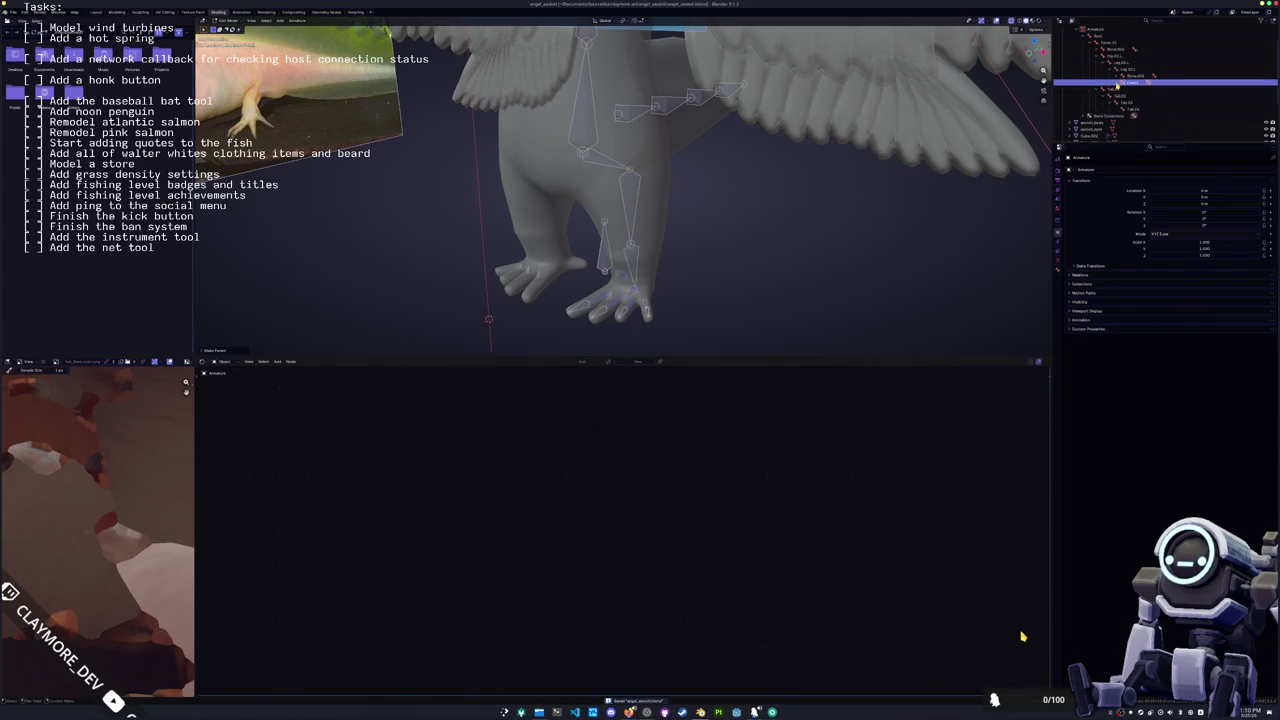
click(1123, 82)
click(1140, 89)
double_click(1136, 91)
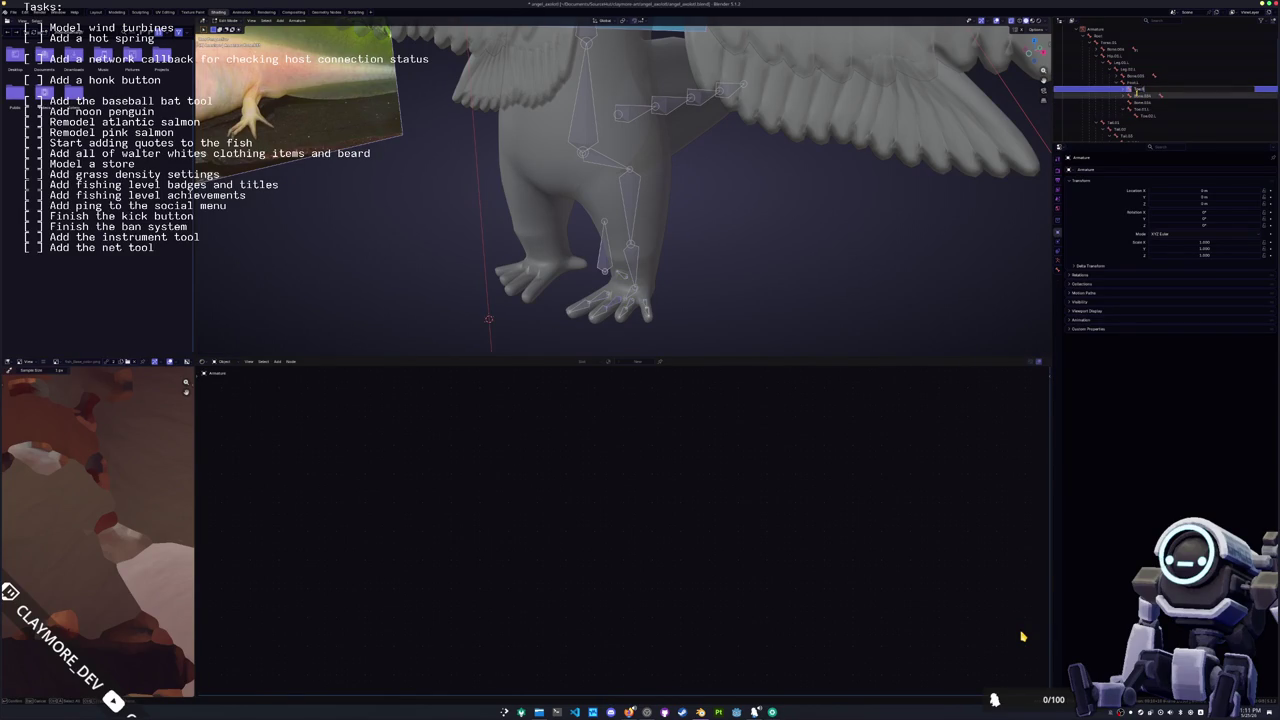
Step: Rename the first toe bones under Foot.L into the Toe series
key(Return)
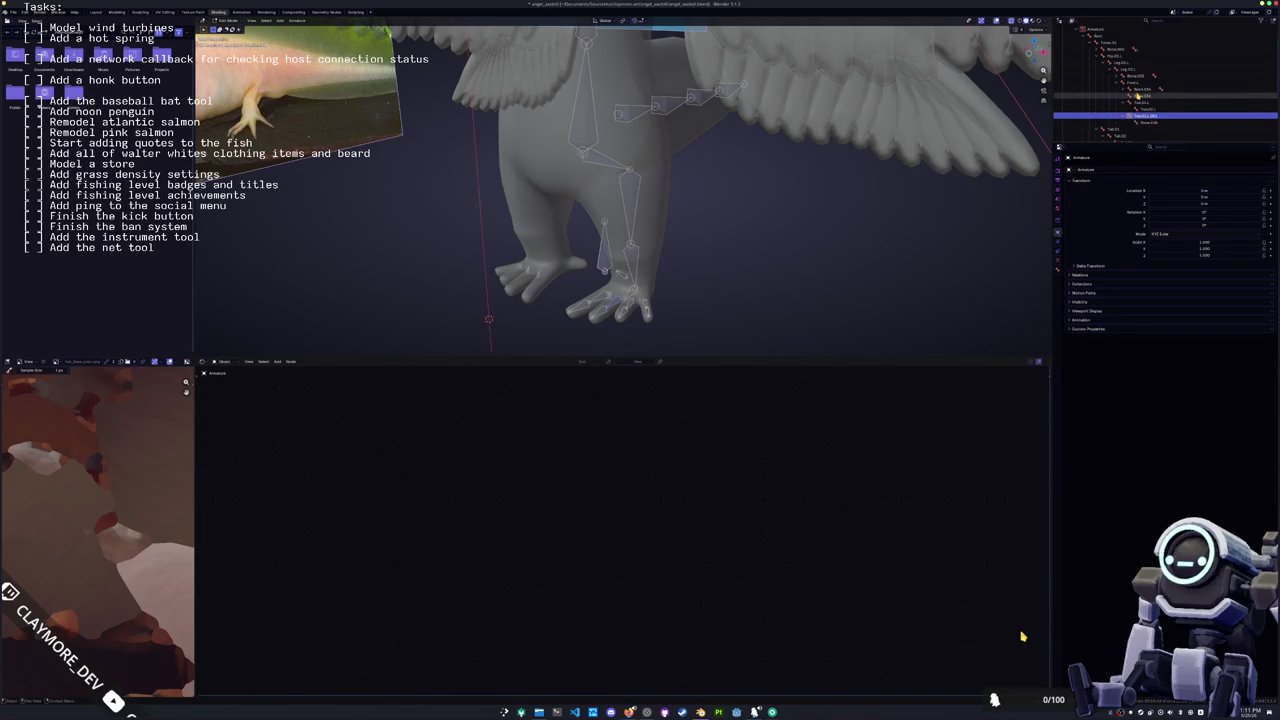
key(Up)
key(F2)
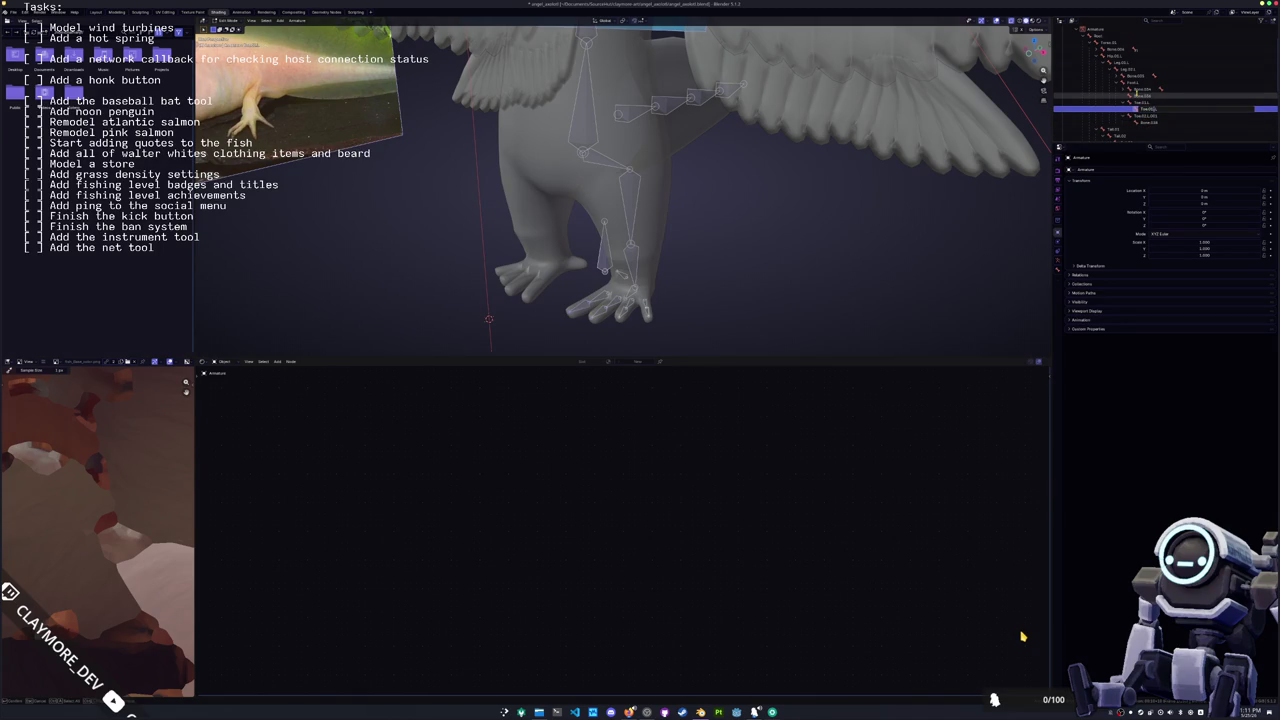
key(Return)
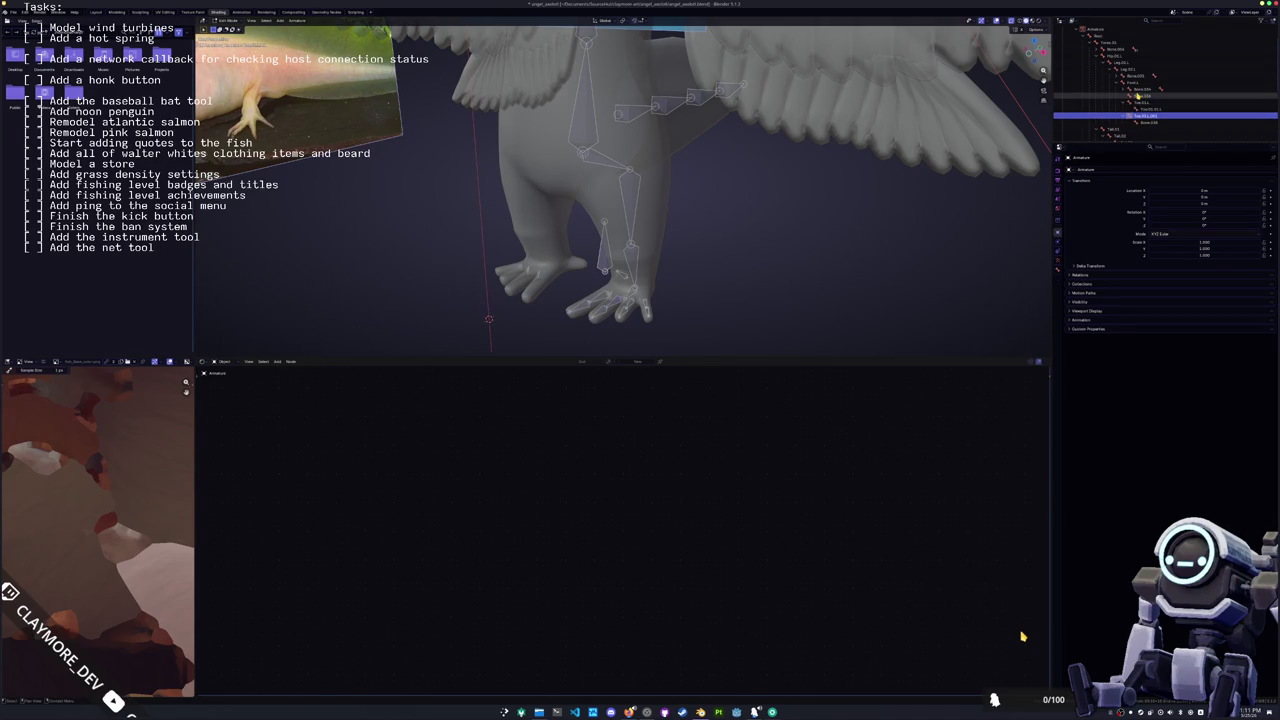
key(F2)
key(Return)
text(Toe)
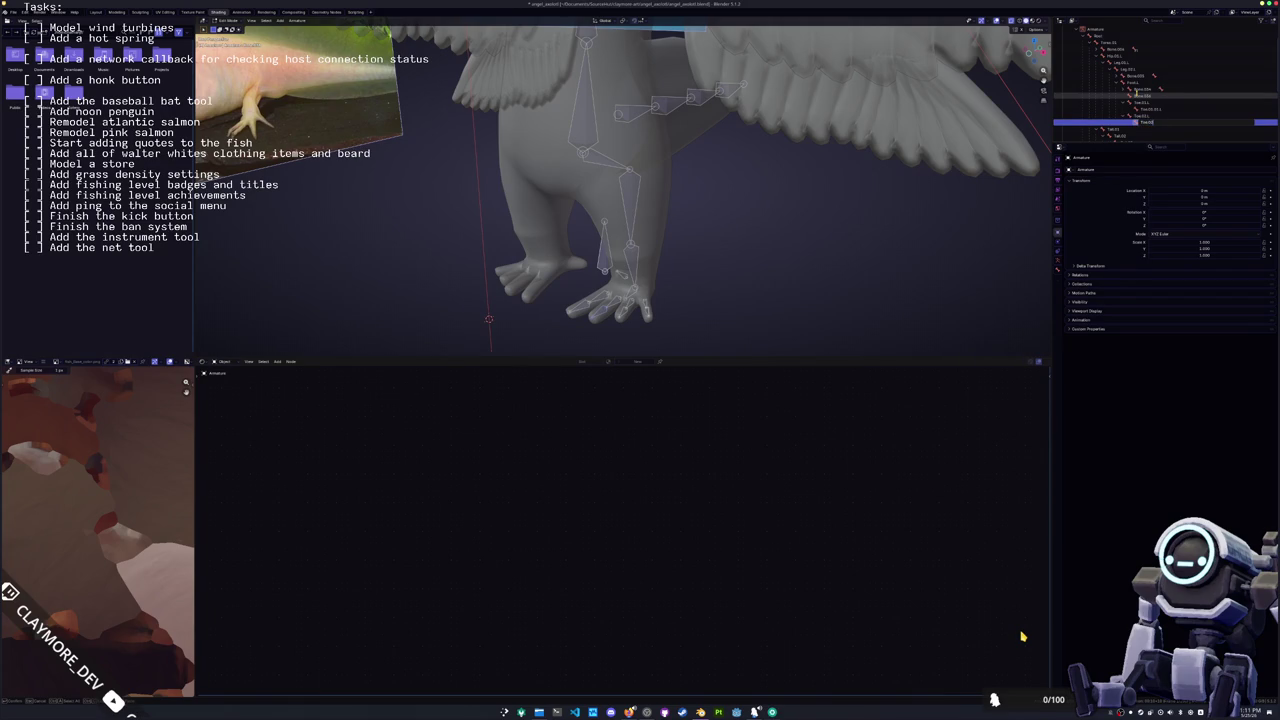
key(Return)
click(1138, 95)
double_click(1138, 95)
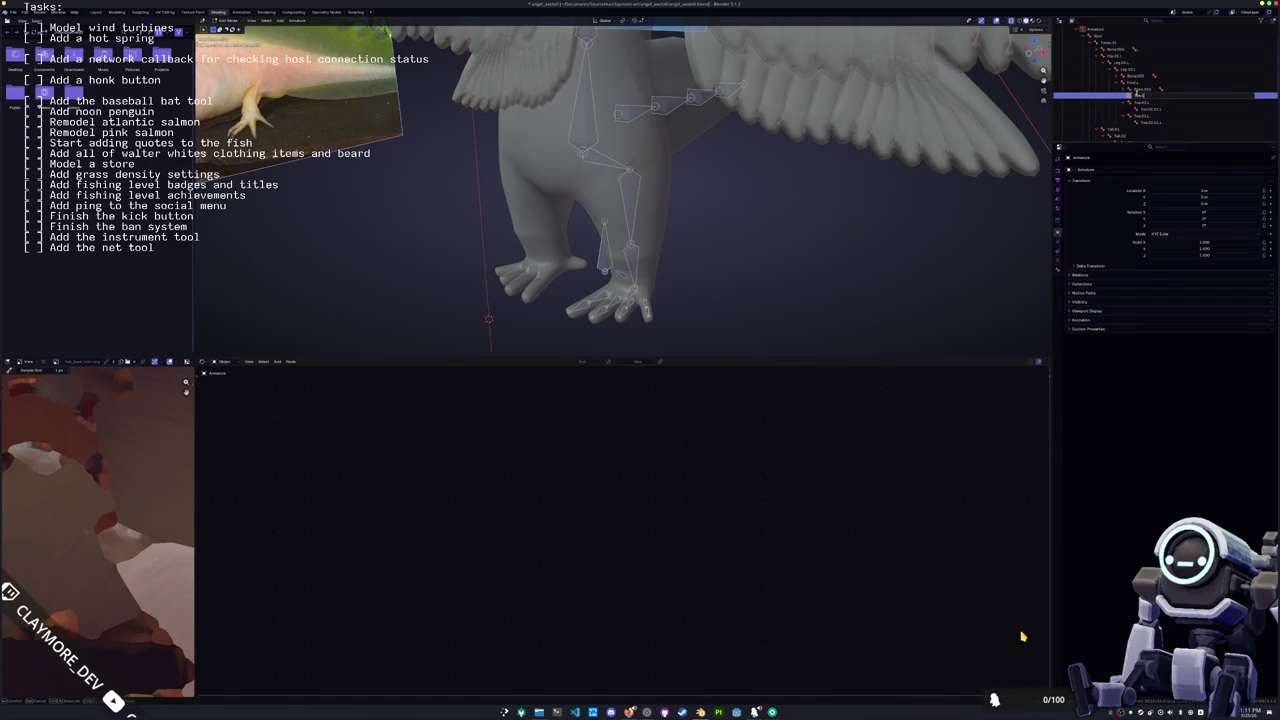
key(Return)
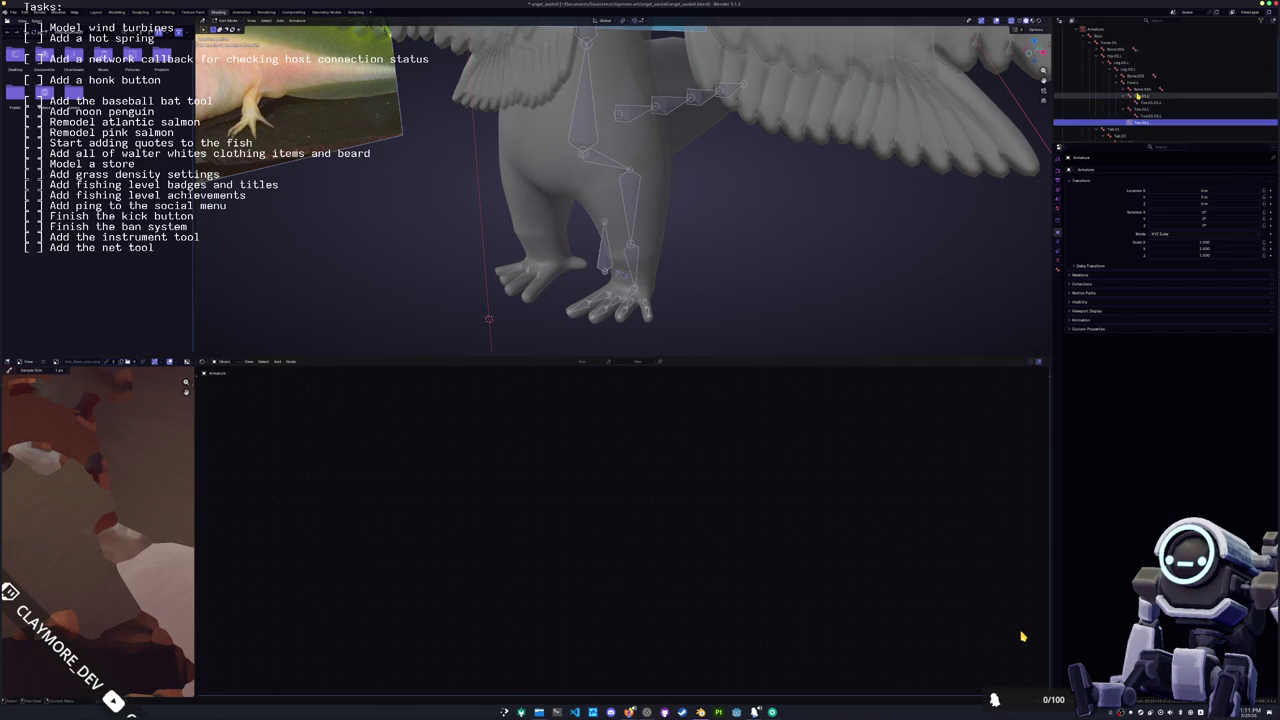
Step: Rename a lower toe bone in the Toe series and step back up toward Foot.L
double_click(1135, 90)
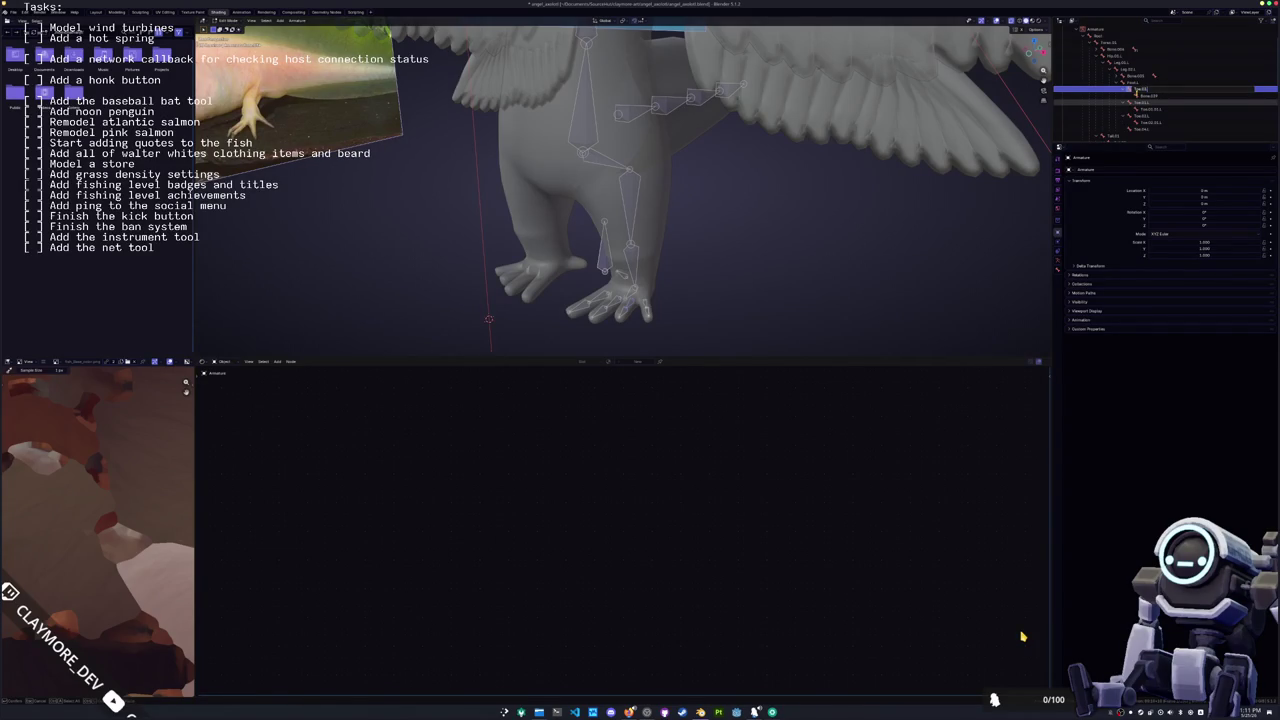
key(Down)
key(Down)
key(Down)
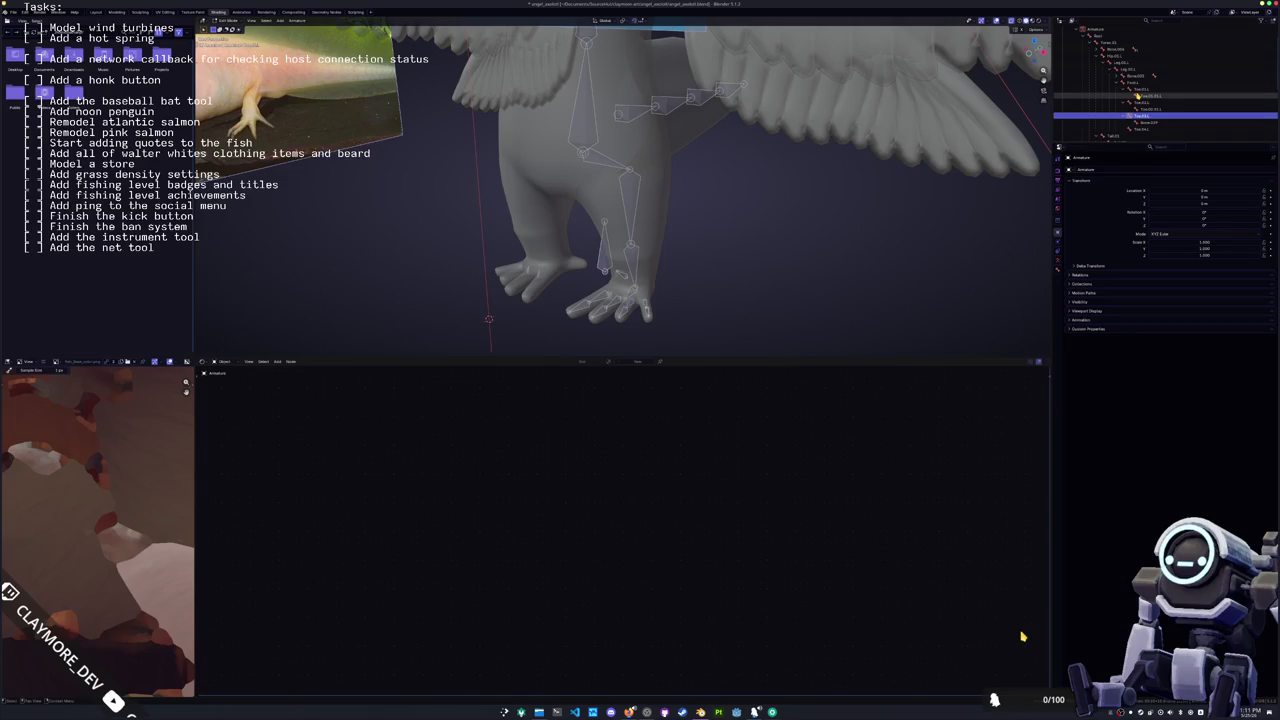
key(Down)
text(To)
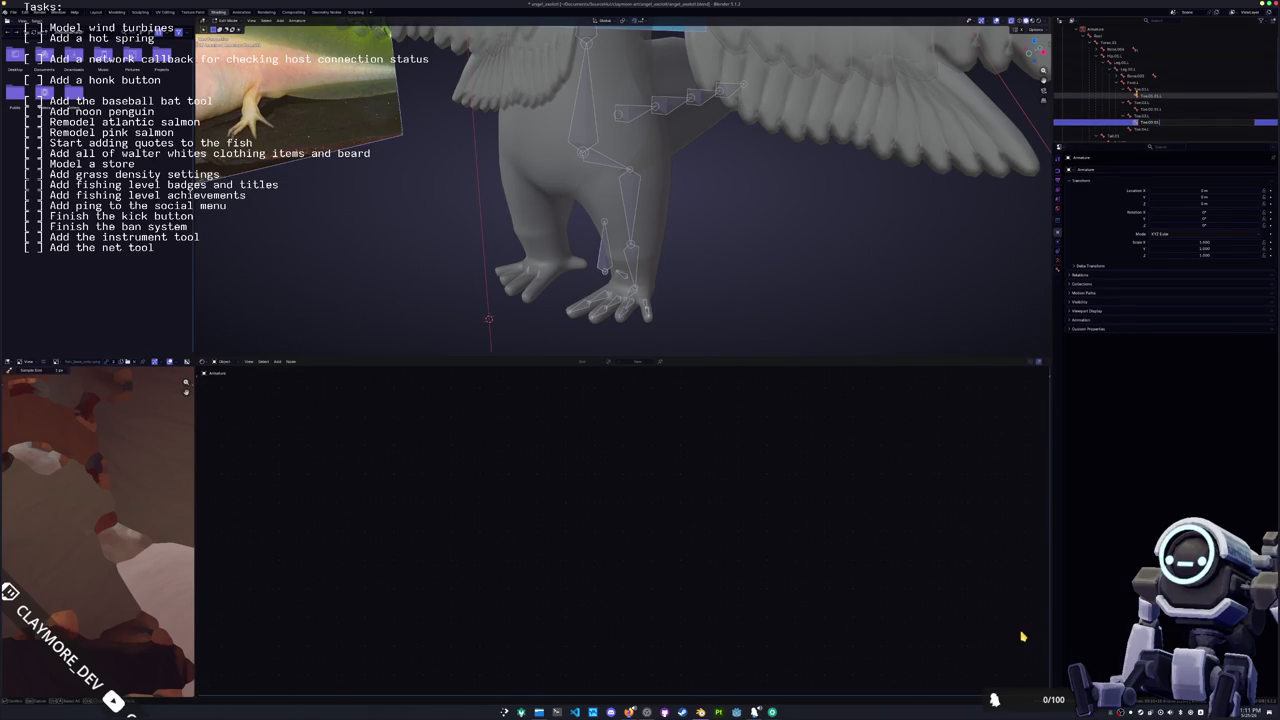
key(Return)
key(Up)
key(Up)
key(Up)
key(Up)
key(Up)
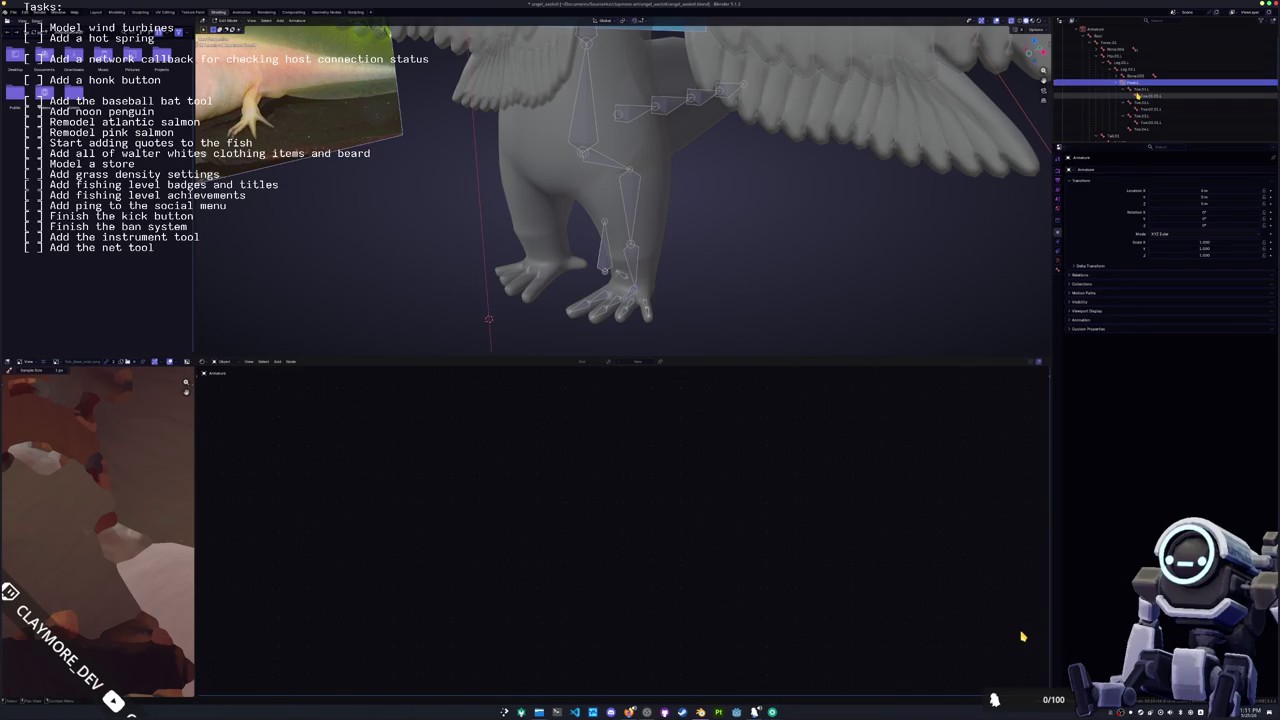
key(Up)
key(Down)
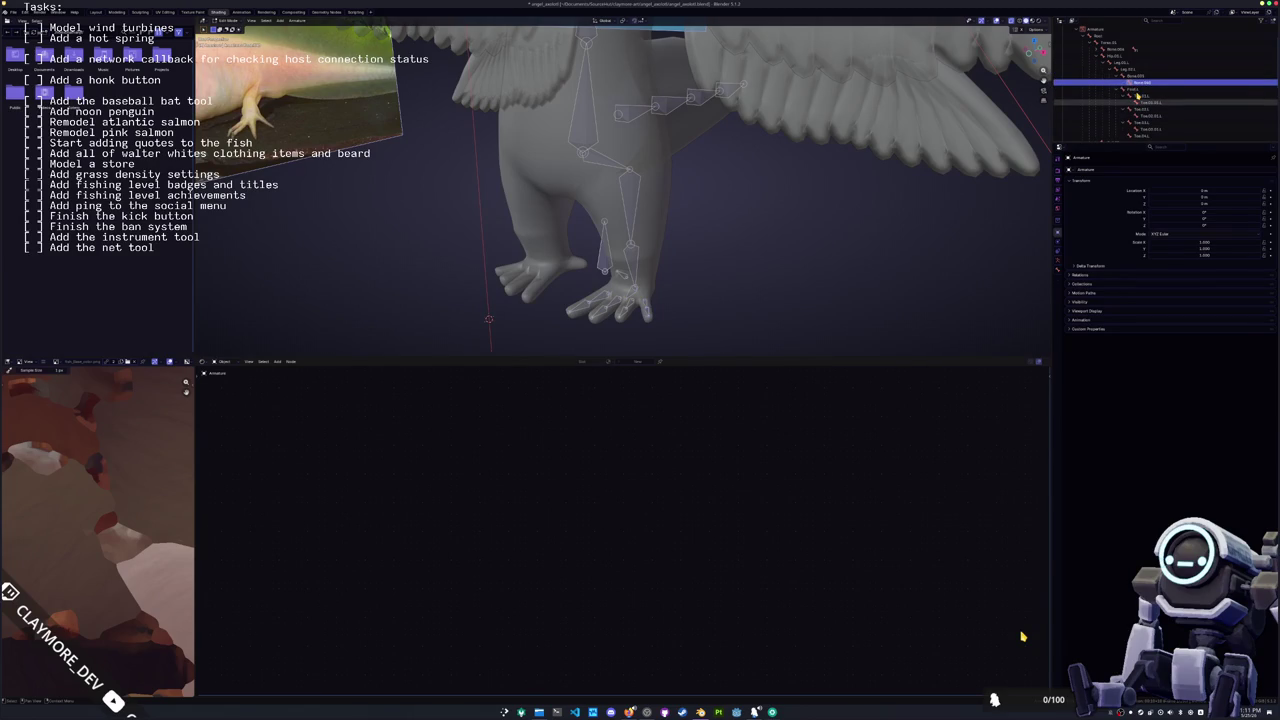
middle_drag(875, 185, 875, 216)
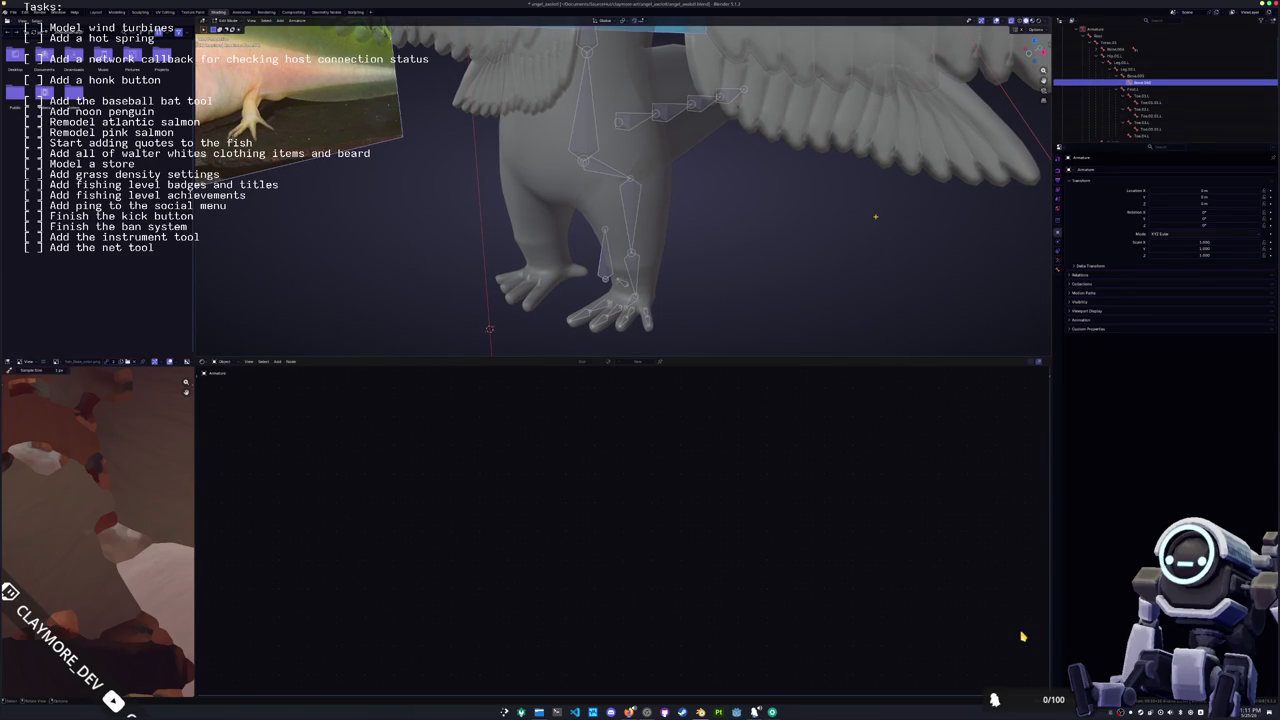
key(Up)
key(Up)
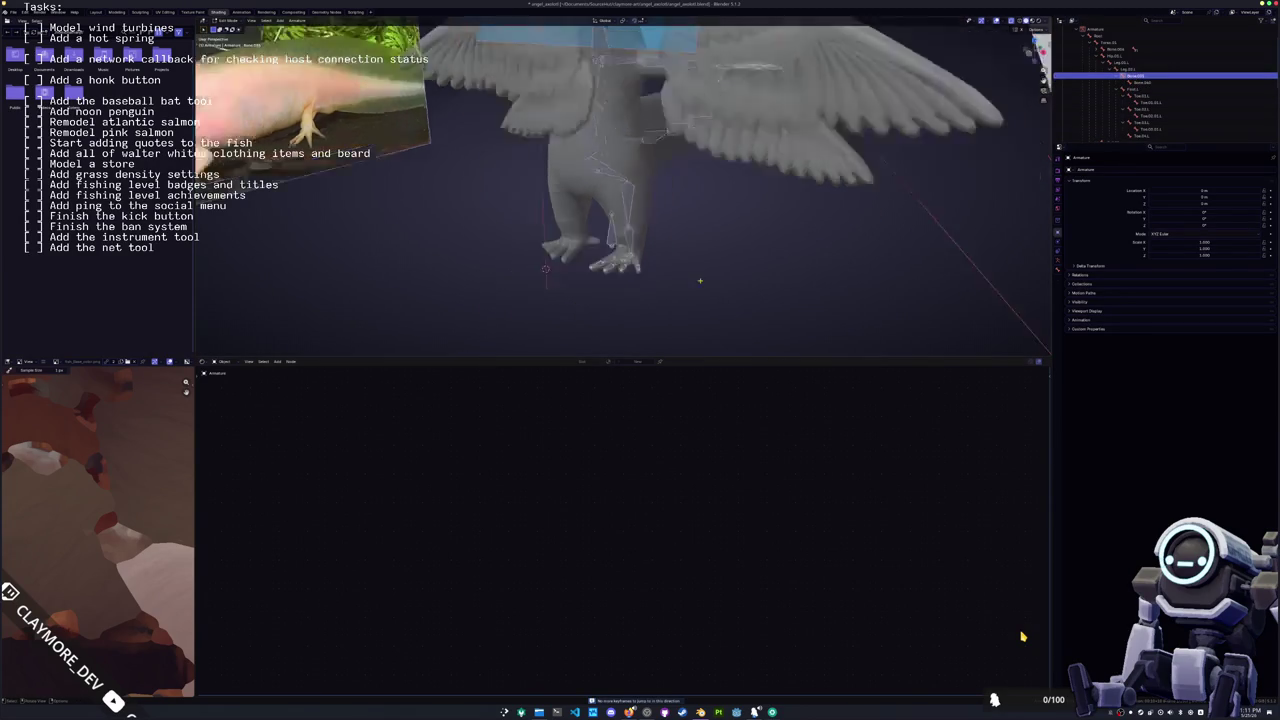
Step: Select a lower bone in the hierarchy, cancelling an attempted rename
key(Down)
key(Down)
key(Down)
middle_drag(716, 261, 866, 247)
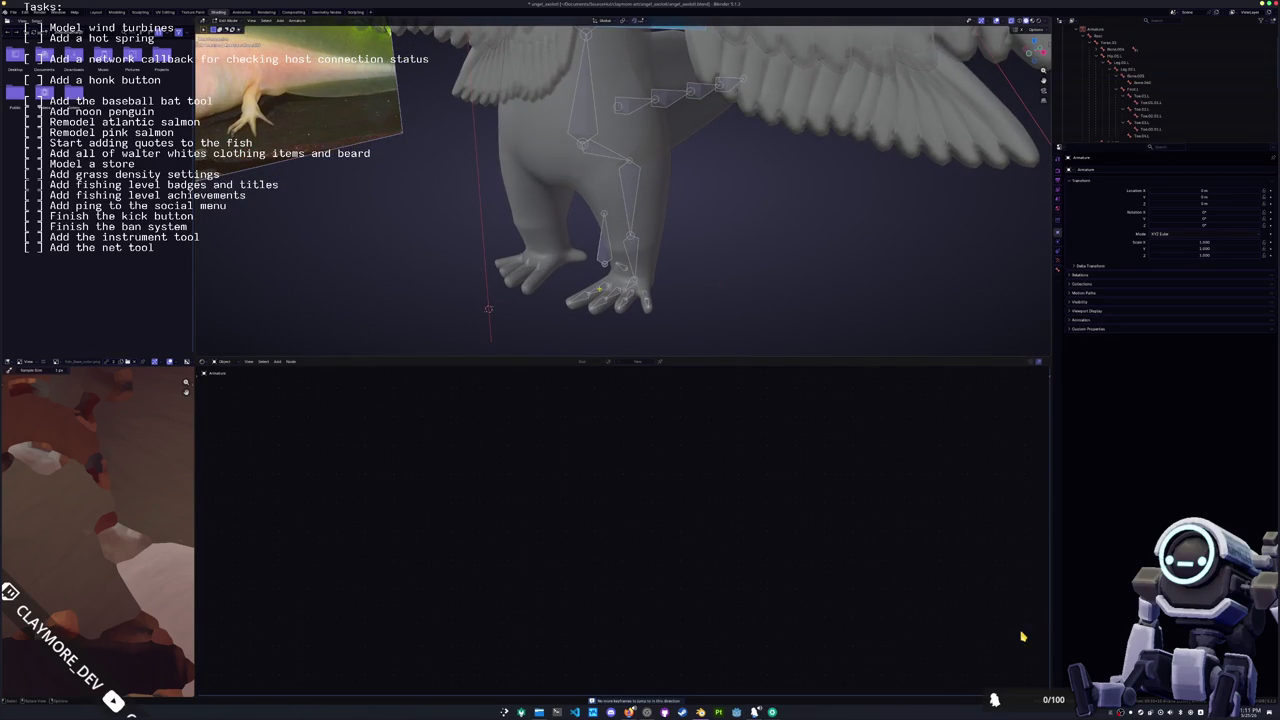
click(1141, 110)
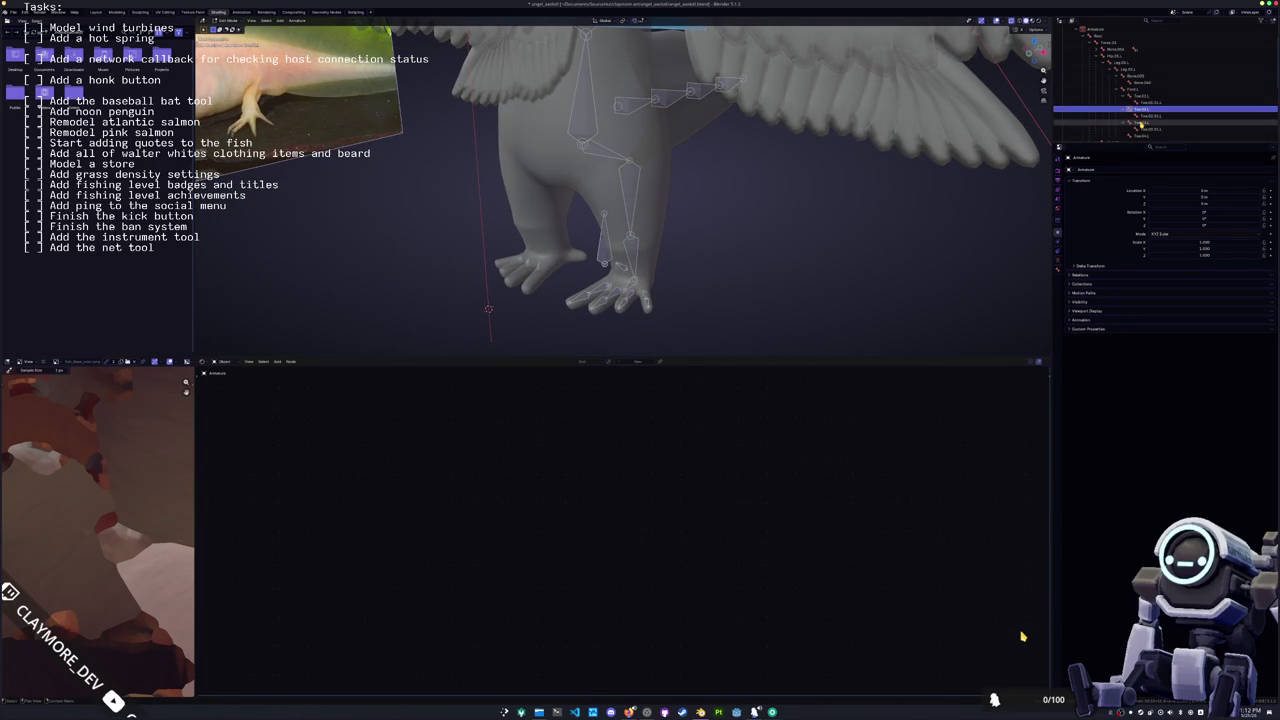
click(1141, 122)
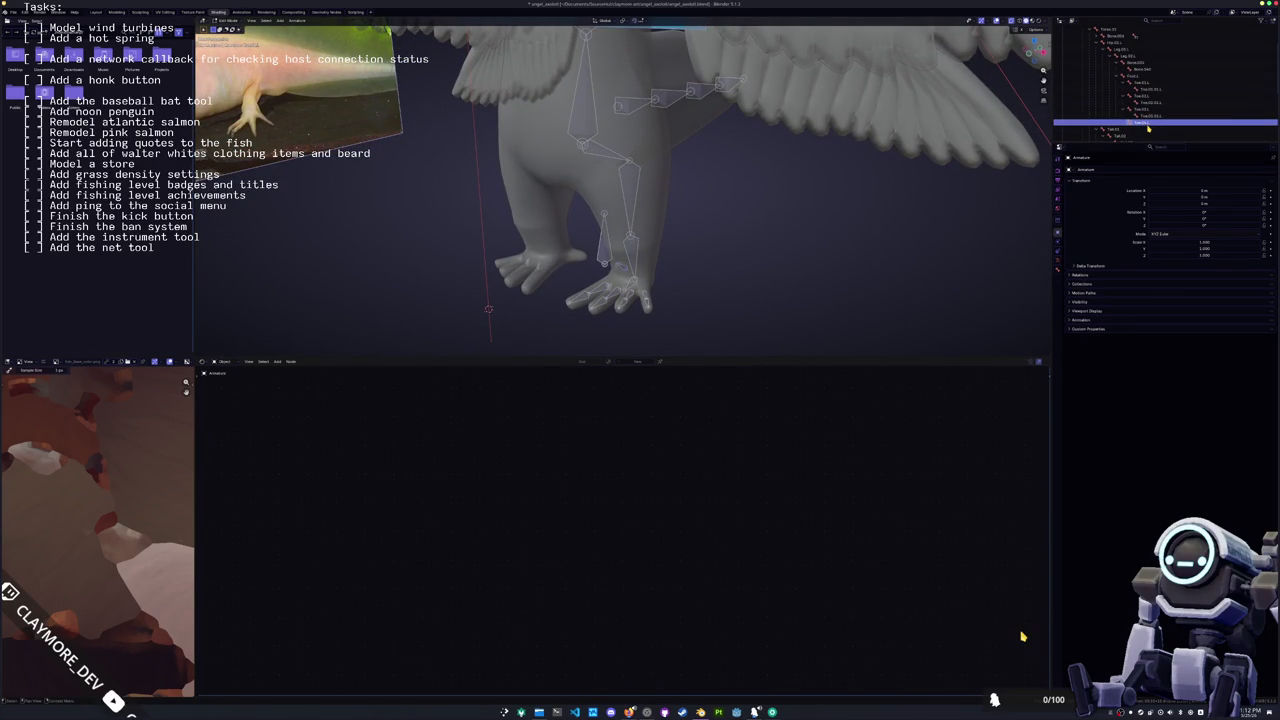
double_click(1147, 124)
click(1147, 124)
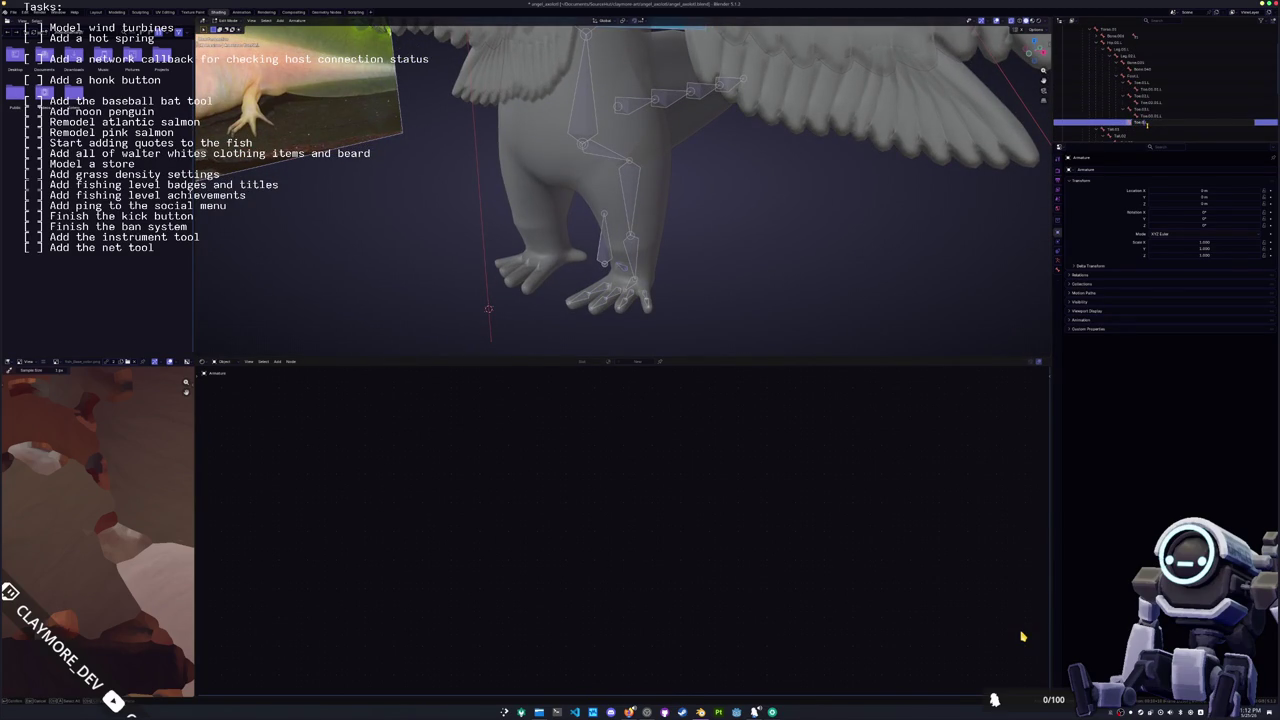
key(Return)
Step: Clear the foot bone's parent and re-parent the foot bones with Keep Offset
click(780, 252)
shift+click(635, 275)
key(ctrl+p)
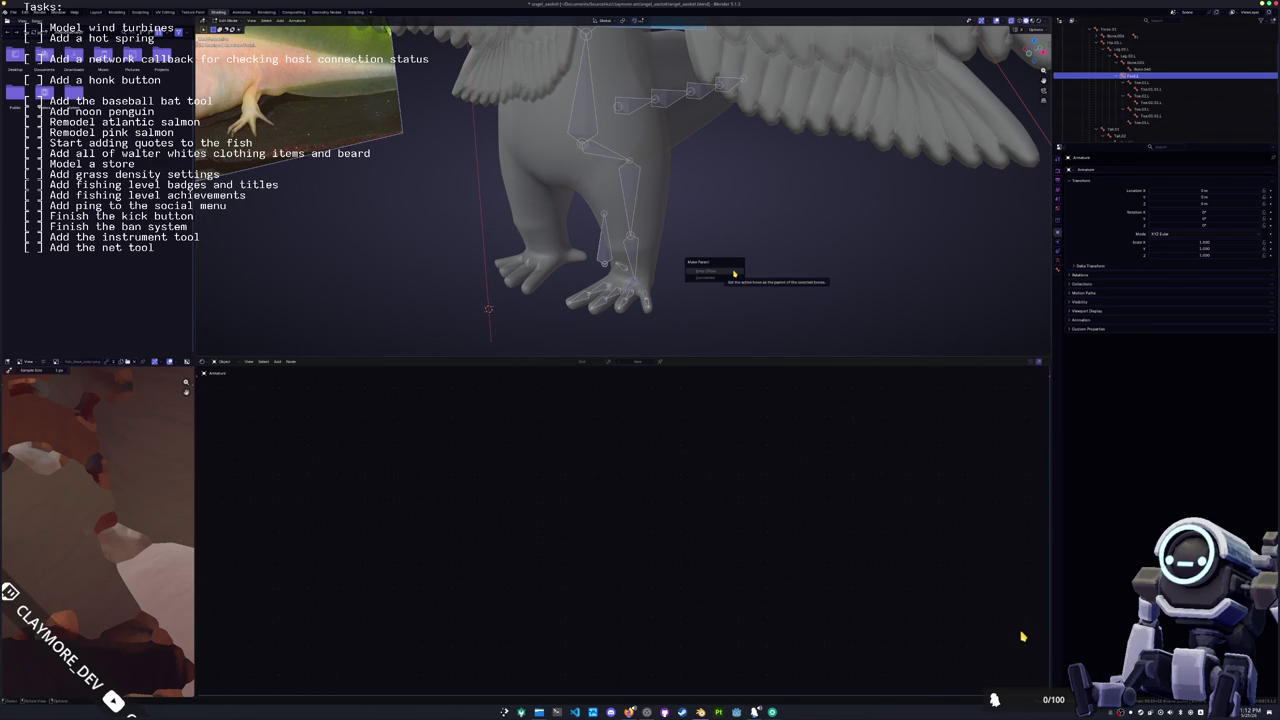
click(734, 273)
scroll(887, 253, up, 1)
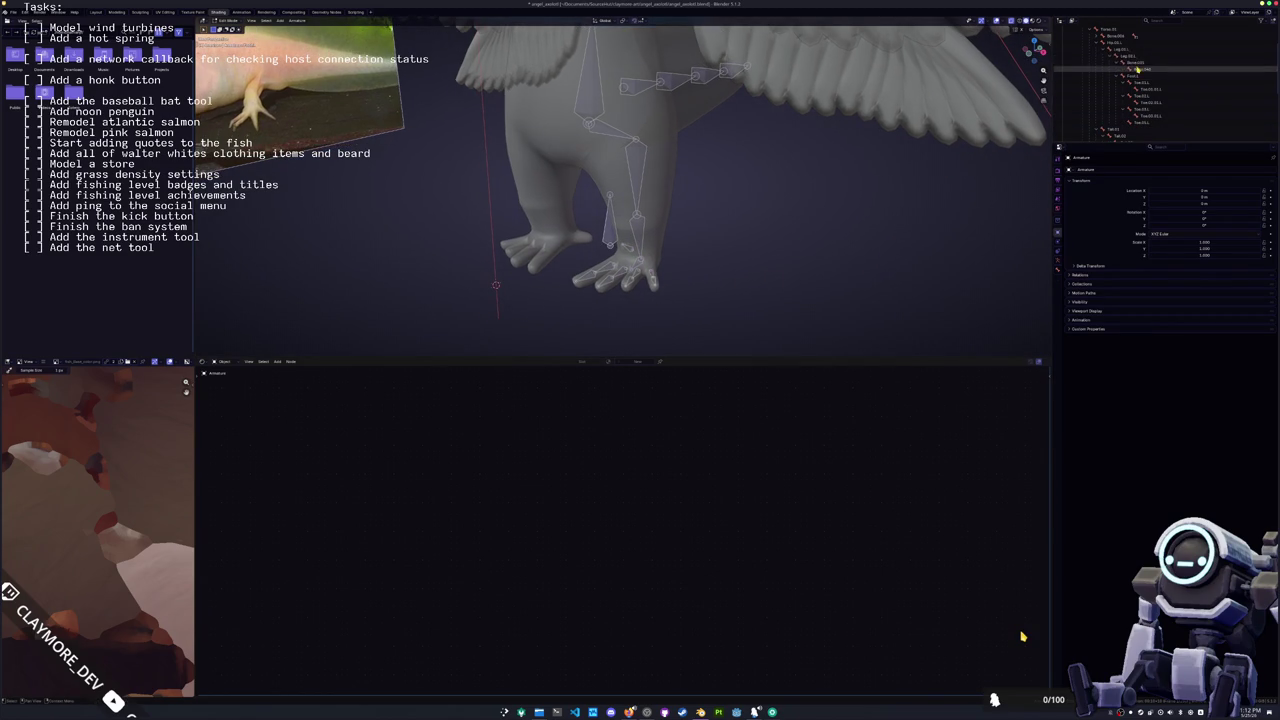
scroll(791, 232, up, 1)
key(alt+p)
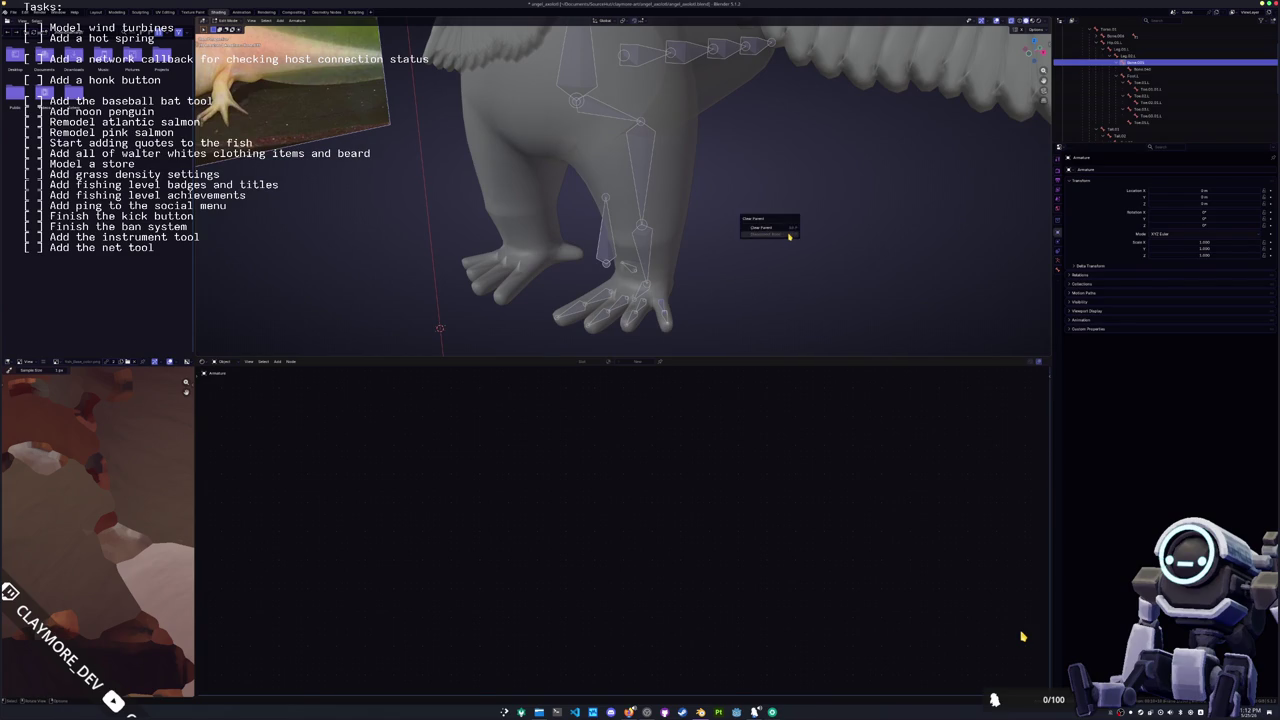
click(785, 227)
scroll(713, 270, up, 1)
shift+click(645, 305)
key(ctrl+p)
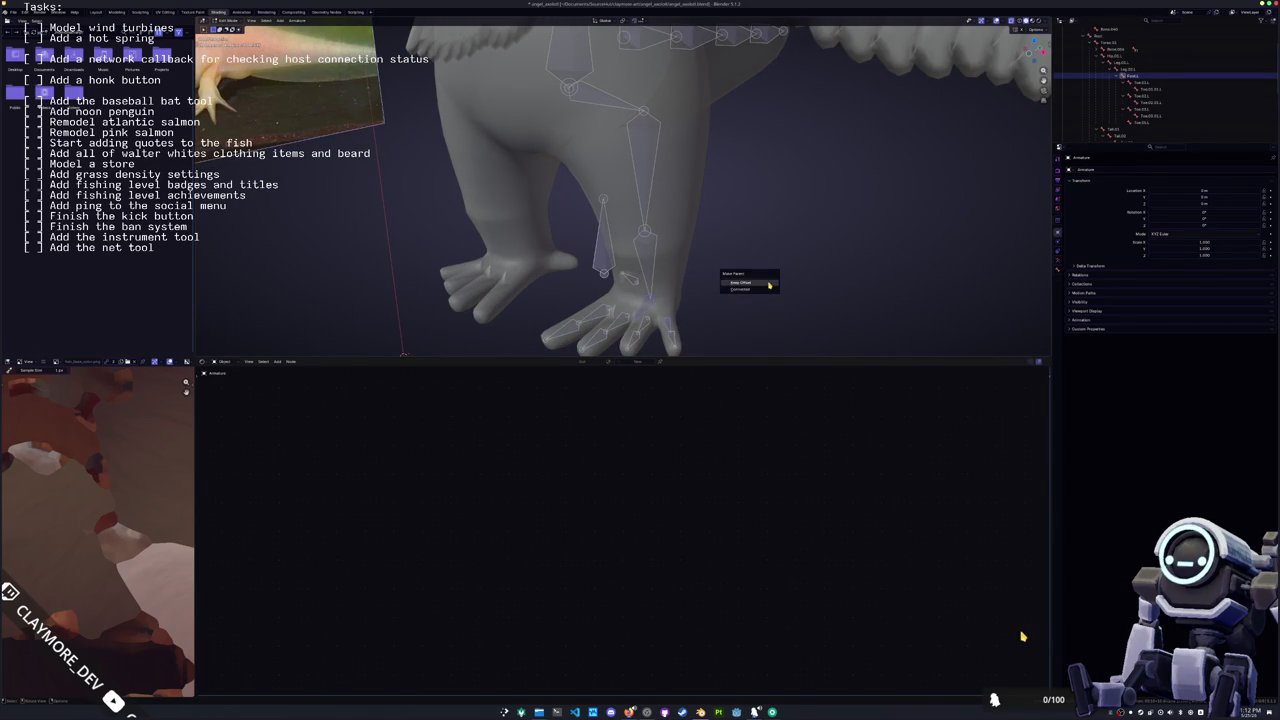
click(768, 284)
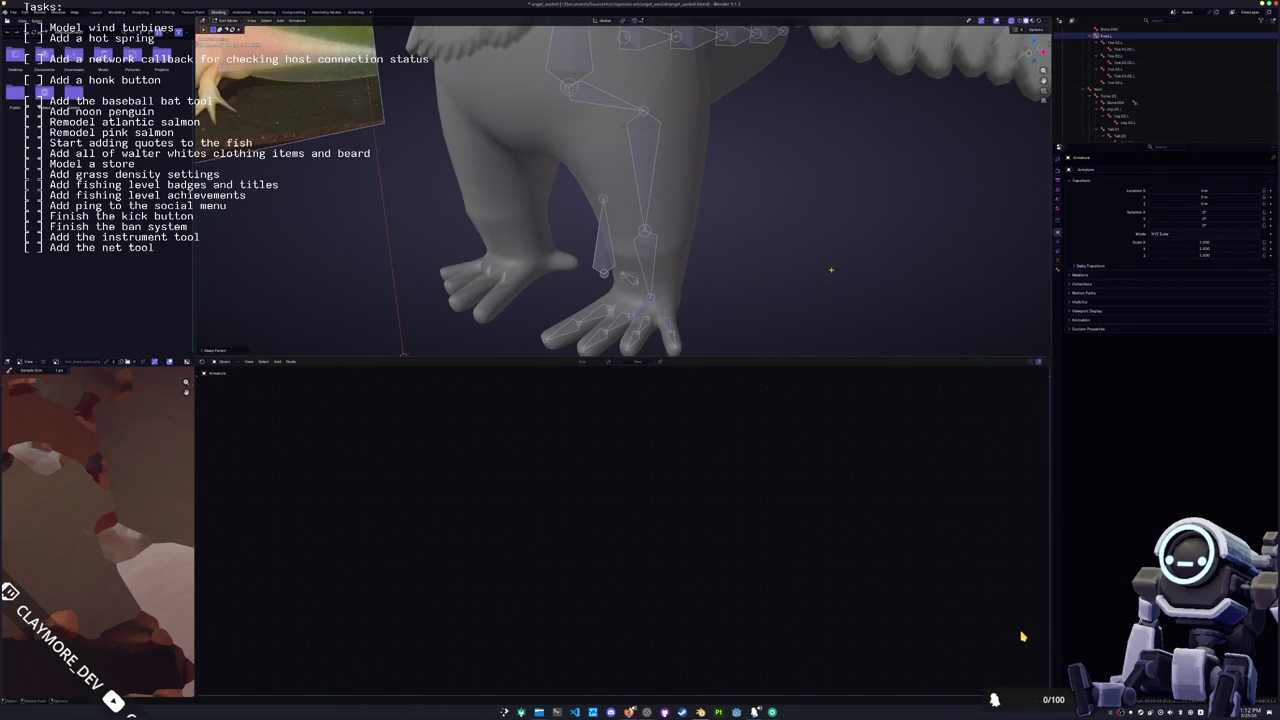
Step: Re-parent a selected bone under another bone with Keep Offset, clearing its earlier parent
middle_drag(895, 259, 882, 271)
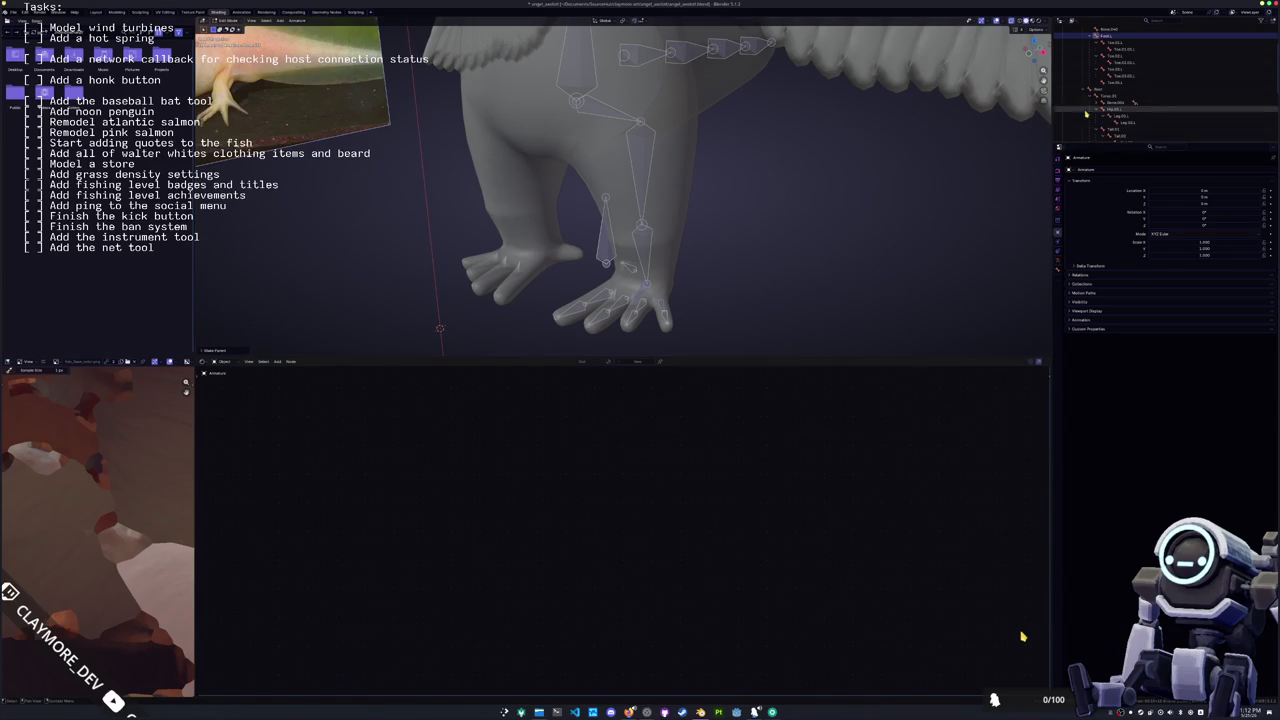
click(1107, 45)
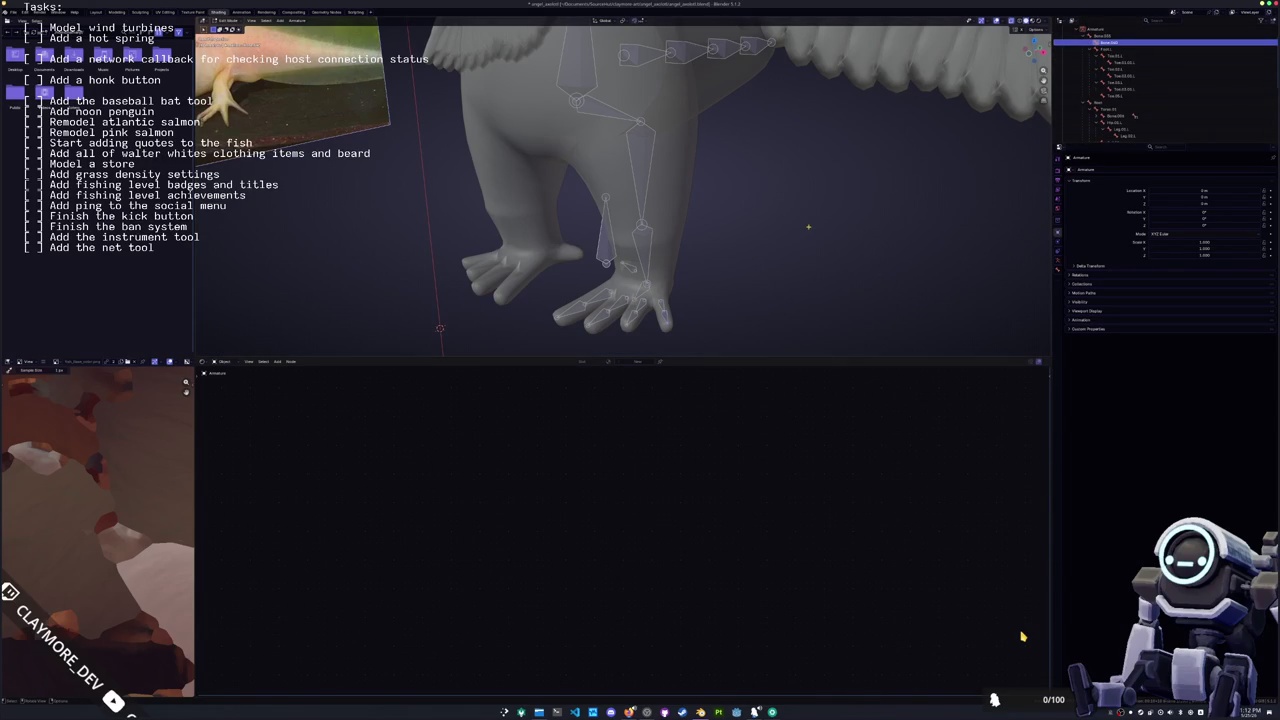
shift+click(661, 302)
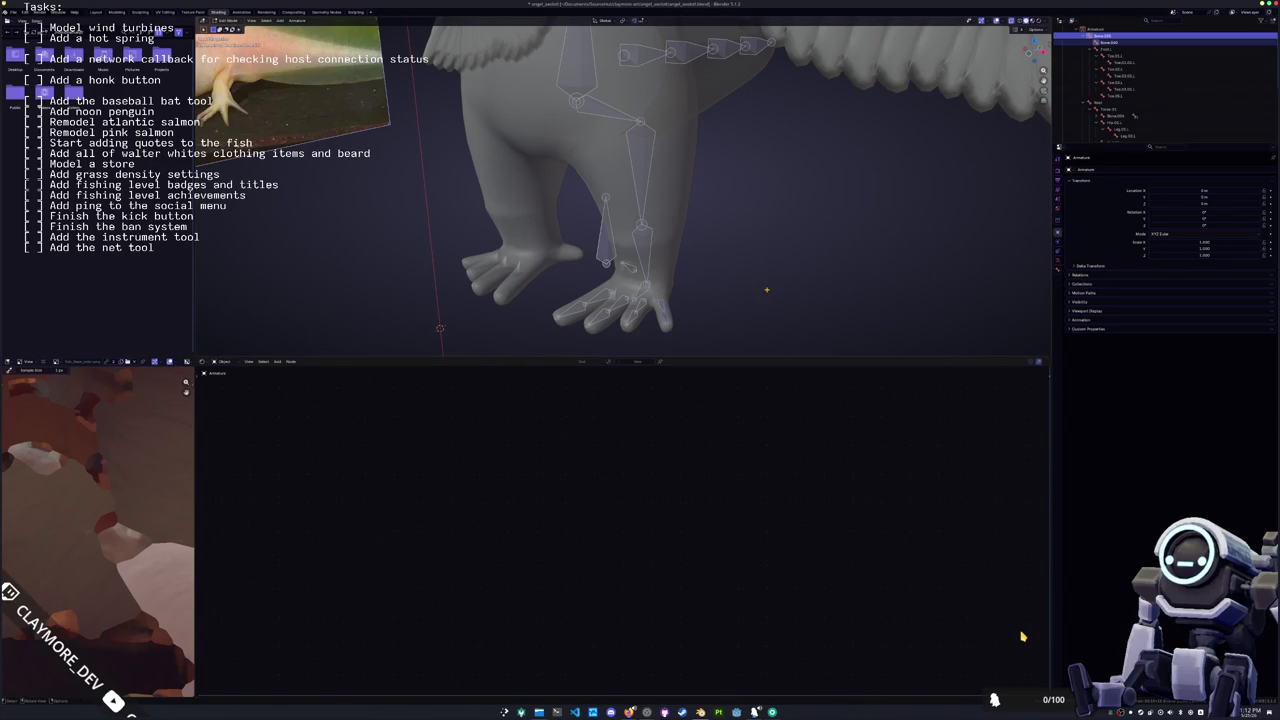
key(ctrl+p)
click(767, 291)
key(alt+p)
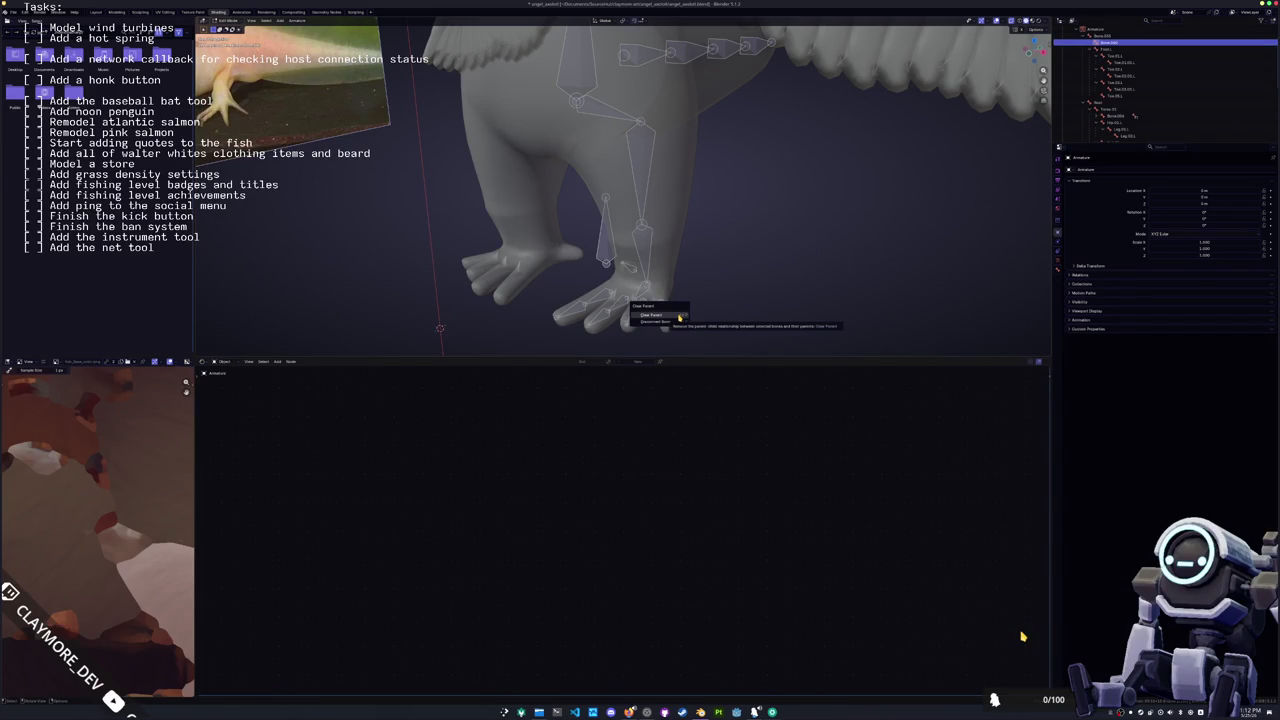
click(679, 316)
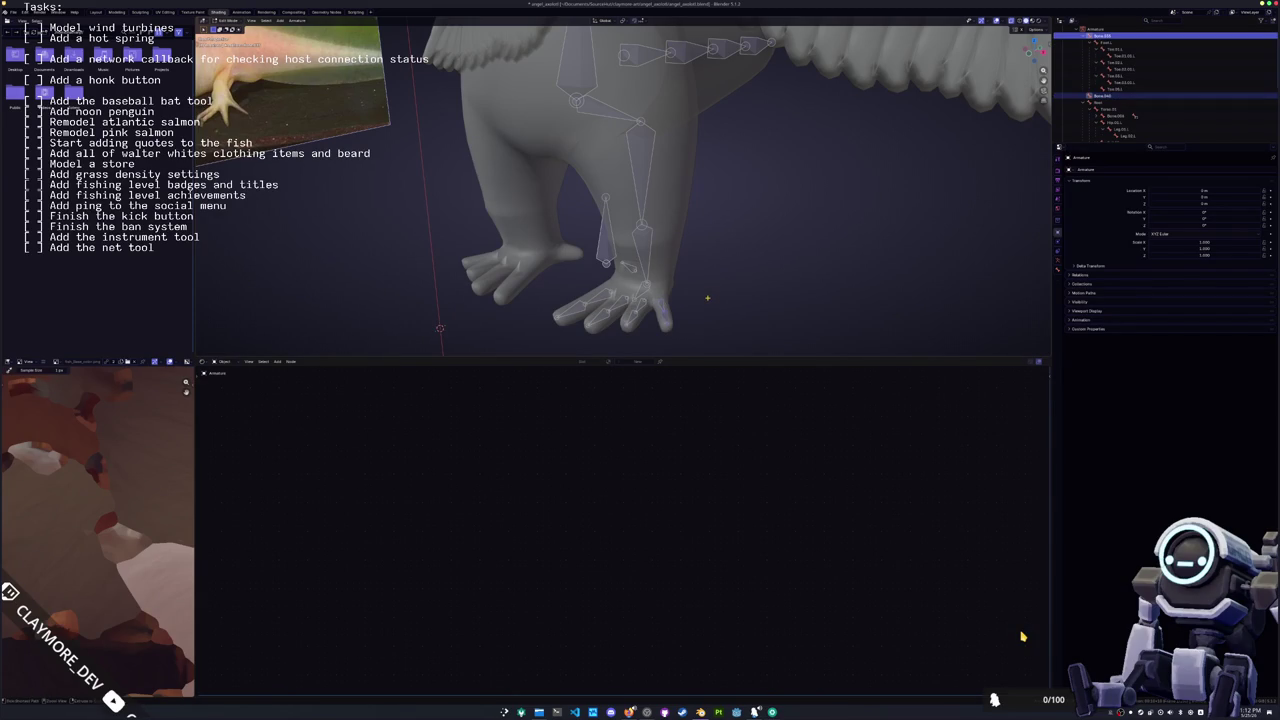
key(ctrl+p)
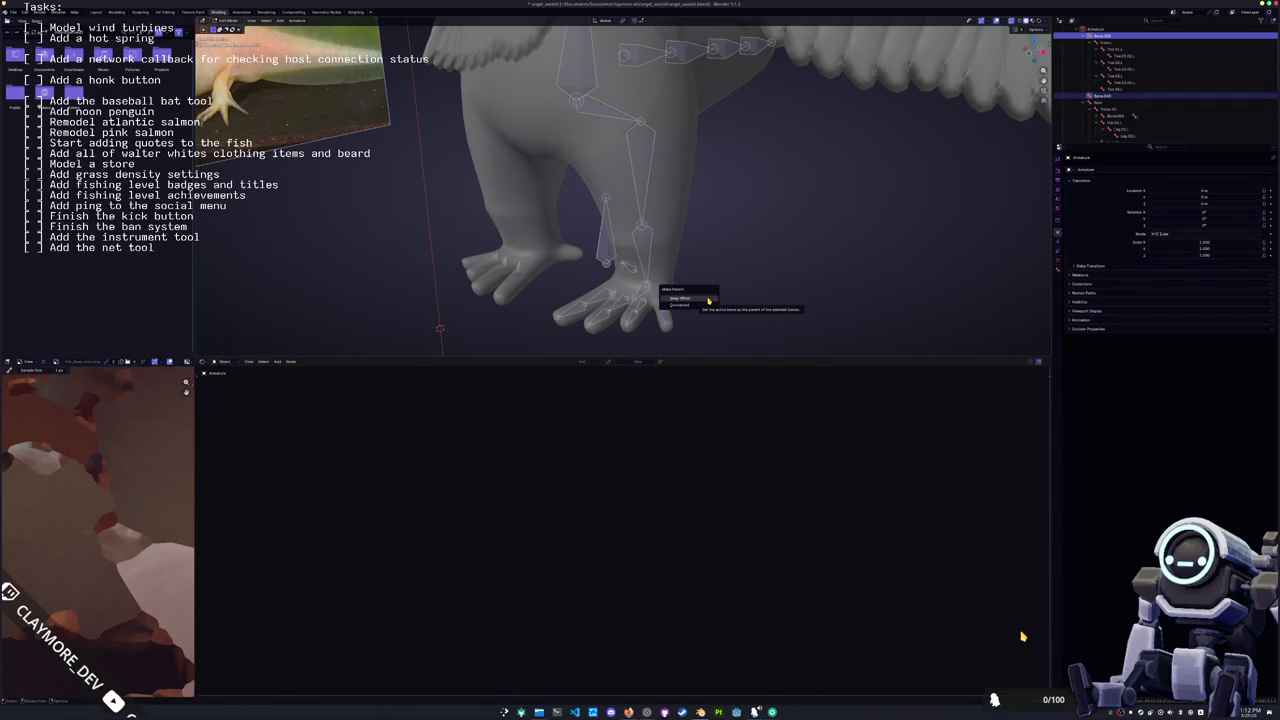
click(708, 300)
Step: Parent Foot.L under Leg.01.L
click(667, 311)
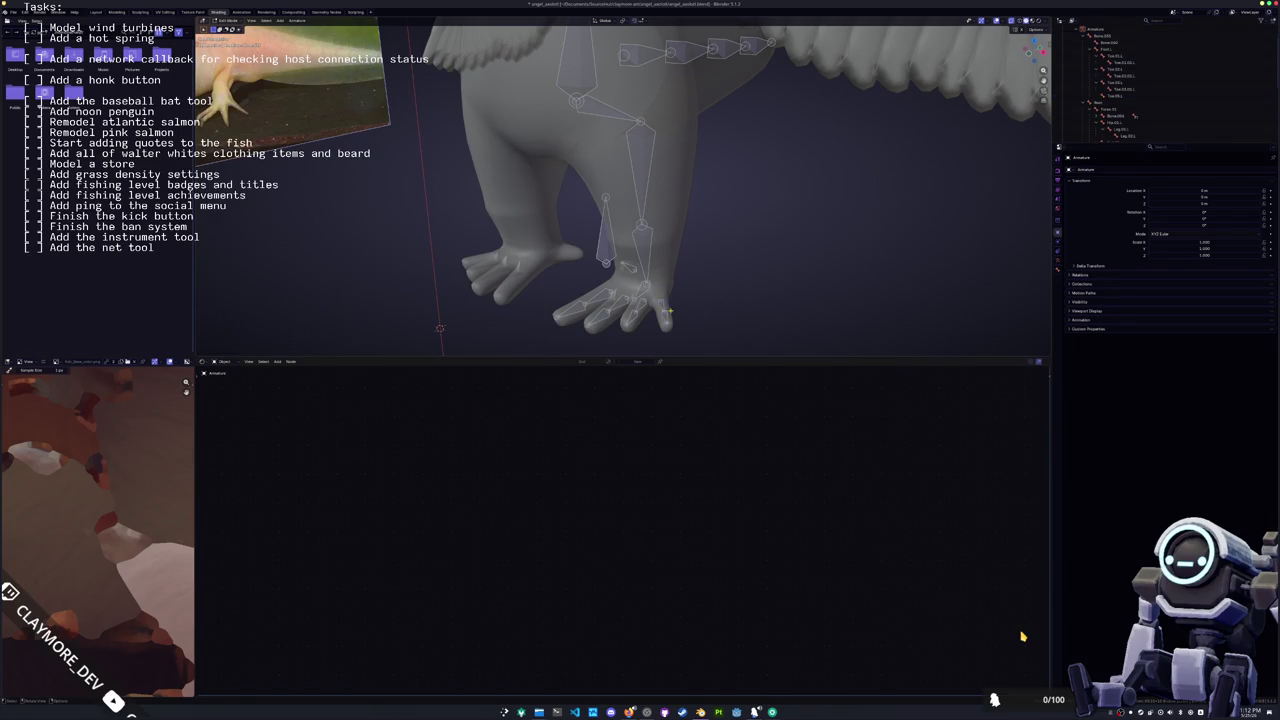
shift+click(655, 296)
key(ctrl+p)
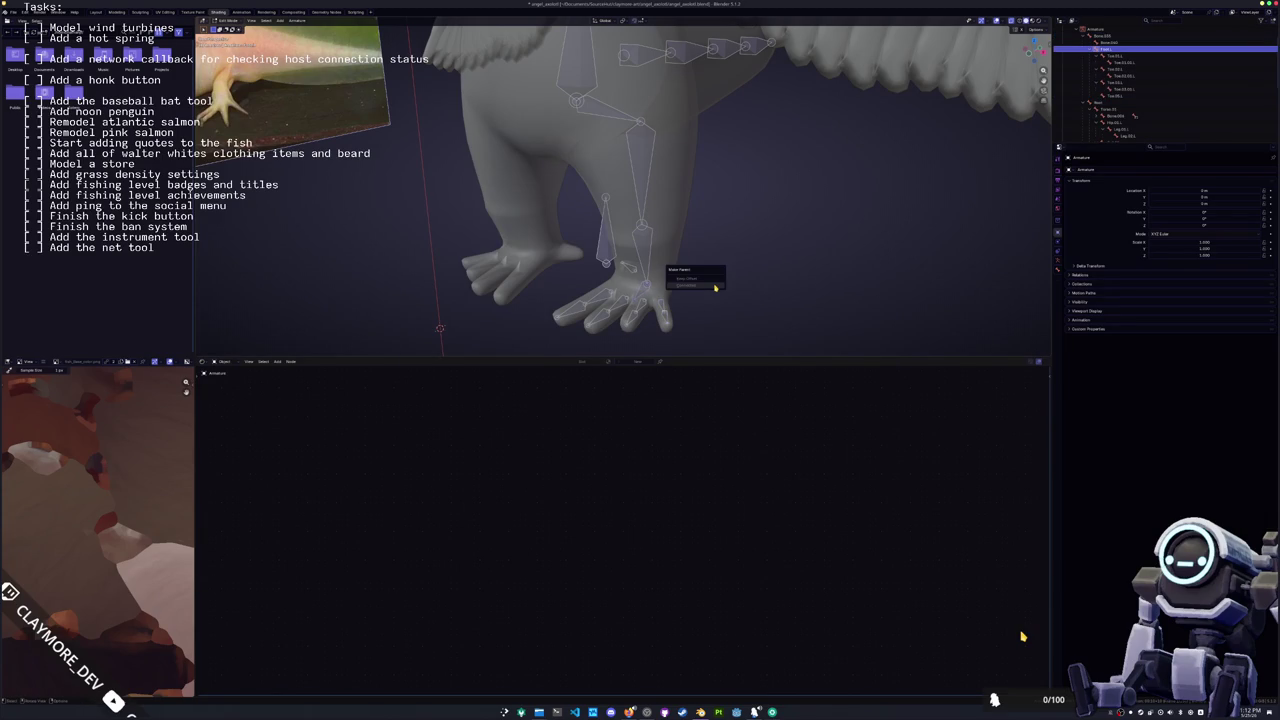
middle_drag(640, 300, 705, 298)
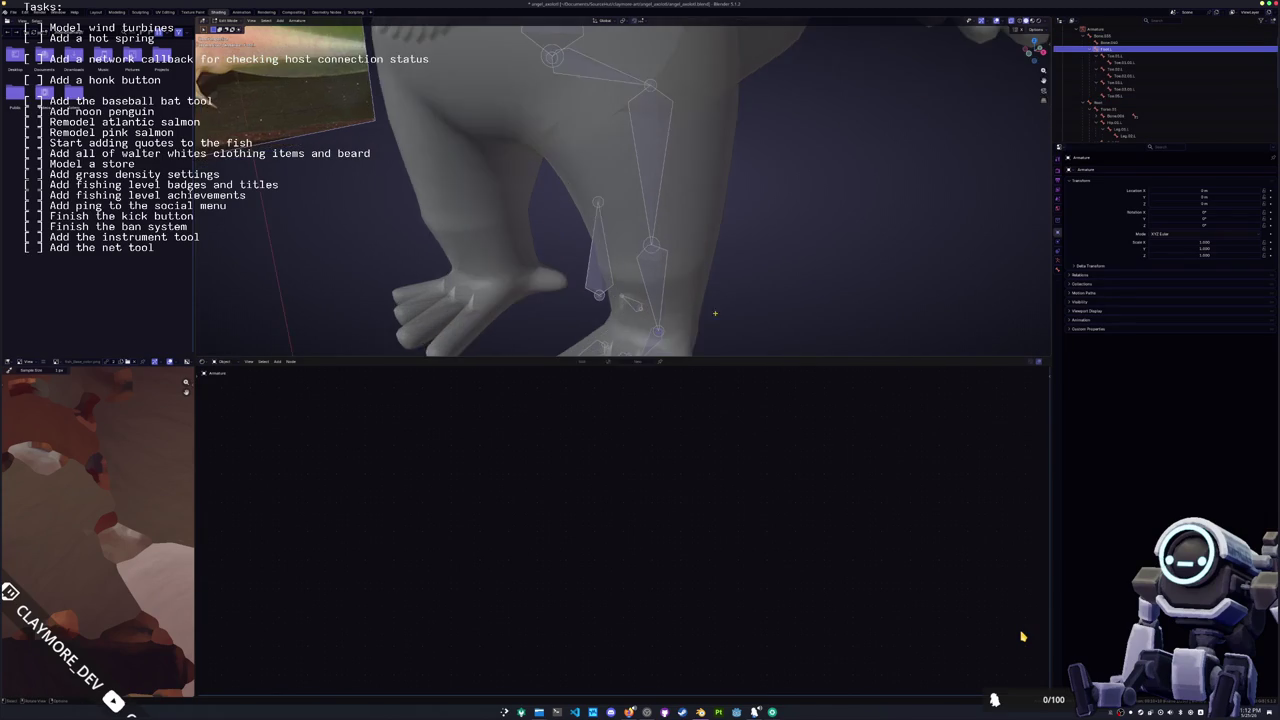
shift+click(651, 262)
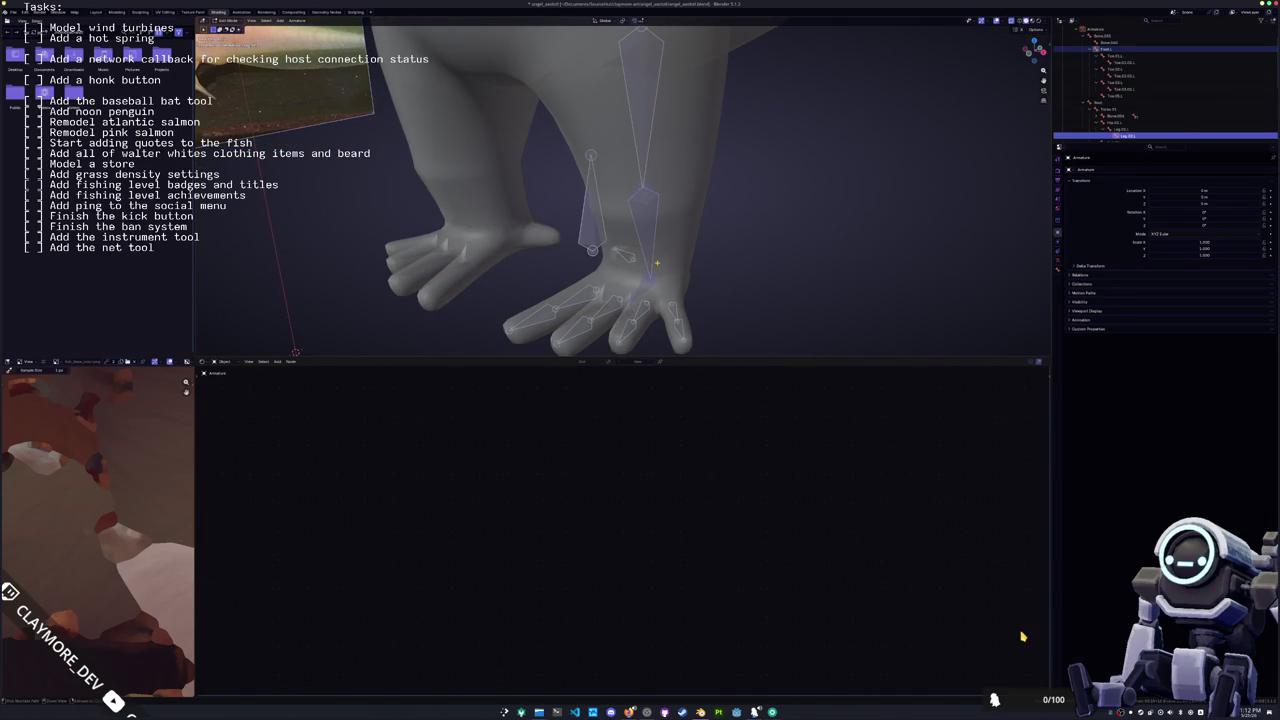
key(ctrl+p)
click(658, 263)
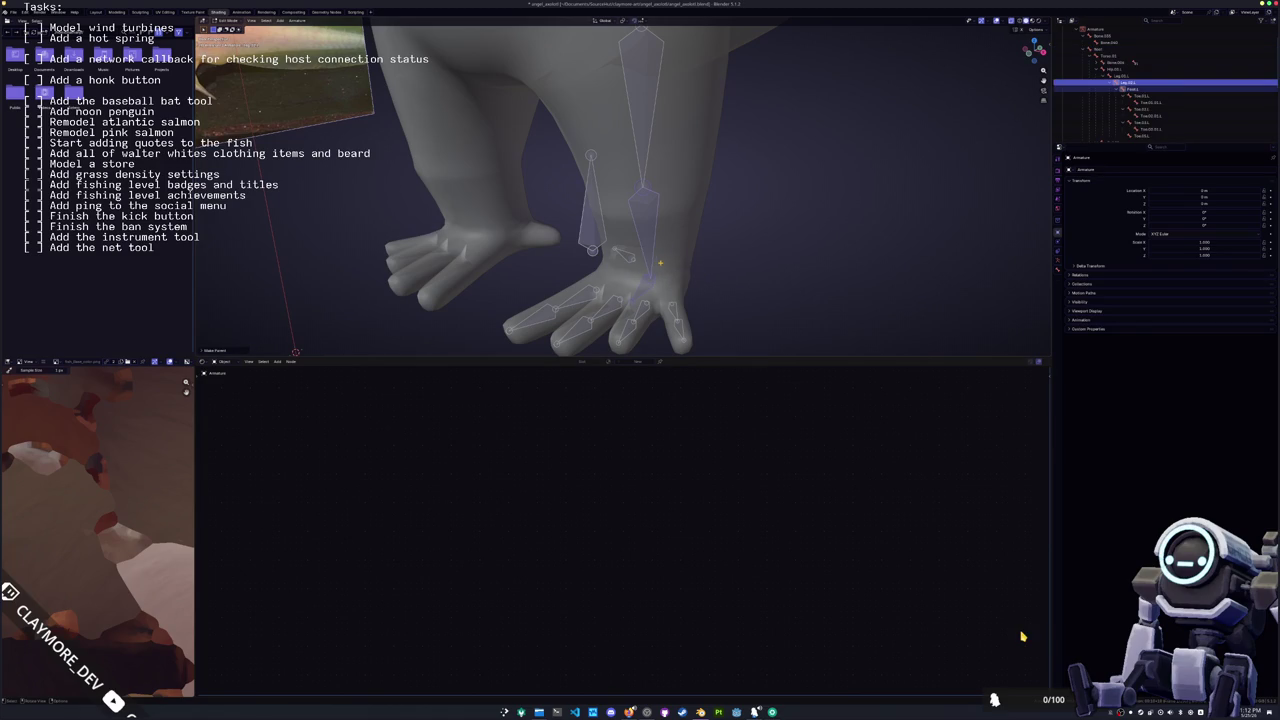
Step: Parent Bone.005 under Foot.L
click(719, 265)
click(1126, 78)
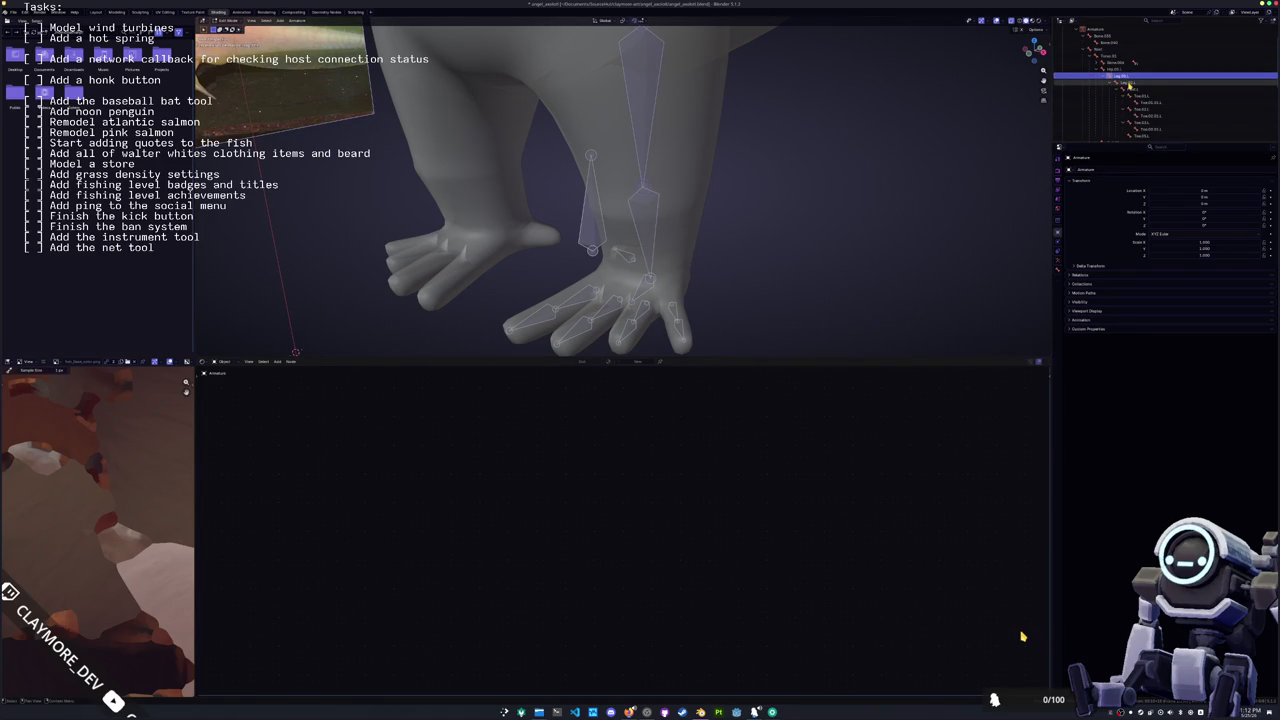
click(1128, 87)
key(Down)
key(Down)
key(Down)
key(Down)
key(Down)
key(Down)
key(Down)
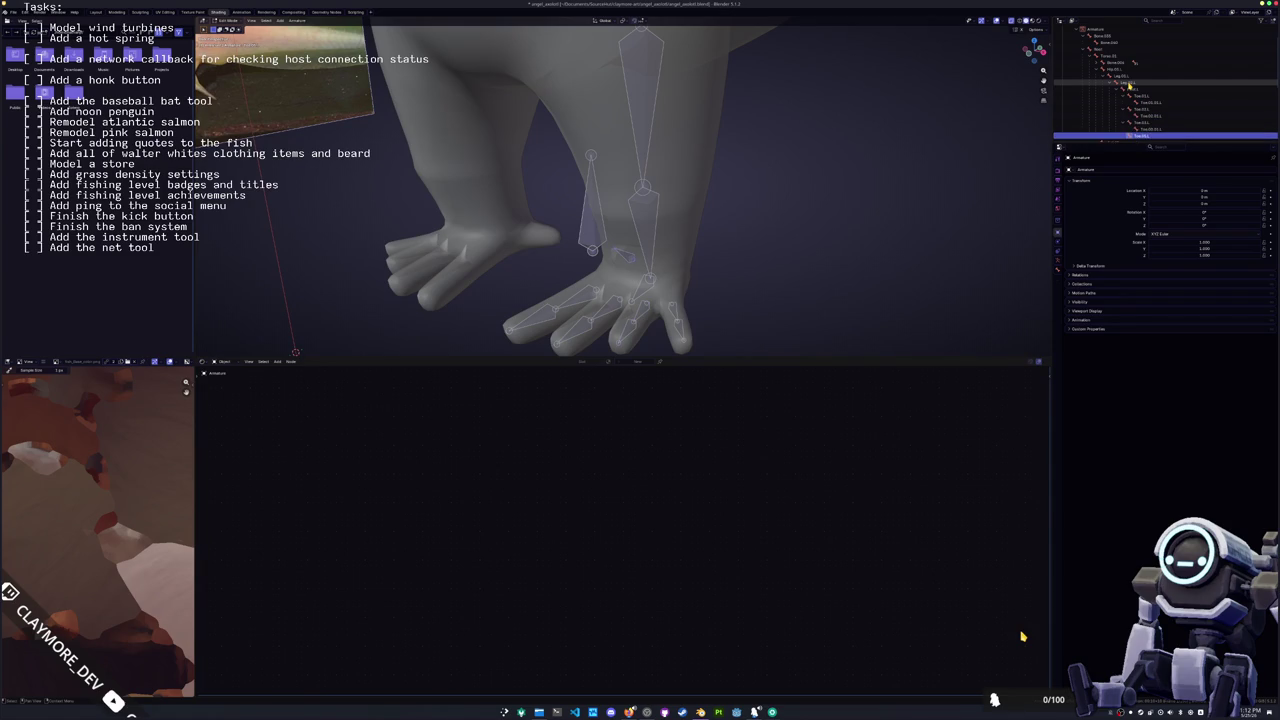
key(Down)
key(Down)
key(Down)
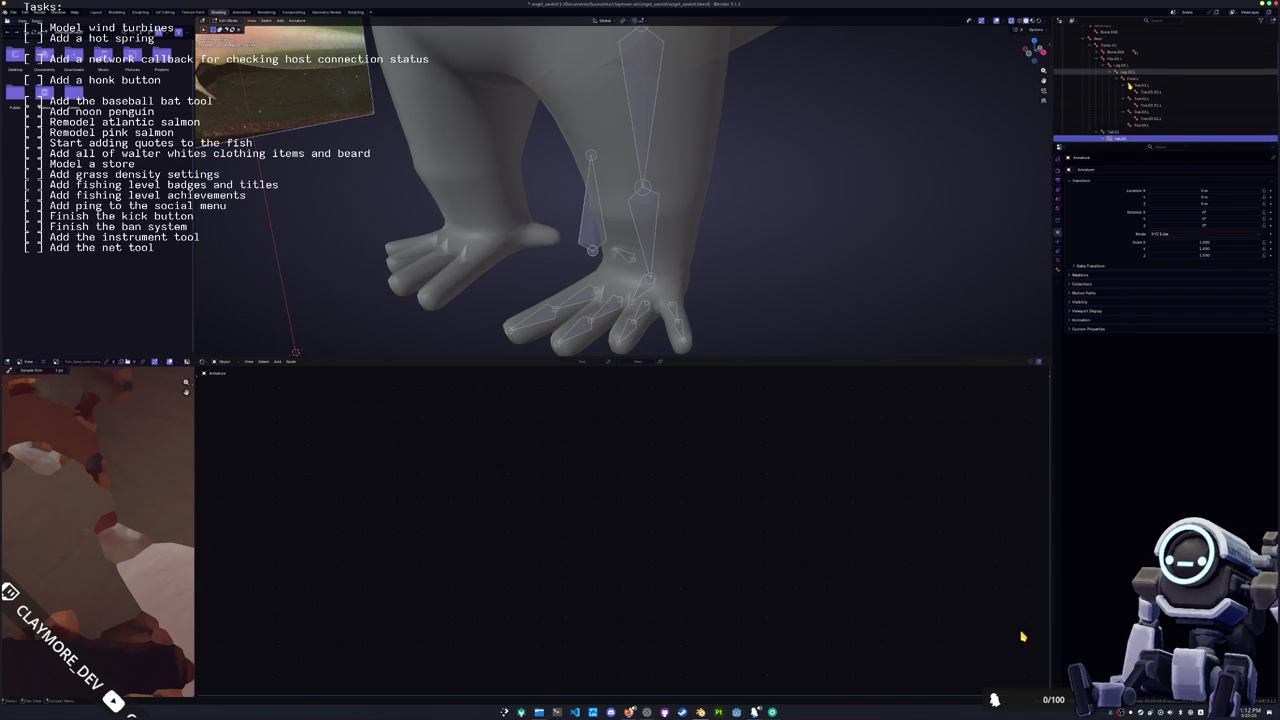
click(1112, 51)
key(Up)
key(Up)
key(Up)
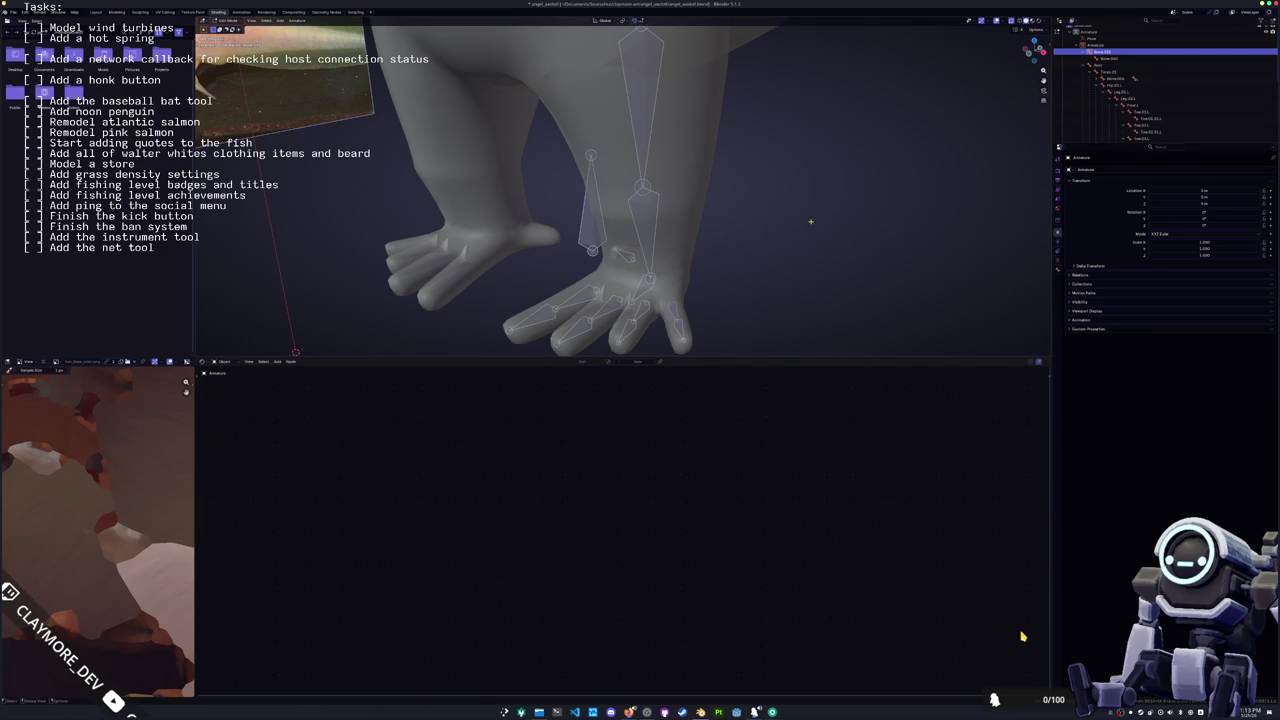
click(643, 280)
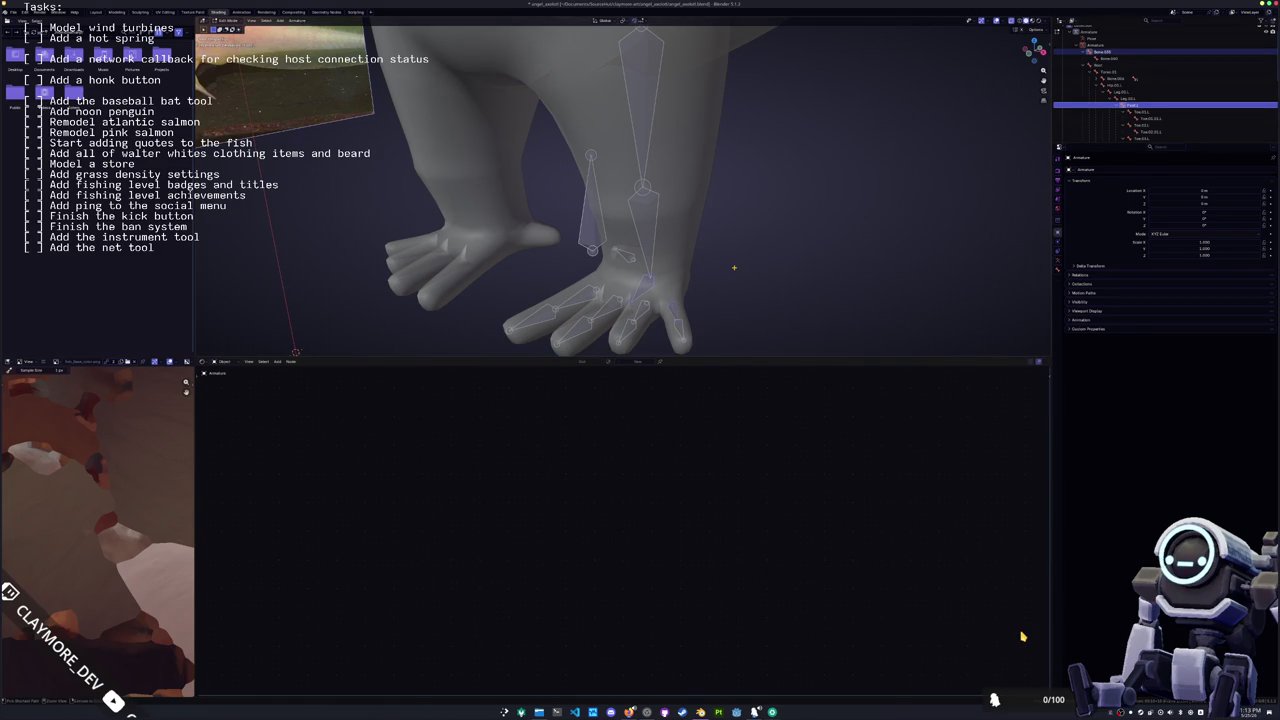
key(ctrl+p)
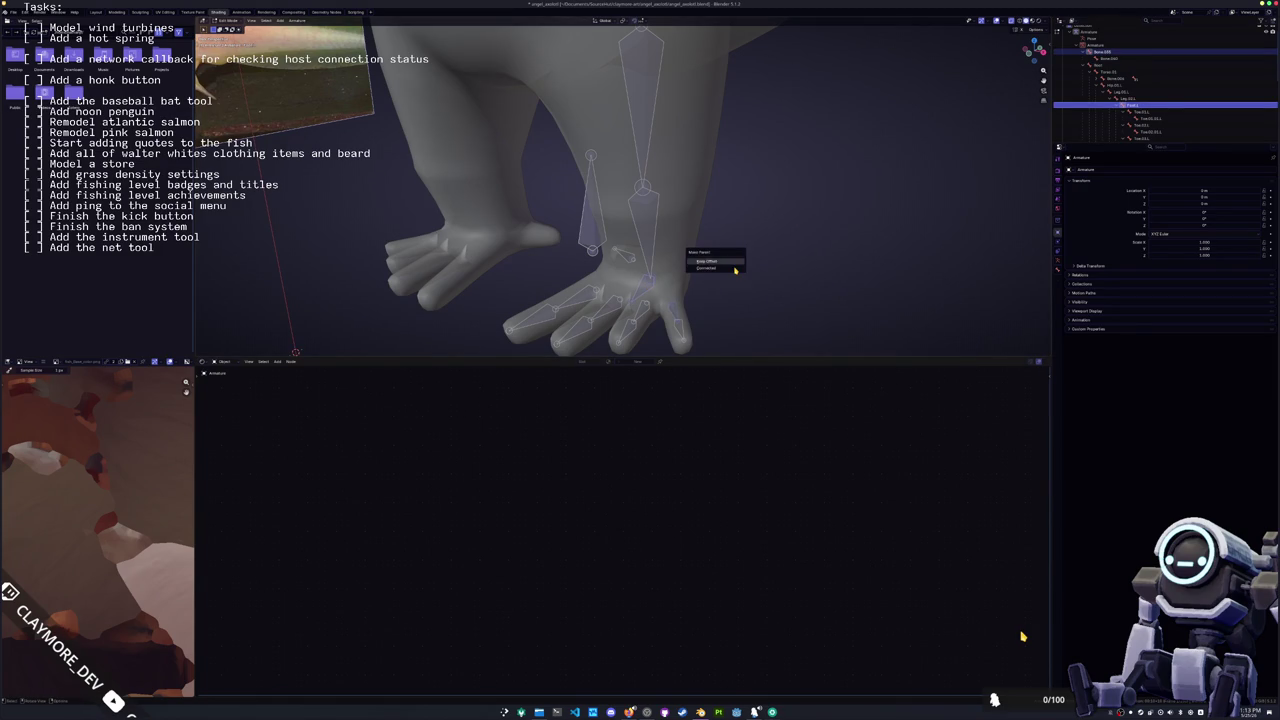
click(734, 267)
Step: Rename Bone.005 and the next child bone to Toe, then view the rig from the front
key(bracketright)
key(F2)
text(Toe.03.L)
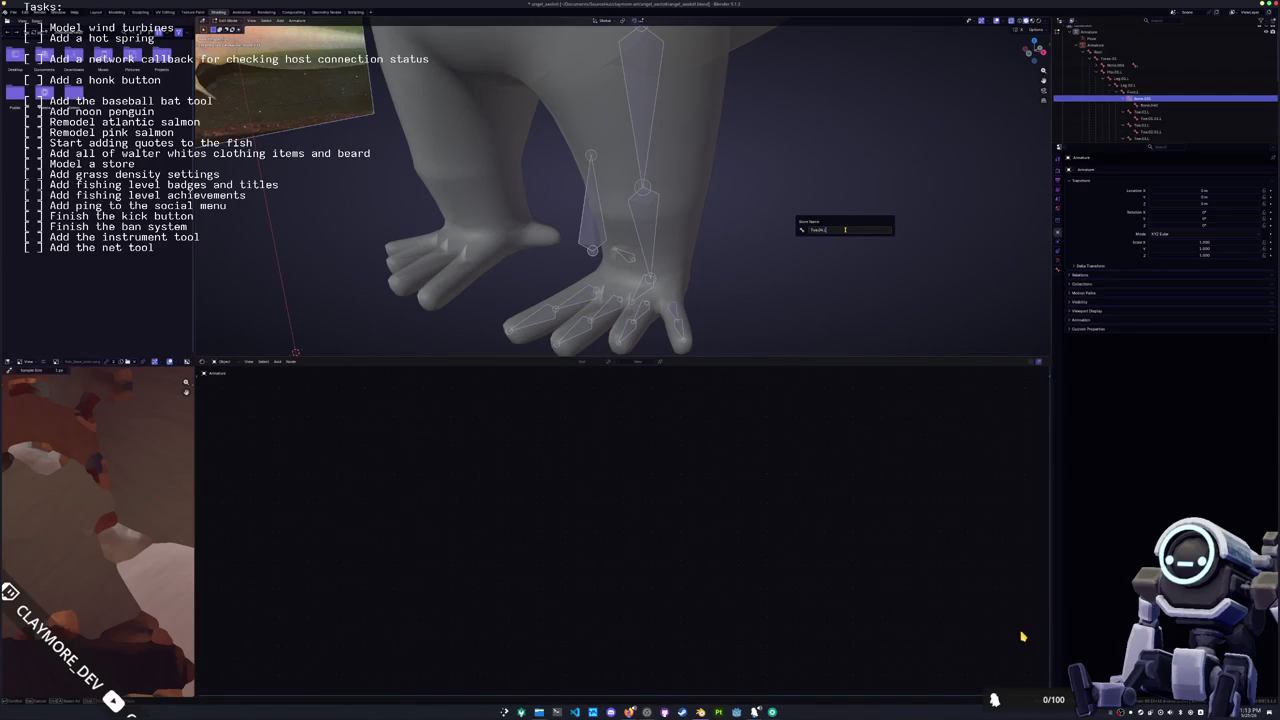
key(Return)
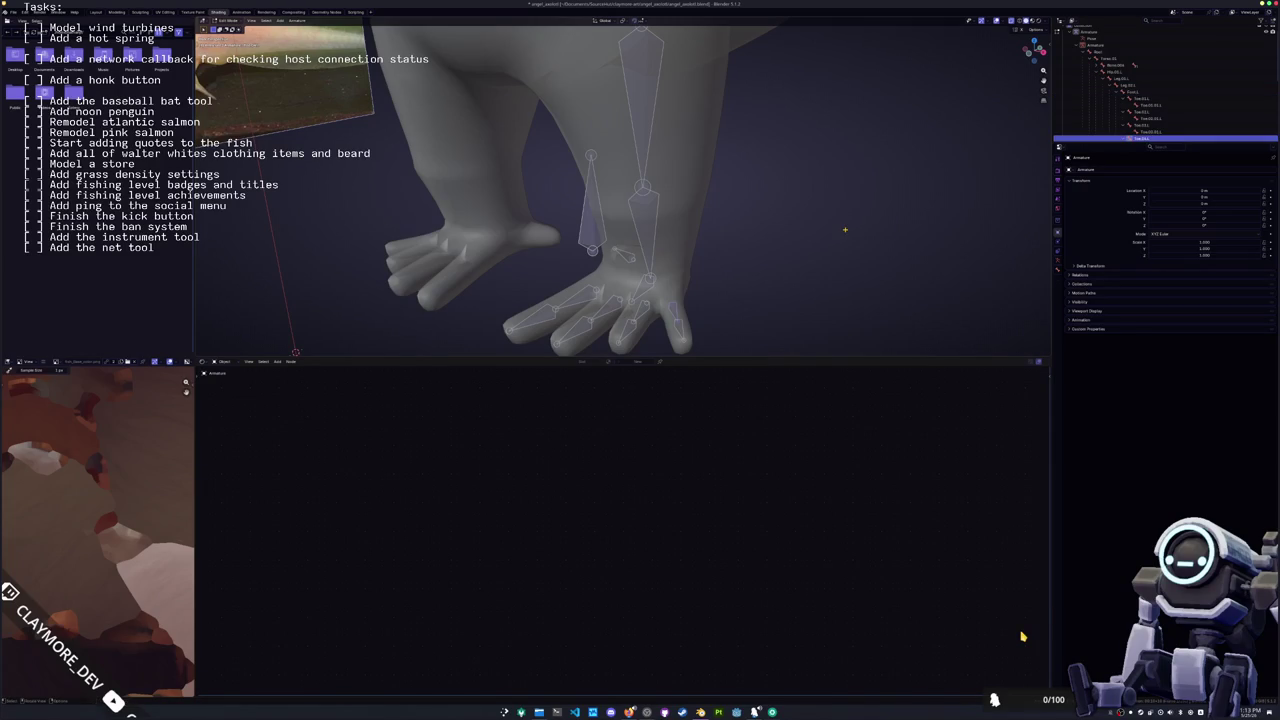
scroll(1140, 100, down, 1)
double_click(1143, 118)
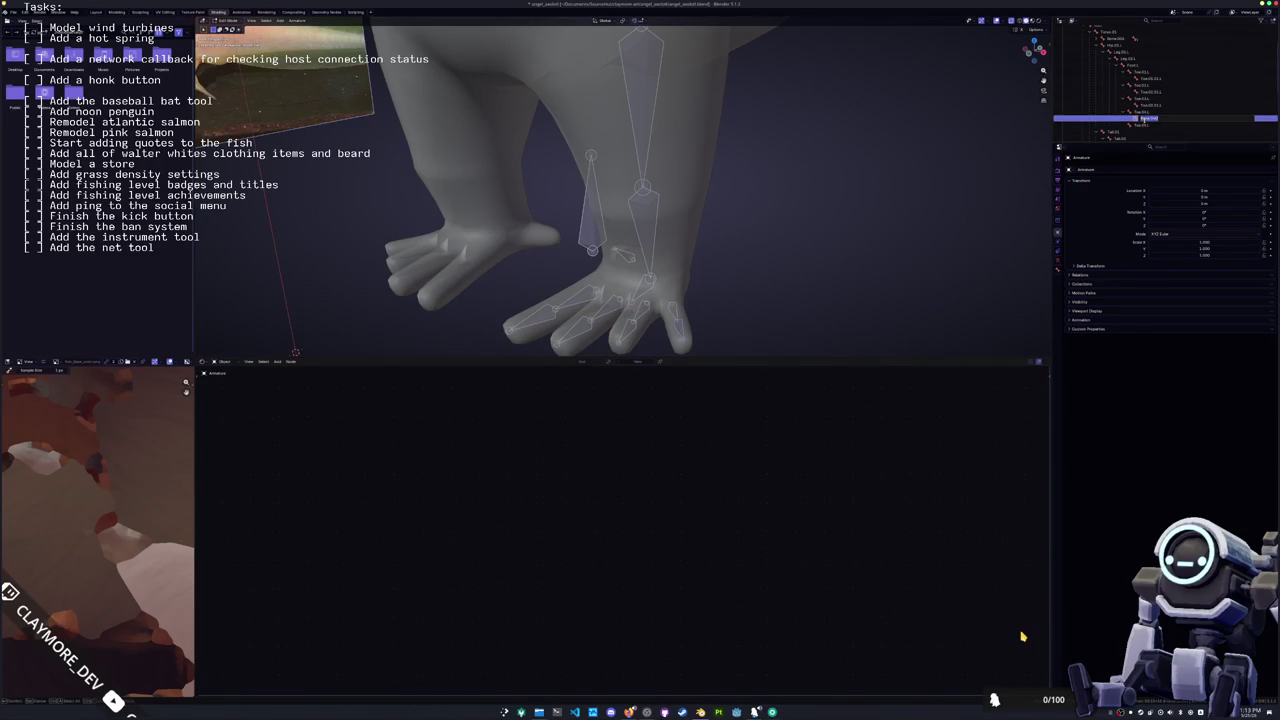
text(Toe)
key(Return)
scroll(1130, 106, down, 2)
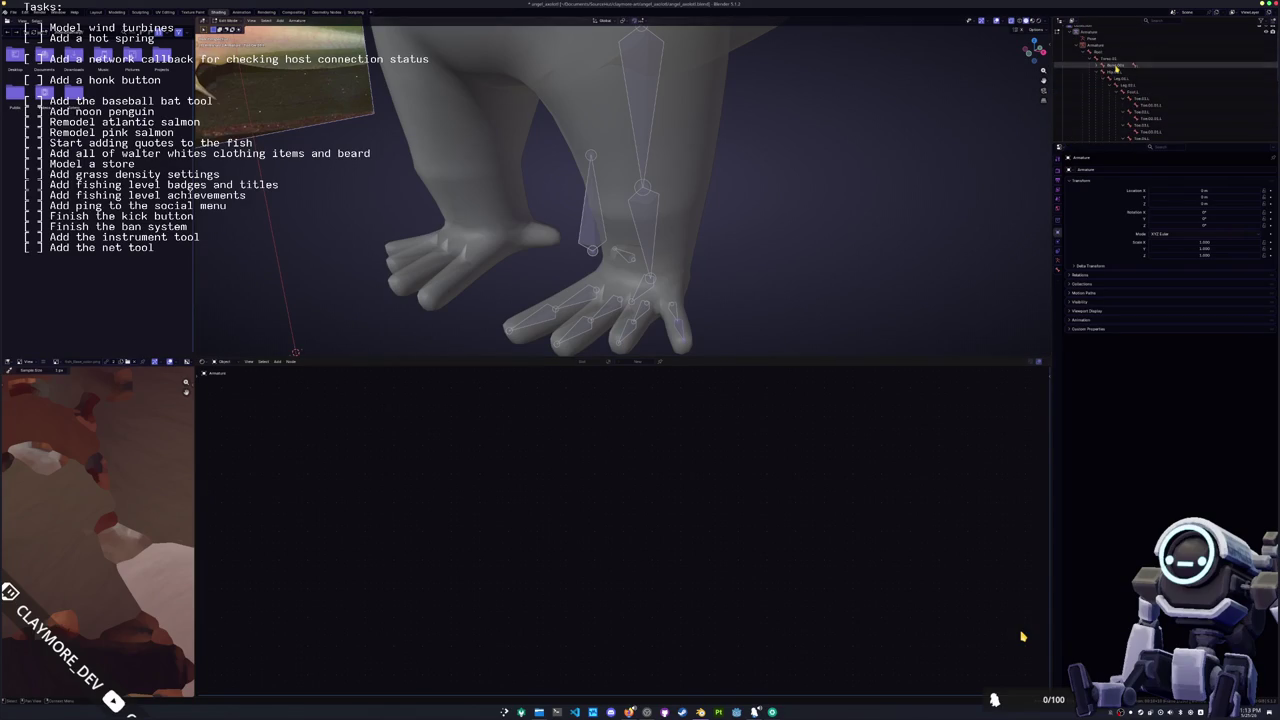
key(KP_Decimal)
key(KP_1)
key(KP_4)
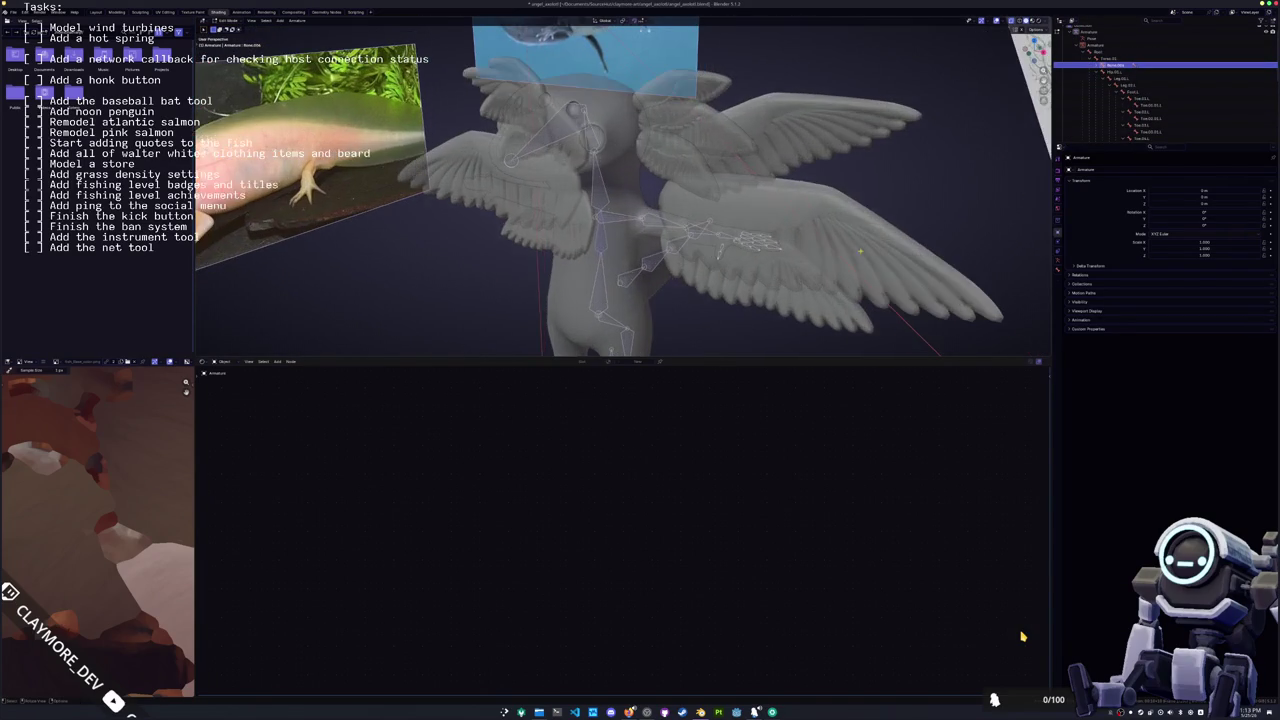
Step: Rename the selected bone, then expand its children in the Outliner hierarchy
key(F2)
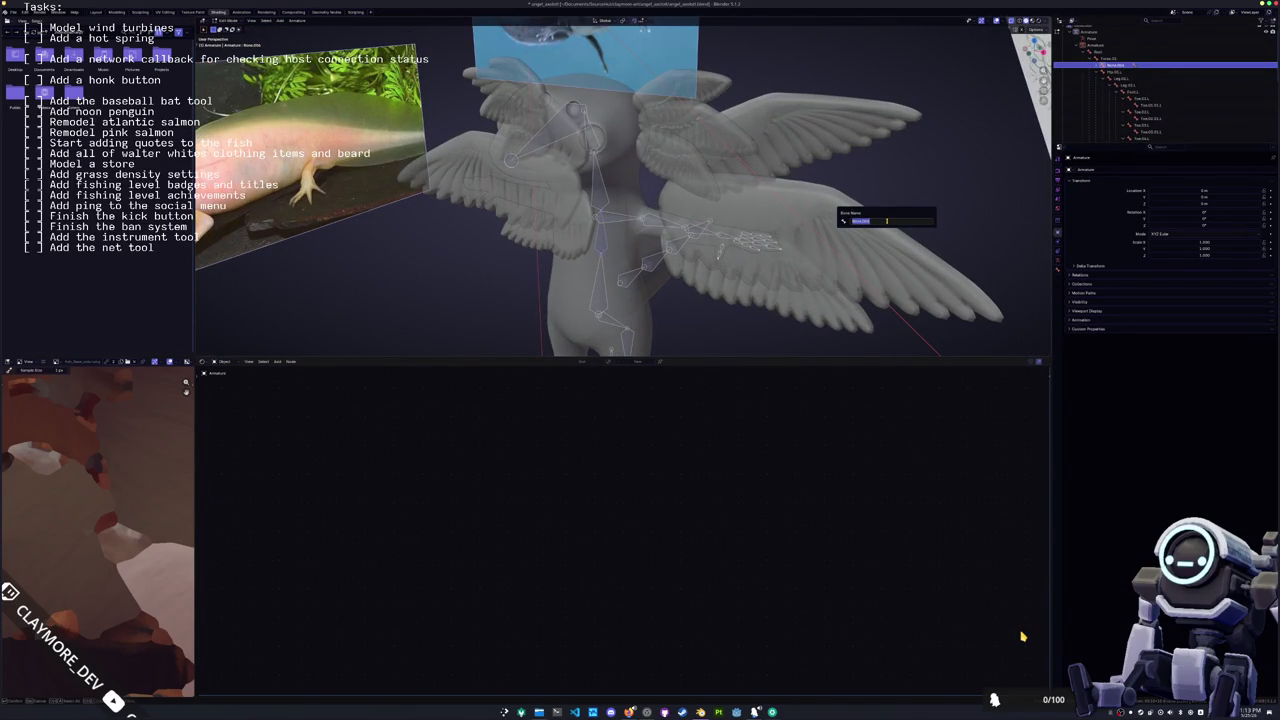
key(BackSpace)
key(Return)
scroll(1115, 91, down, 2)
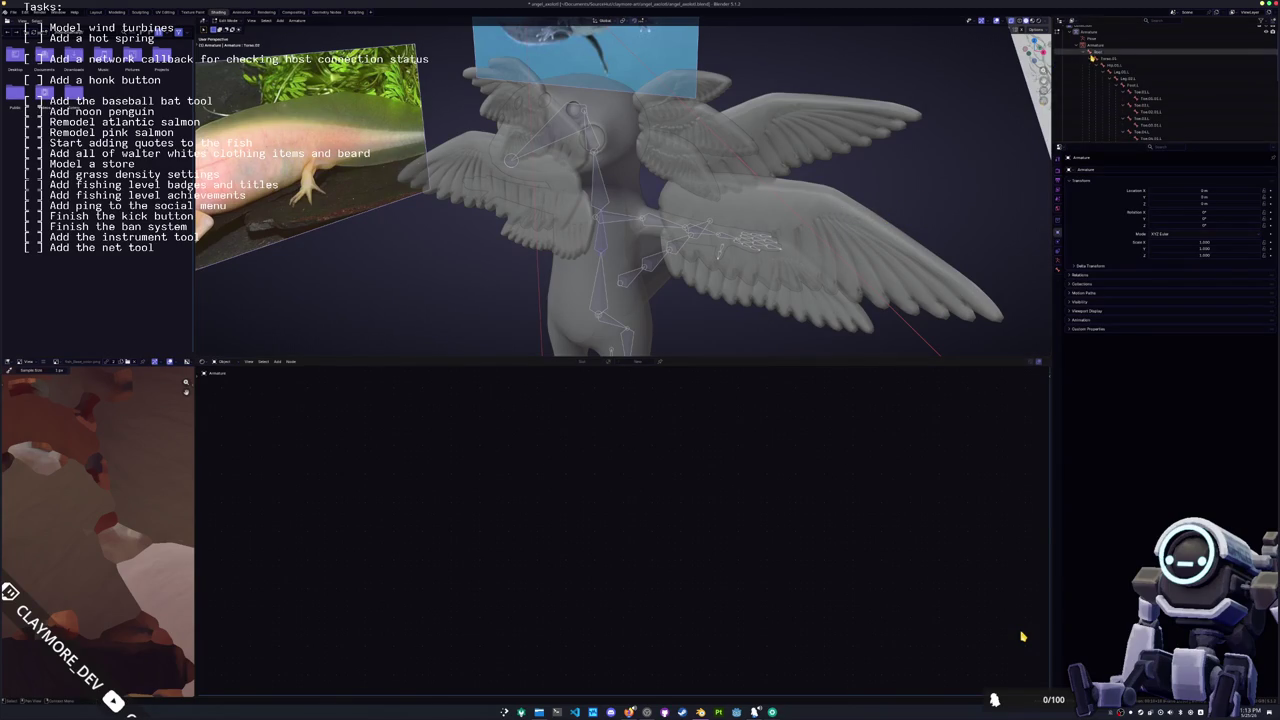
scroll(1115, 91, down, 2)
scroll(1115, 91, down, 2)
click(1116, 91)
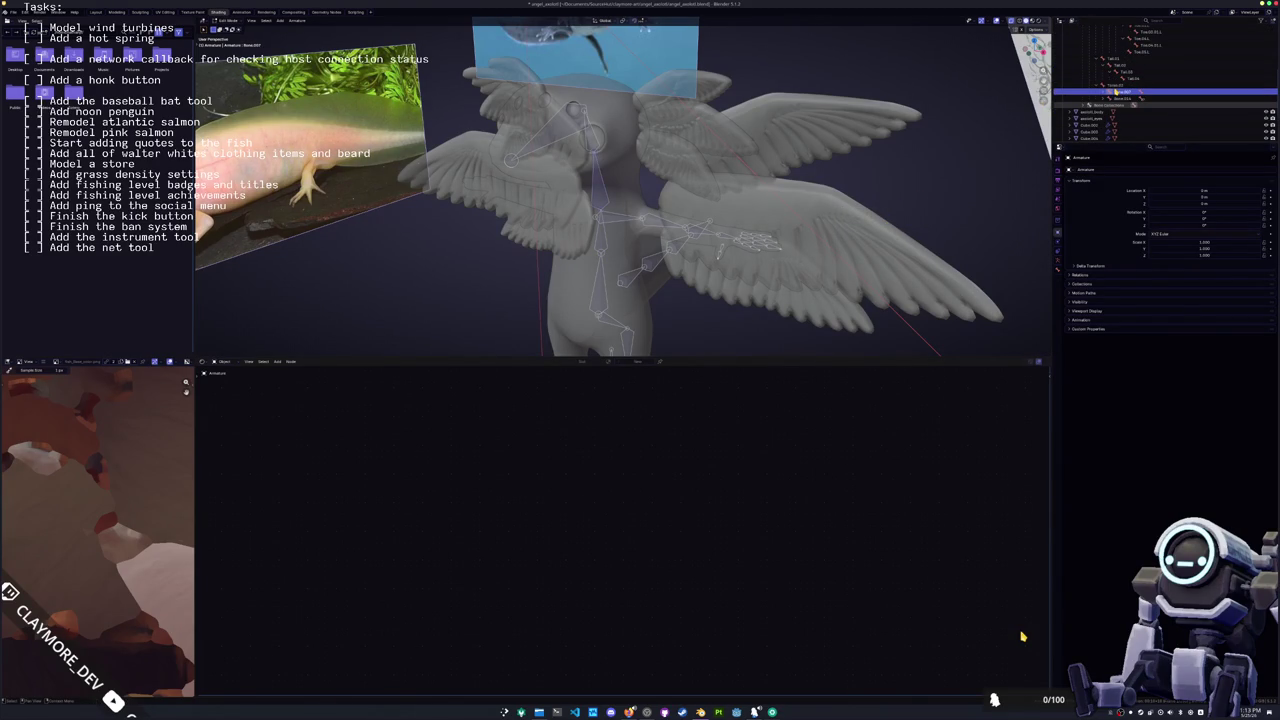
Step: Select a lower joint in the rig and rename Bone.001 to Head
middle_drag(620, 200, 760, 175)
right_click(570, 180)
click(570, 240)
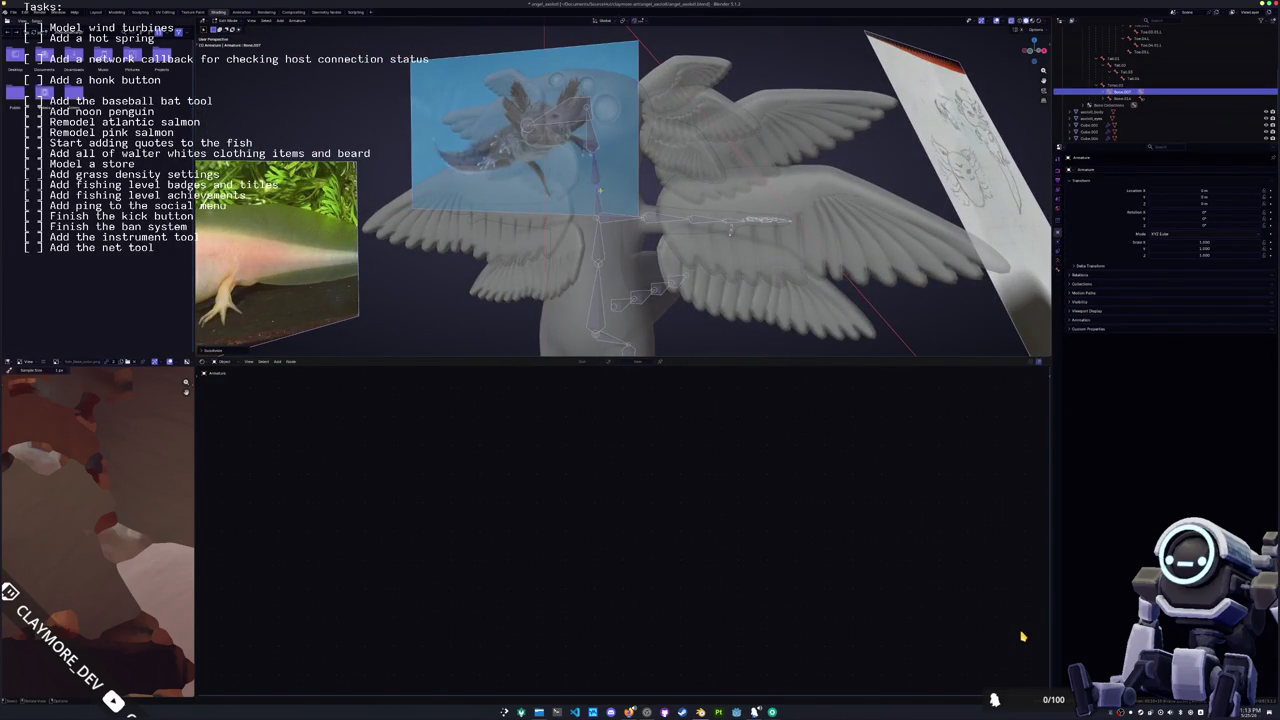
double_click(1120, 91)
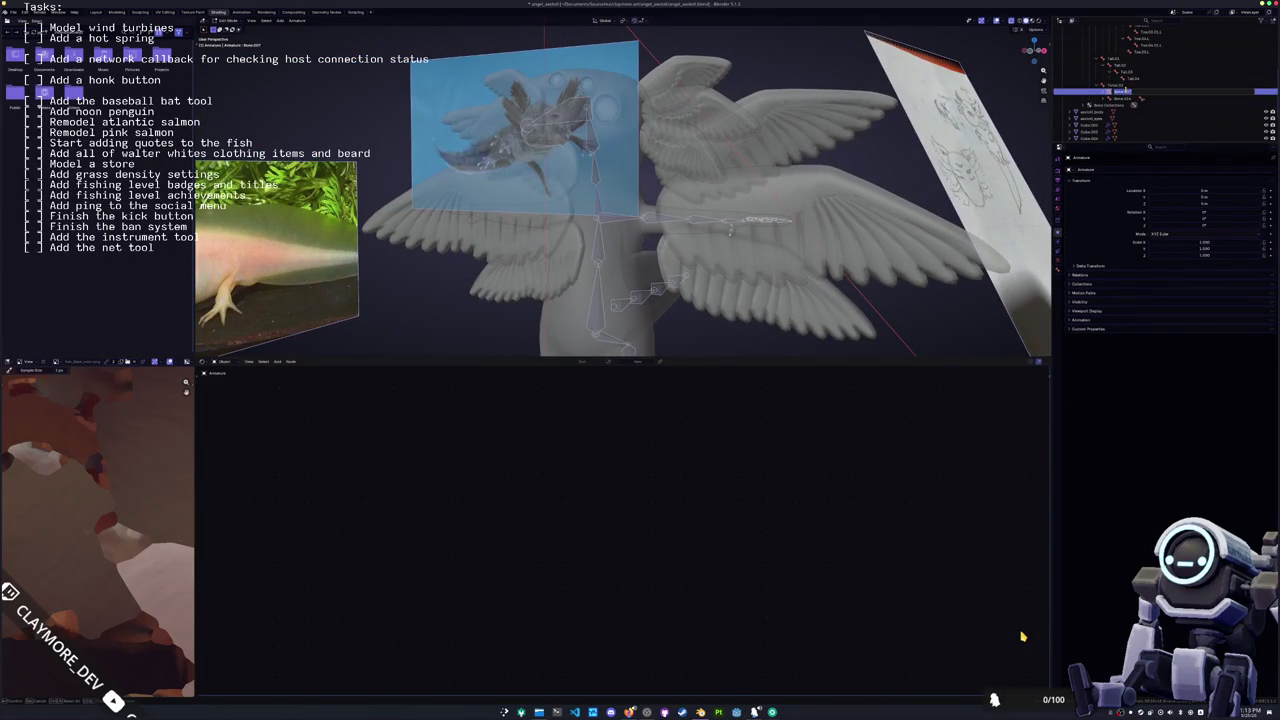
text(Hea)
key(Return)
Step: Rename the next three bones down the list into the Tail series
key(Down)
key(F2)
text(Tai)
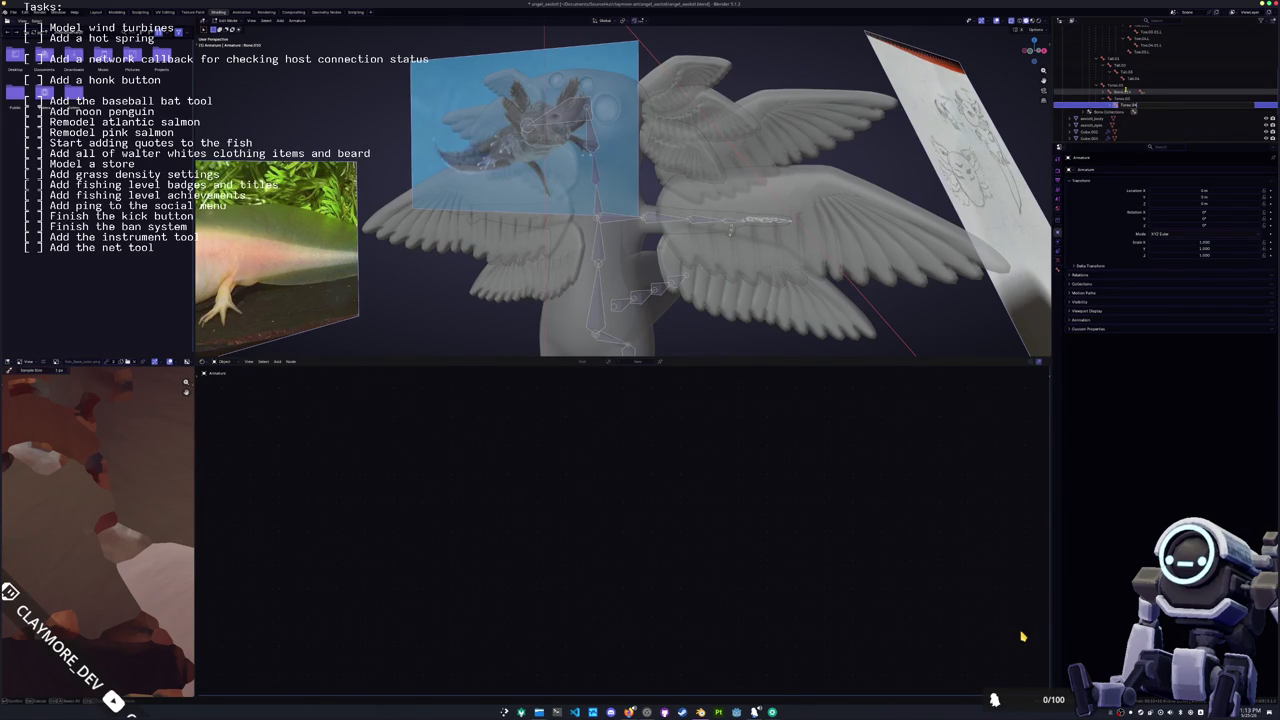
key(Return)
key(Down)
key(F2)
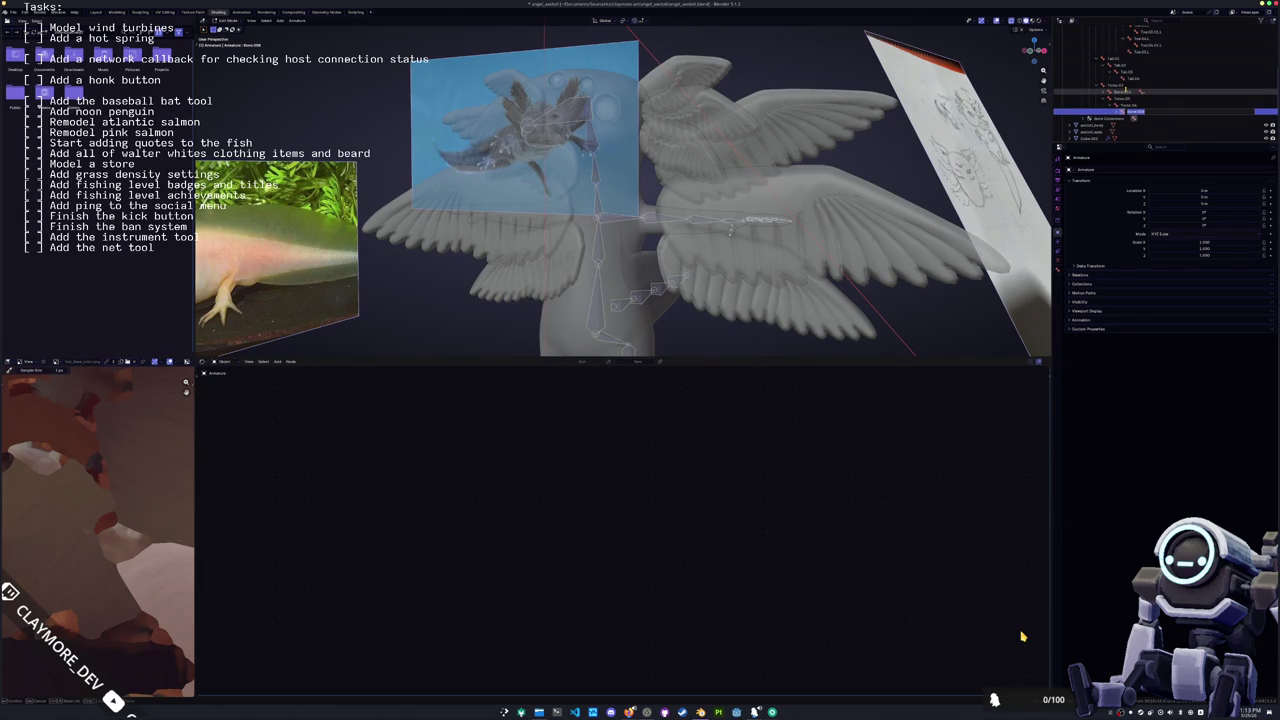
text(Tai)
key(Return)
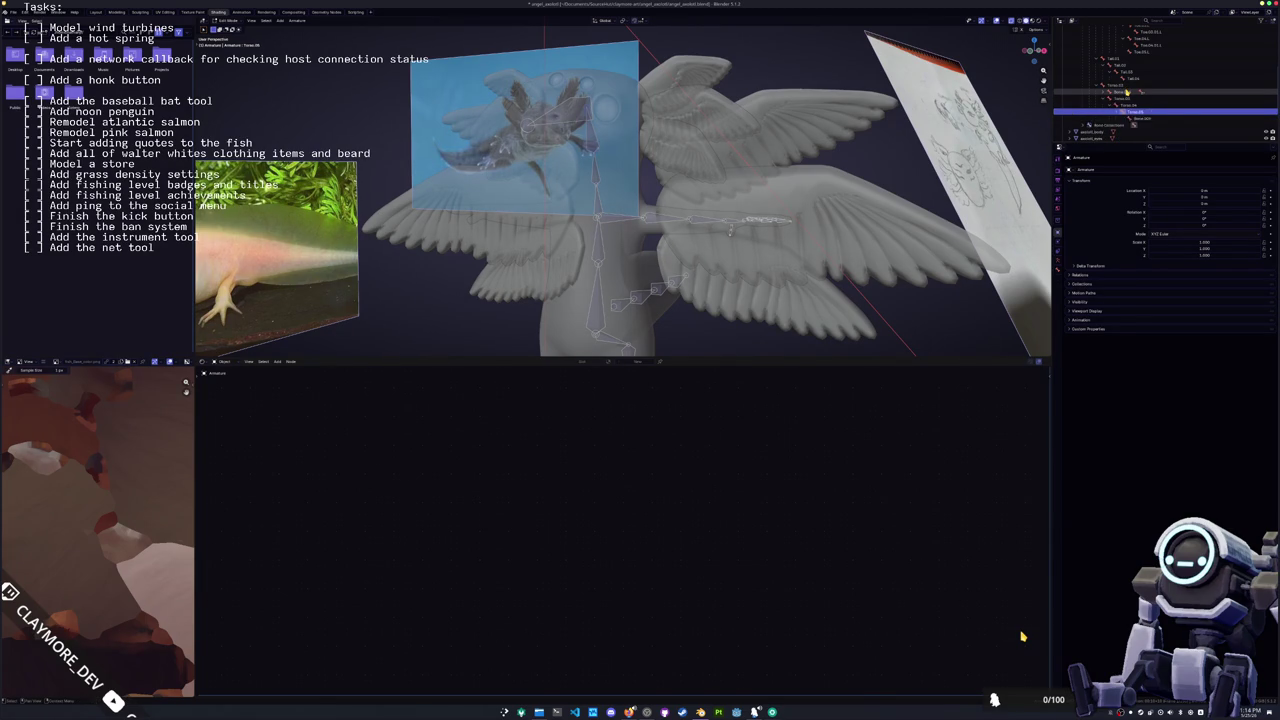
key(Down)
key(F2)
text(Ta)
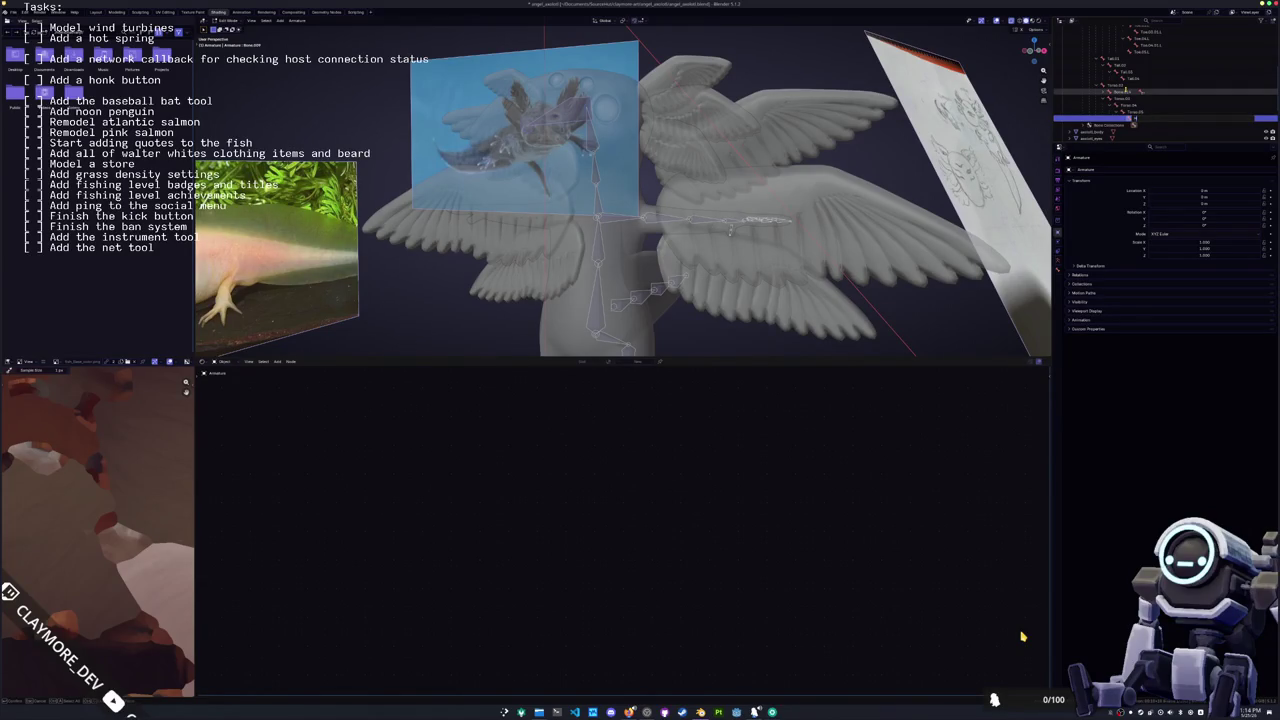
key(Return)
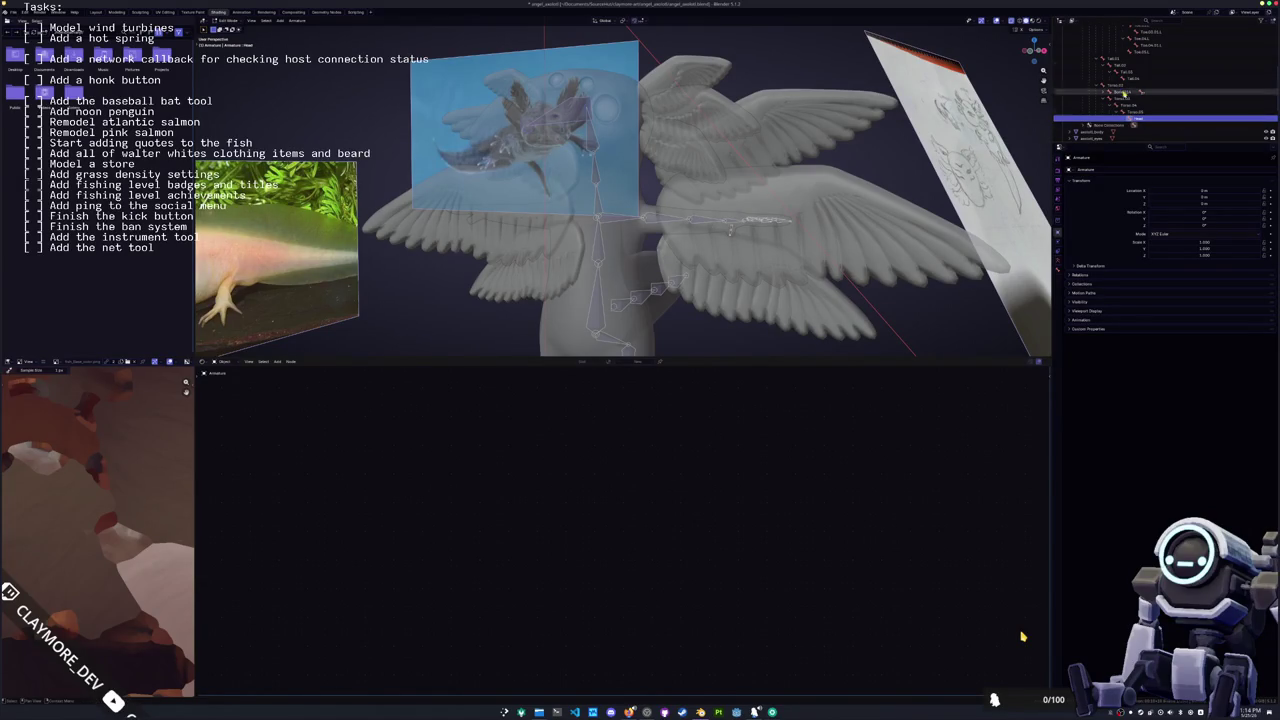
Step: Rename Bone.014 to a left-side name ending in g.L, then extrude a new bone
click(1100, 92)
double_click(1100, 92)
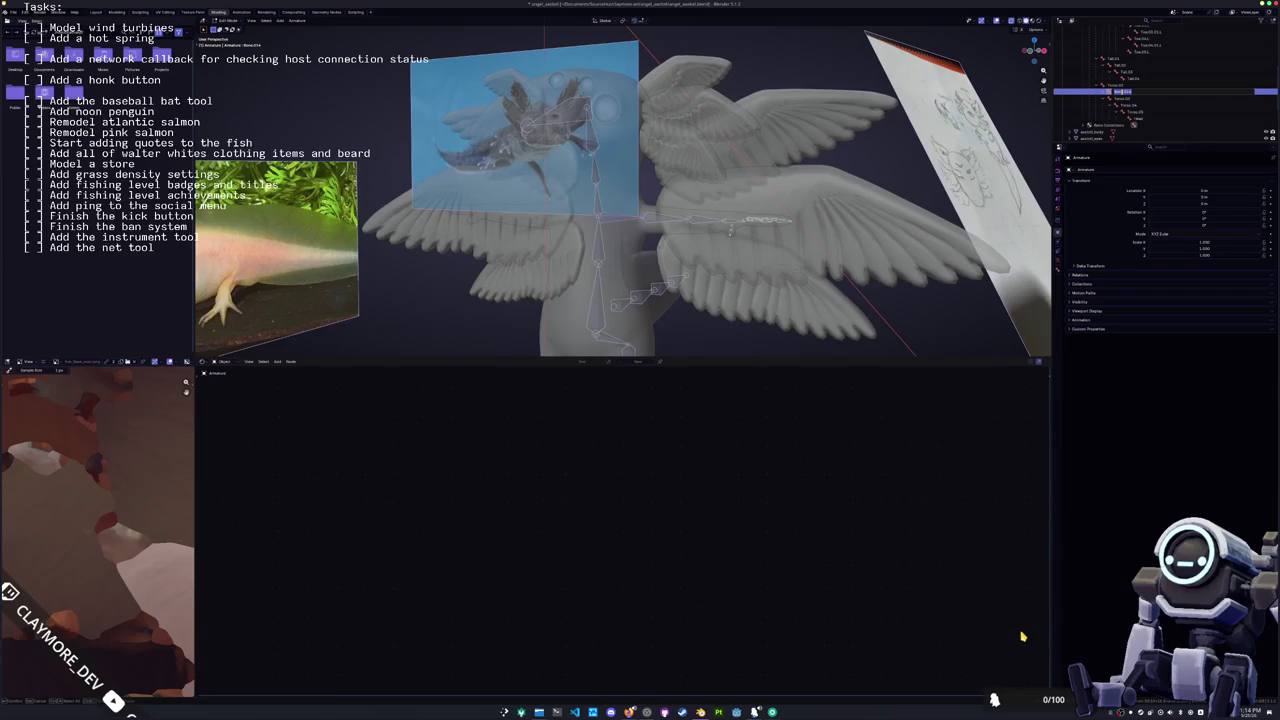
key(BackSpace)
text(g.L)
key(Return)
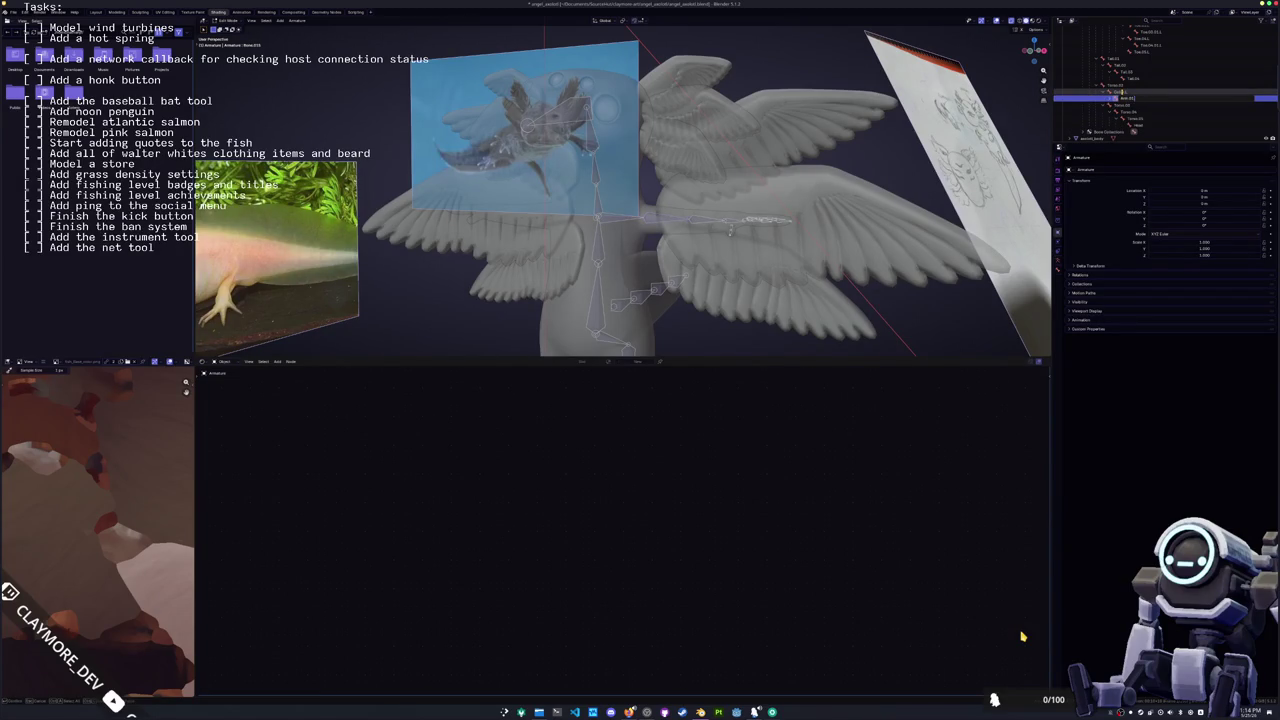
key(e)
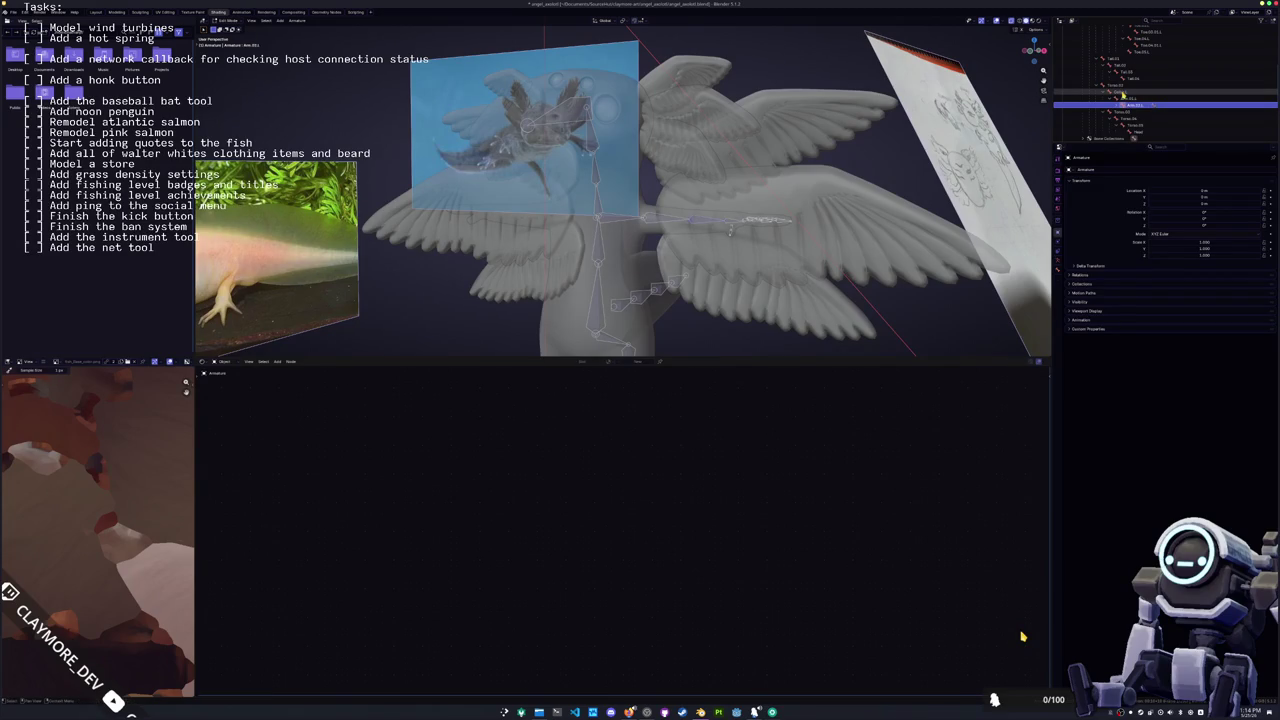
Step: Extrude another bone, then unparent the selected wing bones and parent them to the active bone
key(e)
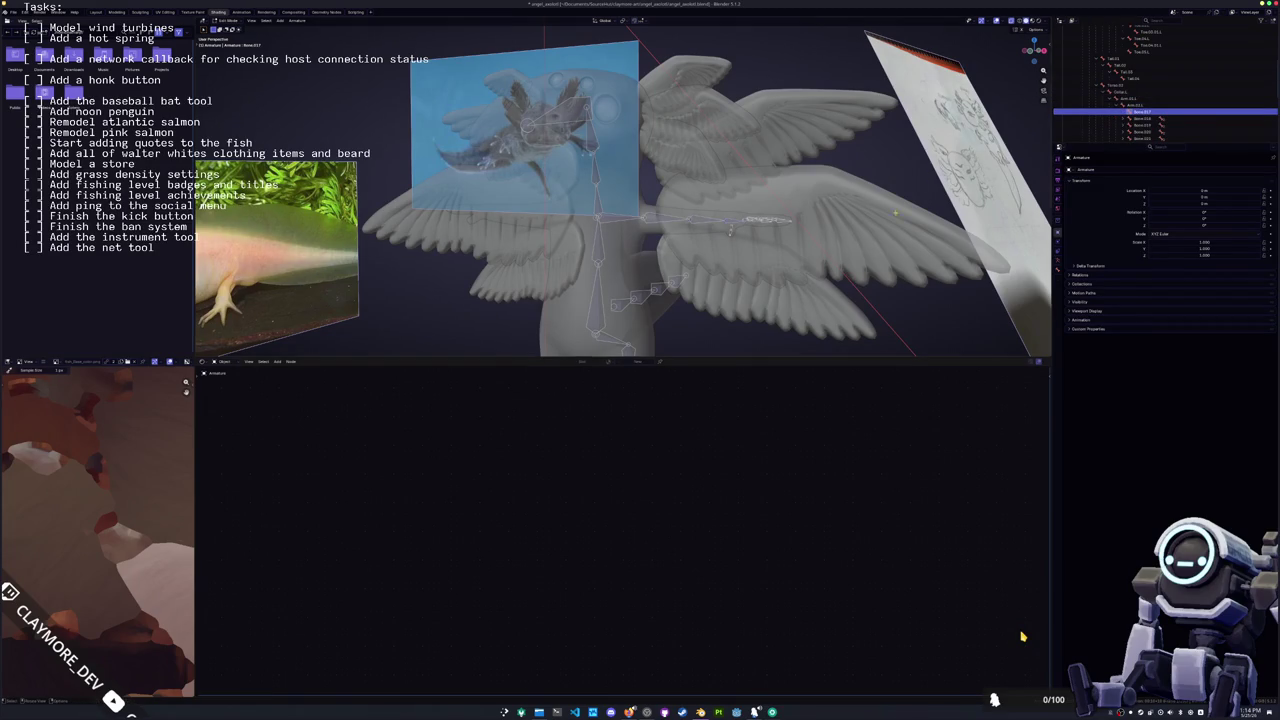
middle_drag(621, 190, 700, 200)
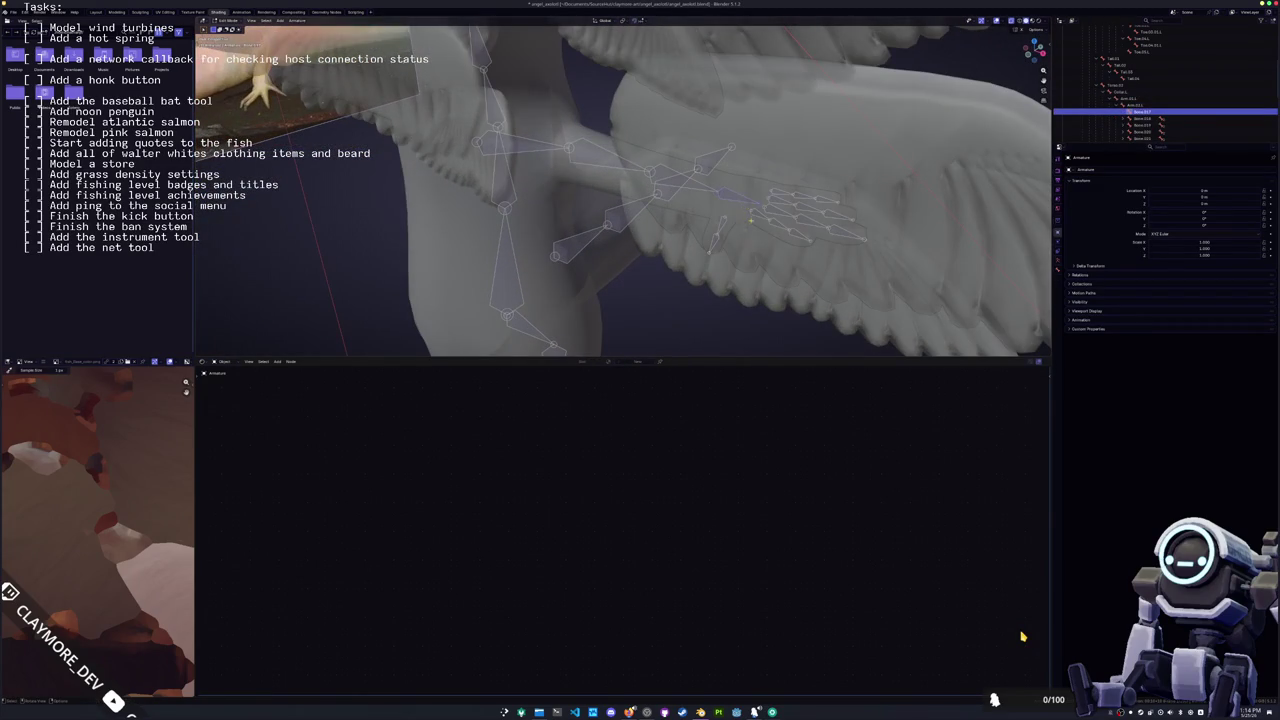
key(e)
middle_drag(700, 200, 760, 190)
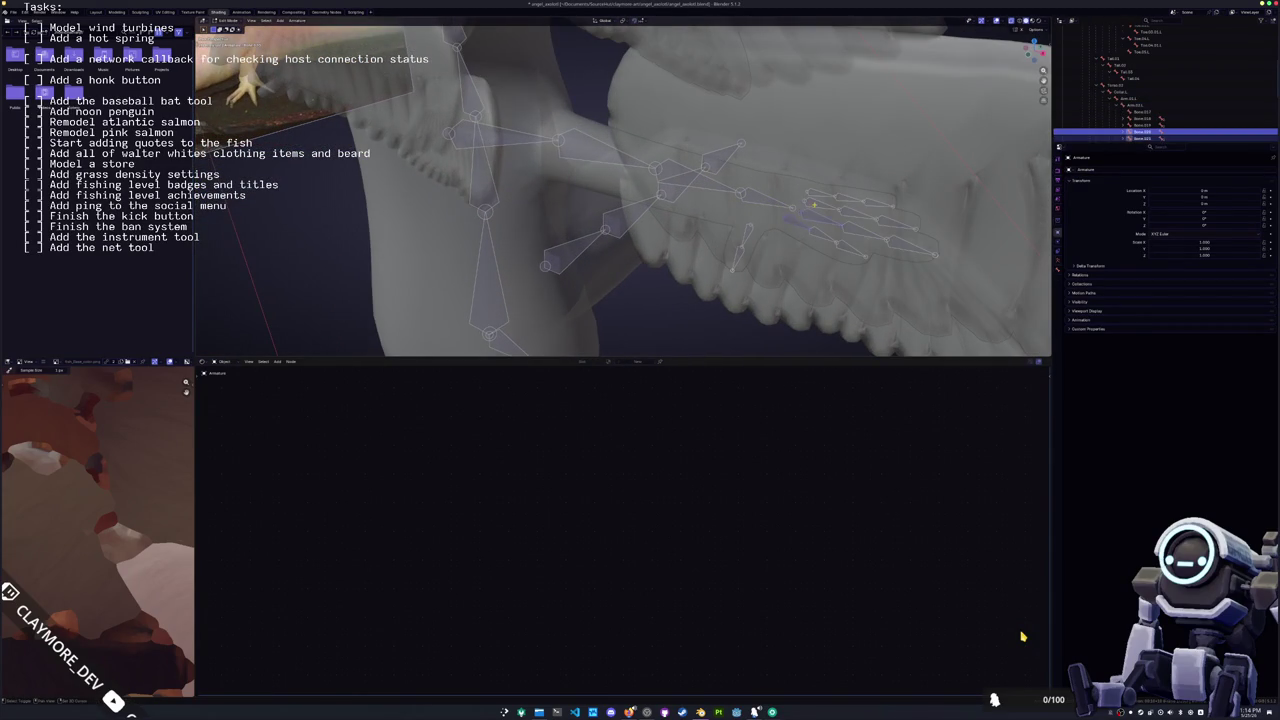
key(shift+bracketleft)
key(shift+bracketleft)
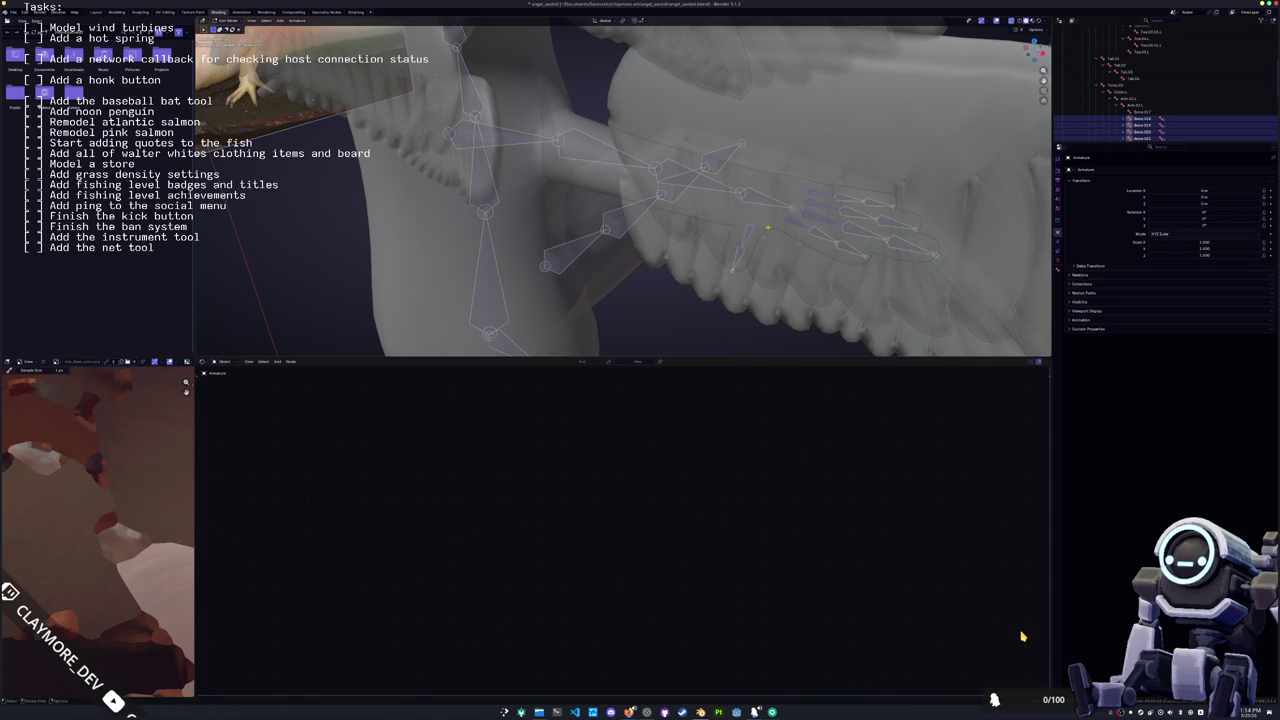
key(alt+p)
click(769, 230)
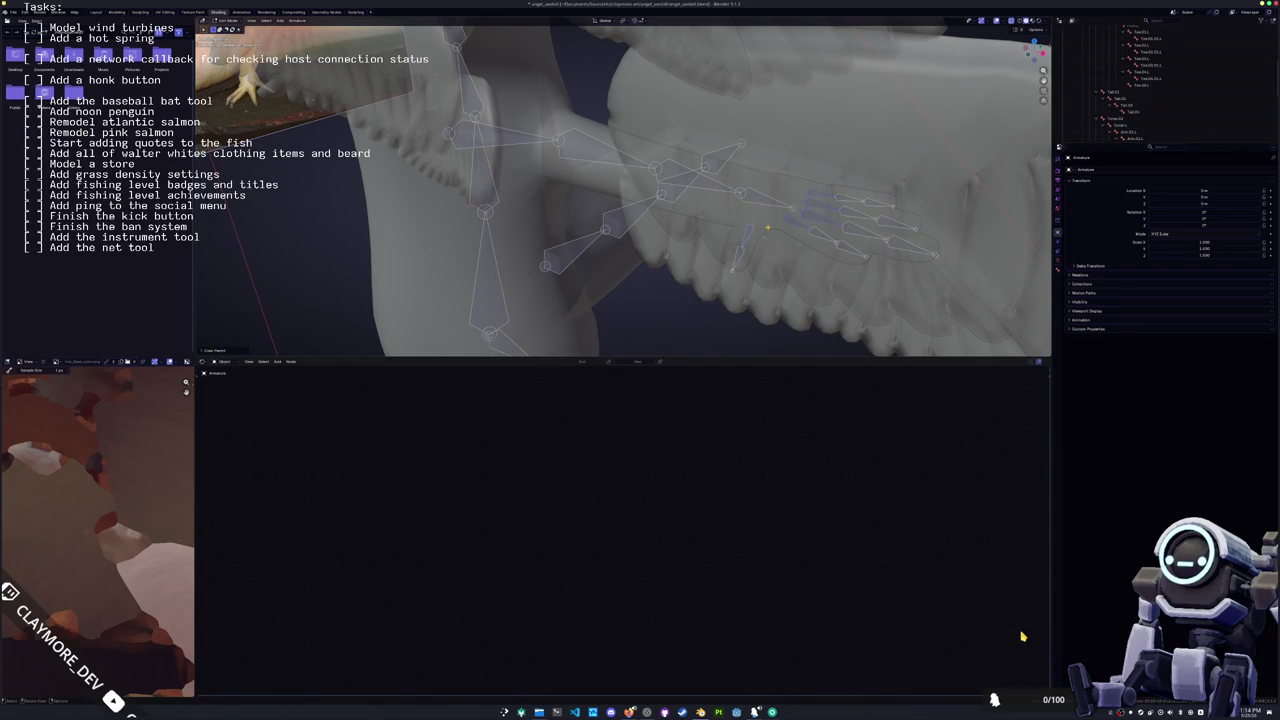
key(ctrl+p)
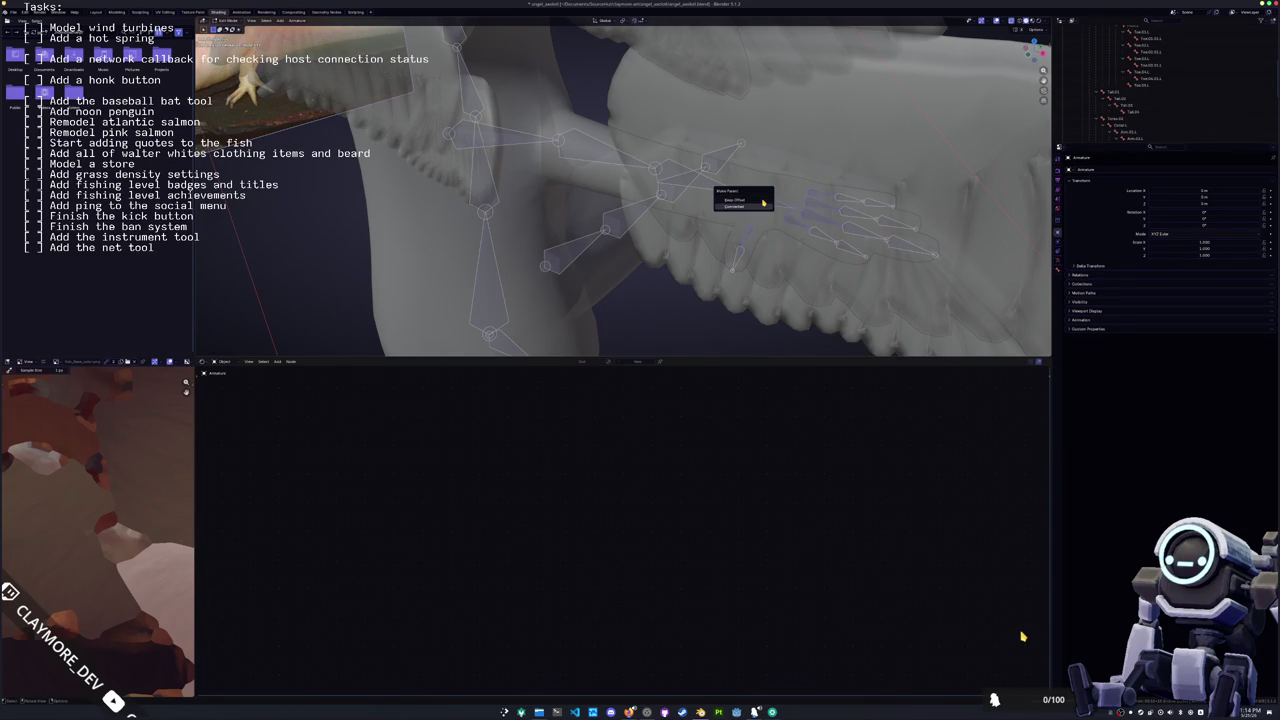
click(762, 202)
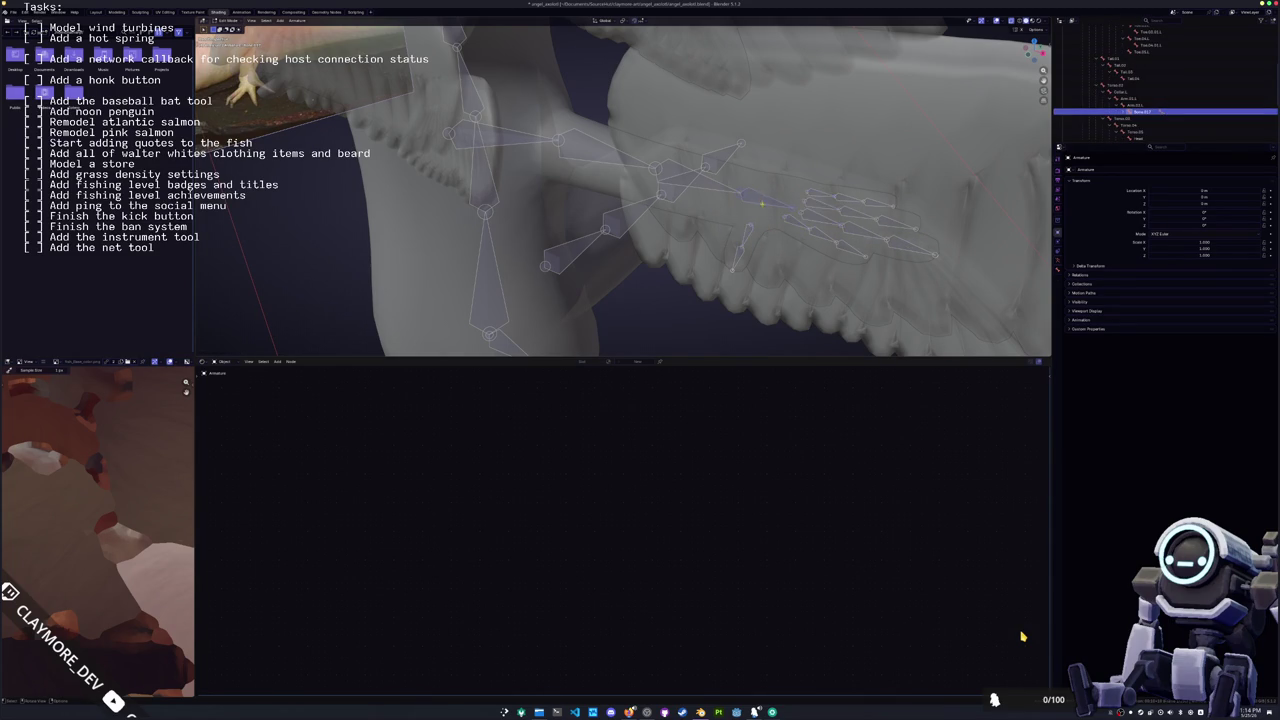
Step: Rename Bone.017 and Bone.024 to Finger names
middle_drag(760, 200, 690, 185)
scroll(1148, 101, down, 1)
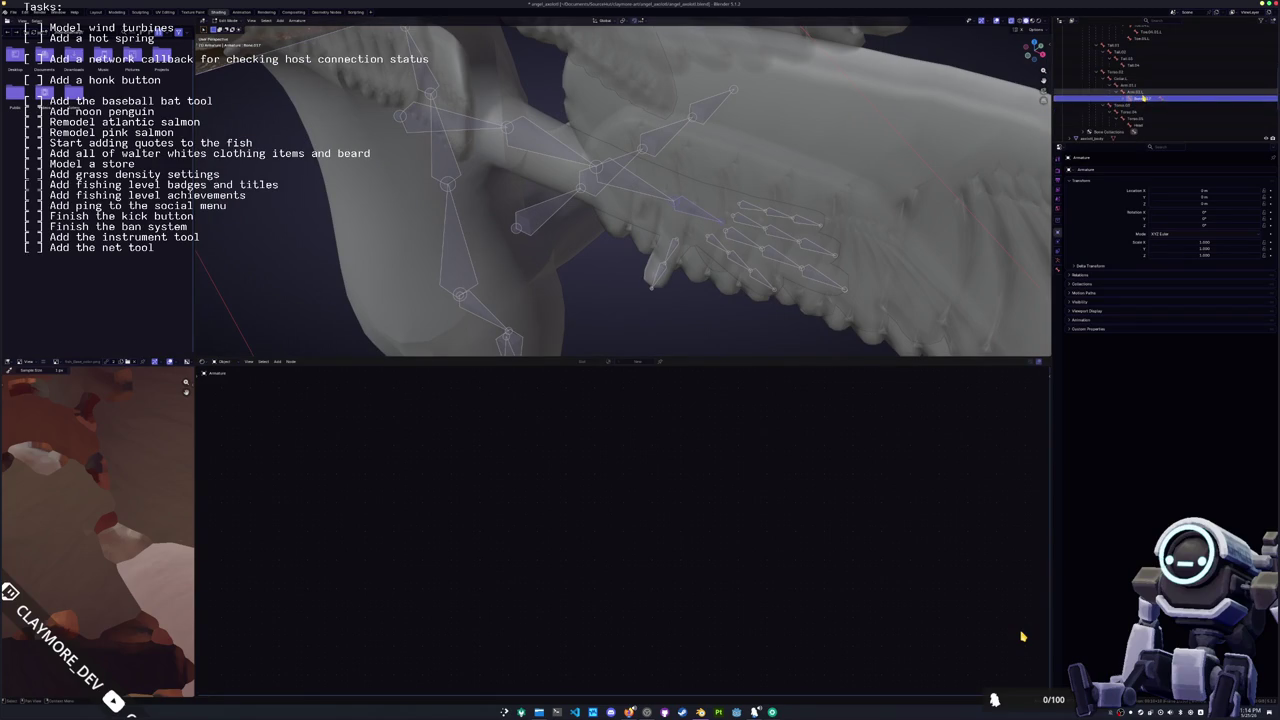
double_click(1150, 101)
text(Hea)
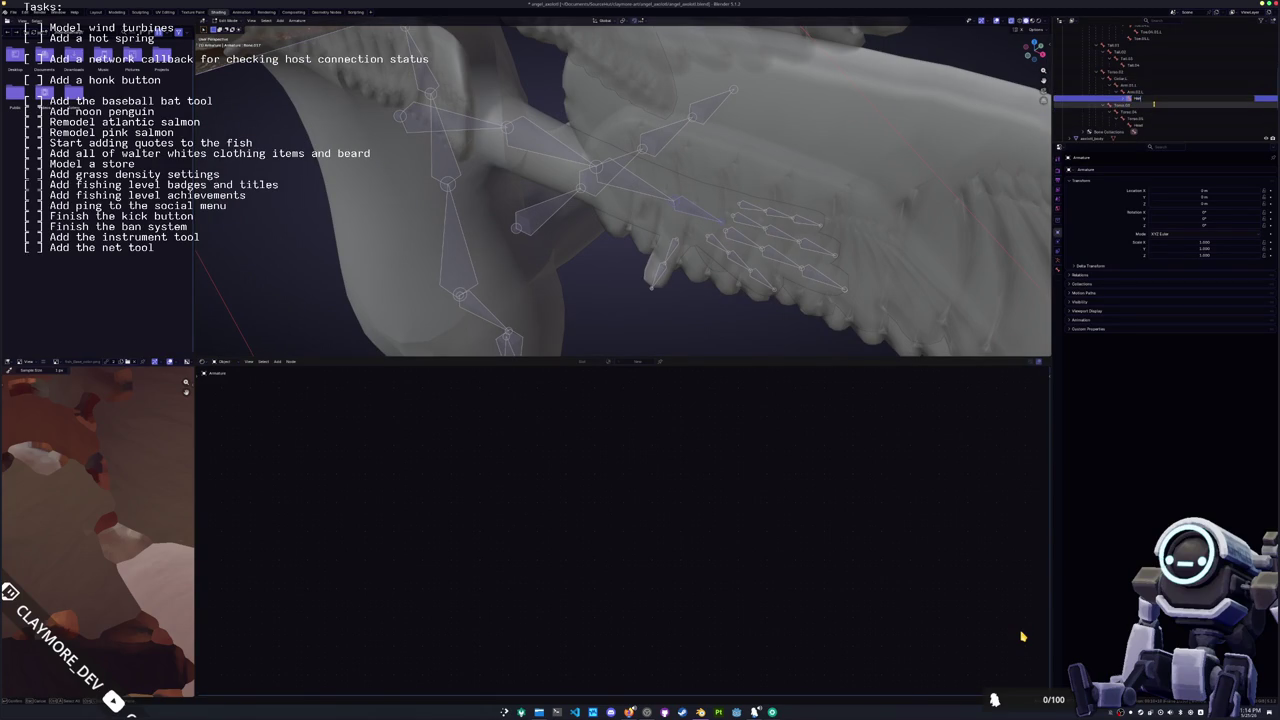
key(Return)
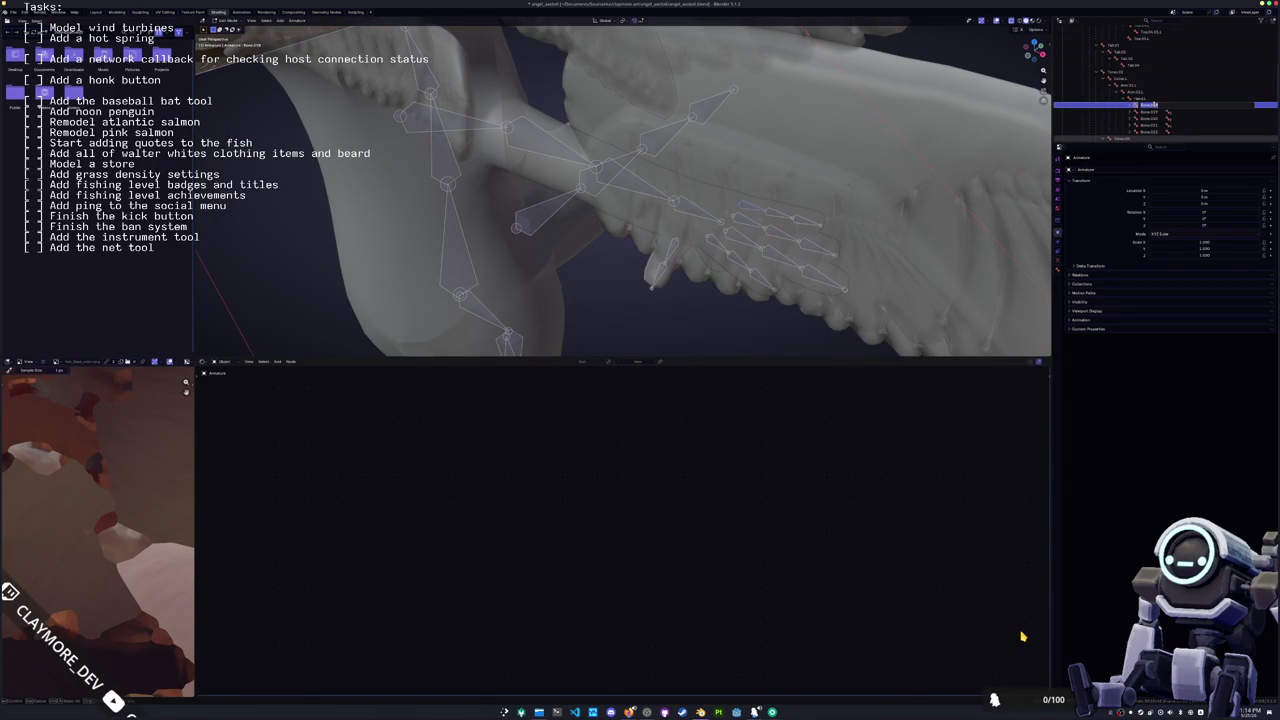
text(Fing)
key(Return)
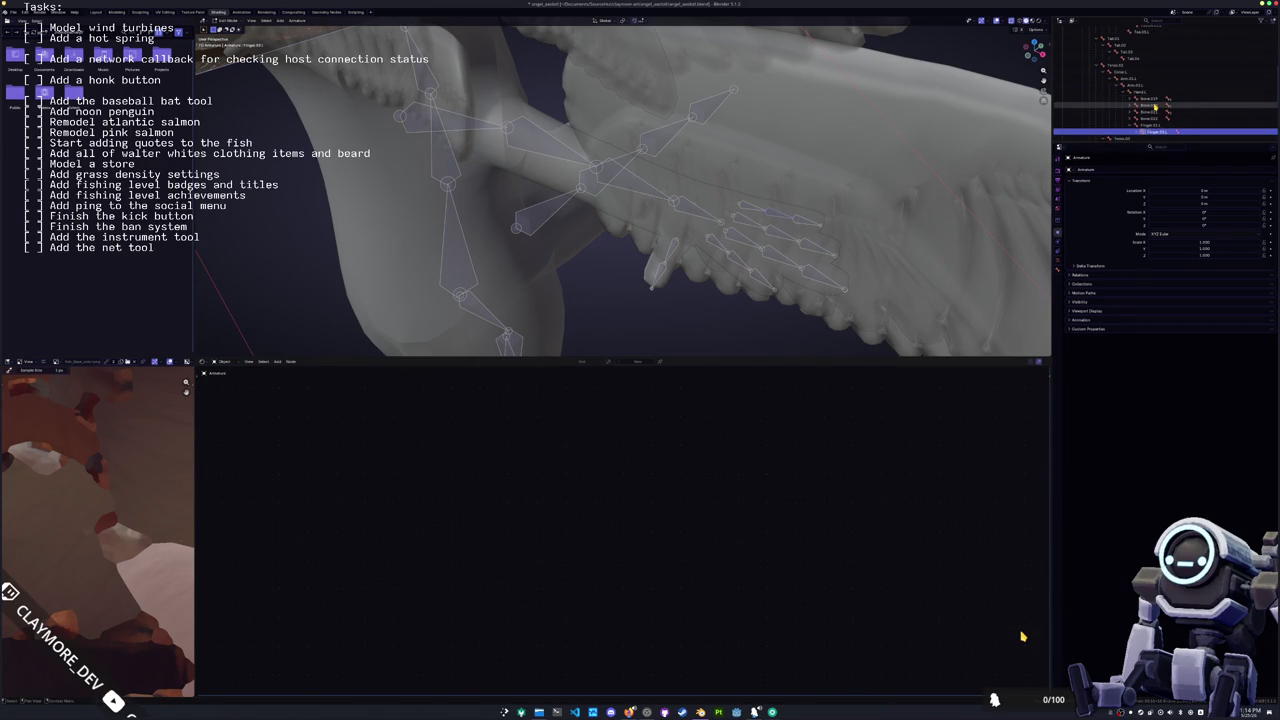
key(Return)
text(Fing)
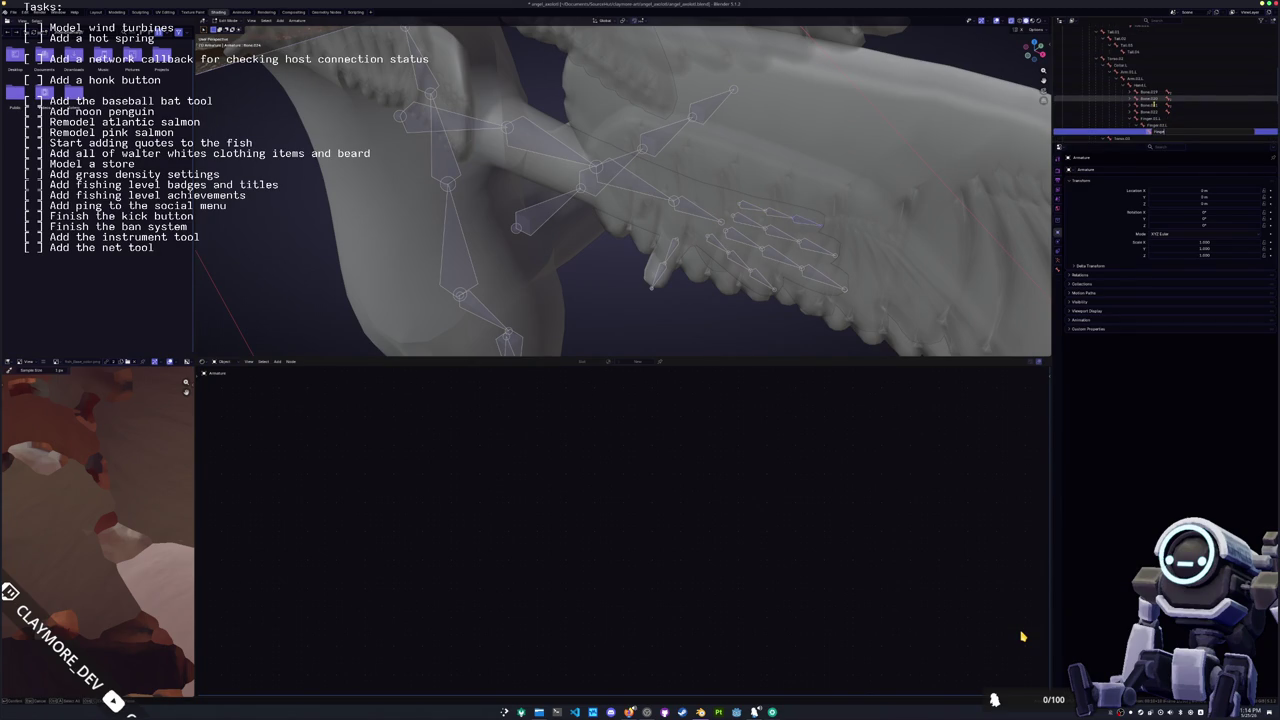
key(Return)
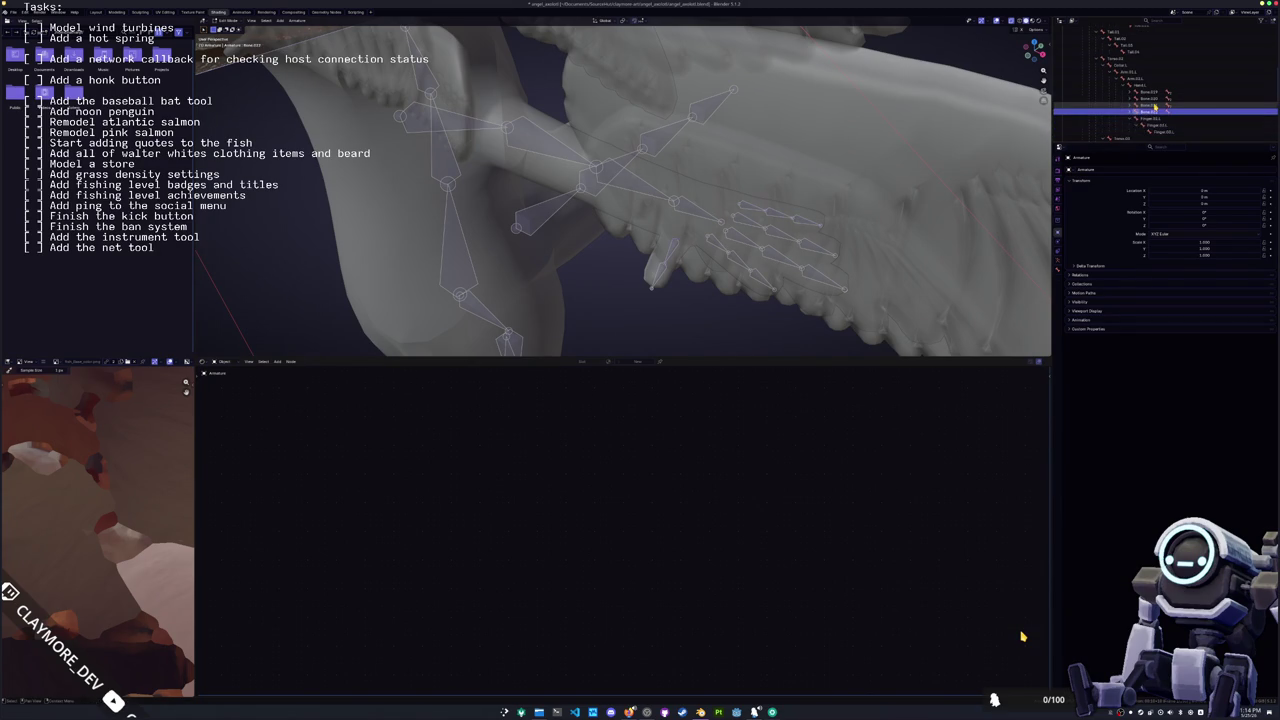
Step: Rename the following wing bones, giving Bone.011 the name Finger.00.L
key(Down)
key(Down)
key(F2)
text(Fi)
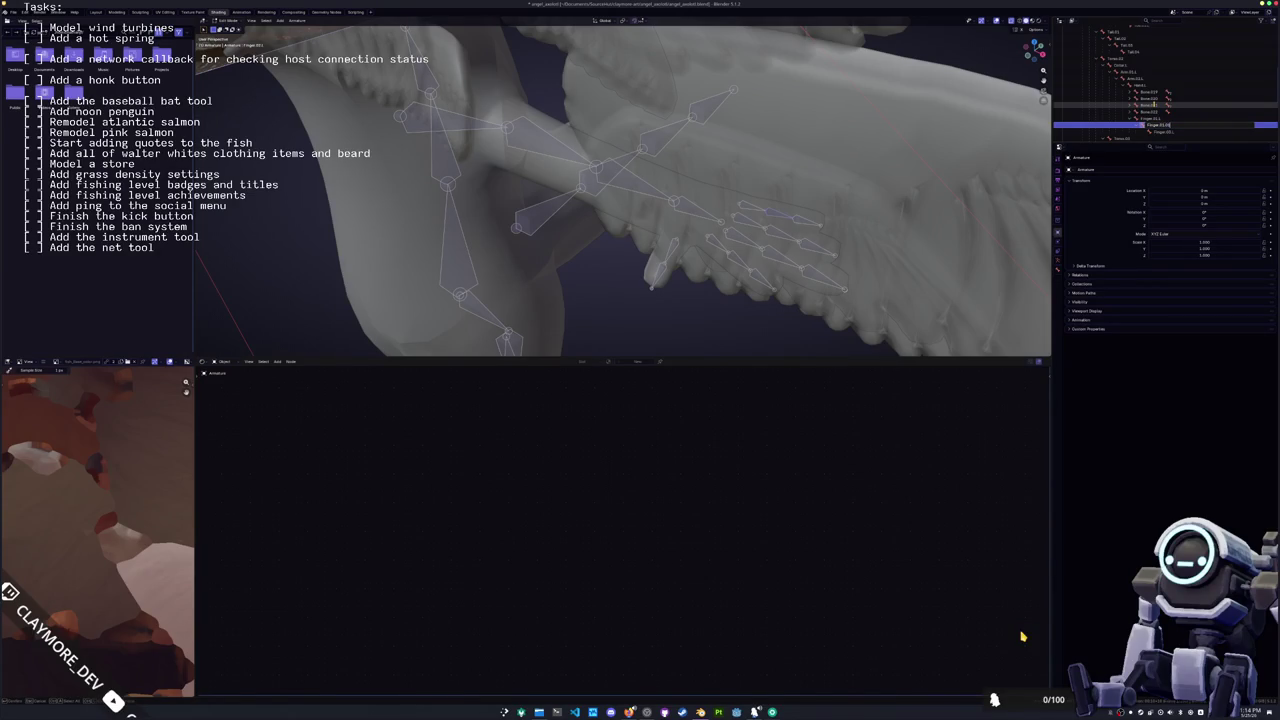
key(Return)
key(Down)
key(F2)
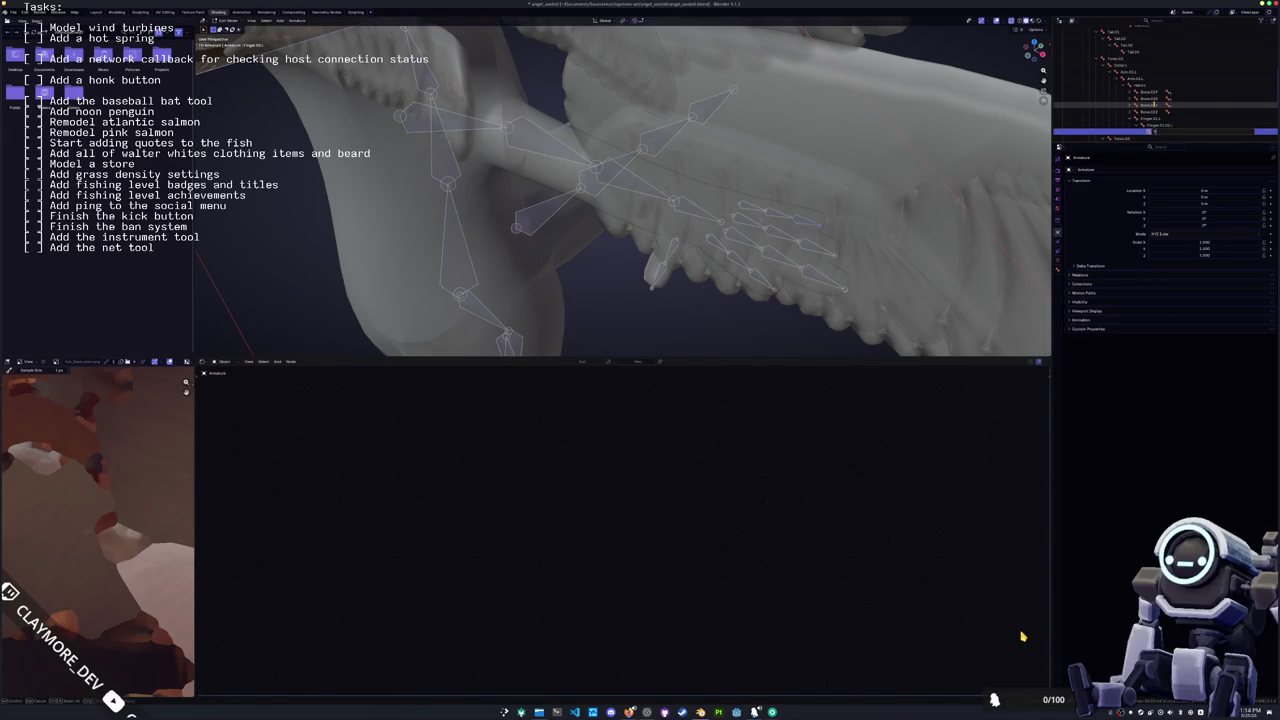
key(Return)
key(Up)
double_click(1155, 108)
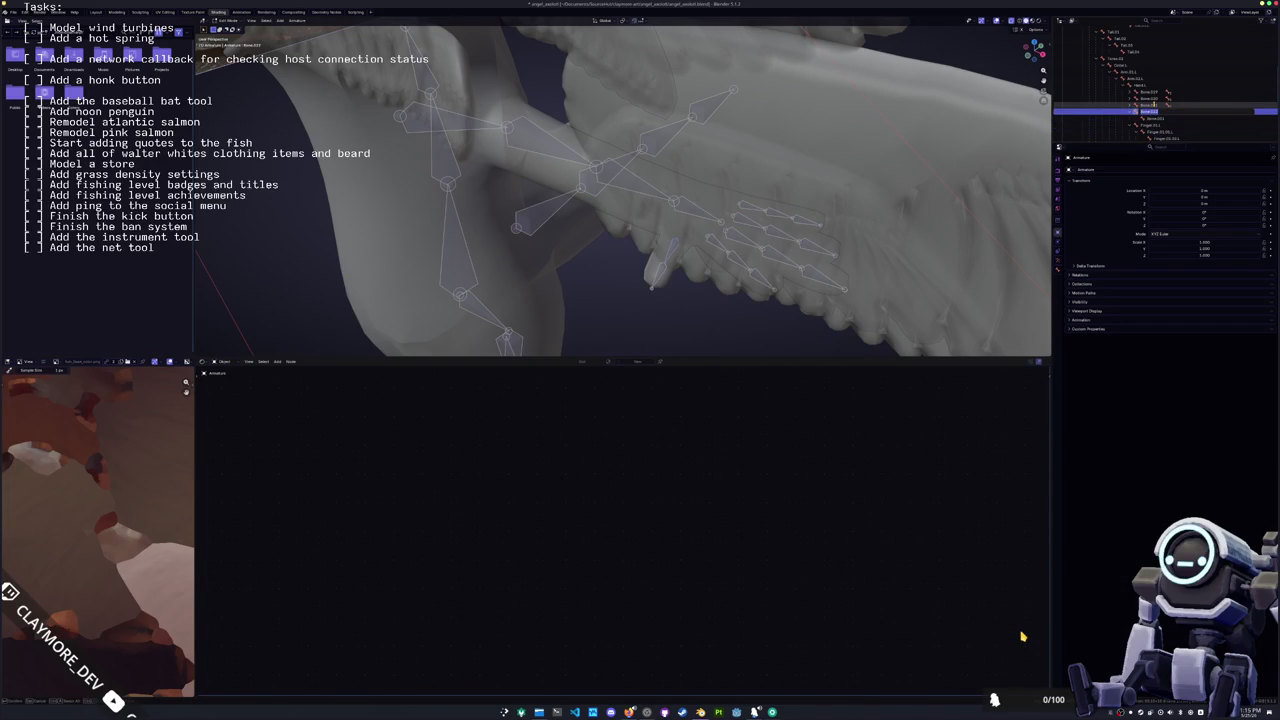
text(F)
key(Return)
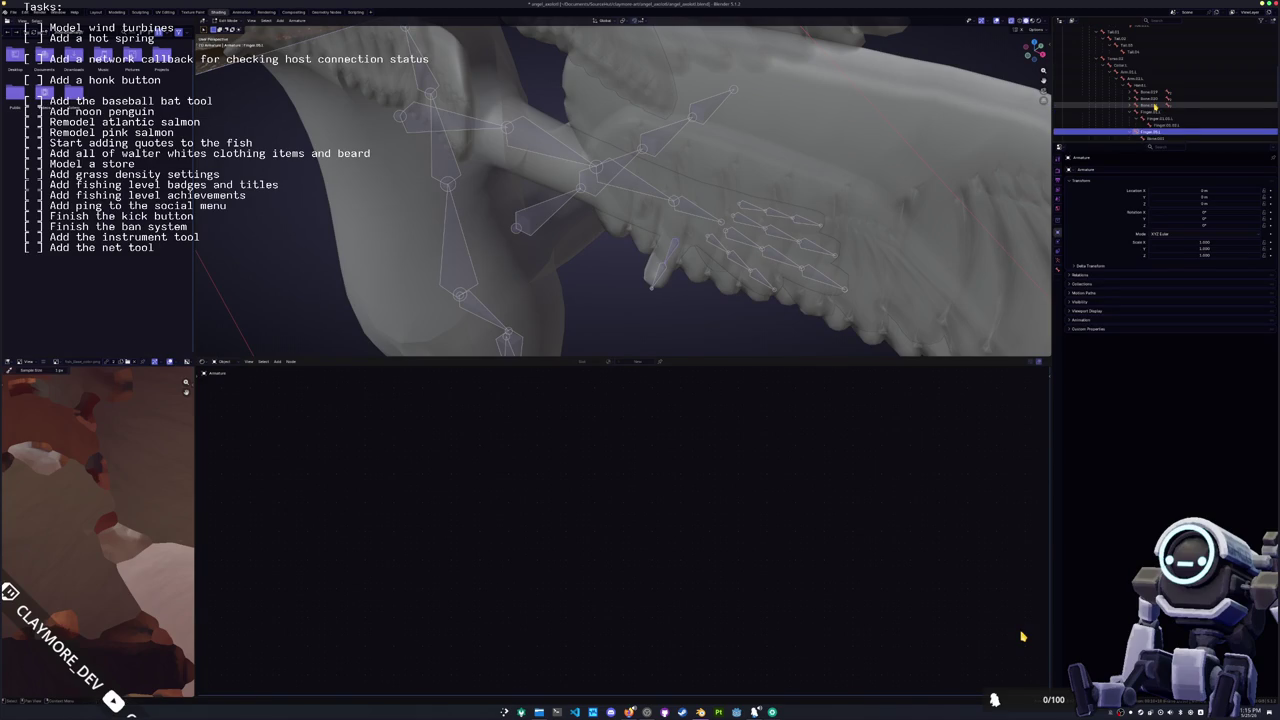
Step: Rename the next finger bone, and another one to Finger.04.02.L
key(F2)
text(F)
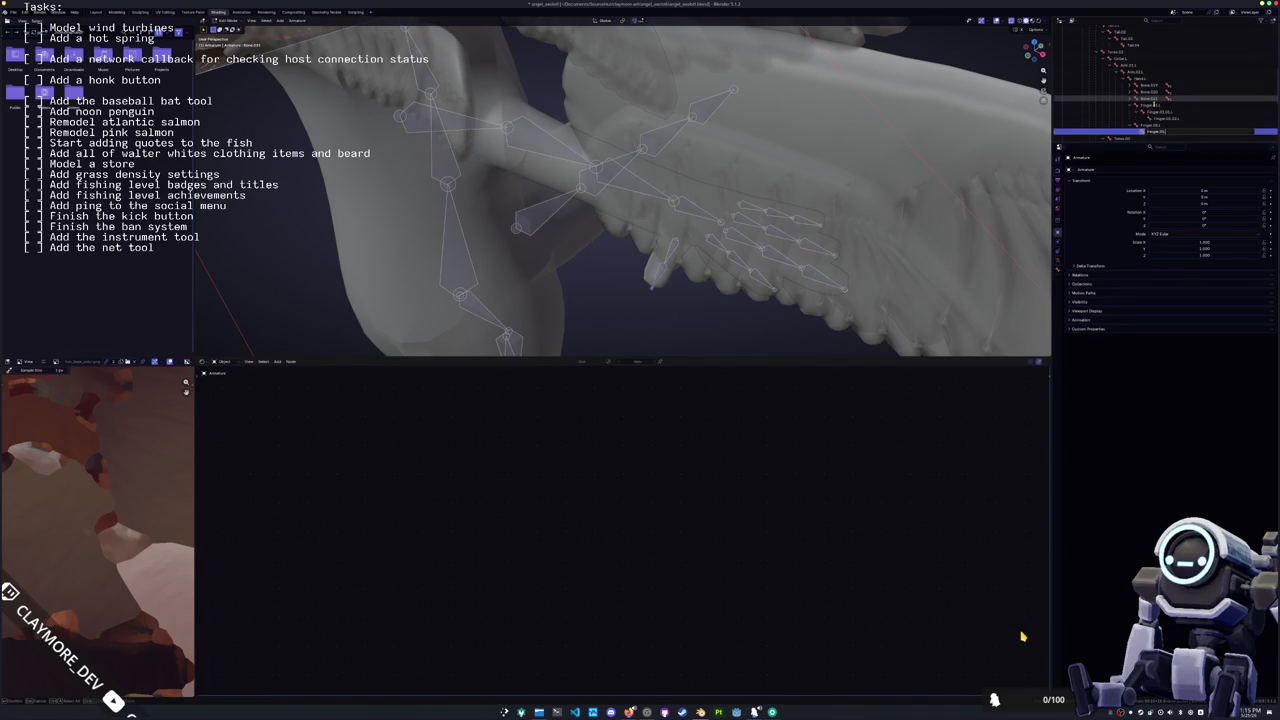
key(Return)
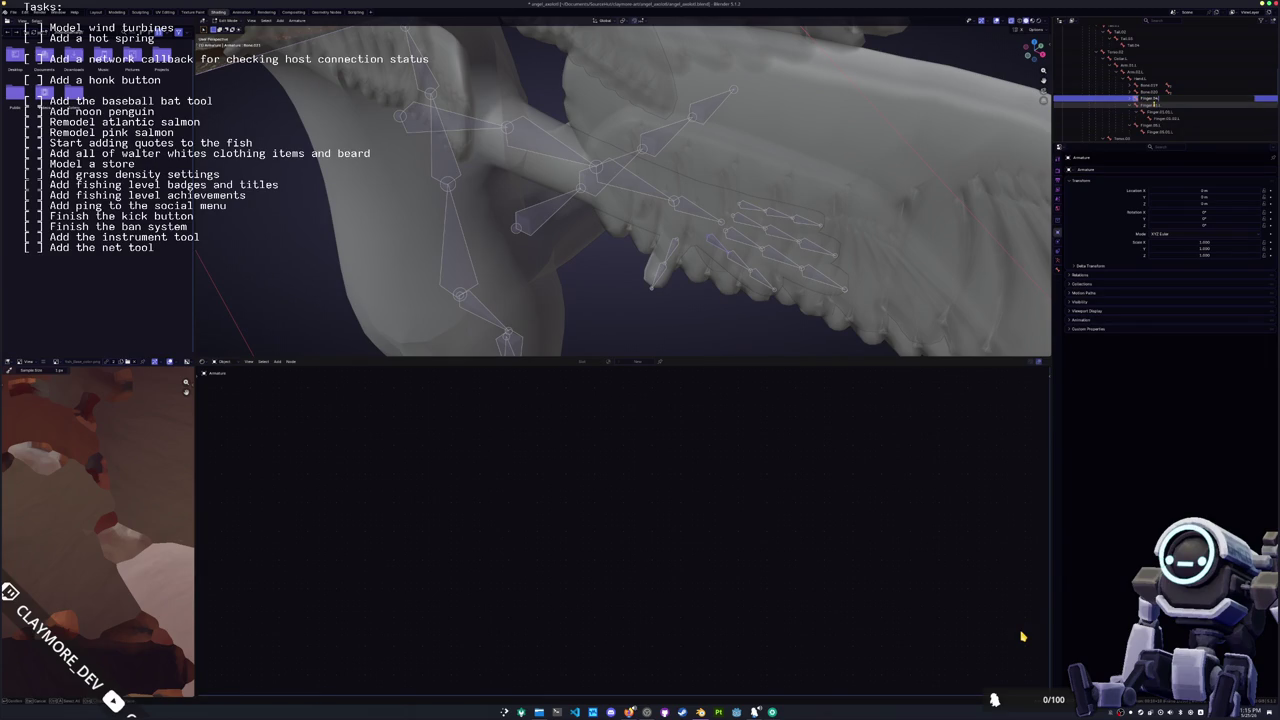
double_click(1150, 124)
text(F)
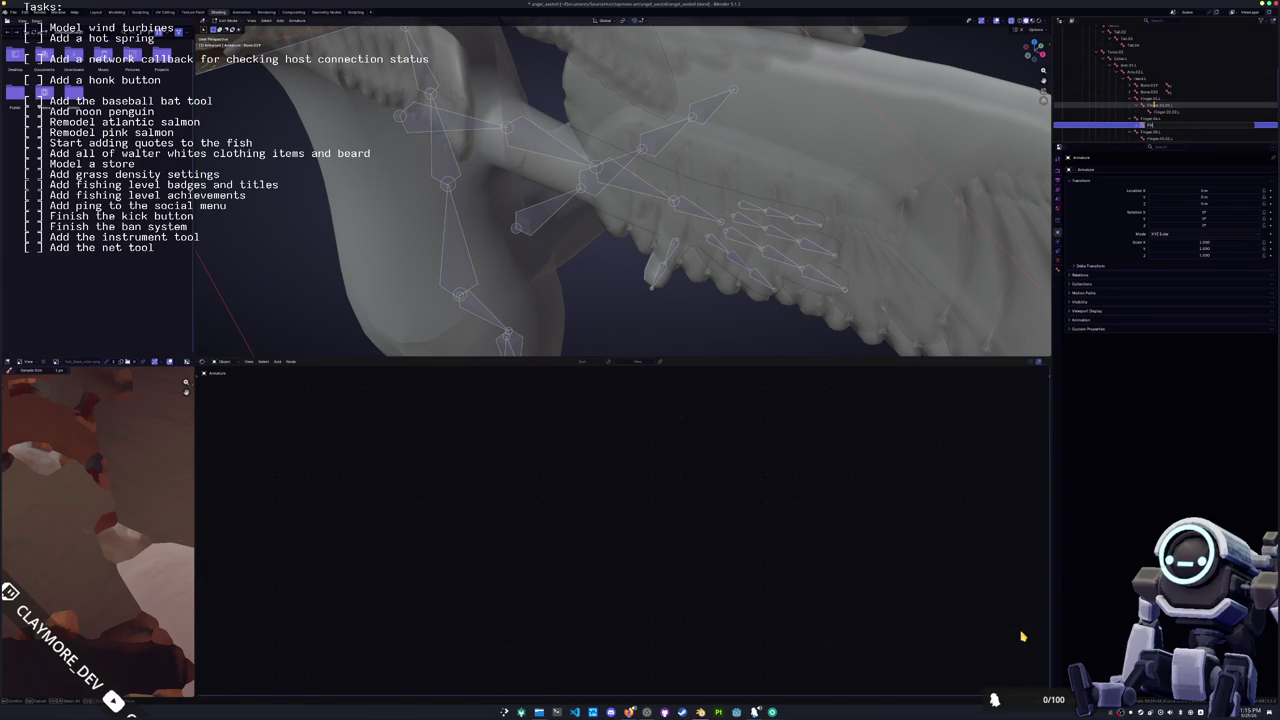
text(inger.04.02.L)
key(Return)
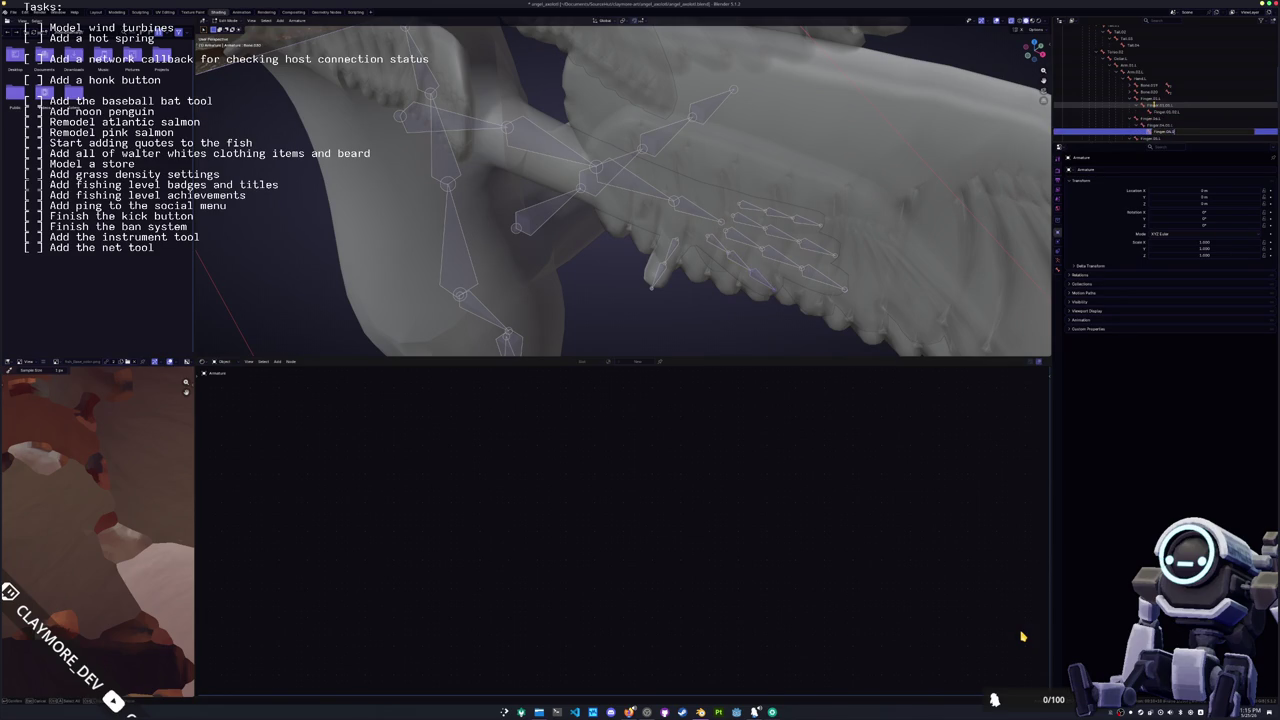
Step: Rename Bone.033, Bone.027 and the bone after it into the Finger series
key(Up)
key(Up)
key(Up)
key(Up)
key(Up)
key(Up)
key(F2)
text(Finger)
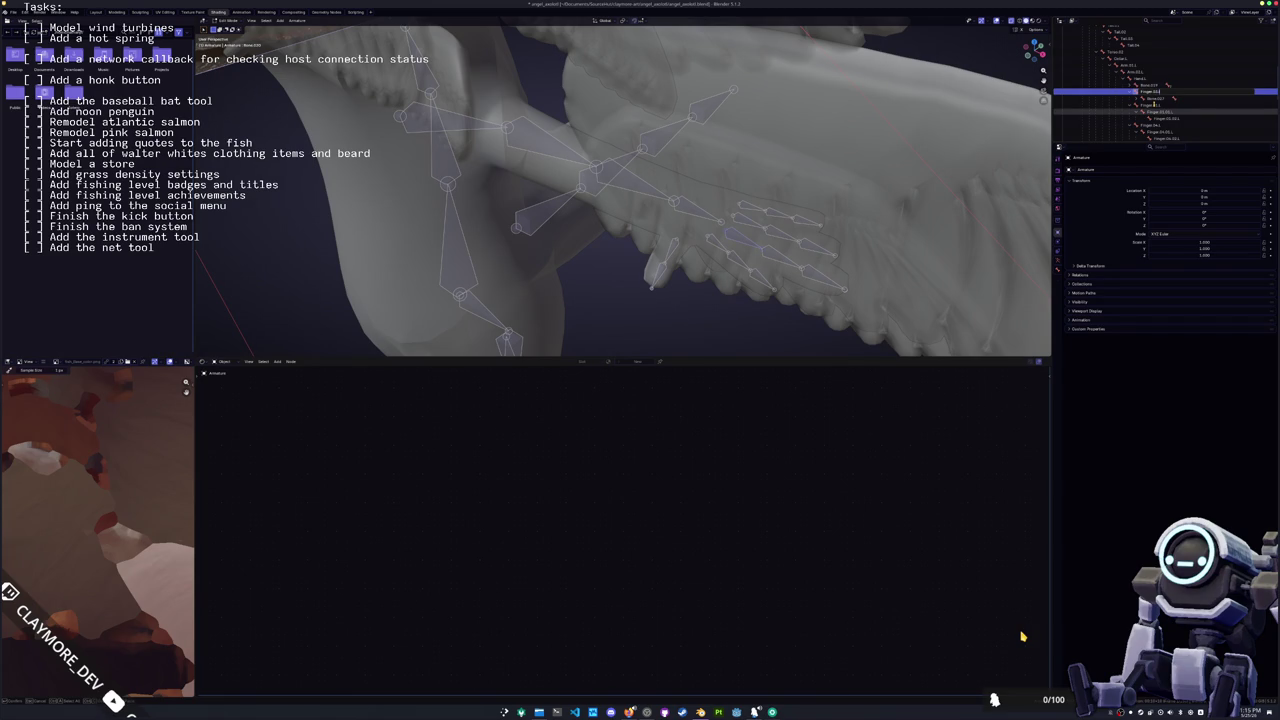
click(1155, 110)
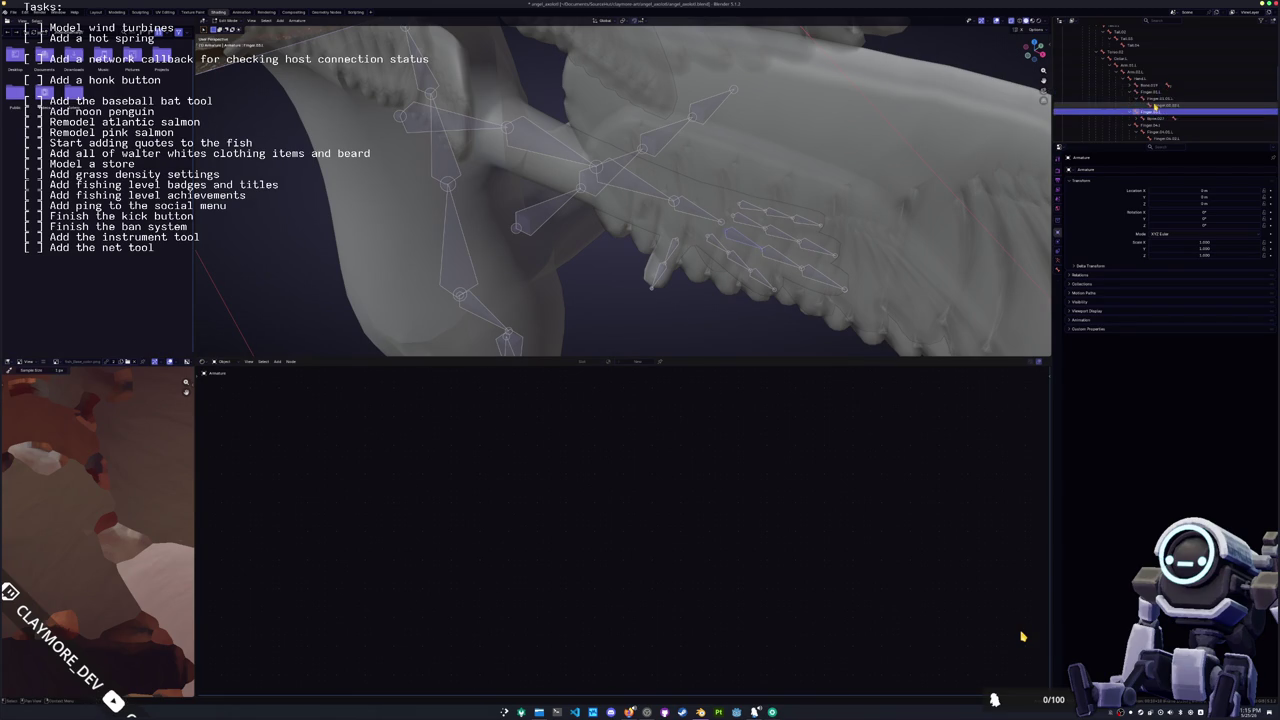
key(Down)
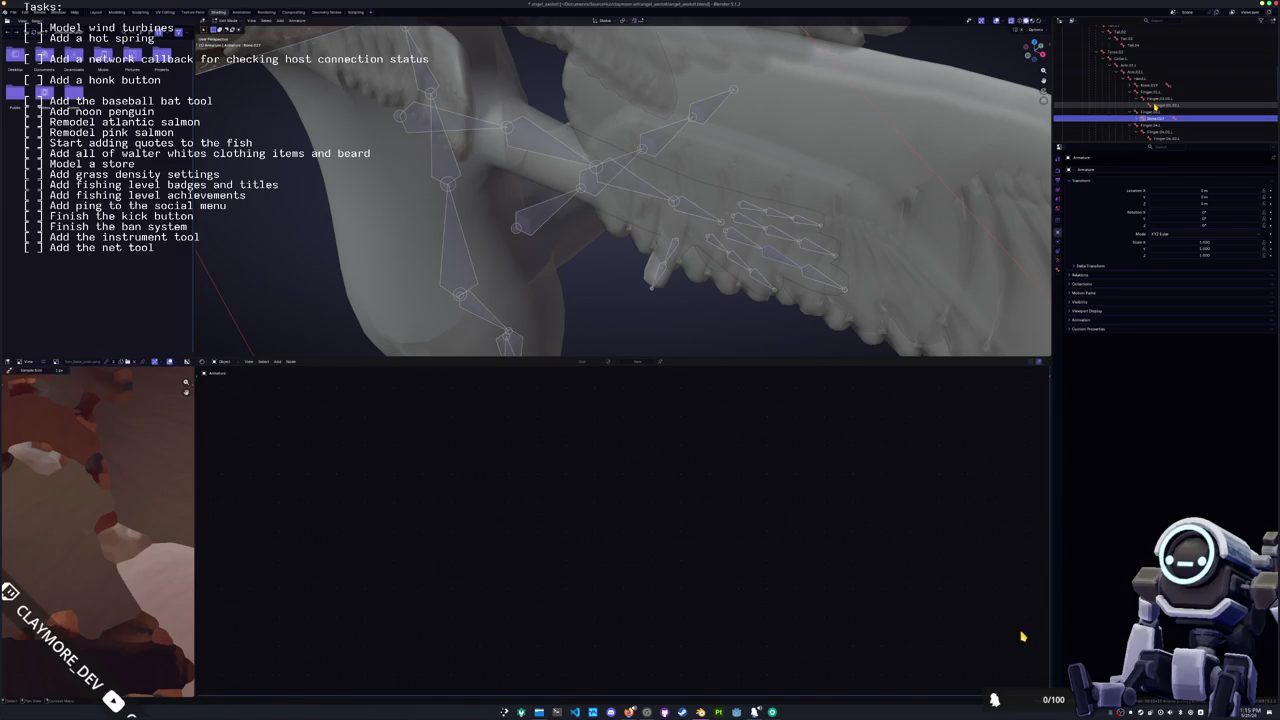
key(F2)
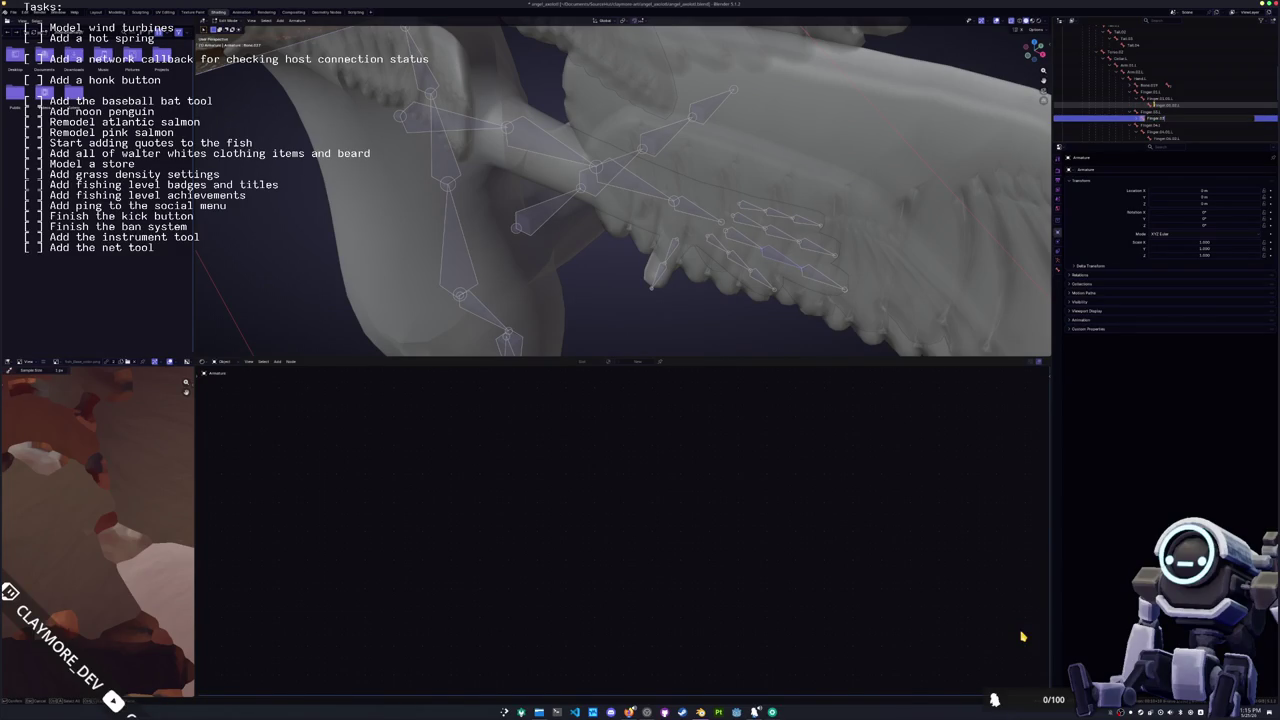
key(Return)
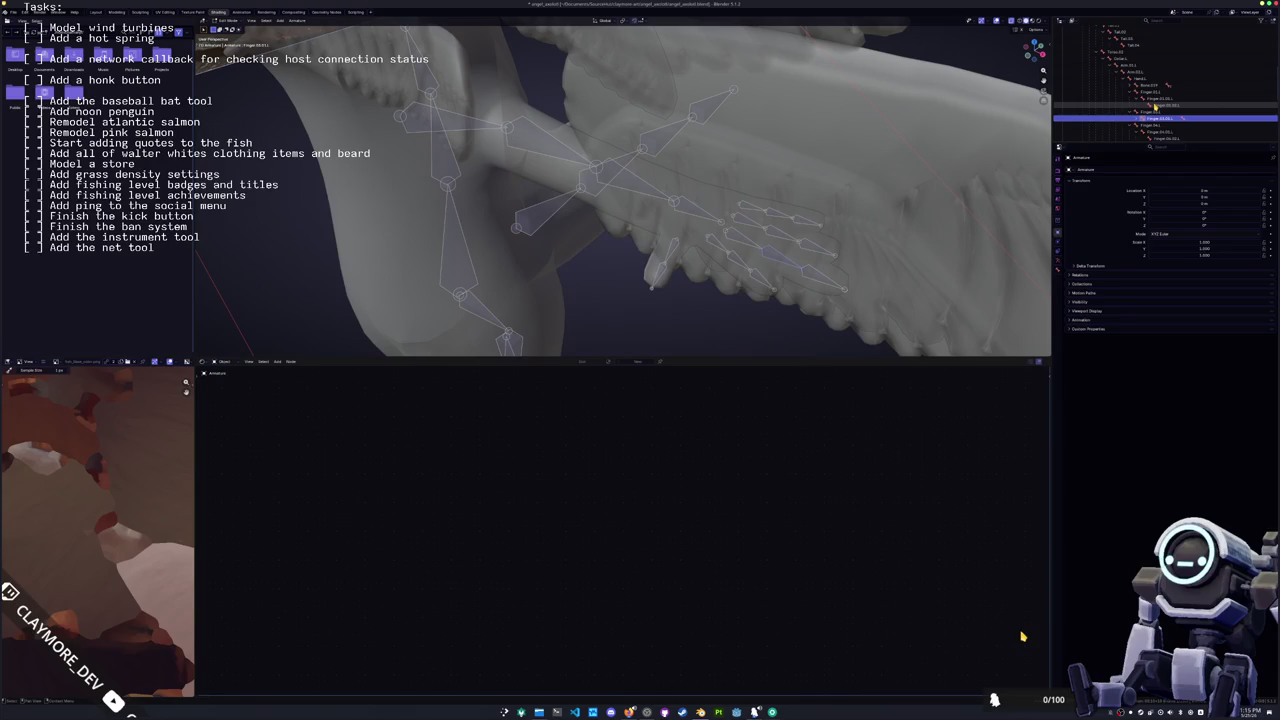
key(Down)
key(F2)
text(Fing)
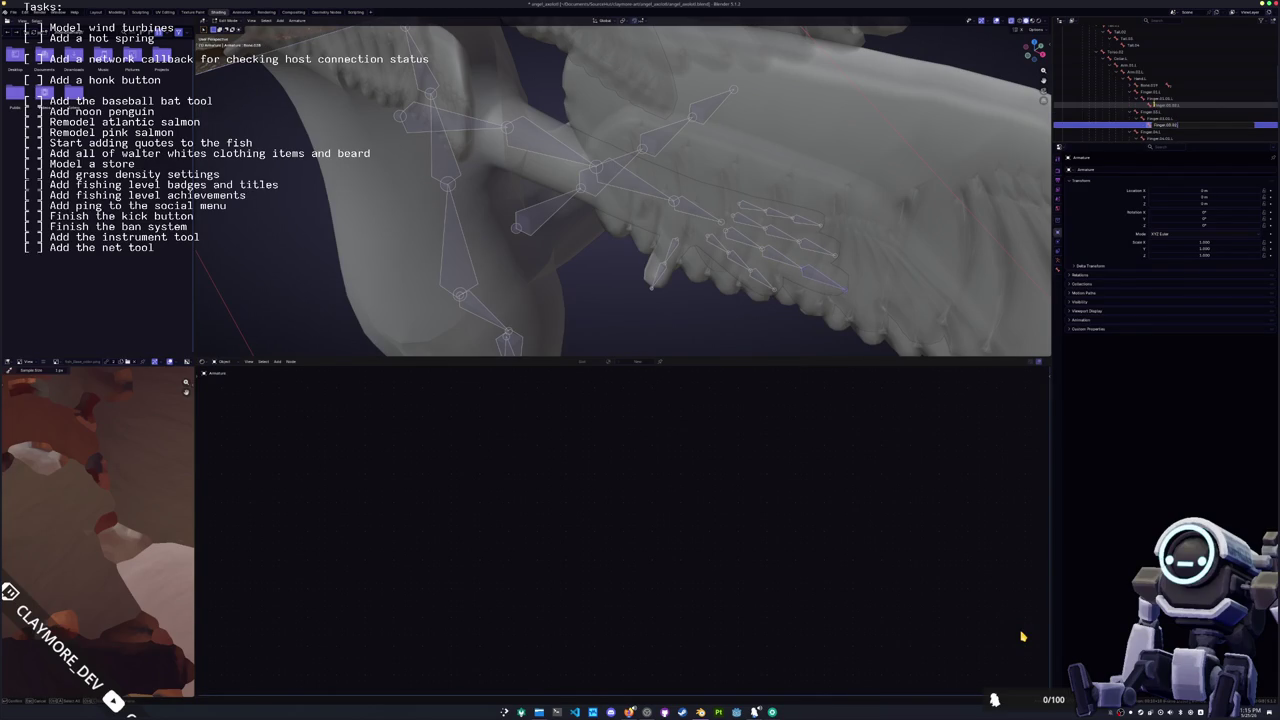
key(Return)
key(Up)
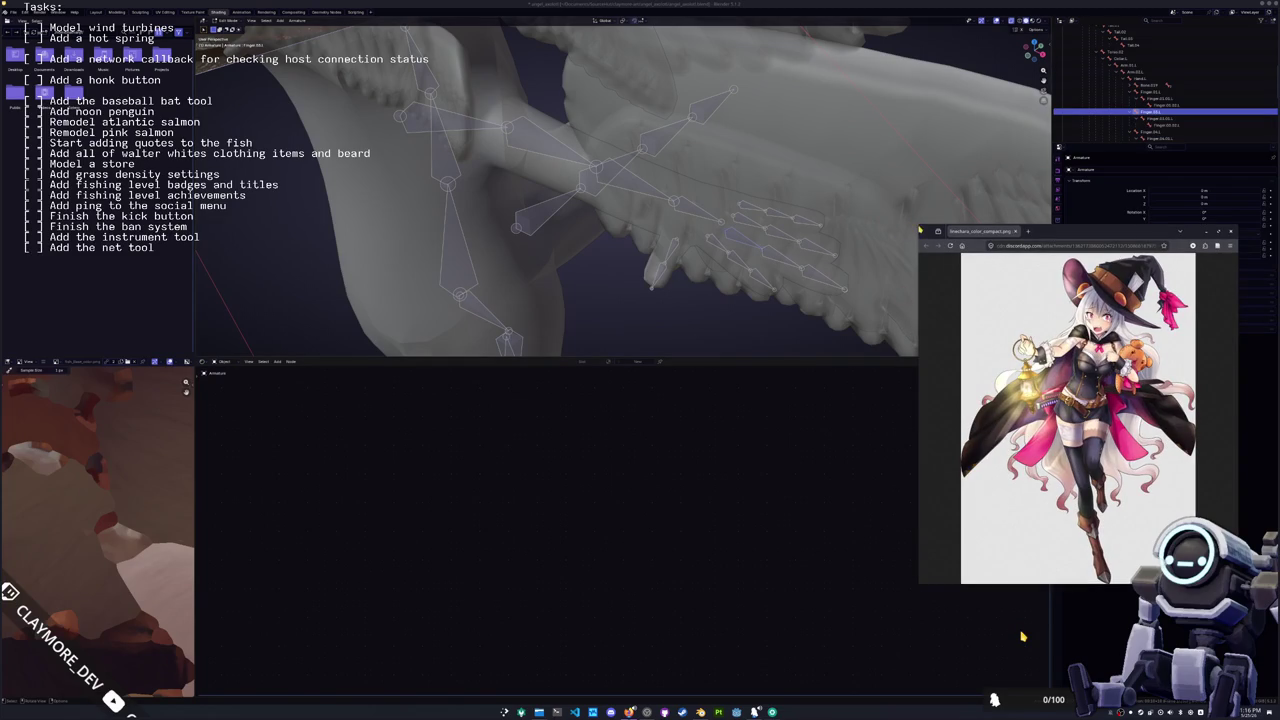
Step: Enlarge each of the two character artwork windows to study them, then close both
drag(918, 226, 729, 73)
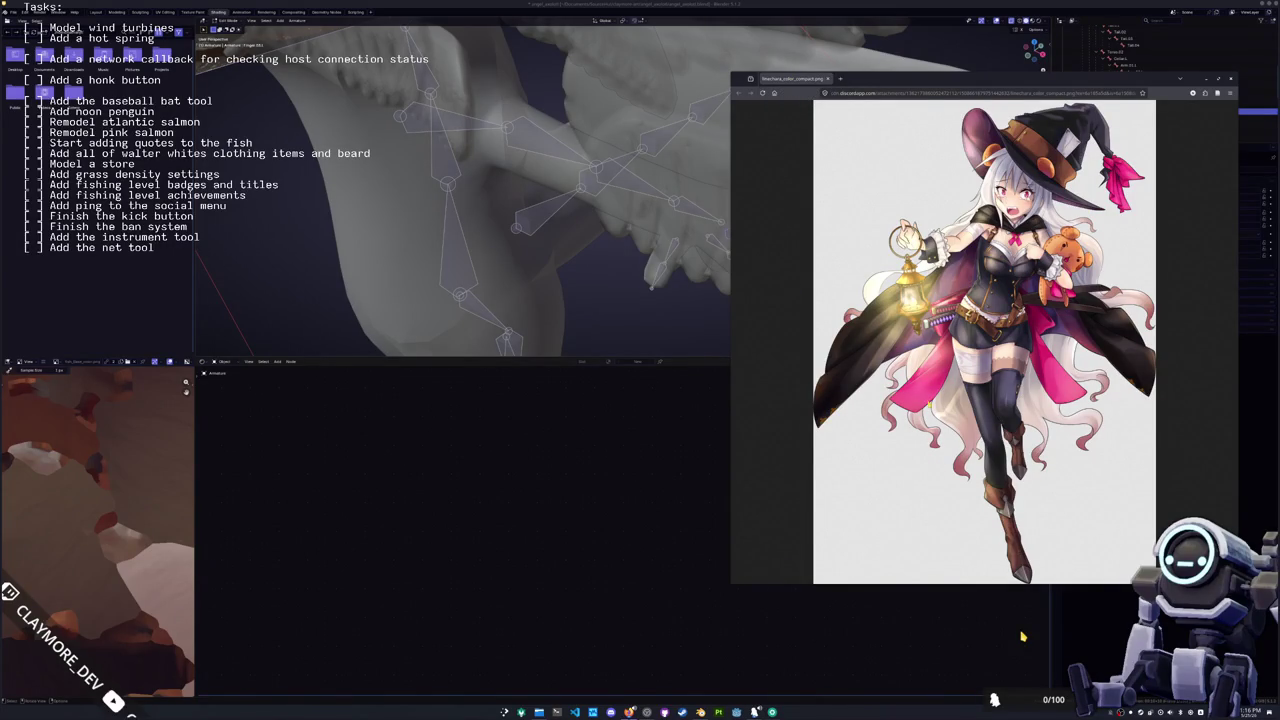
key(ctrl+w)
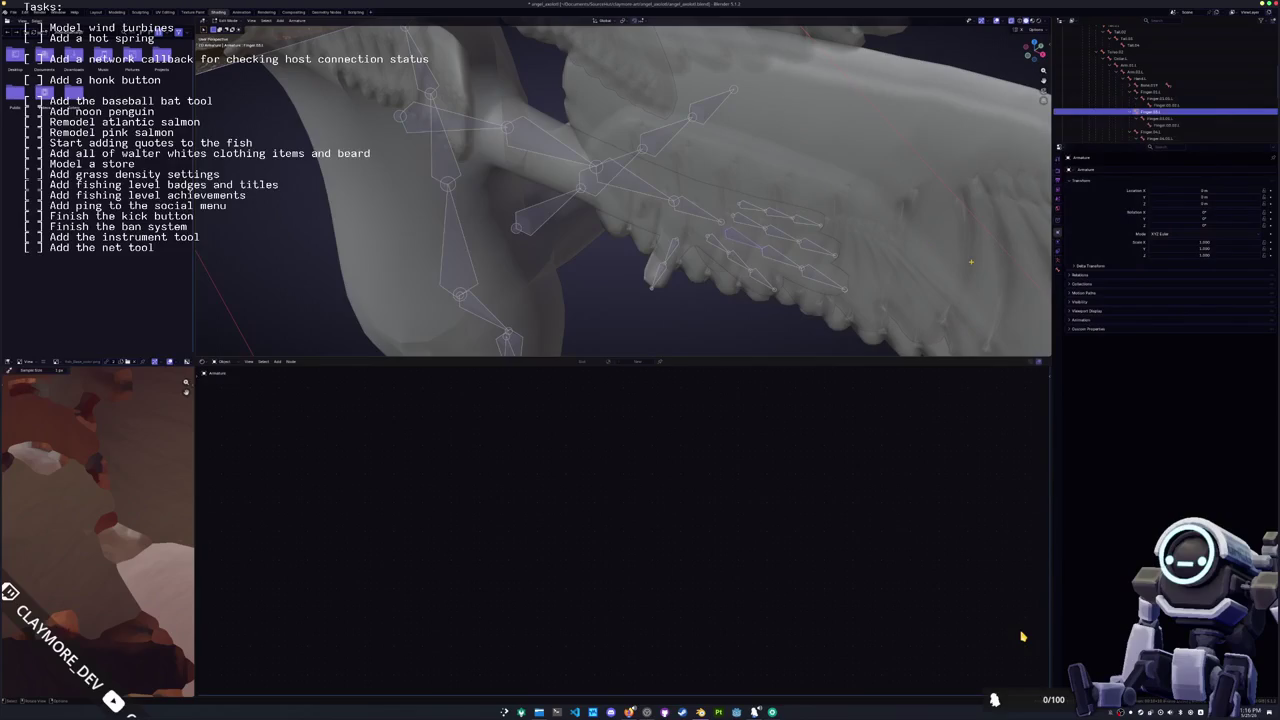
click(1155, 119)
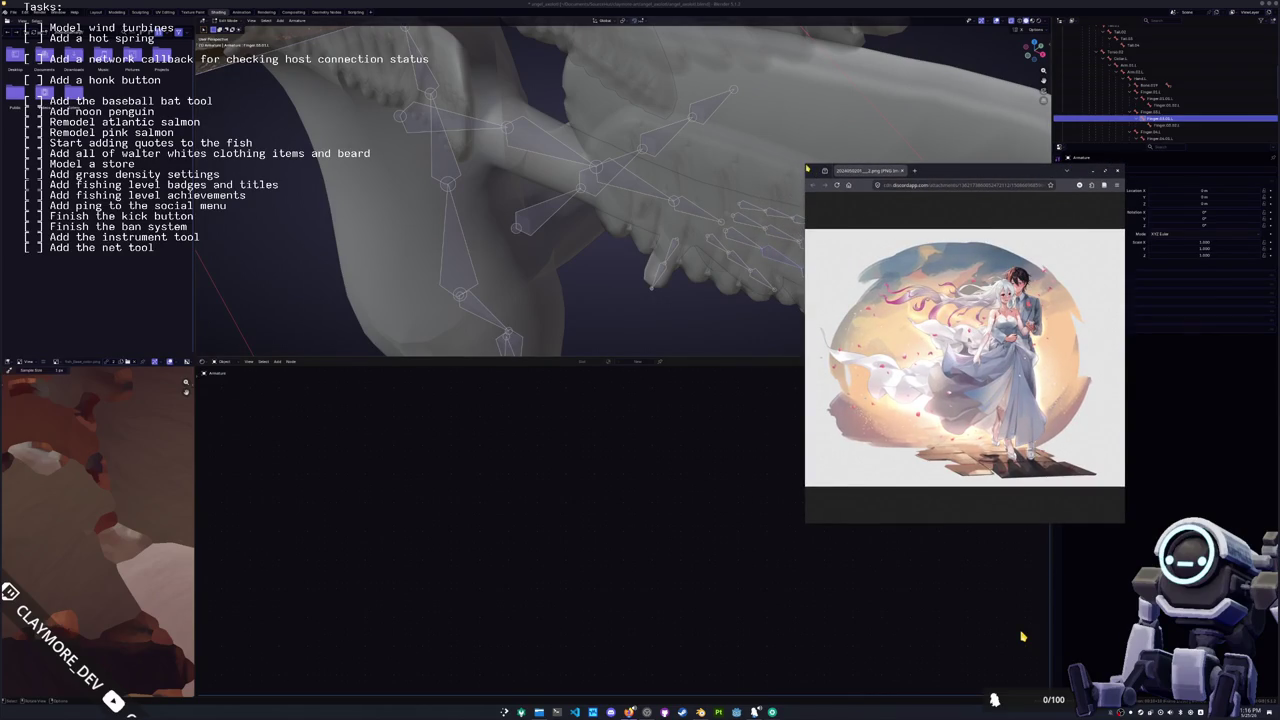
drag(806, 169, 510, 34)
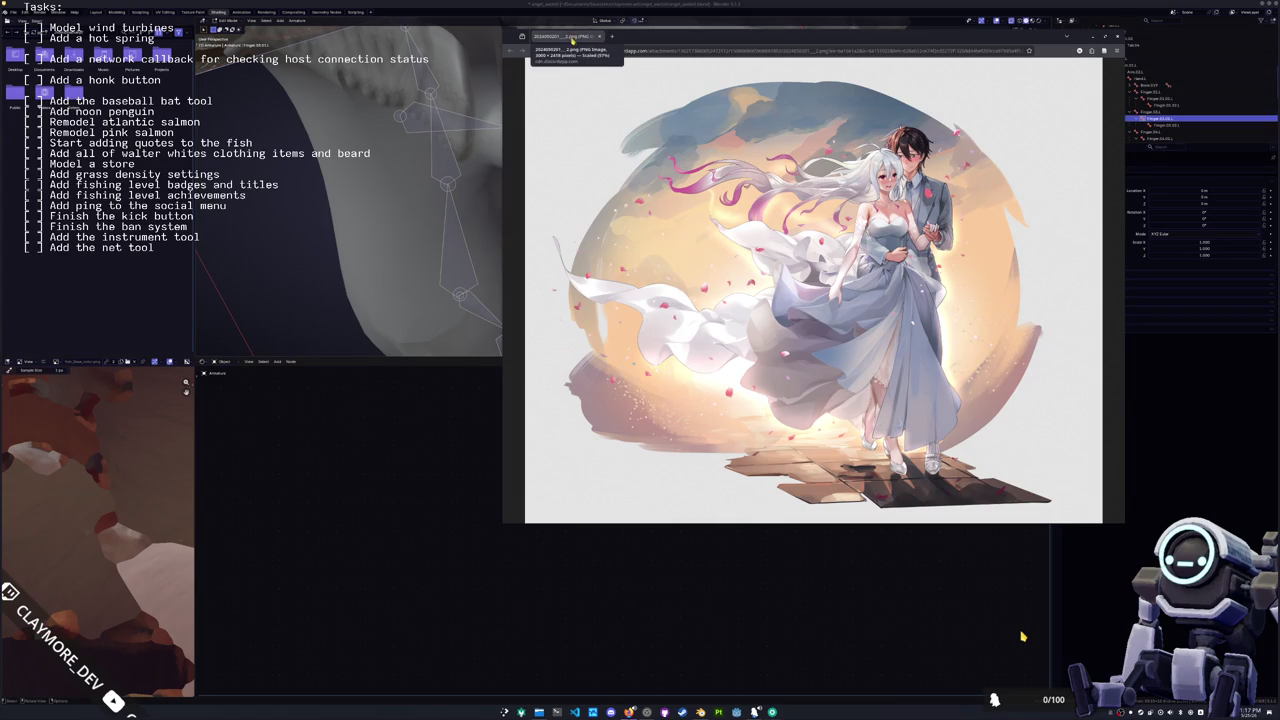
key(ctrl+w)
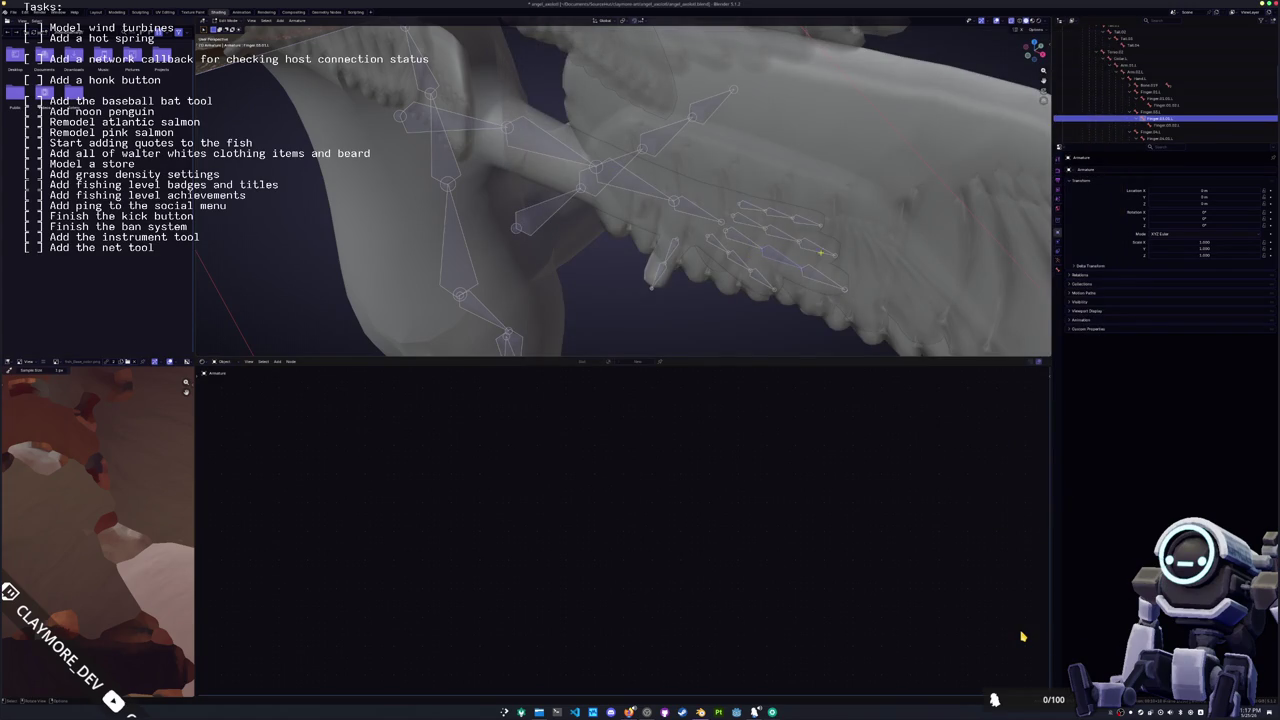
Step: Select a finger bone higher up the hierarchy and give it a new name
click(1162, 128)
click(1154, 93)
click(1155, 73)
double_click(1154, 73)
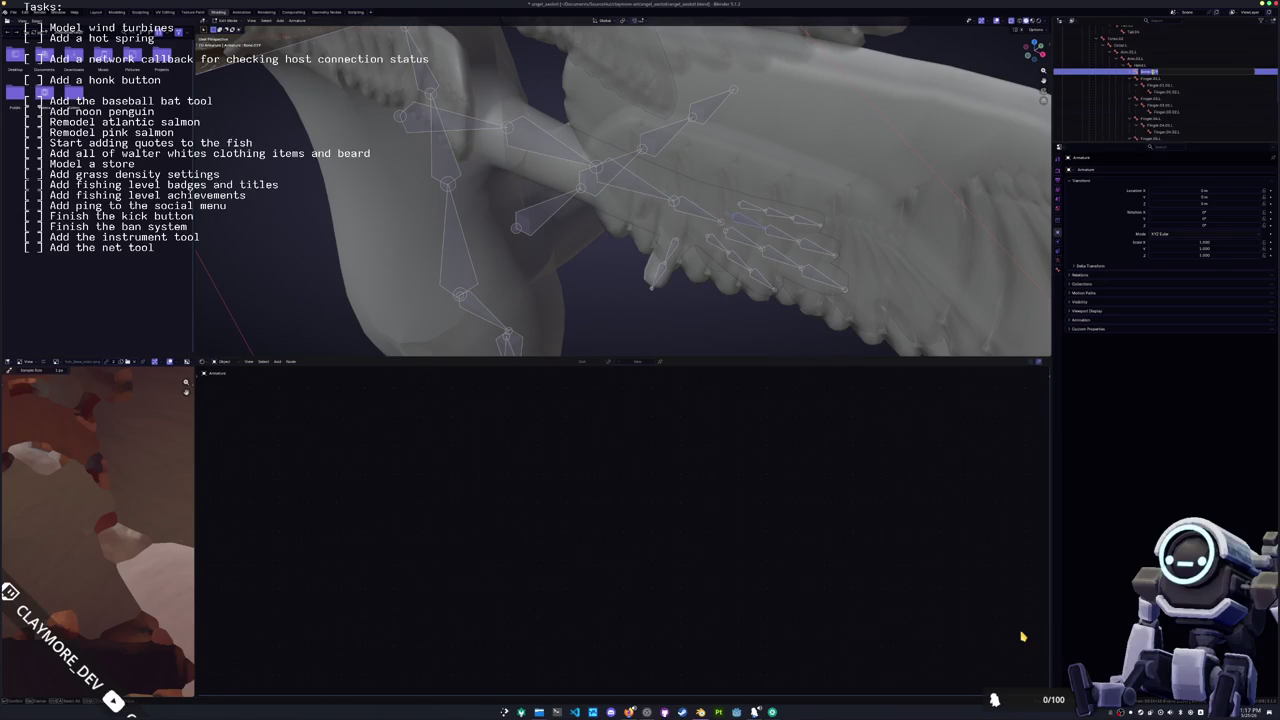
key(BackSpace)
key(Return)
Step: Expand Finger.02.L and rename its child bones with Finger names
key(Right)
key(Down)
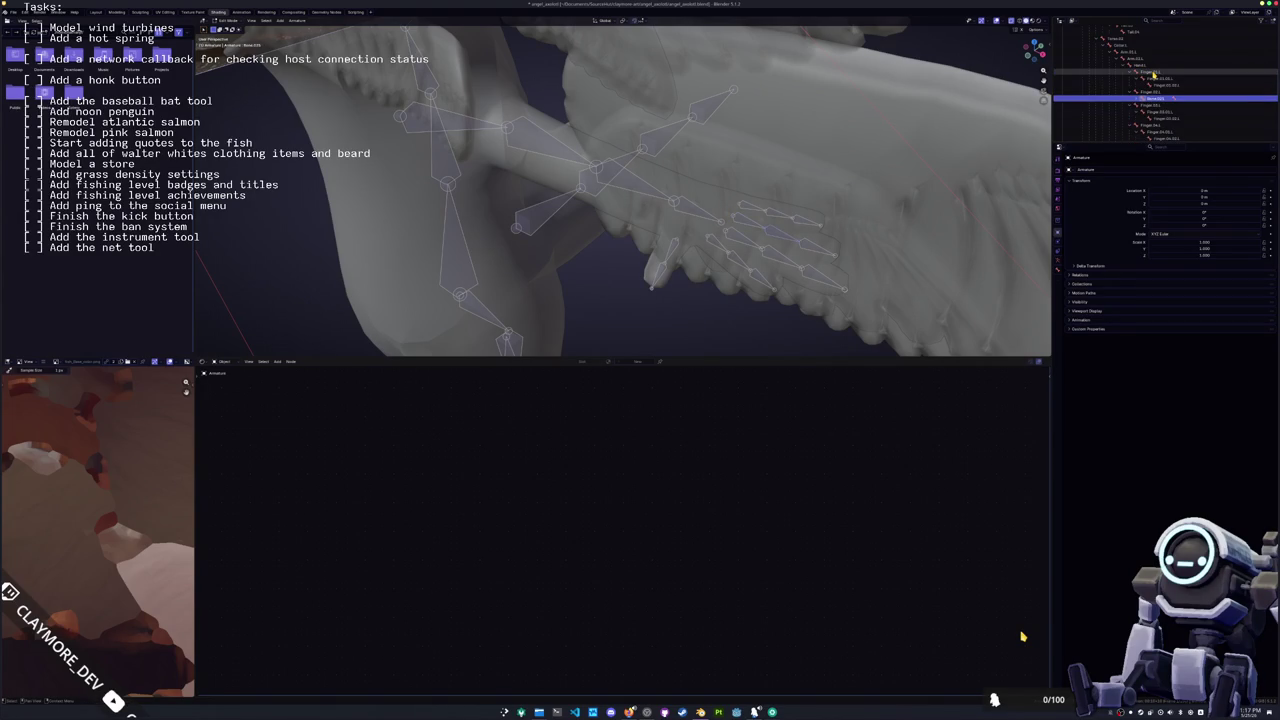
key(F2)
text(Fing)
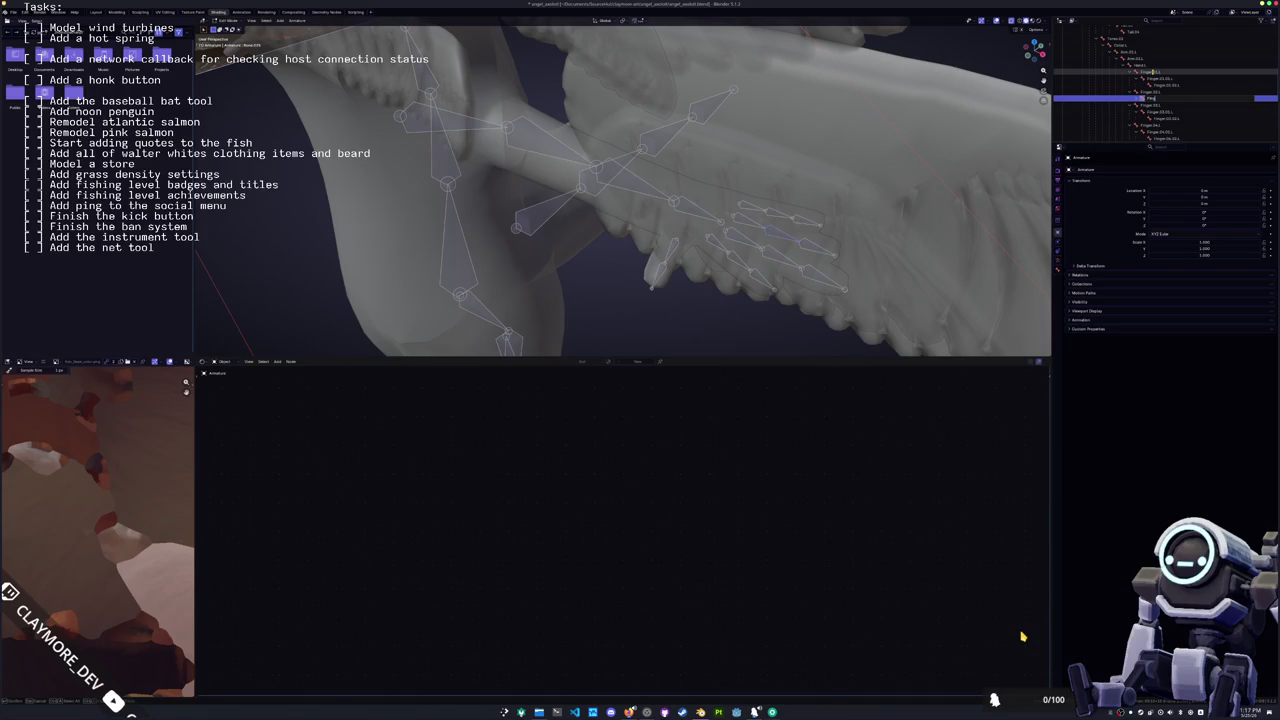
key(Return)
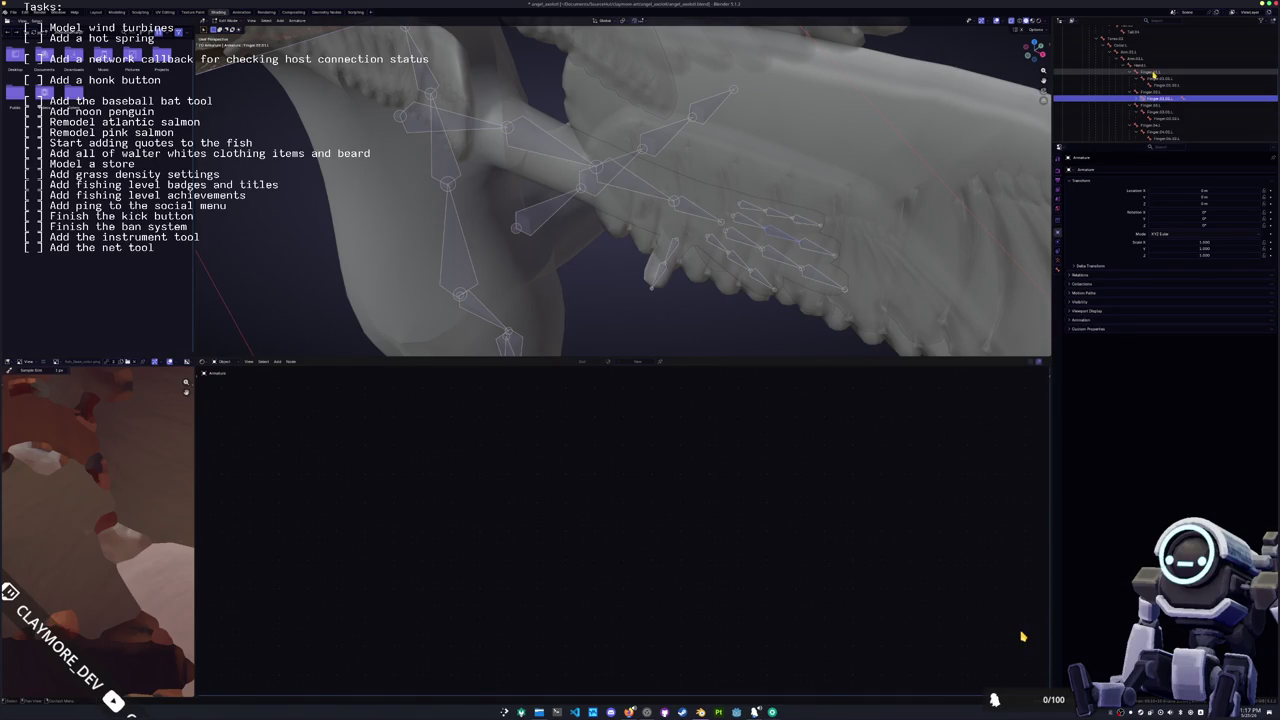
key(Down)
key(F2)
text(F)
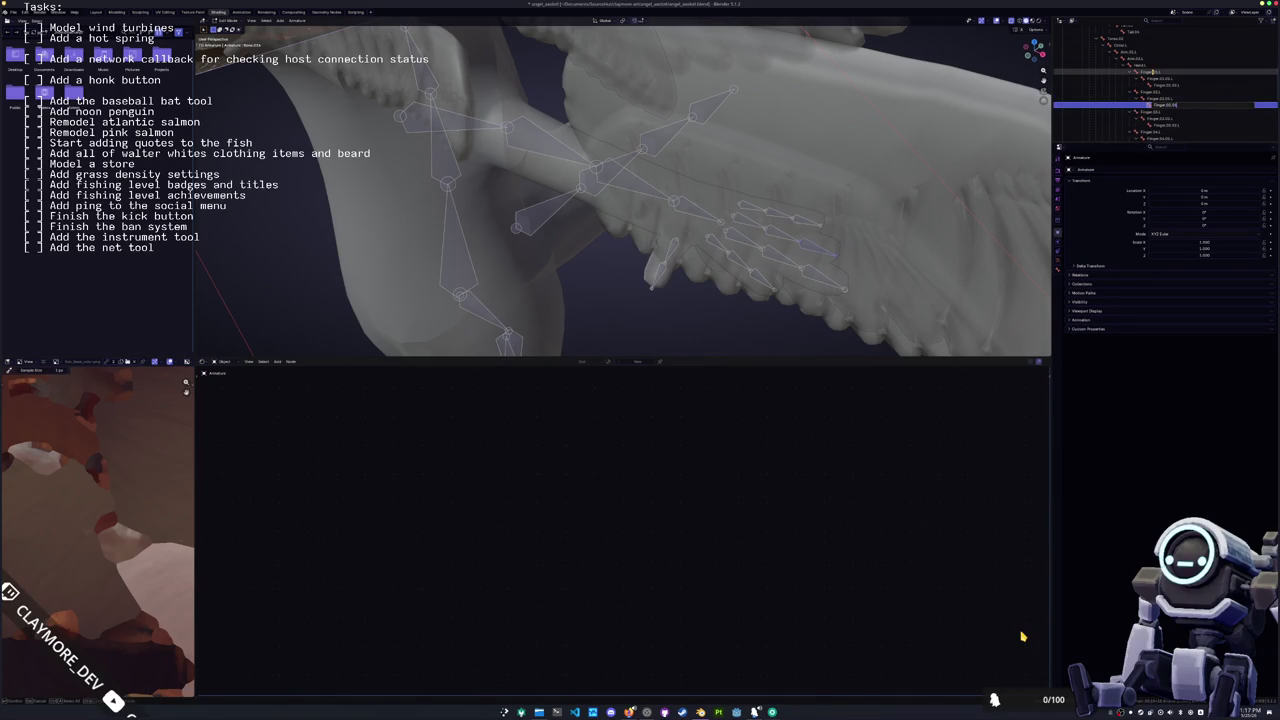
key(Return)
scroll(693, 155, down, 5)
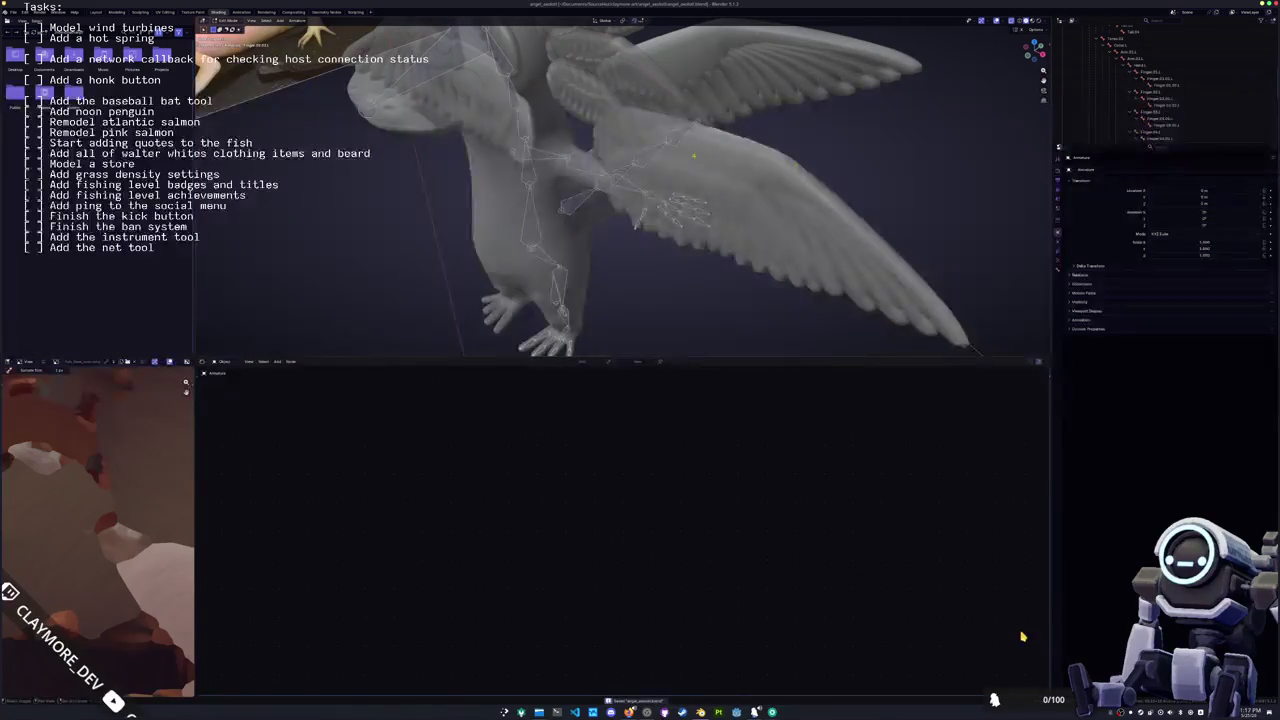
Step: View the model from the front and orbit it, then switch the armature into pose mode
key(KP_1)
middle_drag(693, 155, 603, 98)
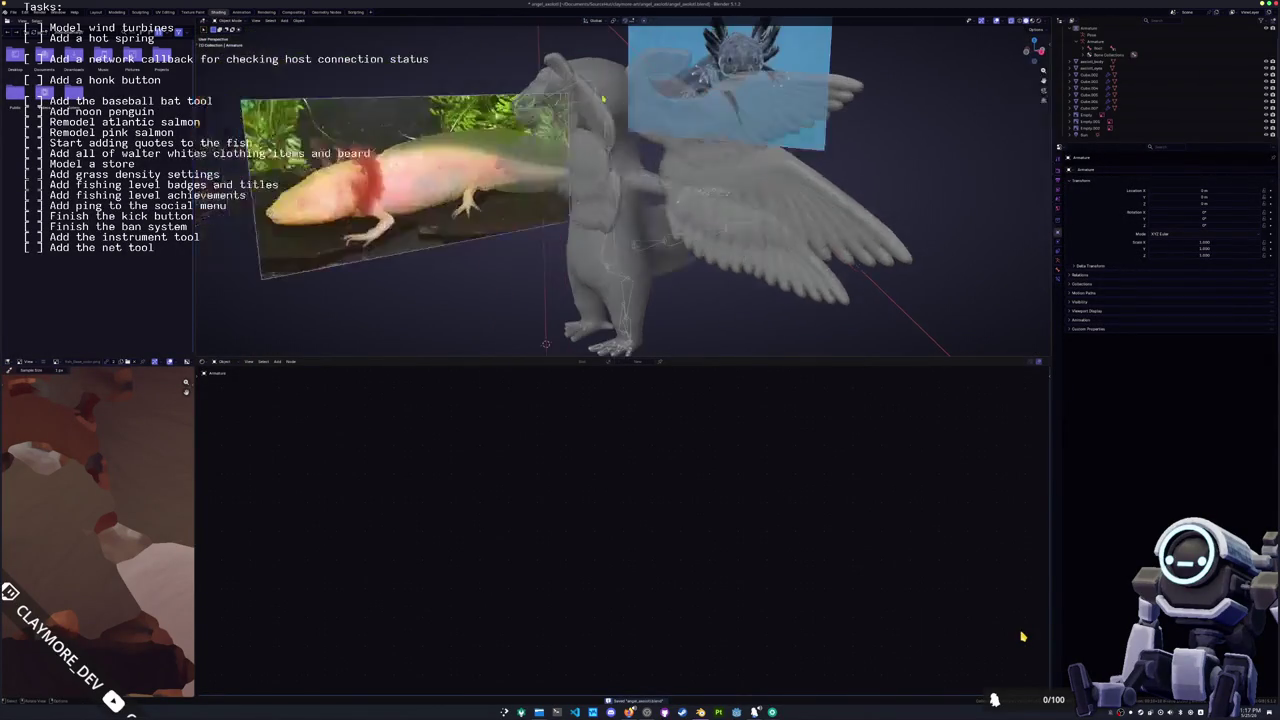
scroll(603, 98, up, 4)
scroll(679, 158, down, 3)
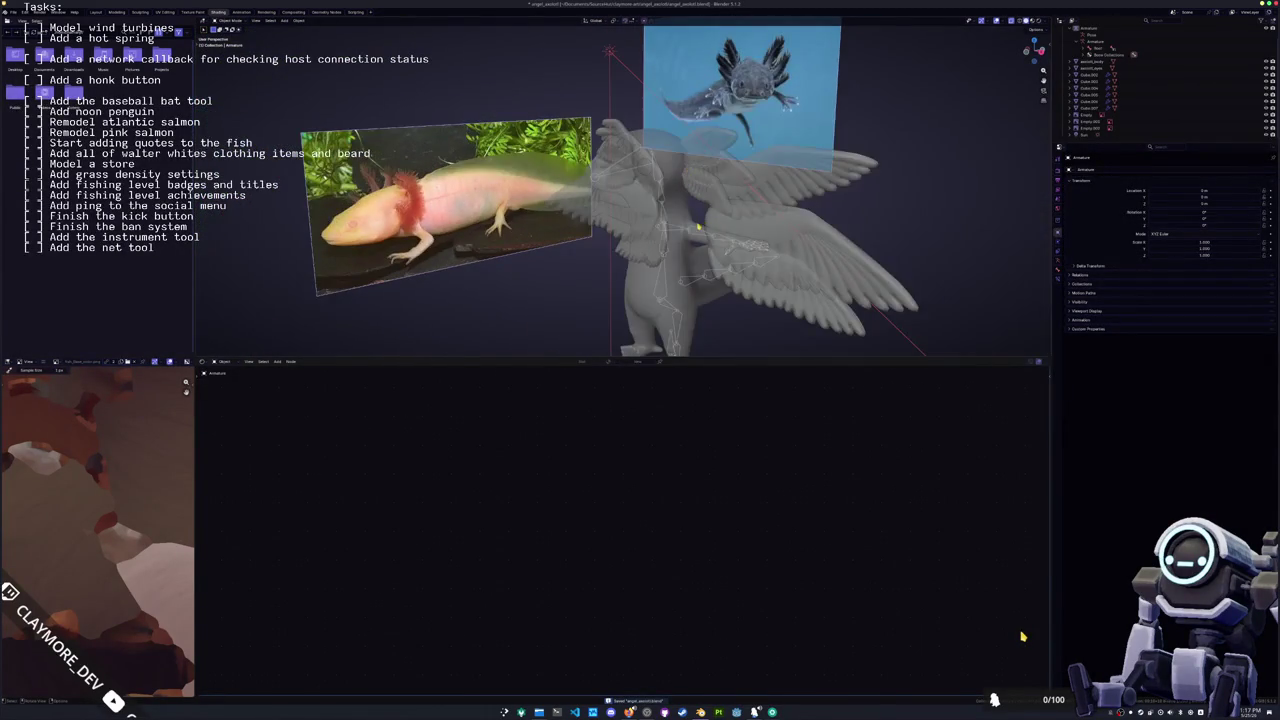
middle_drag(697, 232, 708, 238)
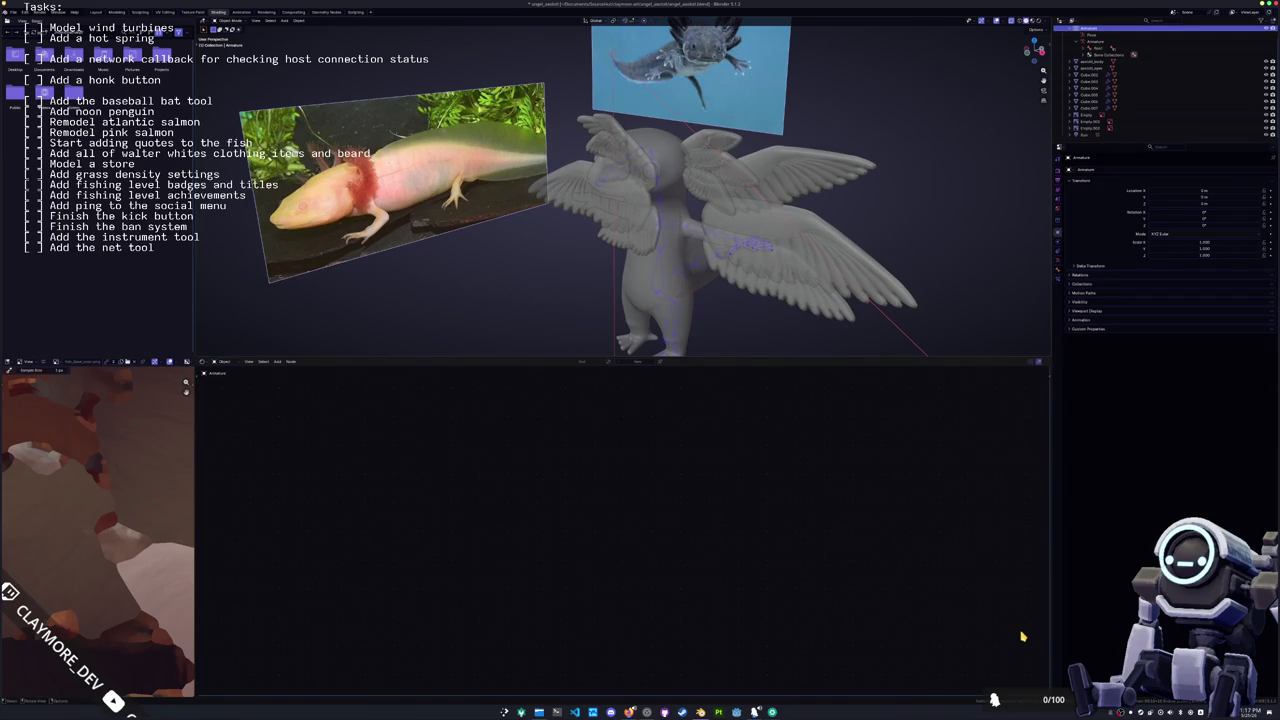
key(ctrl+Tab)
click(297, 20)
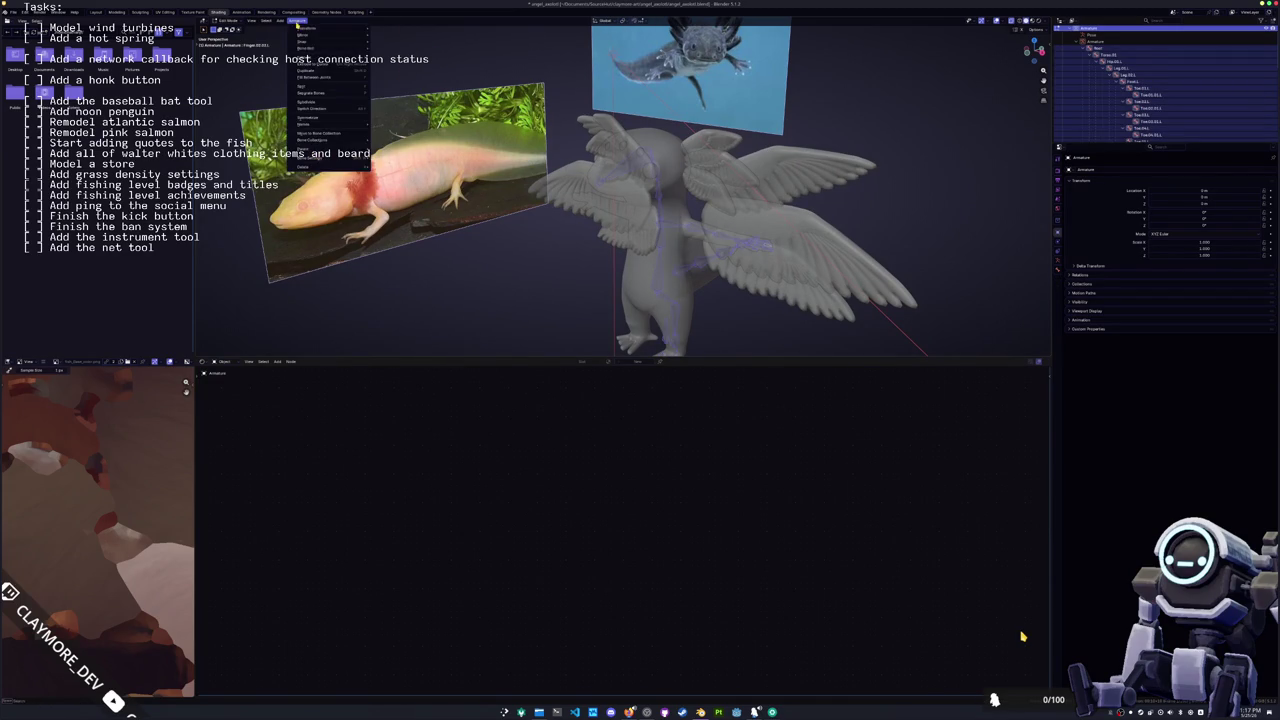
click(317, 119)
Step: Check the model from top and bottom views, then select the axolotl's body mesh
mouse_move(560, 245)
middle_down()
mouse_move(628, 297)
mouse_move(600, 240)
middle_up()
scroll(586, 176, up, 3)
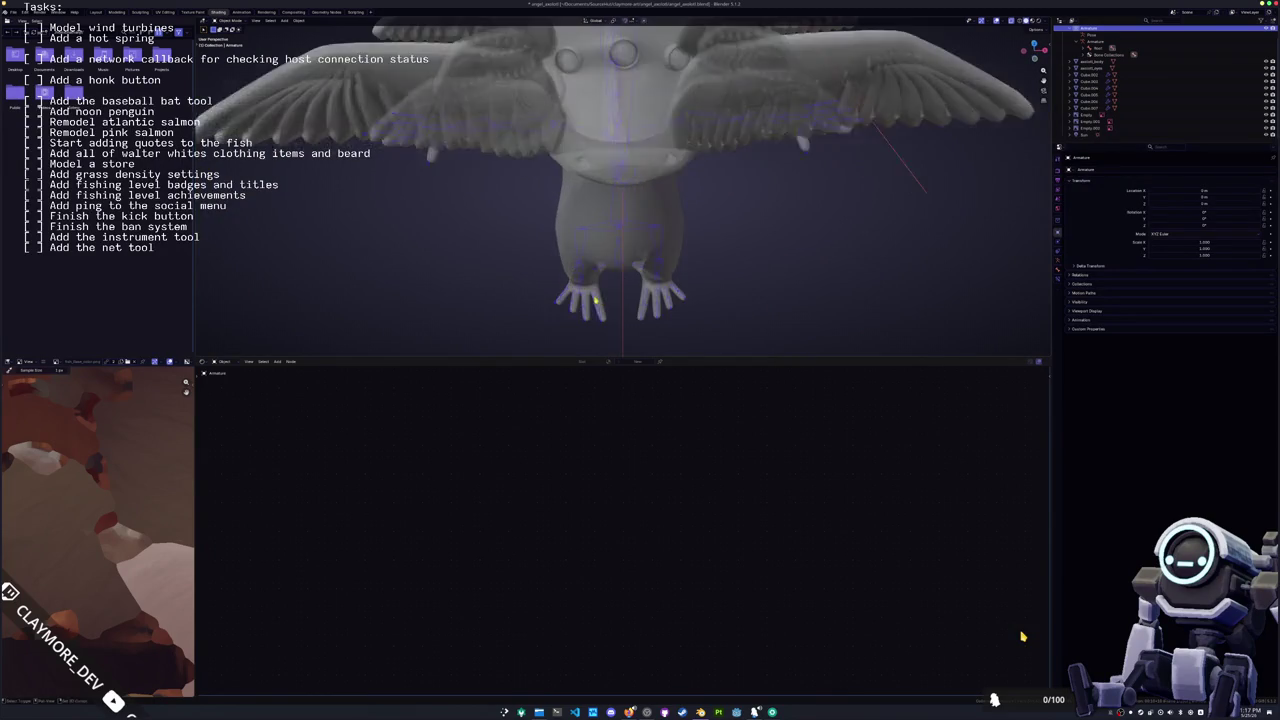
scroll(586, 176, up, 2)
scroll(586, 176, up, 2)
scroll(582, 230, up, 2)
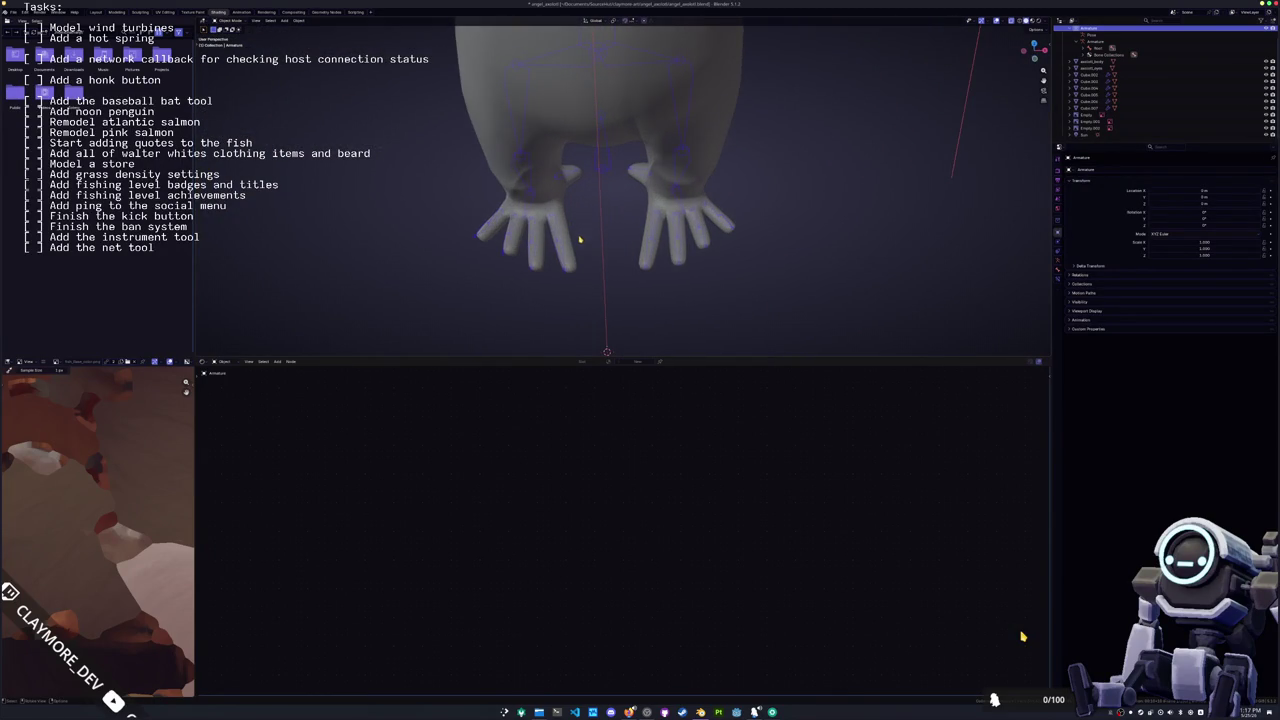
scroll(576, 242, up, 1)
key(KP_7)
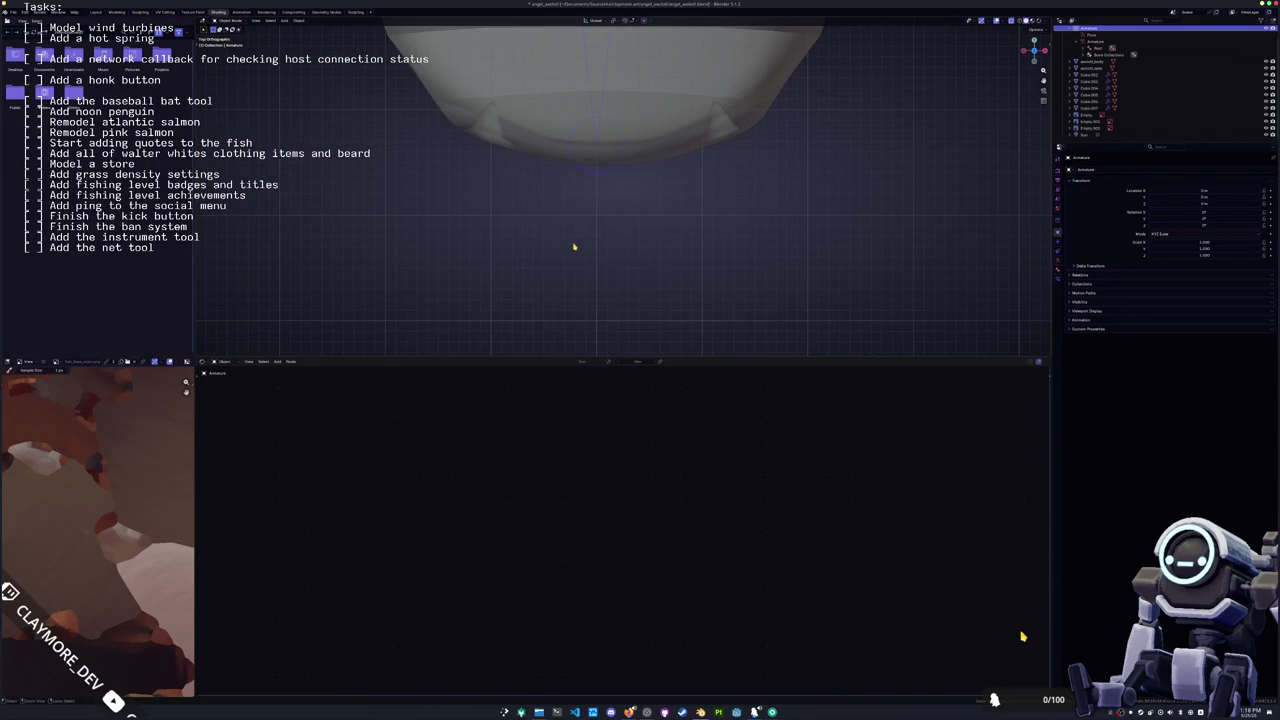
key(ctrl+KP_7)
middle_drag(574, 246, 578, 142)
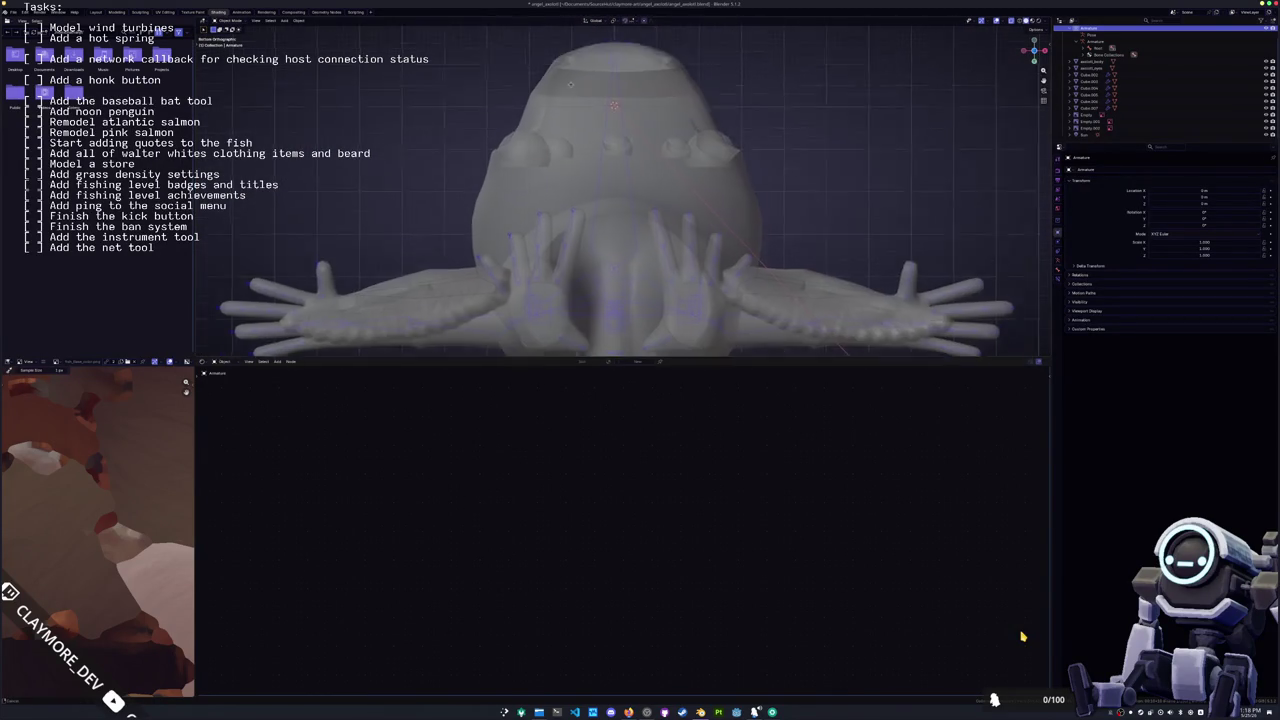
scroll(578, 142, up, 3)
scroll(570, 152, up, 2)
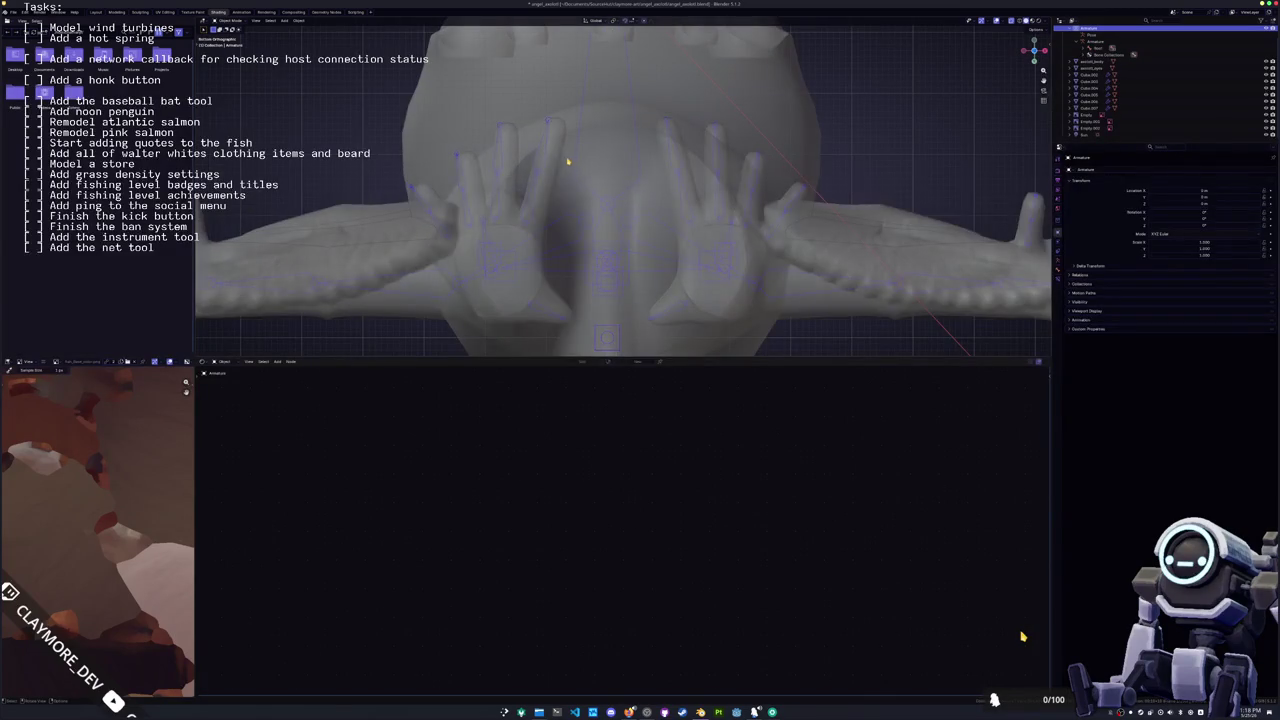
click(562, 160)
scroll(562, 160, down, 4)
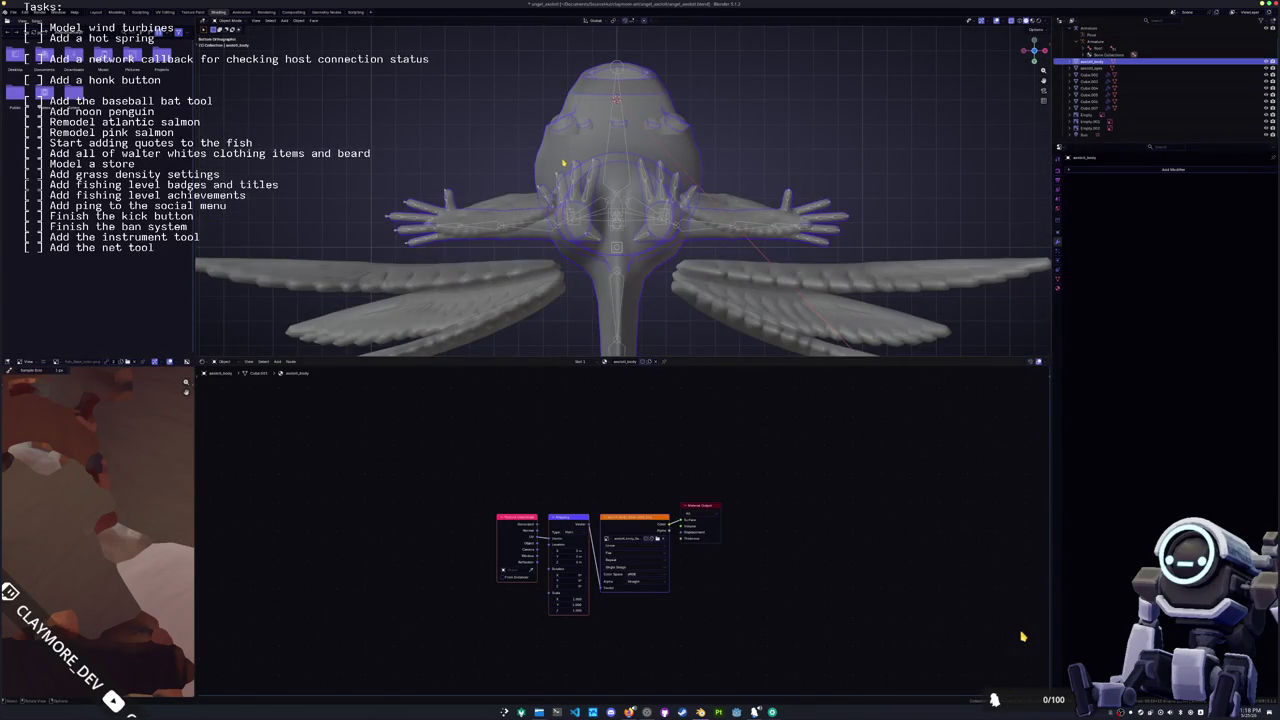
Step: Put the axolotl body mesh into Edit Mode and select its vertices
scroll(563, 163, down, 2)
scroll(562, 158, up, 2)
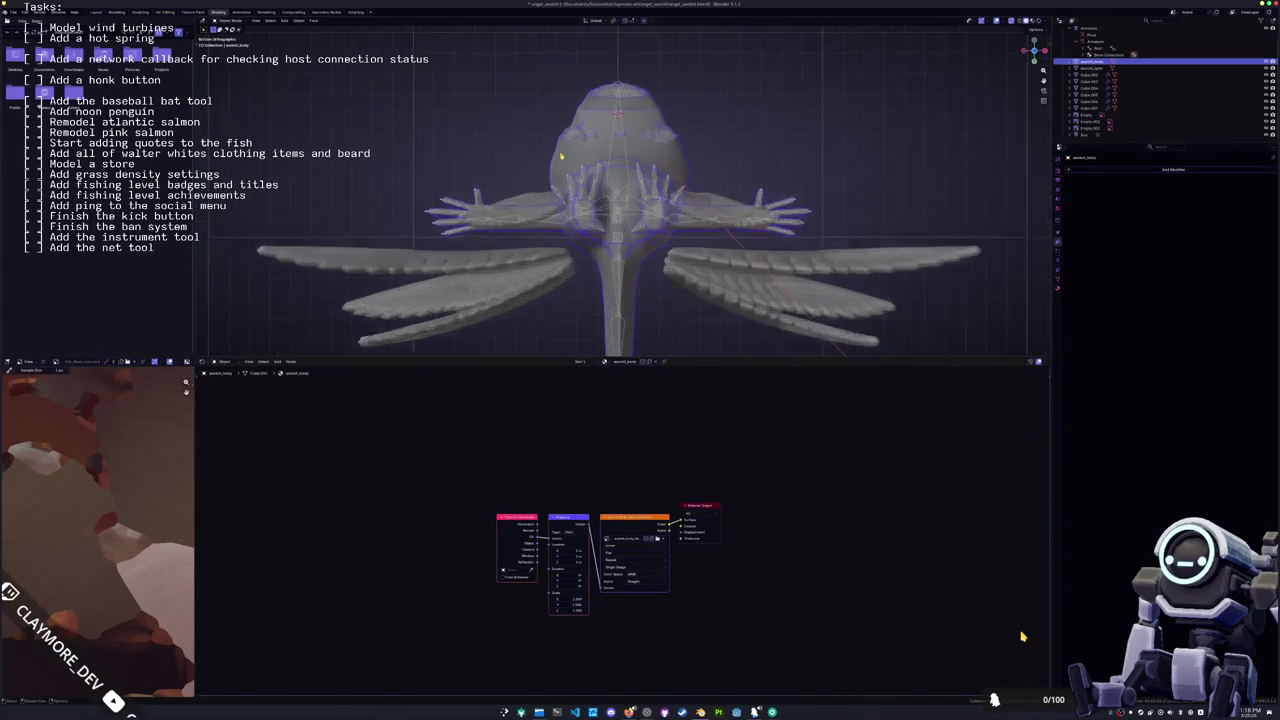
scroll(564, 157, up, 2)
scroll(610, 152, up, 2)
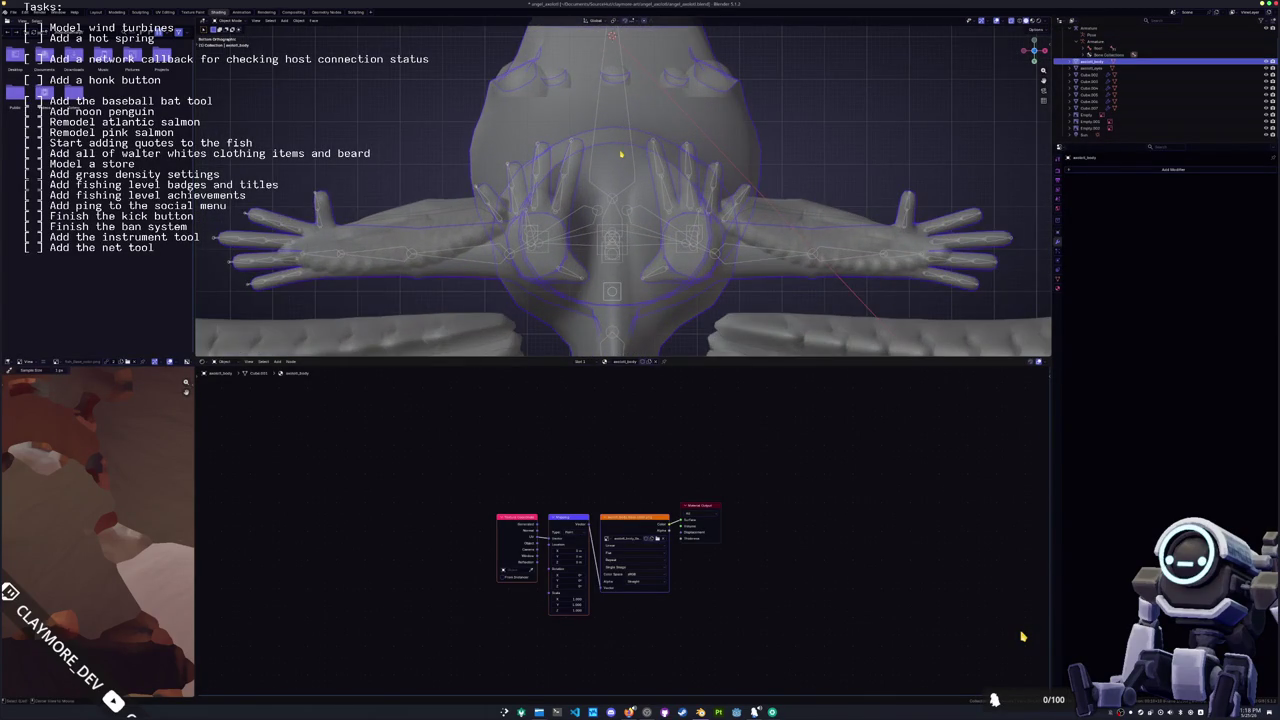
scroll(621, 154, down, 3)
key(Tab)
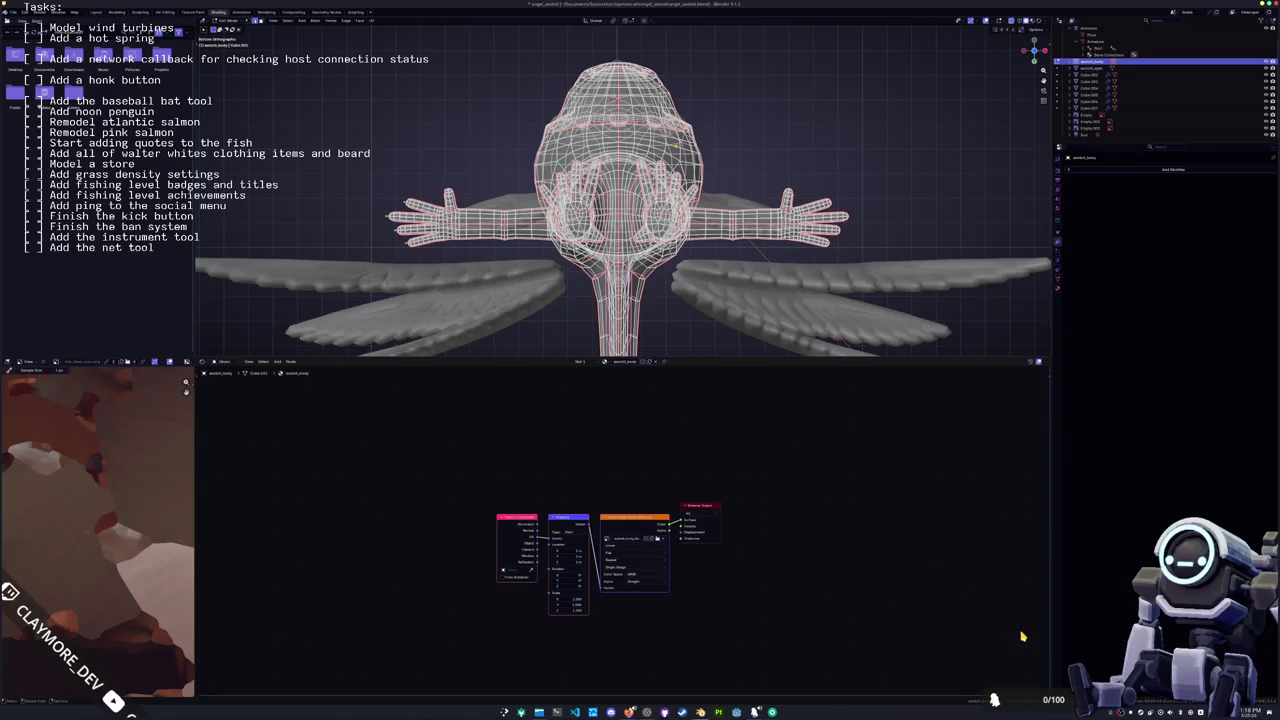
key(a)
scroll(690, 170, up, 3)
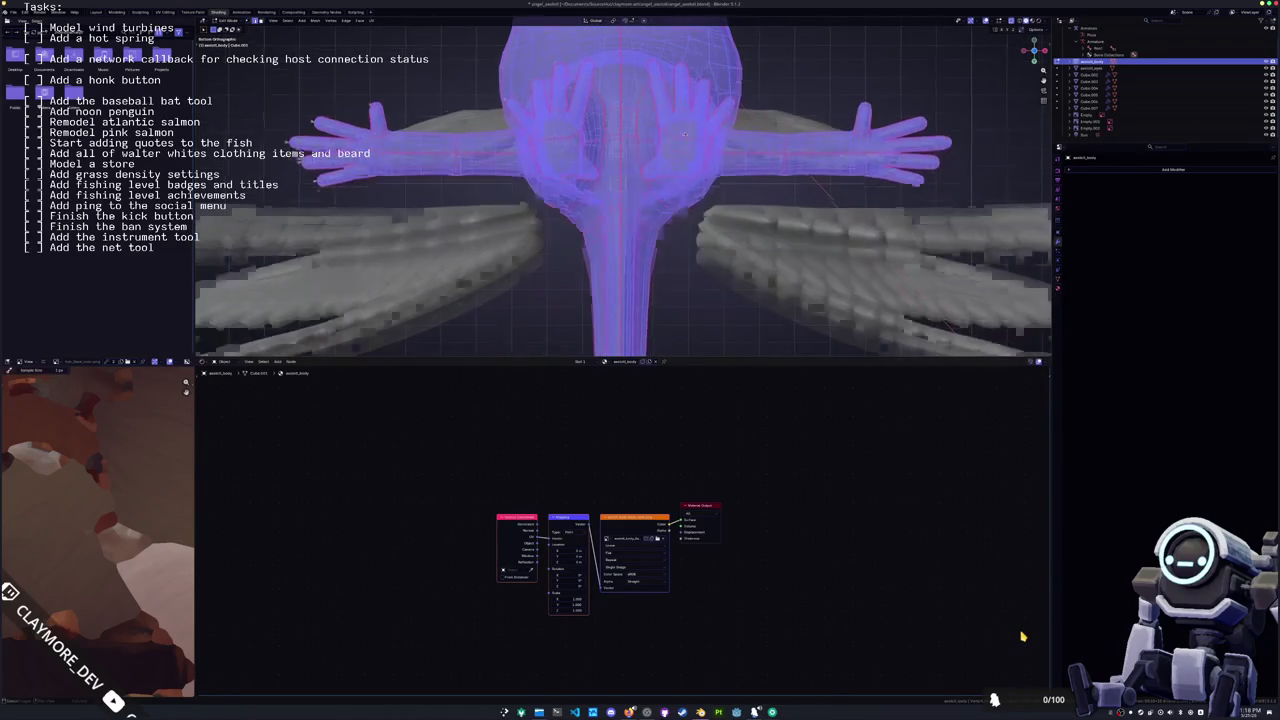
key(alt+a)
key(a)
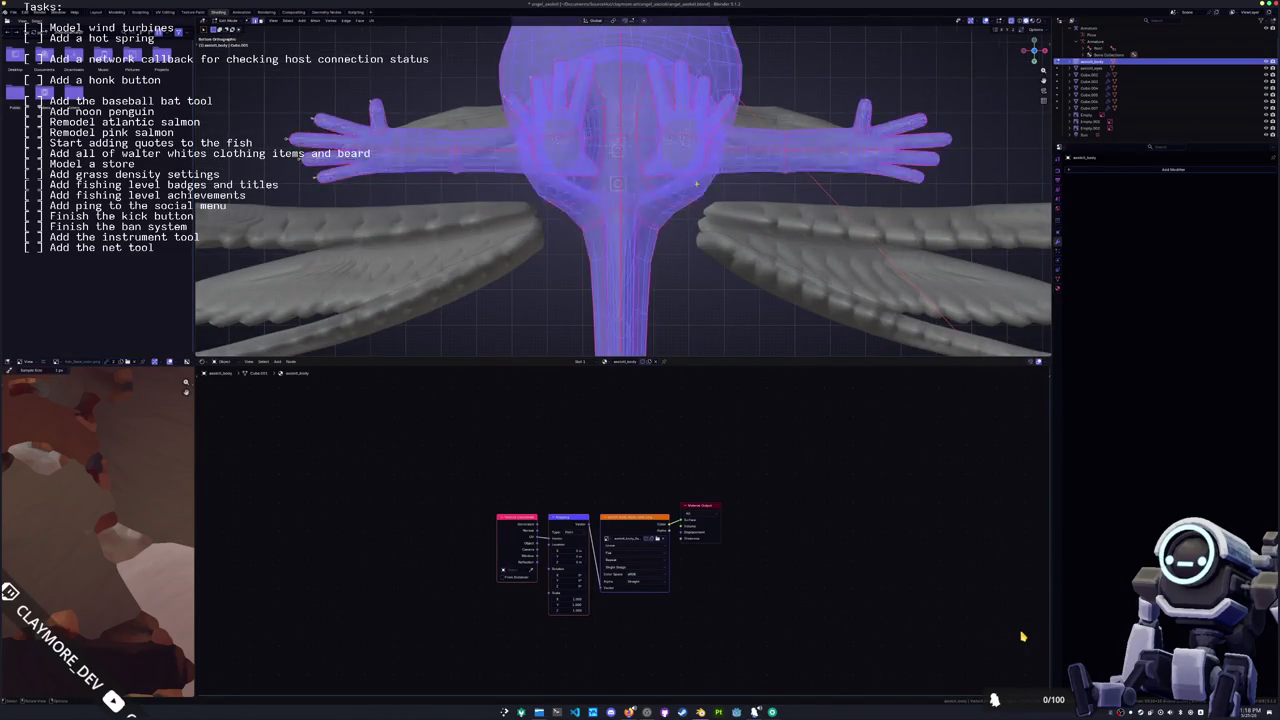
scroll(714, 197, up, 3)
scroll(714, 196, down, 3)
scroll(714, 196, down, 1)
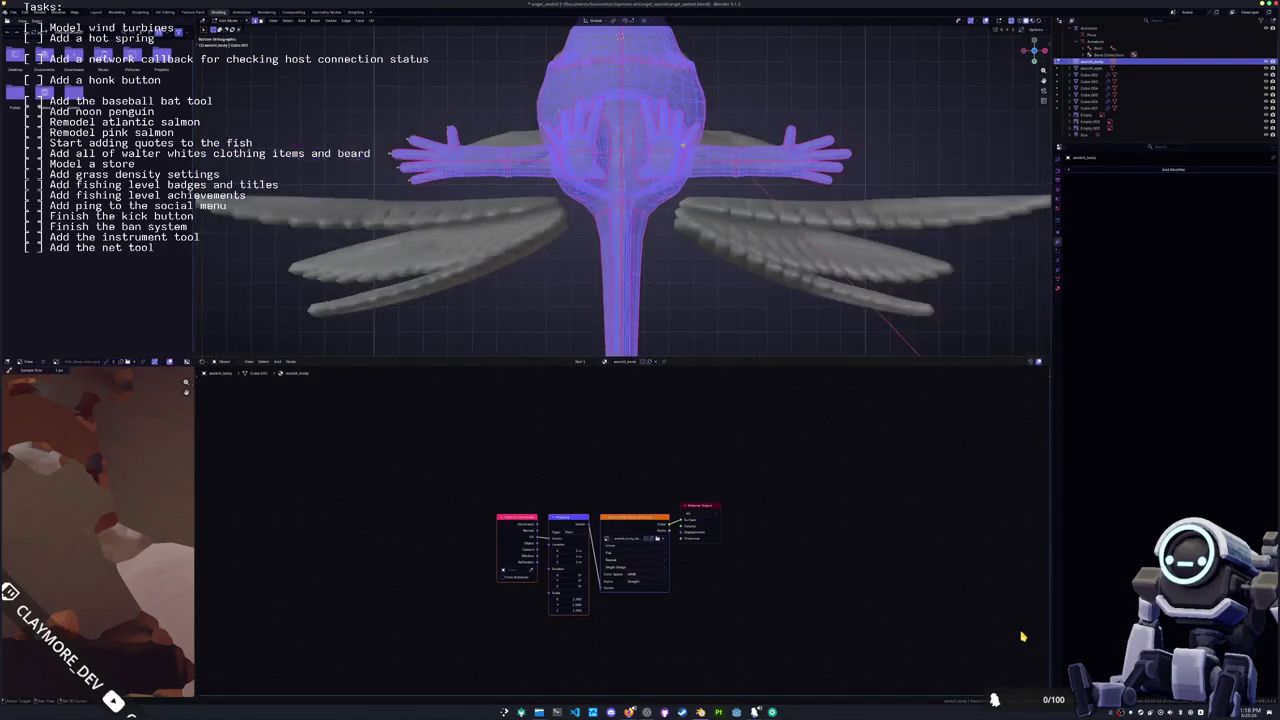
scroll(700, 205, down, 3)
scroll(678, 213, down, 2)
scroll(678, 213, up, 2)
scroll(678, 213, up, 2)
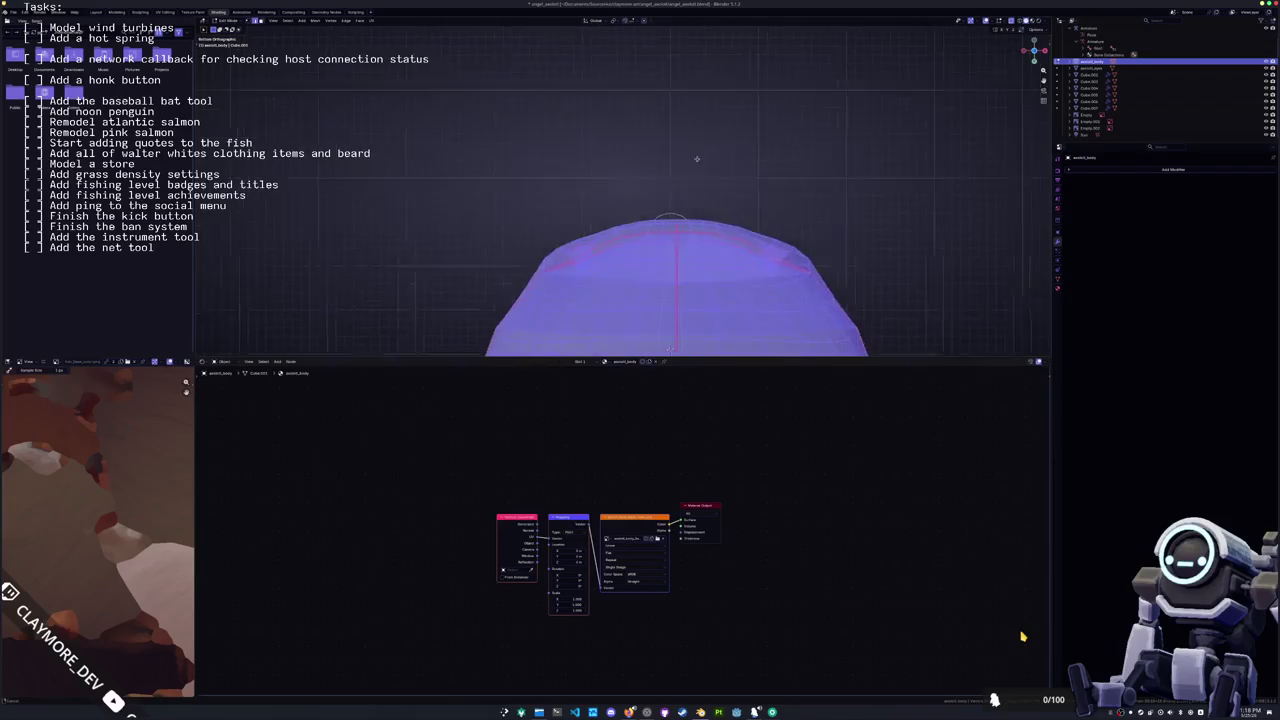
scroll(678, 213, up, 1)
Step: Slide the head-top dome centre points along X onto the mirror line
key(g)
key(x)
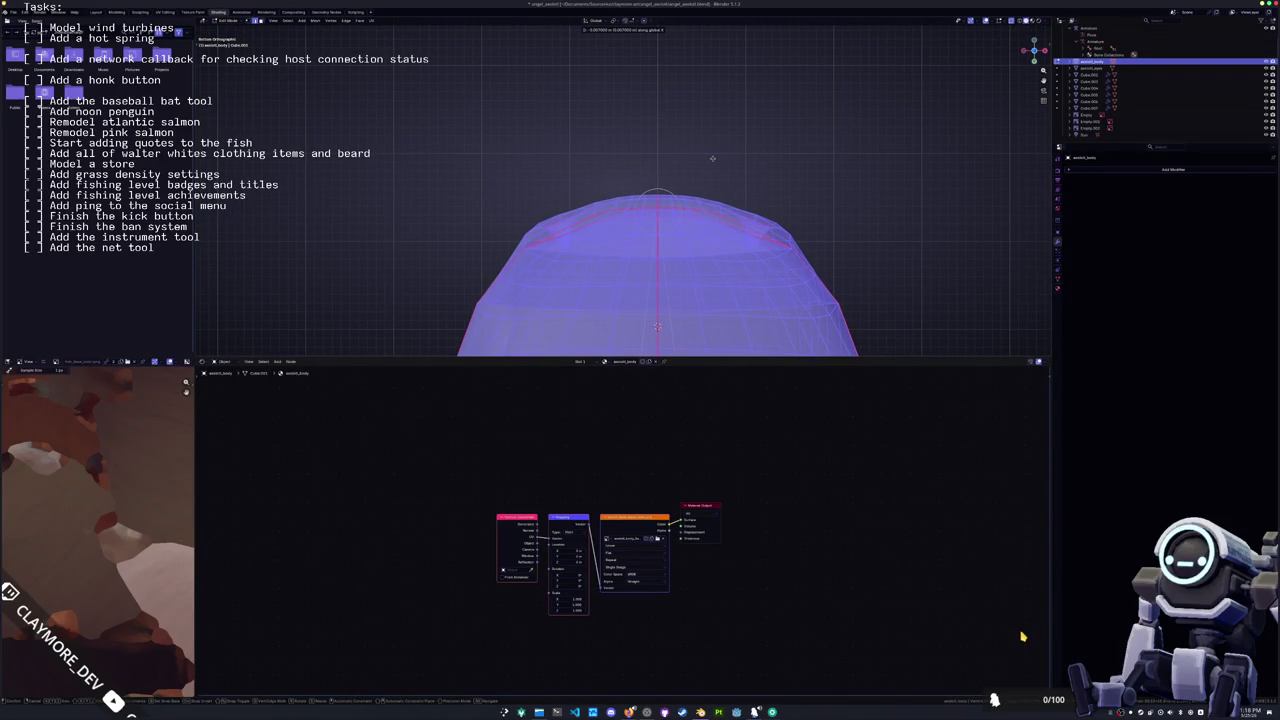
click(712, 157)
scroll(690, 170, up, 5)
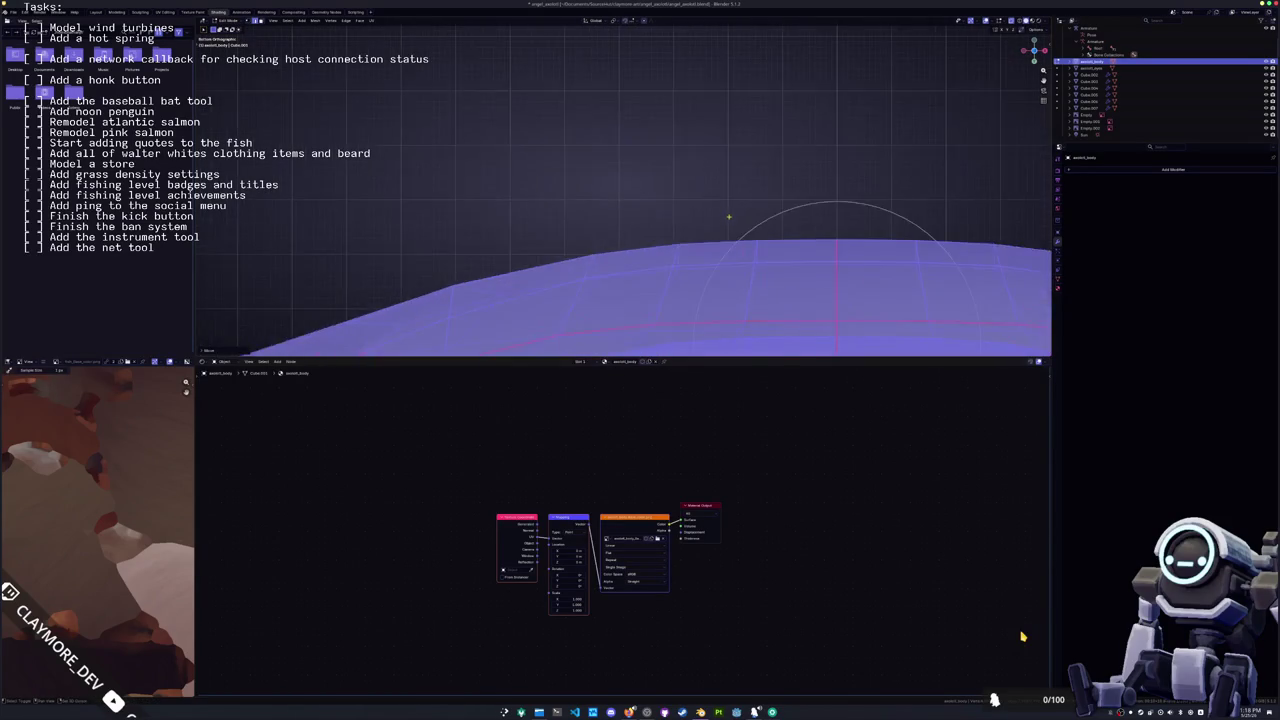
scroll(649, 186, down, 4)
key(g)
key(x)
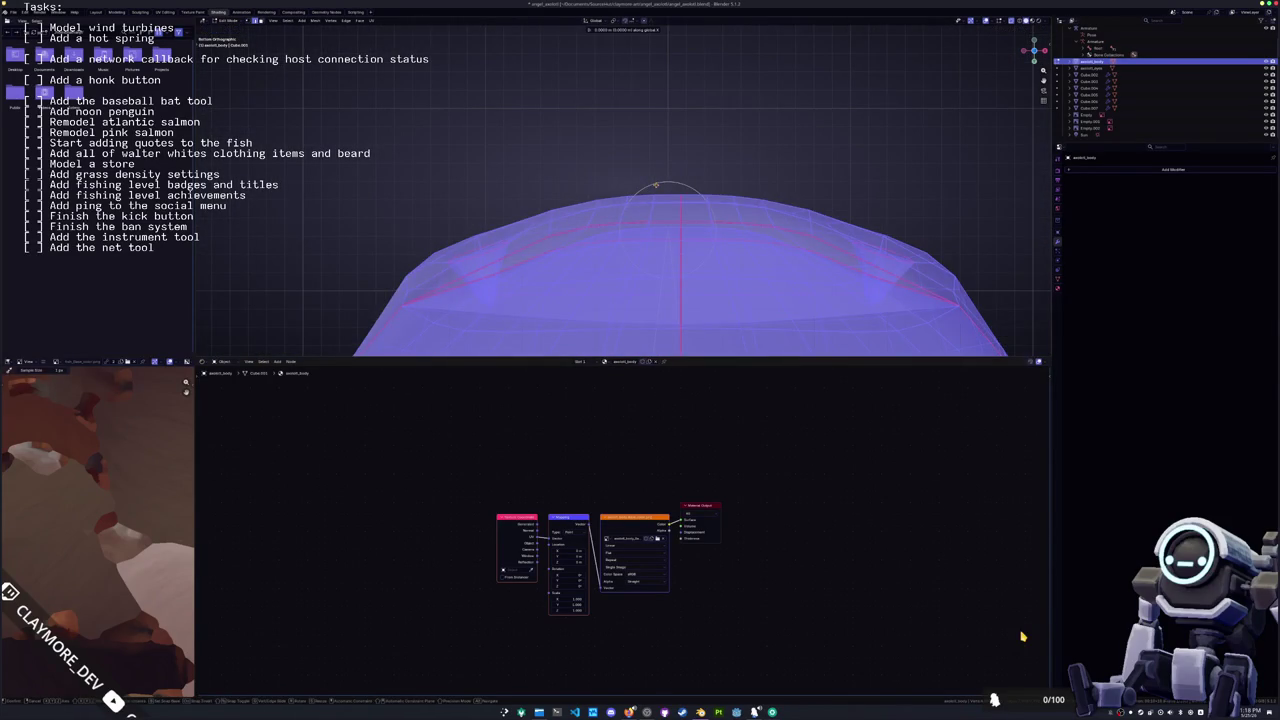
click(534, 188)
scroll(534, 188, down, 3)
Step: Shift the crotch V point 0.0001 along X so it sits on the mirror line
mouse_move(534, 188)
middle_down()
mouse_move(611, 235)
mouse_move(601, 178)
middle_up()
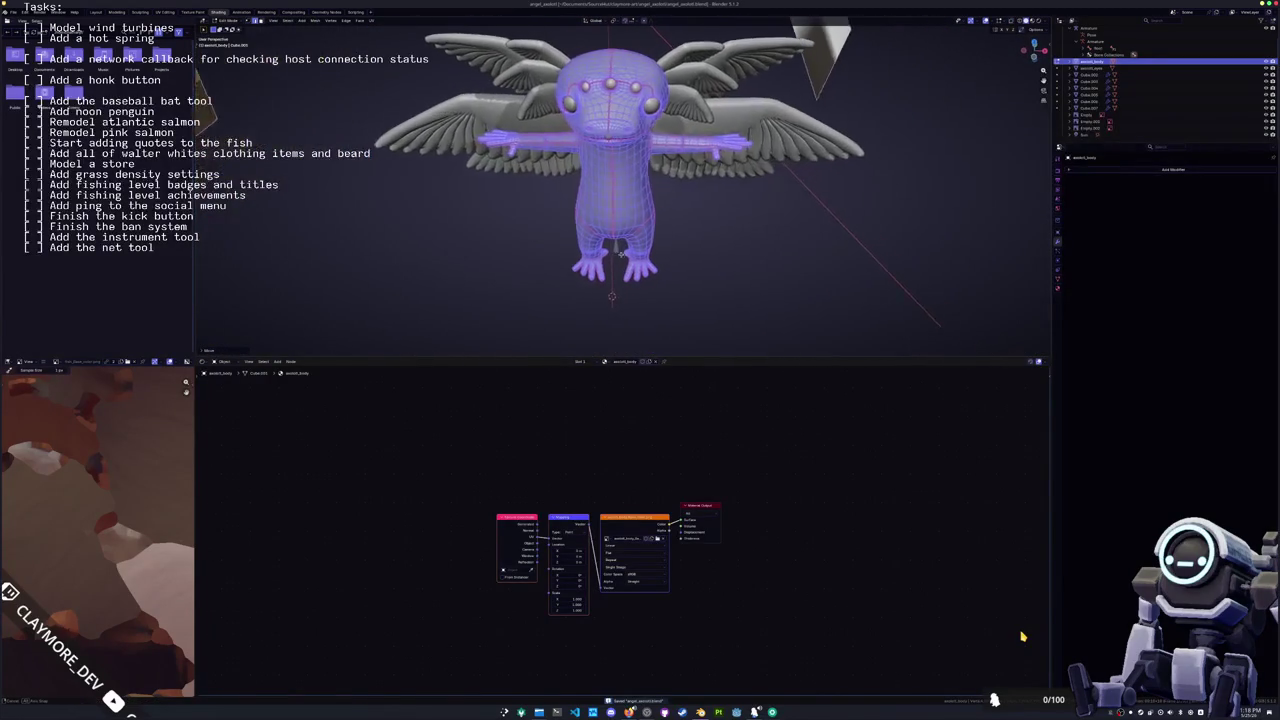
scroll(601, 178, up, 2)
scroll(601, 178, up, 2)
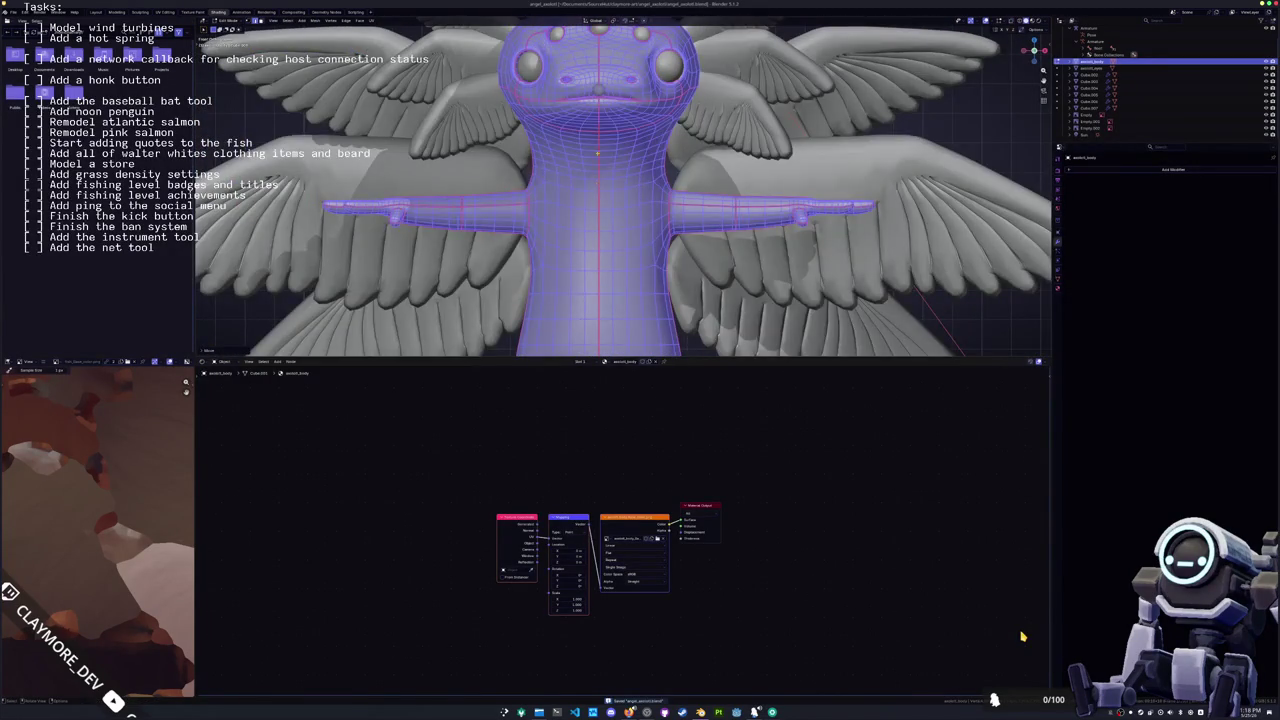
scroll(622, 190, up, 2)
scroll(622, 190, up, 2)
scroll(622, 190, up, 1)
scroll(622, 190, up, 2)
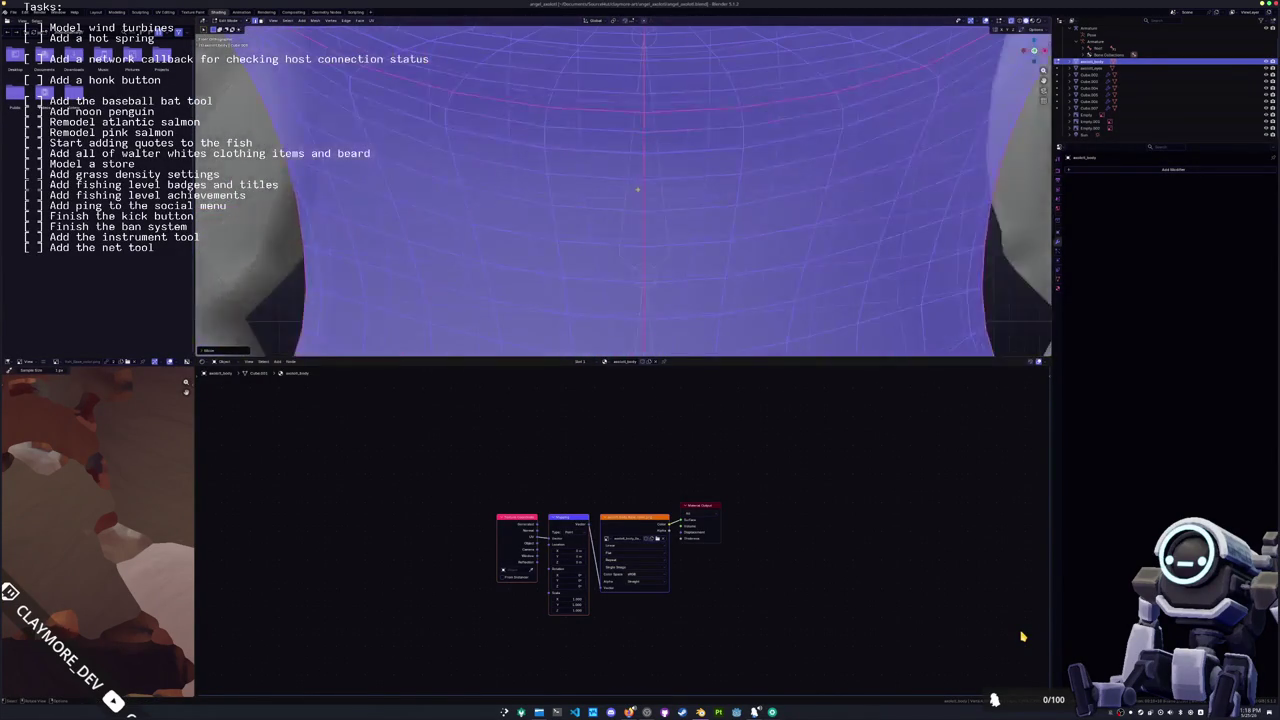
scroll(637, 189, up, 3)
scroll(642, 147, up, 1)
scroll(622, 190, down, 2)
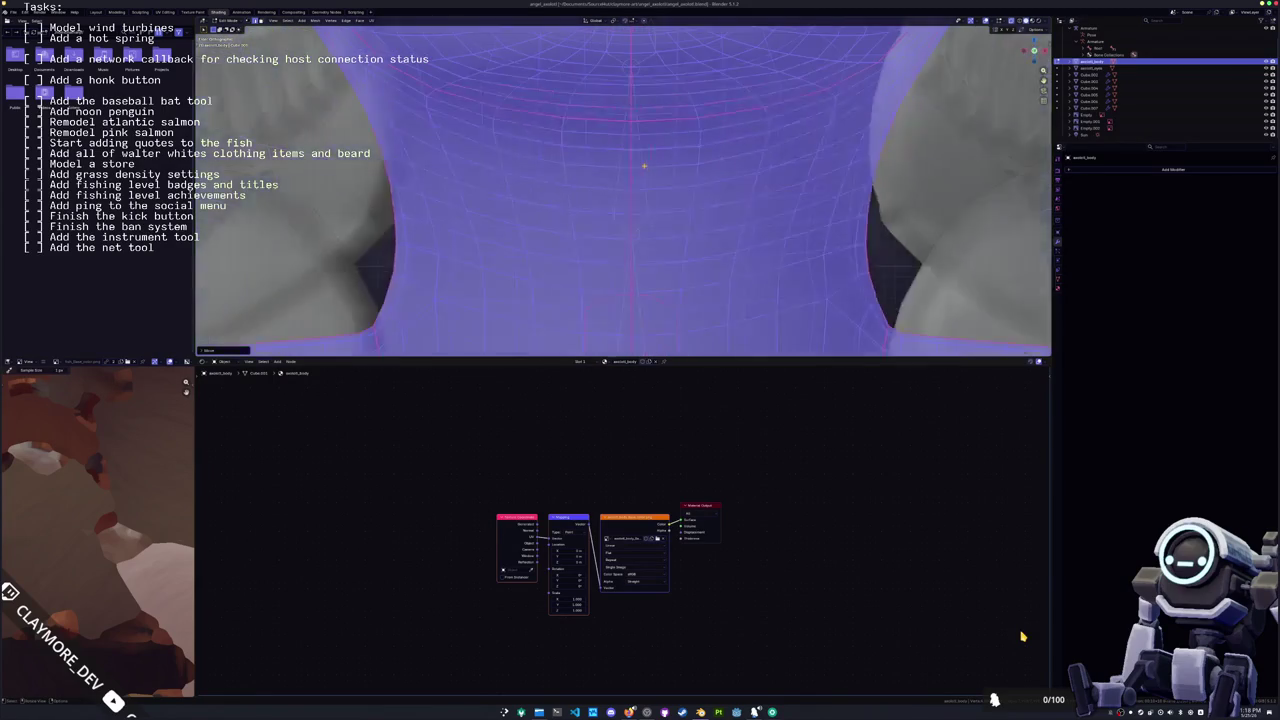
scroll(622, 190, down, 2)
scroll(622, 190, down, 2)
scroll(622, 190, down, 1)
scroll(655, 190, up, 2)
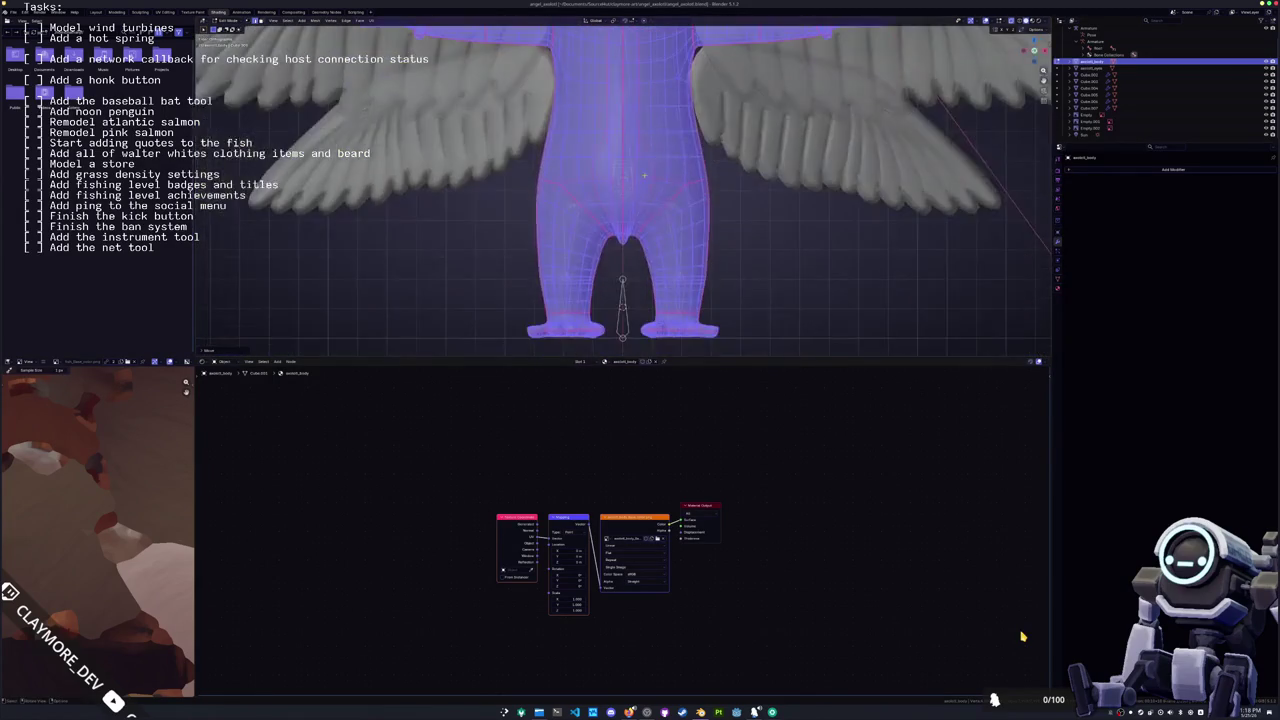
scroll(650, 200, up, 2)
scroll(645, 212, up, 2)
scroll(641, 224, up, 2)
middle_drag(641, 224, 665, 188)
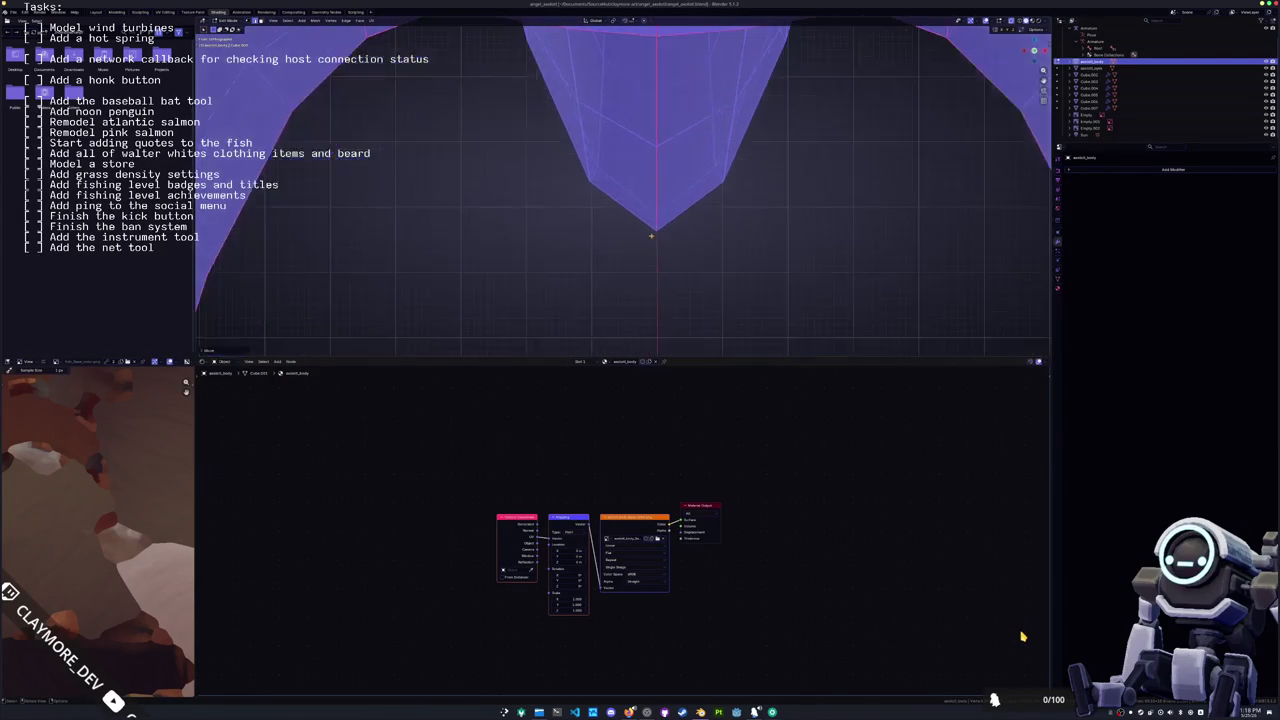
scroll(665, 188, up, 1)
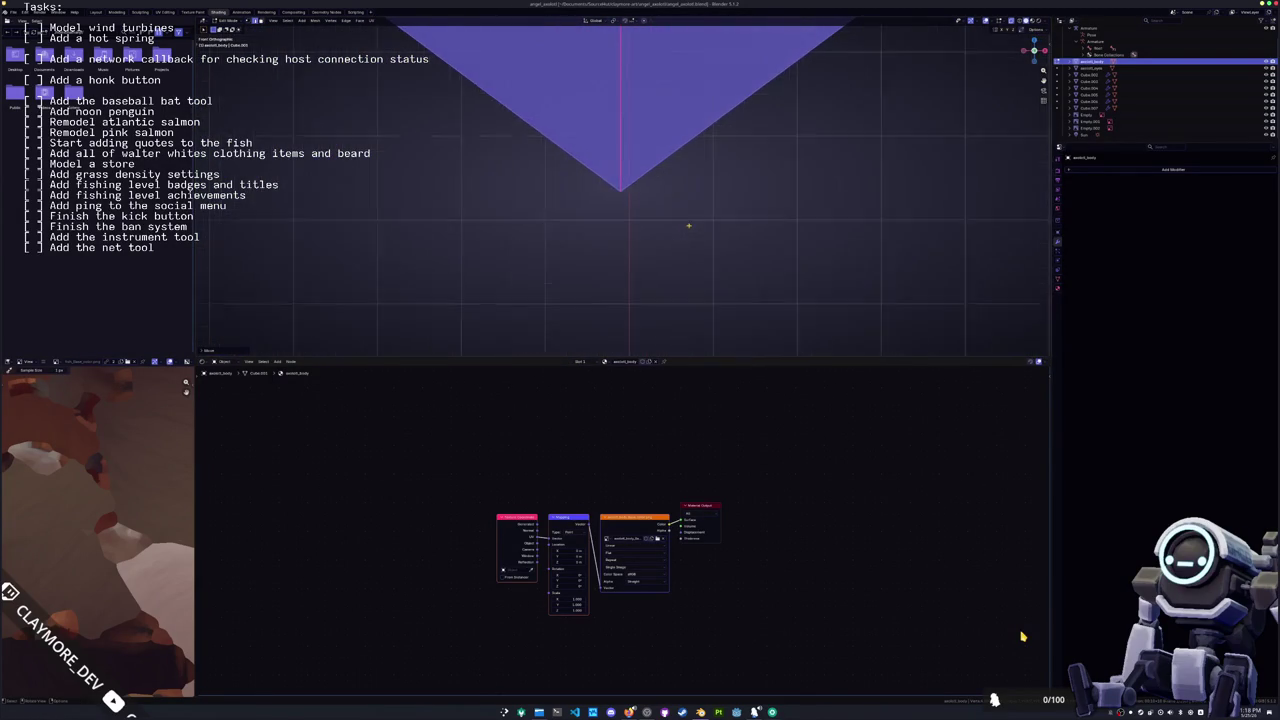
scroll(677, 211, up, 1)
key(g)
key(x)
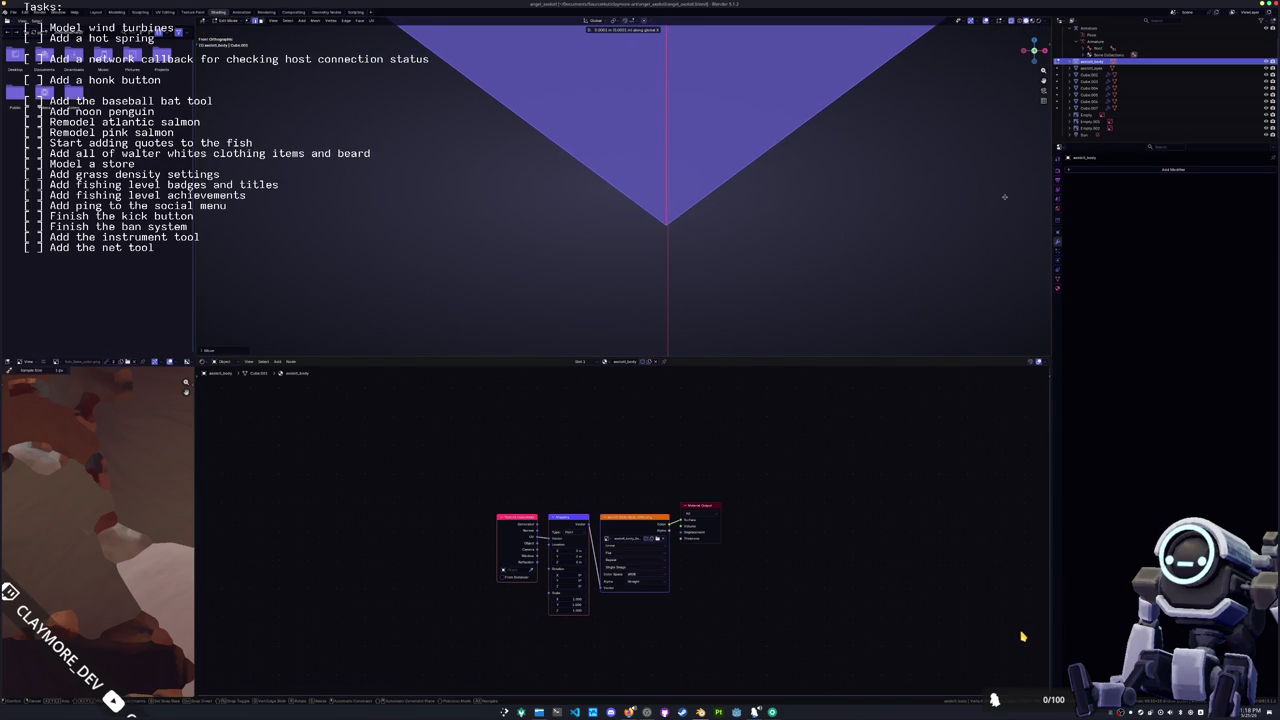
text(0)
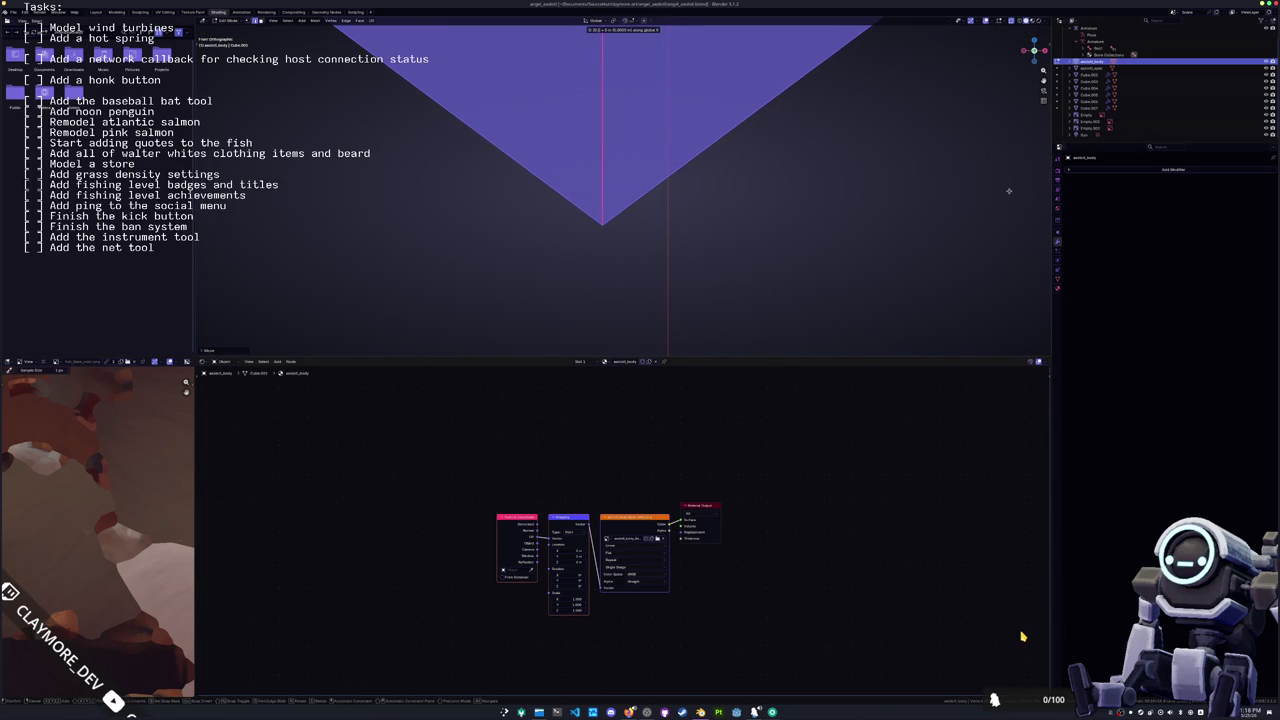
text(1)
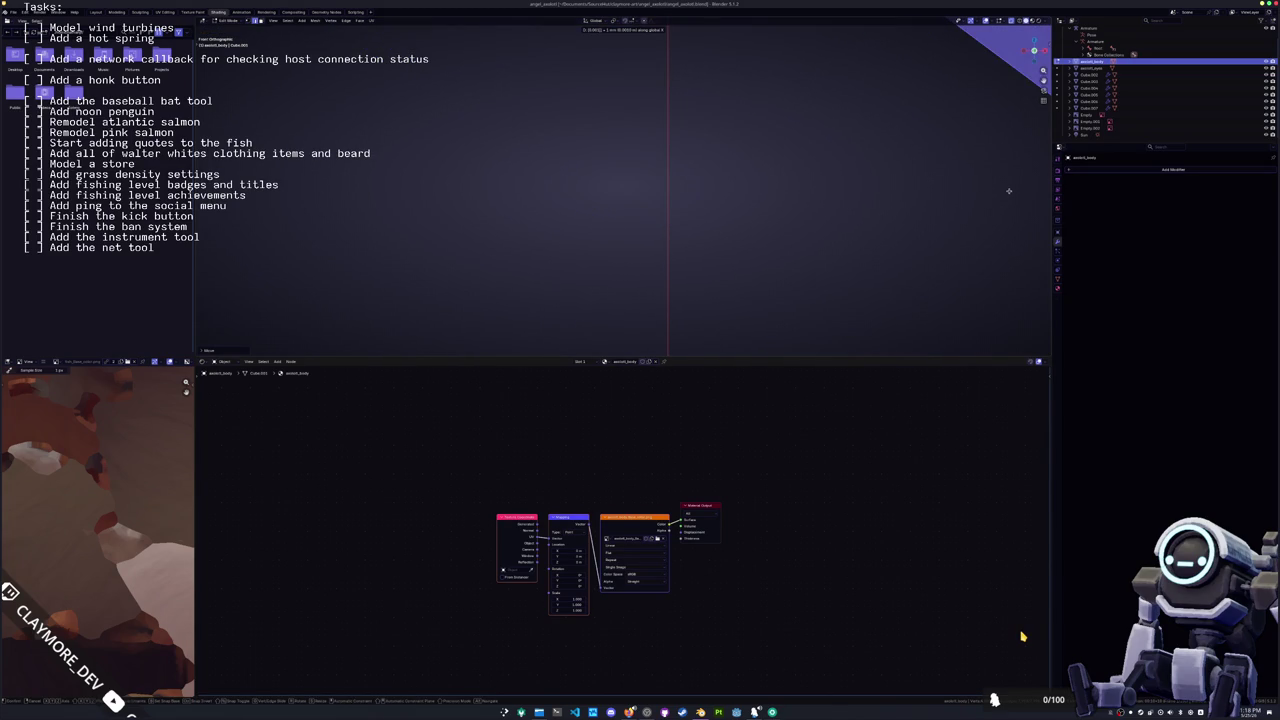
key(BackSpace)
text(01)
key(Return)
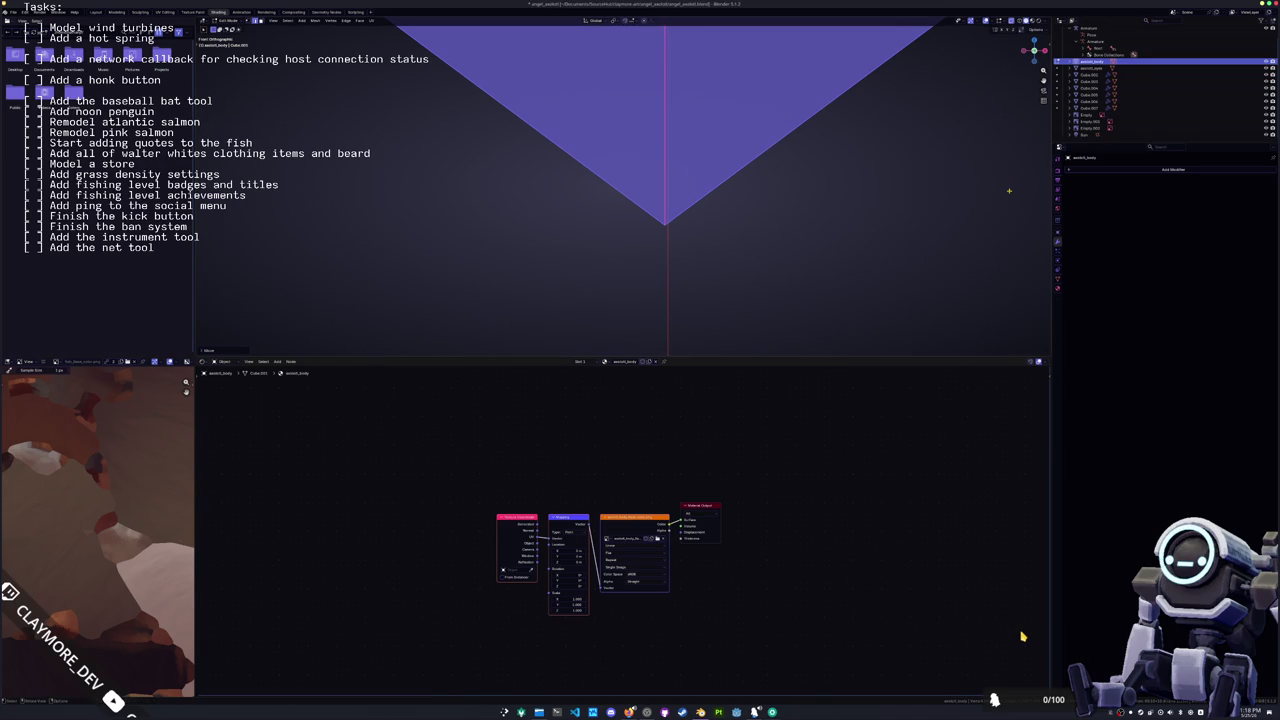
scroll(744, 265, down, 2)
key(g)
key(x)
key(Escape)
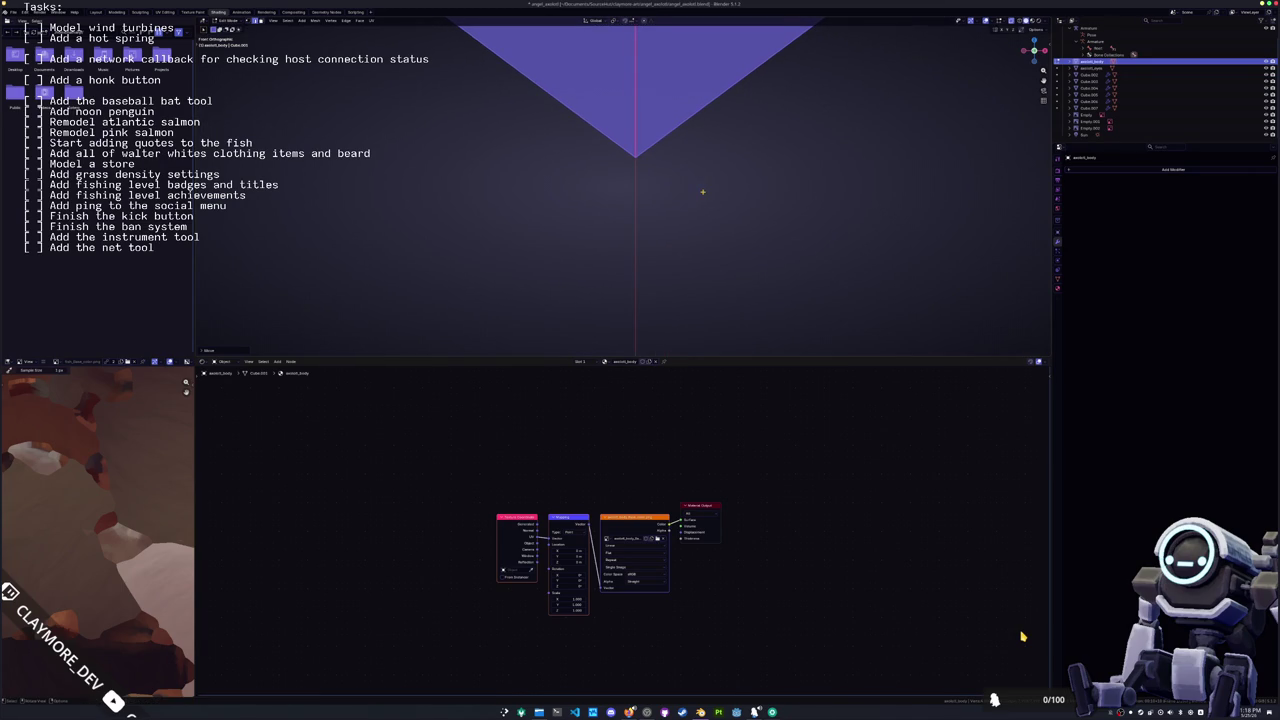
scroll(702, 191, down, 3)
scroll(702, 196, down, 3)
middle_drag(702, 196, 681, 254)
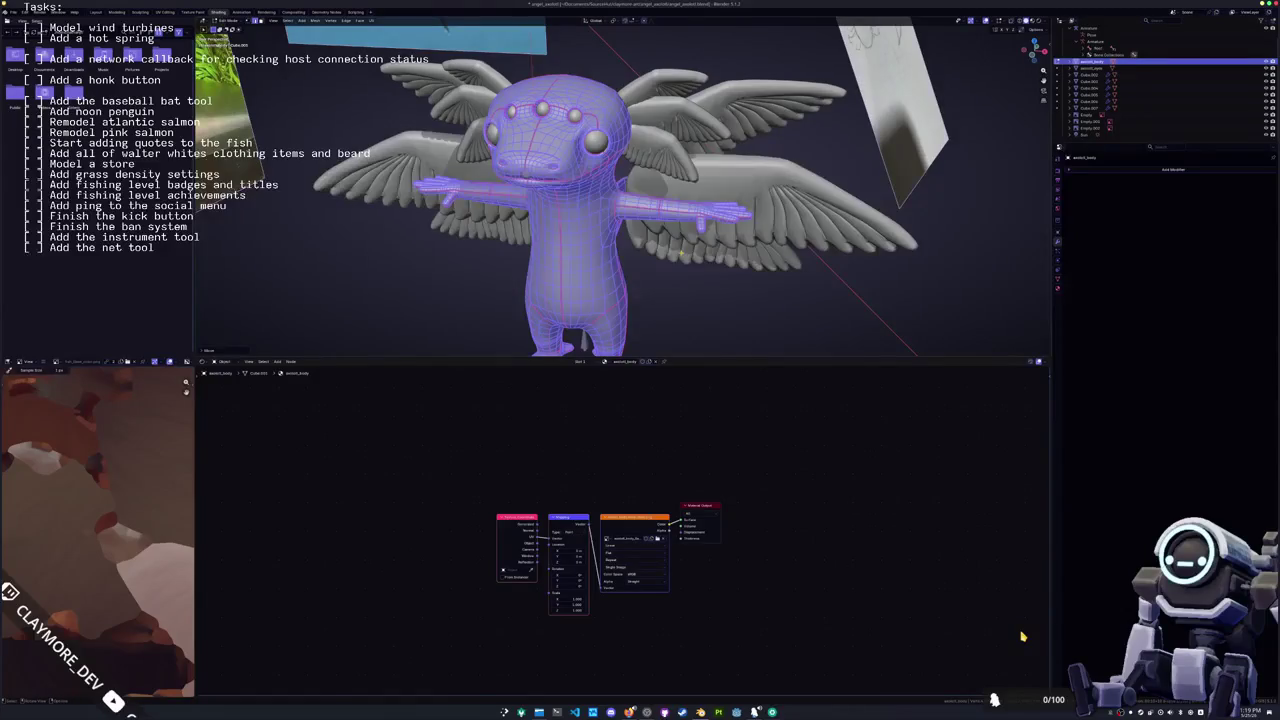
Step: From the top view, select the axolotl body together with the lower and upper wings
key(KP_7)
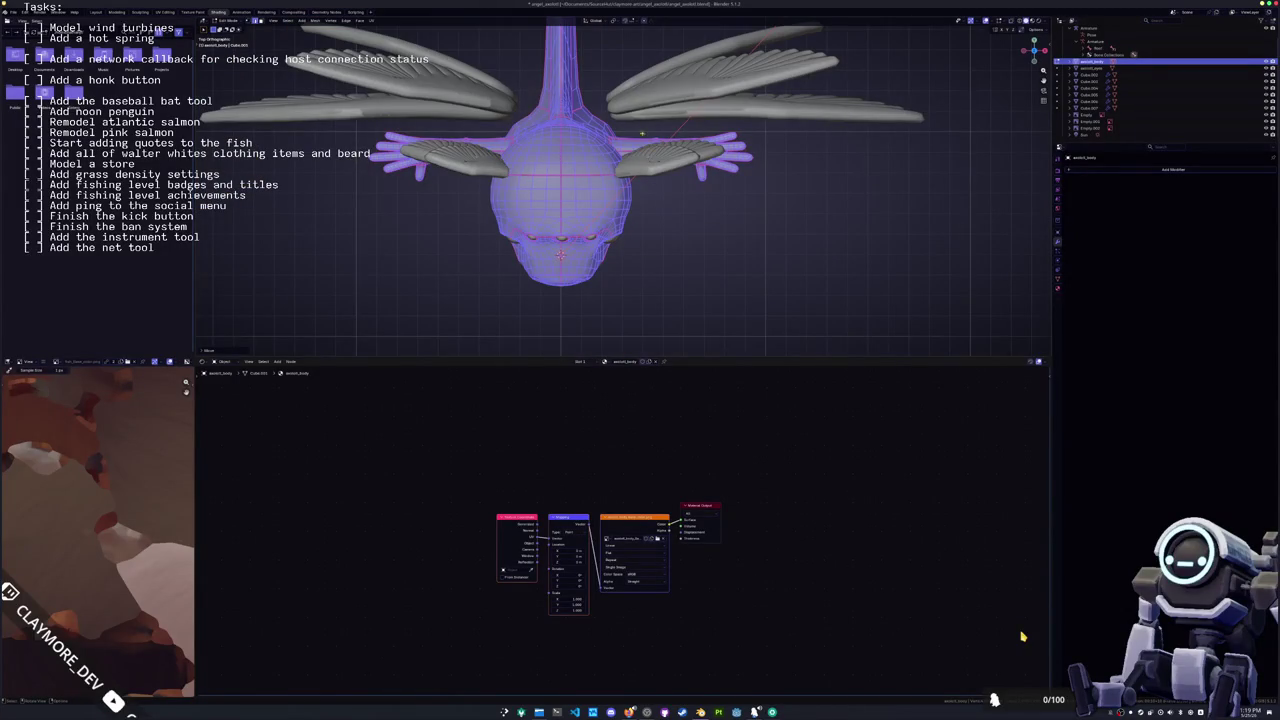
key(KP_Decimal)
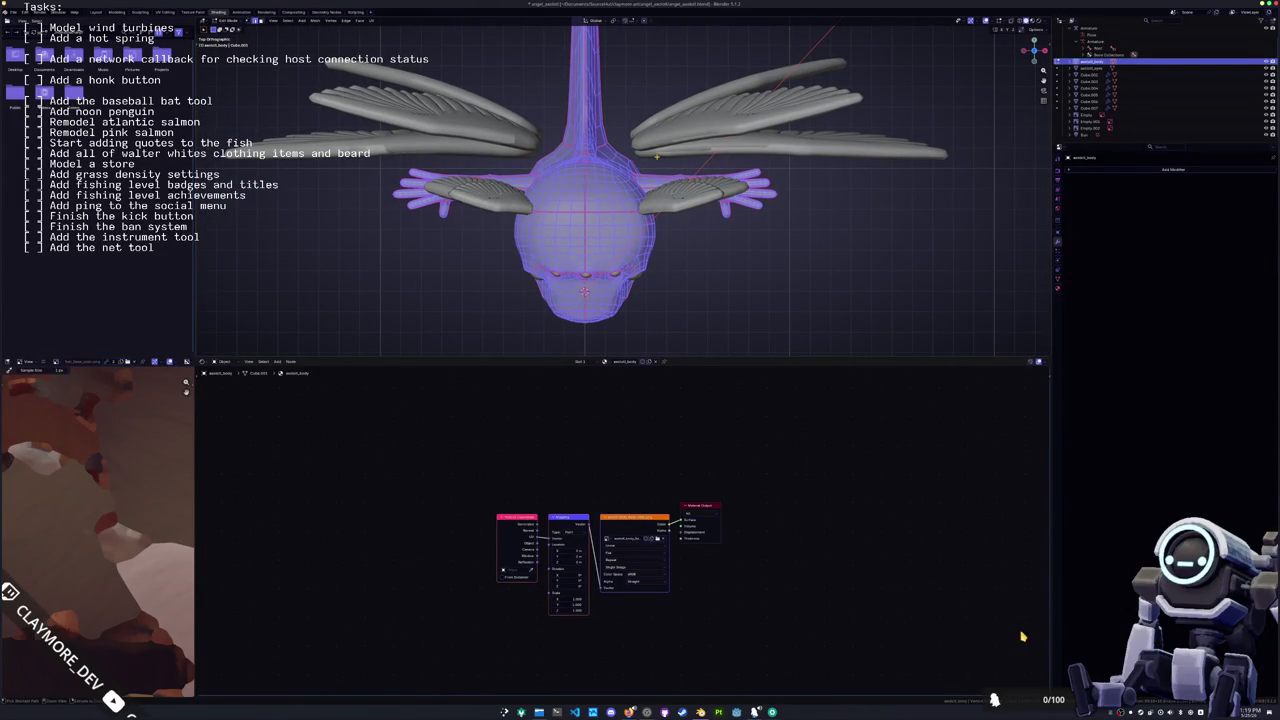
key(Tab)
key(Tab)
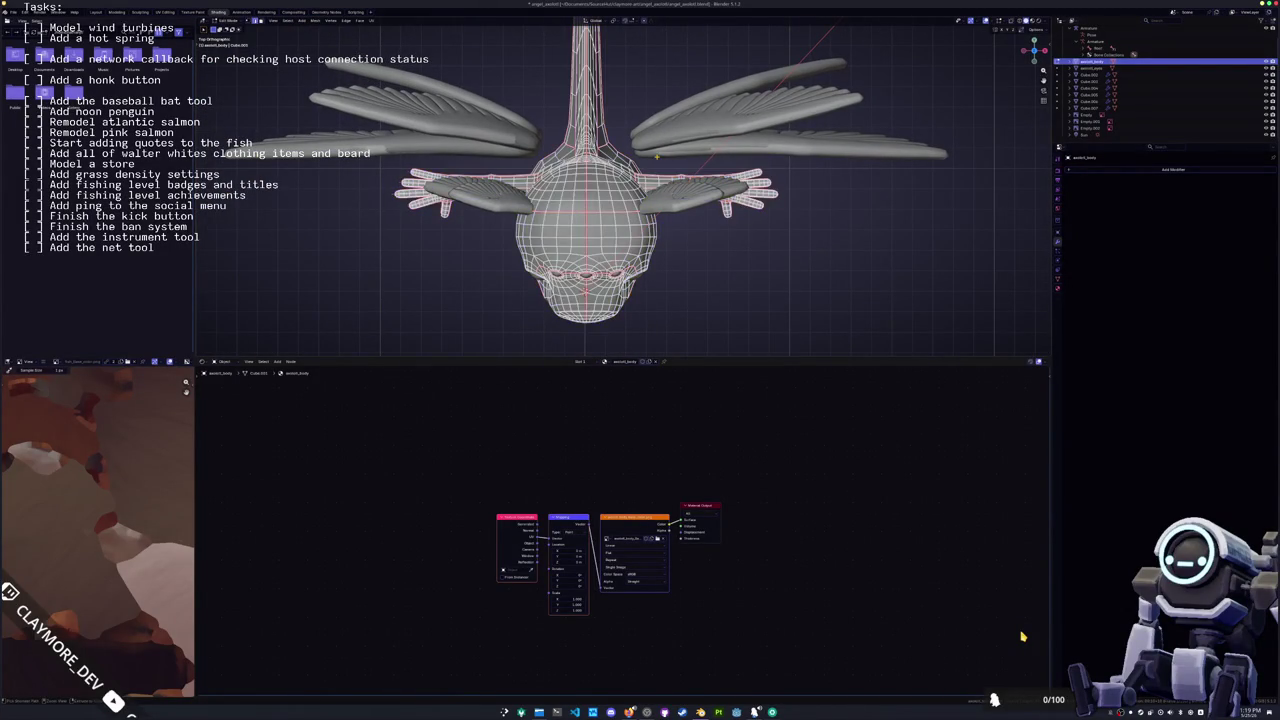
key(Tab)
click(667, 207)
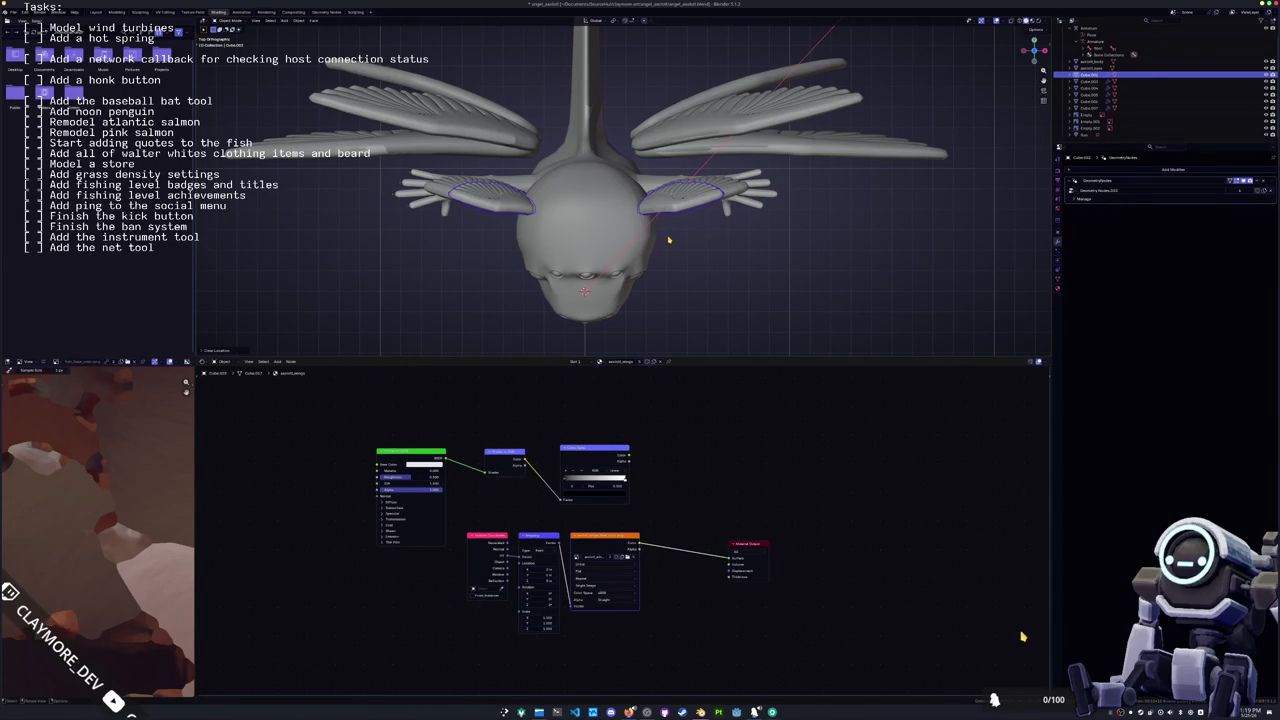
scroll(668, 238, up, 2)
scroll(660, 200, up, 2)
drag(634, 111, 687, 172)
key(KP_7)
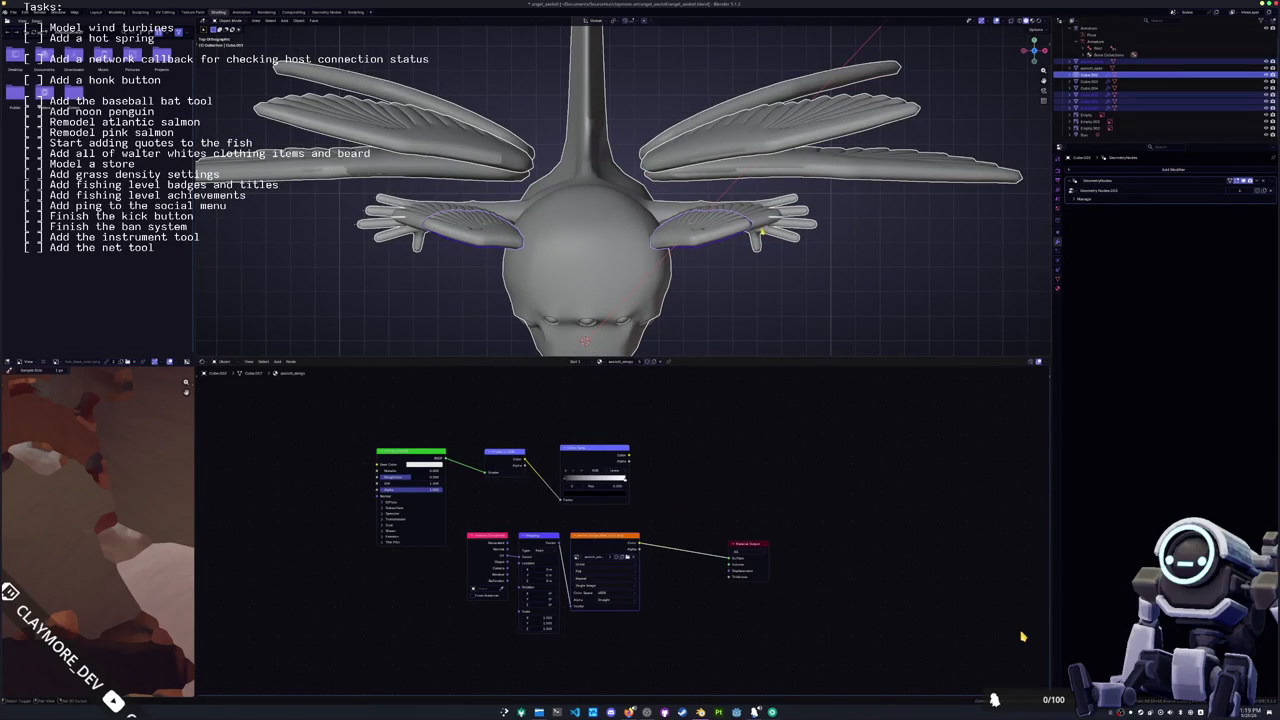
Step: Enter multi-object Edit Mode on body and wings and select all their geometry
key(Tab)
key(a)
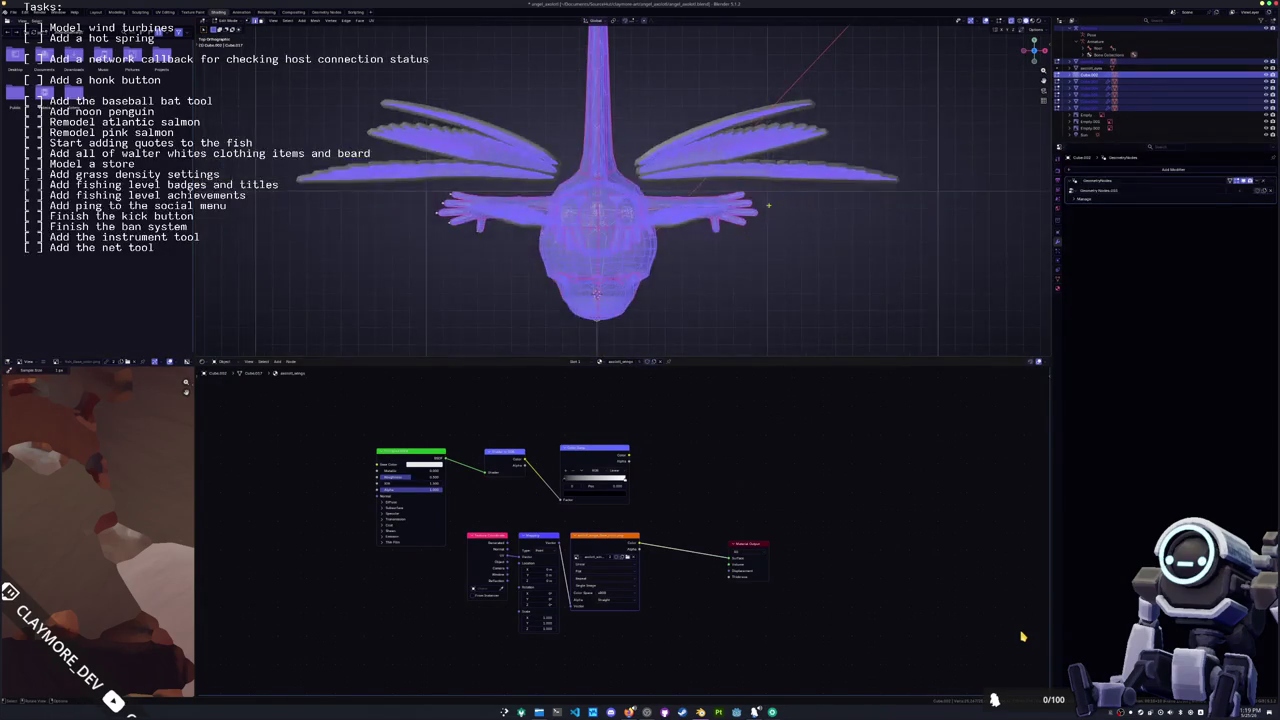
key(KP_2)
key(KP_2)
key(KP_2)
key(alt+a)
key(a)
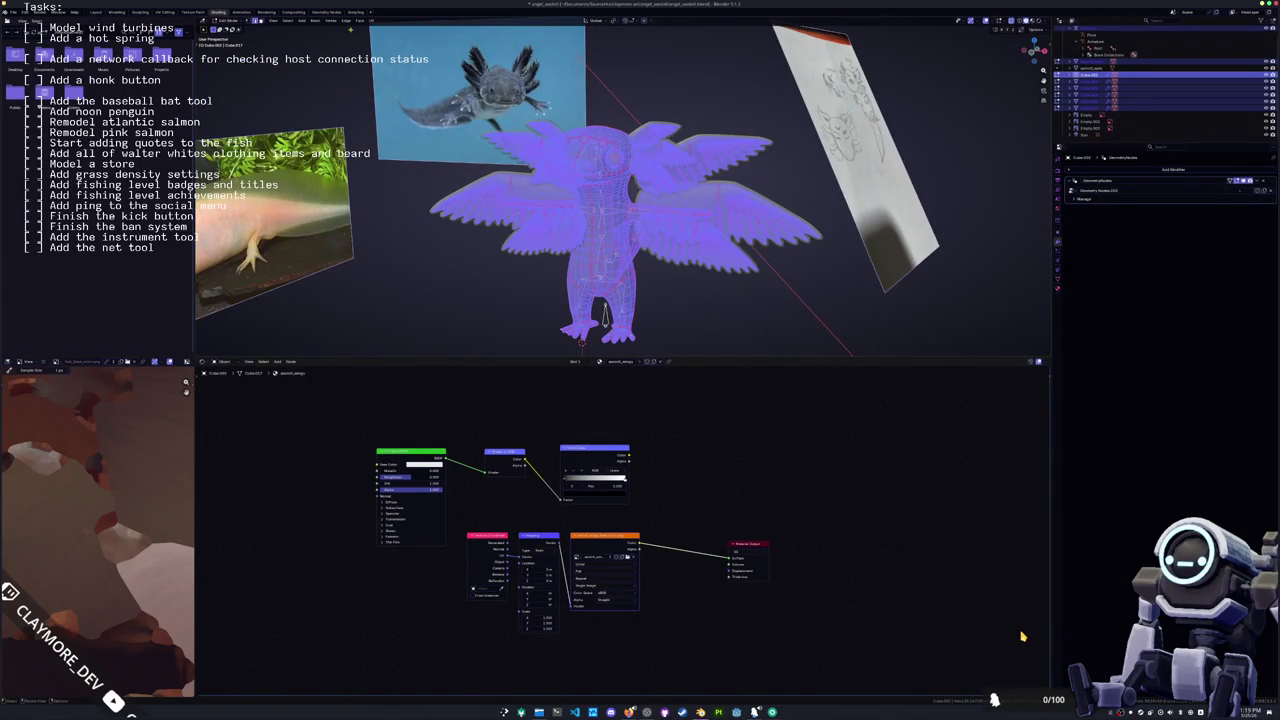
Step: Return to Object Mode and reset the origin of the selected objects
click(318, 20)
mouse_move(326, 41)
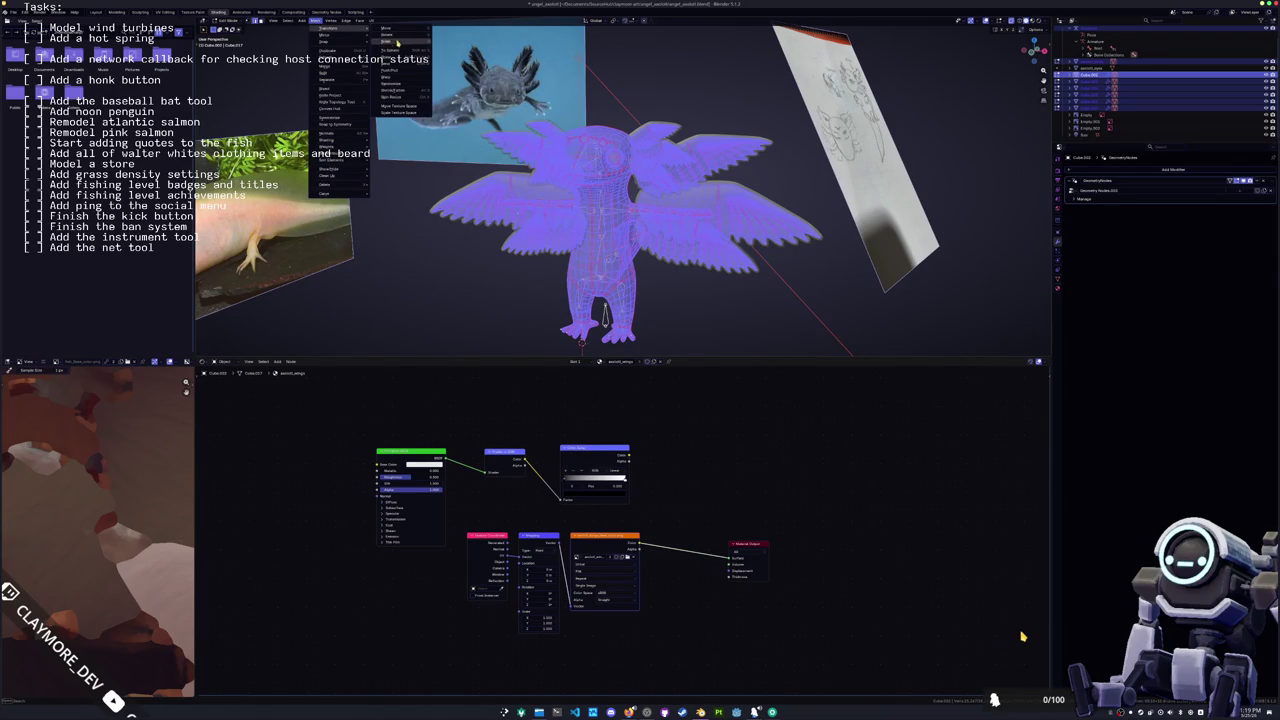
key(Tab)
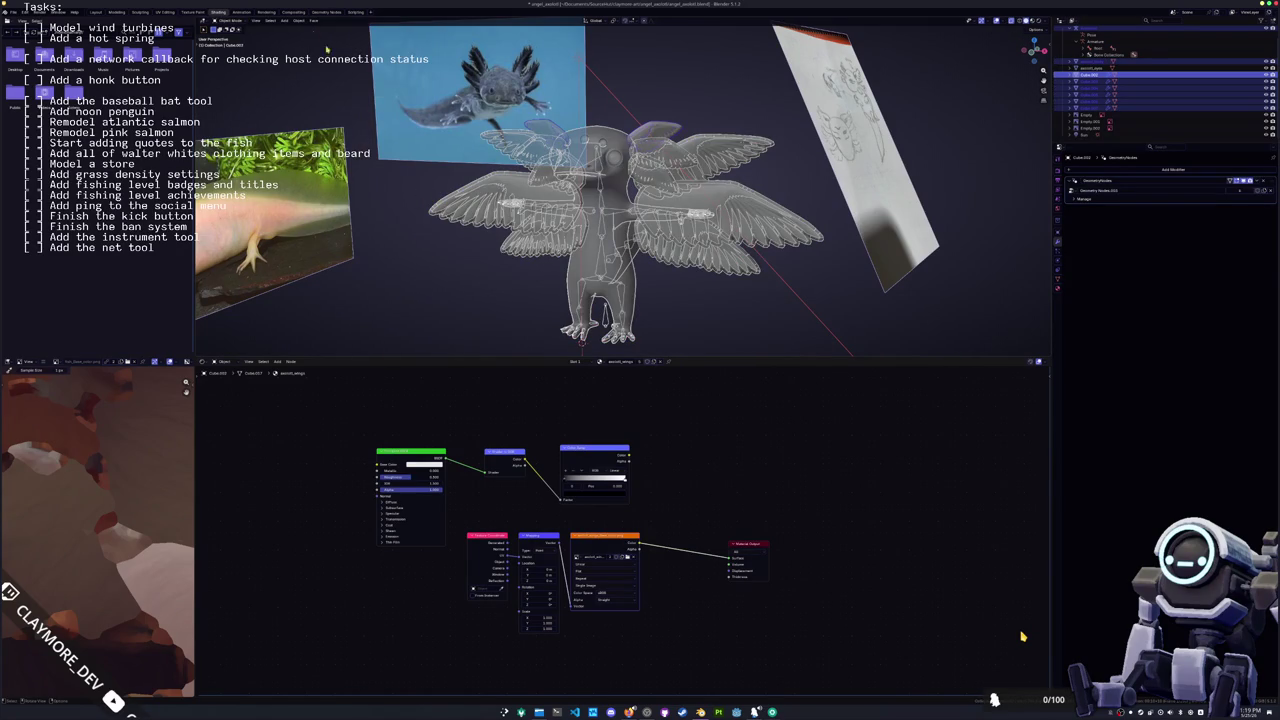
click(300, 20)
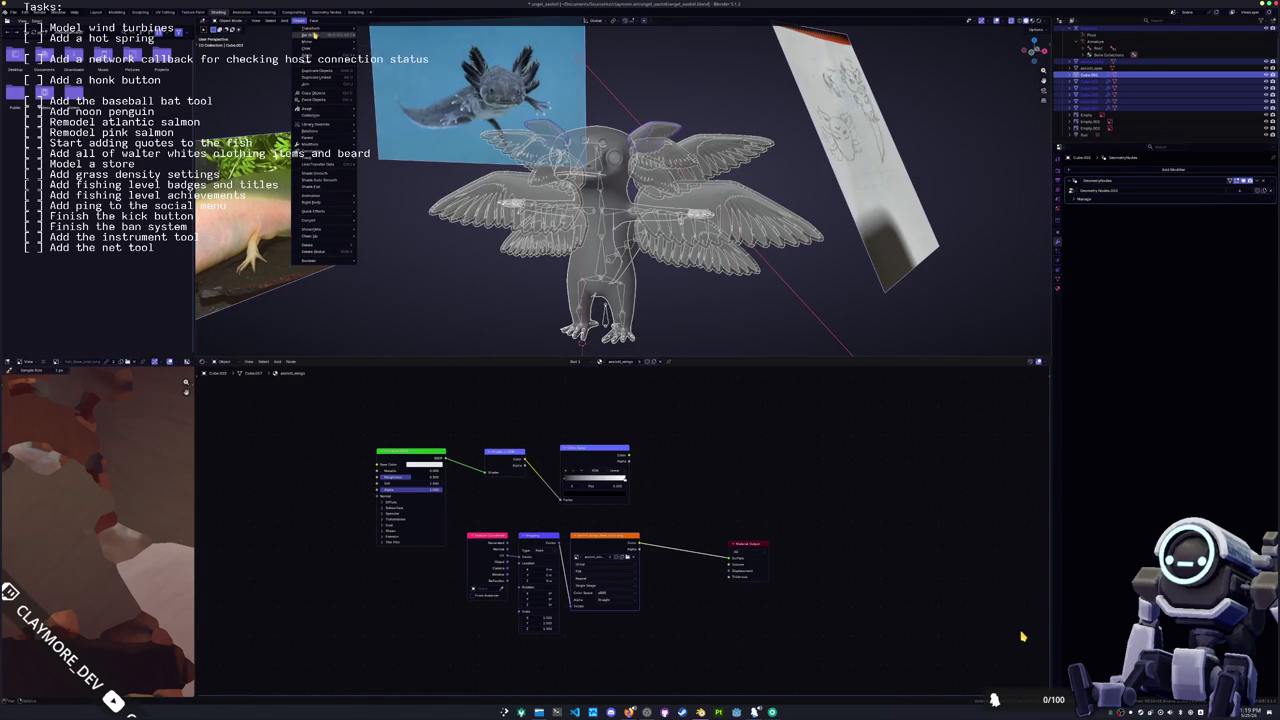
click(393, 65)
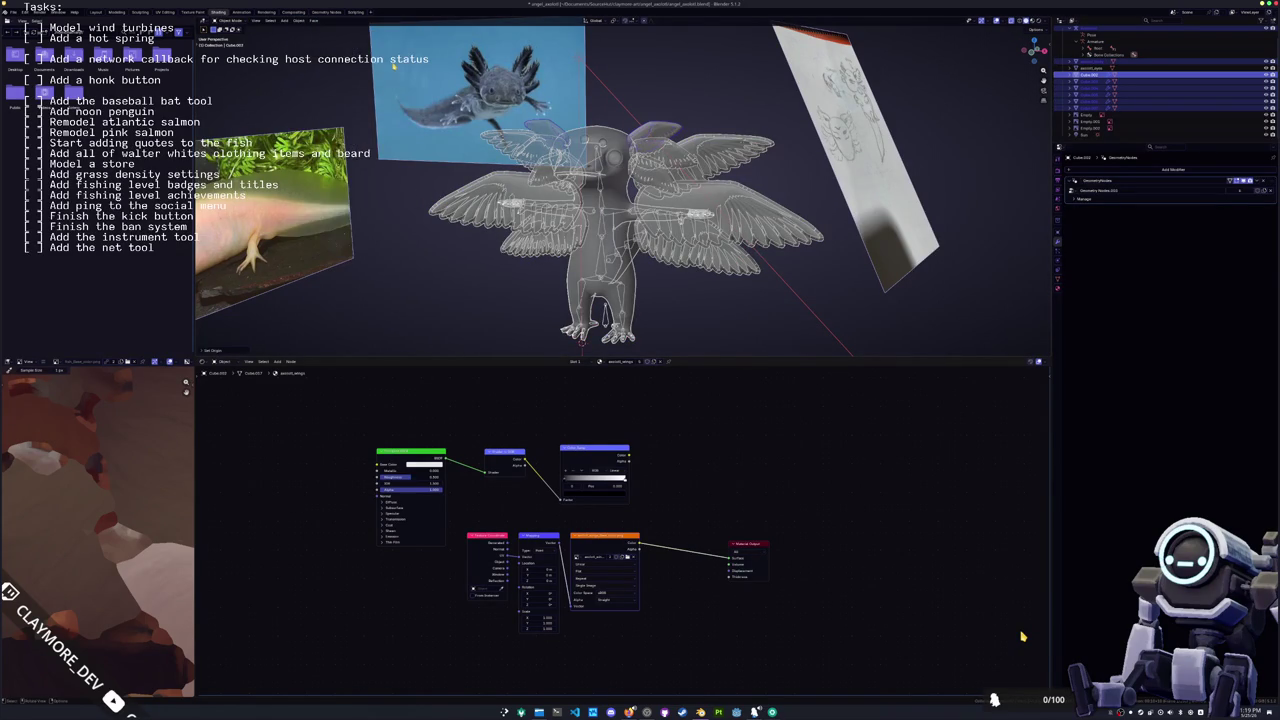
middle_drag(393, 65, 573, 258)
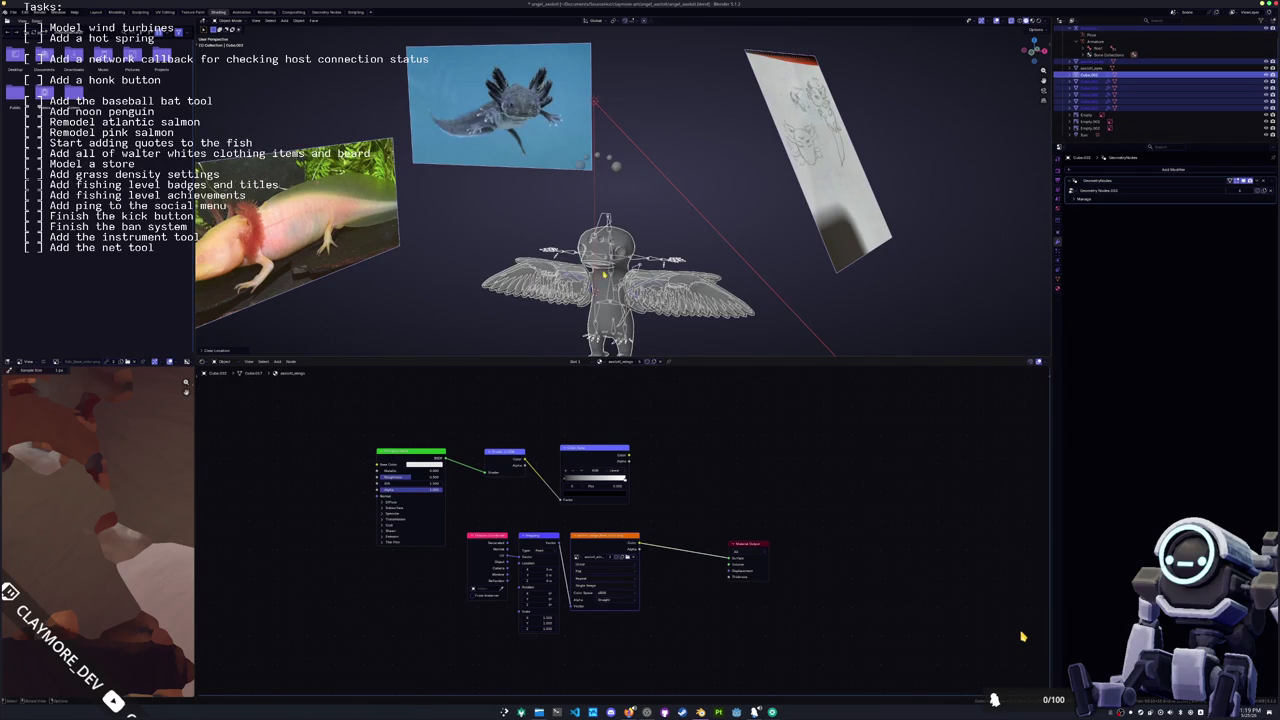
Step: Turn off X-ray, inspect the body and eyes objects, and save the file
key(alt+a)
key(shift+z)
scroll(620, 200, up, 1)
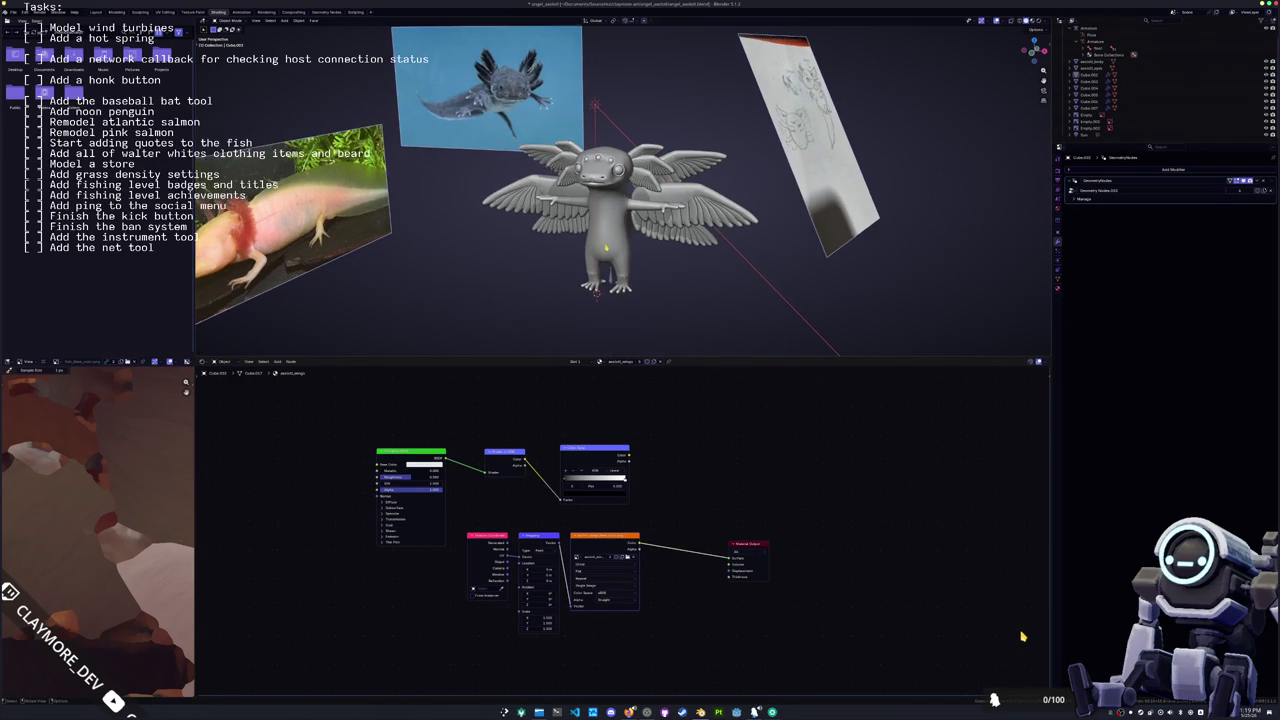
click(605, 247)
scroll(643, 266, up, 1)
click(640, 235)
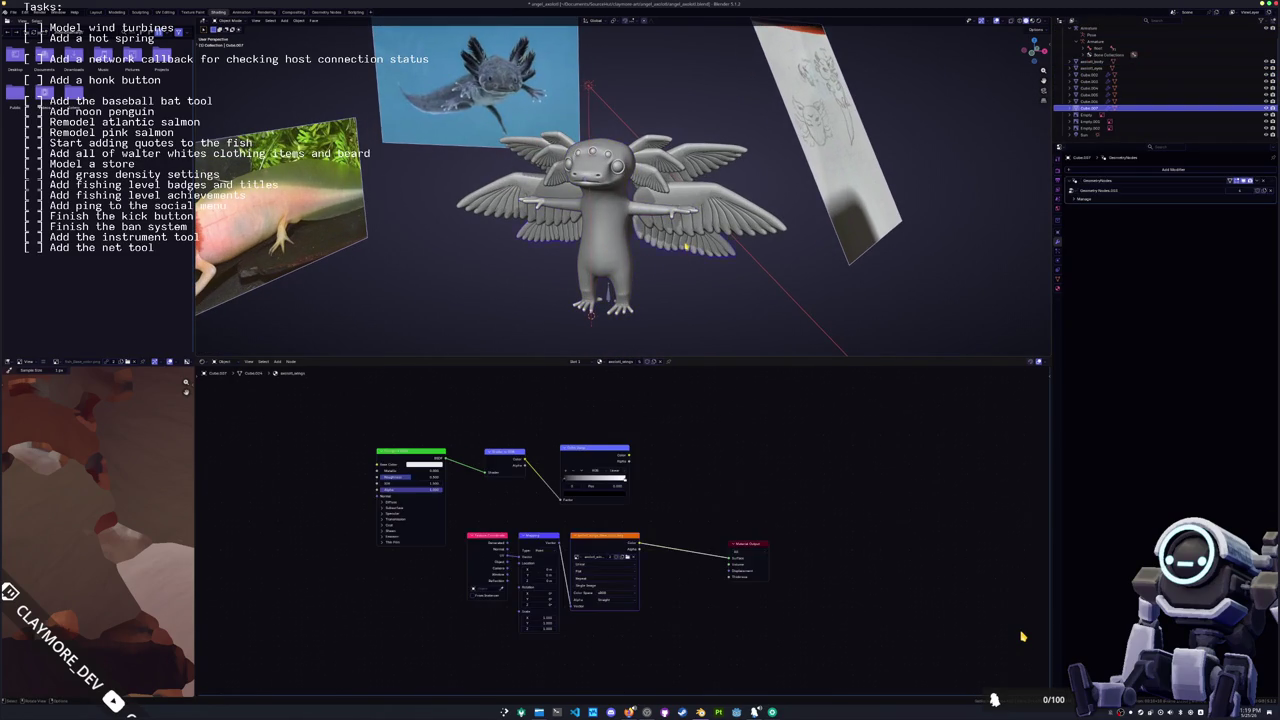
click(700, 235)
click(652, 170)
click(651, 166)
click(651, 166)
click(620, 165)
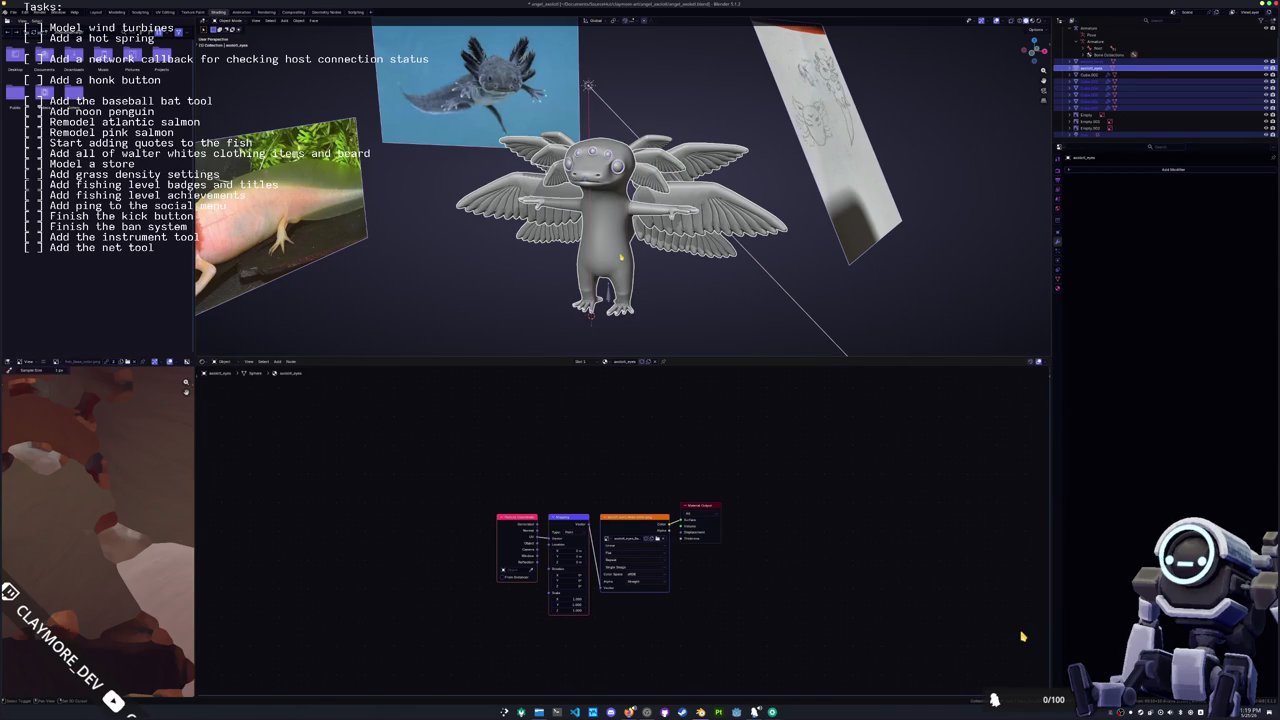
click(620, 258)
key(ctrl+s)
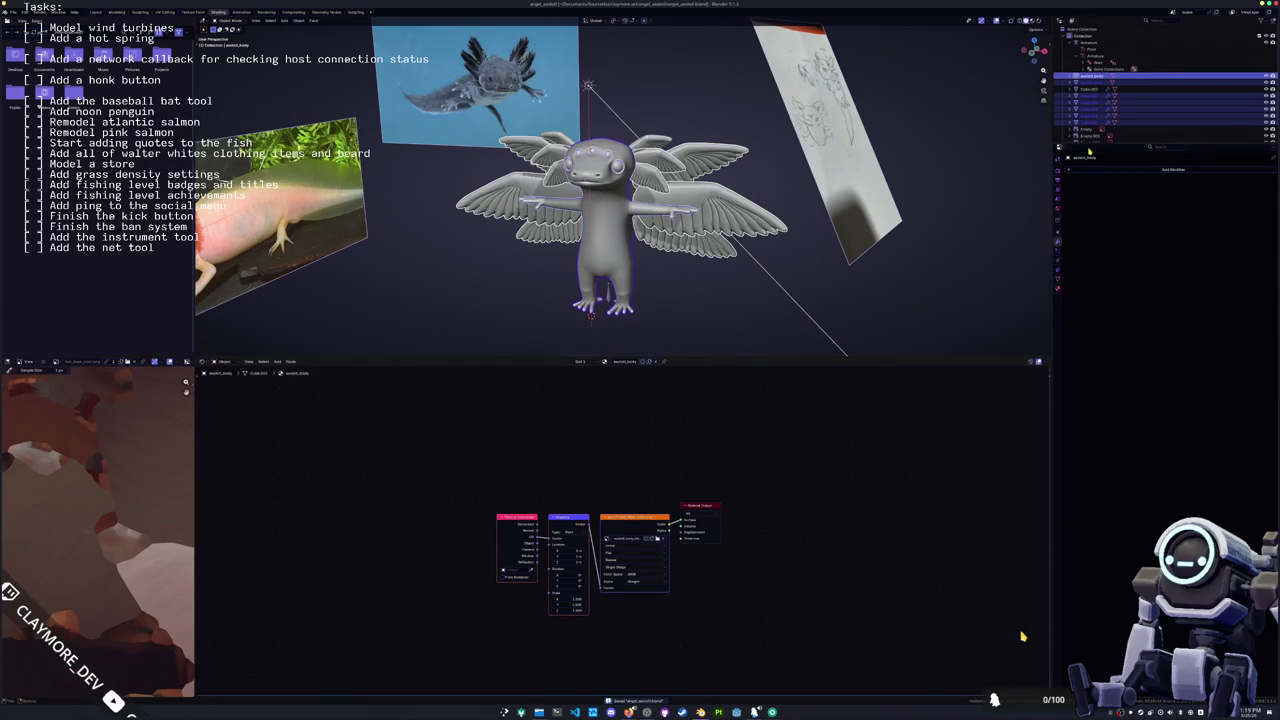
click(1090, 89)
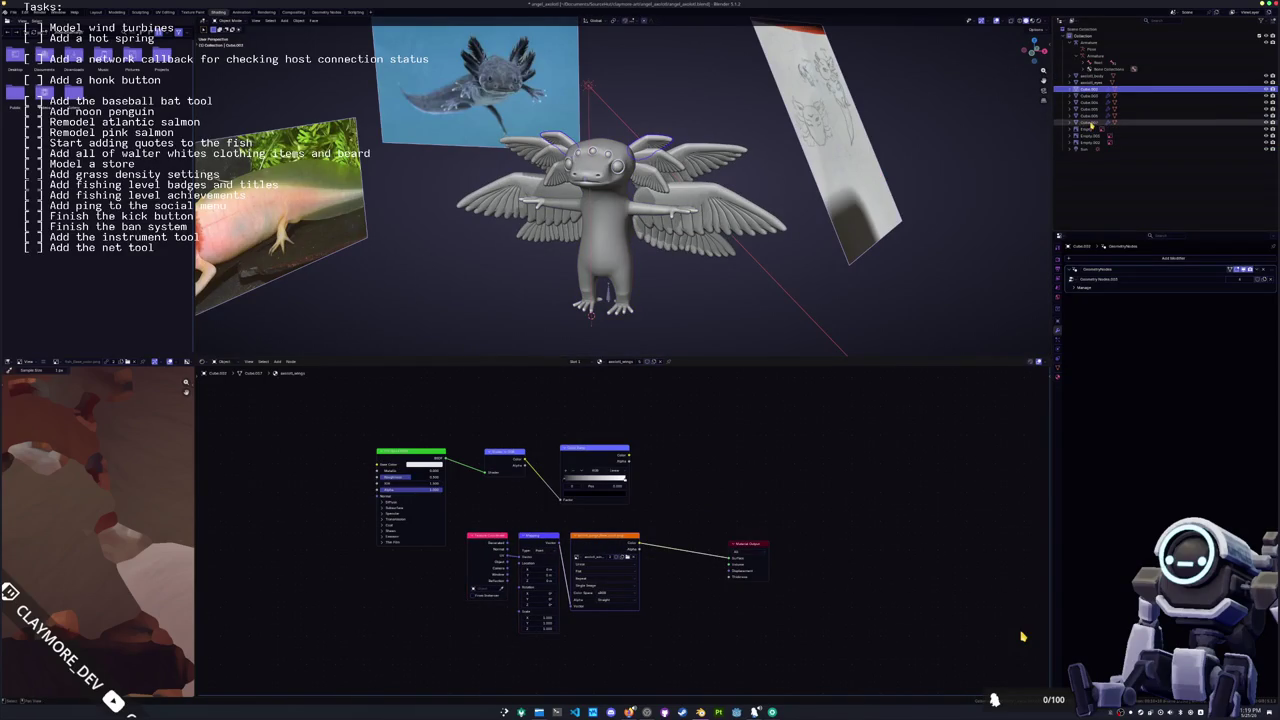
Step: Join wing pieces Cube.003 through Cube.007 into one object and set its origin
shift+click(1090, 122)
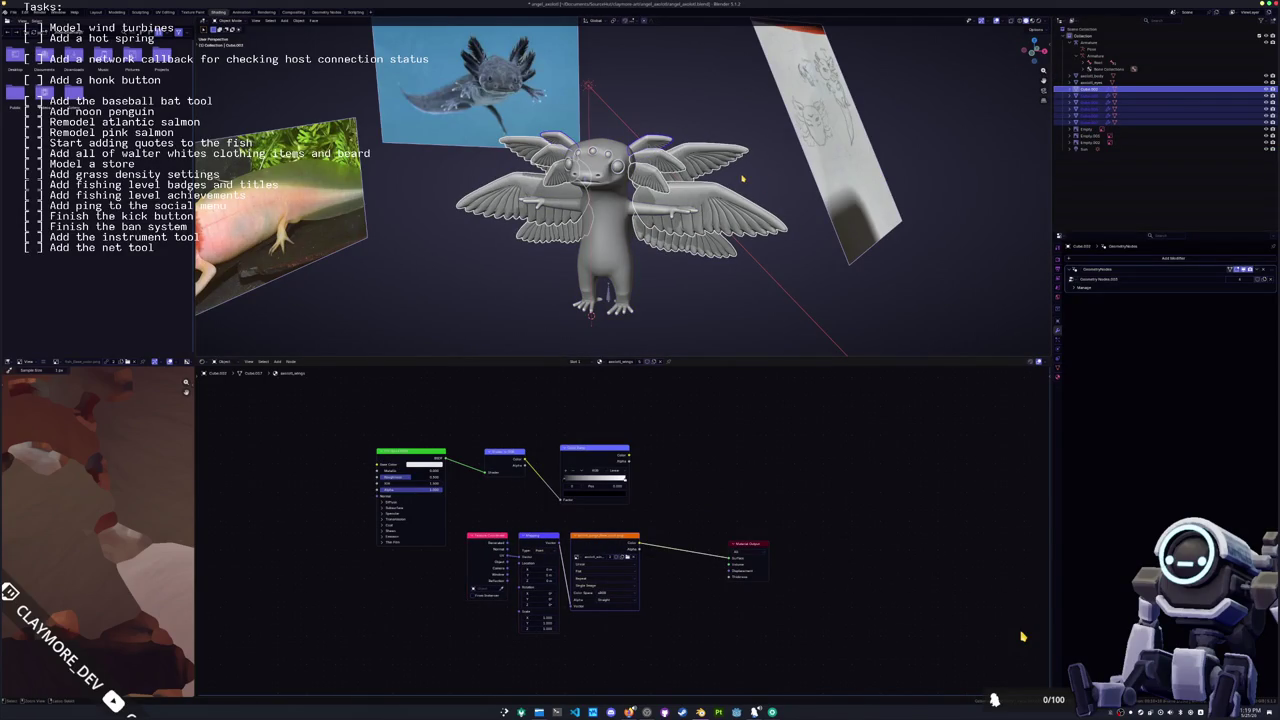
key(ctrl+s)
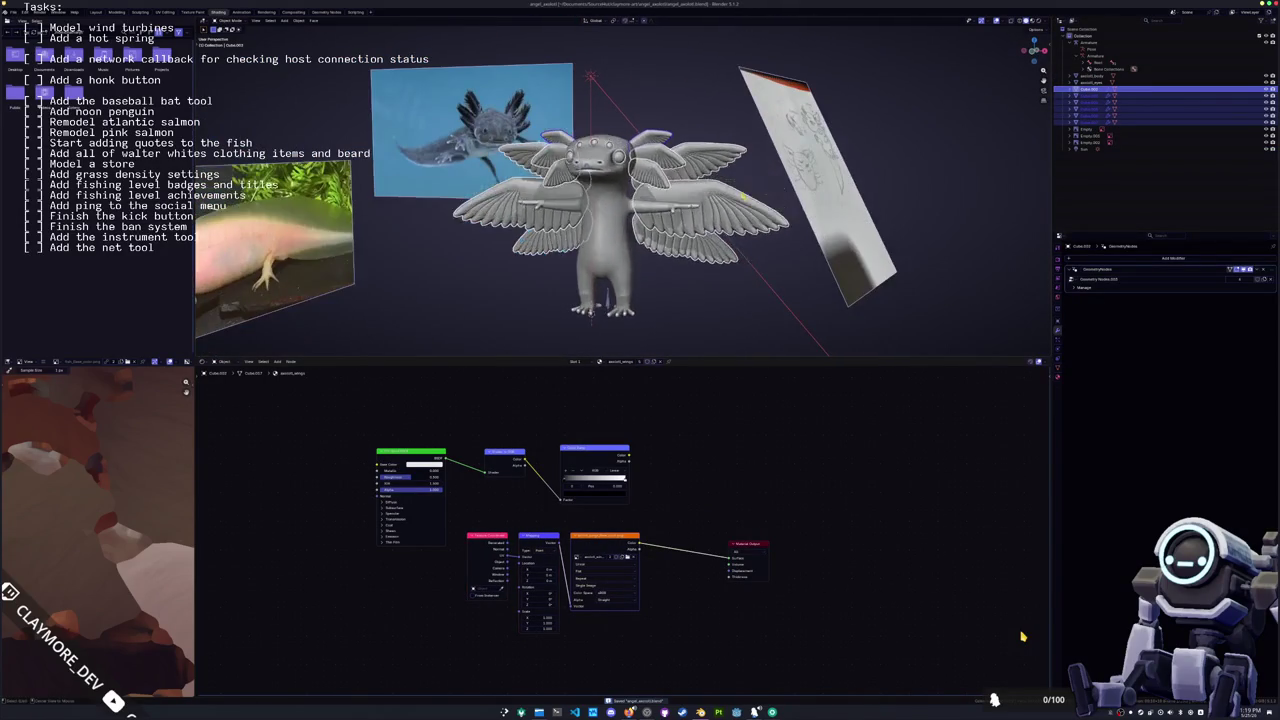
key(alt+z)
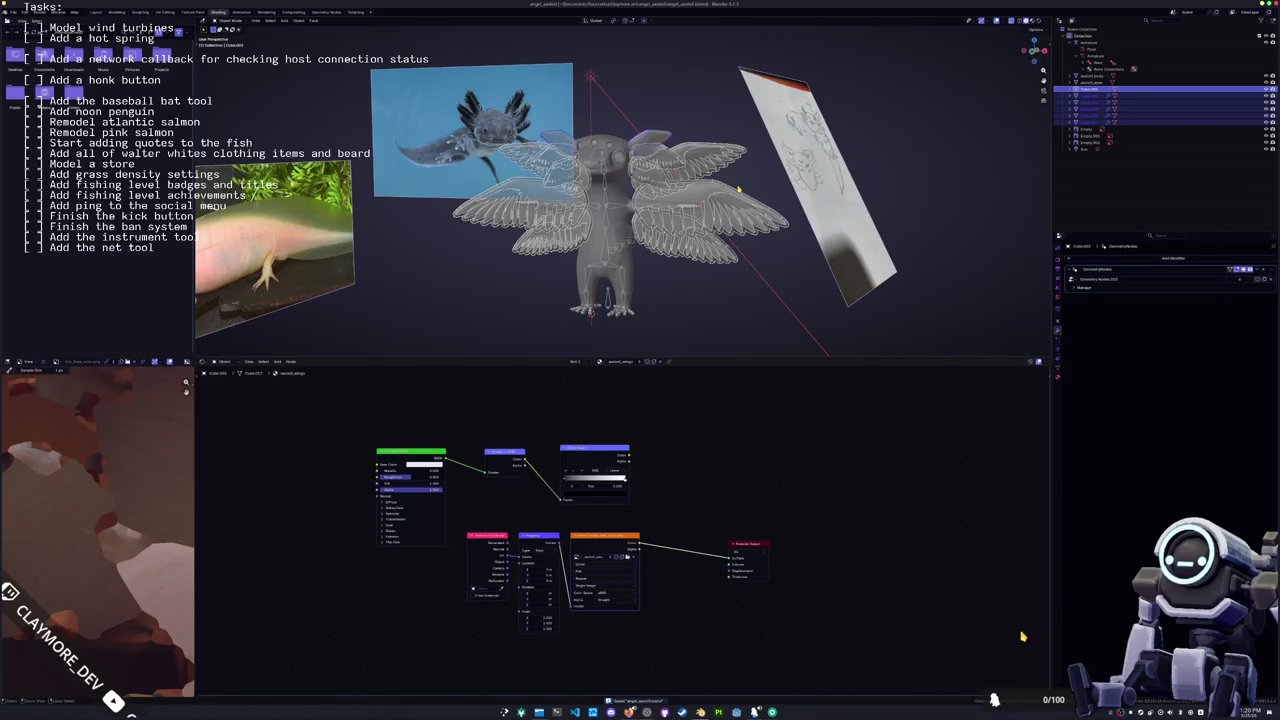
key(ctrl+j)
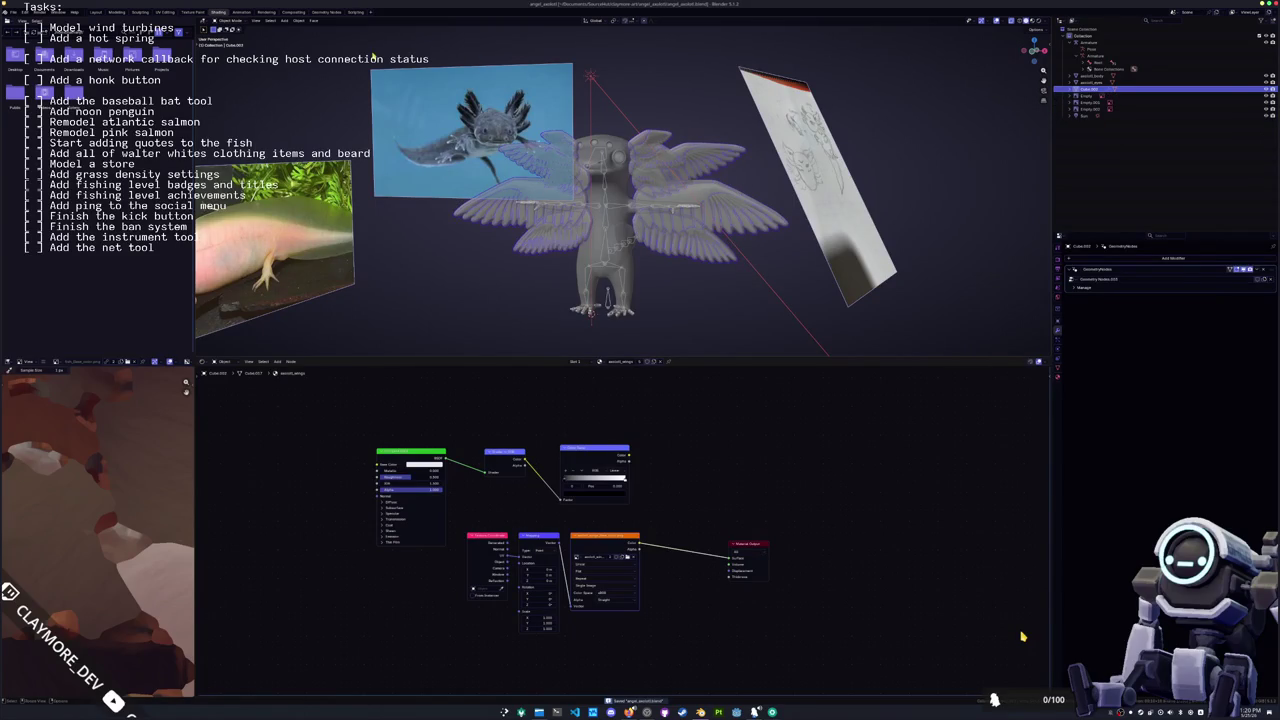
click(299, 20)
mouse_move(311, 37)
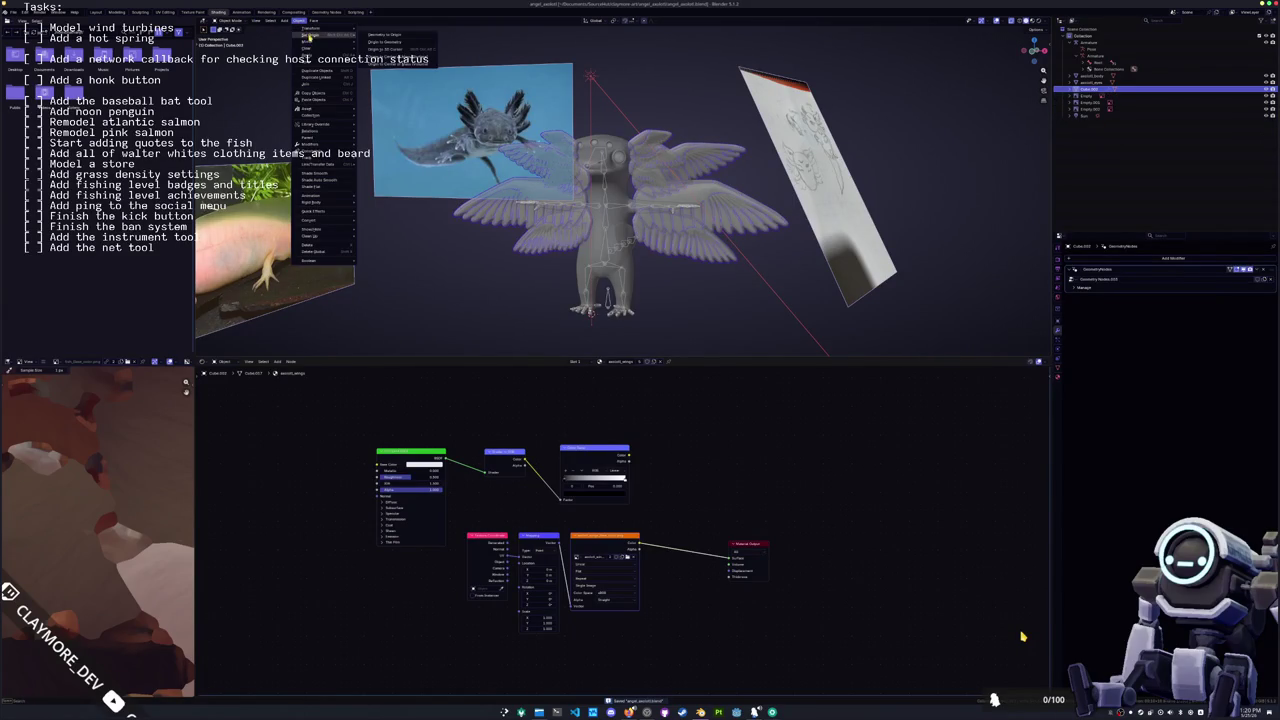
click(393, 65)
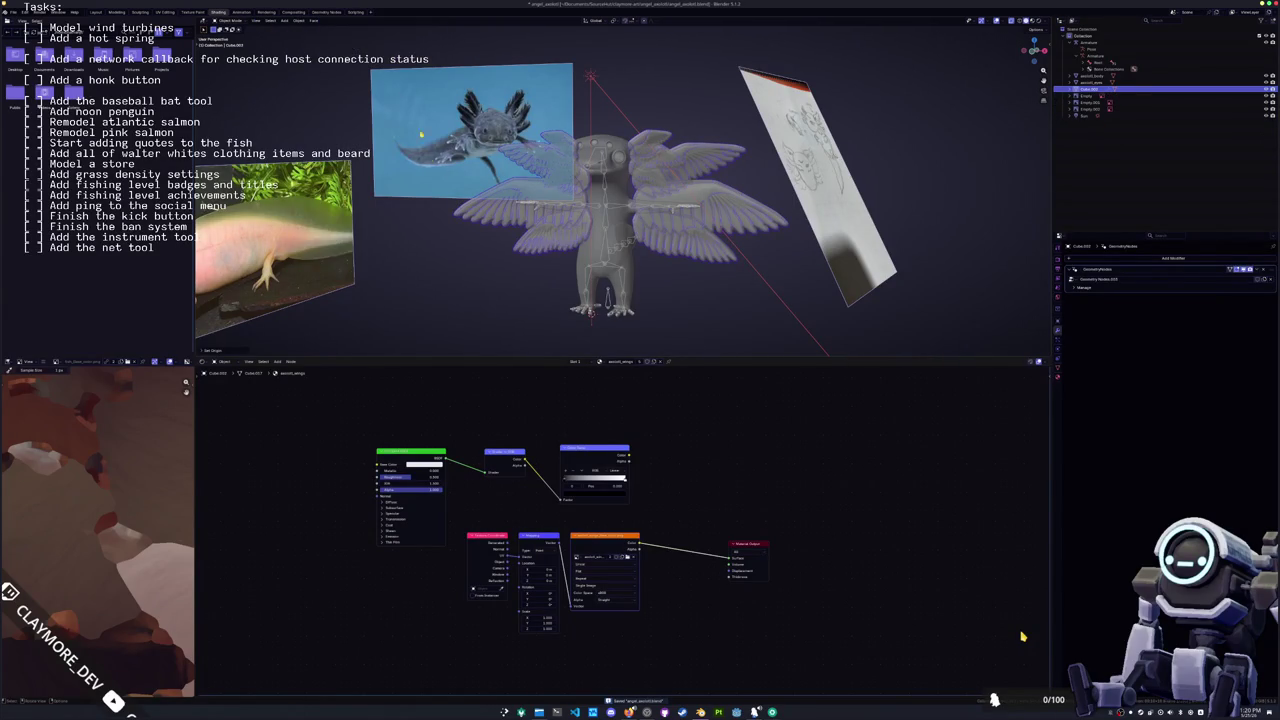
middle_drag(393, 65, 524, 270)
Step: Delete the separate eyes object, viewing the model from the front
key(KP_1)
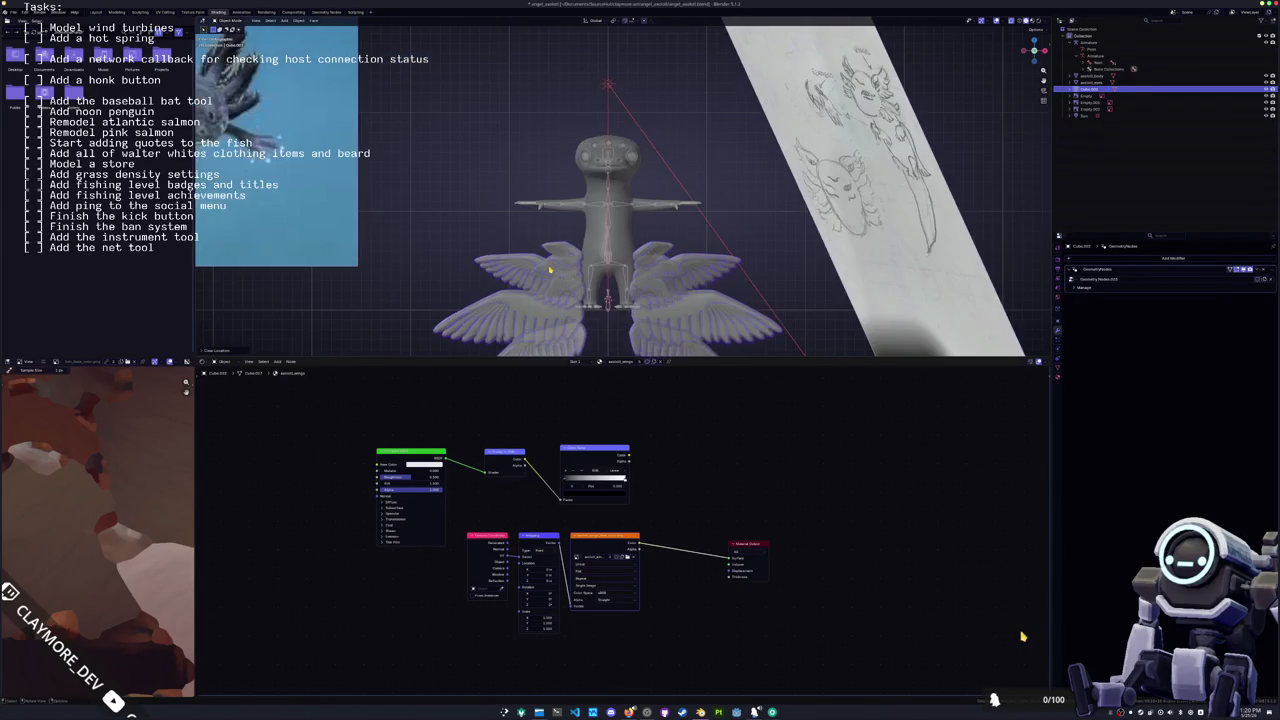
scroll(549, 270, up, 3)
click(571, 153)
scroll(571, 153, down, 2)
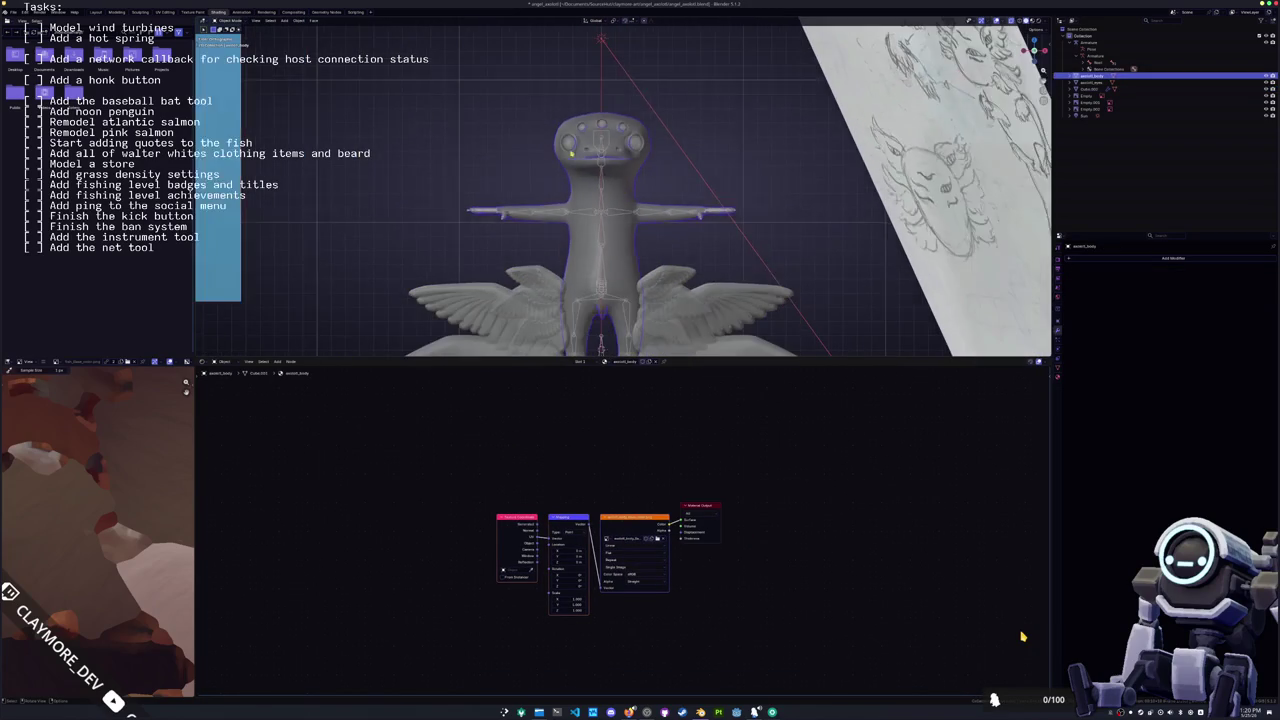
click(567, 140)
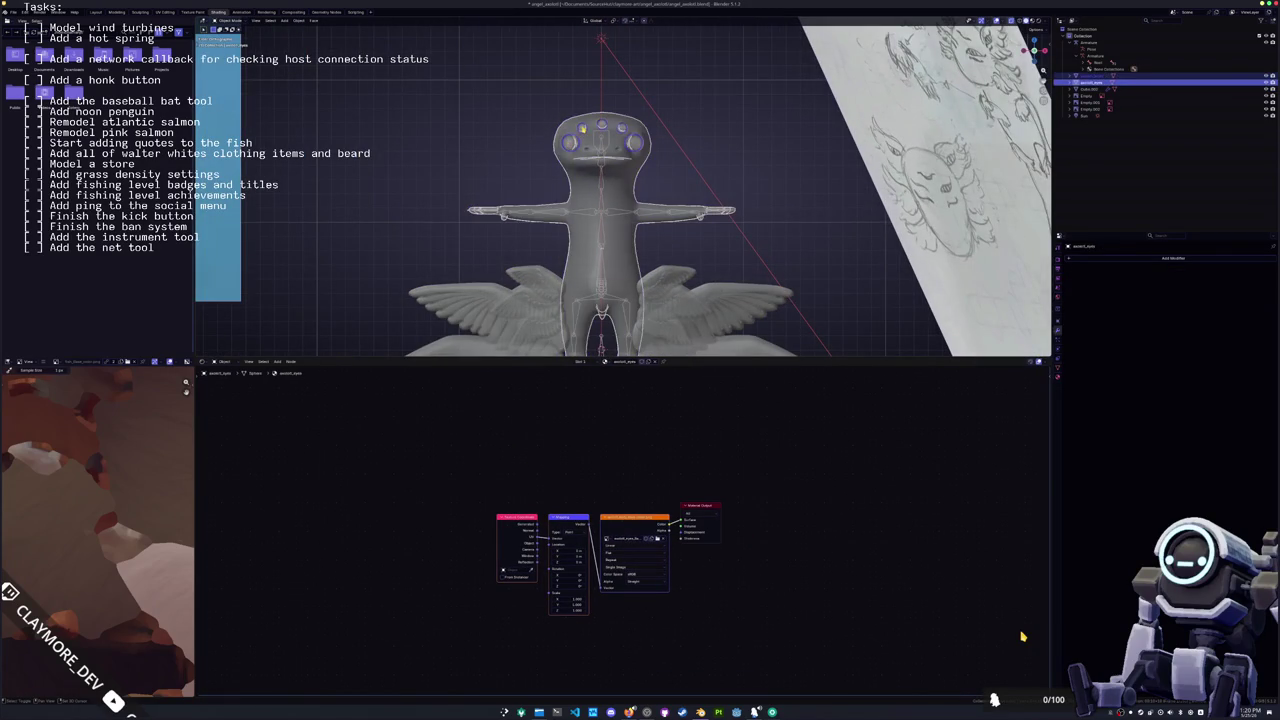
click(580, 141)
key(Delete)
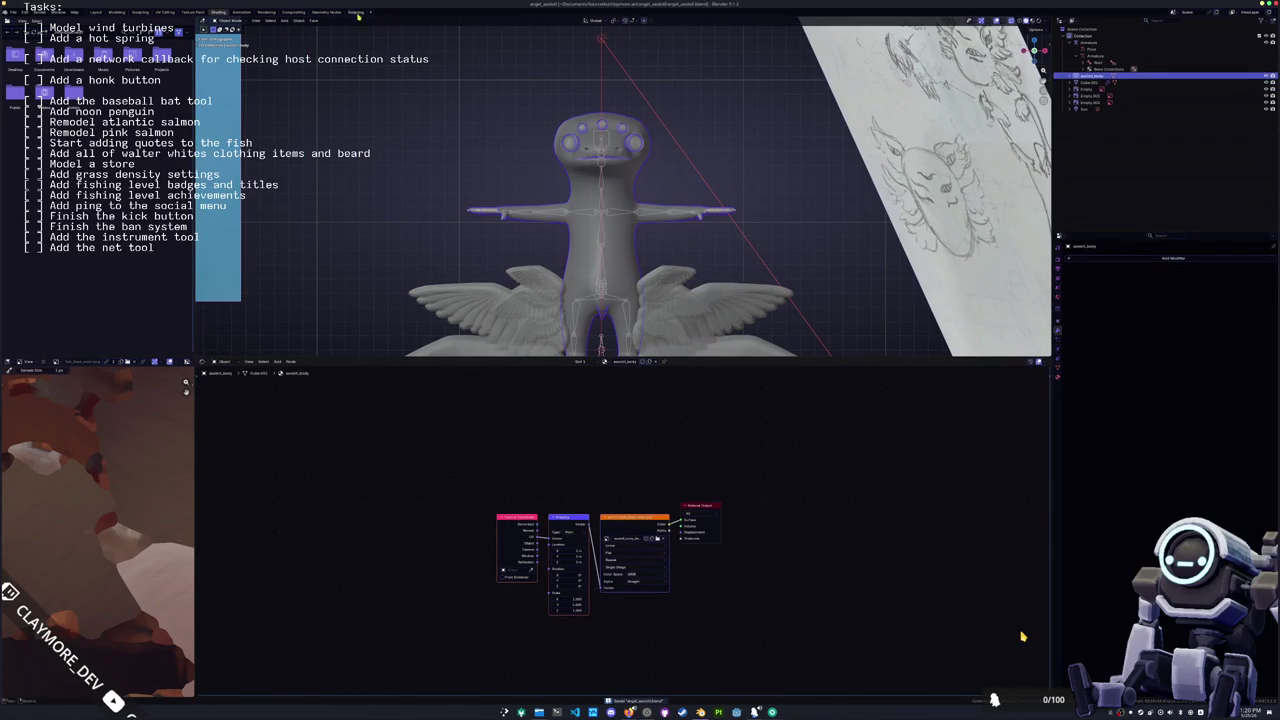
Step: Set the wings' origin and raise the wings 0.5 m along Z
click(300, 20)
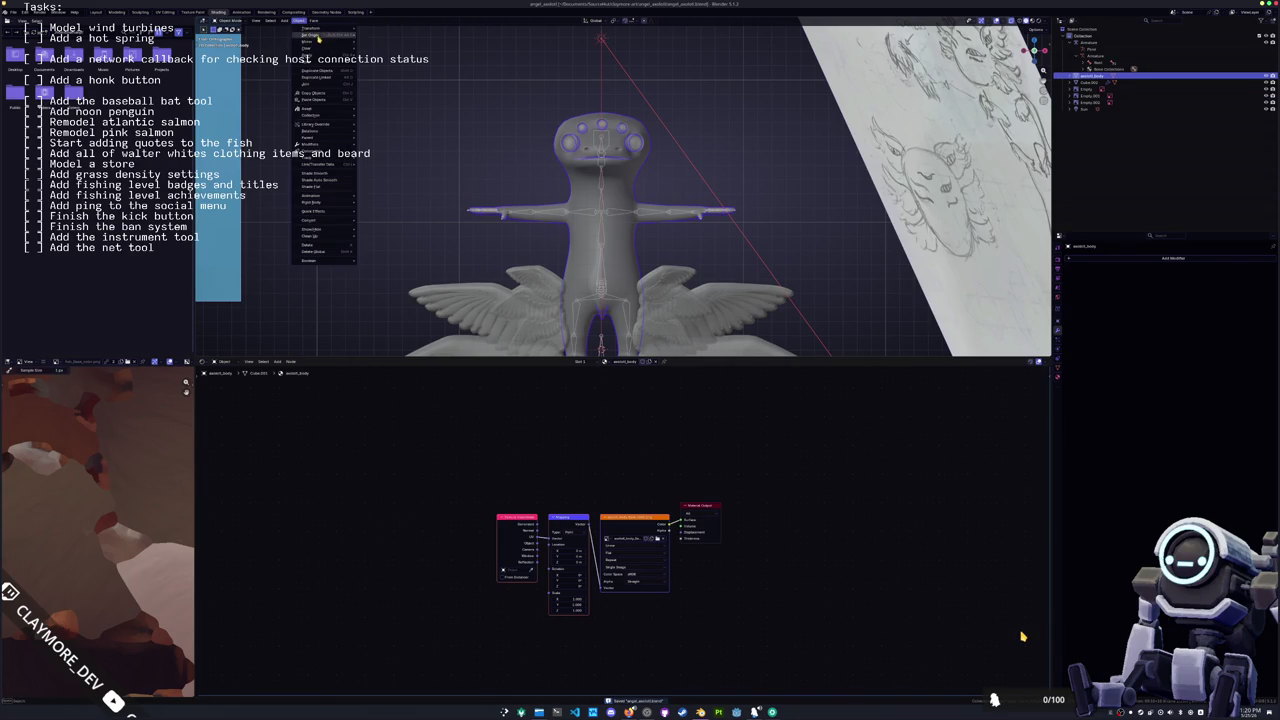
mouse_move(312, 36)
click(403, 67)
middle_drag(403, 67, 667, 267)
click(667, 267)
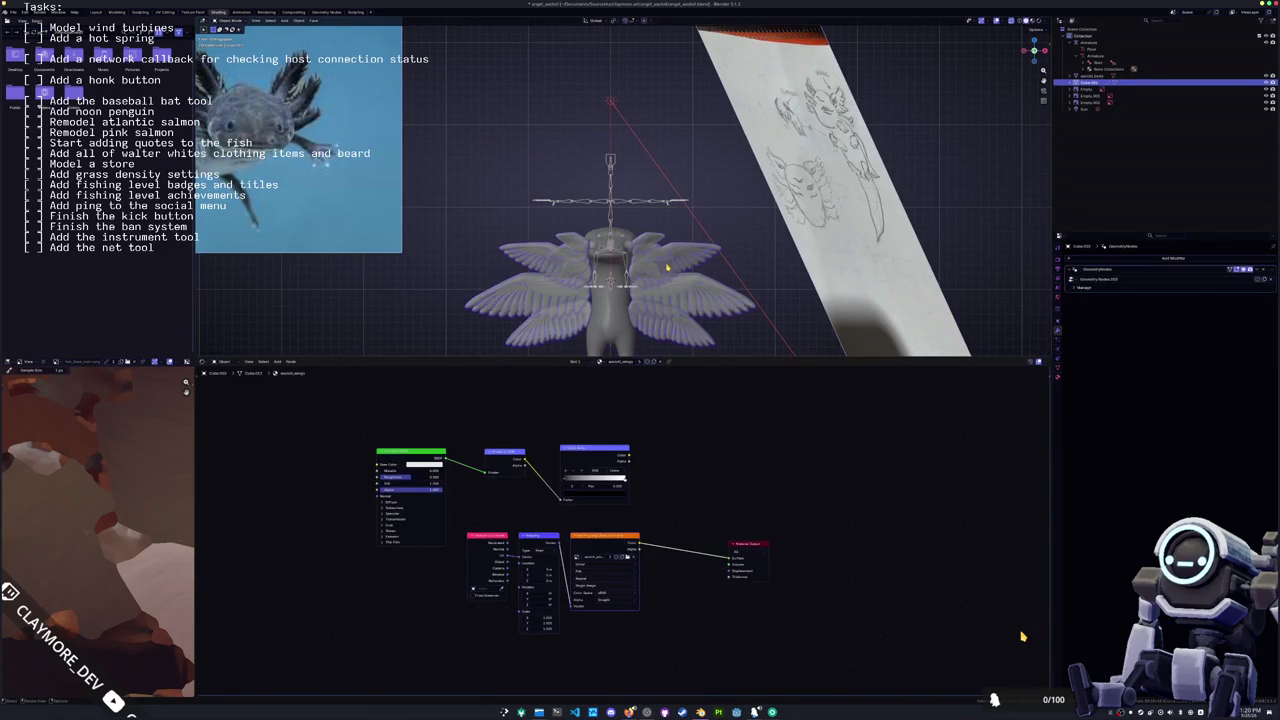
key(g)
key(z)
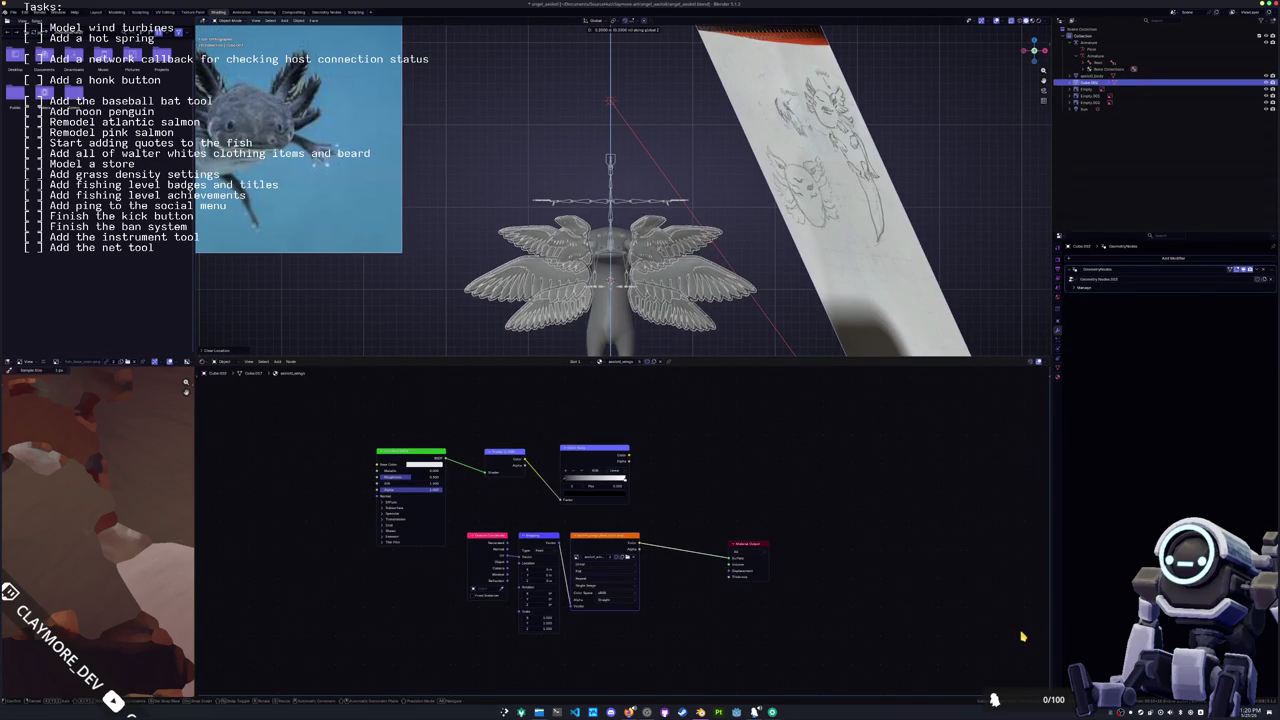
key(Return)
key(KP_Decimal)
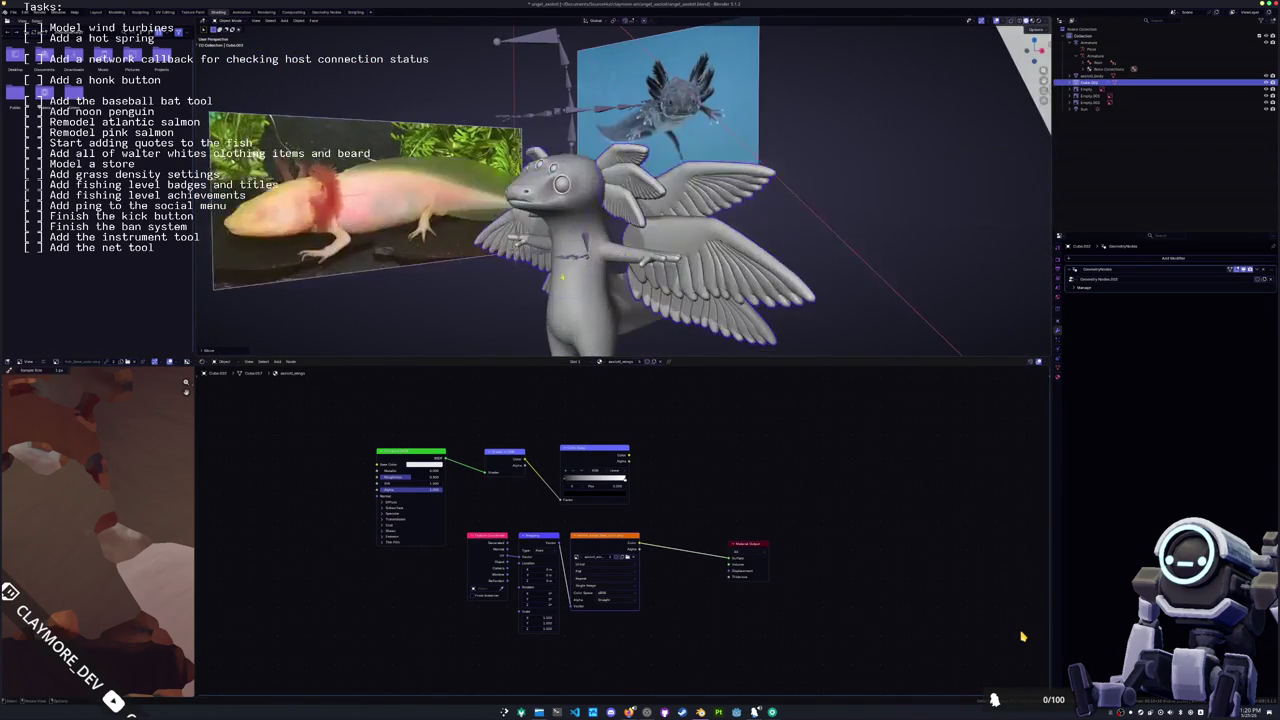
Step: Lower the axolotl body slightly along Z in front view
key(KP_1)
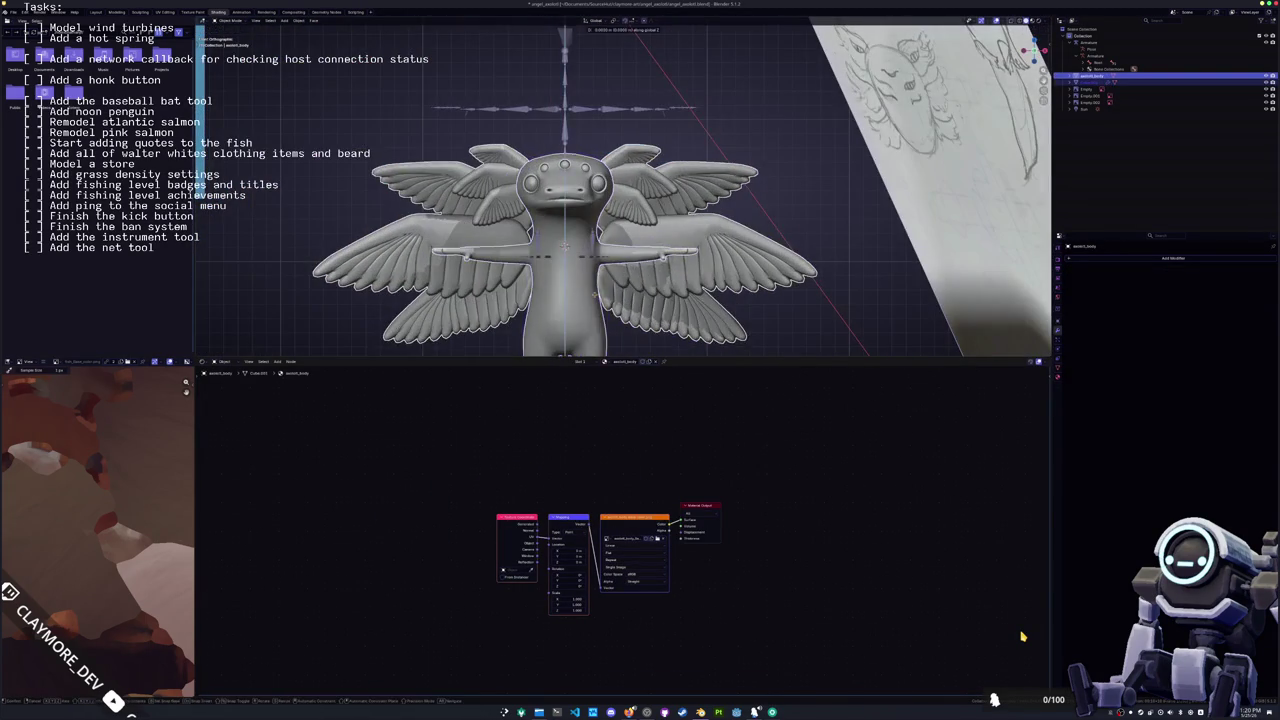
key(g)
key(z)
click(585, 131)
scroll(600, 250, up, 3)
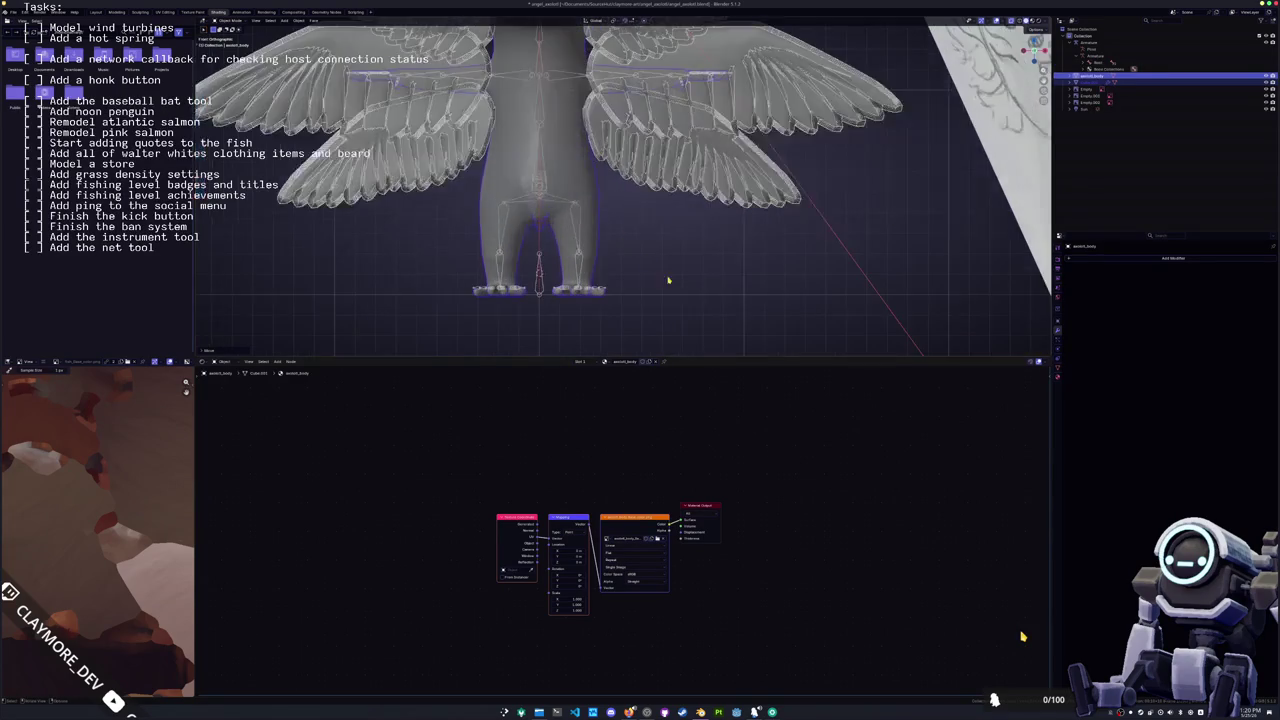
key(alt+z)
key(g)
key(z)
click(646, 272)
scroll(646, 272, down, 5)
middle_drag(646, 272, 603, 272)
Step: Put the armature into Pose Mode and orbit around to inspect the bones
scroll(599, 275, up, 4)
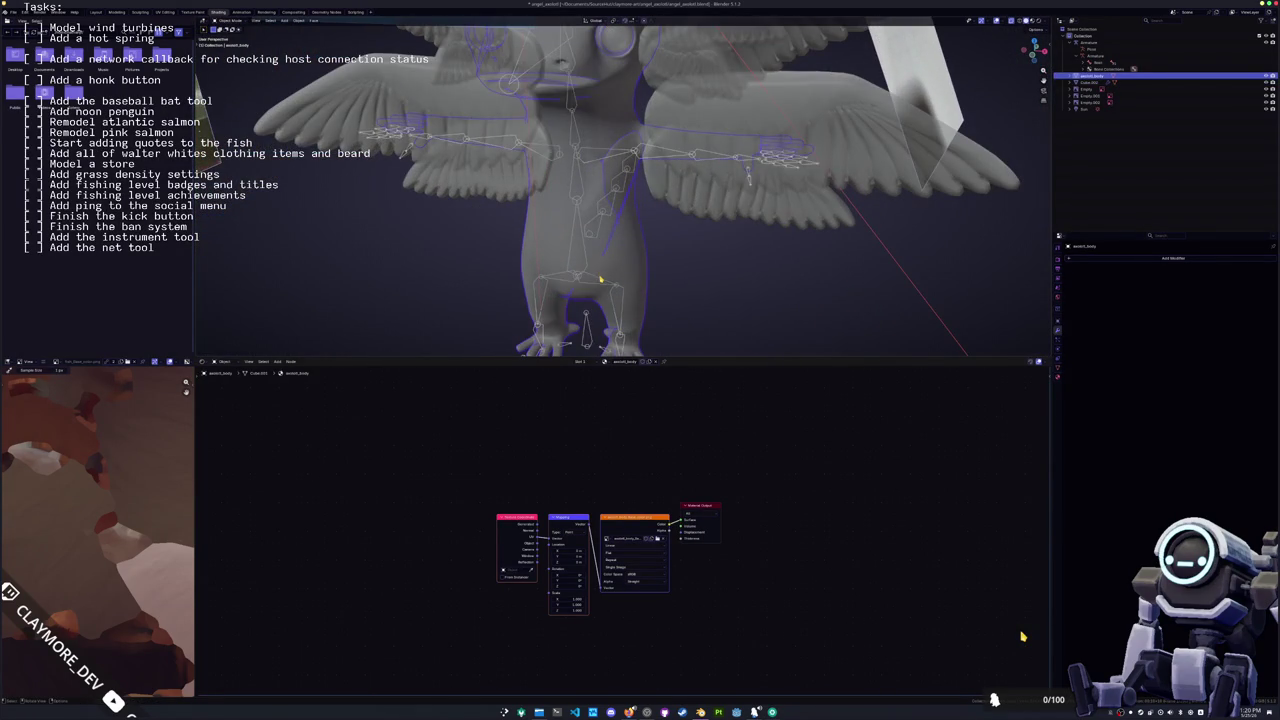
click(600, 279)
key(ctrl+Tab)
middle_drag(594, 286, 690, 232)
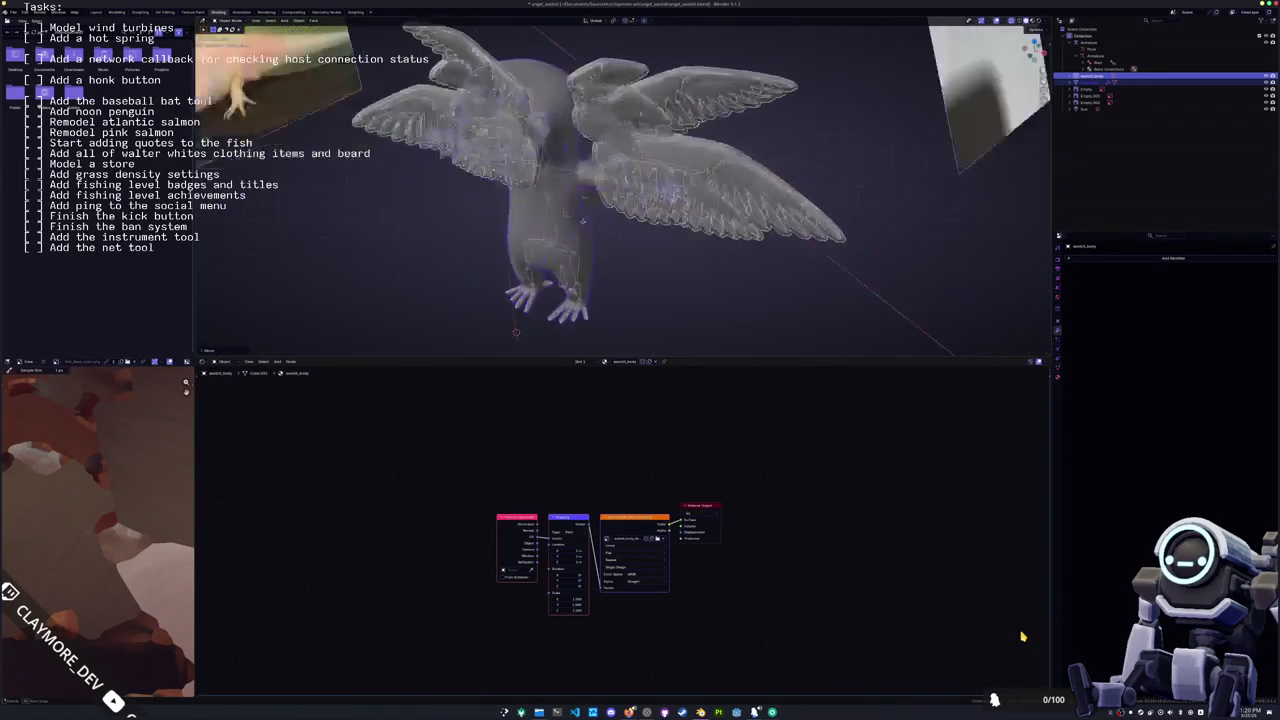
Step: Apply the body's transforms, separate the linked eye spheres into their own object, and check its material
key(ctrl+a)
key(alt+z)
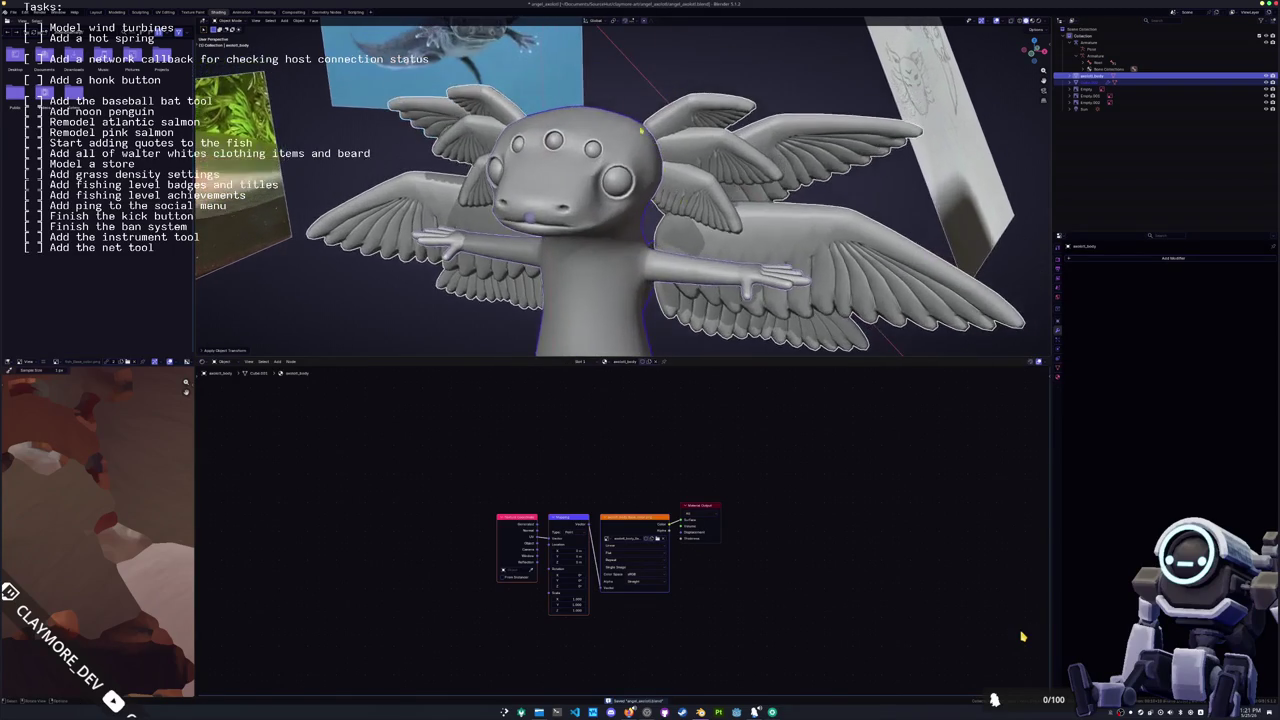
key(Tab)
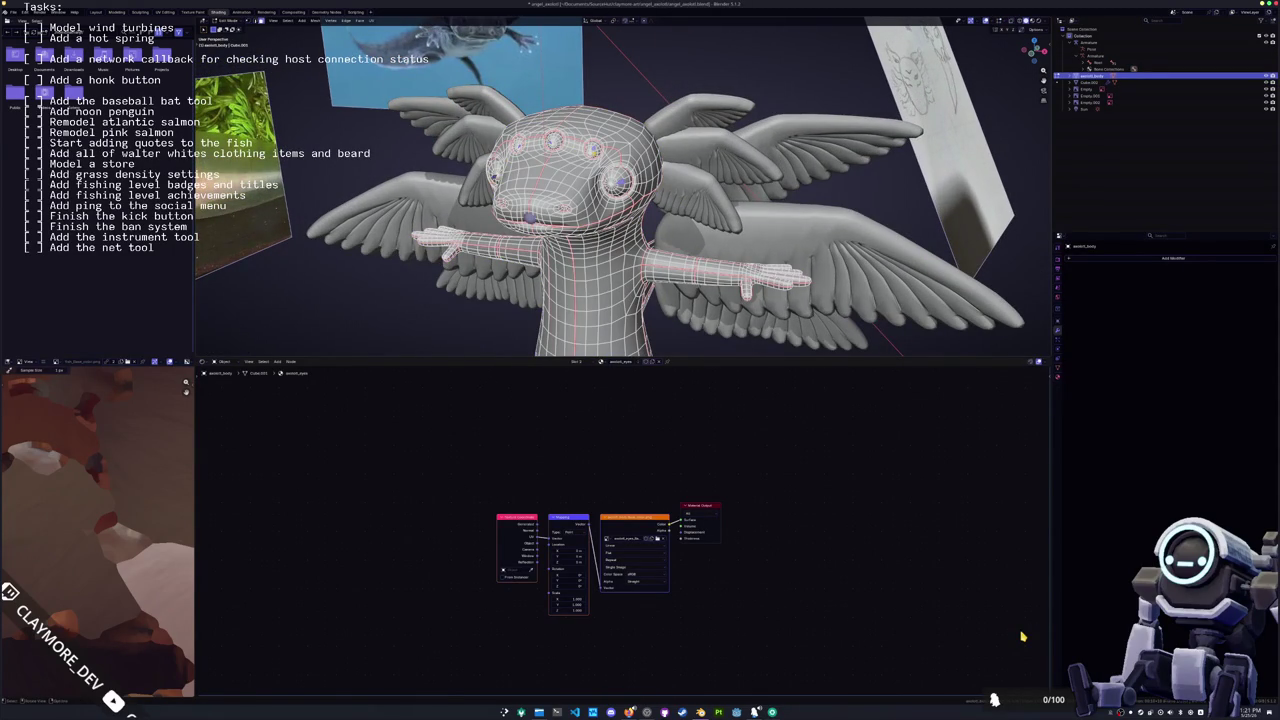
key(ctrl+l)
right_click(581, 212)
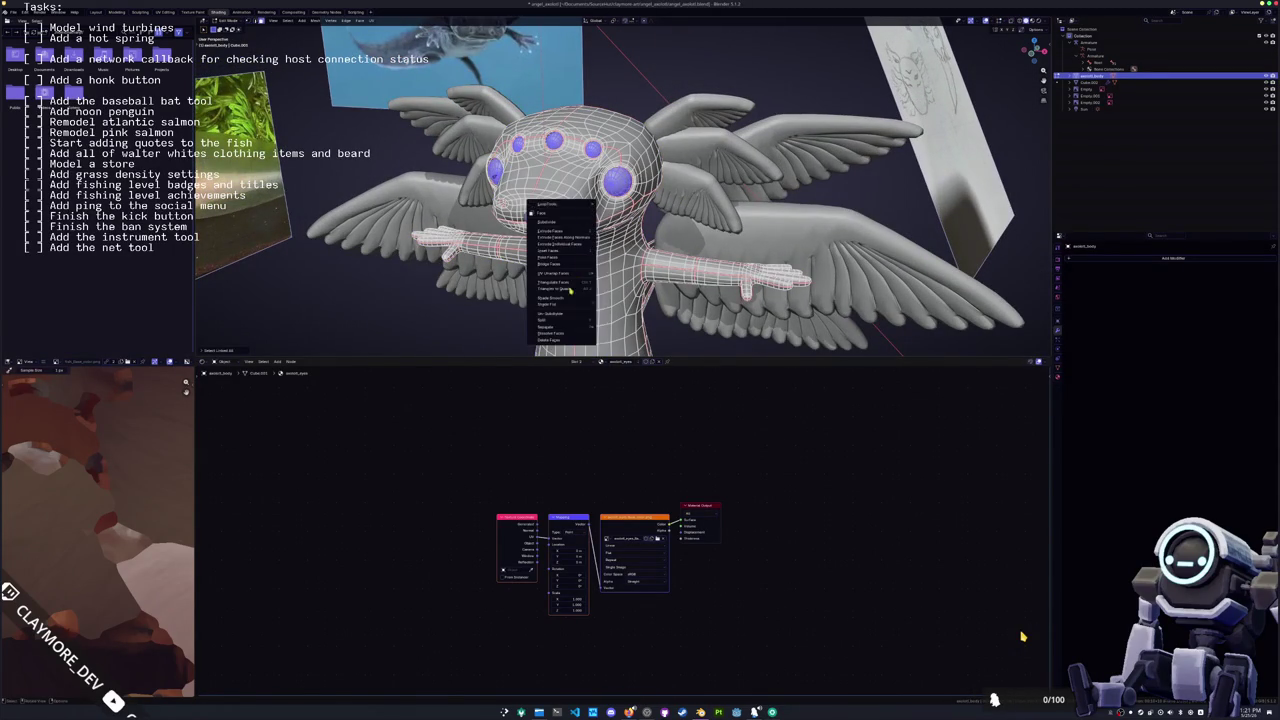
click(625, 329)
key(Tab)
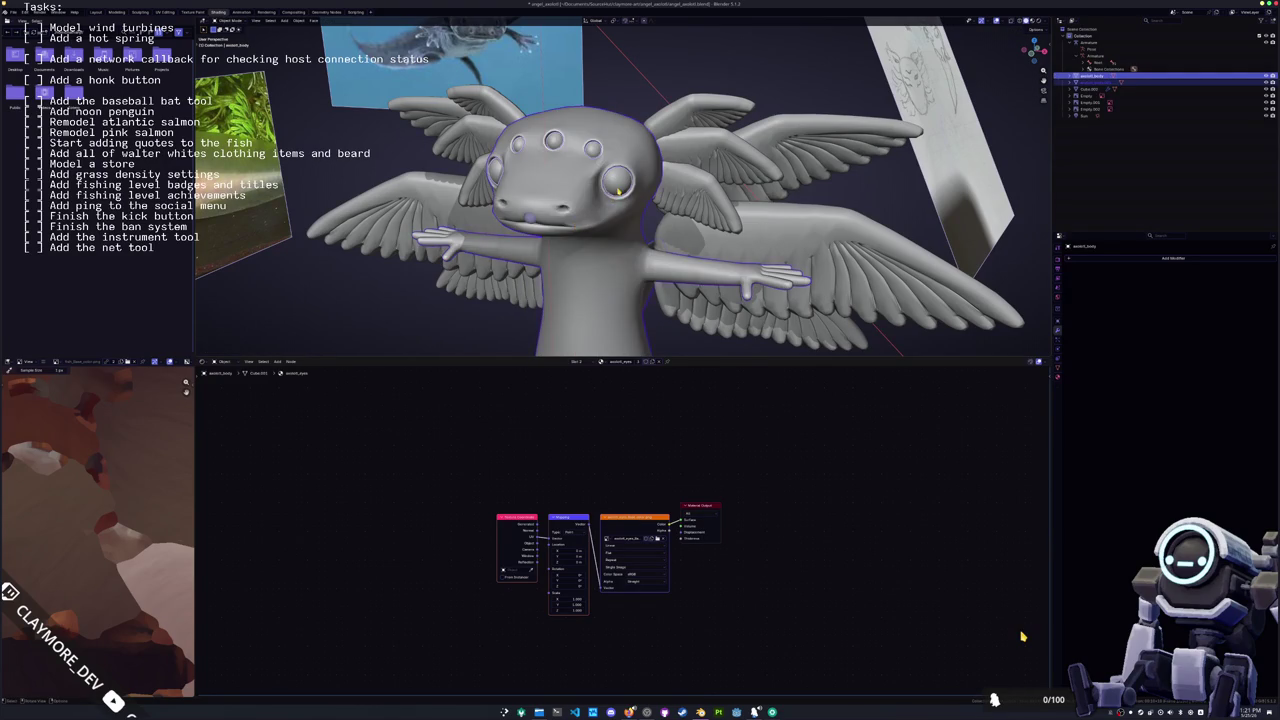
click(1095, 82)
click(1059, 378)
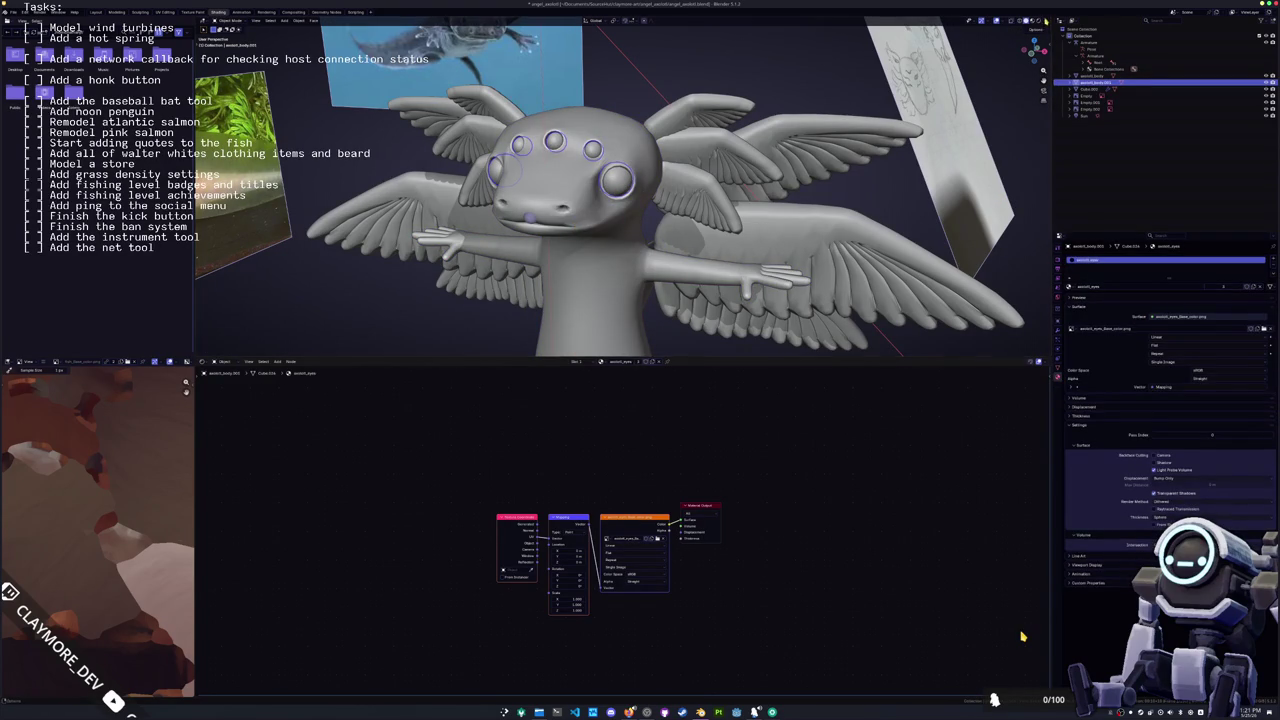
Step: Preview materials and rename the body's wing material slot to axolotl_wings_shader
click(1036, 21)
middle_drag(740, 171, 732, 148)
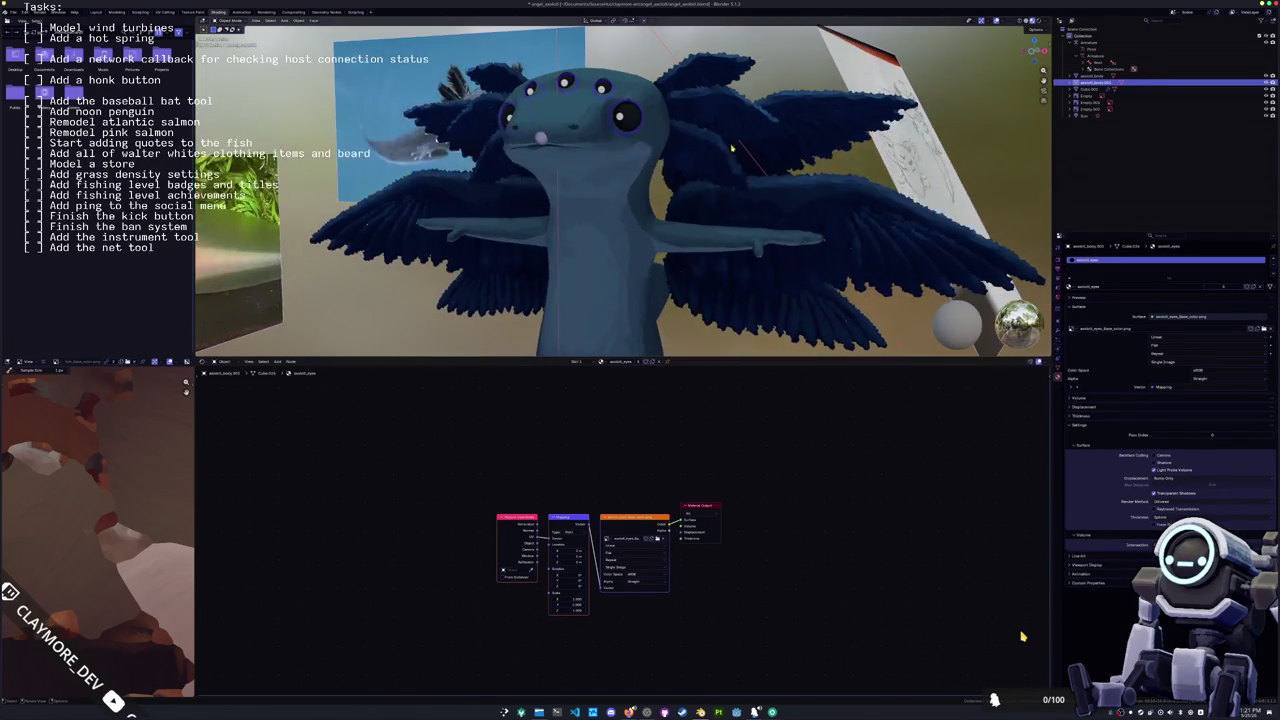
click(714, 135)
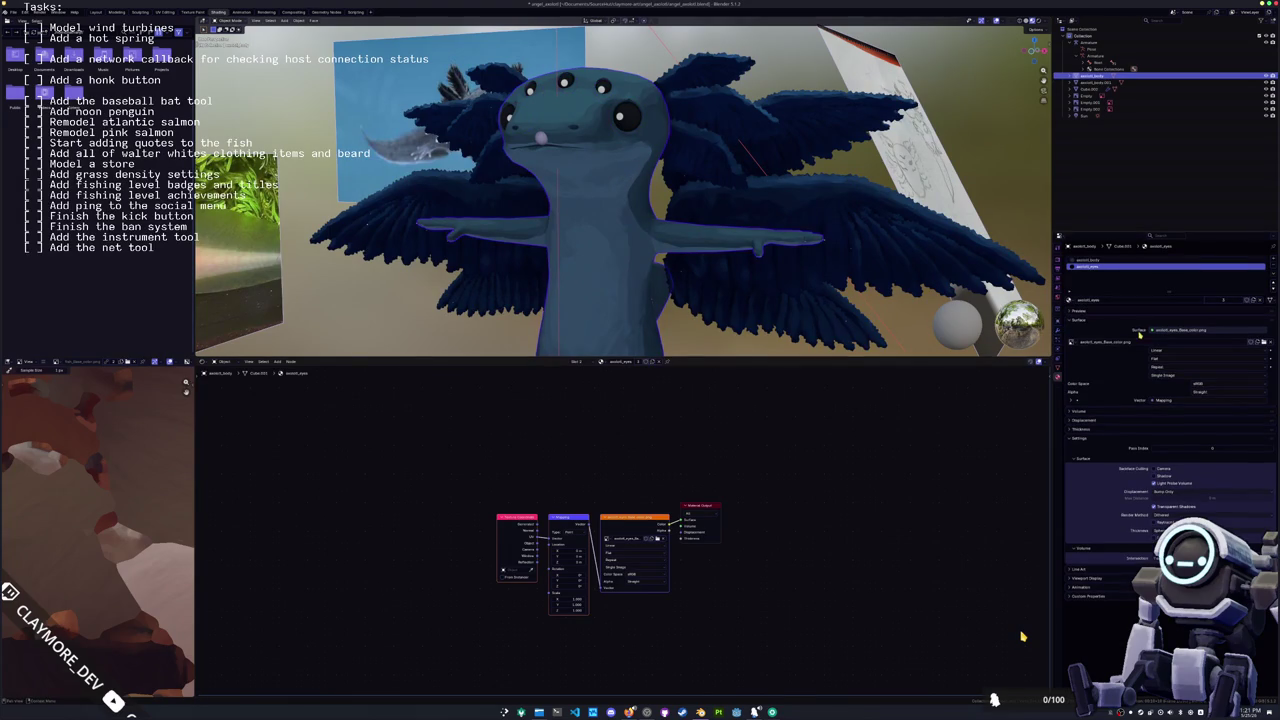
click(1190, 260)
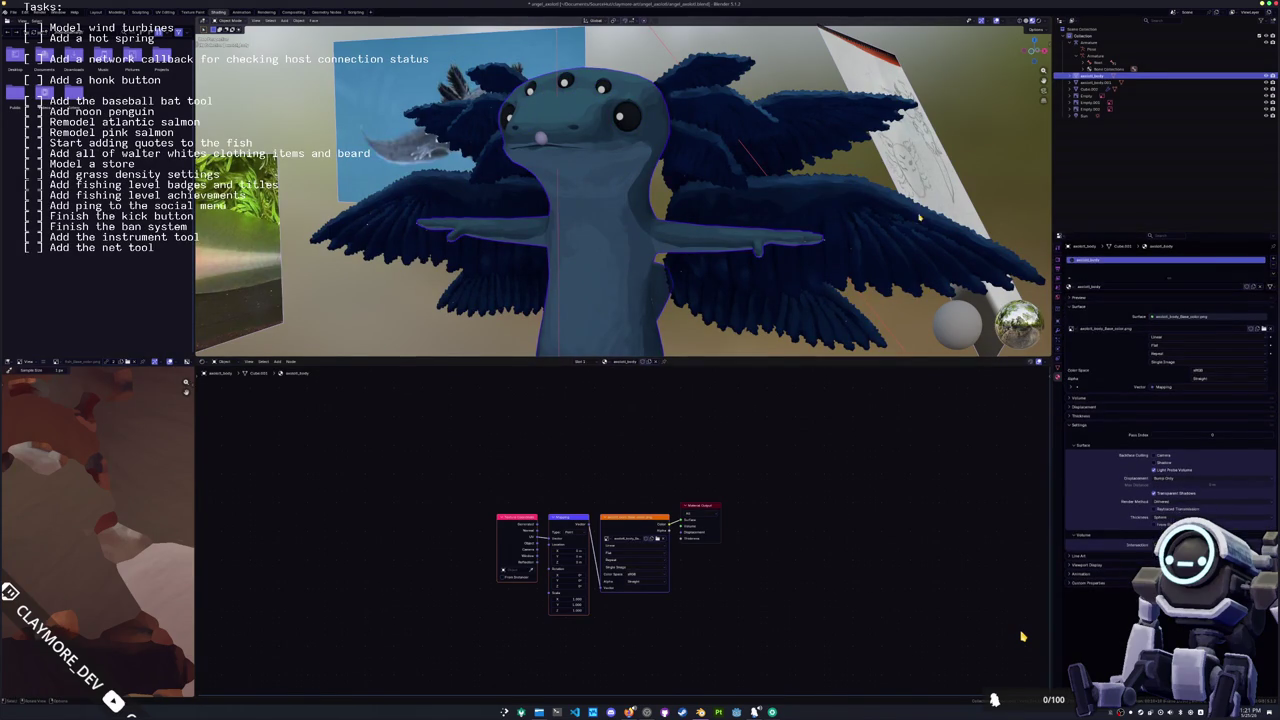
click(1116, 267)
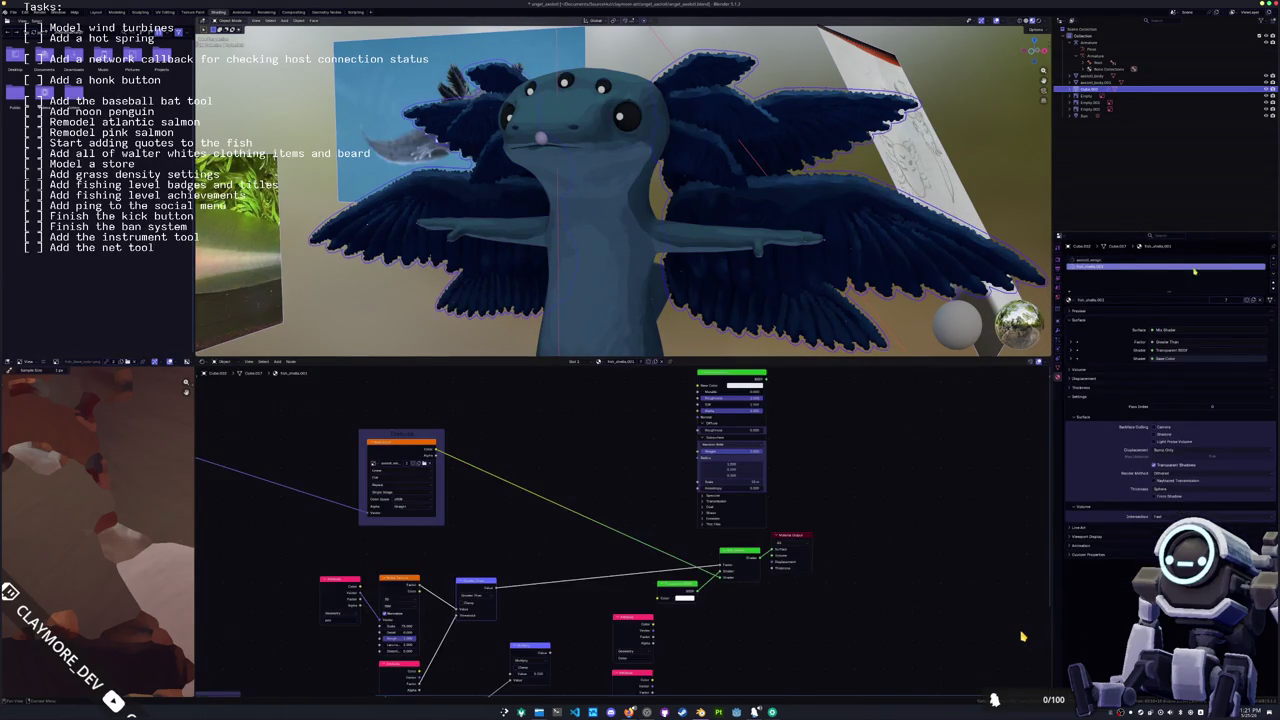
click(1170, 260)
click(1218, 267)
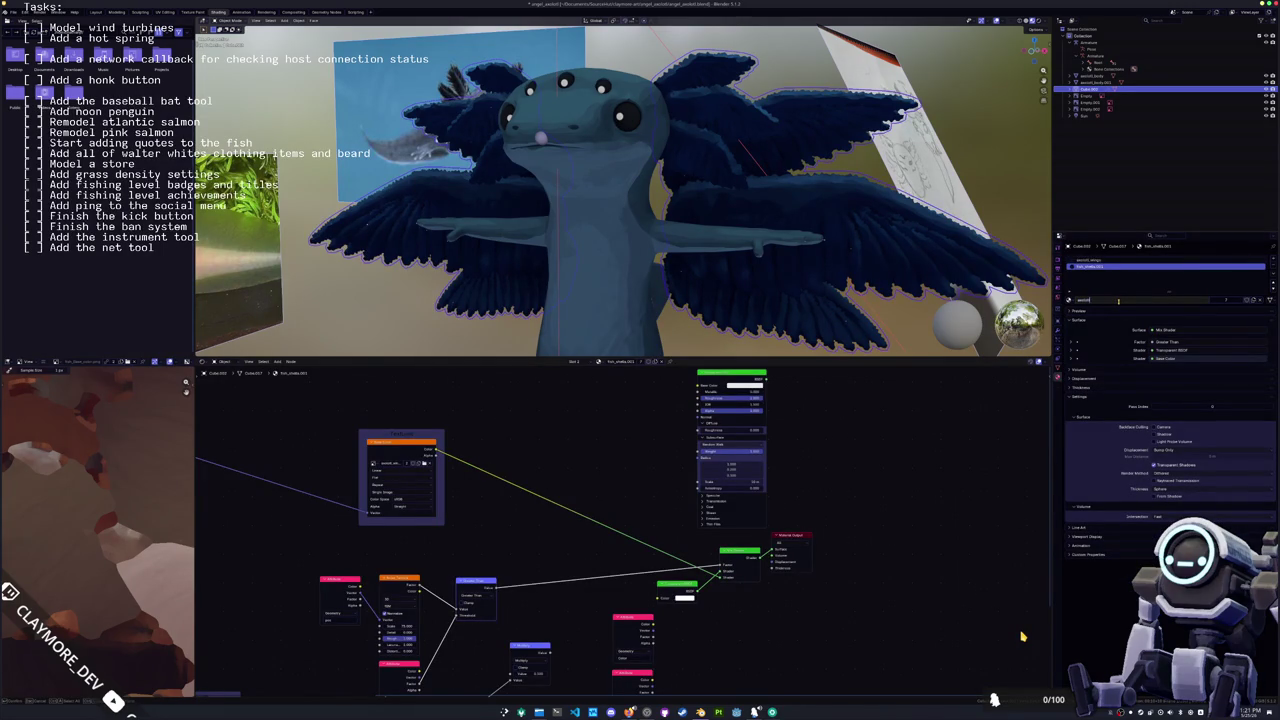
key(Return)
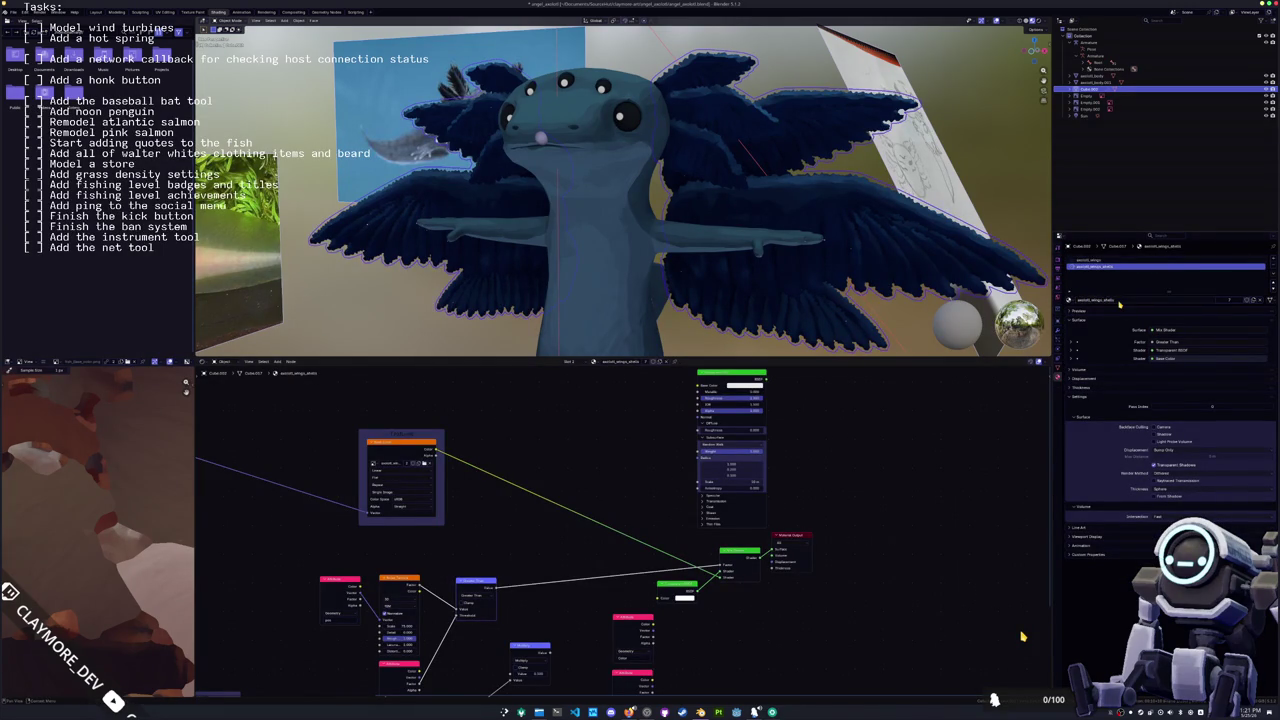
Step: Separate the wing mesh by loose parts into individual objects, then select the body in front view
mouse_move(830, 300)
middle_down()
mouse_move(755, 232)
mouse_move(740, 270)
middle_up()
key(Tab)
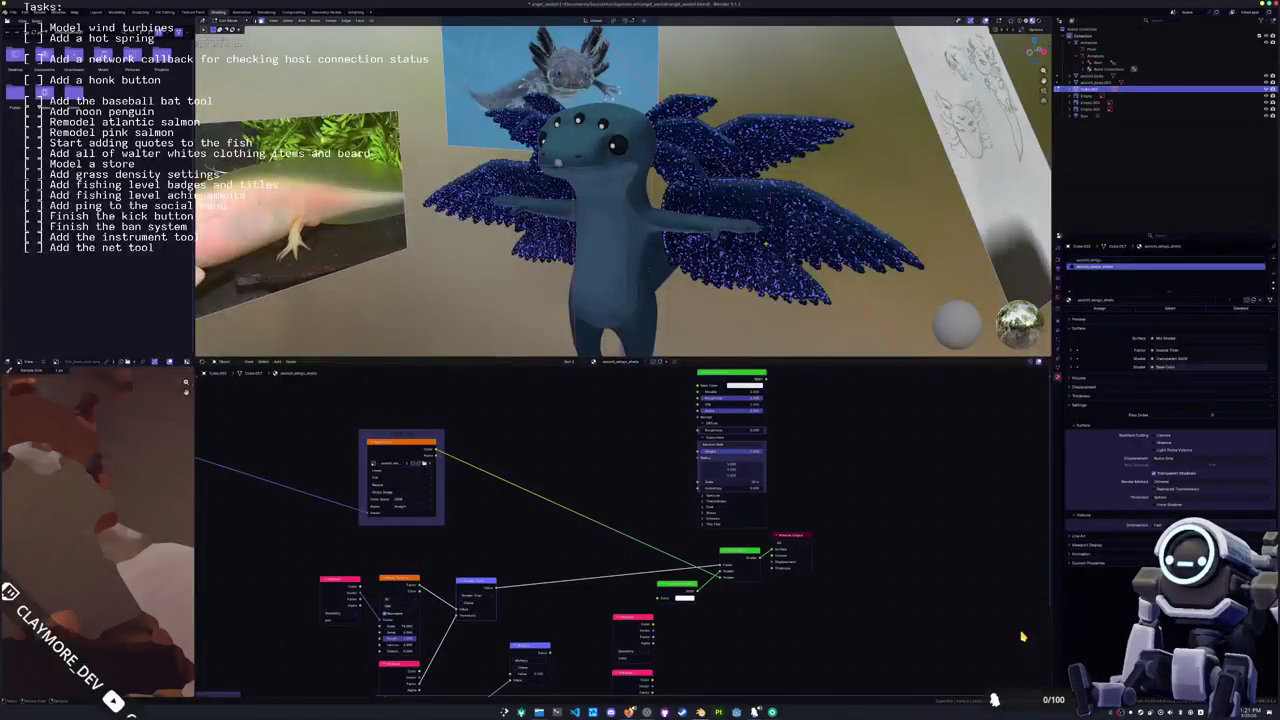
right_click(740, 270)
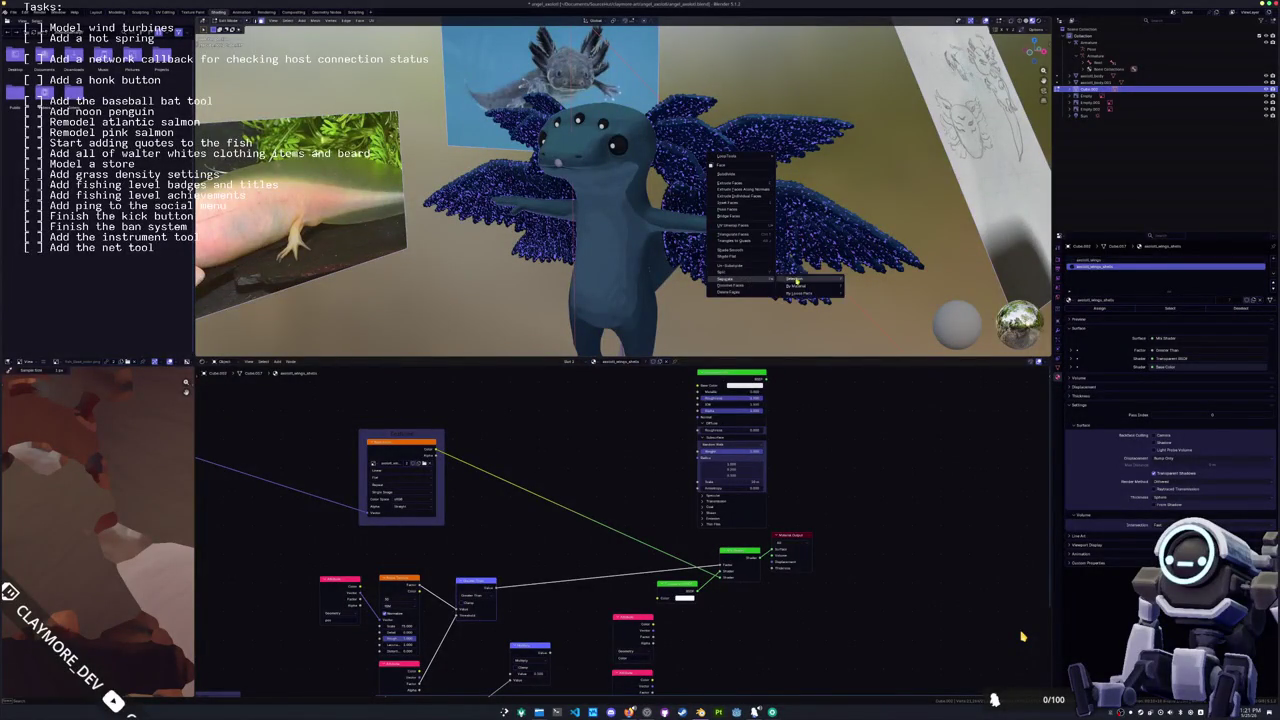
click(810, 296)
click(621, 247)
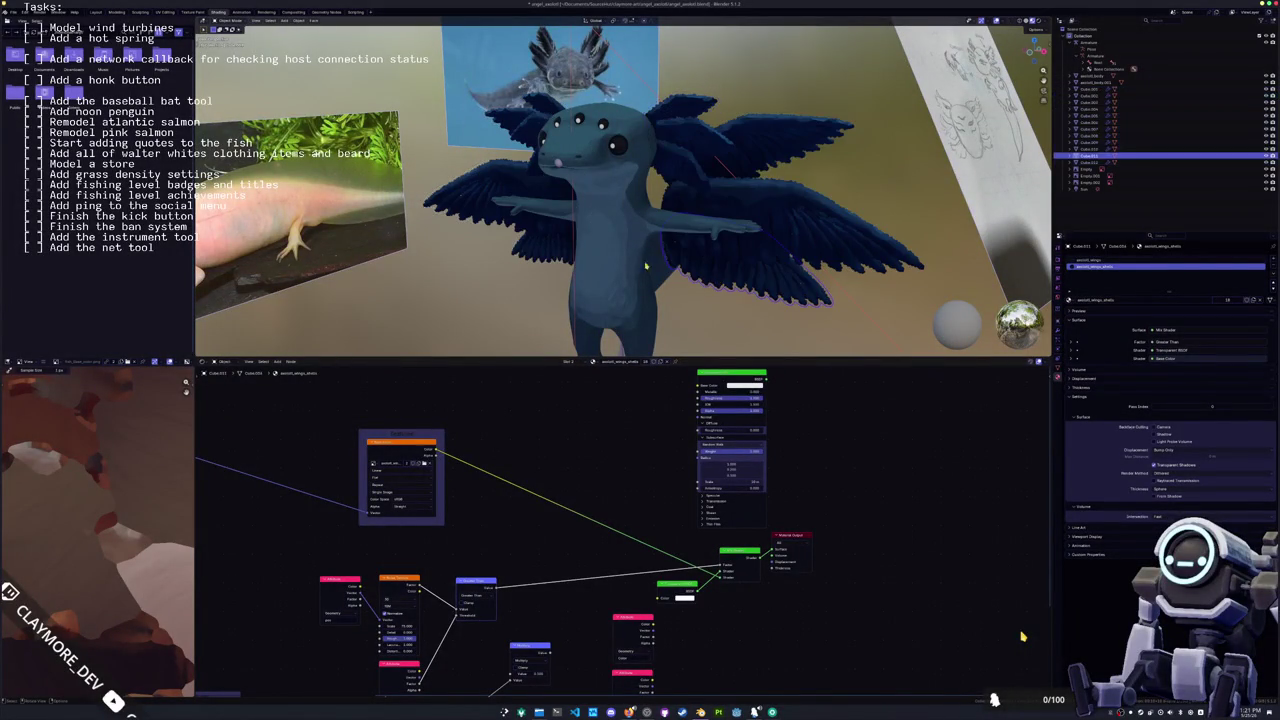
key(KP_1)
scroll(615, 195, up, 3)
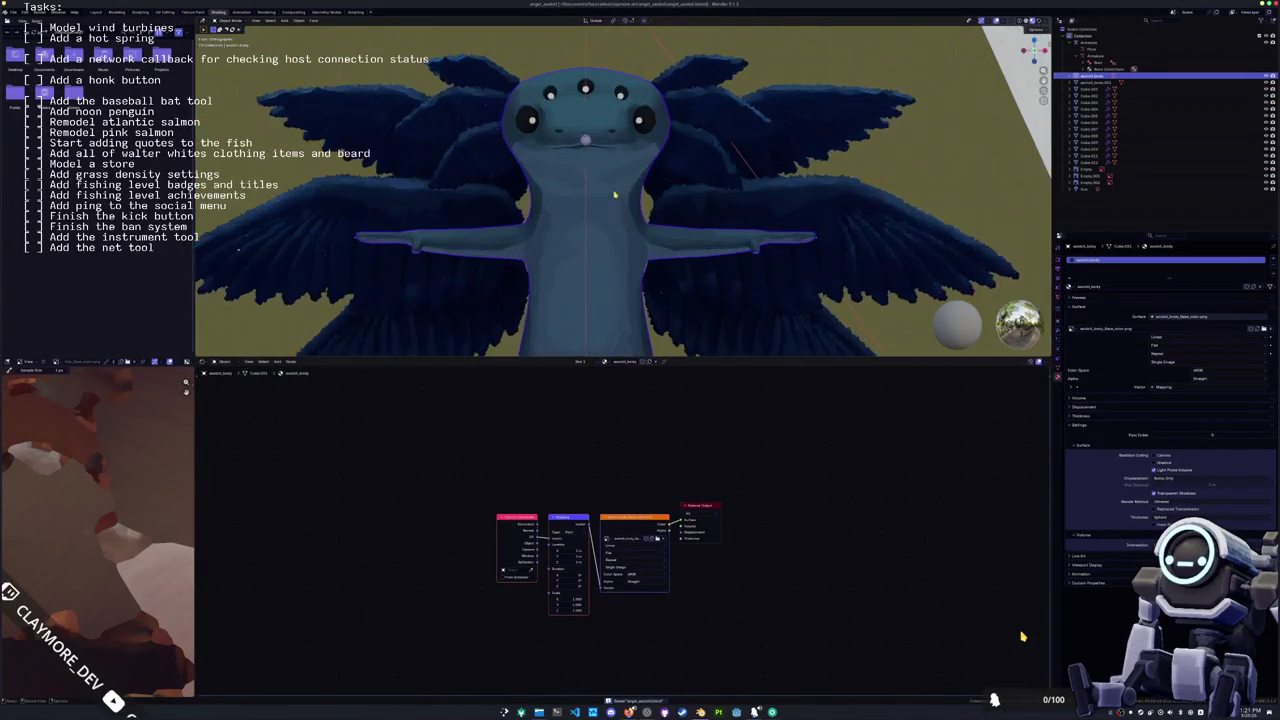
Step: Parent the axolotl body to the armature with automatic weights
click(584, 142)
key(h)
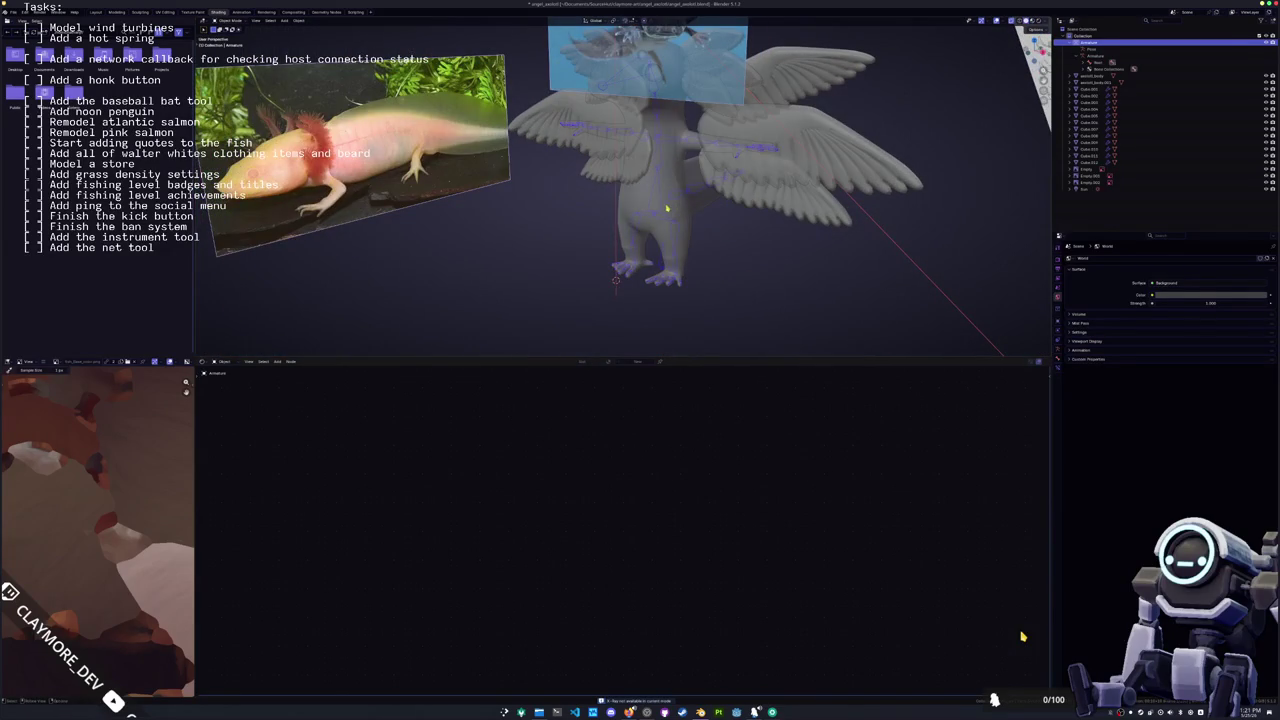
click(666, 208)
middle_drag(664, 212, 657, 247)
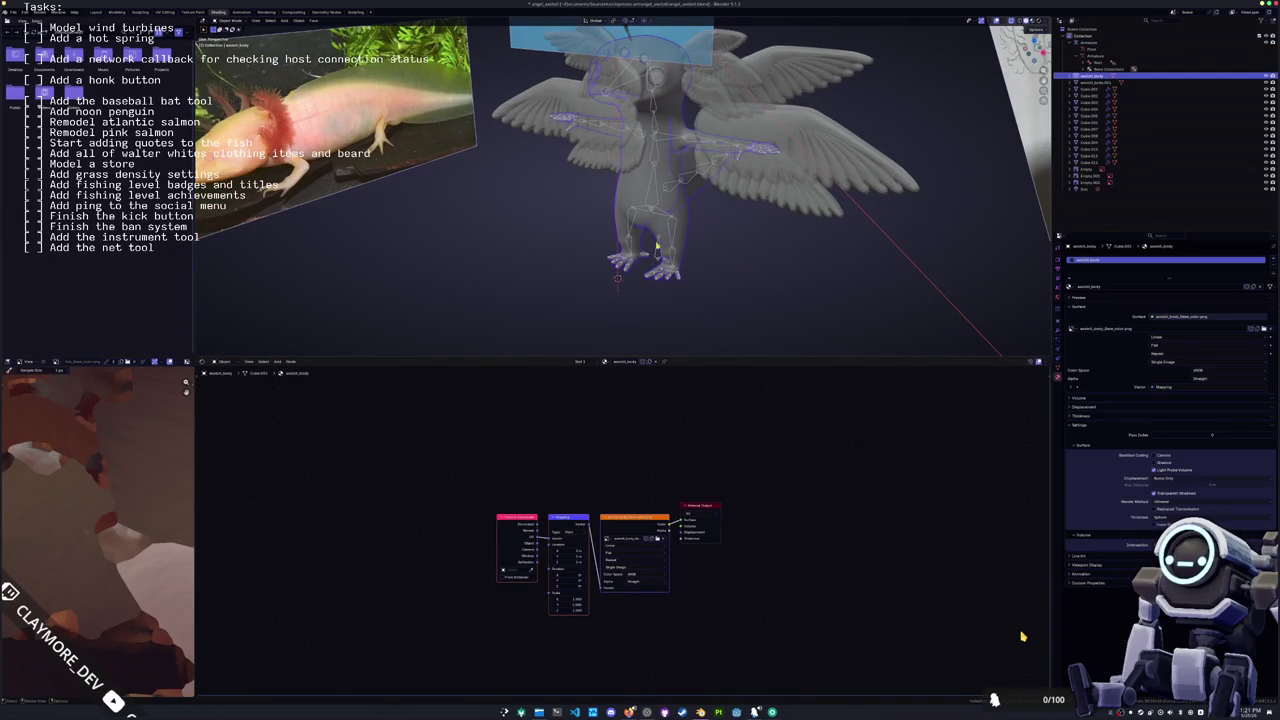
click(656, 258)
key(ctrl+p)
key(Down)
key(Down)
key(Down)
key(Down)
key(Down)
key(Down)
key(Return)
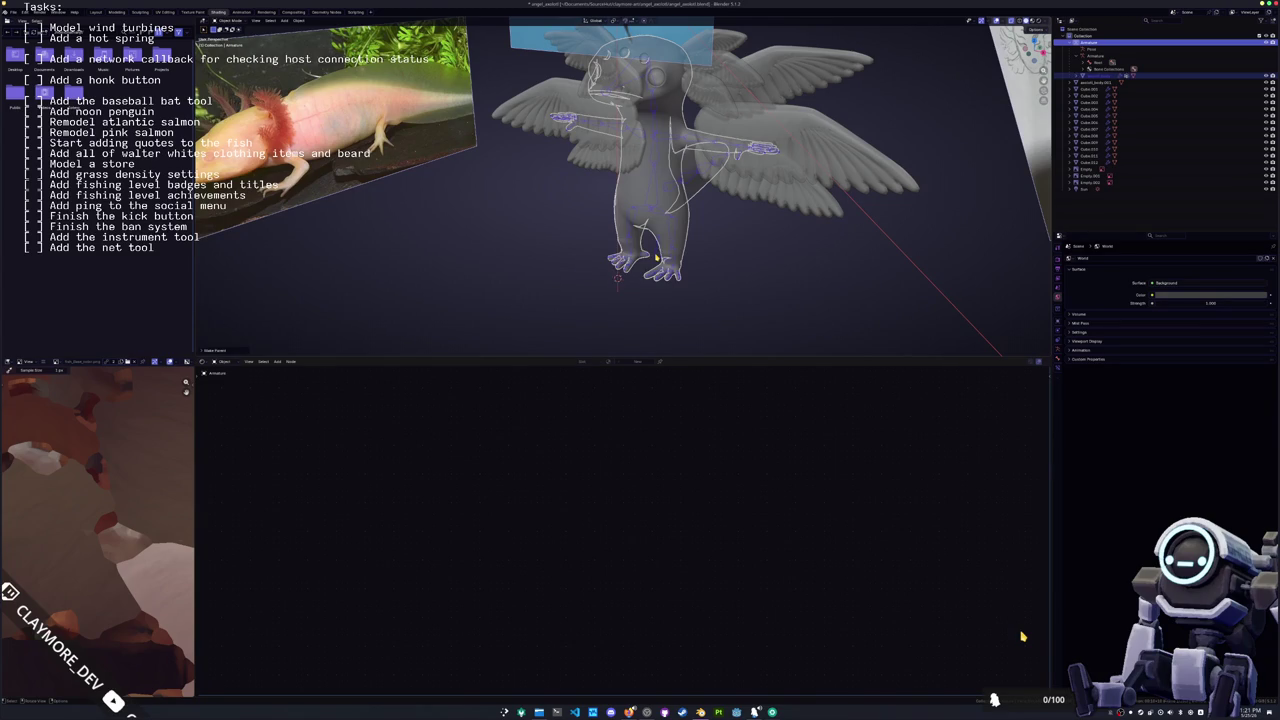
Step: In Pose Mode, rotate a leg bone around the X axis so it hangs down
key(KP_Decimal)
key(r)
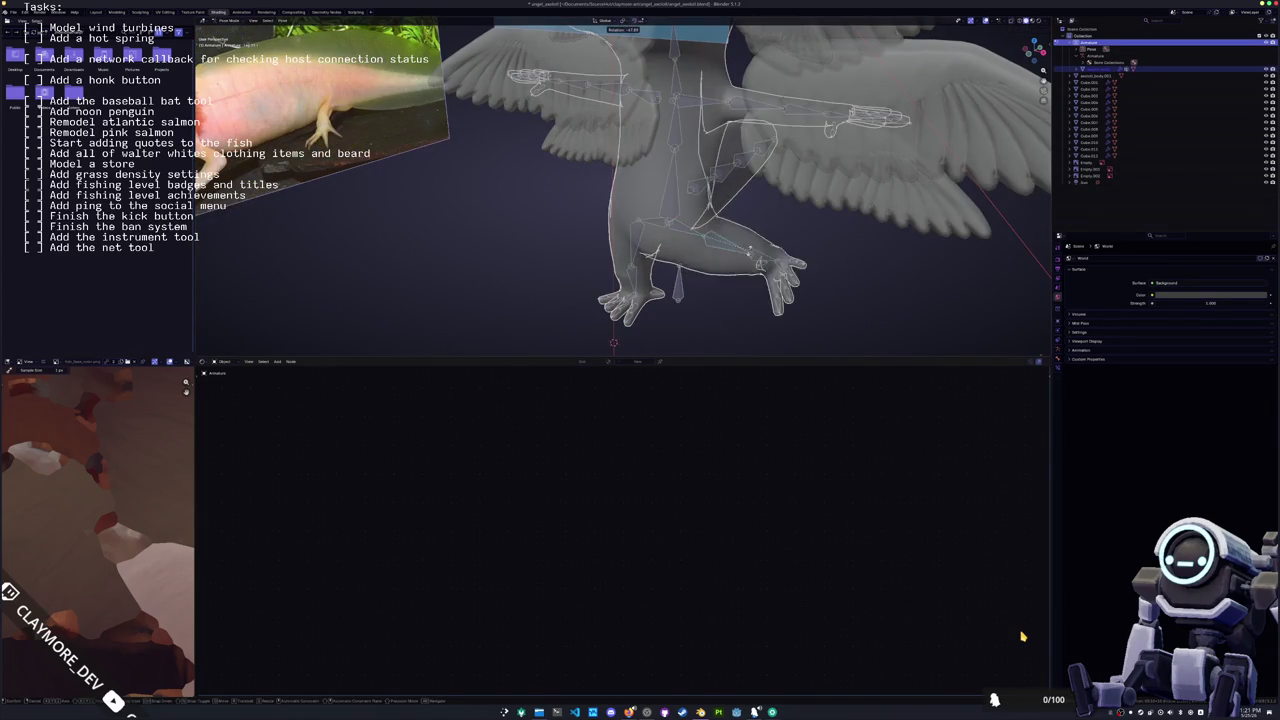
click(709, 262)
middle_drag(709, 262, 560, 262)
key(r)
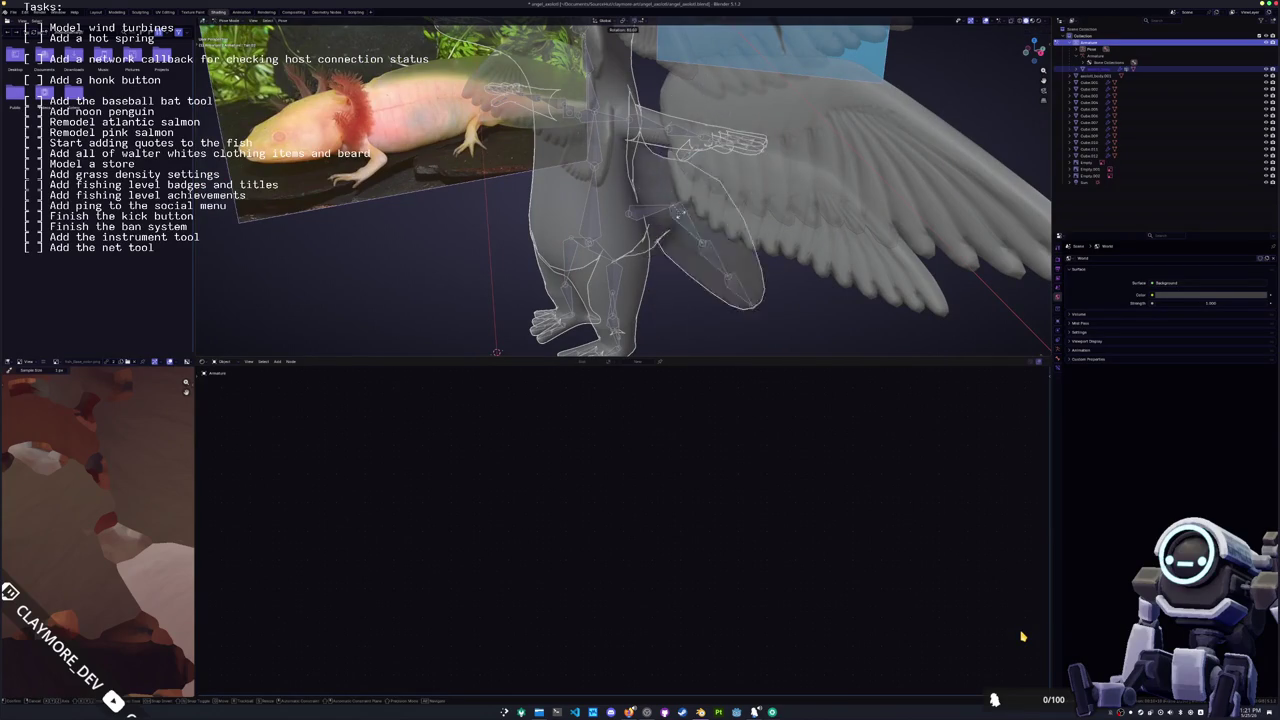
key(x)
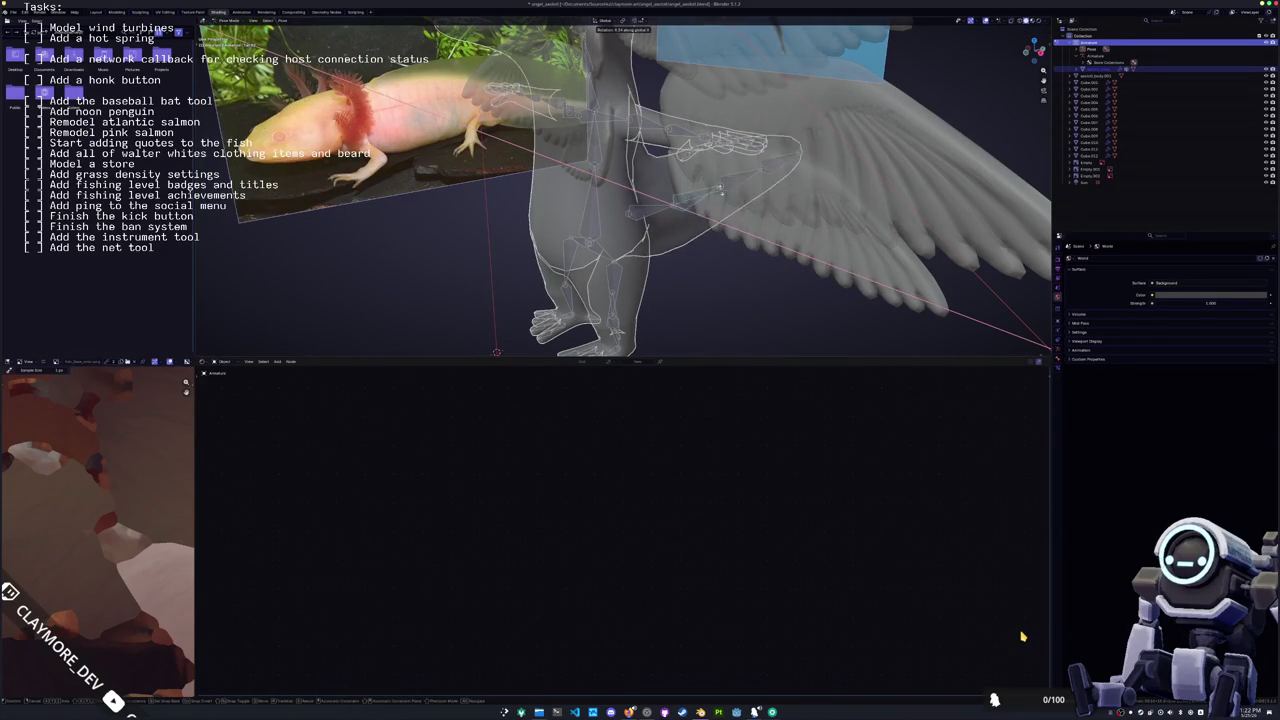
click(718, 188)
middle_drag(718, 188, 728, 237)
Step: Rotate the right arm bone around Z and the head bone around X to test deformation
key(r)
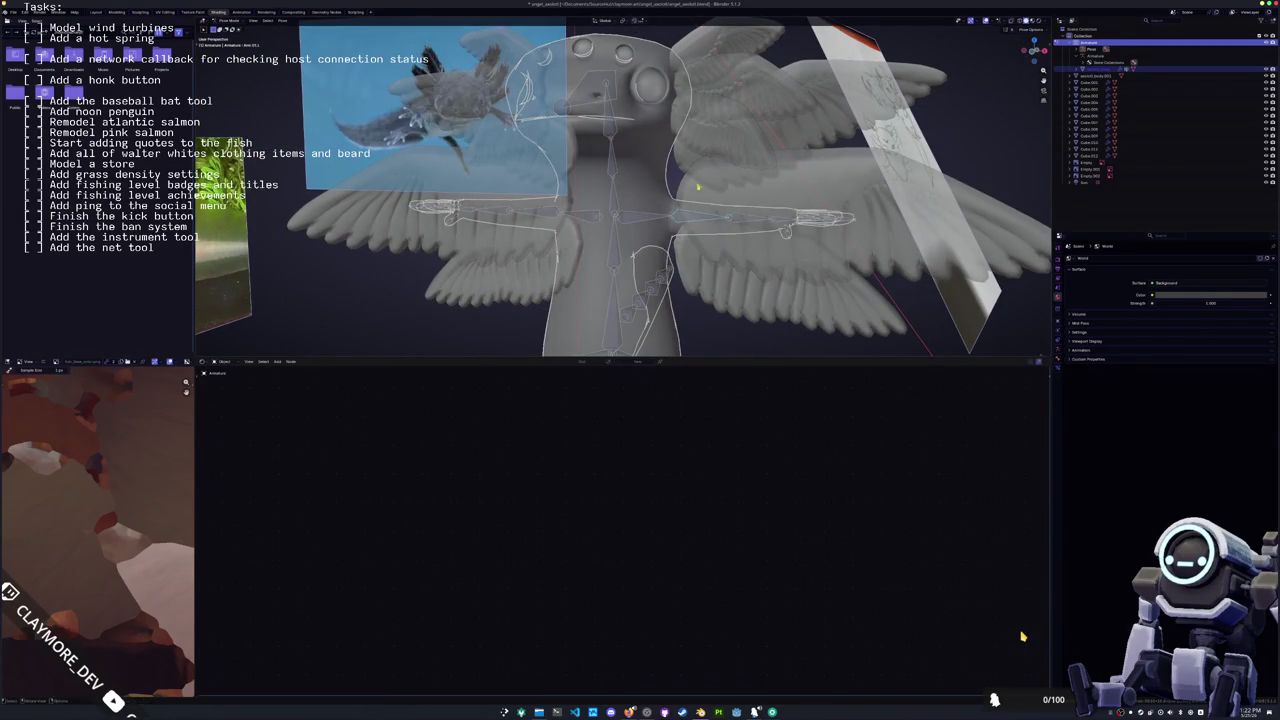
middle_drag(720, 220, 760, 225)
key(z)
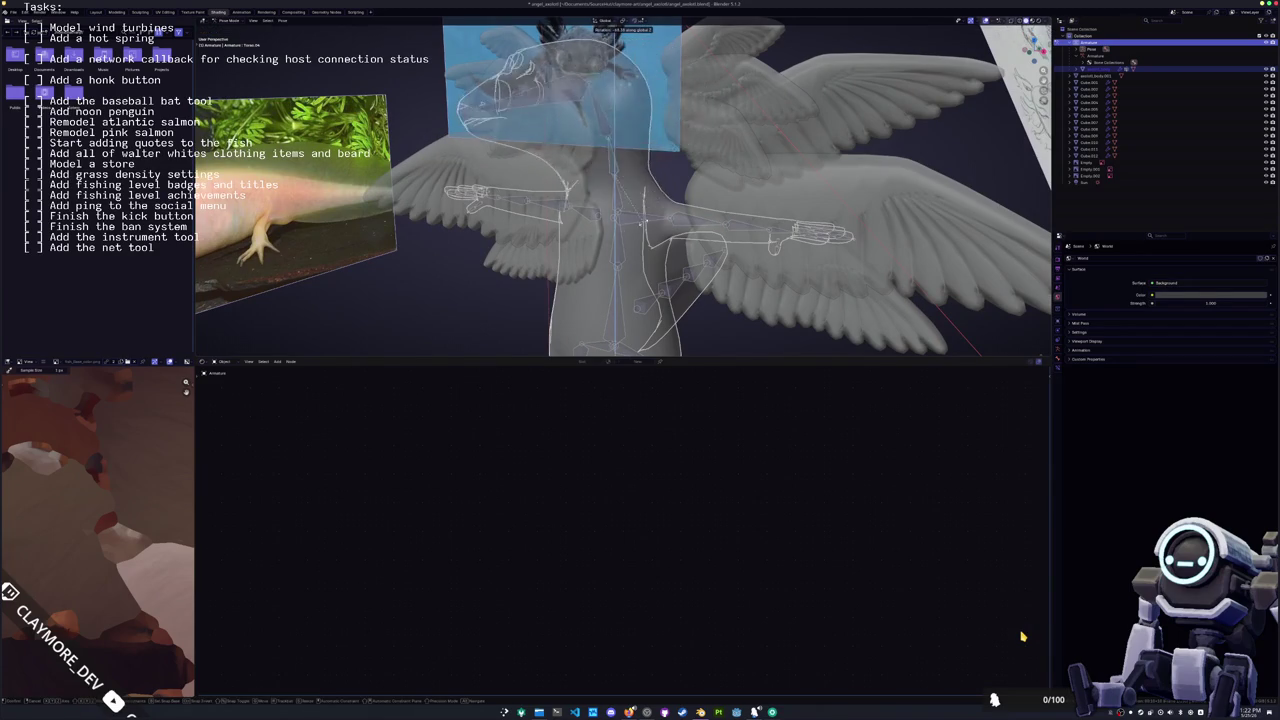
click(690, 150)
middle_drag(690, 150, 693, 152)
key(r)
key(x)
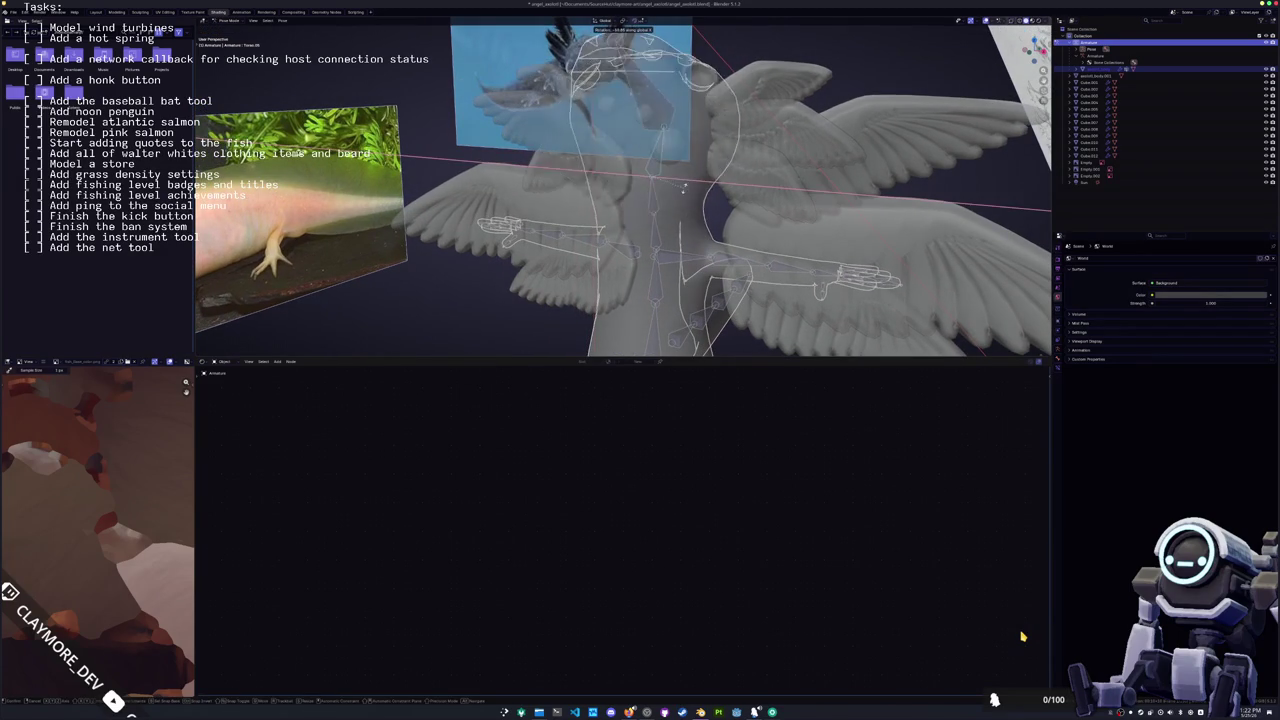
click(689, 160)
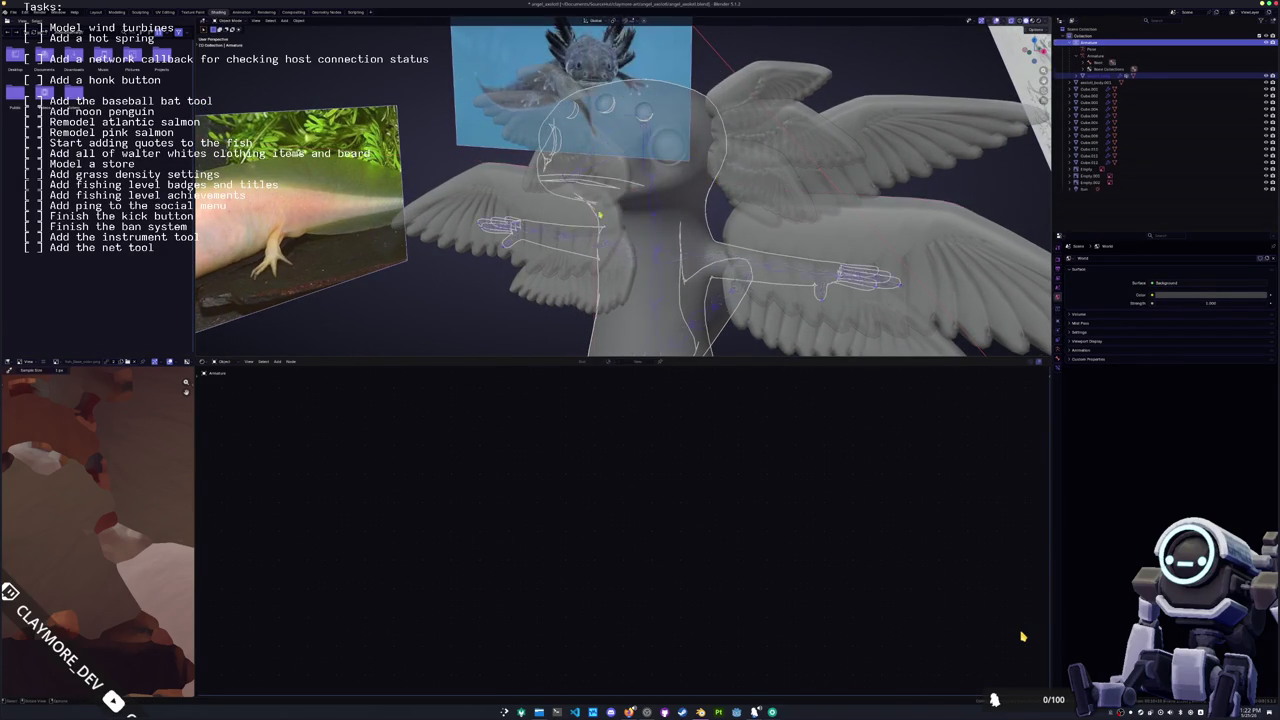
middle_drag(689, 160, 700, 200)
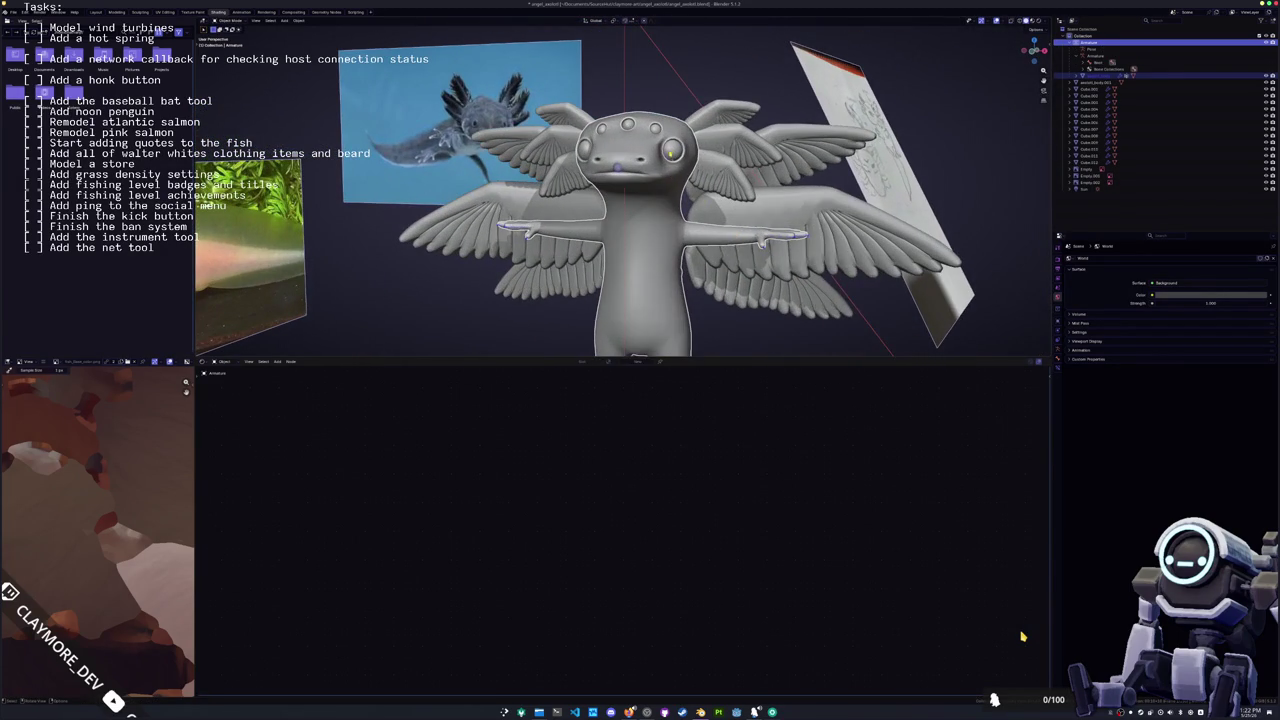
Step: Select the eyes and enable X-ray to see the bones through the model
click(672, 150)
middle_drag(672, 150, 655, 145)
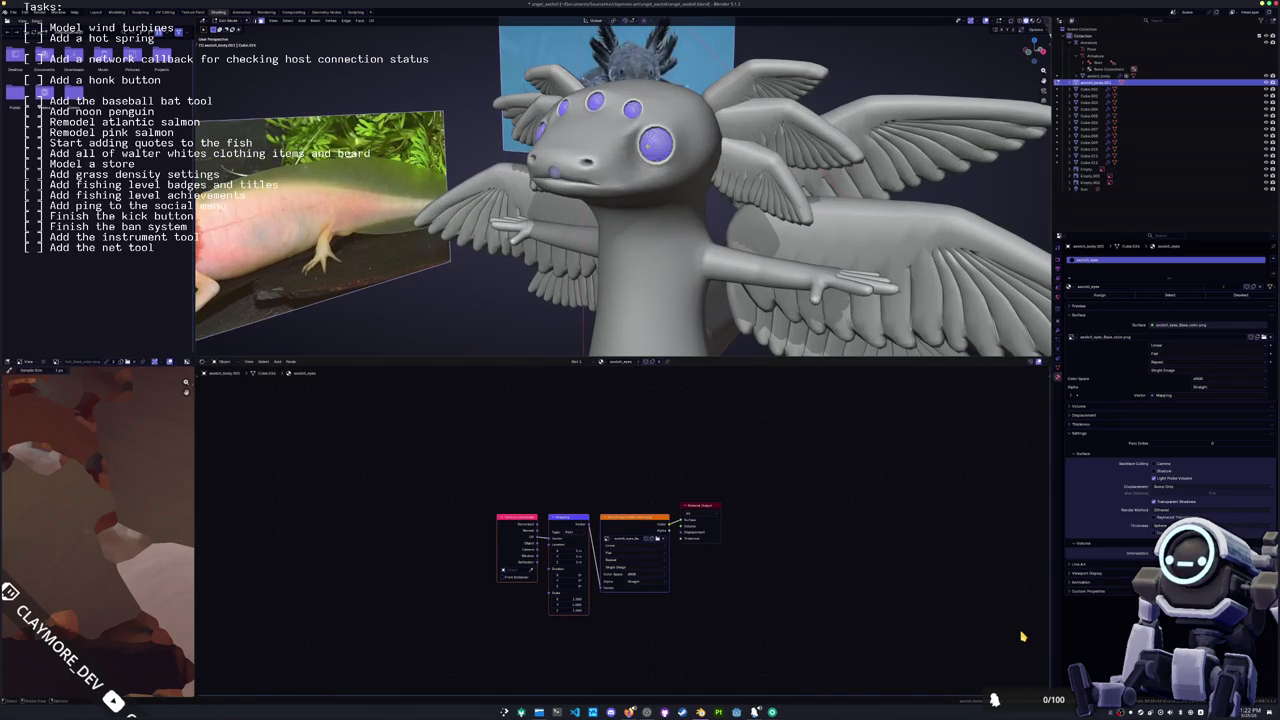
key(alt+z)
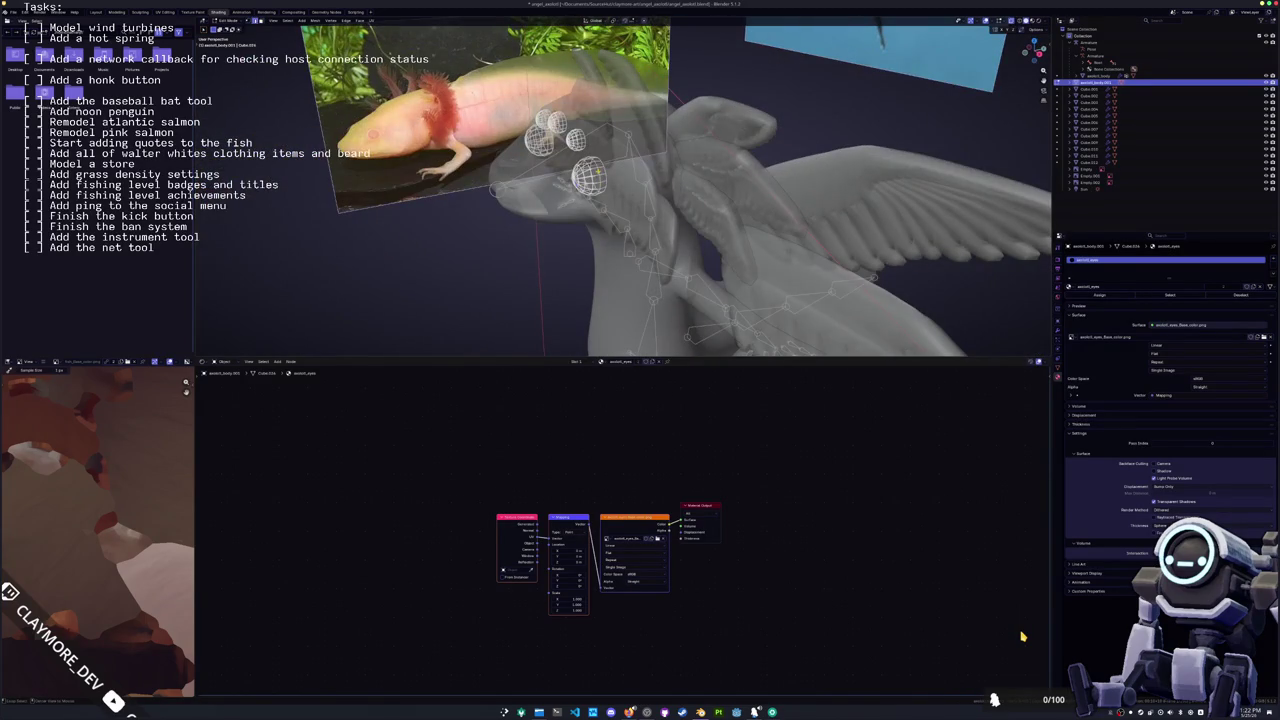
Step: Add a new armature, Armature.001, and switch to the right side view
mouse_move(656, 185)
middle_down()
mouse_move(697, 183)
mouse_move(748, 250)
middle_up()
key(shift+a)
click(697, 183)
scroll(697, 183, down, 4)
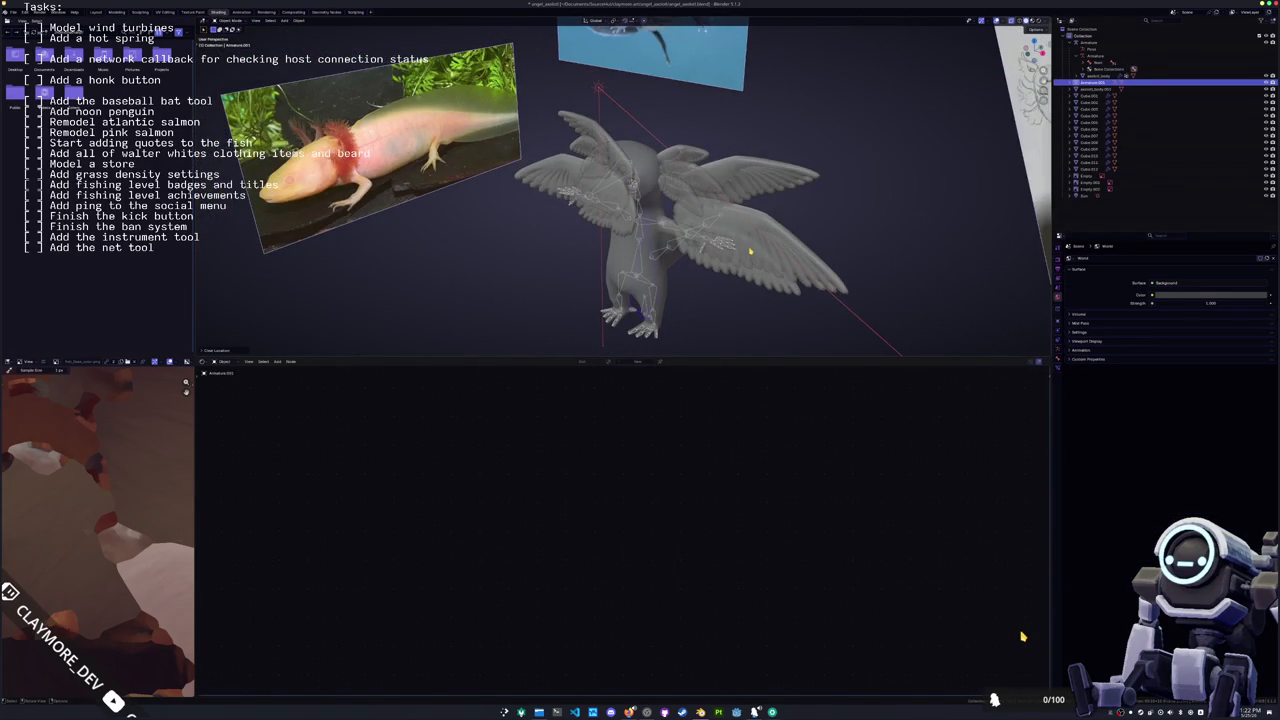
key(KP_3)
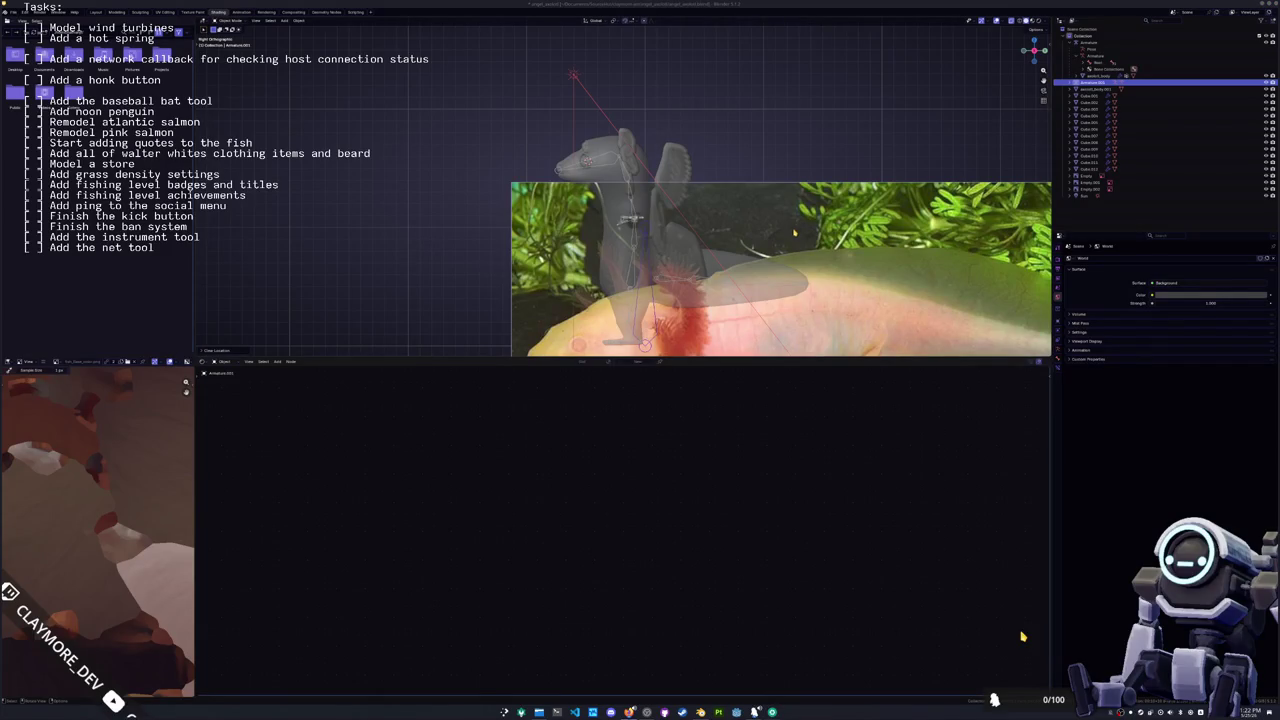
Step: Snap Armature.001's bone to the 3D cursor in Edit Mode and move it into the eye
scroll(794, 233, up, 2)
click(660, 325)
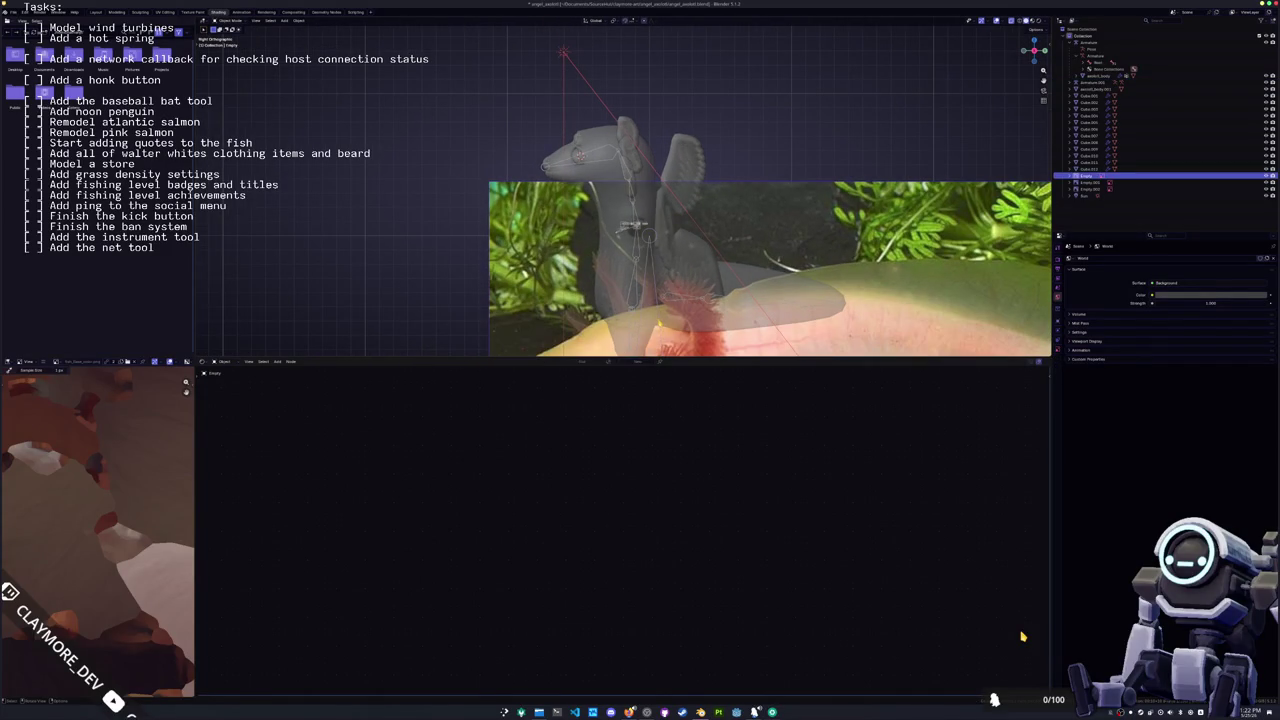
key(Tab)
key(shift+s)
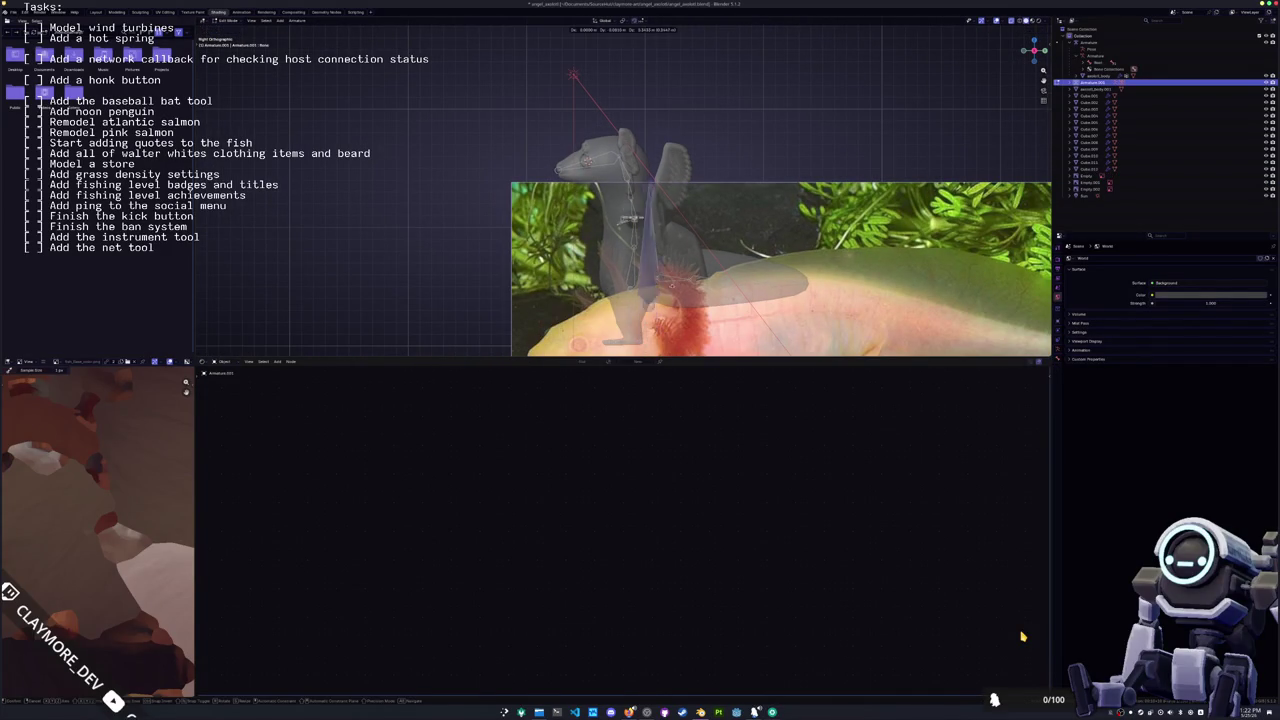
scroll(593, 17, up, 2)
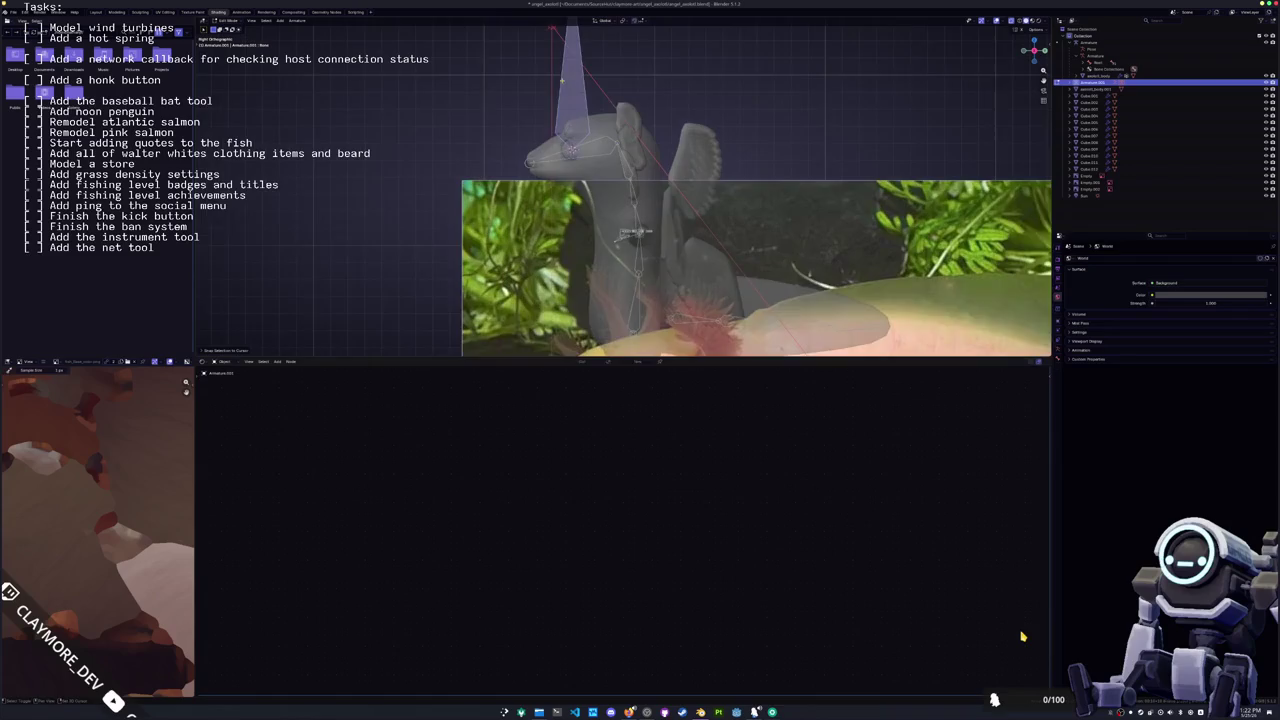
key(g)
key(z)
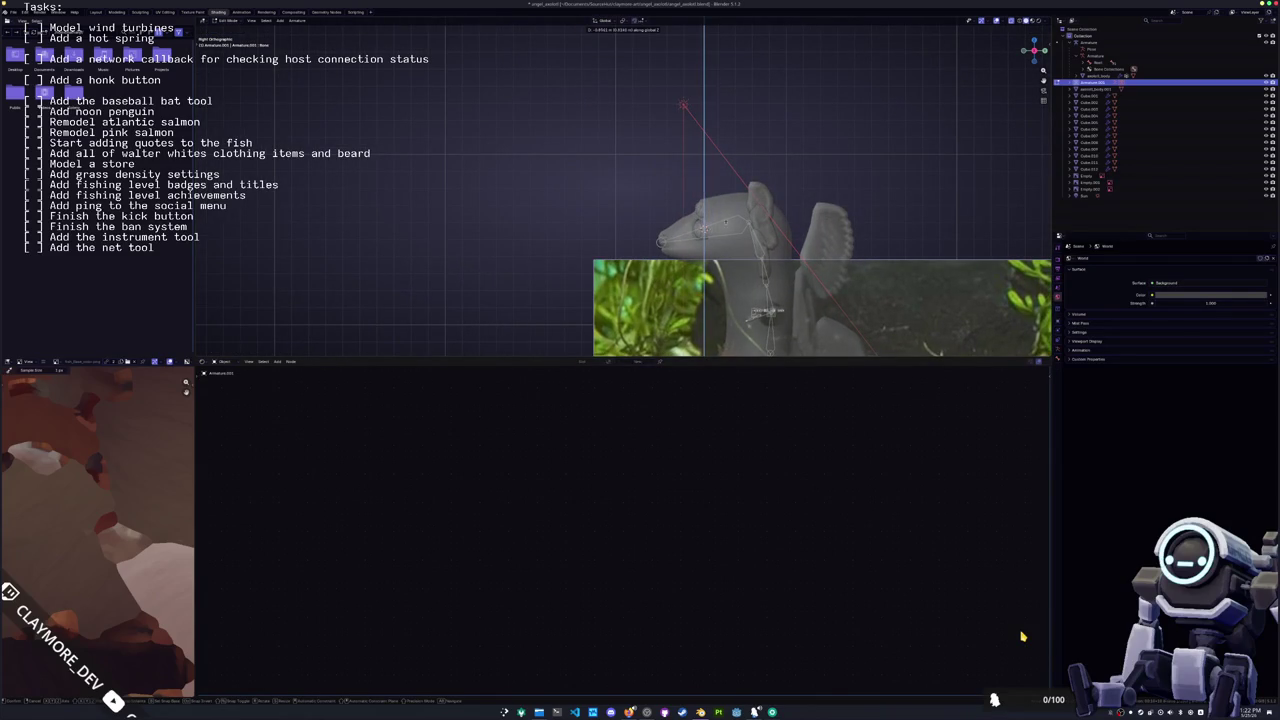
scroll(702, 121, up, 2)
key(z)
key(z)
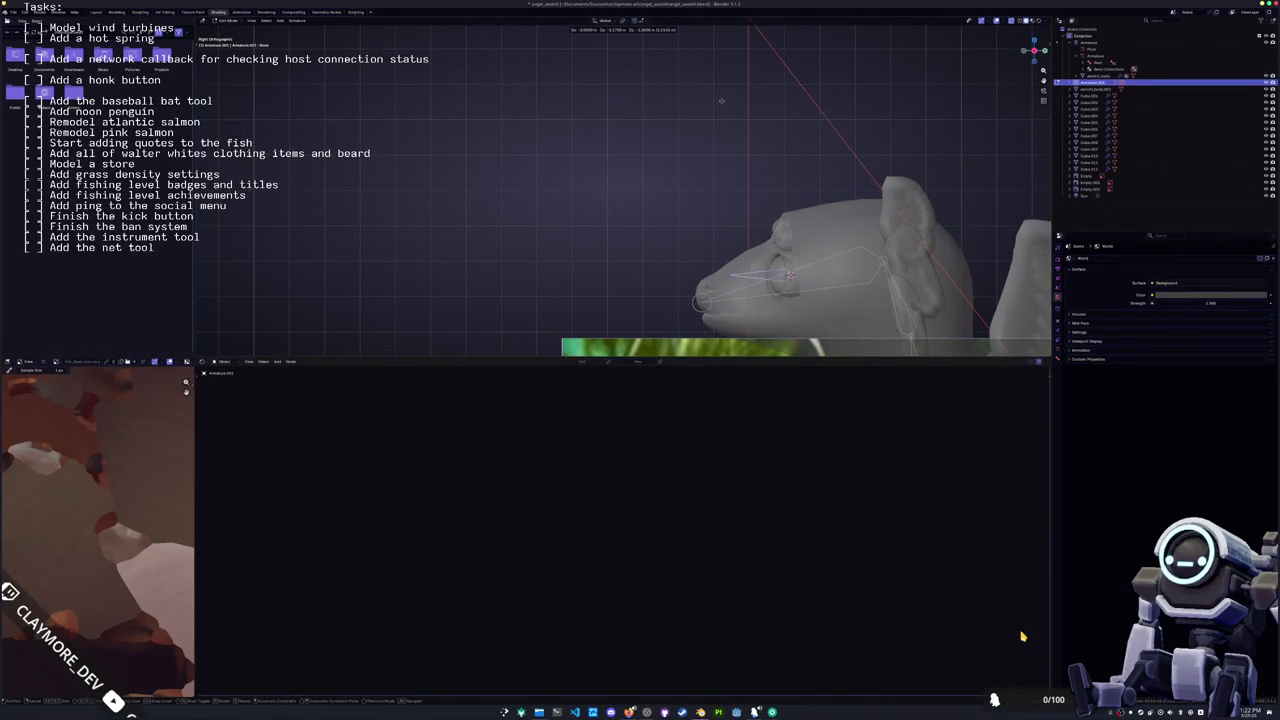
key(Return)
scroll(760, 240, up, 2)
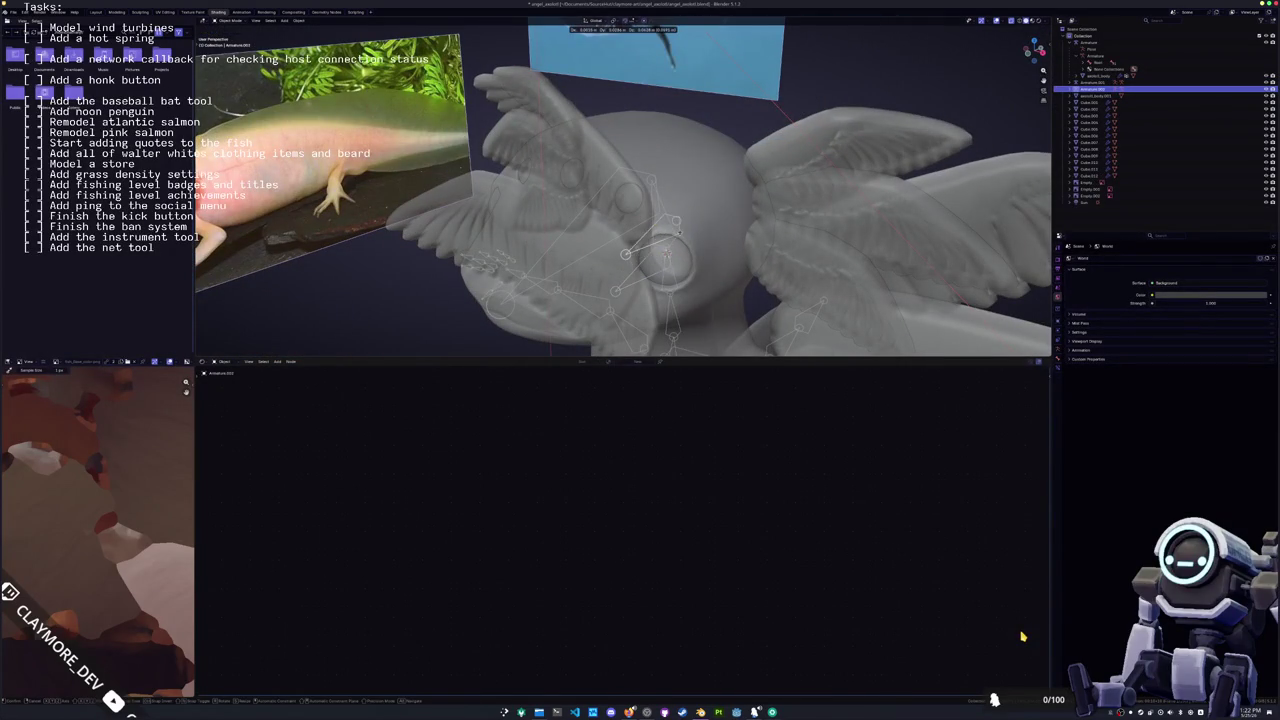
key(Return)
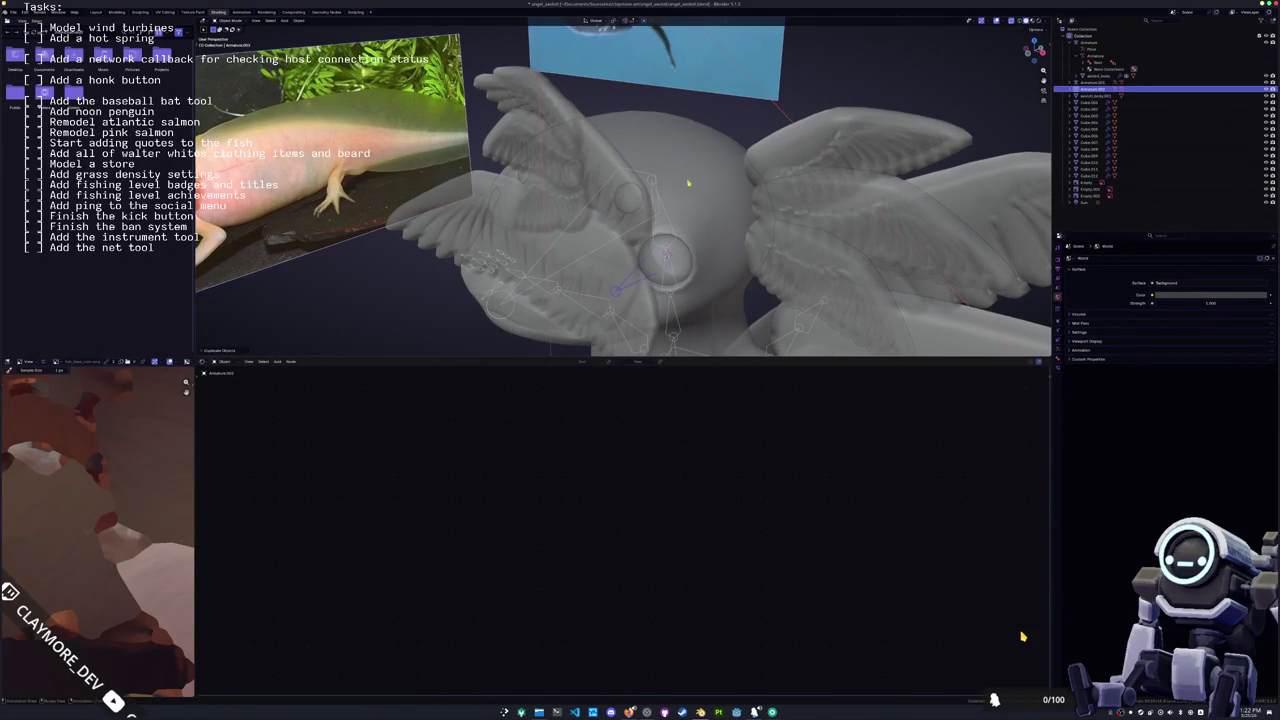
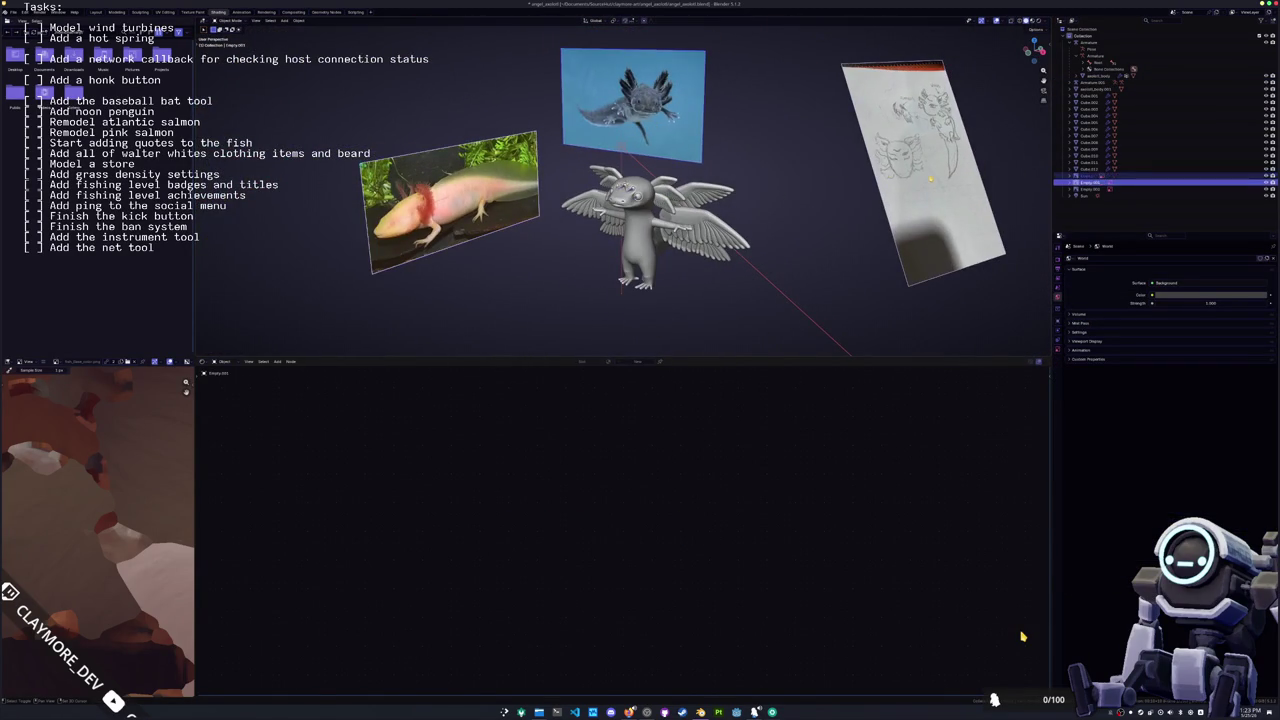
Step: Delete the reference image empties
scroll(760, 180, down, 4)
key(x)
click(834, 195)
Step: Select the eye armature (Armature.001) and rename it to 'eyes'
scroll(834, 208, up, 3)
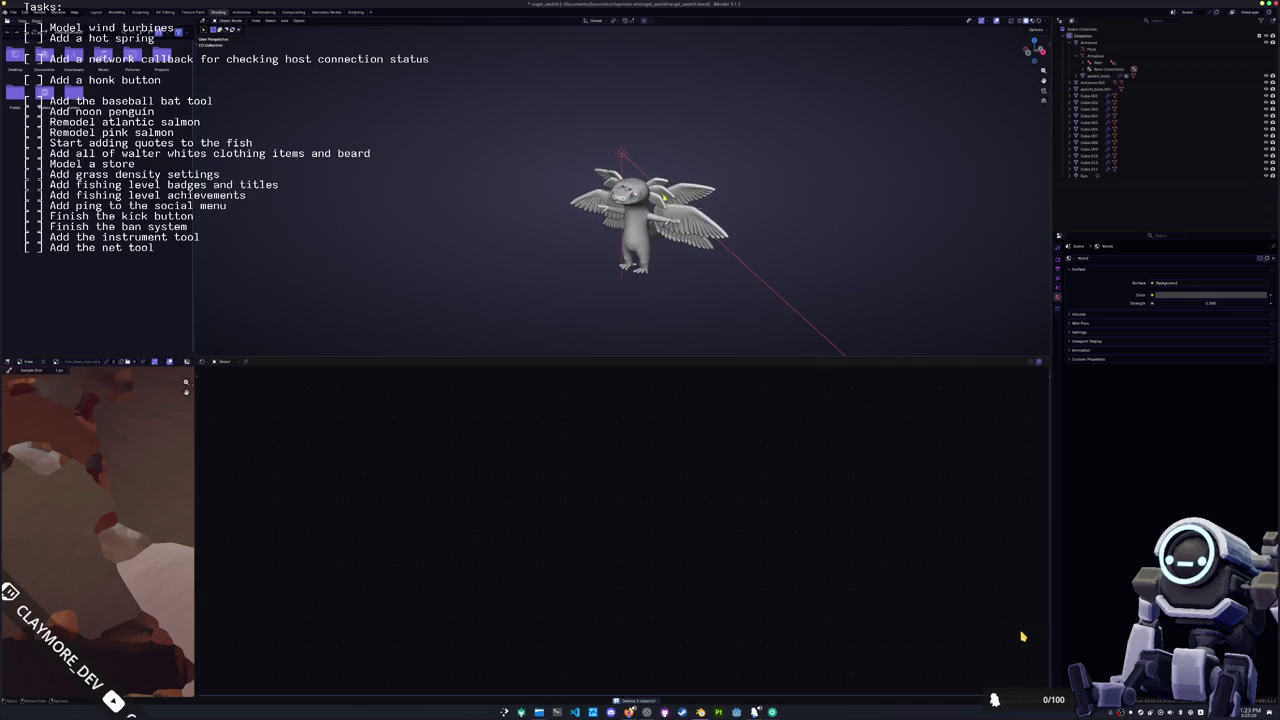
scroll(622, 157, up, 2)
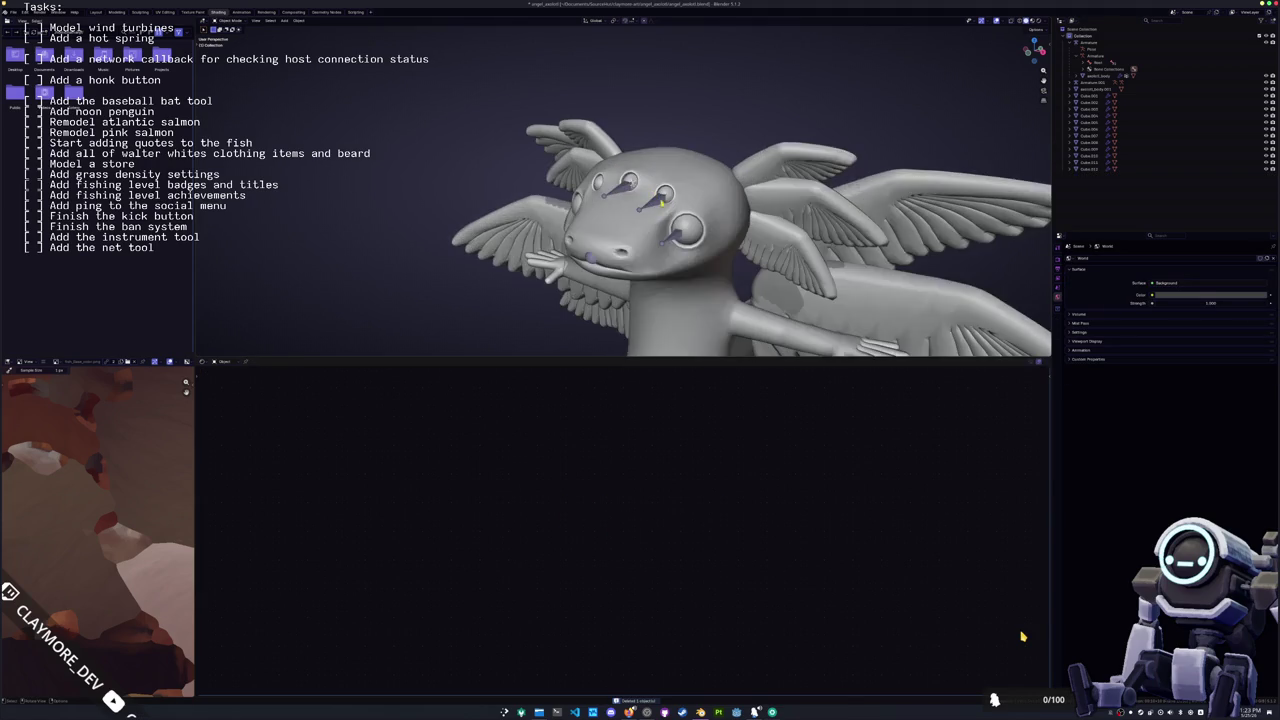
scroll(622, 157, up, 3)
mouse_move(713, 251)
middle_down()
mouse_move(651, 246)
mouse_move(736, 246)
middle_up()
scroll(680, 248, up, 2)
click(725, 250)
click(725, 250)
middle_drag(938, 194, 935, 143)
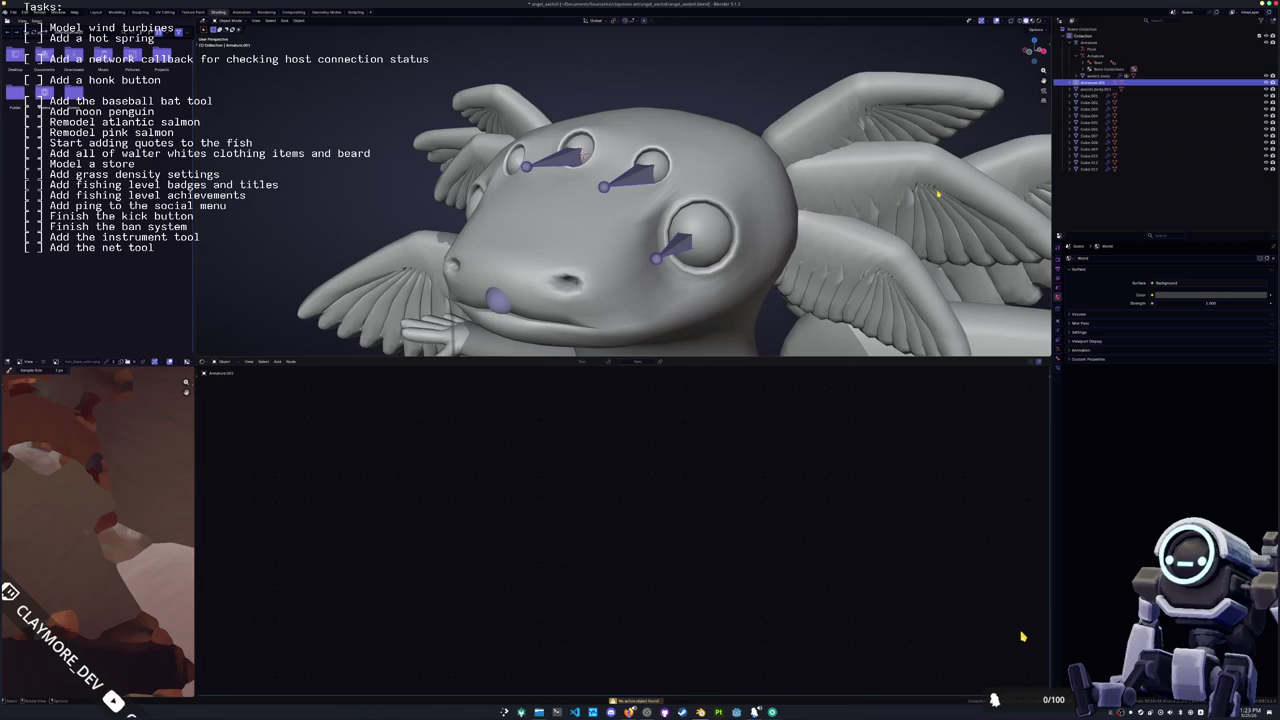
key(F2)
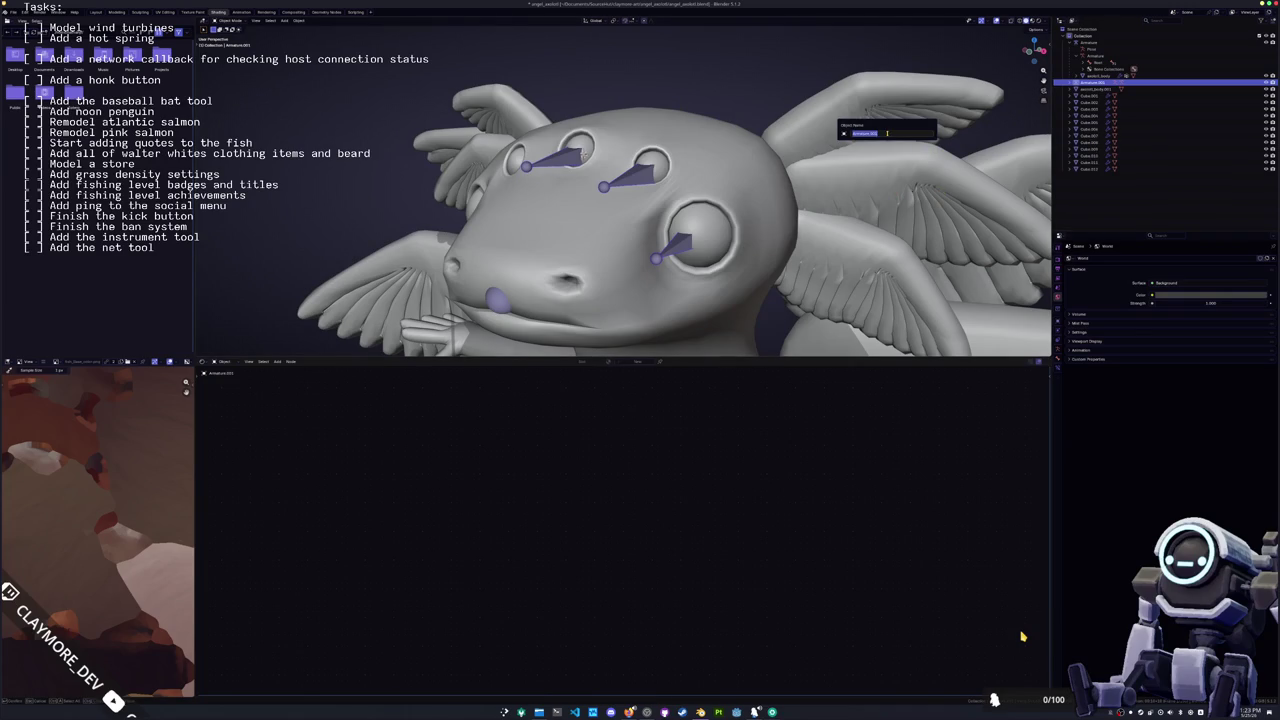
text(eyes)
key(Return)
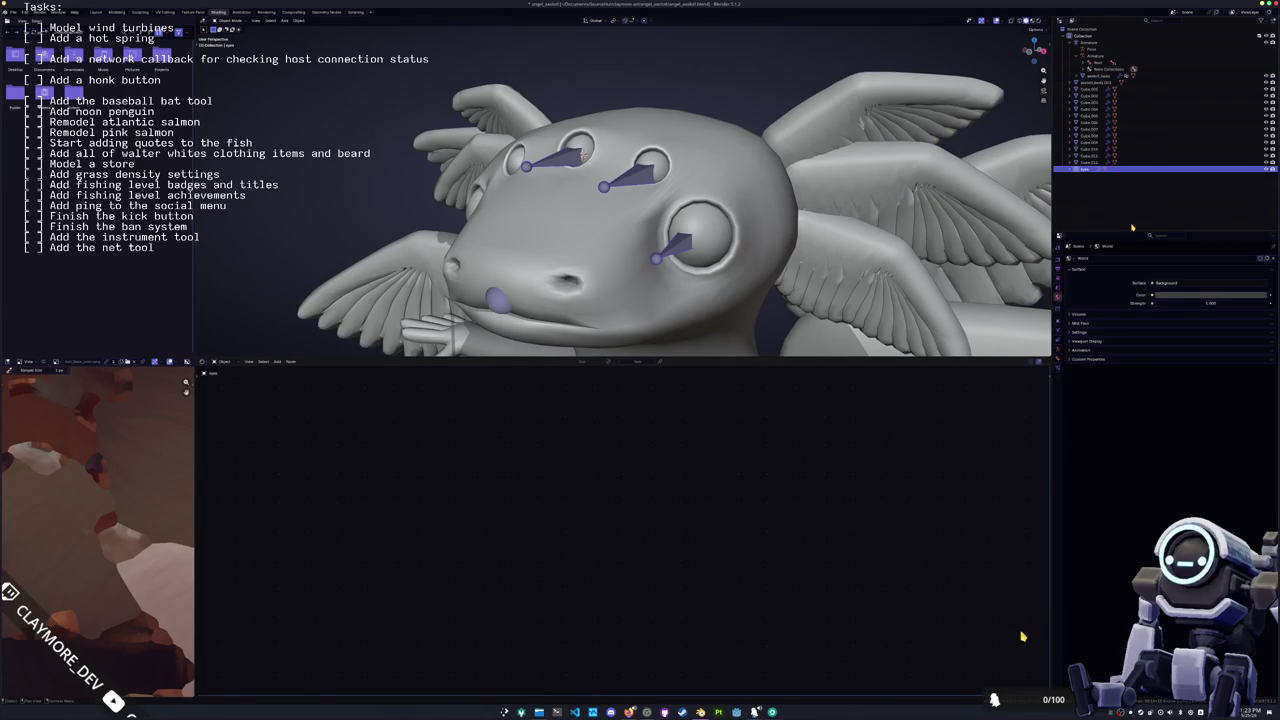
Step: Expand the eyes armature in the Outliner and rename its first eye bone
key(Right)
key(Down)
key(Down)
key(Right)
key(Down)
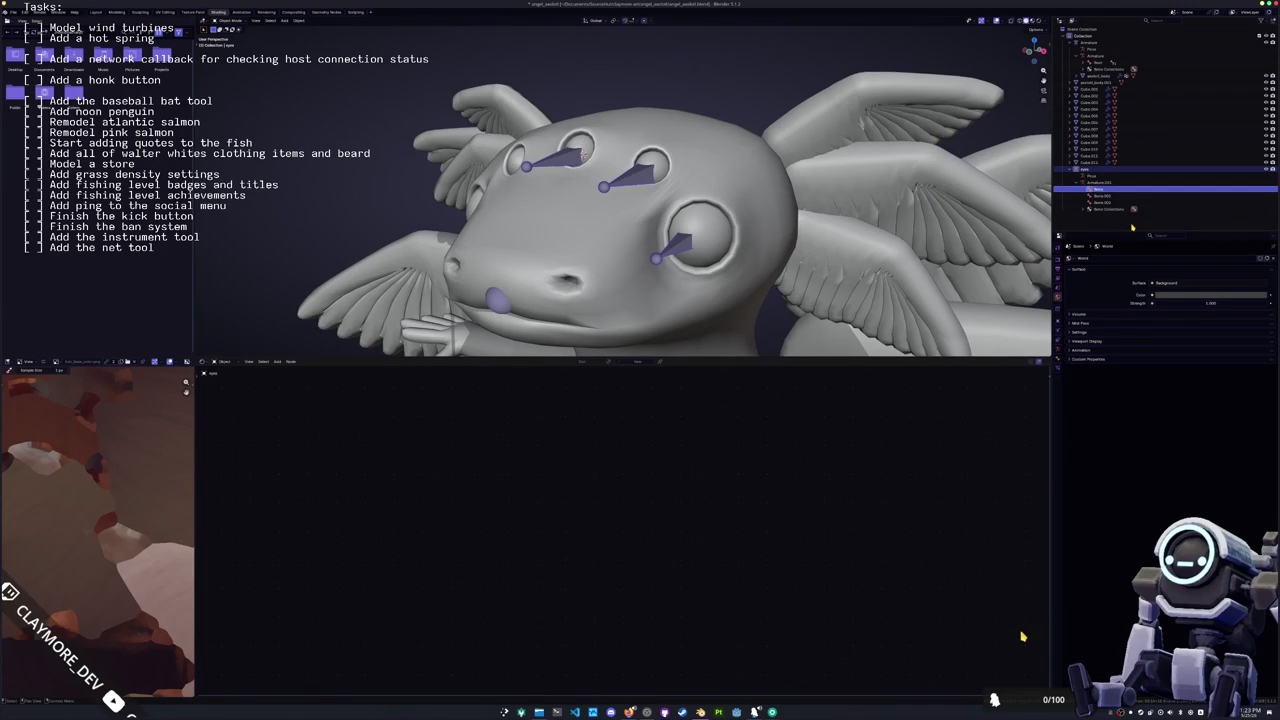
key(Down)
key(Up)
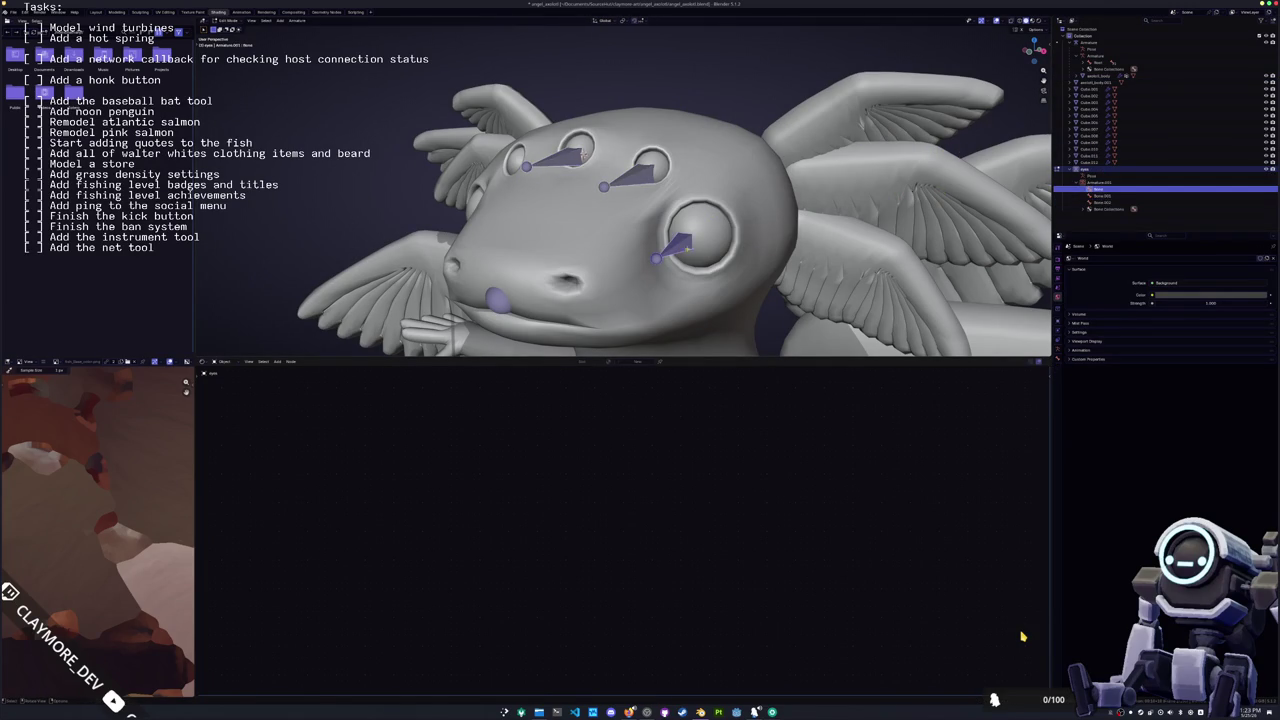
key(F2)
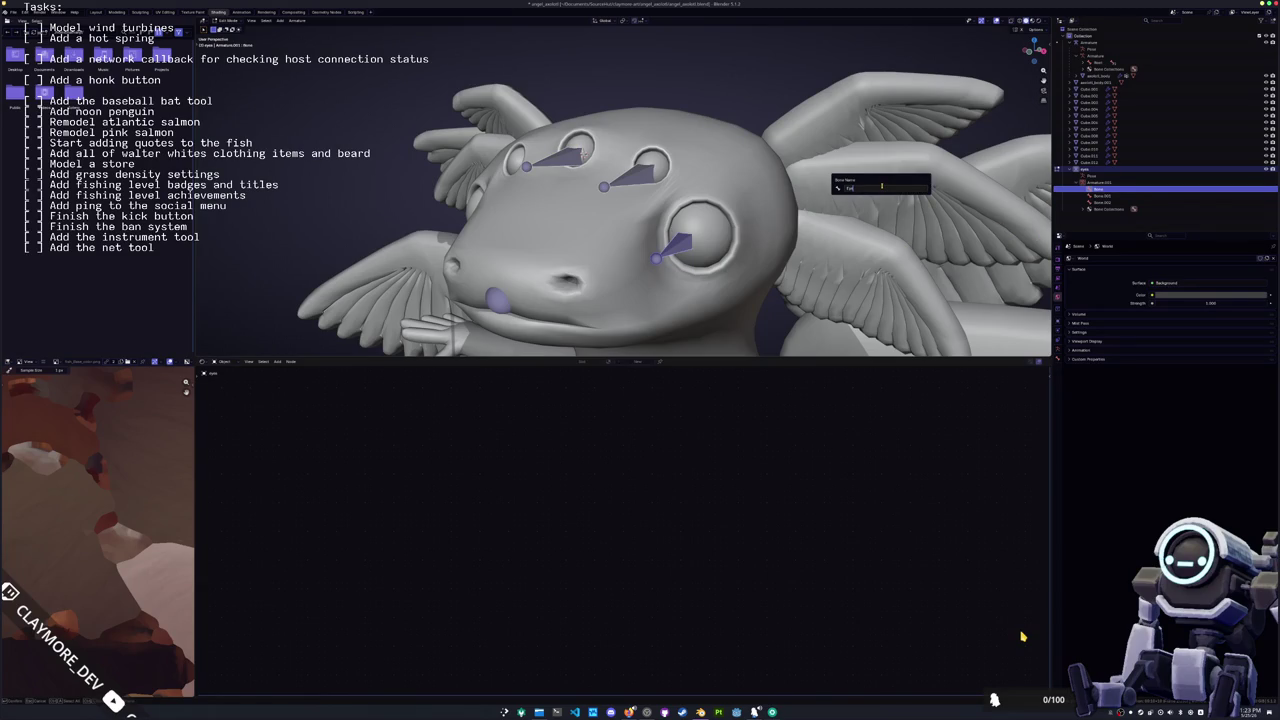
key(Return)
Step: Rename the remaining two eye bones
key(Down)
key(Up)
key(Up)
key(Down)
key(F2)
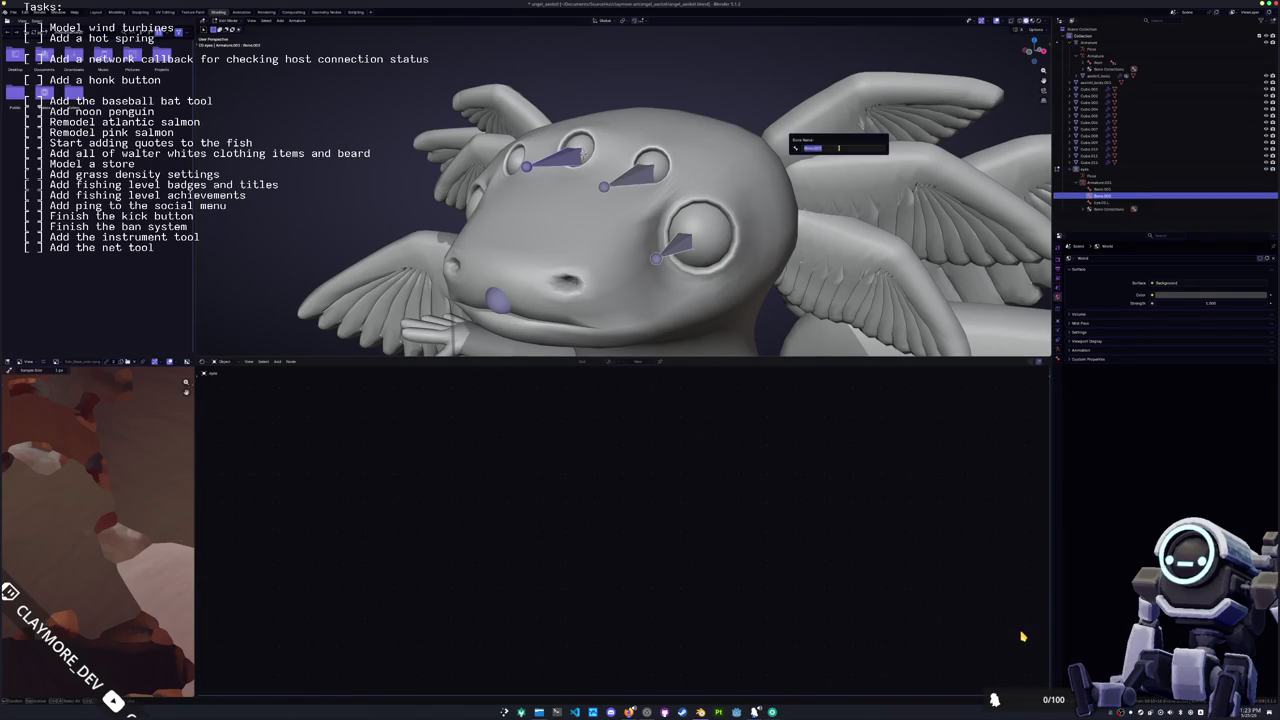
key(Return)
key(Up)
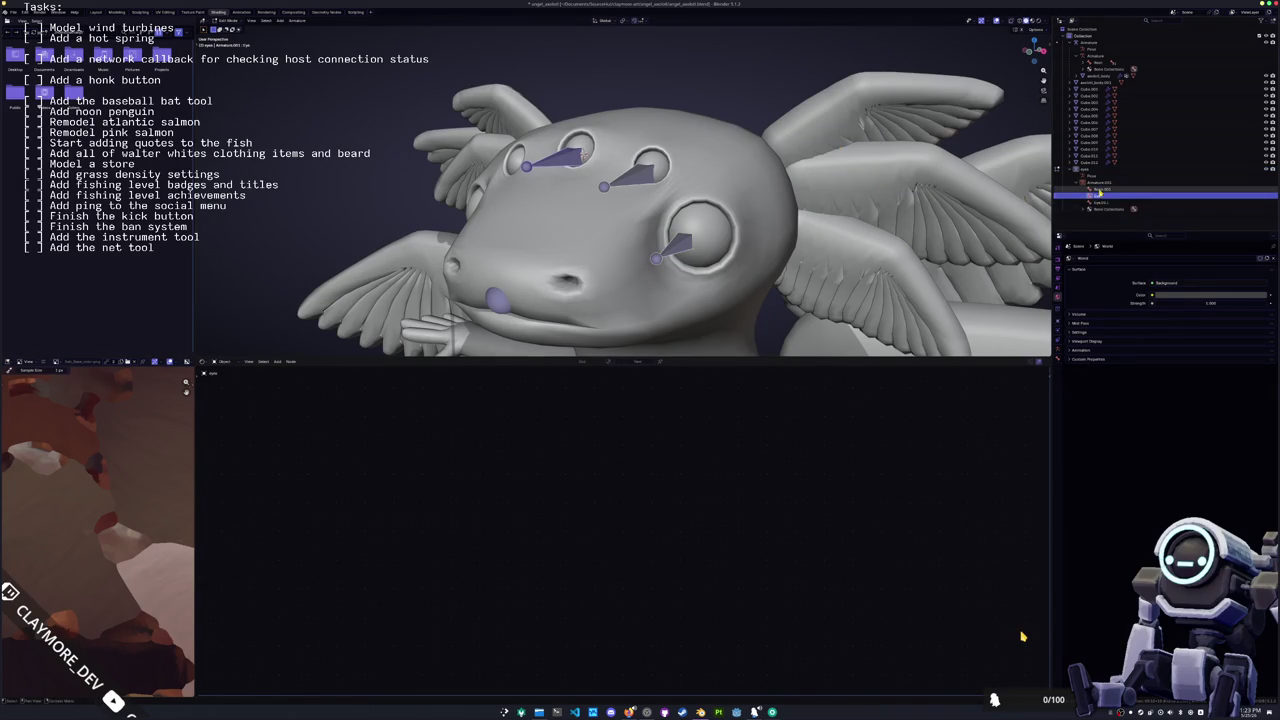
key(F2)
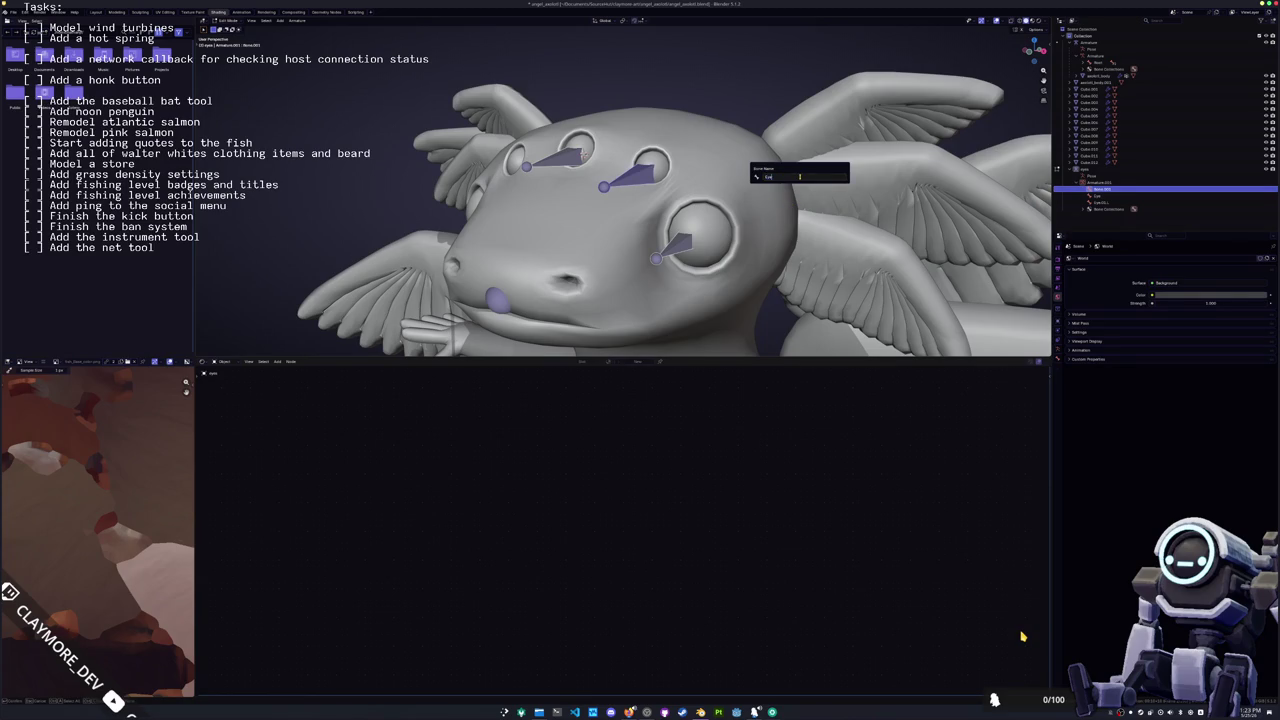
key(Return)
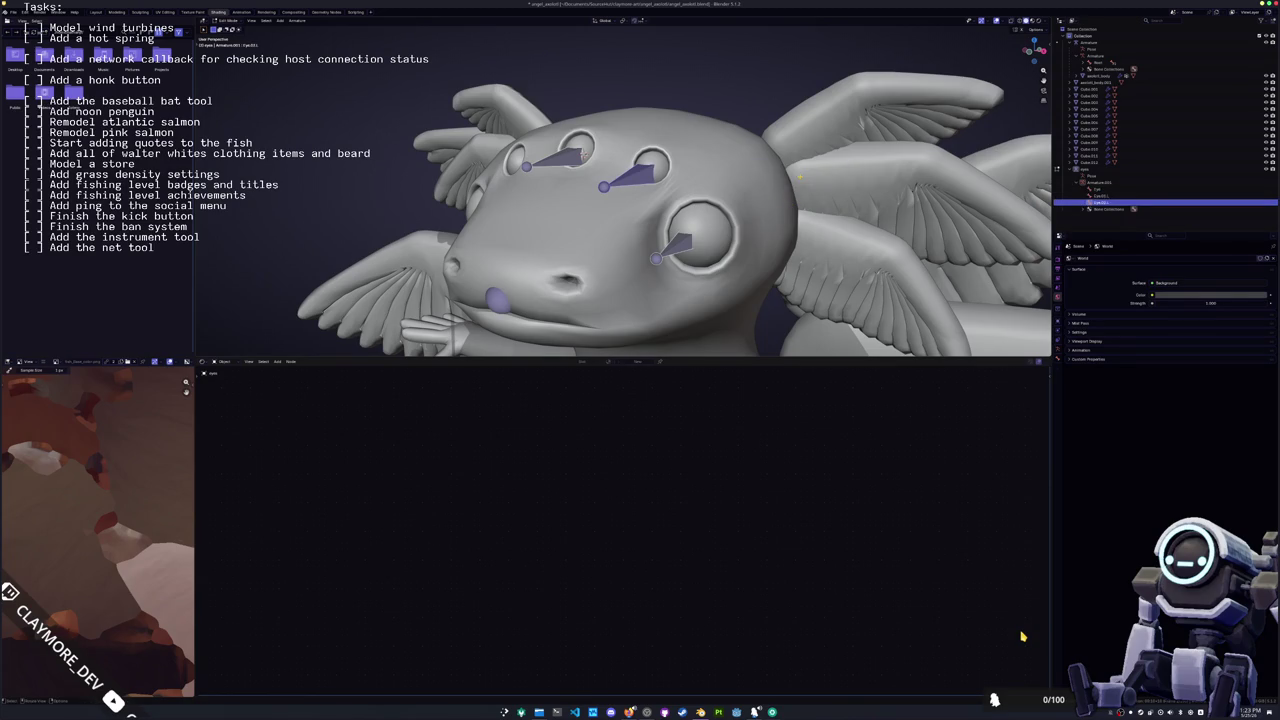
click(297, 20)
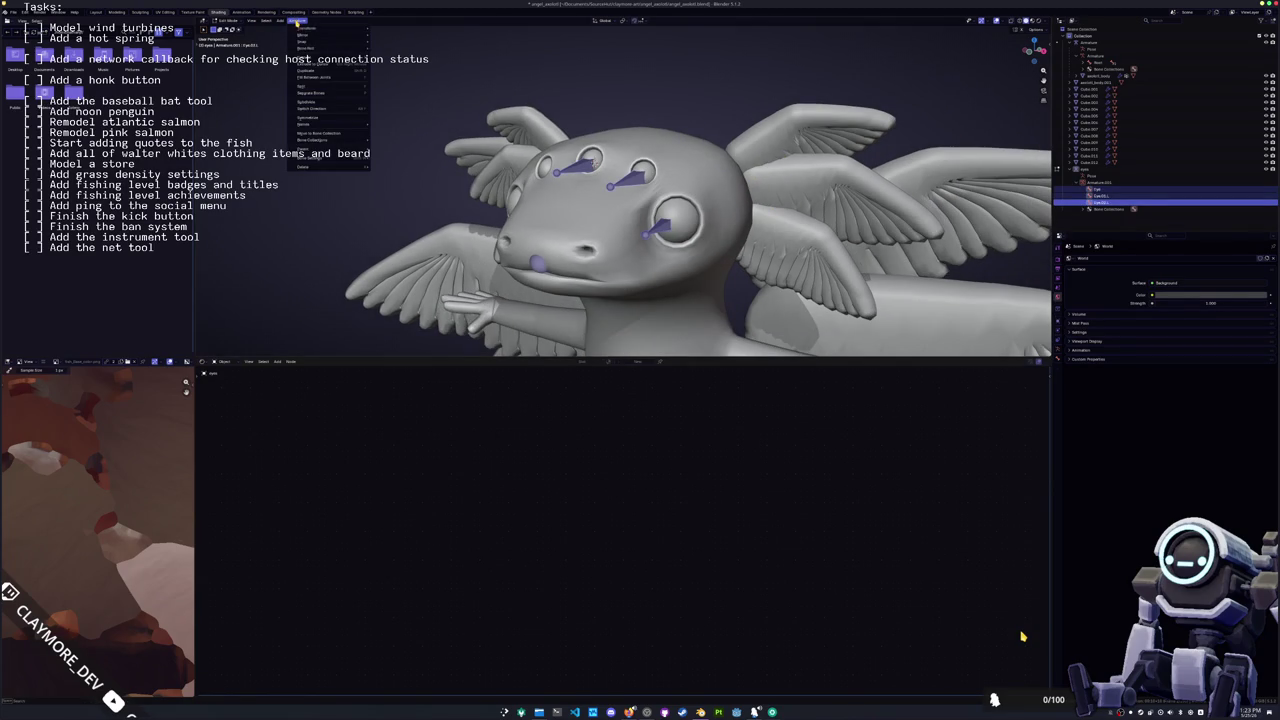
Step: Symmetrize the eye bones to the other side, then select and frame an eye mesh
click(316, 119)
middle_drag(560, 180, 598, 150)
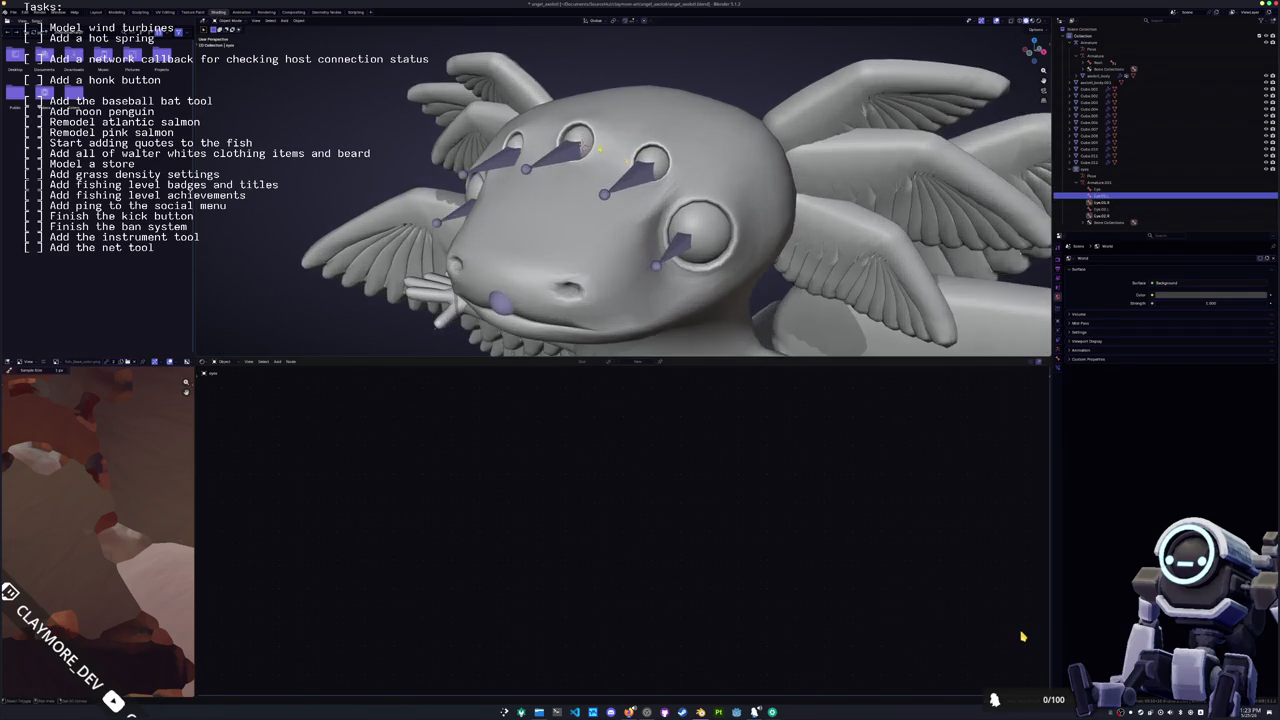
click(647, 170)
key(KP_Decimal)
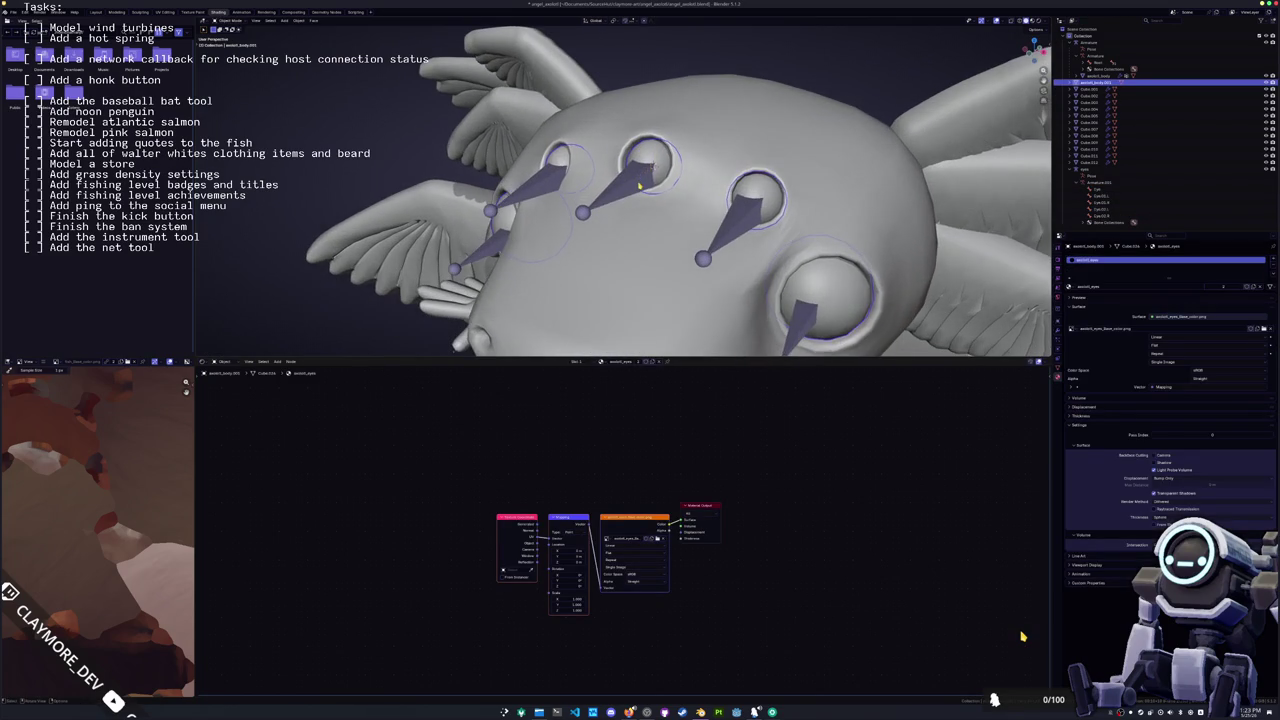
Step: Enter Edit Mode on the eye mesh, undo a stray selection change, and show its vertex groups
key(Tab)
key(Tab)
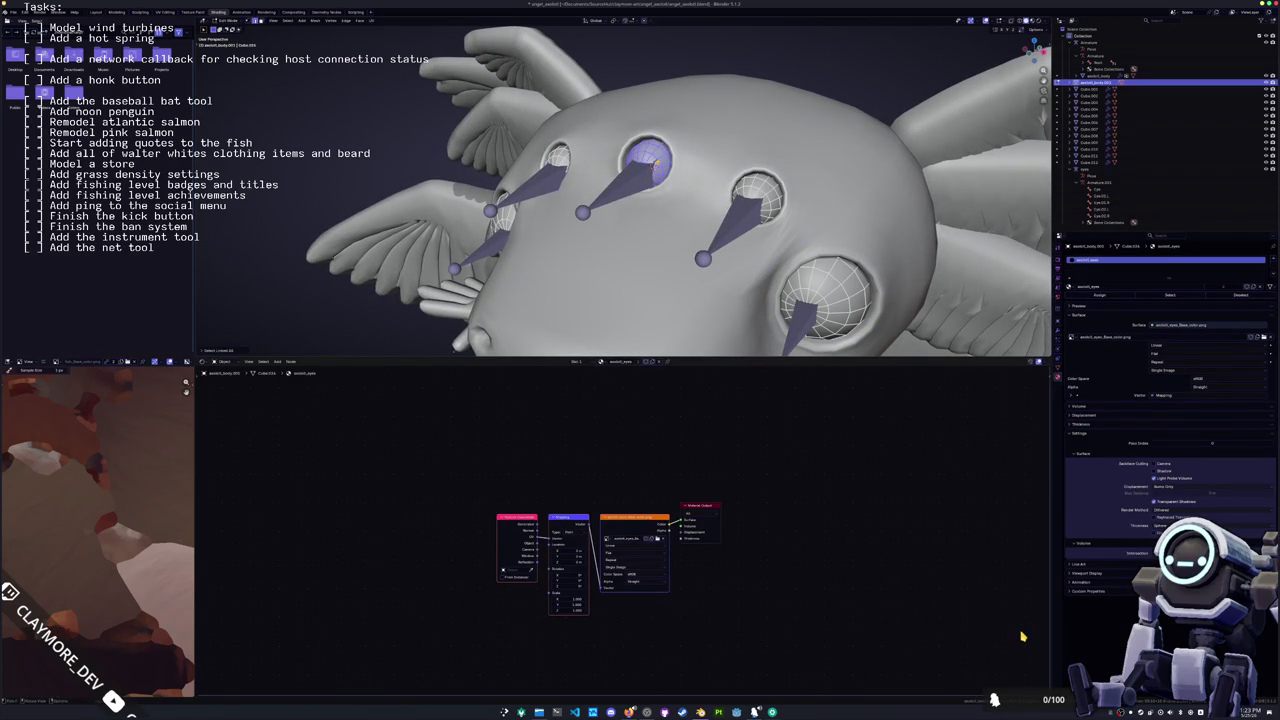
key(ctrl+z)
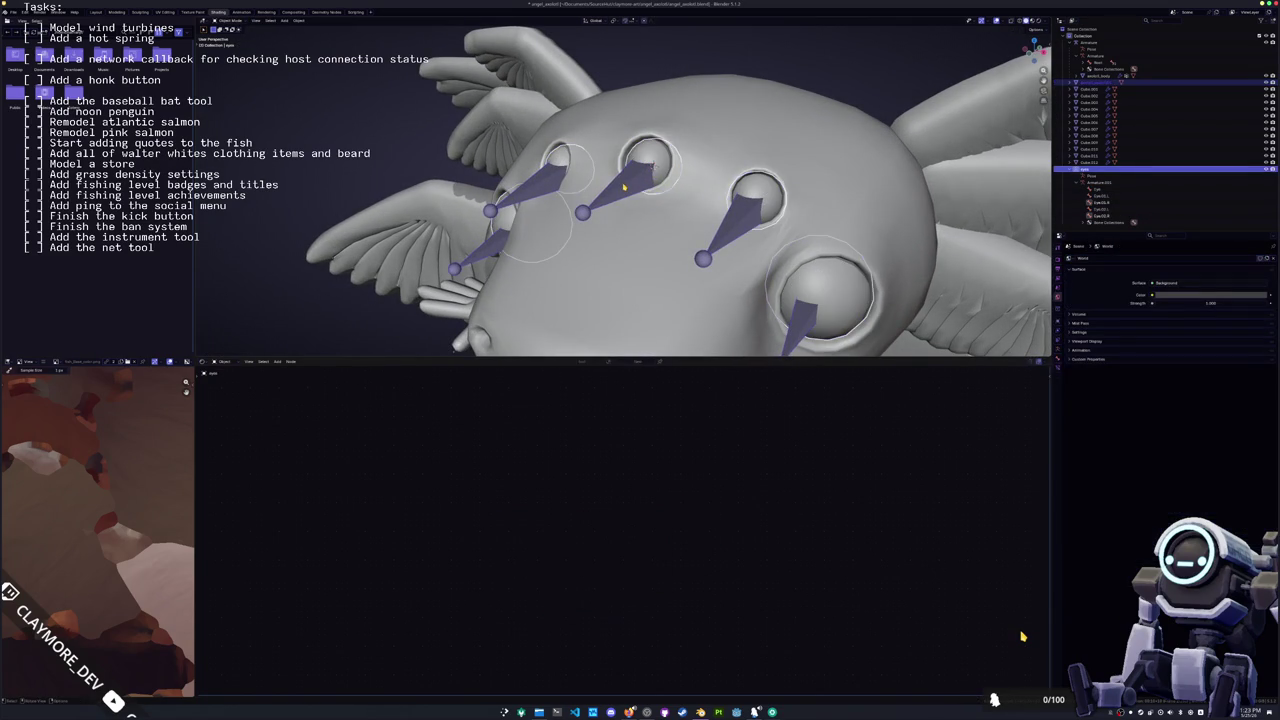
key(ctrl+alt+z)
click(624, 185)
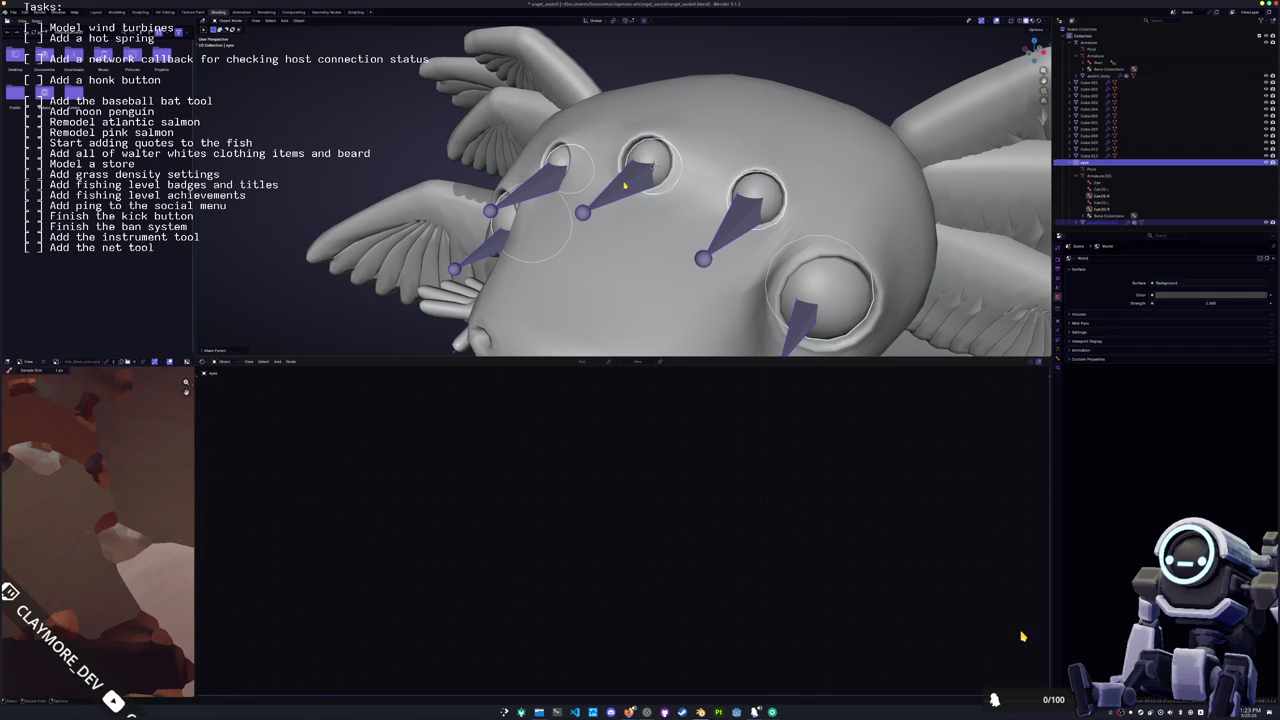
key(ctrl+z)
key(ctrl+z)
key(ctrl+z)
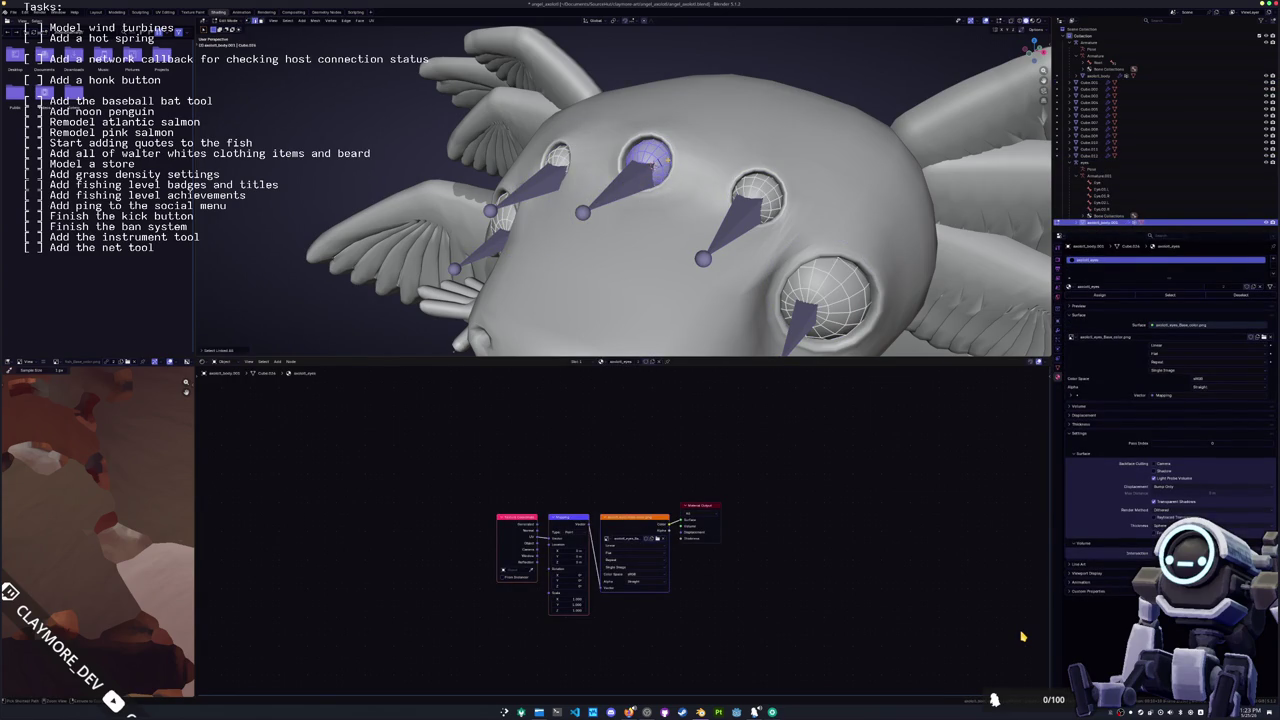
click(1058, 352)
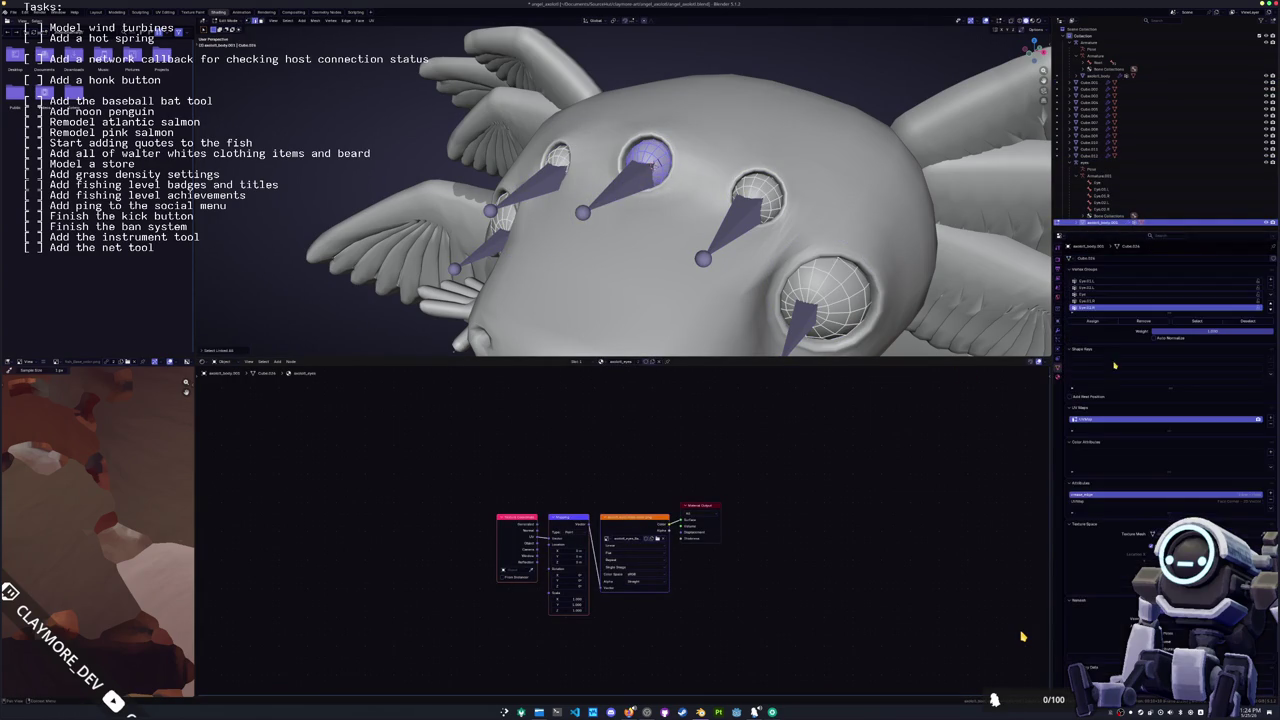
Step: Assign the selected eye vertices to the Eye group, then select the other eye and pick Eye.L
drag(1168, 311, 1168, 351)
click(1085, 295)
click(1093, 365)
key(alt+a)
key(l)
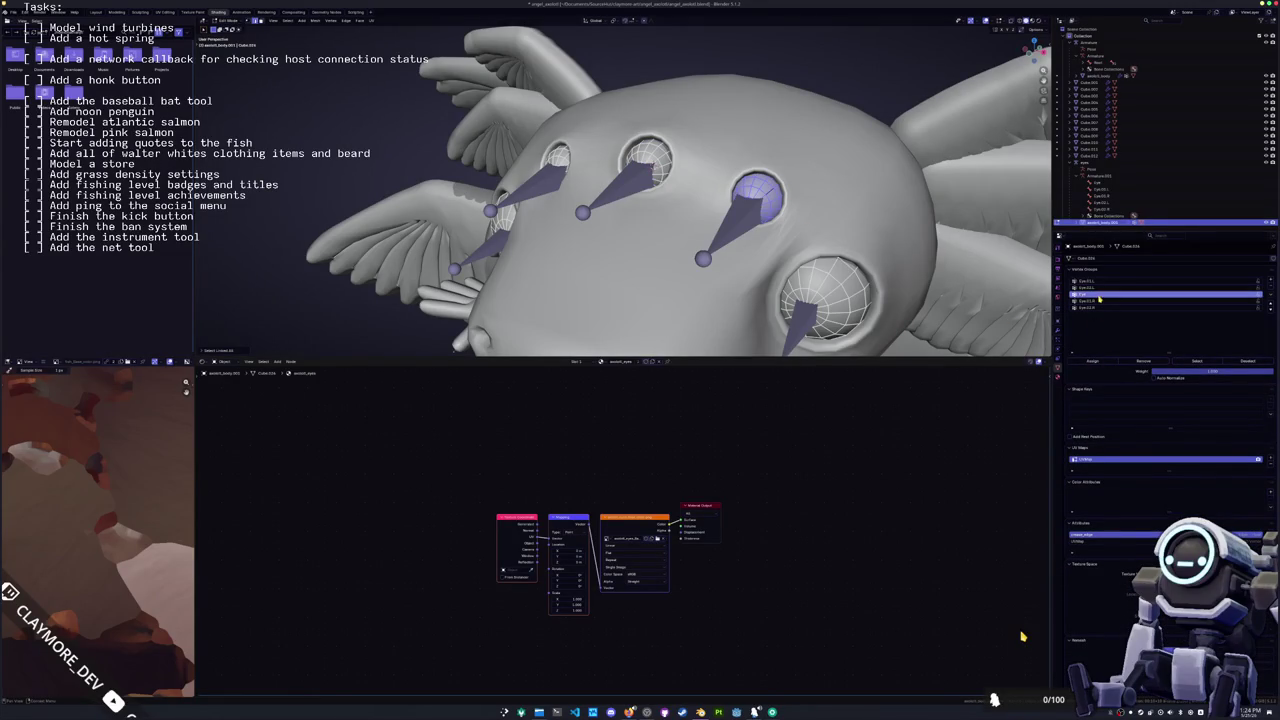
click(1100, 282)
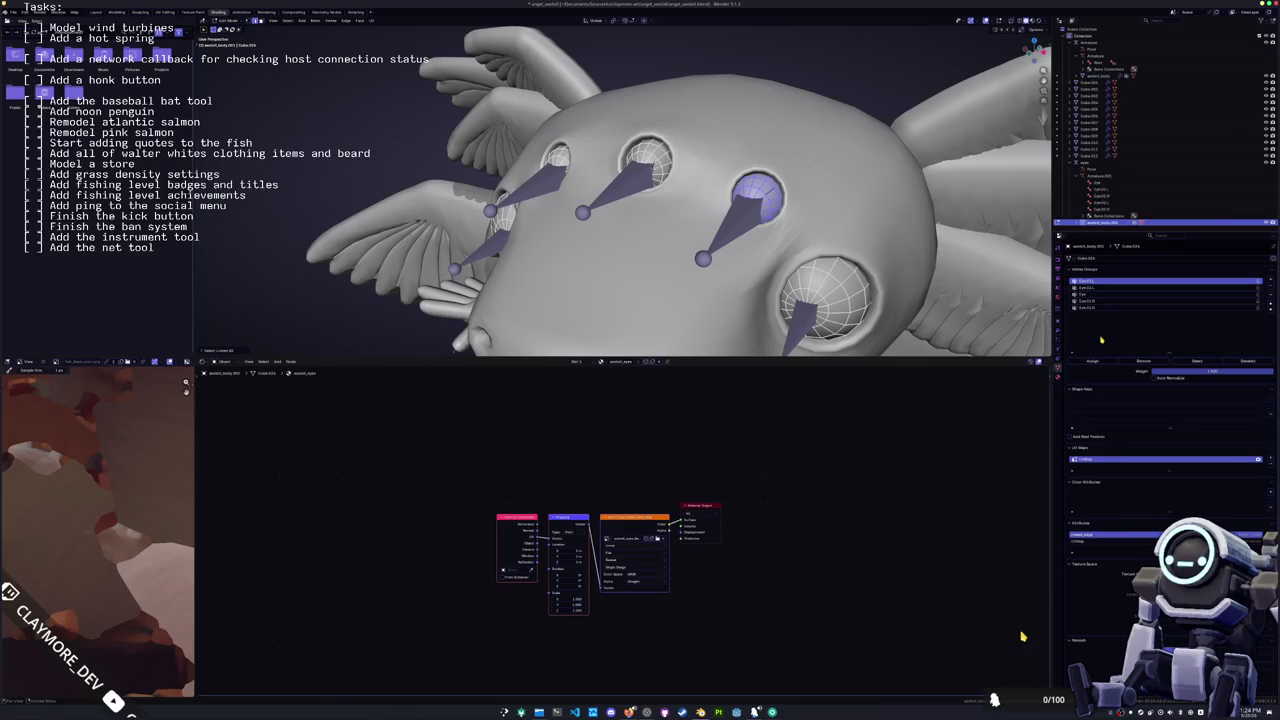
ctrl+scroll(1084, 354, down, 1)
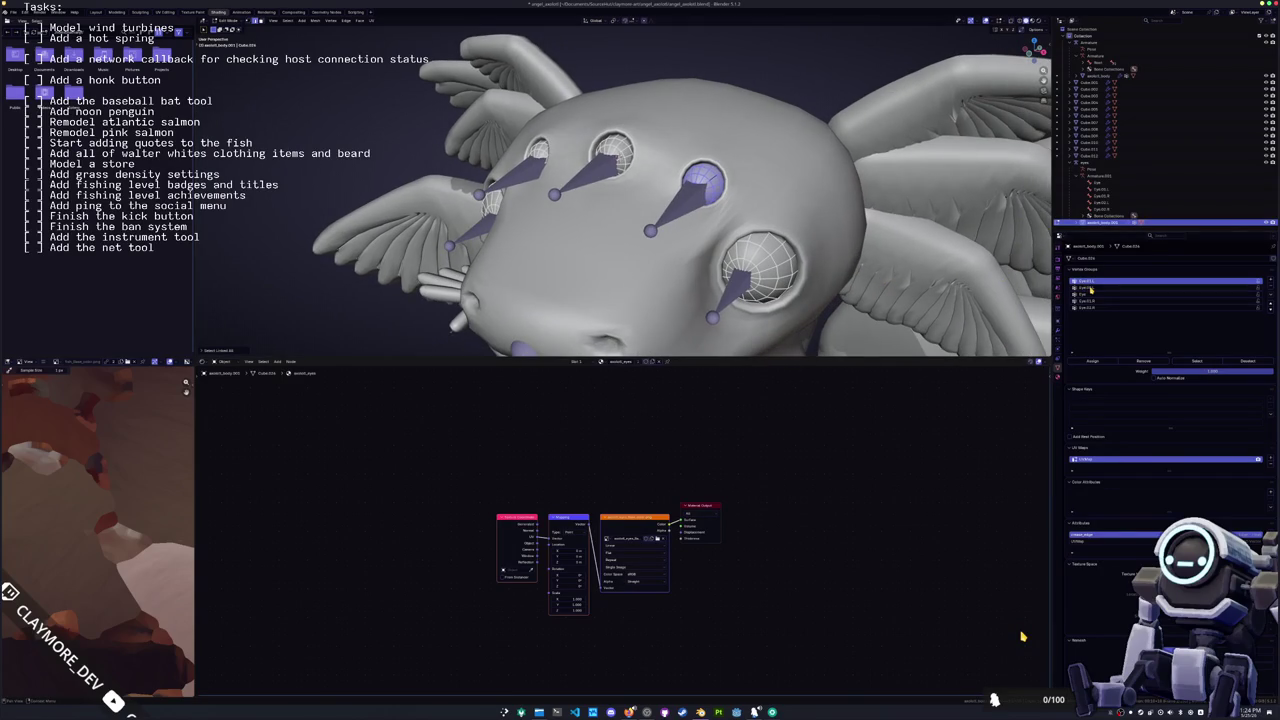
Step: Select the right eyeball for Eye.L, then select the left eye for the last vertex group
key(alt+a)
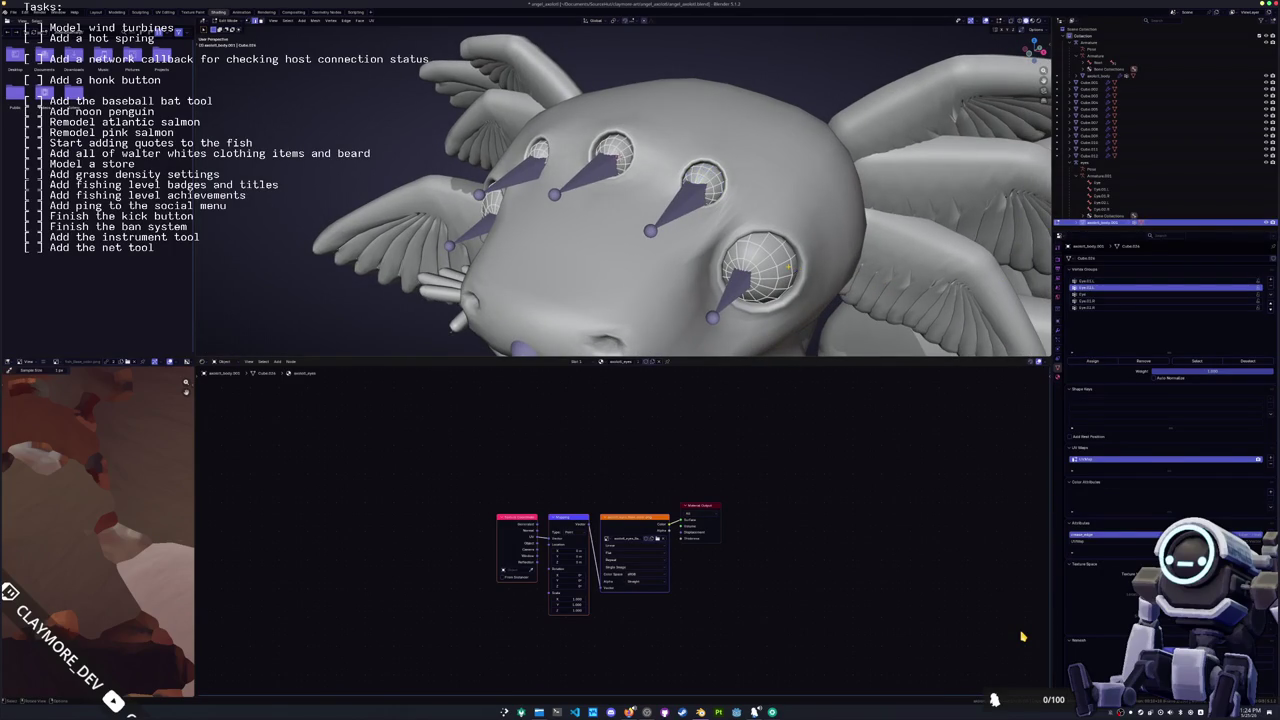
key(l)
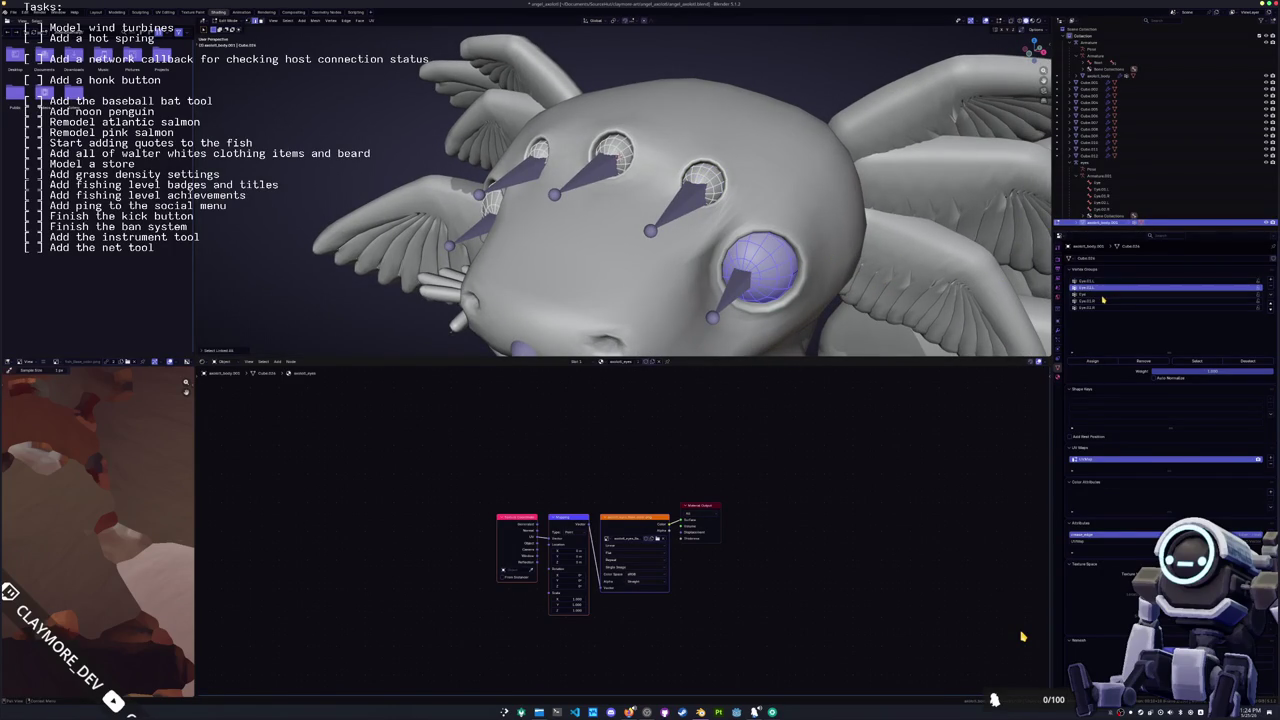
click(1093, 282)
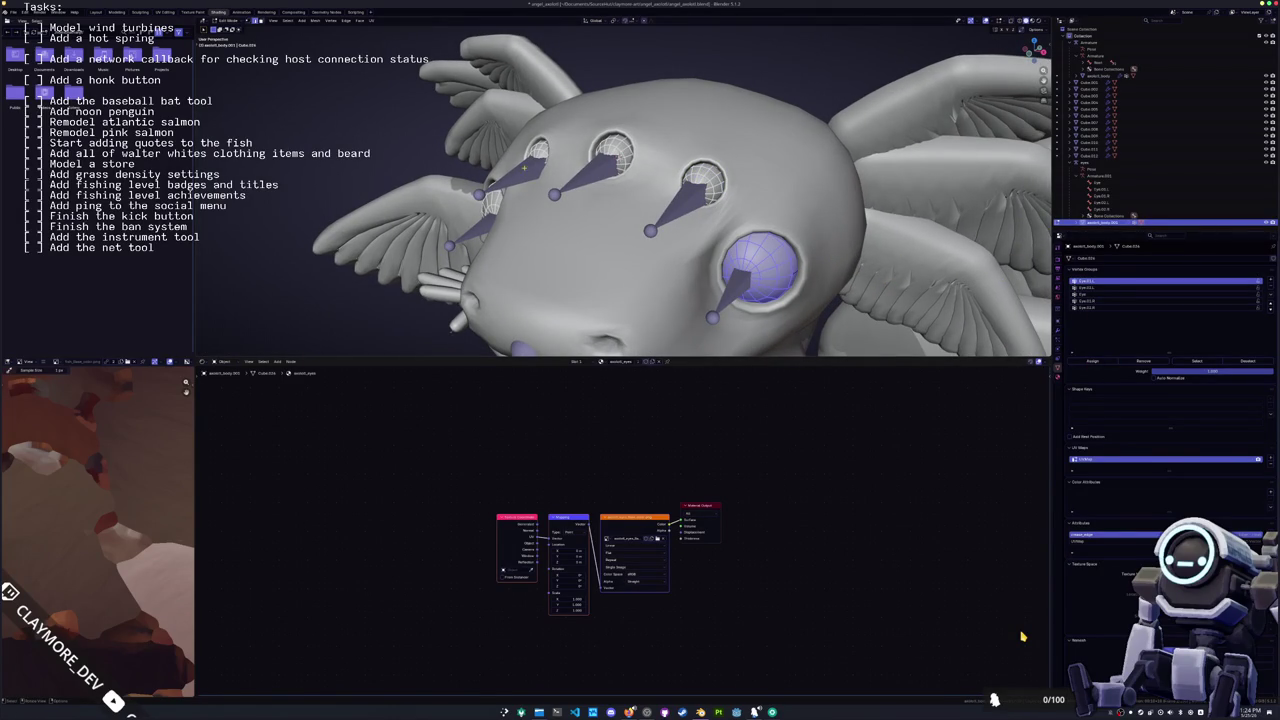
key(alt+a)
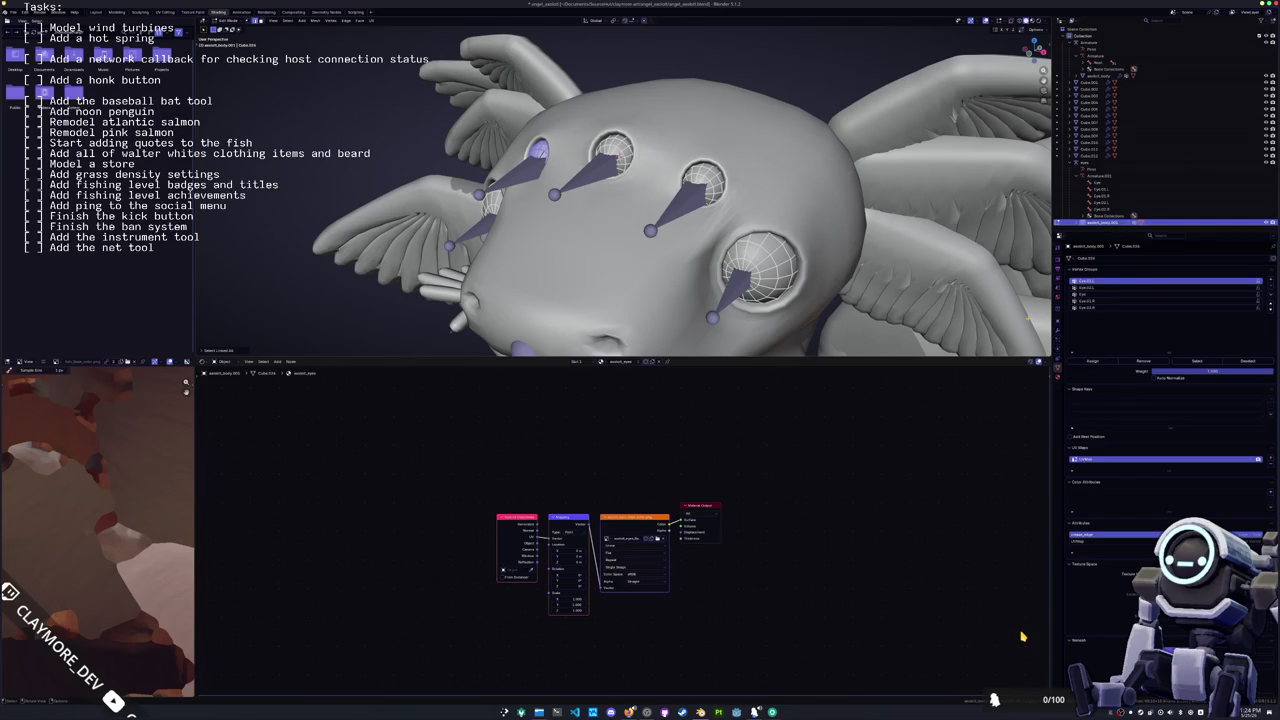
click(1085, 307)
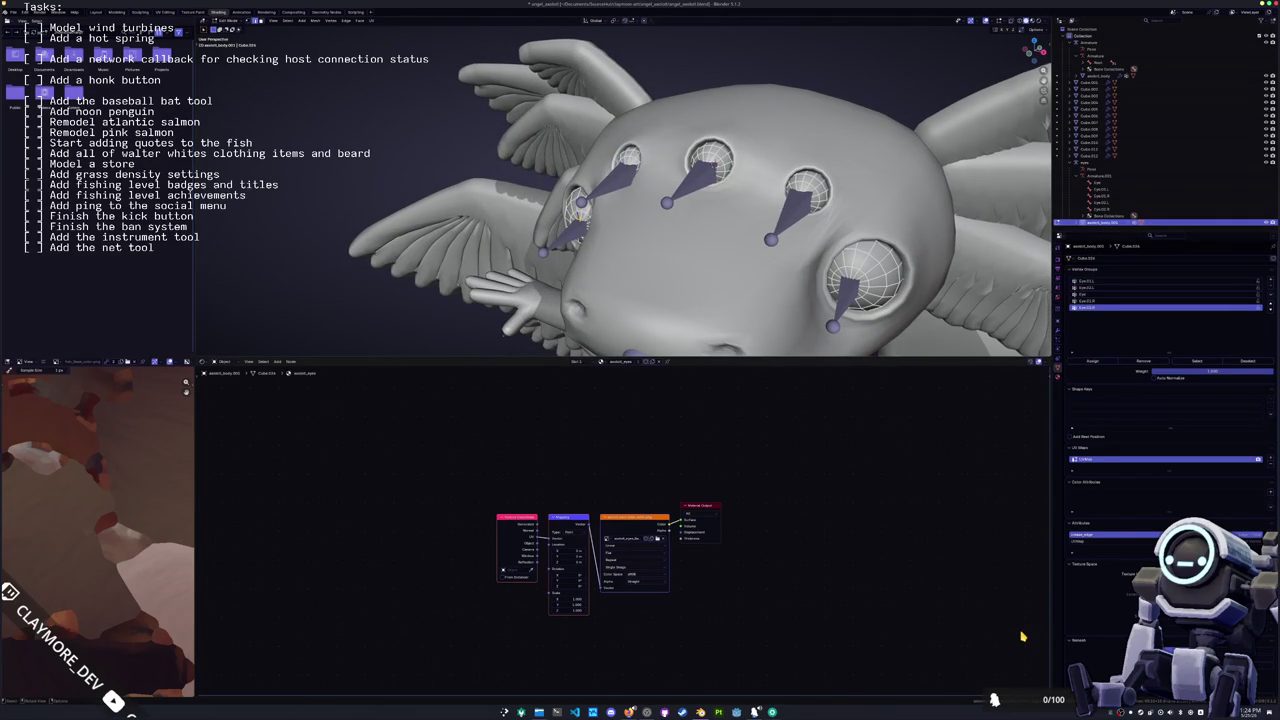
key(ctrl+l)
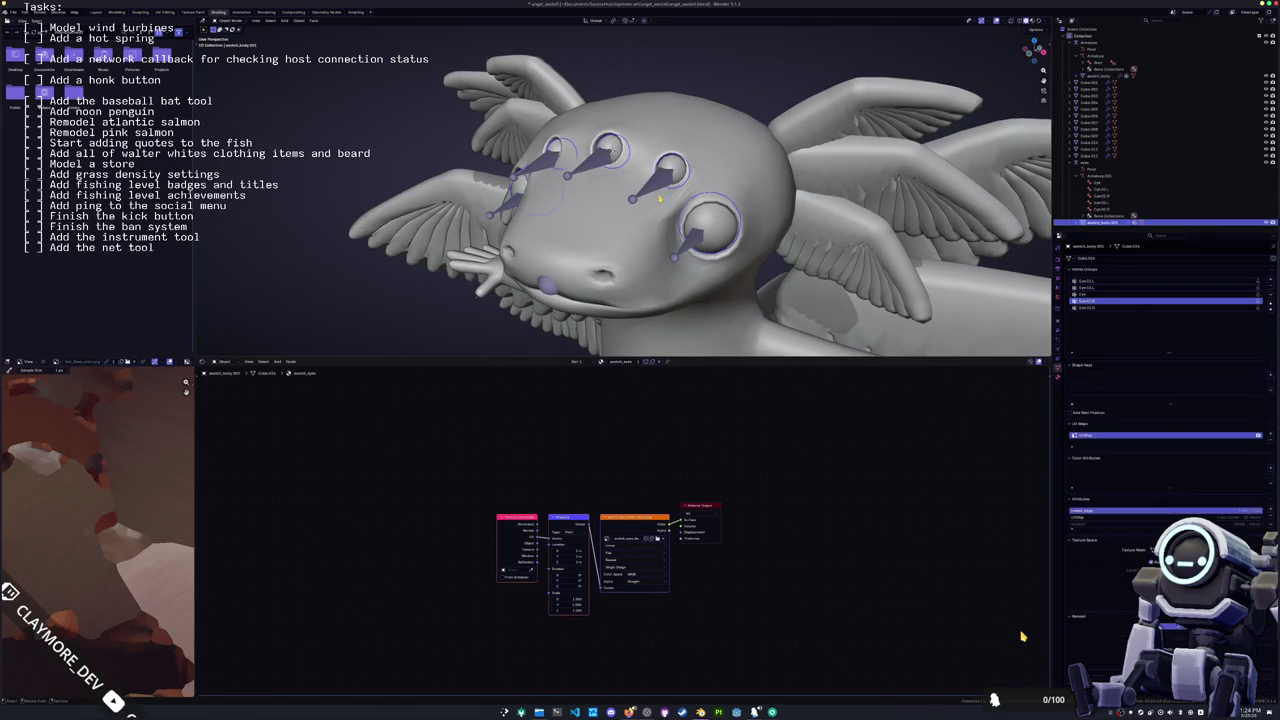
Step: In Pose Mode with Material Preview, rotate all eye bones around the X axis
key(ctrl+Tab)
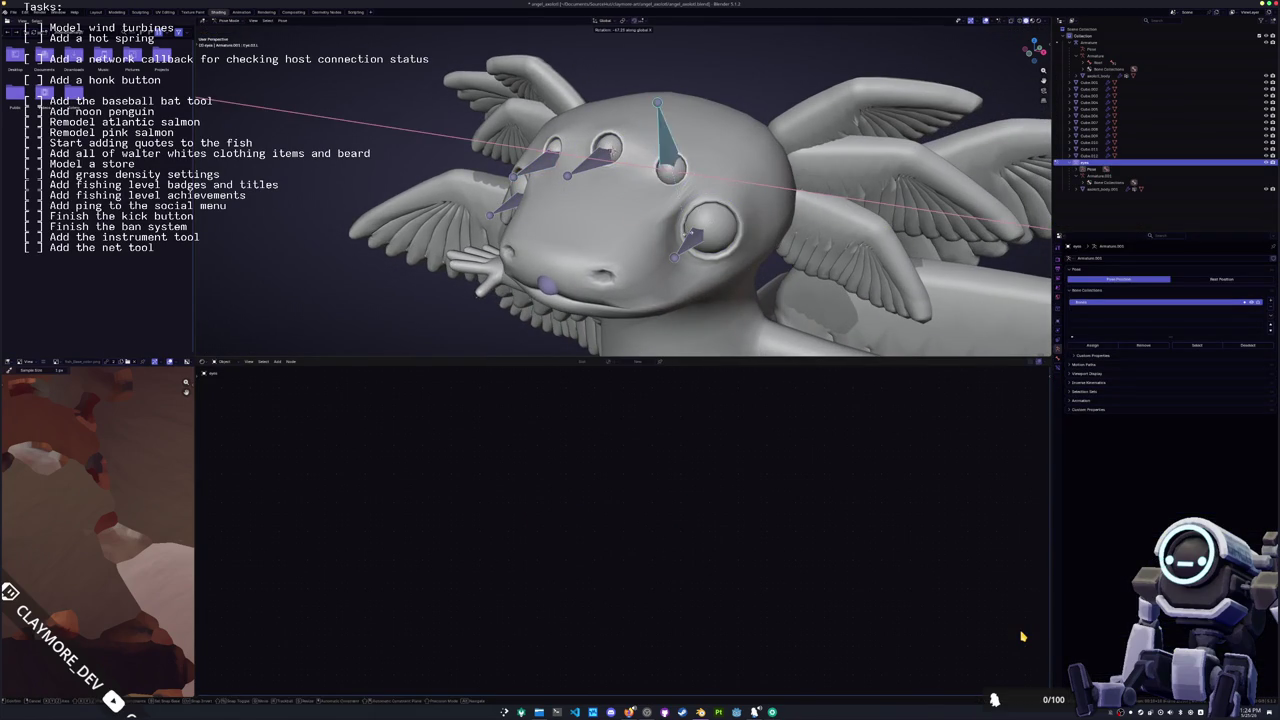
click(1031, 20)
key(a)
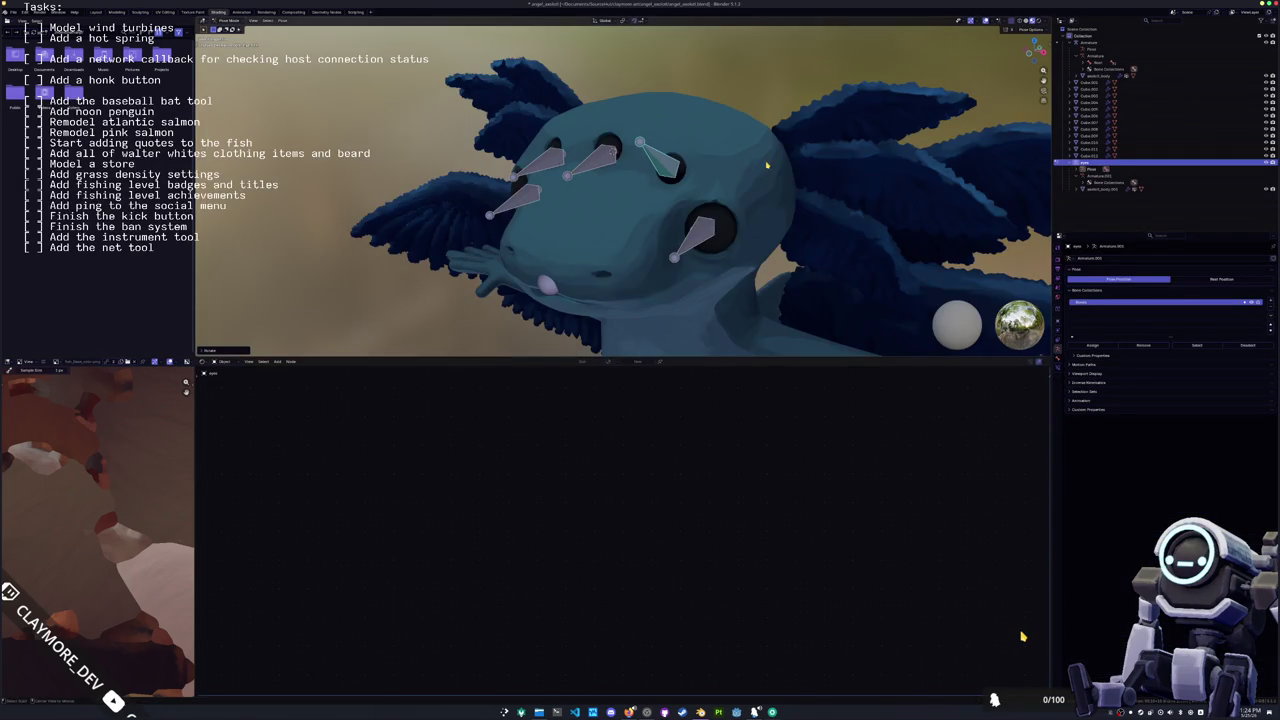
key(r)
key(x)
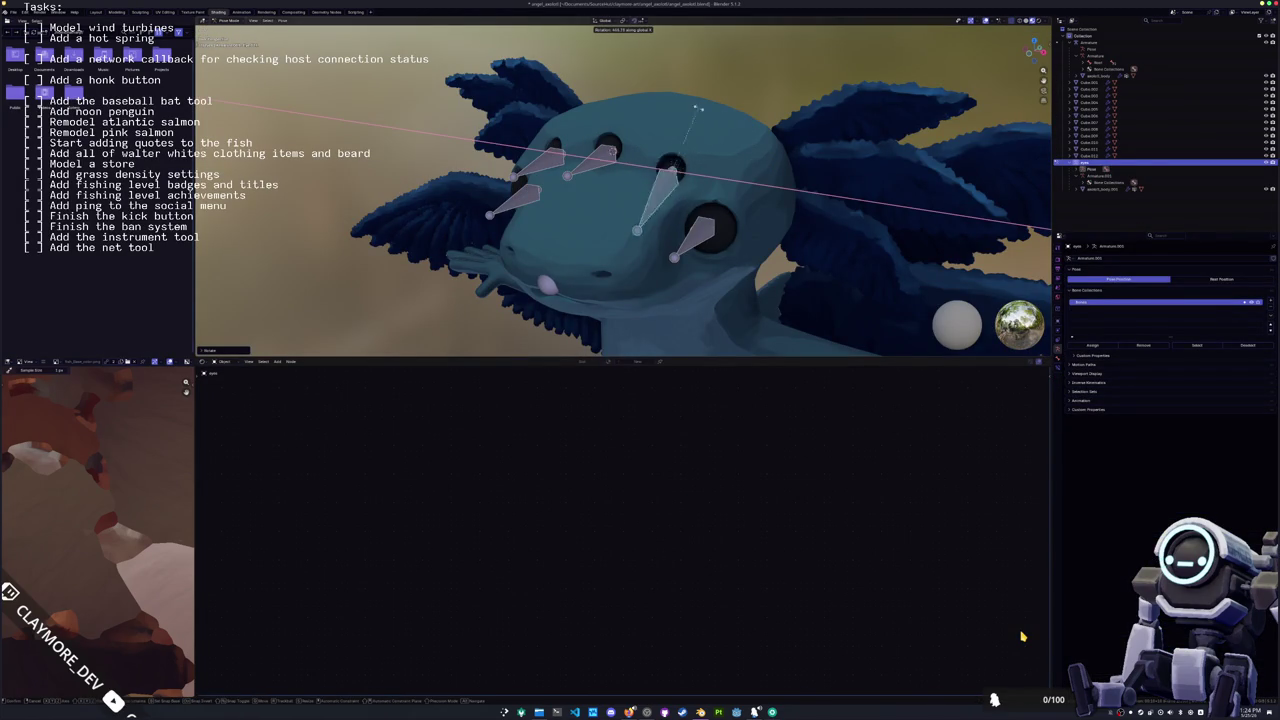
click(678, 209)
mouse_move(678, 209)
middle_down()
mouse_move(717, 227)
mouse_move(590, 220)
middle_up()
Step: Return to Object Mode and add a Plain Axes empty near the head
key(ctrl+Tab)
scroll(717, 227, down, 3)
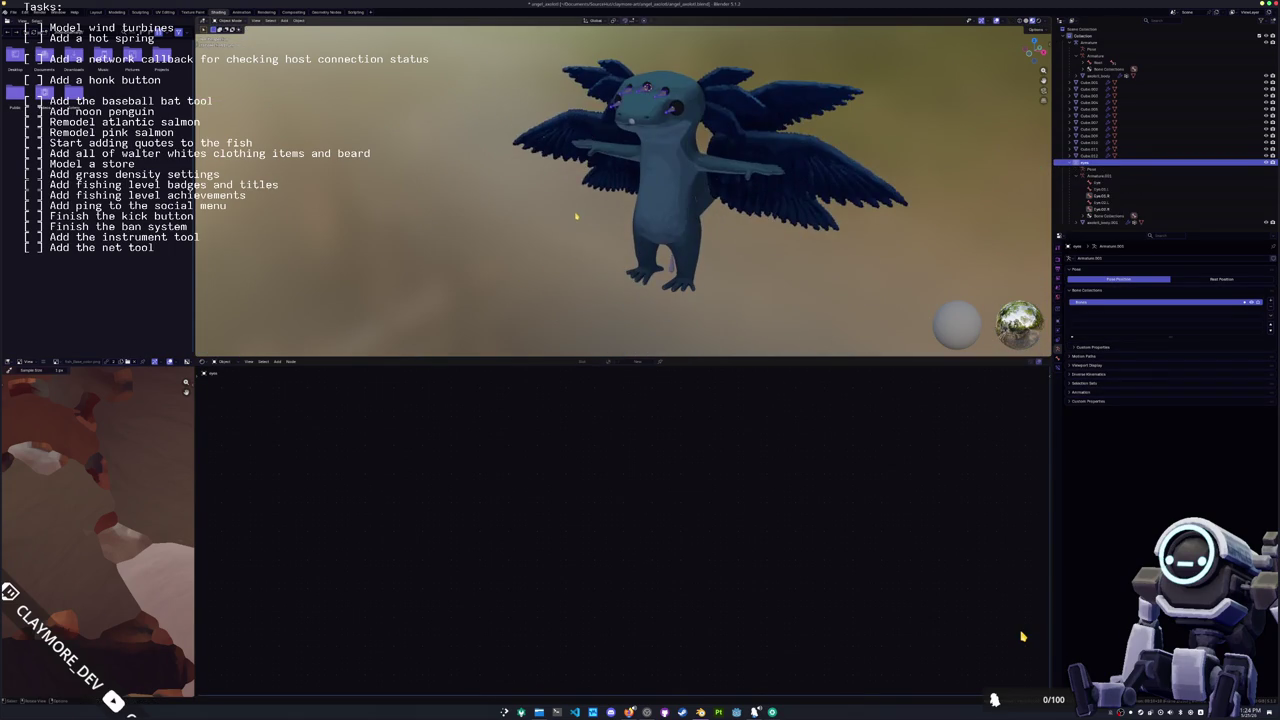
key(shift+a)
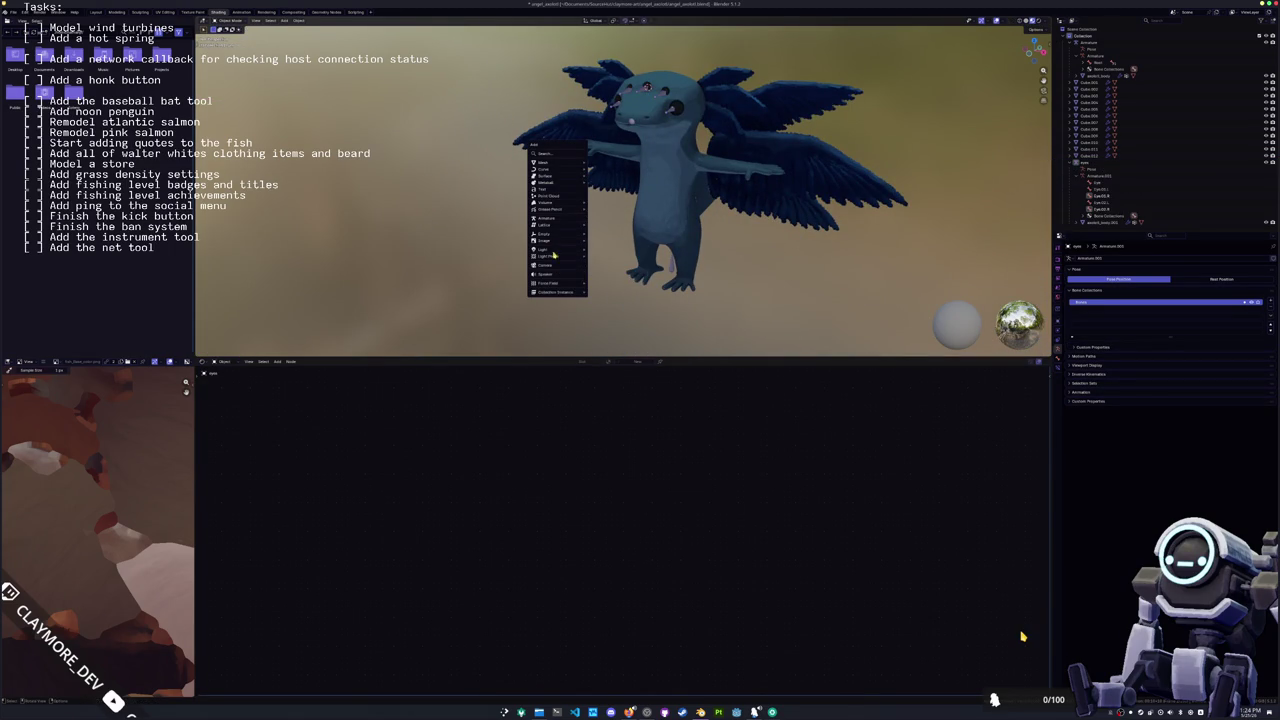
click(608, 234)
mouse_move(608, 234)
middle_down()
mouse_move(503, 216)
mouse_move(668, 120)
middle_up()
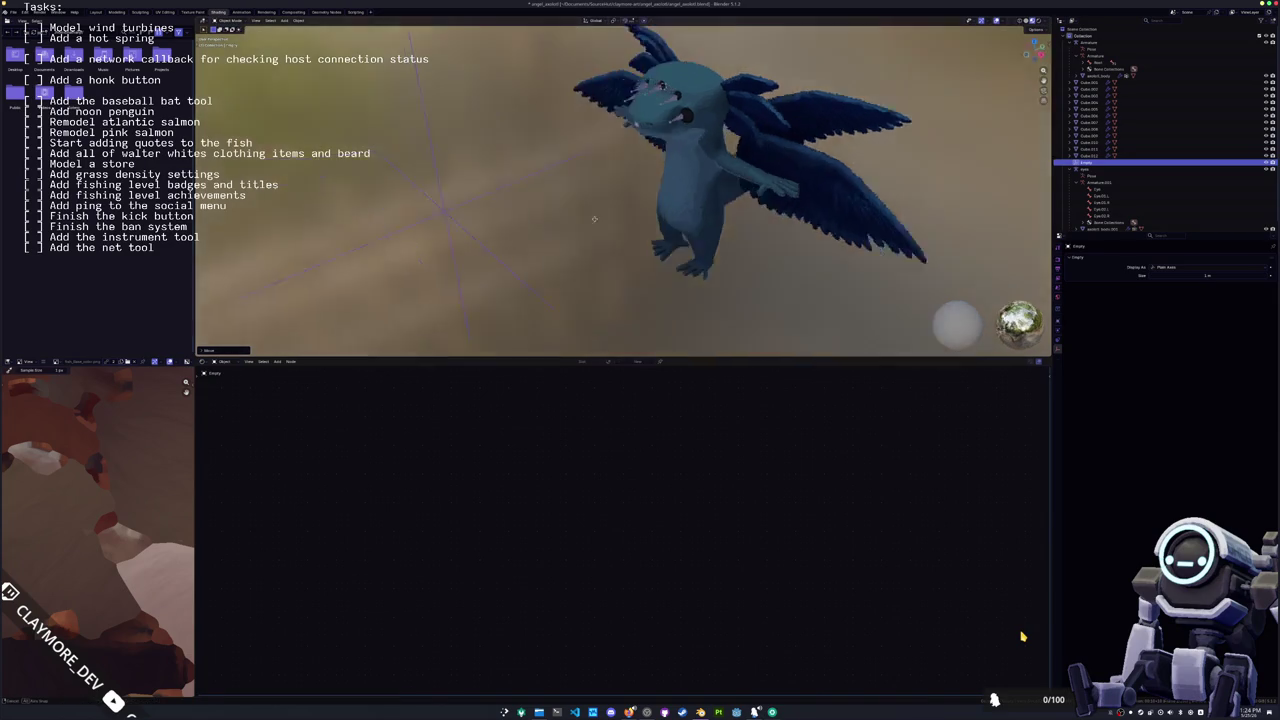
Step: Put the eye armature back in Pose Mode and show its bone constraint settings
click(675, 117)
scroll(675, 117, up, 4)
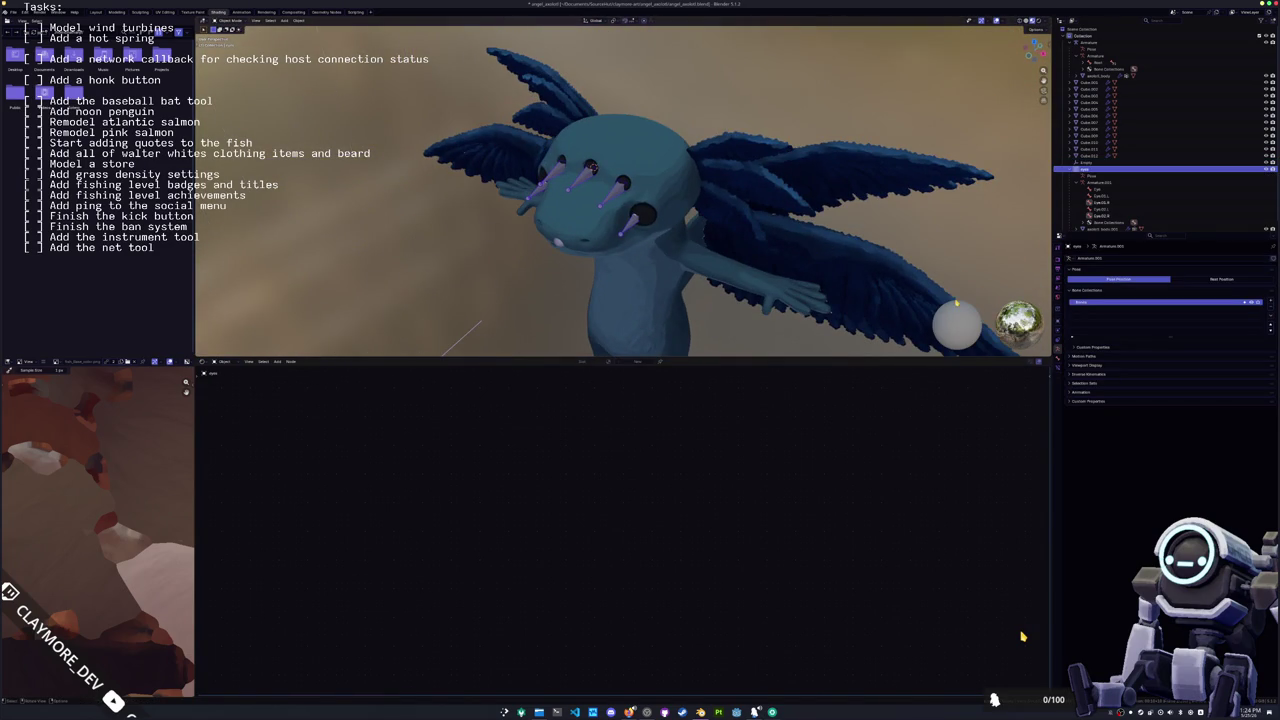
key(ctrl+Tab)
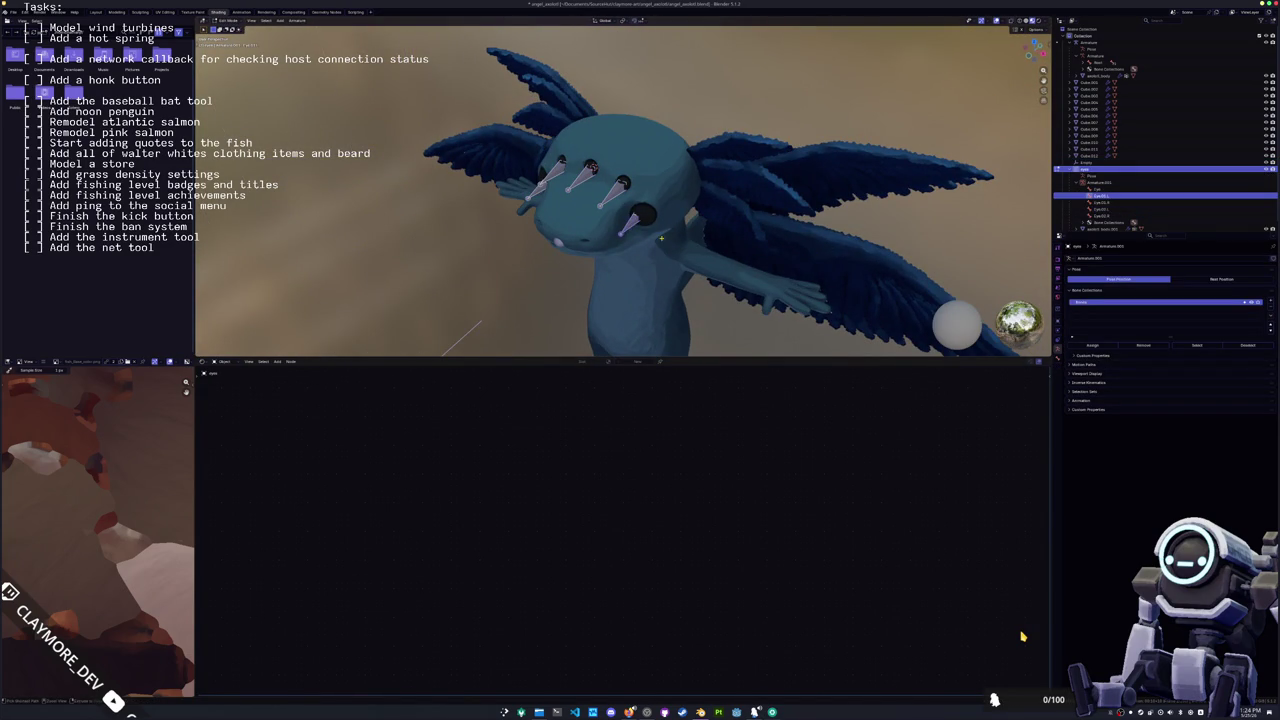
middle_drag(661, 237, 778, 321)
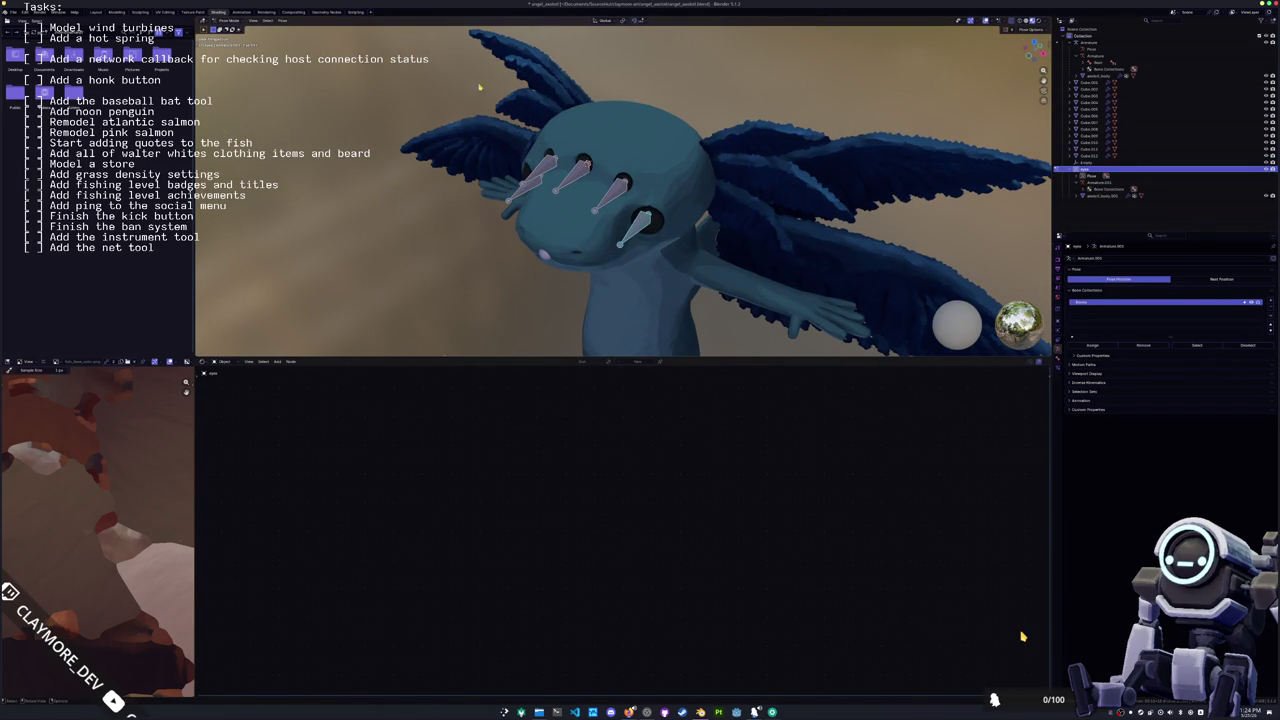
click(1058, 366)
click(1108, 259)
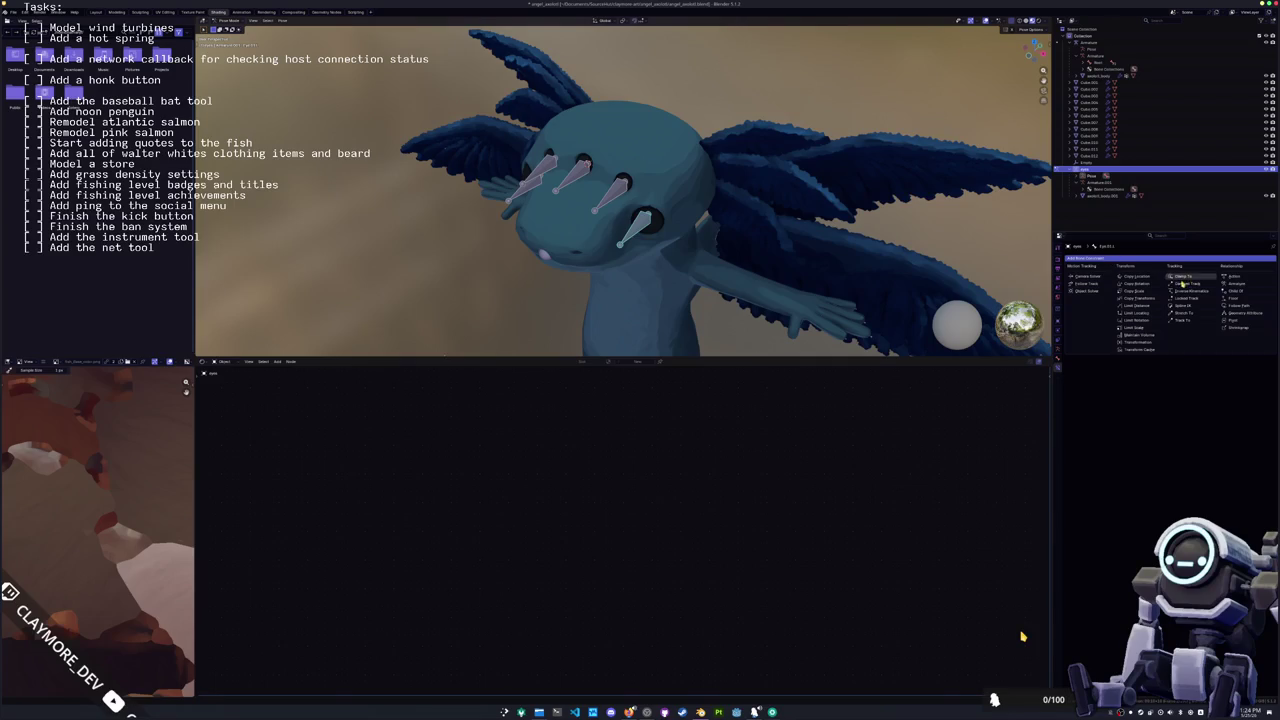
Step: Add a Track To constraint to the bone, targeting the Empty
key(Escape)
click(1086, 258)
click(1164, 284)
middle_drag(1000, 250, 931, 218)
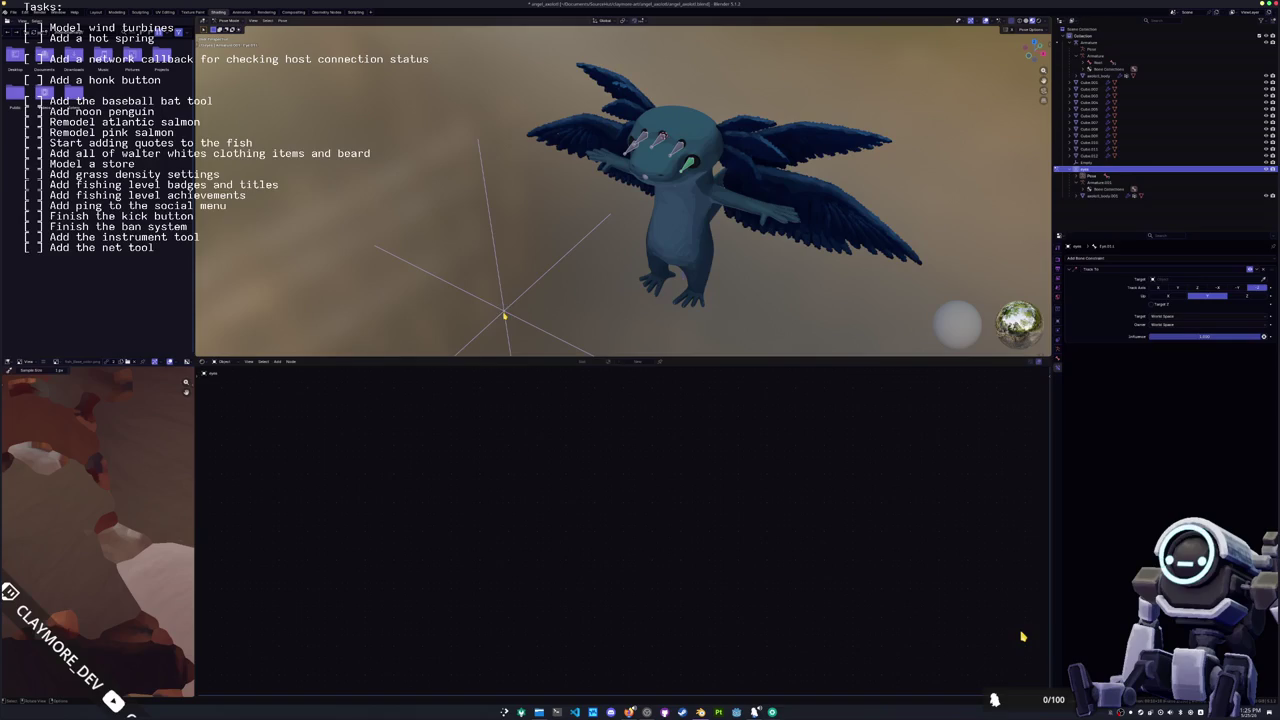
click(1166, 279)
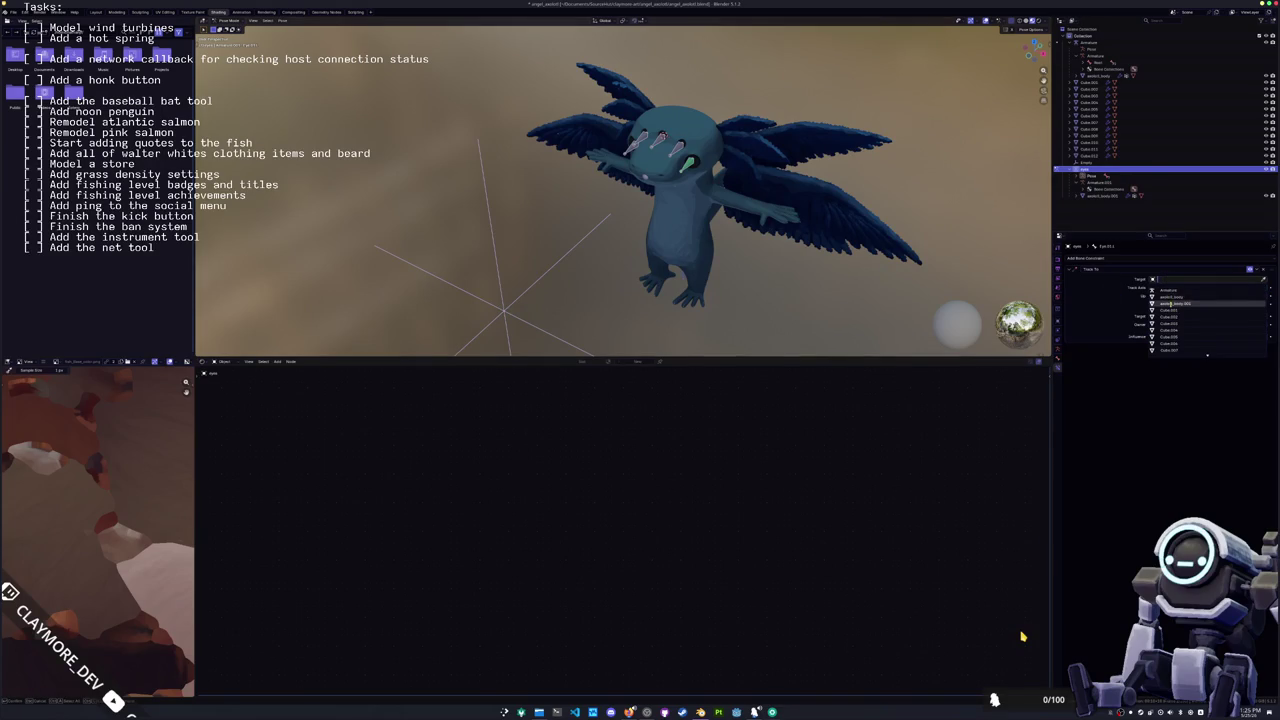
click(1174, 297)
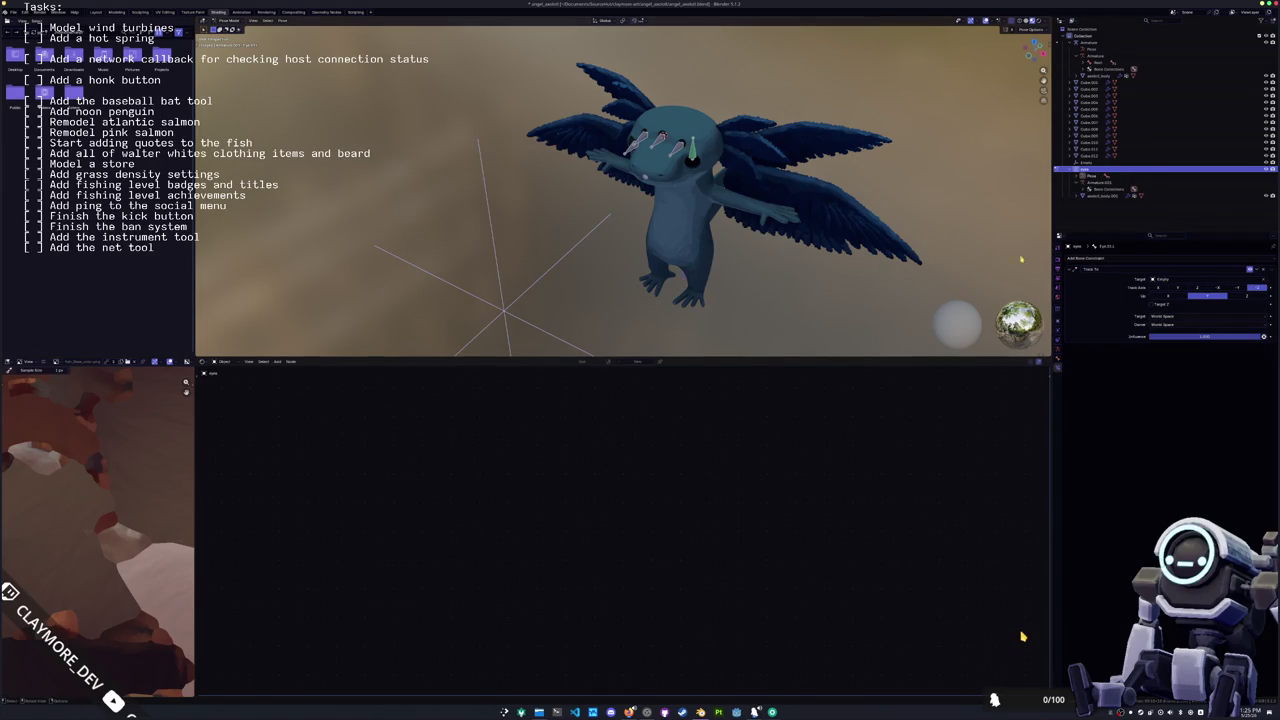
Step: Set the constraint's Up axis to Z and cycle the track axis until Y aims correctly
click(1176, 297)
click(1241, 299)
click(1240, 289)
click(1219, 289)
click(1198, 289)
click(1178, 289)
click(1158, 289)
click(1178, 289)
key(KP_1)
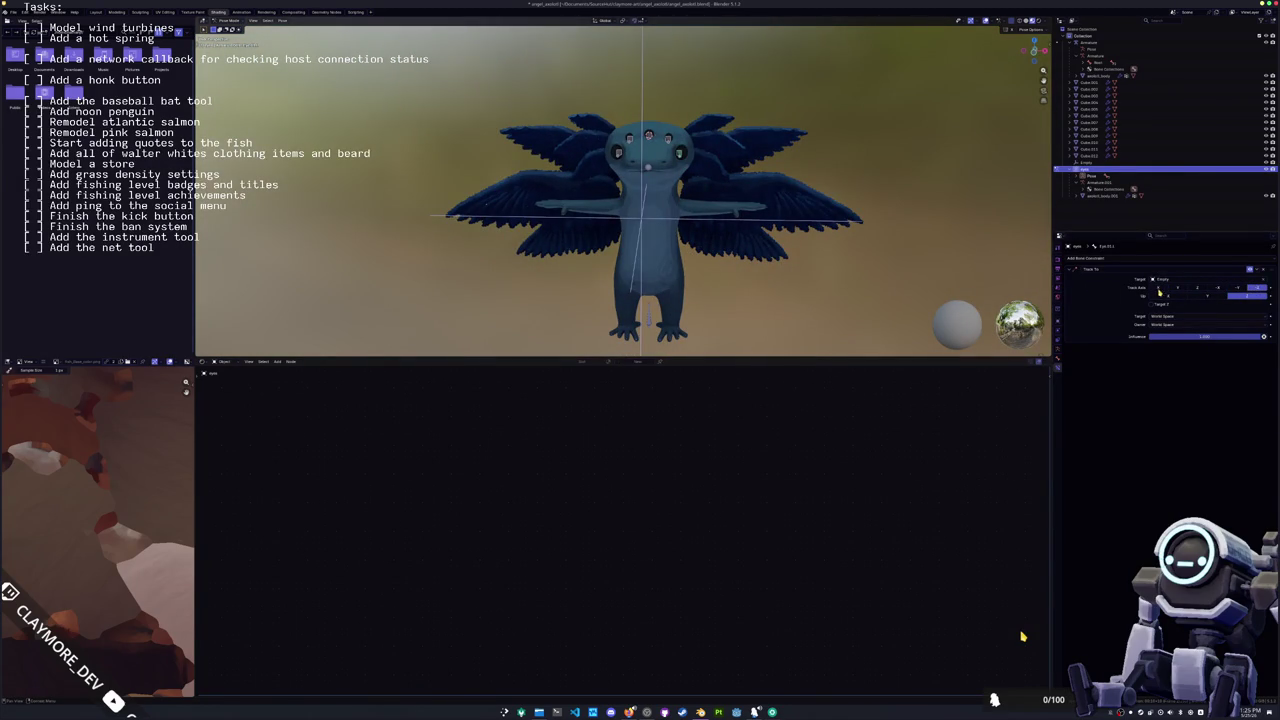
click(1179, 290)
Step: Check the eye tracking from the side, undoing and redoing the constraint, then frame the armature
scroll(893, 260, up, 2)
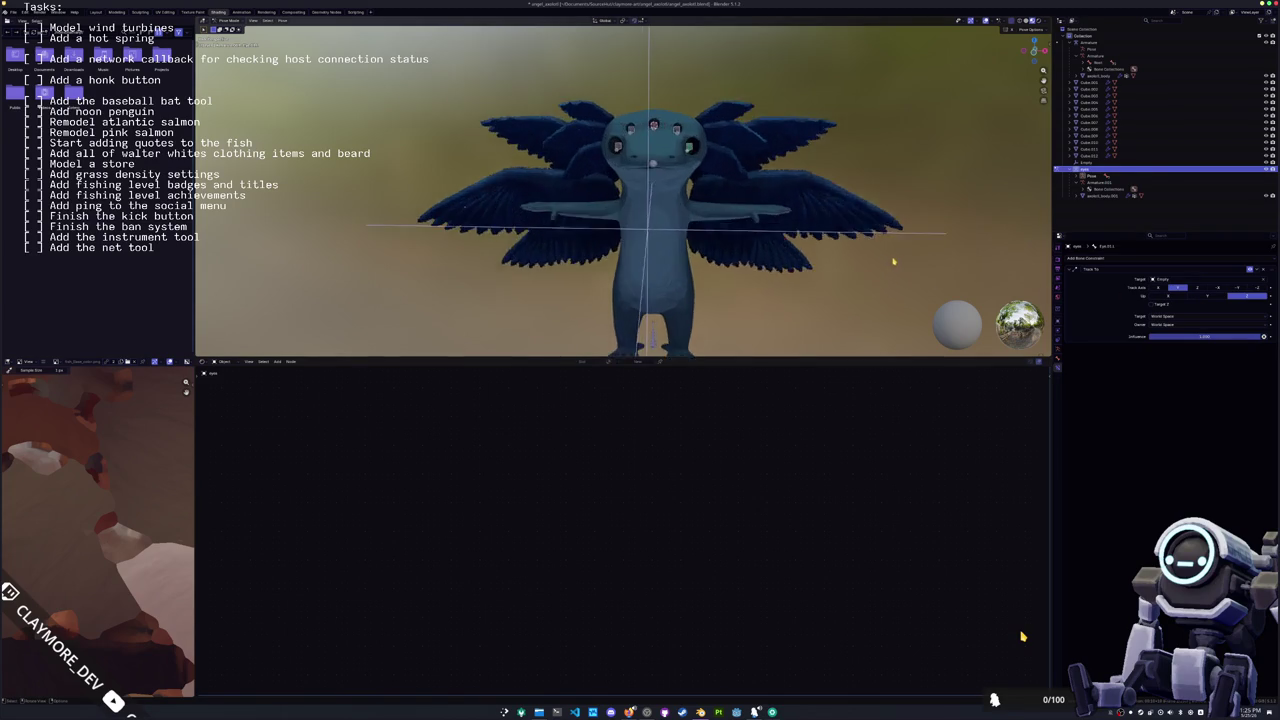
scroll(891, 255, up, 3)
mouse_move(891, 255)
middle_down()
mouse_move(833, 255)
mouse_move(714, 193)
middle_up()
scroll(833, 255, down, 1)
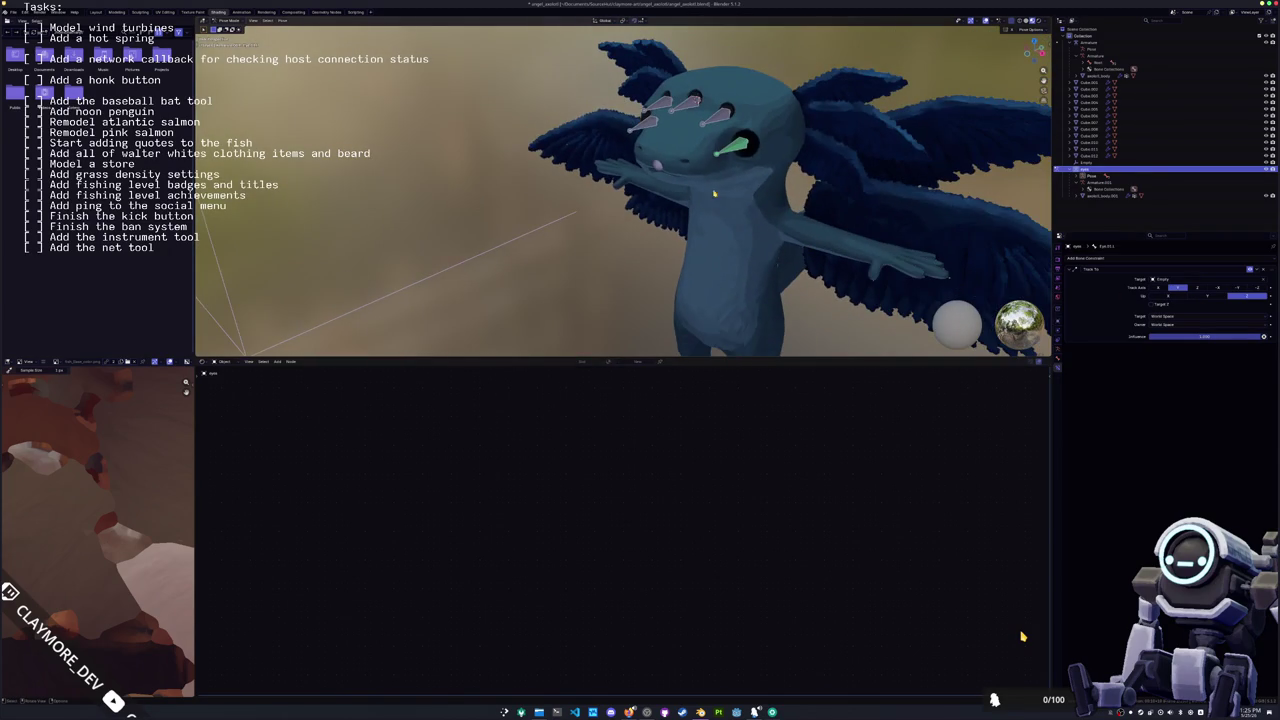
key(ctrl+z)
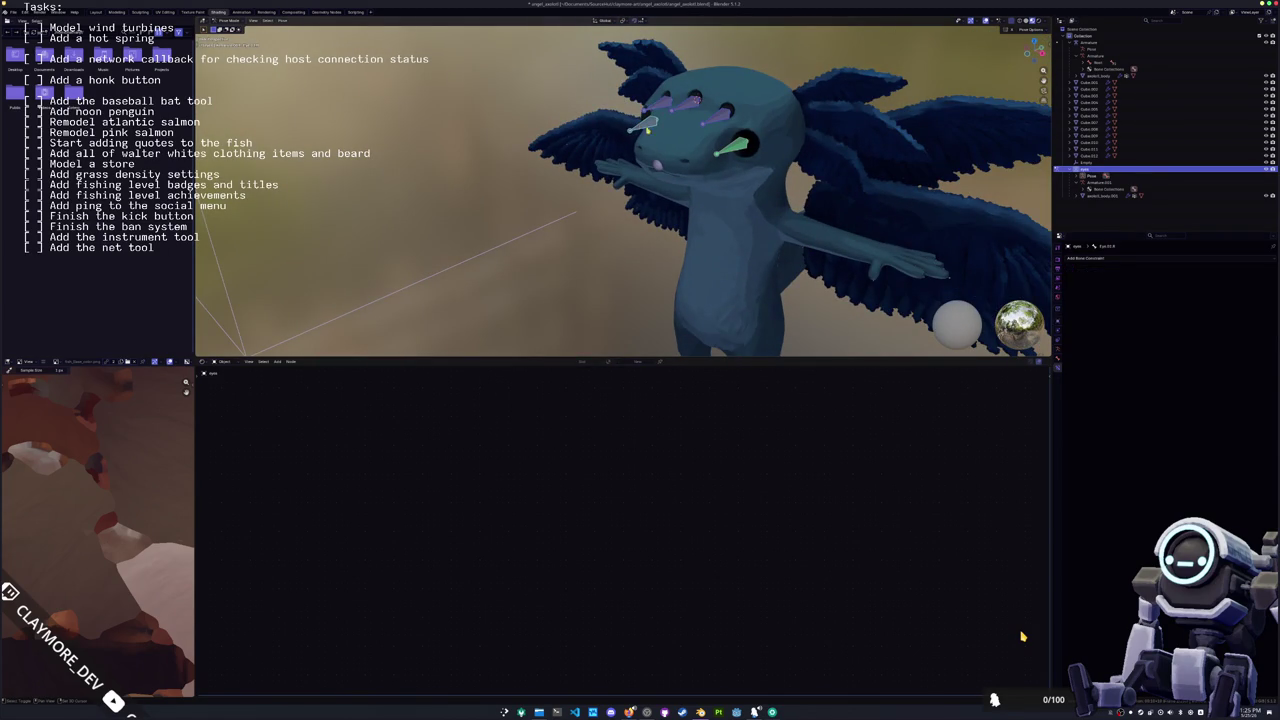
key(ctrl+shift+z)
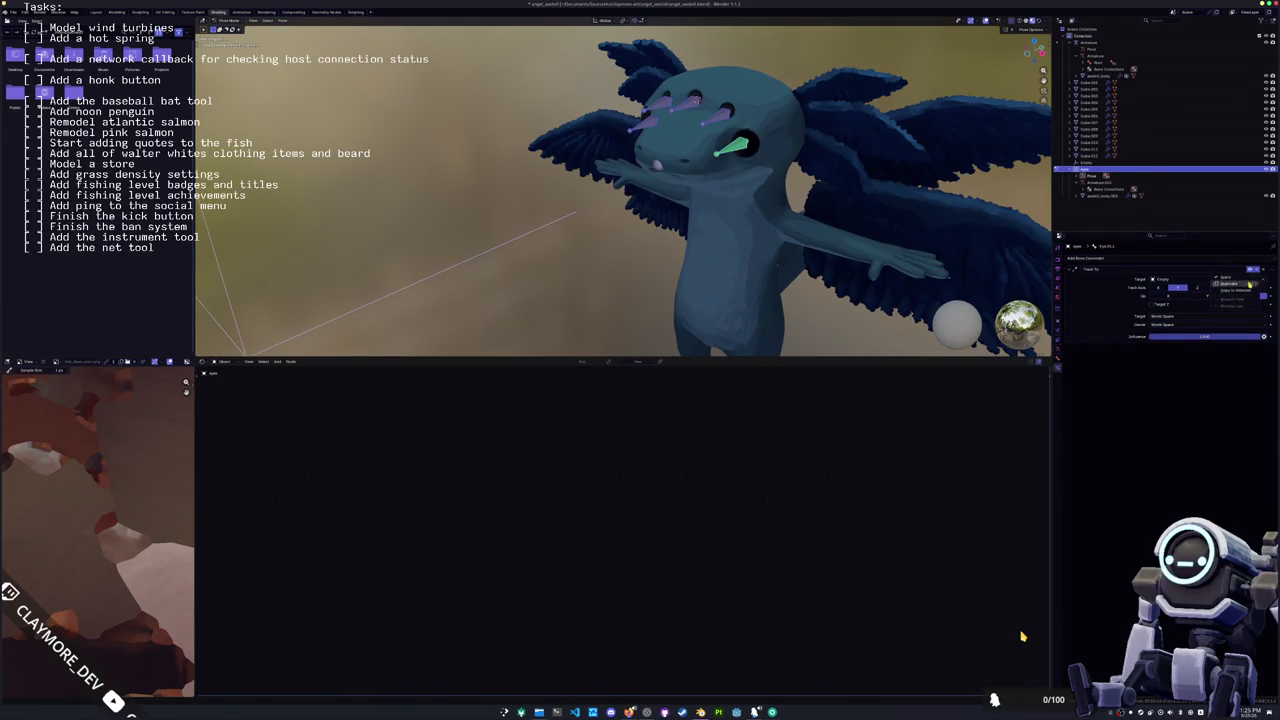
key(Home)
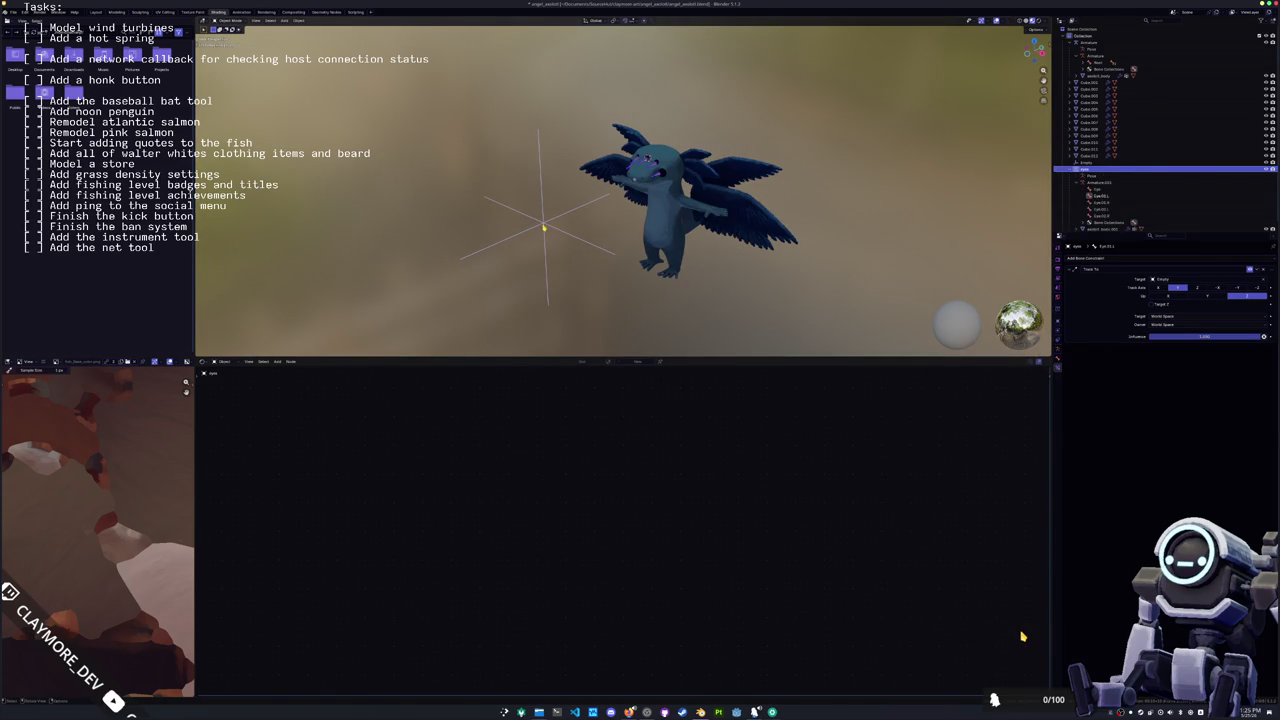
key(KP_Decimal)
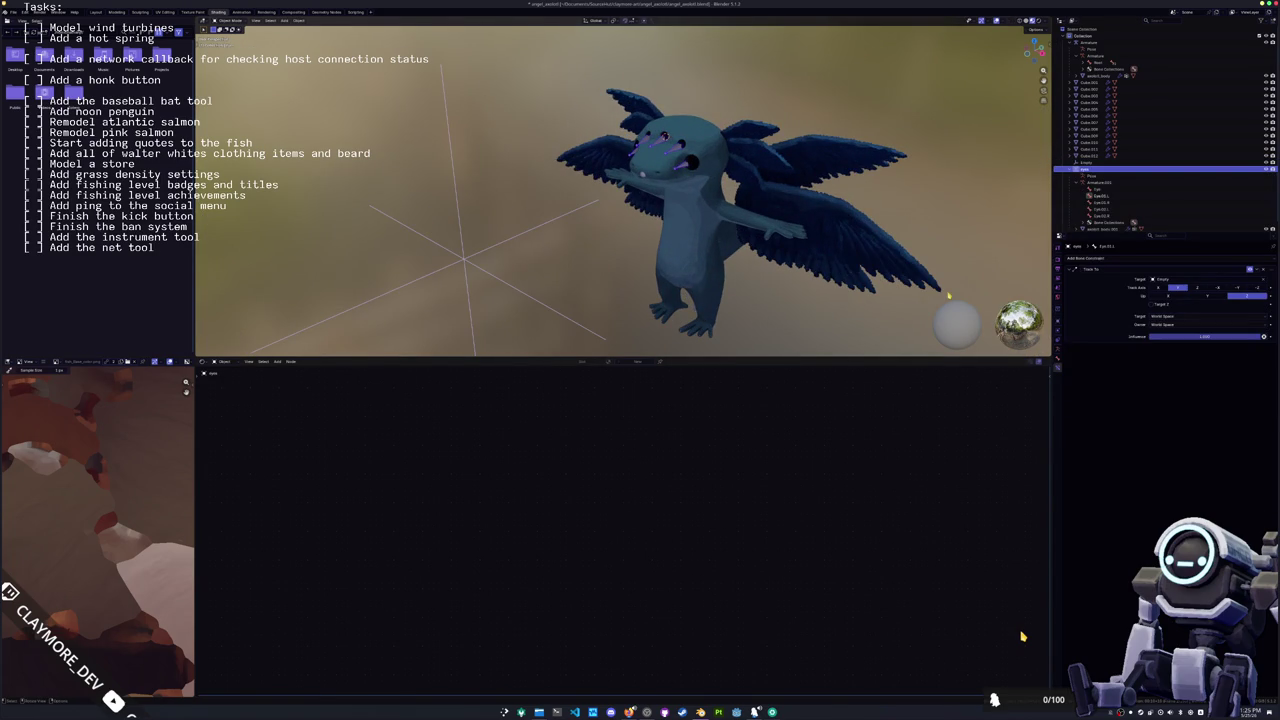
click(1058, 321)
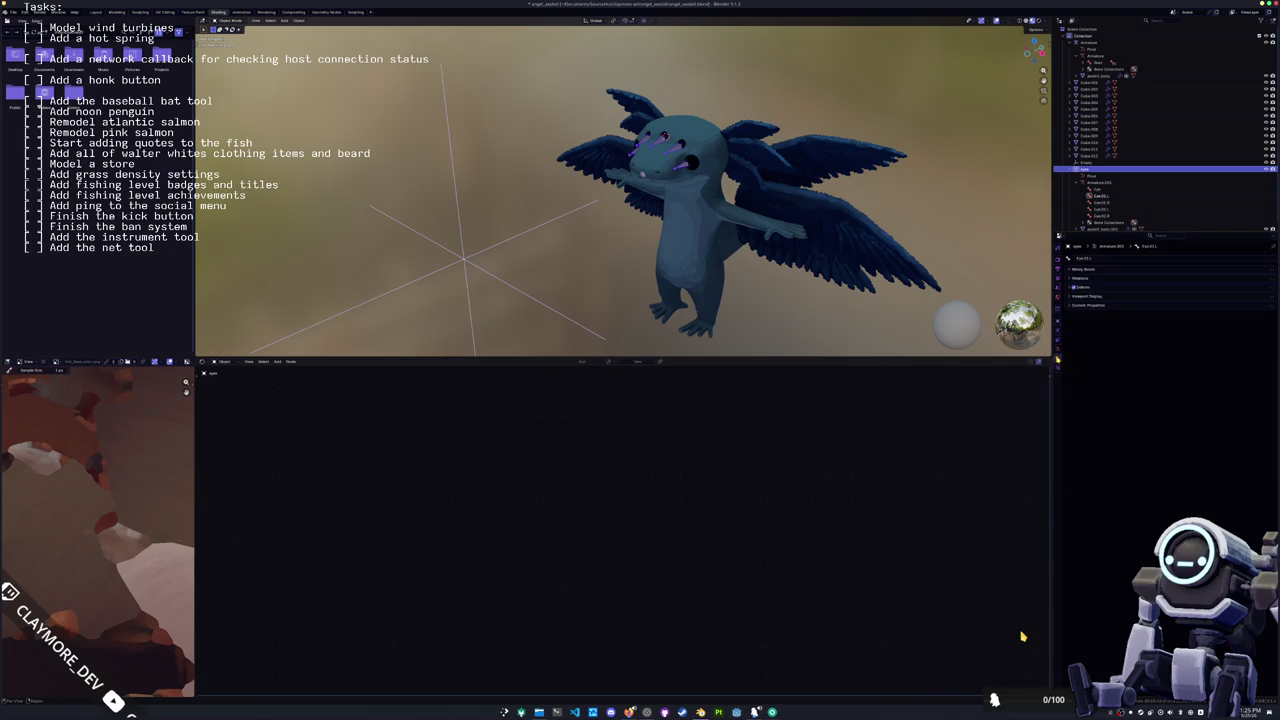
Step: Set the armature's bones to display as Wire in Viewport Display
click(1059, 353)
click(1087, 365)
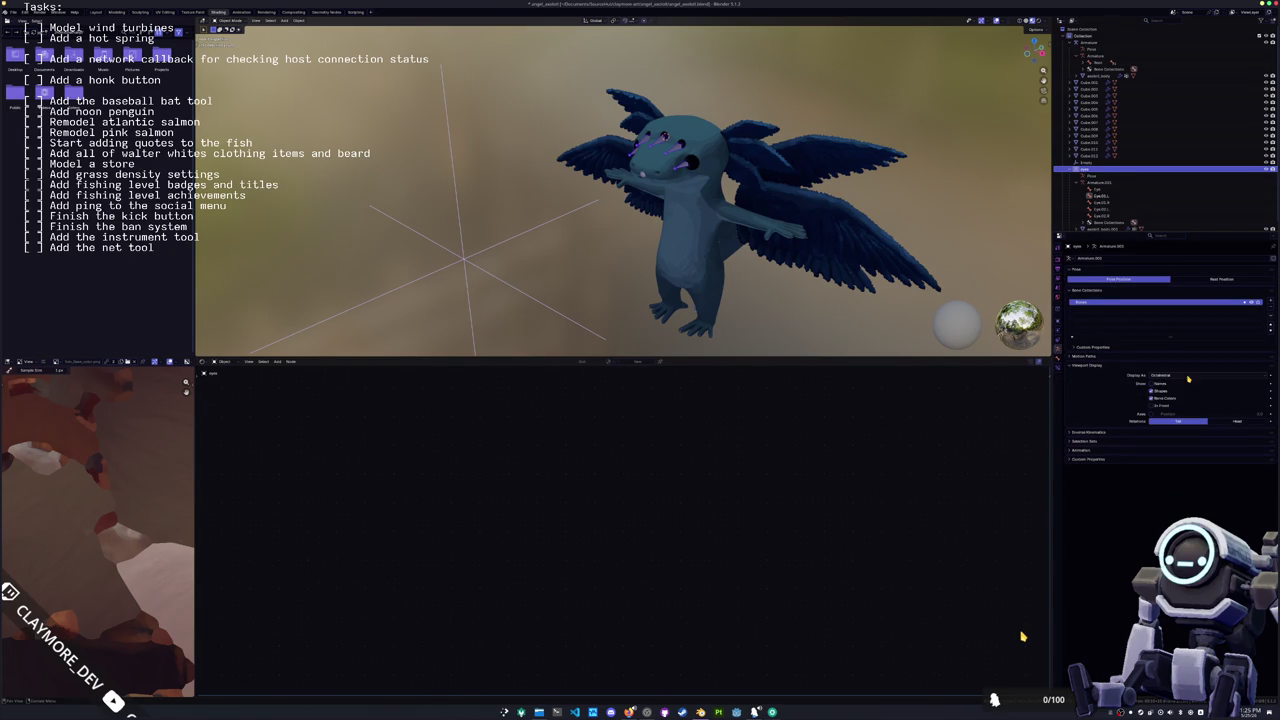
click(1185, 375)
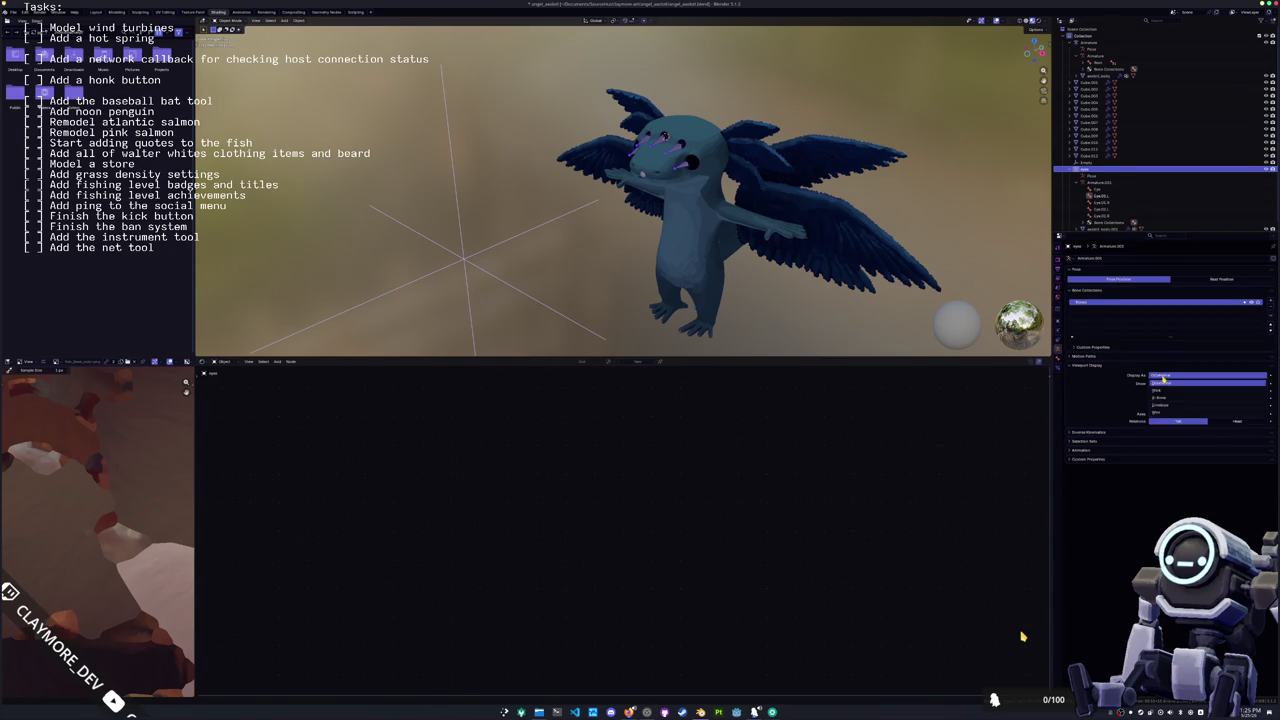
click(1158, 404)
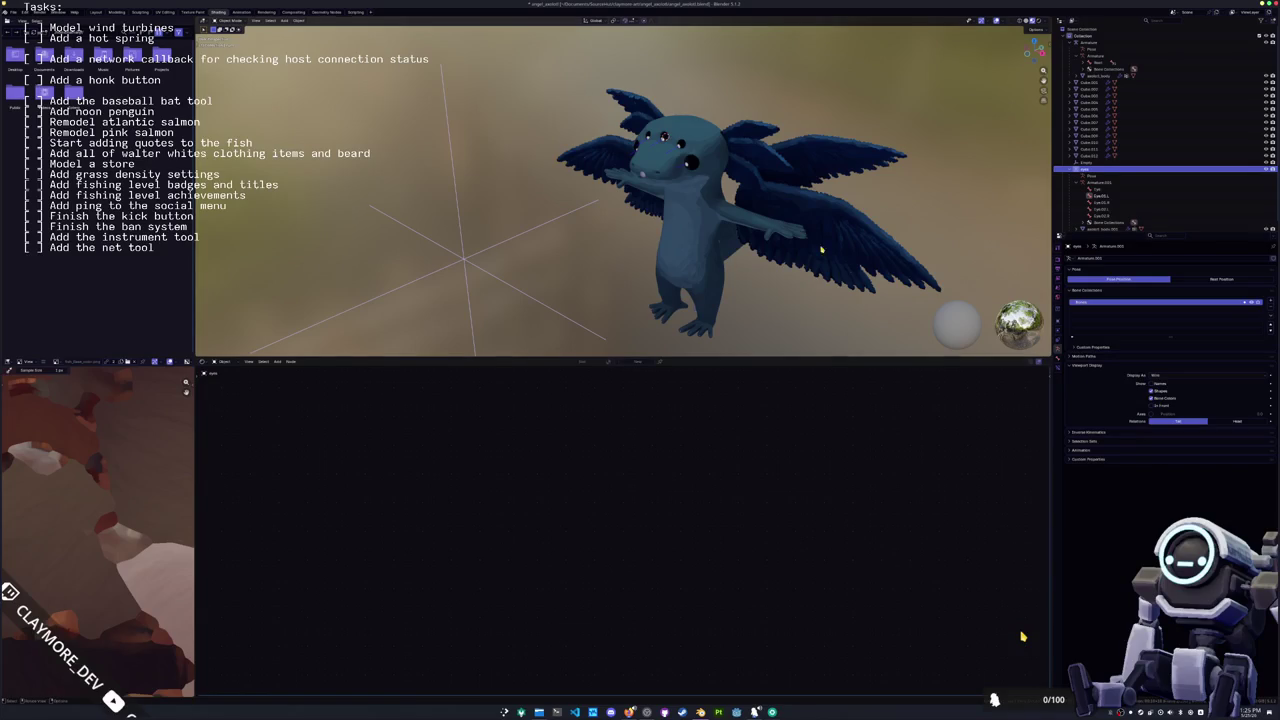
Step: Switch the bone display back to Octahedral
scroll(707, 238, up, 2)
middle_drag(707, 238, 947, 300)
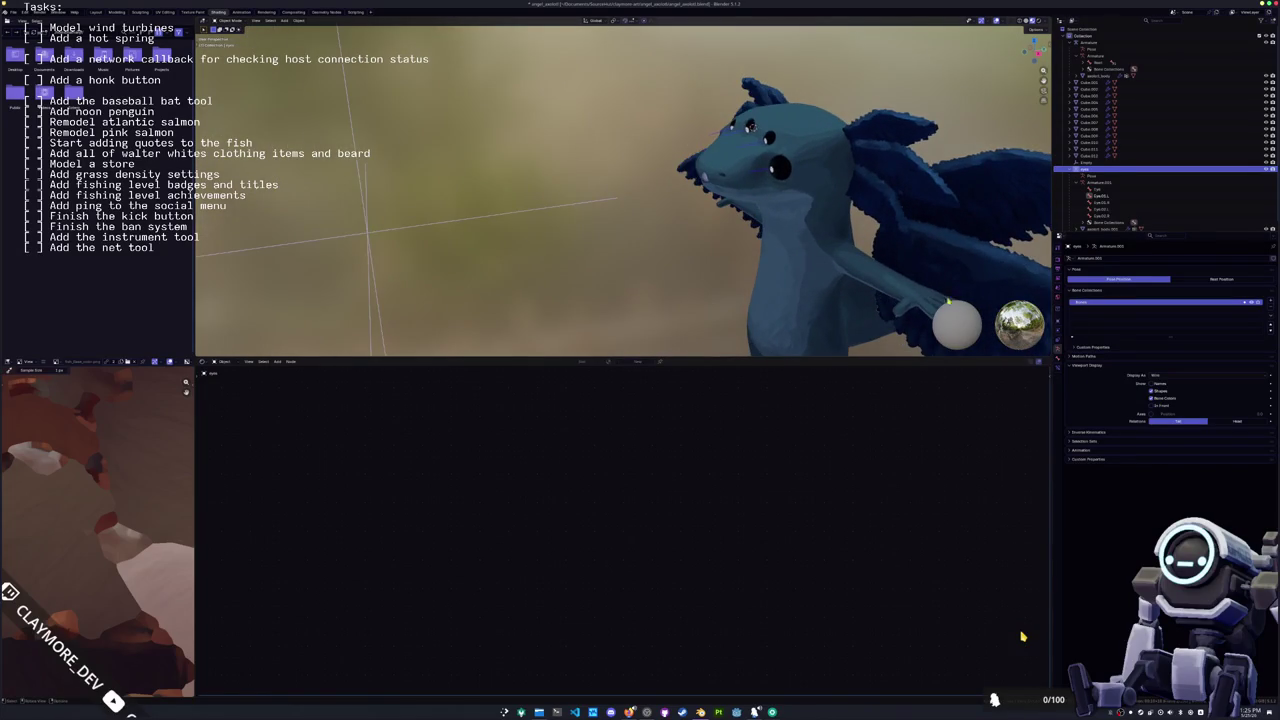
click(1156, 375)
click(1170, 386)
click(1058, 321)
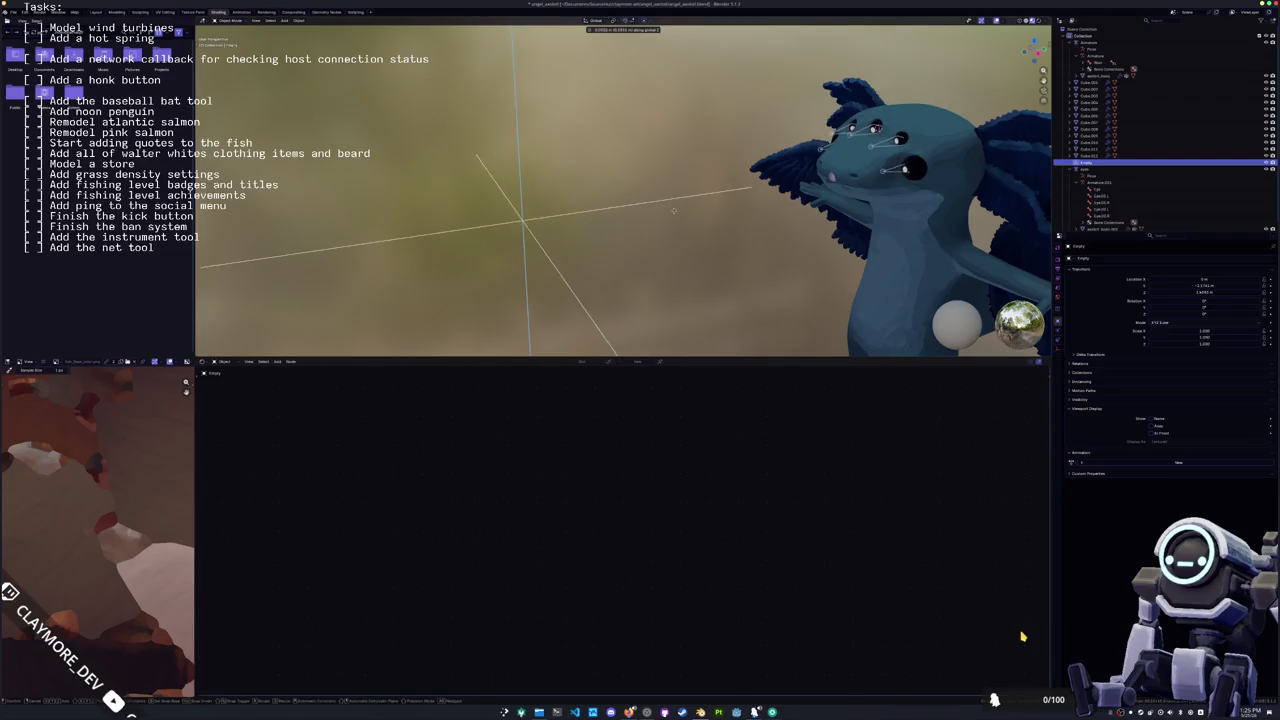
Step: Slide the Empty along the X axis to the left of the character
key(g)
key(x)
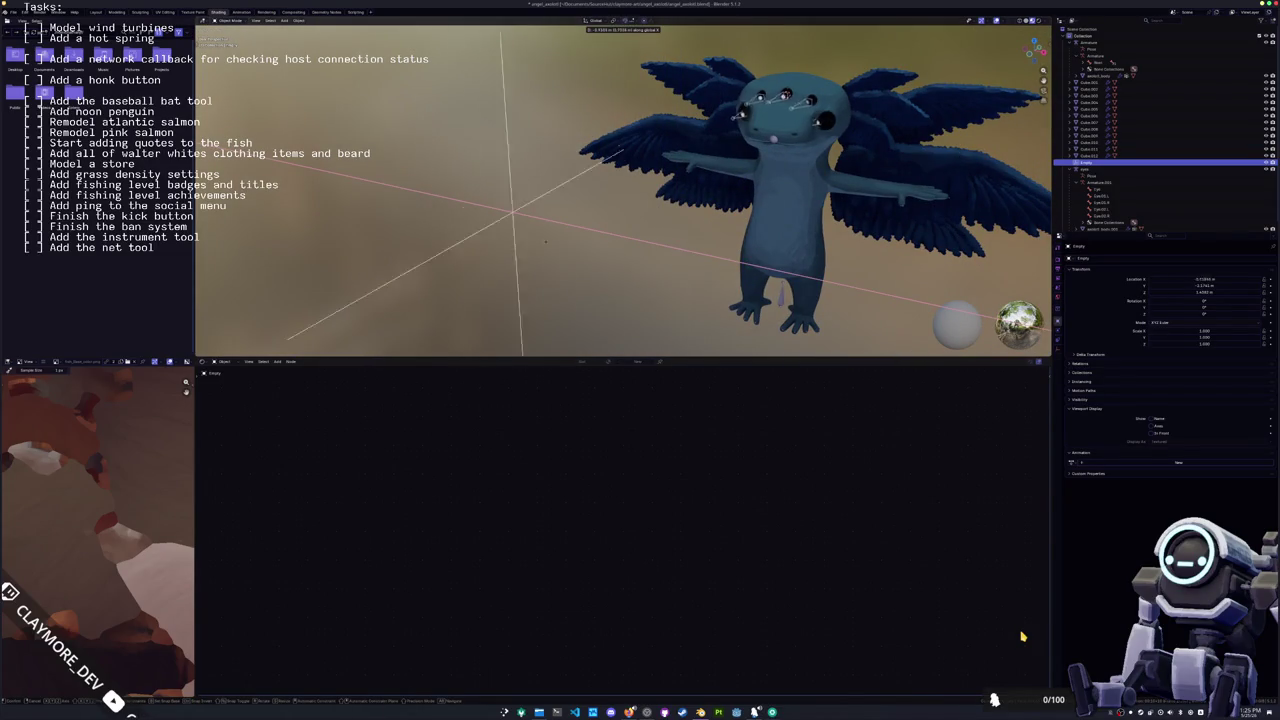
middle_drag(1022, 636, 1022, 636)
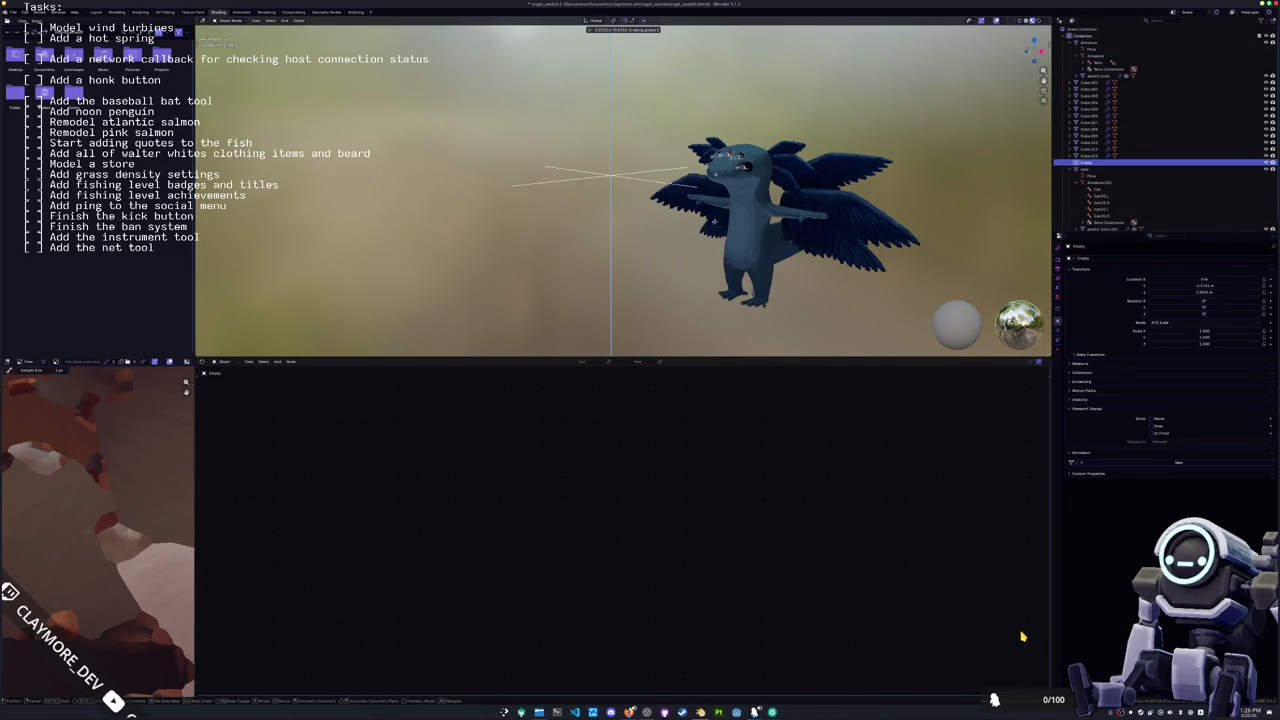
click(712, 252)
Step: Rename the Empty to 'EyeFocus' and select a wing mesh
scroll(712, 252, down, 2)
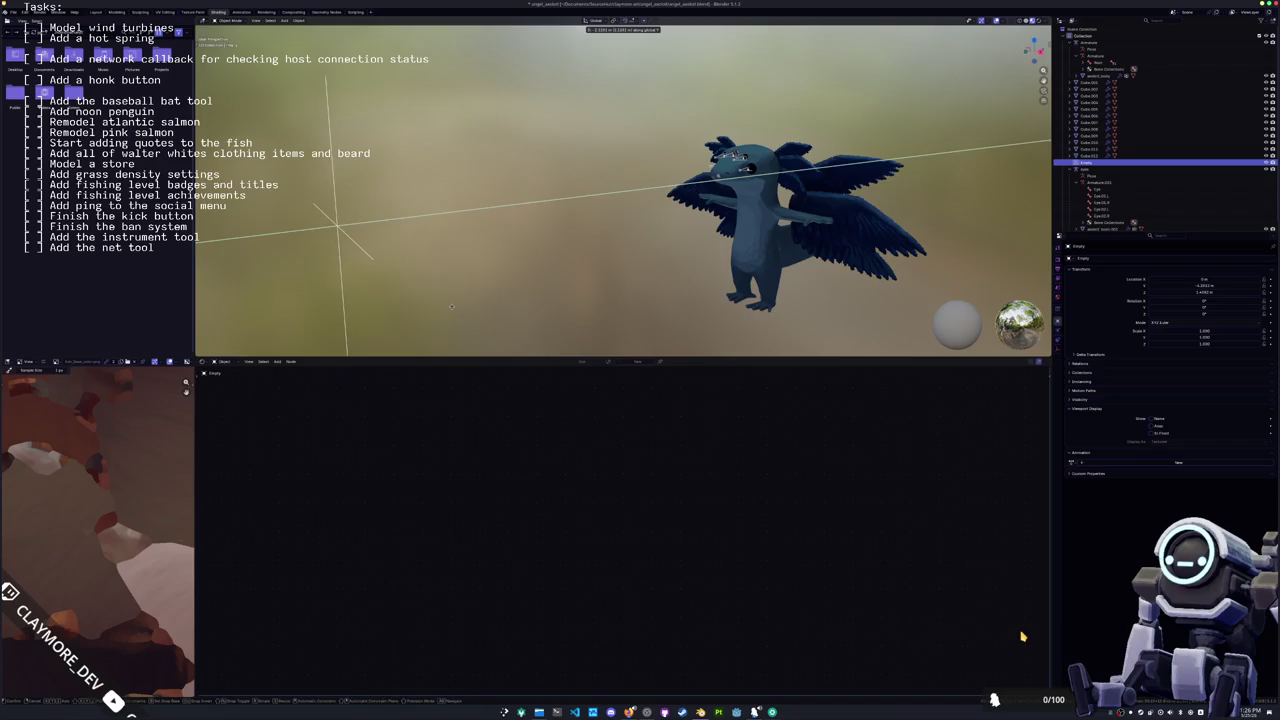
scroll(594, 284, down, 1)
middle_drag(594, 284, 690, 261)
scroll(690, 261, up, 1)
key(F2)
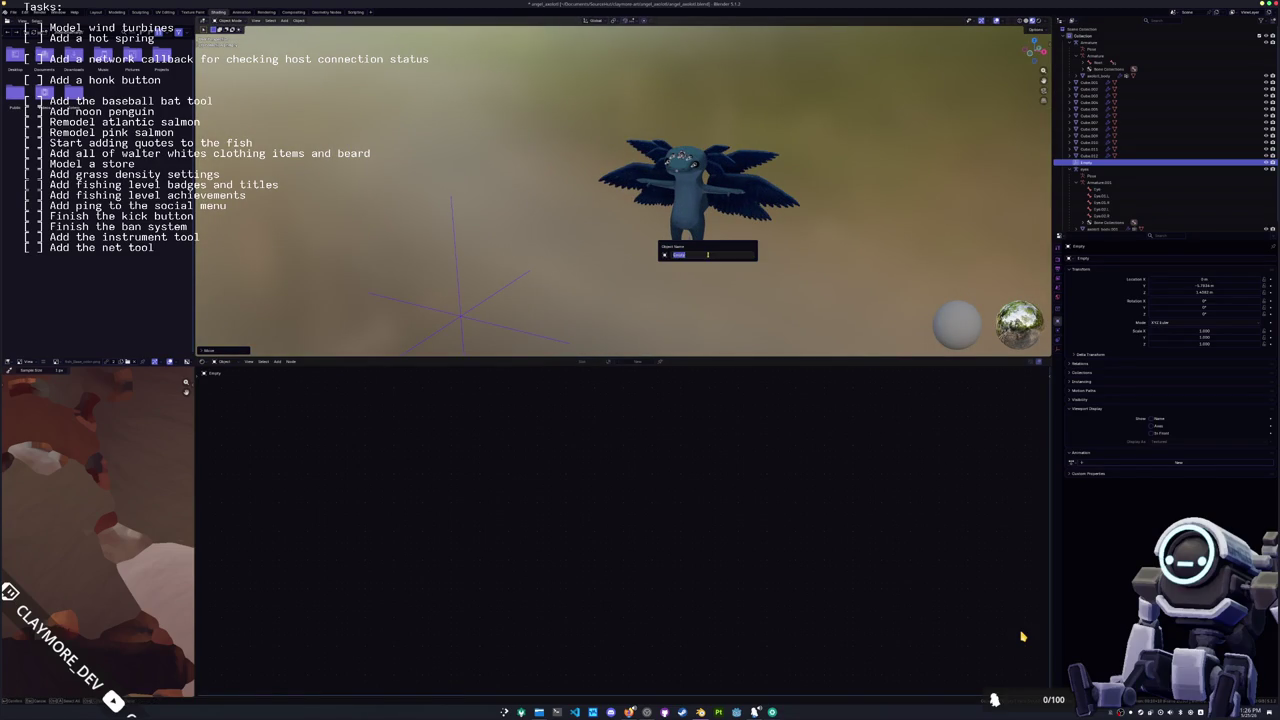
text(ocus)
key(Return)
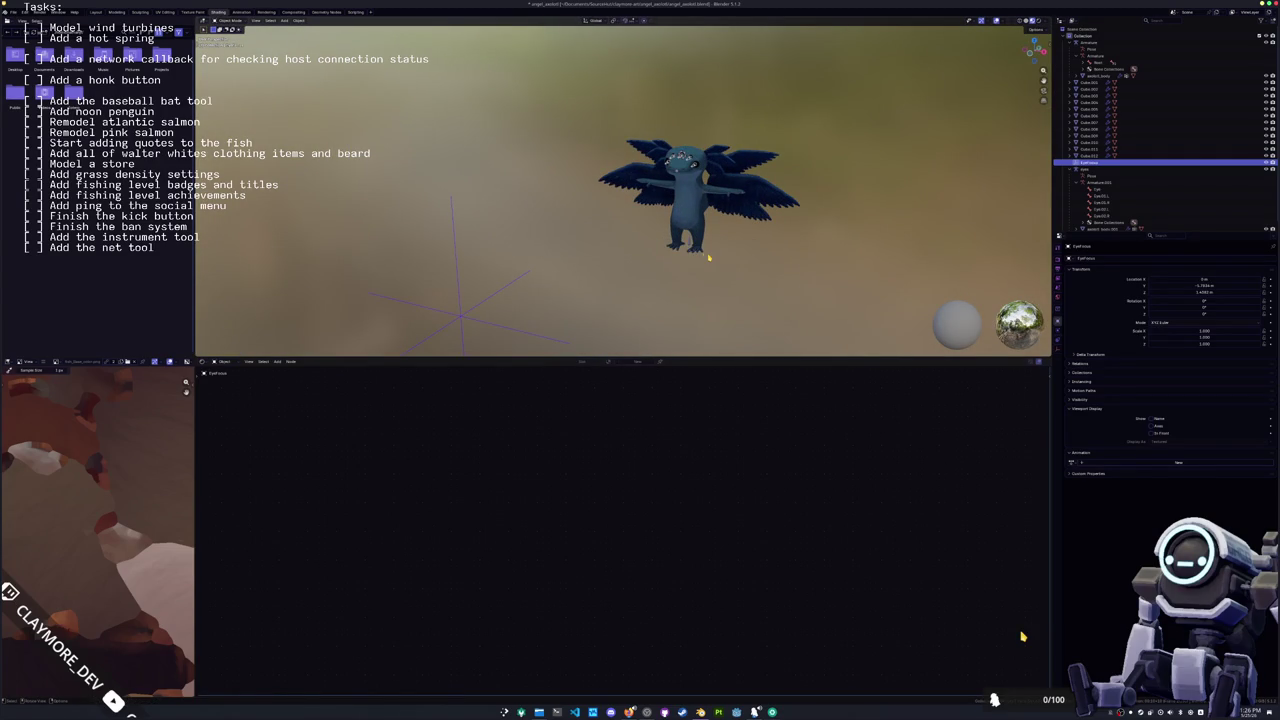
scroll(708, 258, up, 1)
scroll(621, 230, up, 1)
click(754, 200)
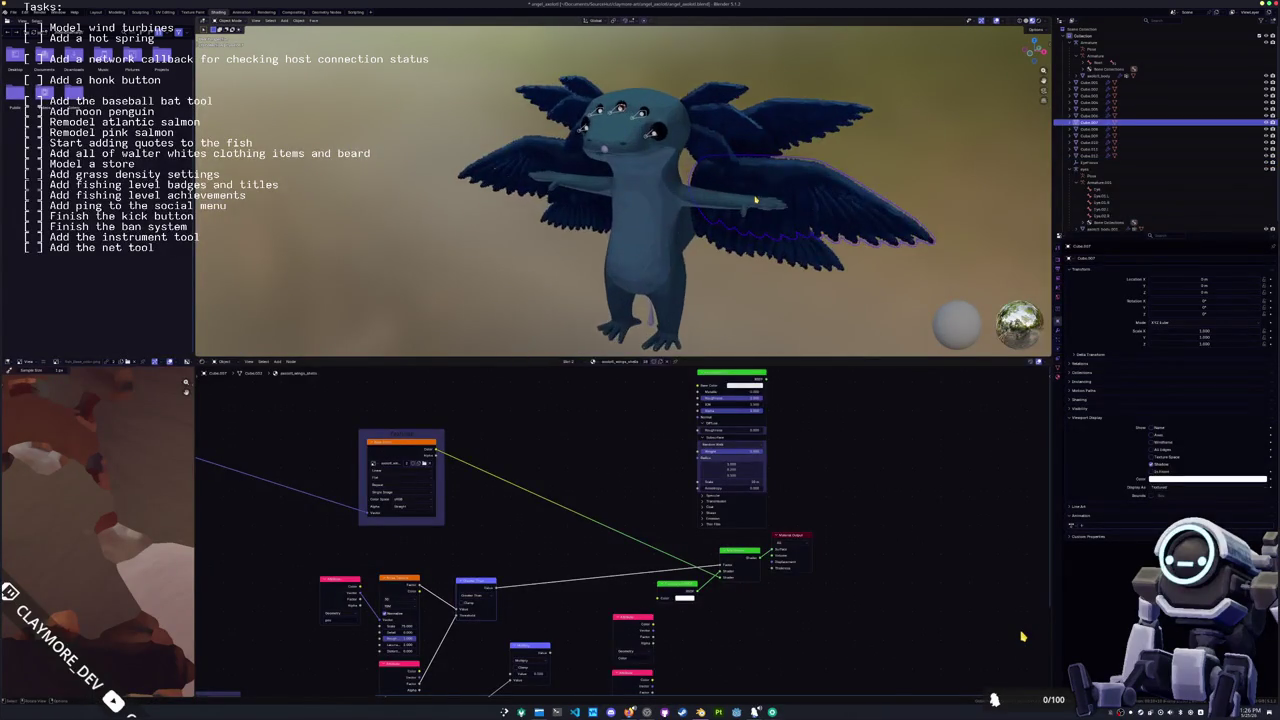
Step: Select the right wing and switch to the front orthographic view
mouse_move(754, 200)
middle_down()
mouse_move(554, 210)
mouse_move(797, 195)
mouse_move(797, 183)
middle_up()
scroll(797, 195, down, 2)
click(797, 195)
scroll(798, 185, up, 2)
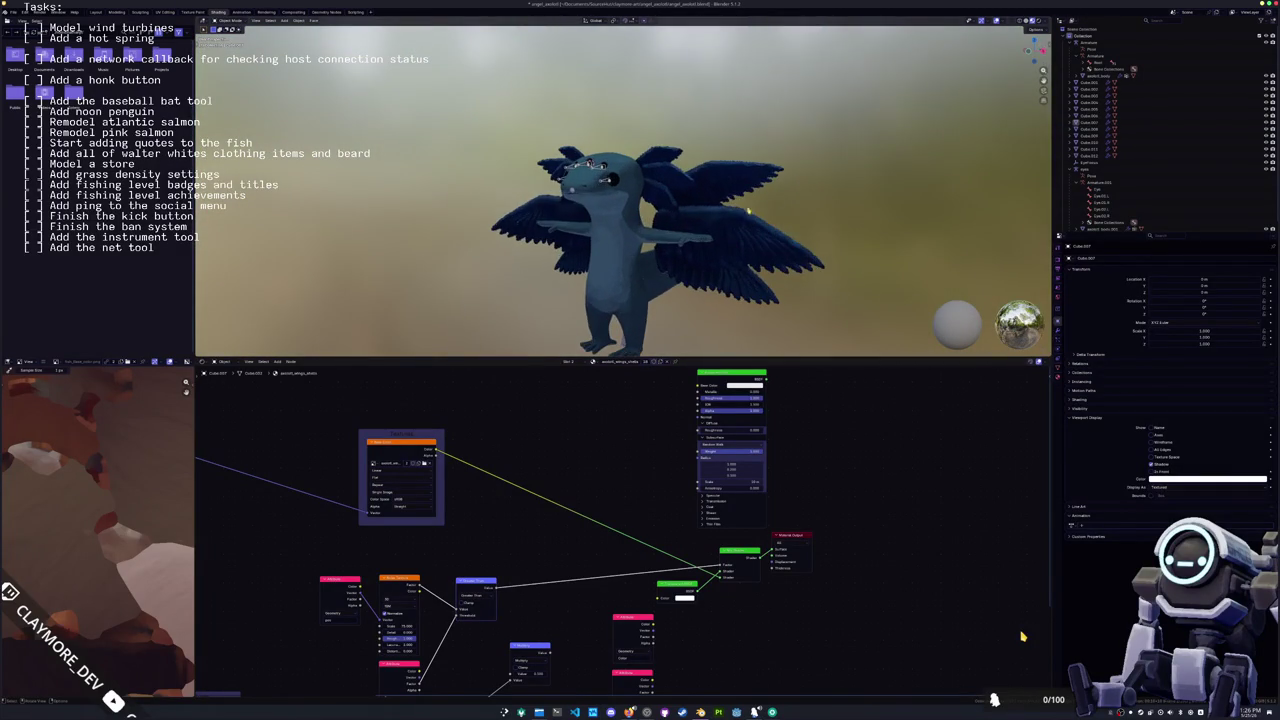
click(722, 233)
key(KP_1)
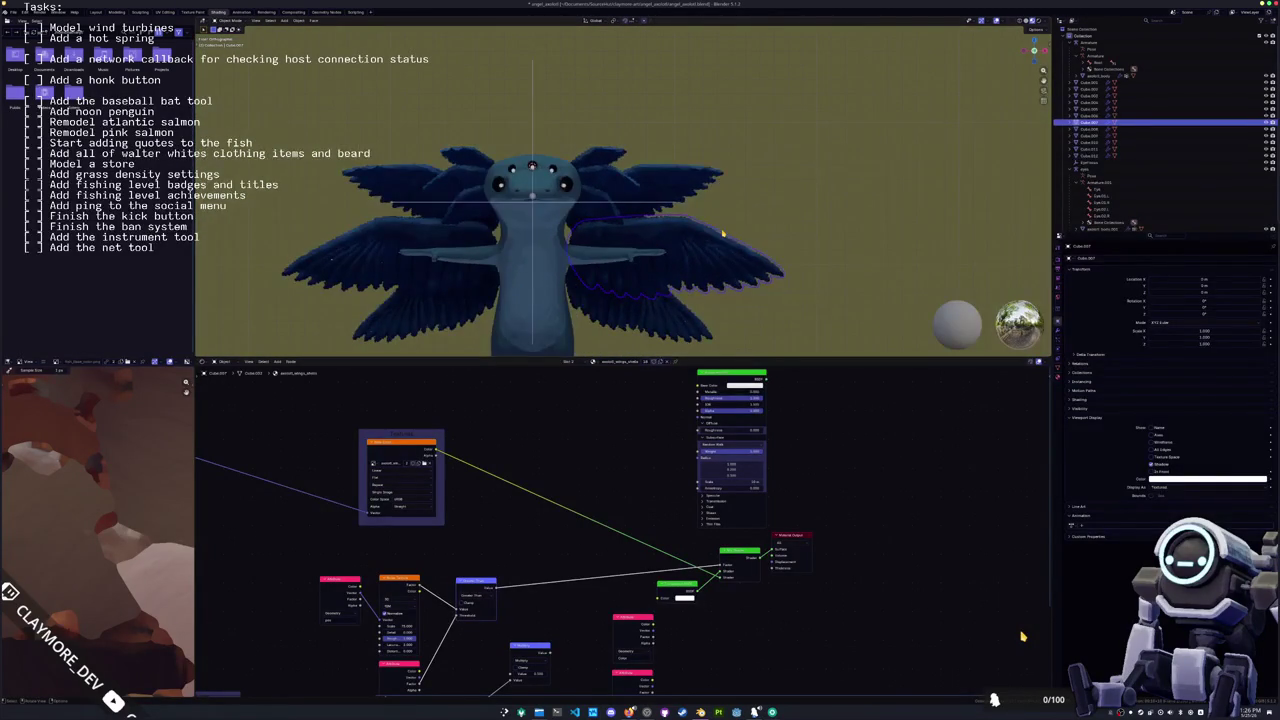
Step: Add a new armature, switch to Solid shading, and move its bone toward the right wing
key(shift+a)
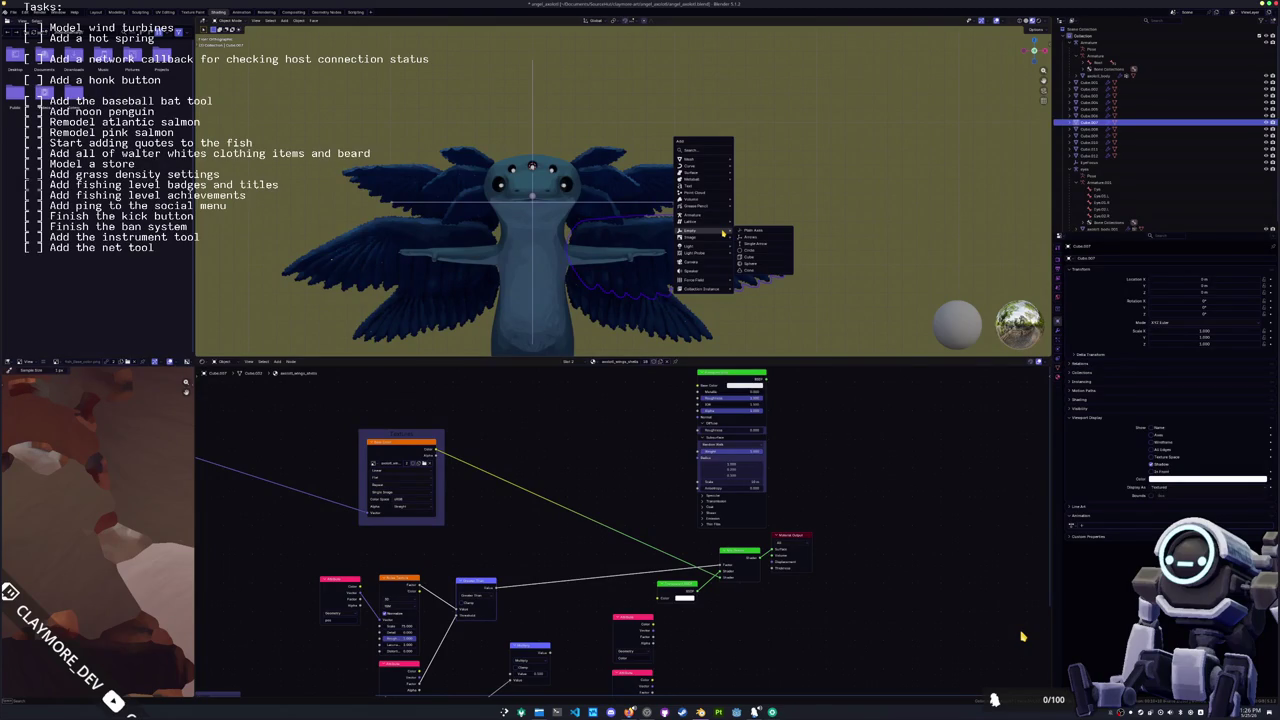
click(693, 216)
scroll(695, 219, down, 4)
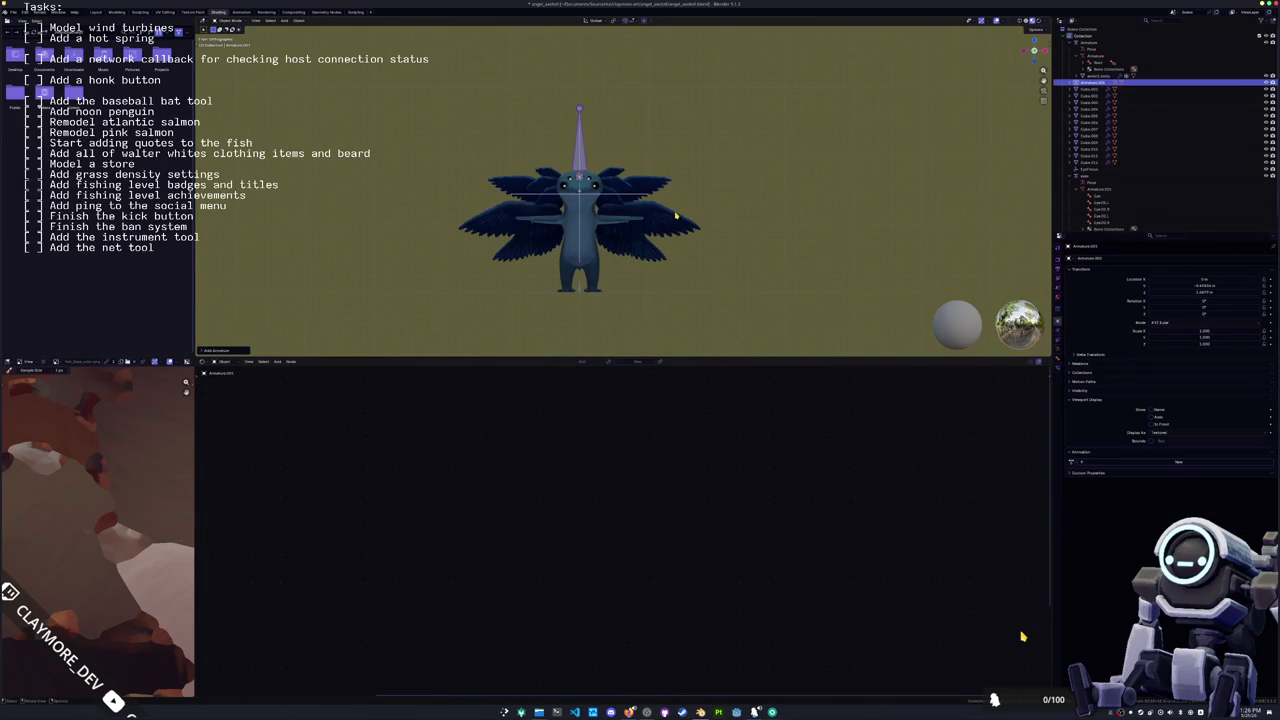
scroll(831, 122, up, 2)
click(1022, 20)
scroll(586, 224, up, 2)
key(g)
click(569, 121)
key(g)
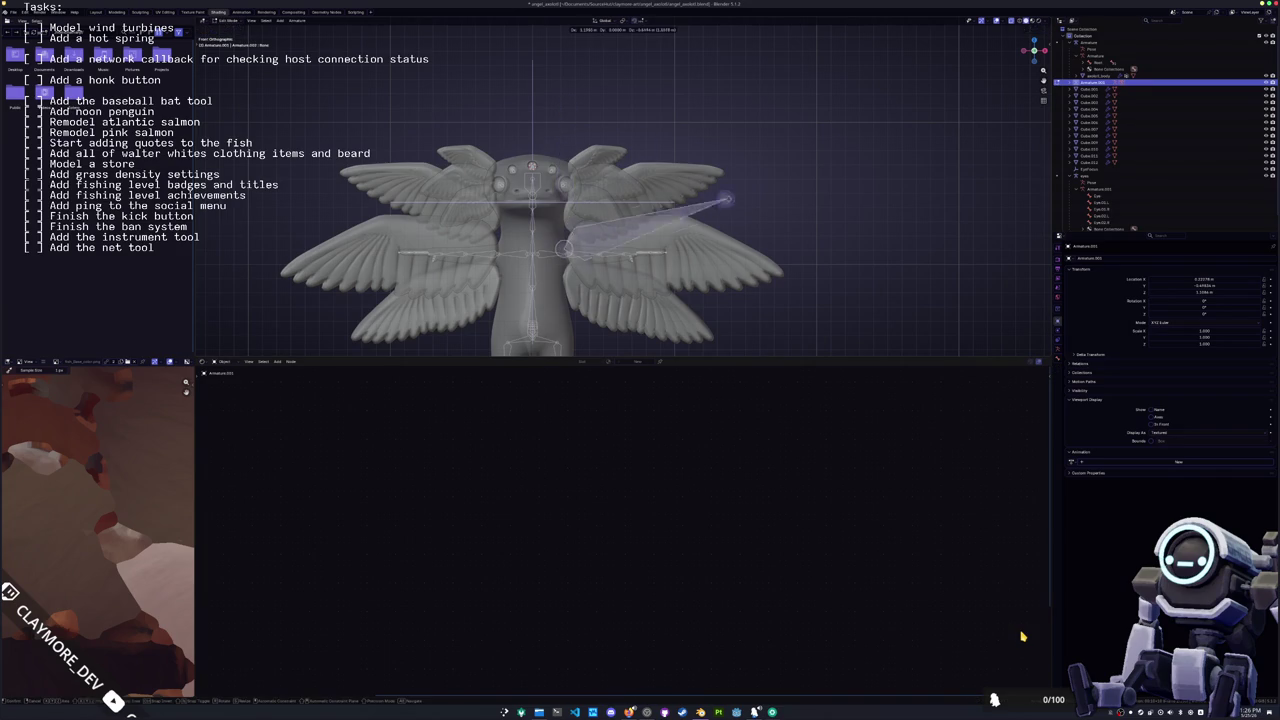
Step: Snap the bone tip to the 3D cursor and extrude a new bone out along the right wing
click(757, 252)
key(shift+s)
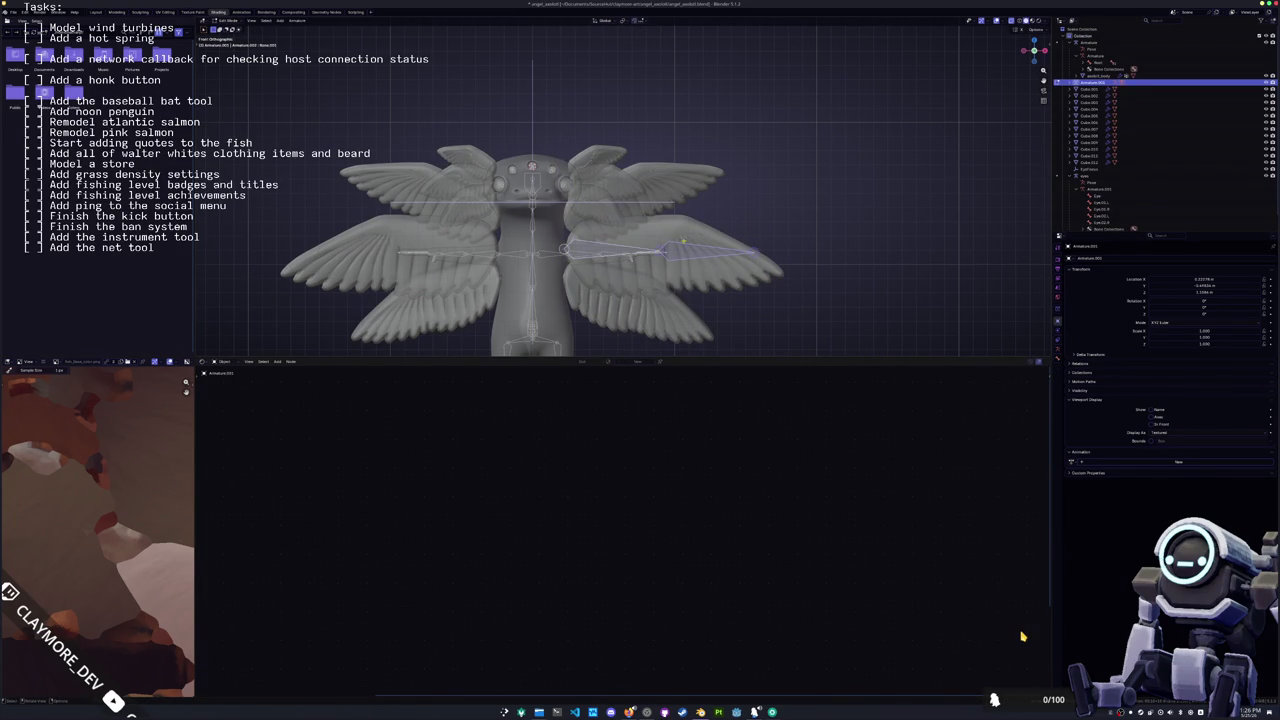
key(e)
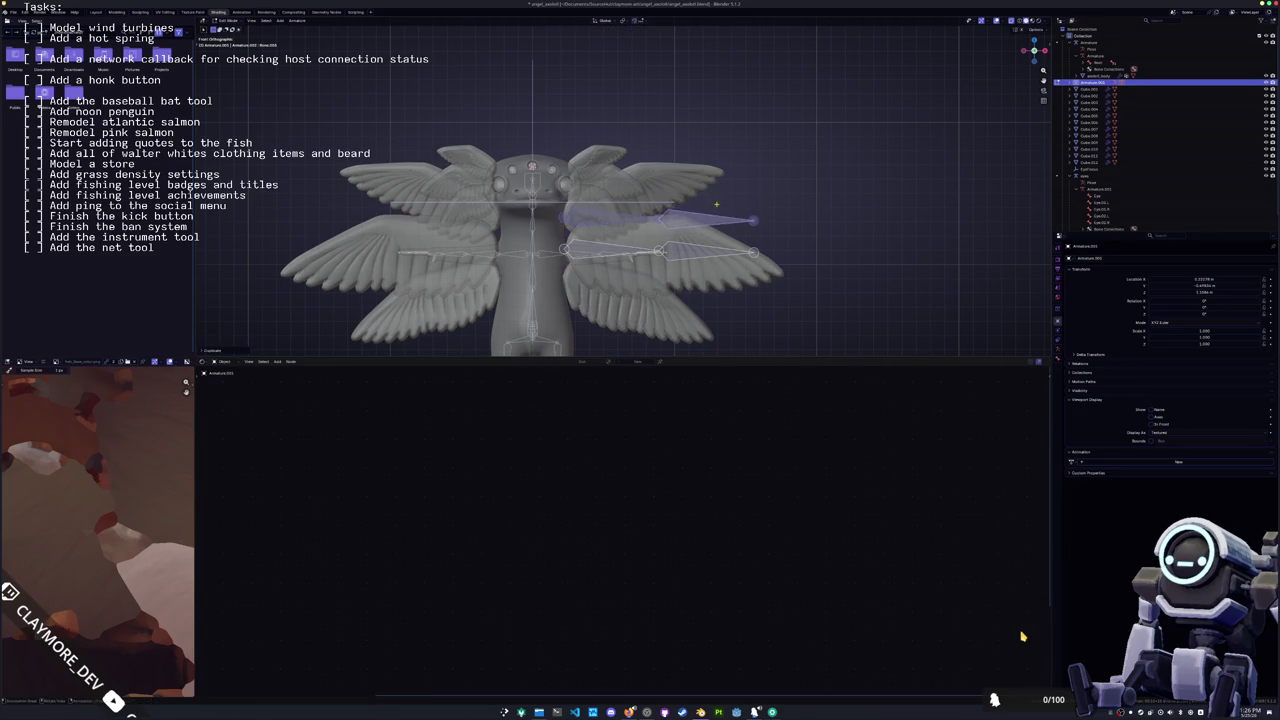
key(r)
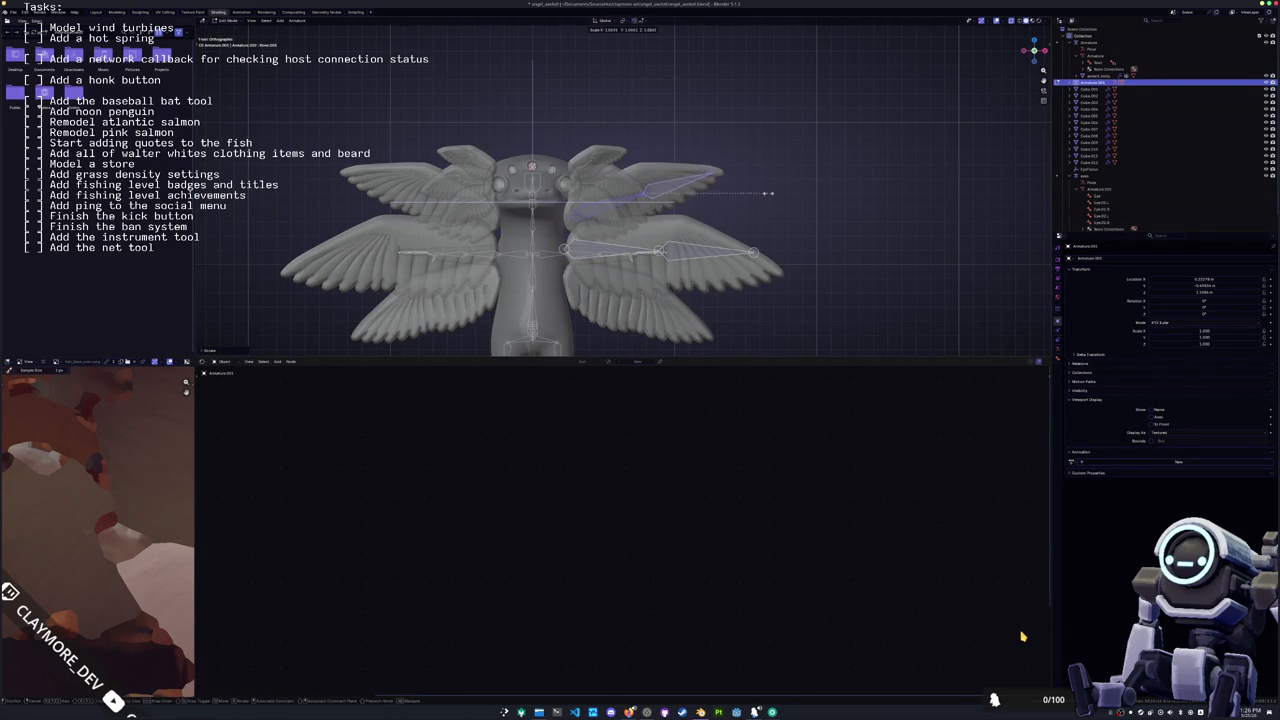
click(778, 189)
key(g)
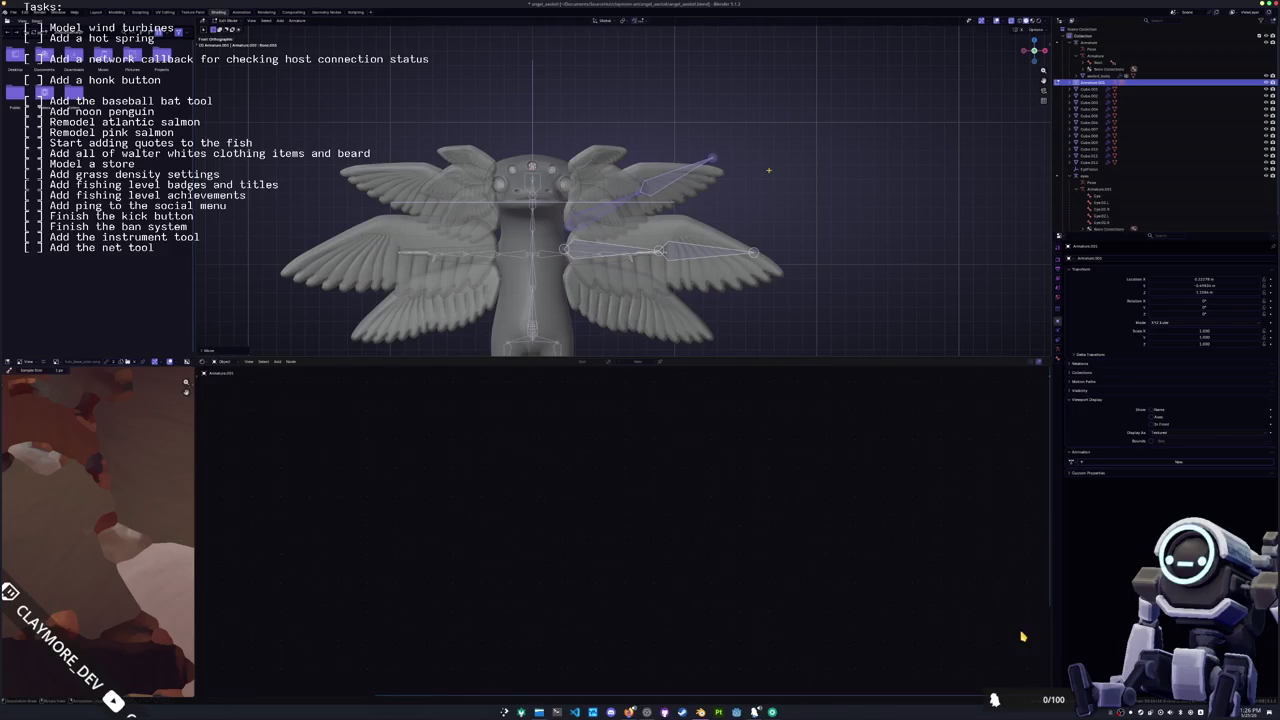
click(754, 179)
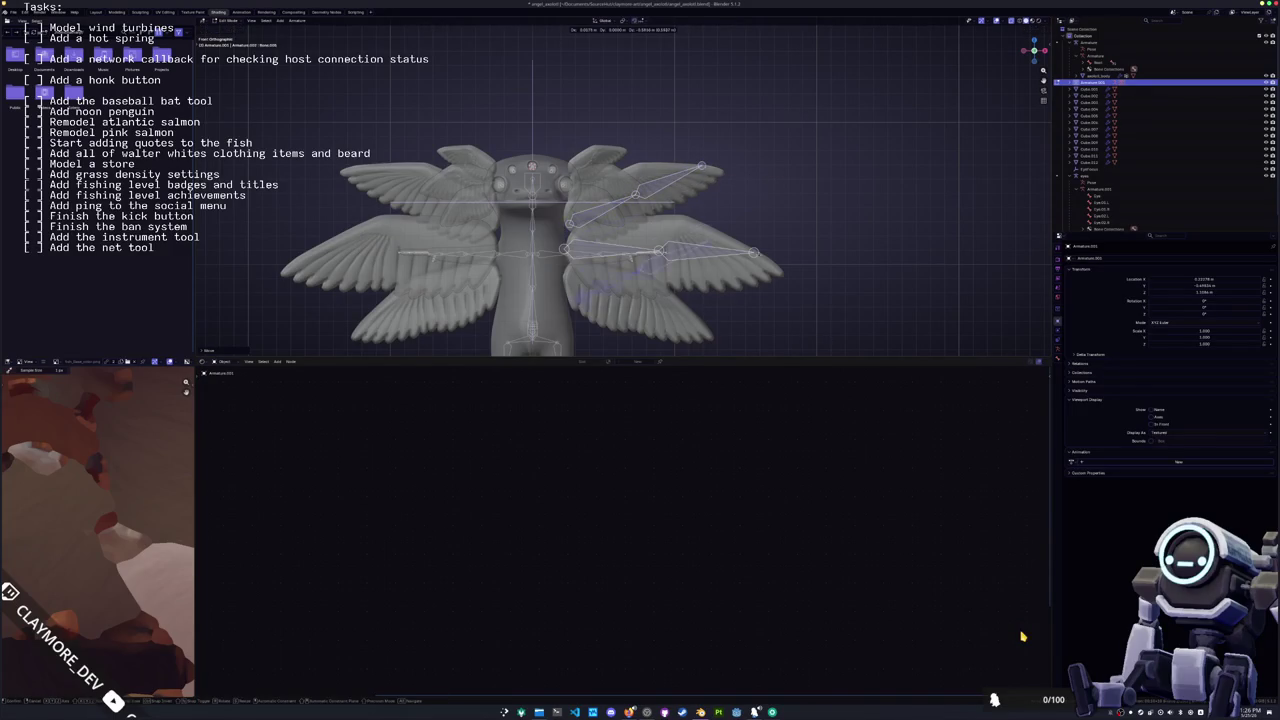
Step: Reposition and resize the new wing bone, then frame the rig closer
shift+middle_drag(754, 179, 744, 109)
key(r)
key(g)
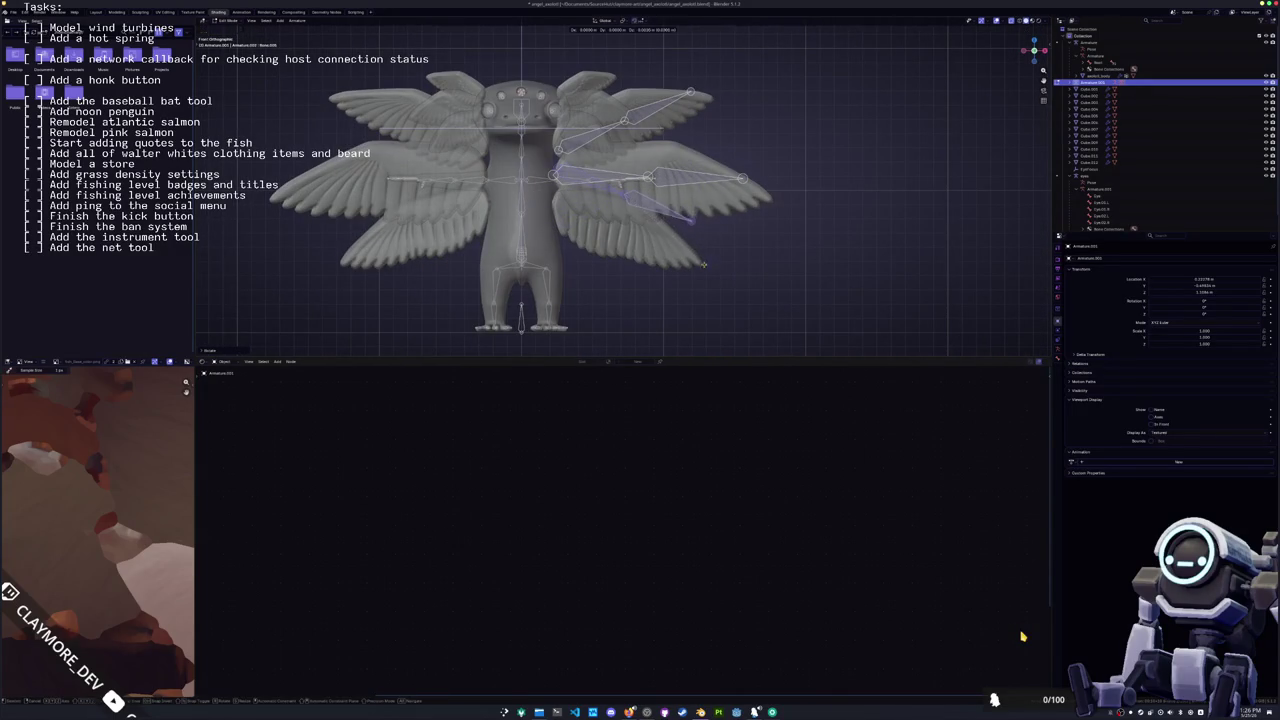
key(s)
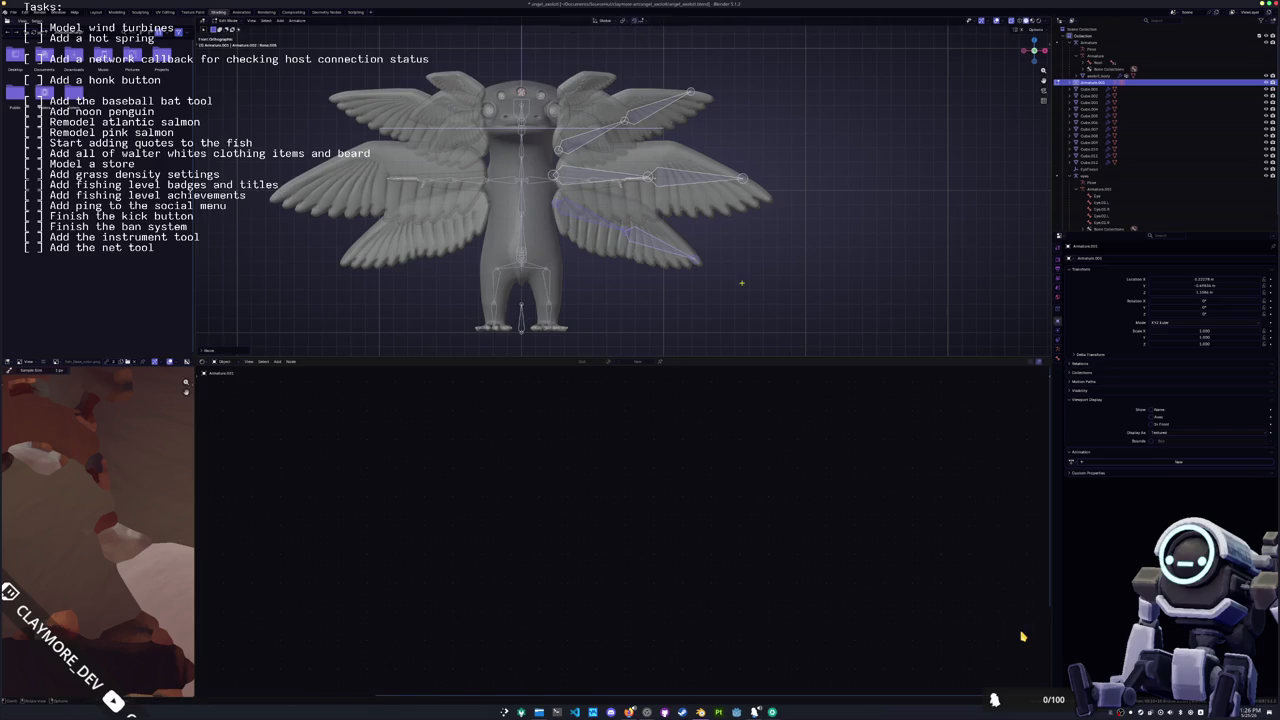
click(740, 283)
key(KP_Decimal)
Step: Adjust the upper right wing bone's position, rotation and size to fit the wing
click(712, 156)
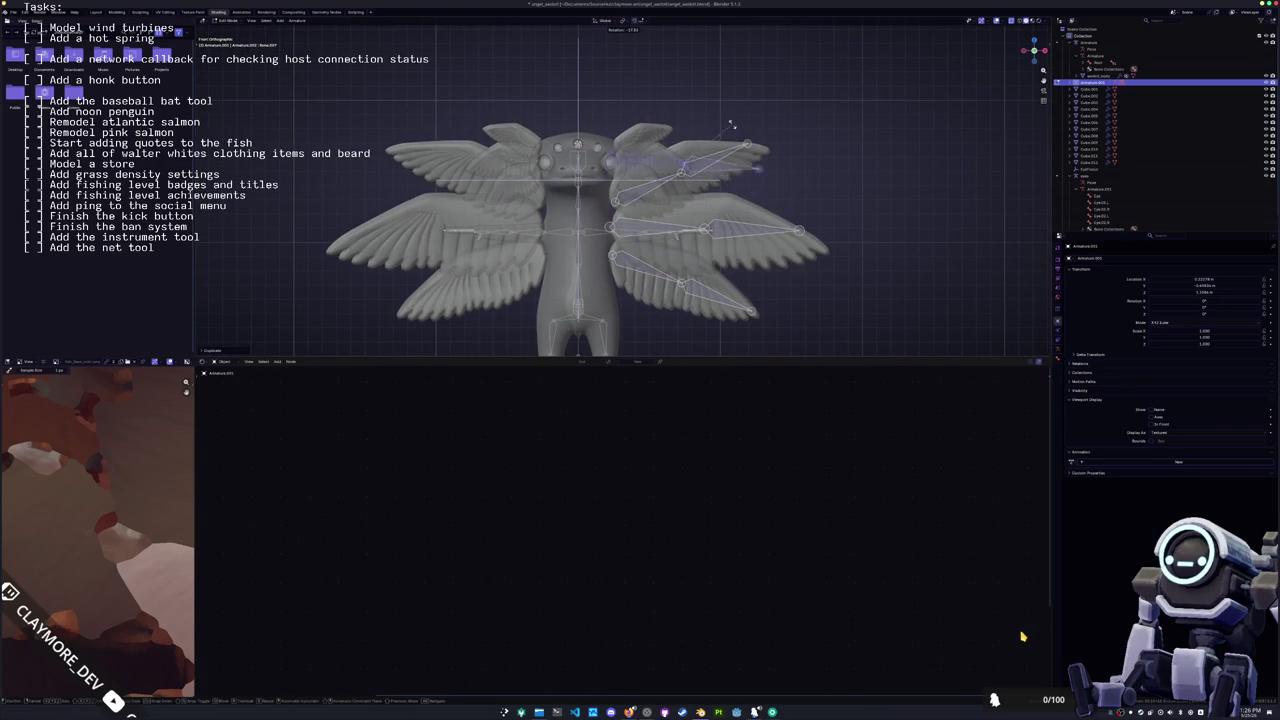
key(g)
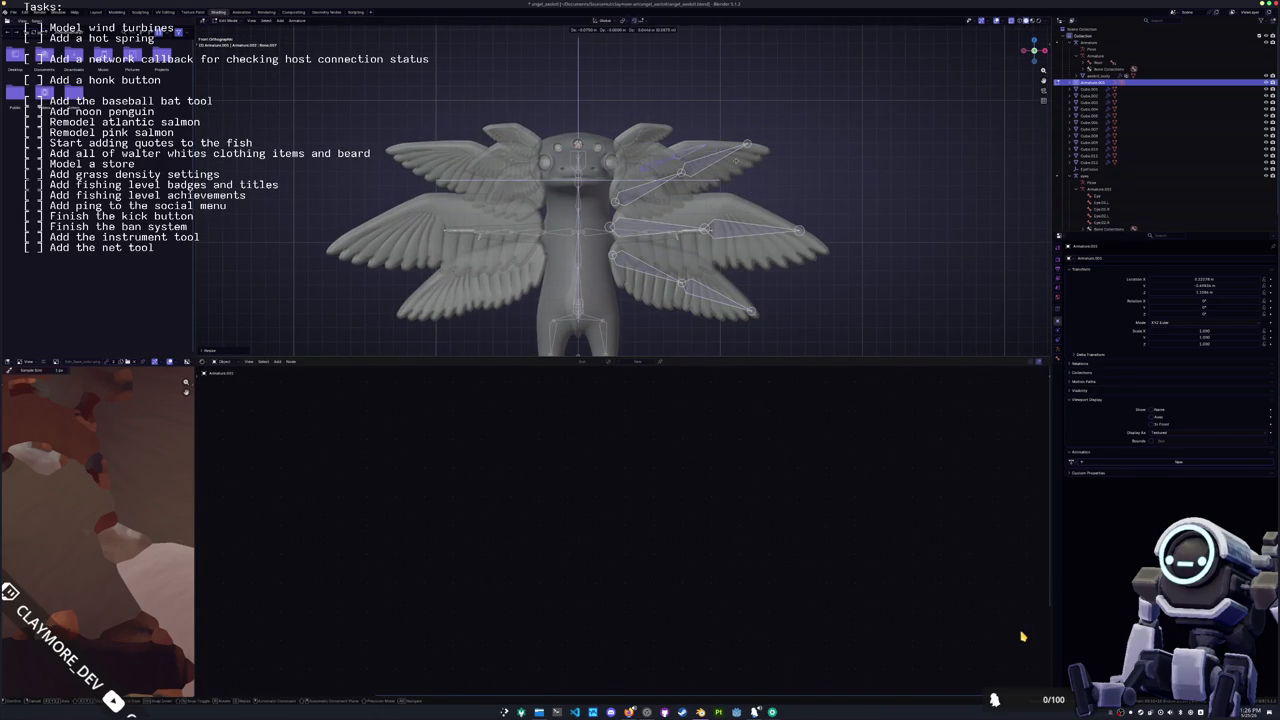
key(s)
key(g)
scroll(560, 190, up, 2)
key(r)
key(g)
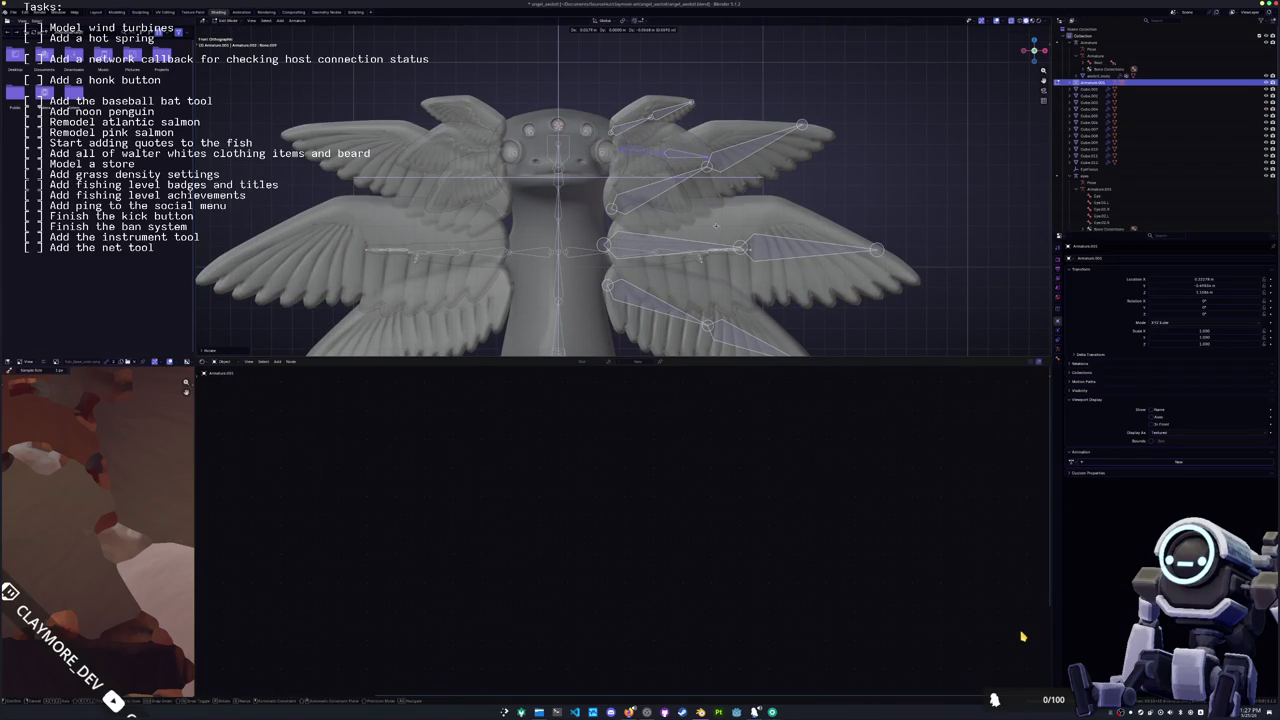
key(r)
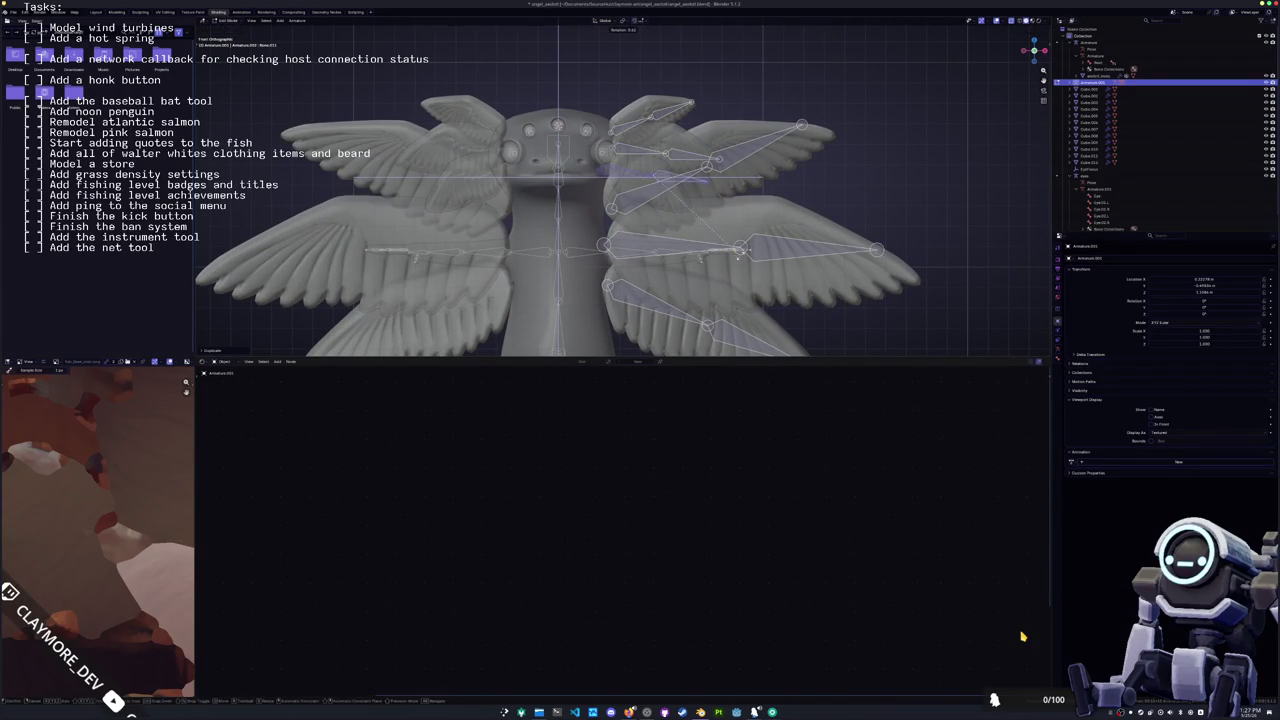
key(g)
key(s)
key(Escape)
Step: Slide the lower wing bone along the Y axis and view the rig from above
middle_drag(676, 262, 700, 258)
click(693, 258)
key(g)
key(x)
key(y)
key(Return)
key(KP_7)
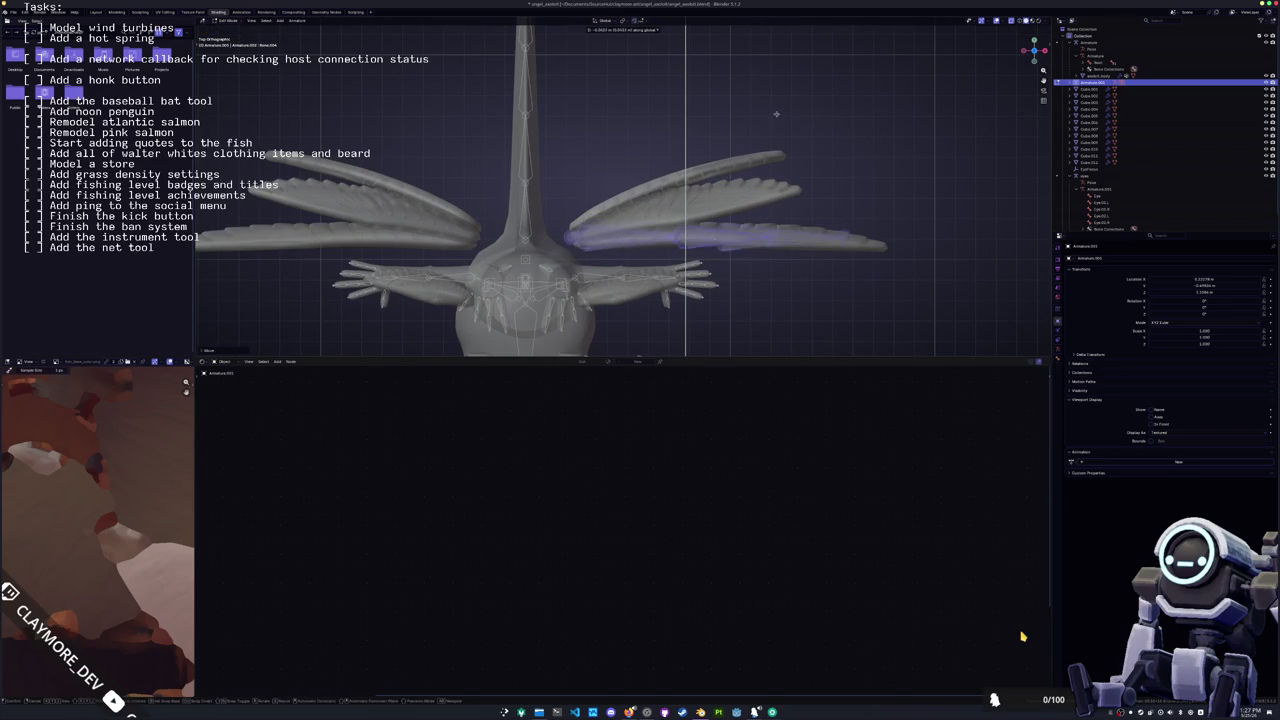
Step: In top view, move a wing bone along Y so it sits inside the wing
middle_drag(765, 54, 690, 78)
click(594, 241)
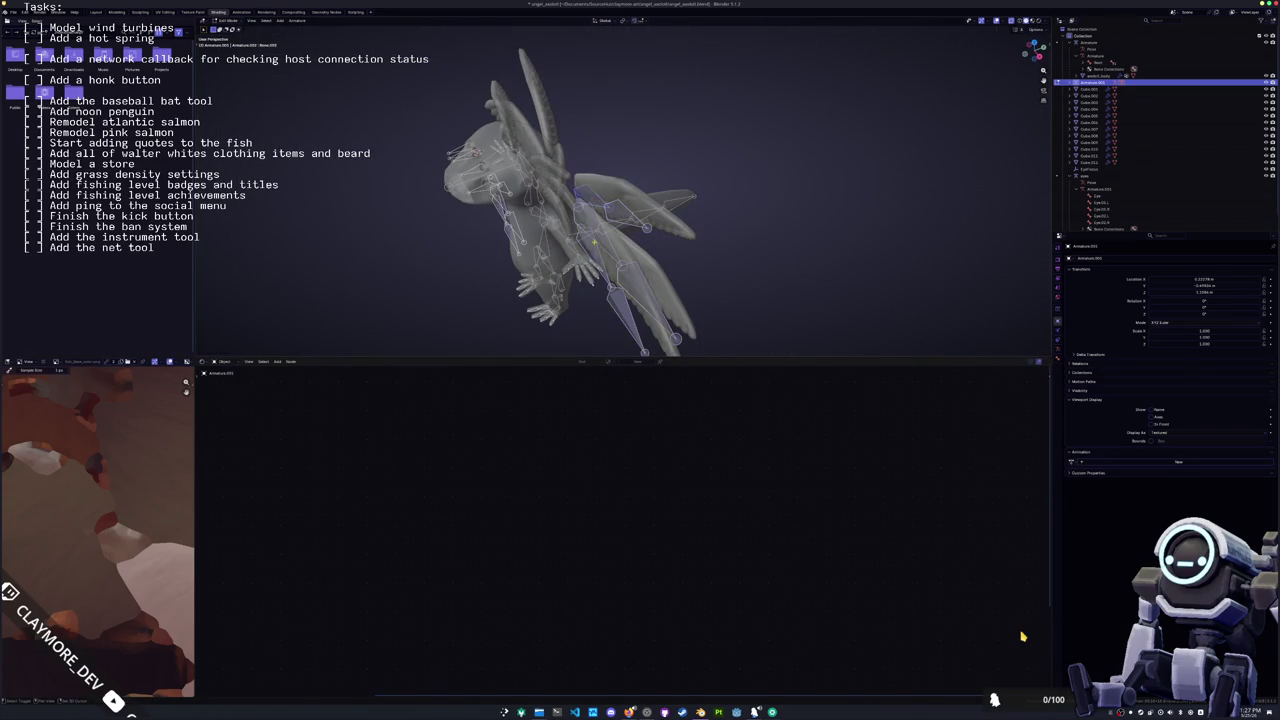
key(KP_7)
key(g)
key(y)
key(y)
key(y)
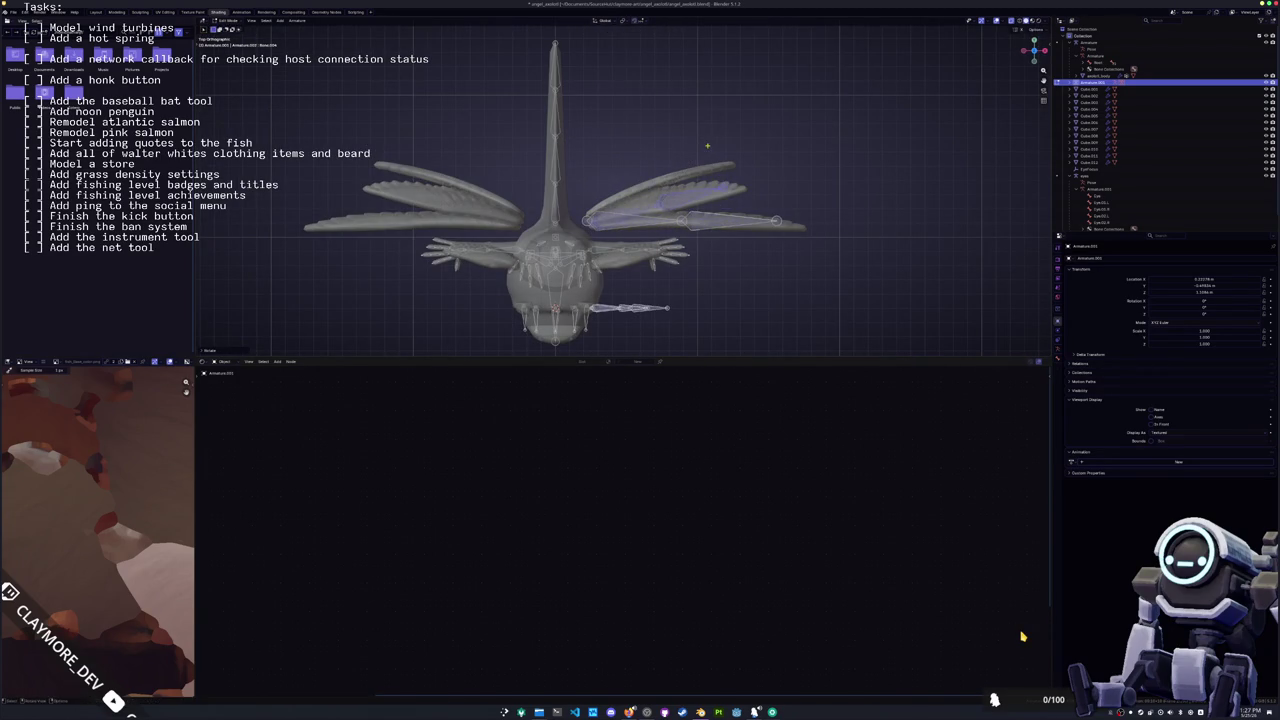
click(734, 141)
Step: Rotate the top bone of the right wing around Y to align it with the wing
key(KP_2)
key(KP_2)
key(KP_2)
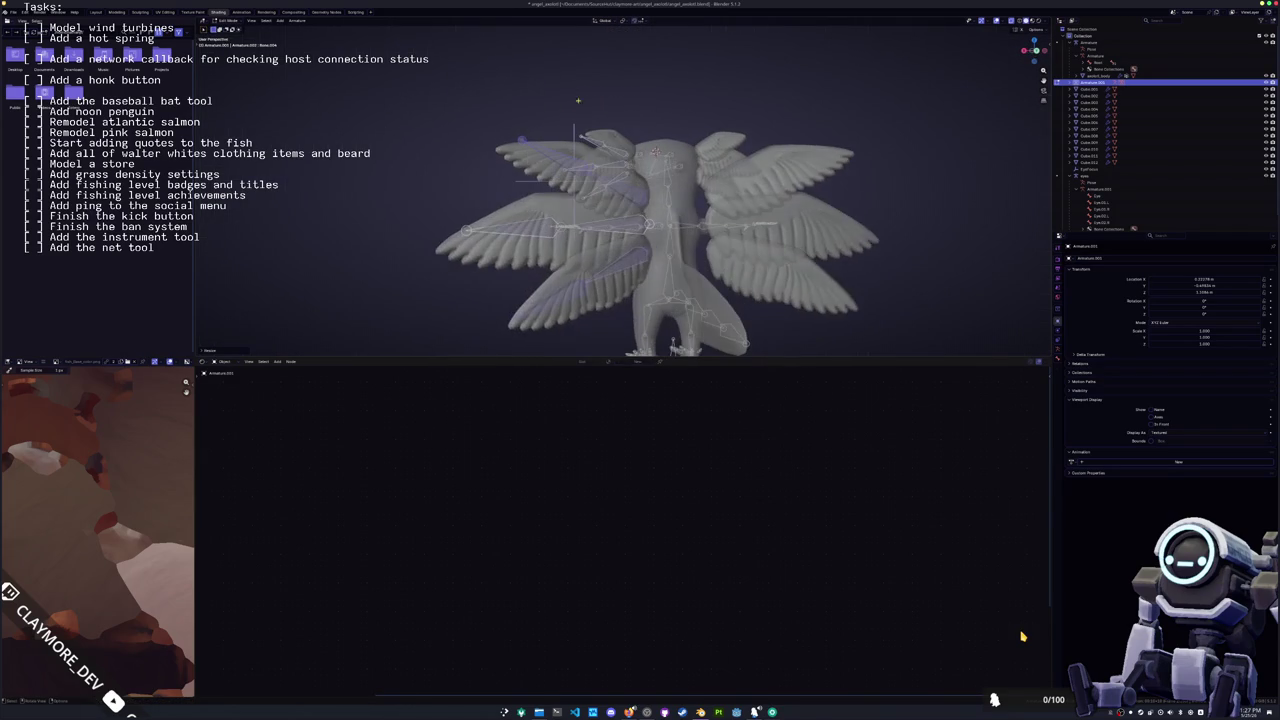
key(KP_6)
key(KP_6)
key(KP_6)
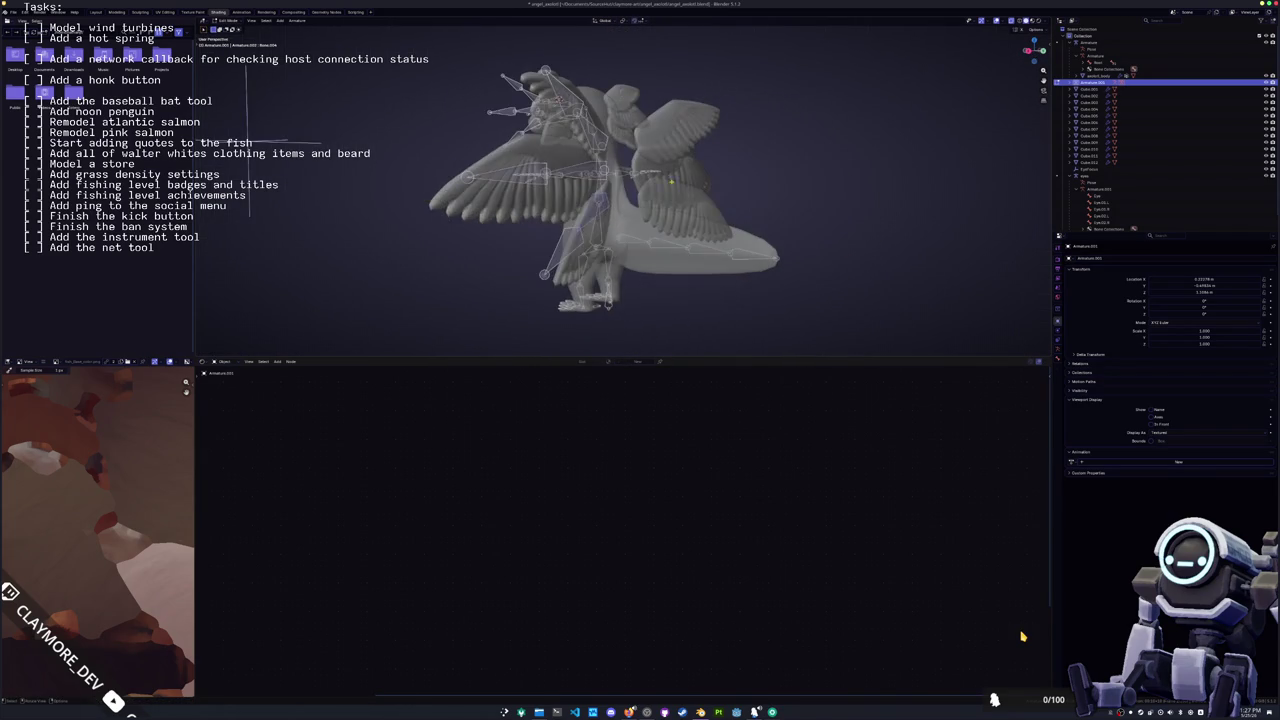
key(KP_6)
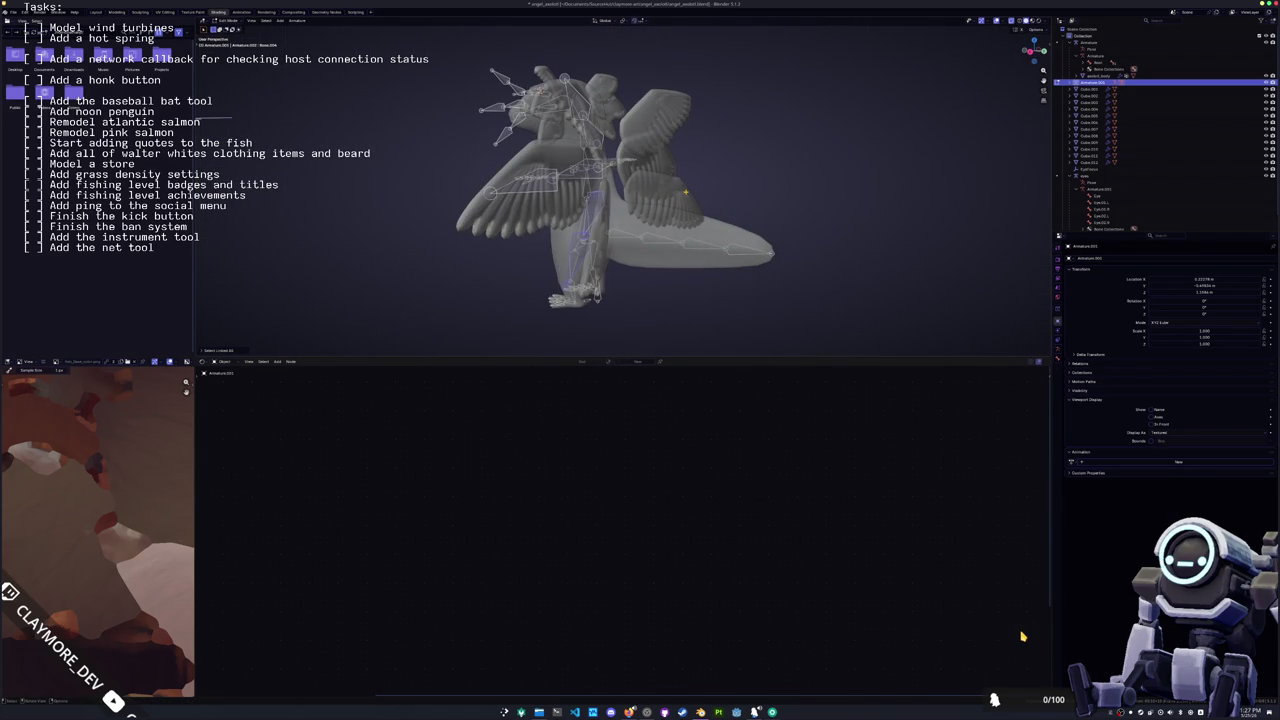
key(KP_7)
click(730, 172)
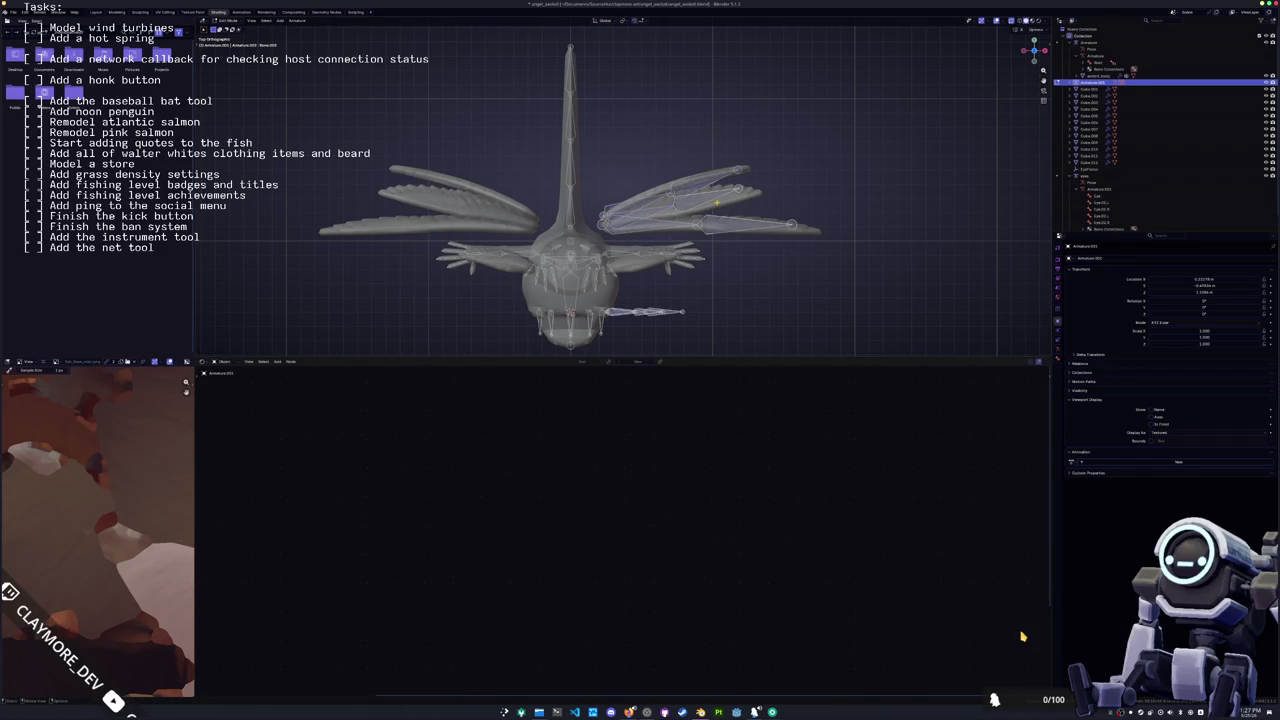
mouse_move(820, 188)
middle_down()
mouse_move(780, 125)
mouse_move(720, 130)
middle_up()
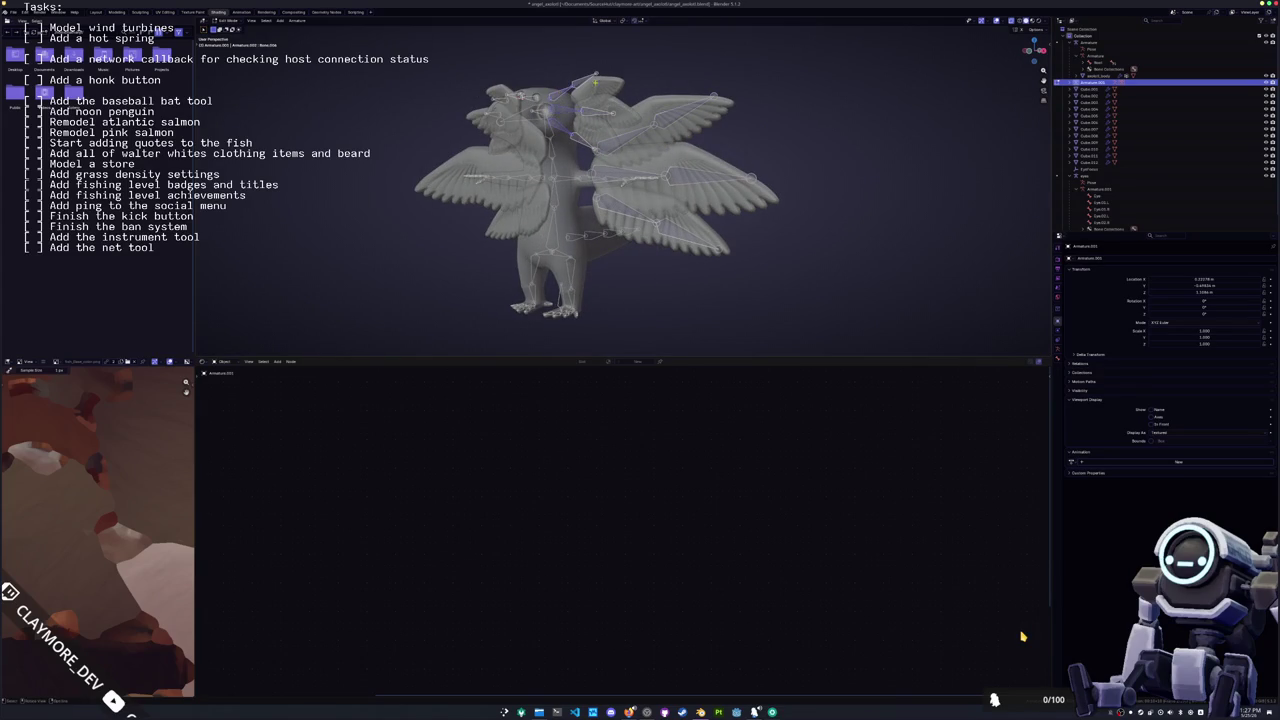
key(KP_7)
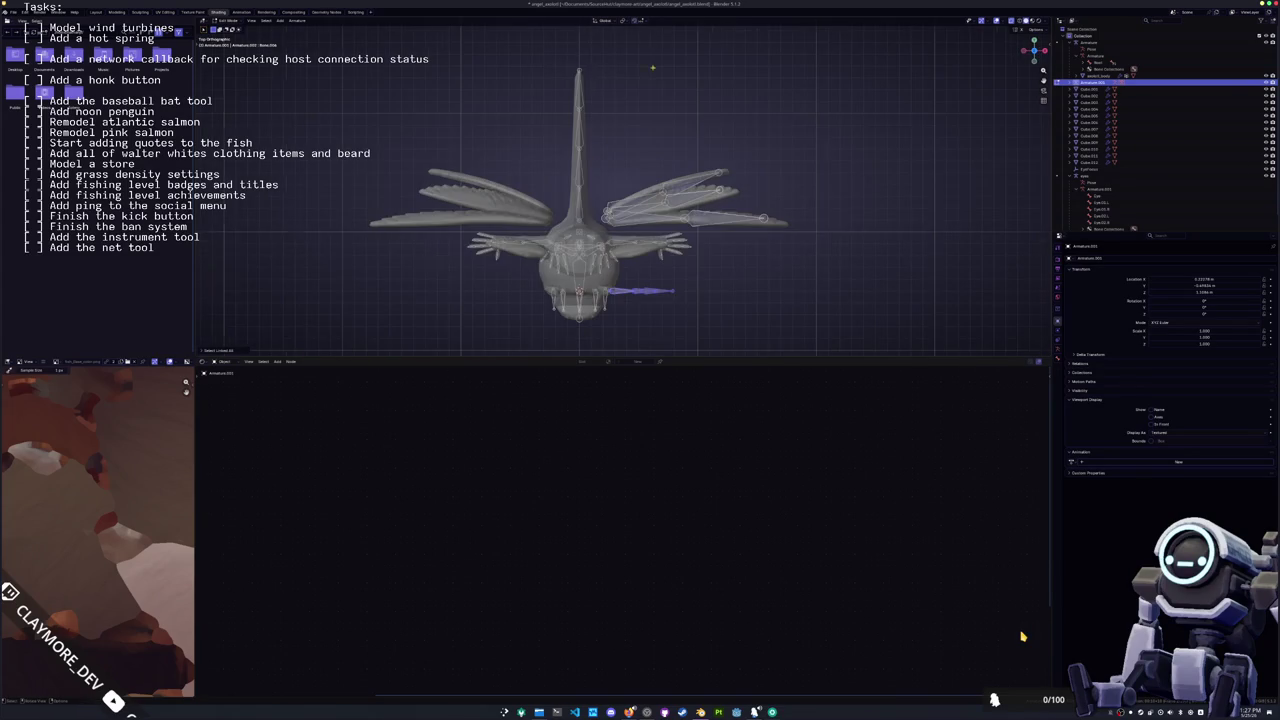
scroll(652, 67, up, 3)
key(r)
key(y)
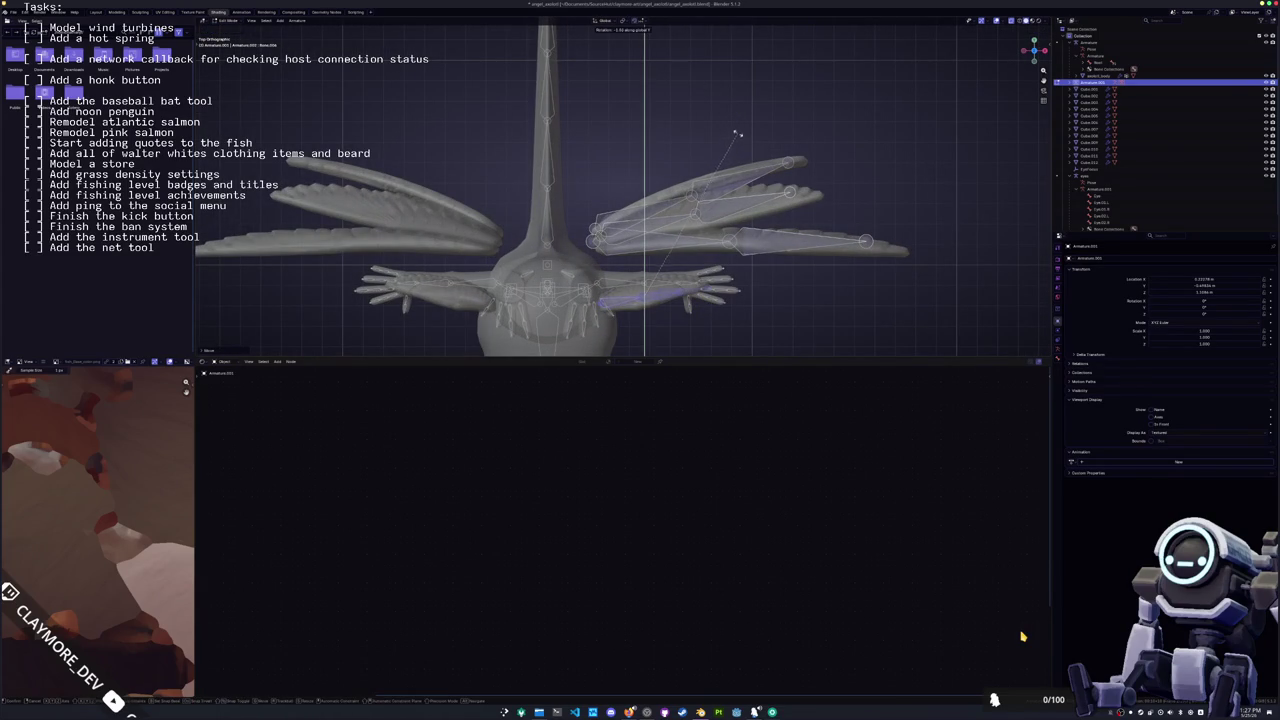
click(726, 129)
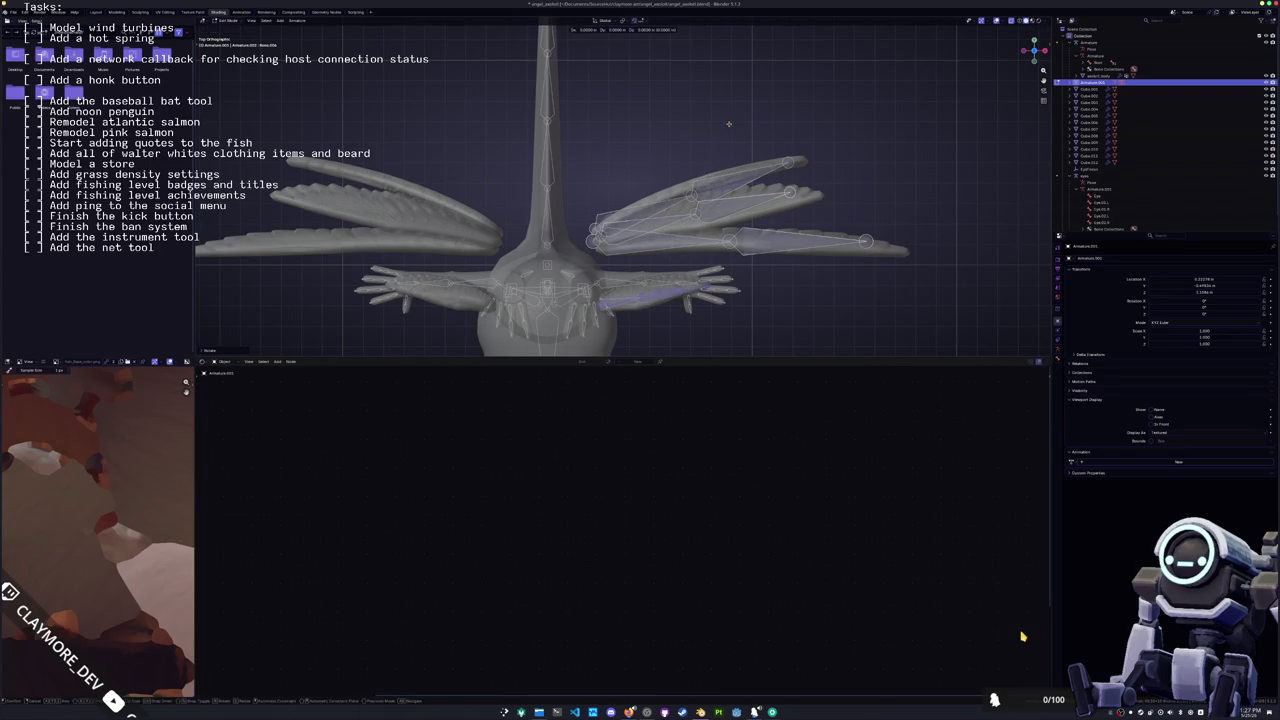
Step: Select the wing armature and orbit to a side view of the character
middle_drag(729, 123, 677, 196)
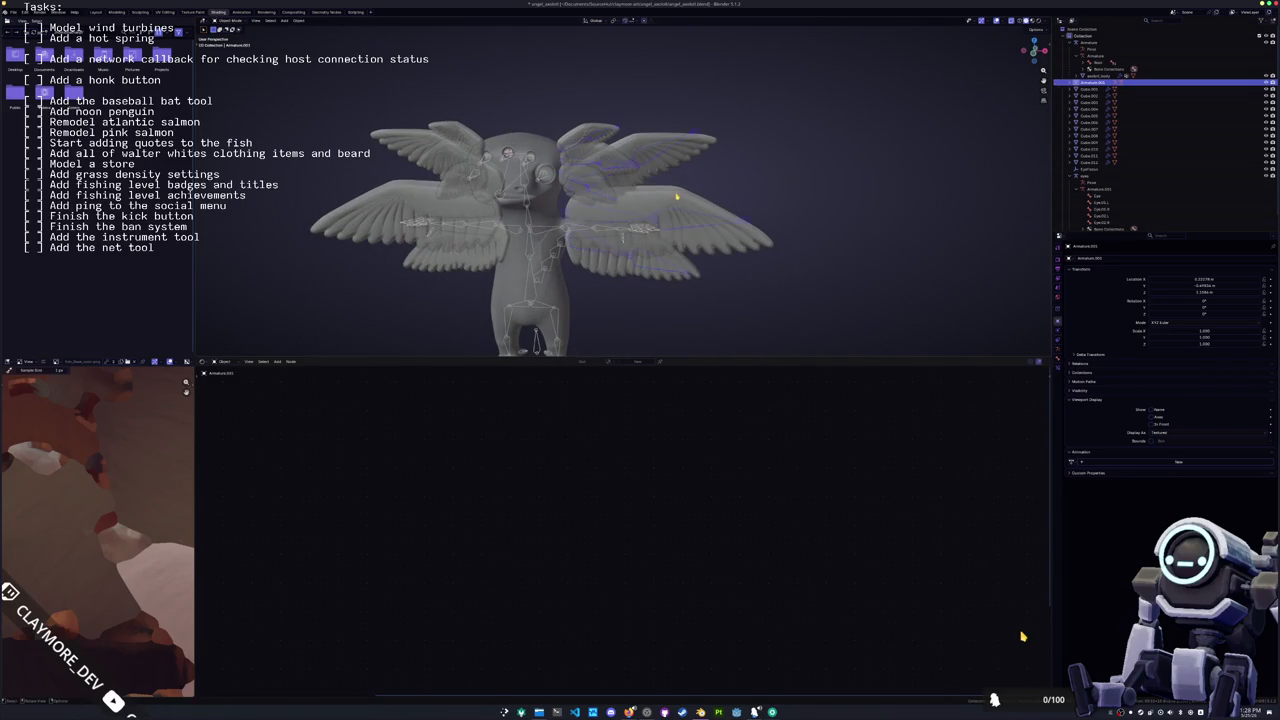
click(677, 196)
click(677, 196)
mouse_move(677, 196)
middle_down()
mouse_move(700, 212)
mouse_move(714, 153)
middle_up()
Step: Select the wing armature and rename the object to Wings with F2
click(716, 156)
click(668, 170)
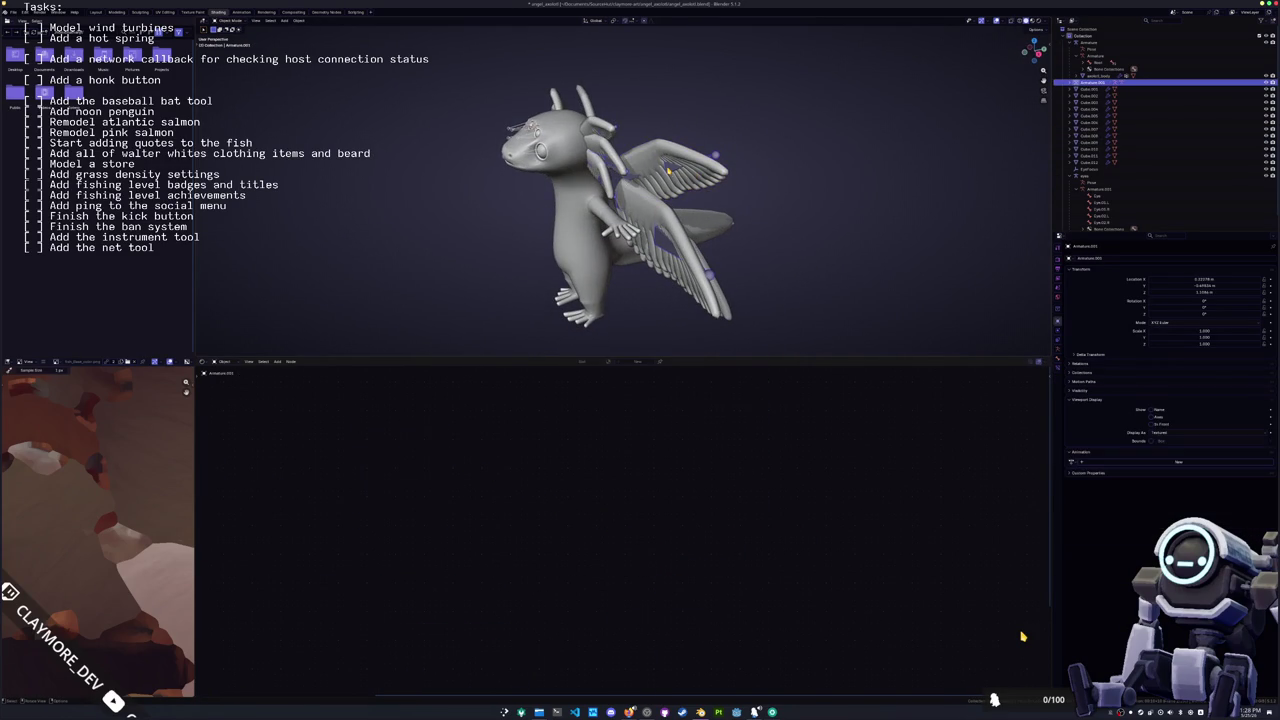
click(1067, 83)
key(F2)
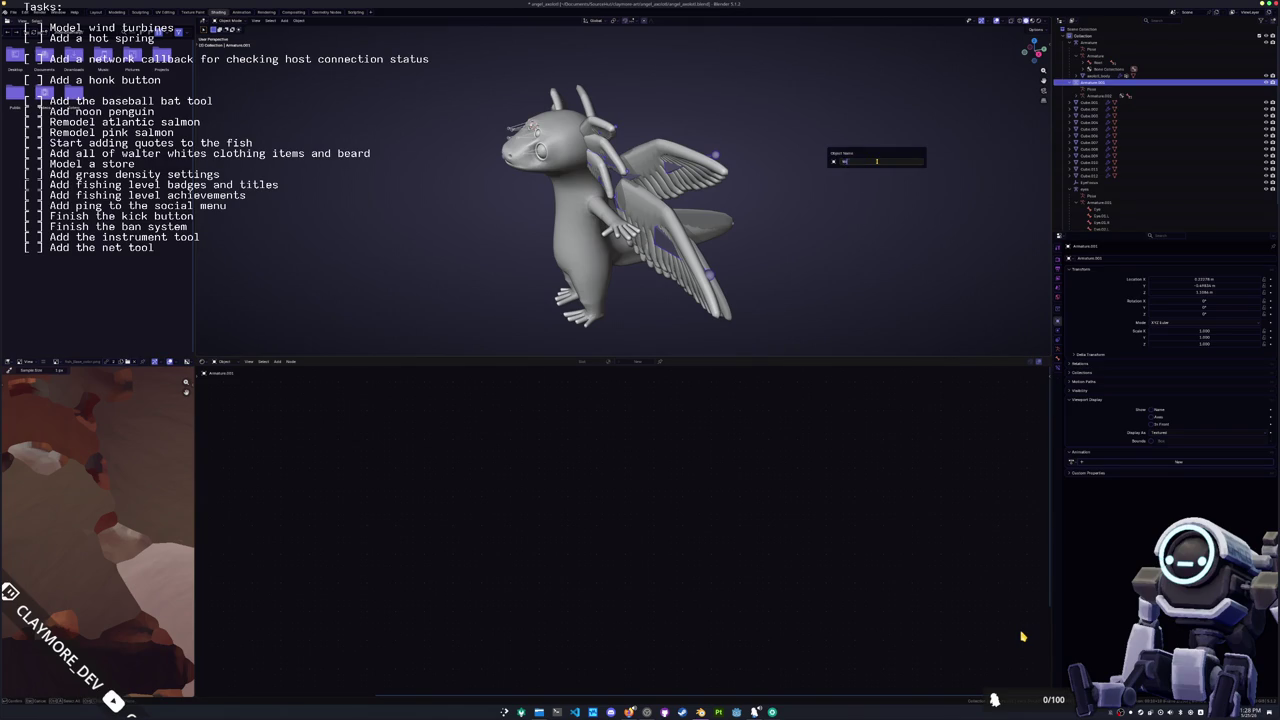
text(ngs)
key(Return)
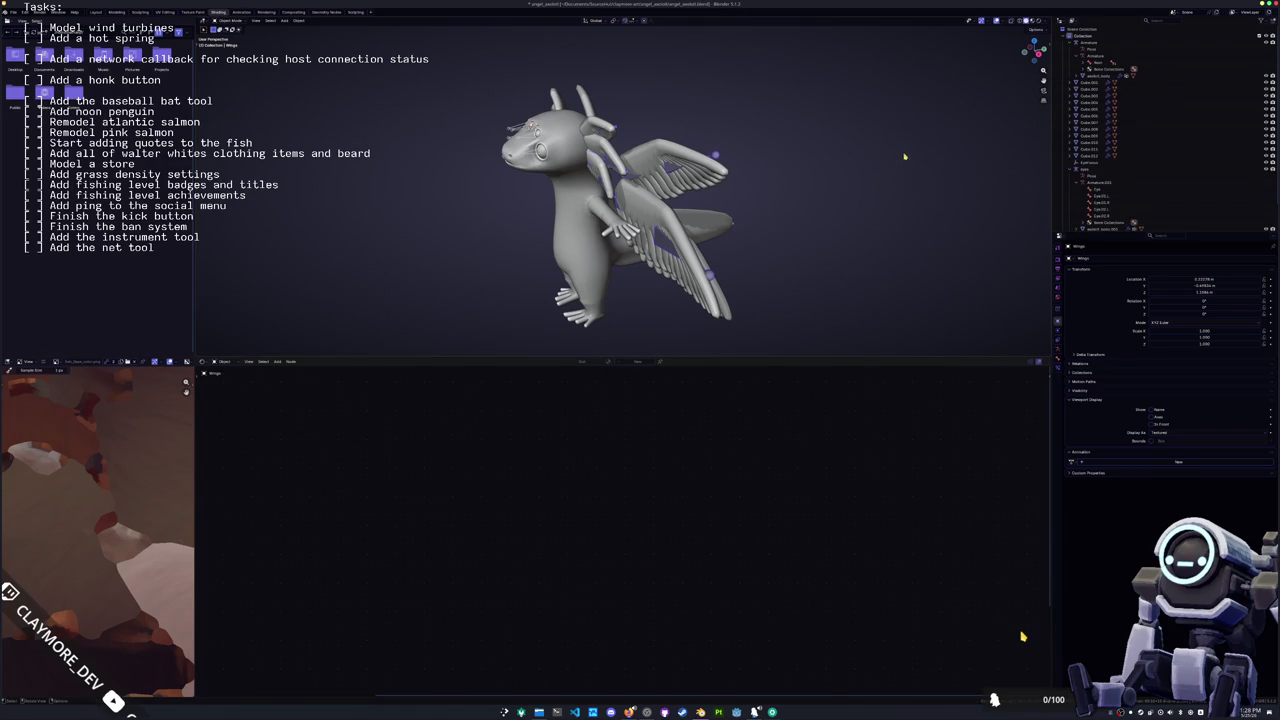
Step: Expand ascent_body.003 in the Outliner and reselect the Wings armature
middle_drag(904, 157, 870, 165)
scroll(1080, 118, down, 1)
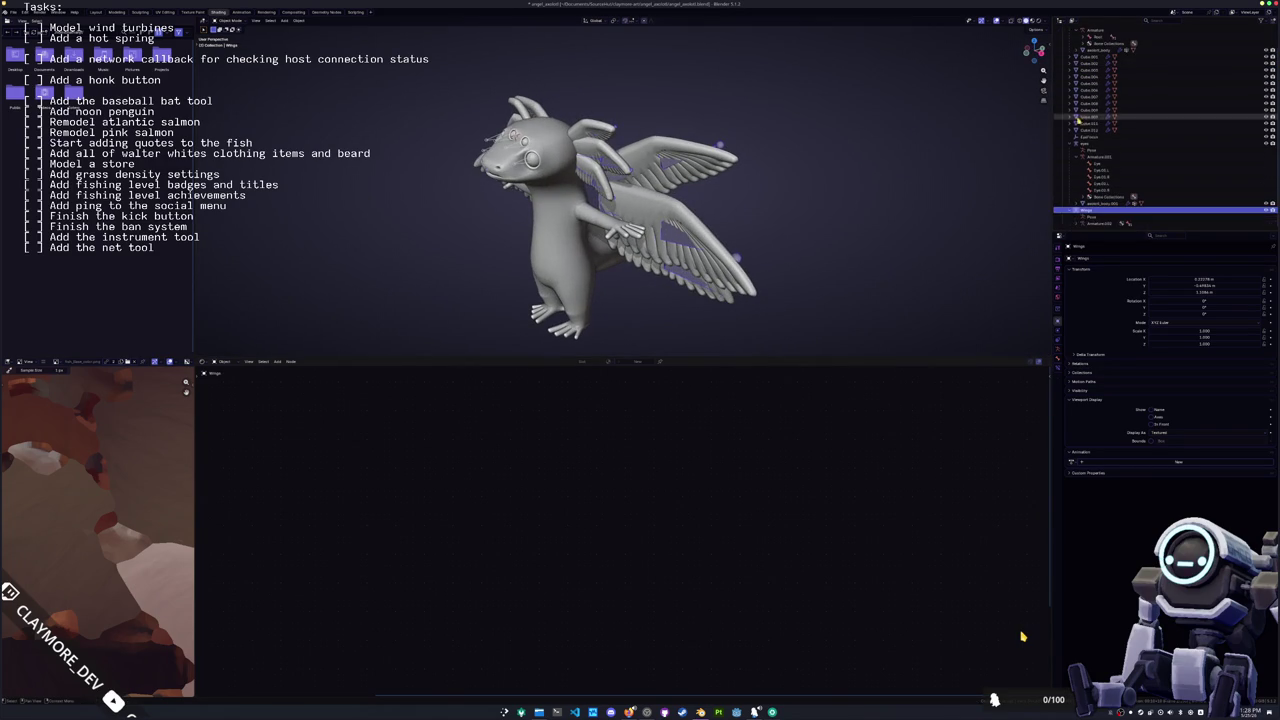
click(1076, 203)
click(1066, 203)
click(740, 167)
click(1076, 192)
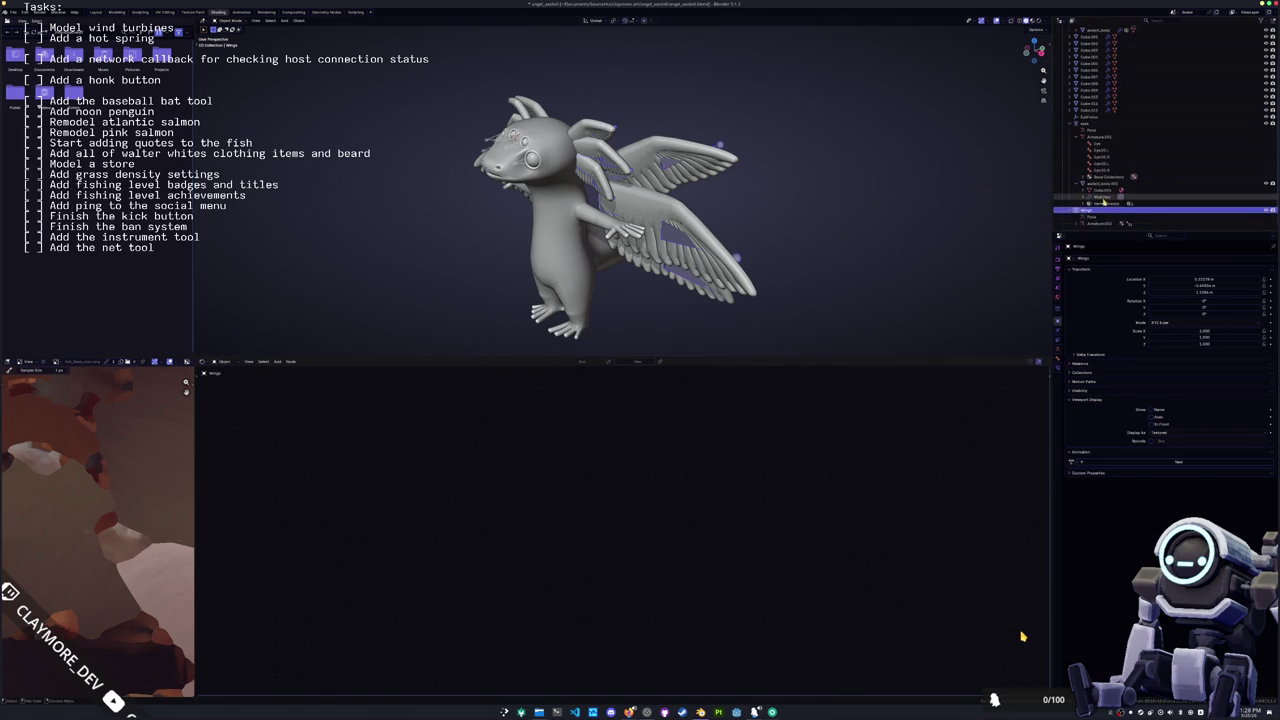
Step: Try renaming Armature.002 under Wings, then undo the change
scroll(1074, 226, down, 2)
click(1095, 176)
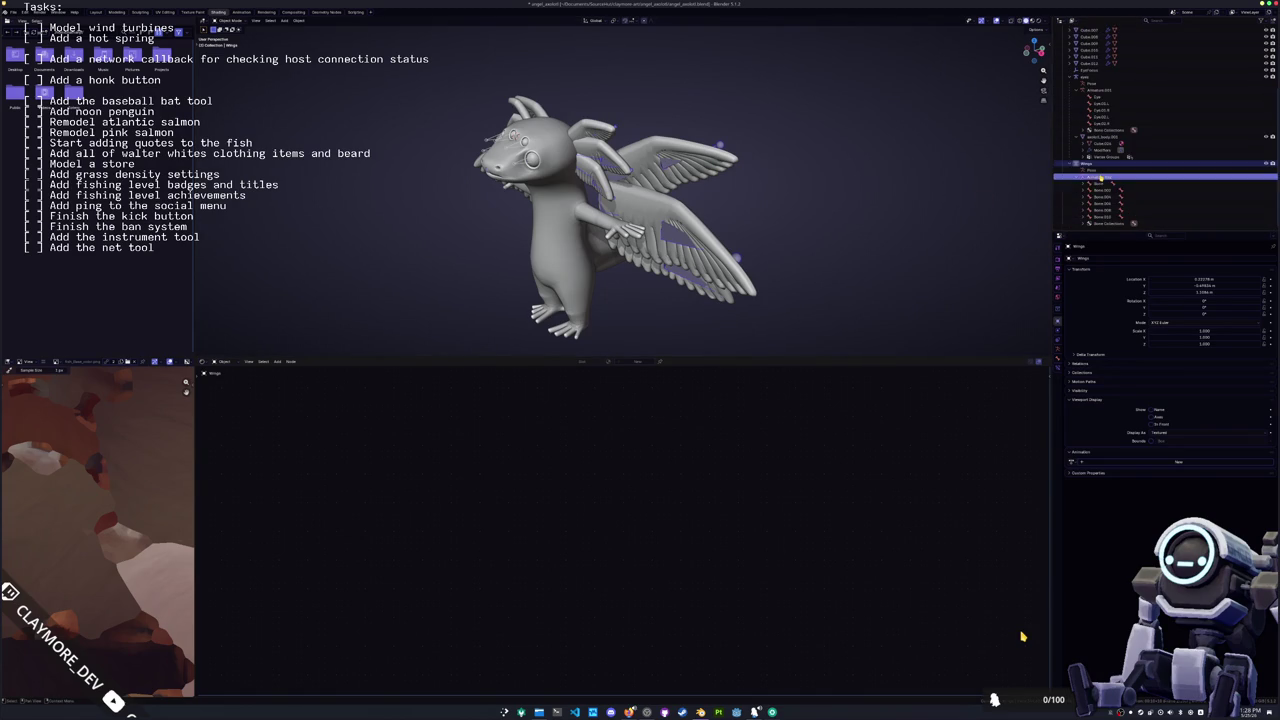
key(F2)
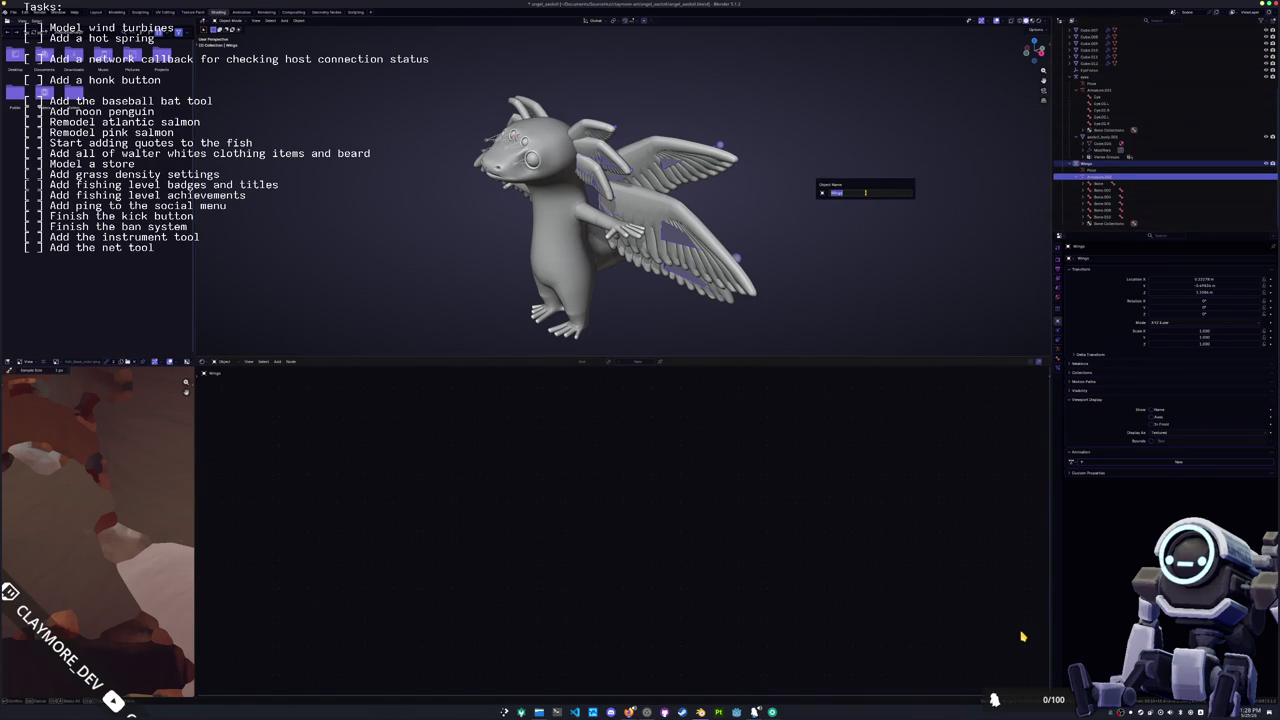
key(Return)
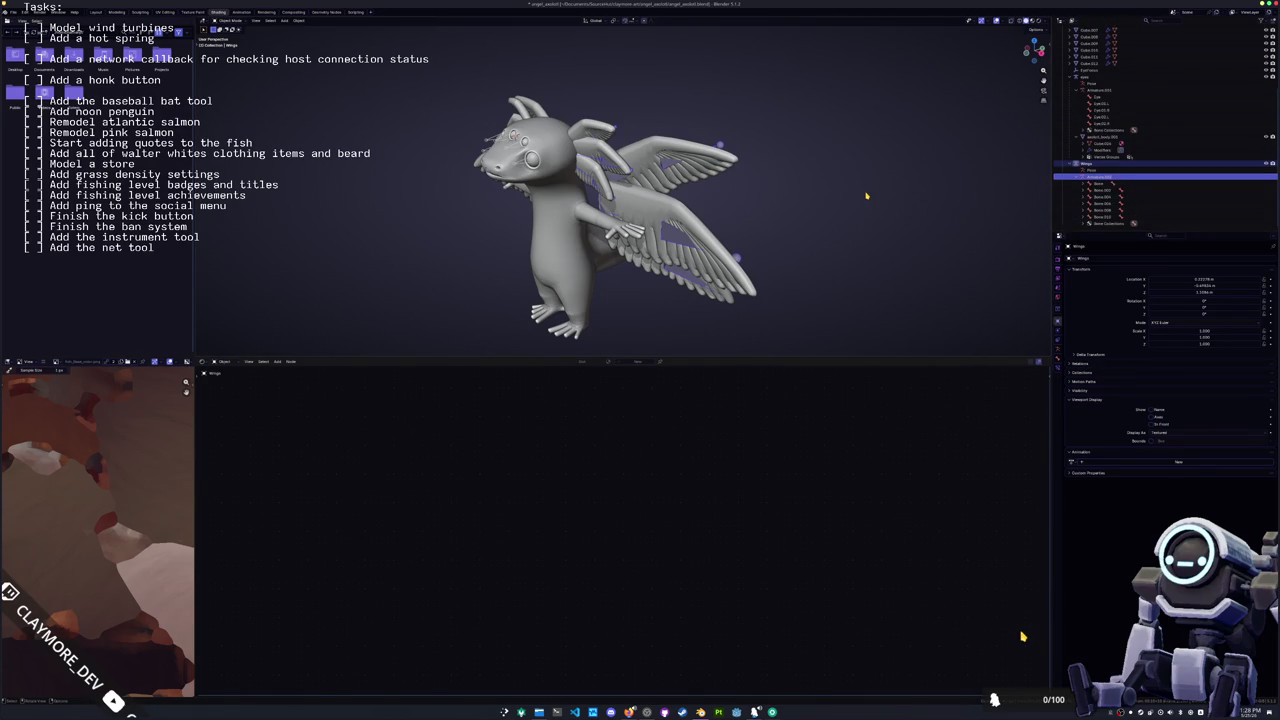
click(866, 196)
key(ctrl+z)
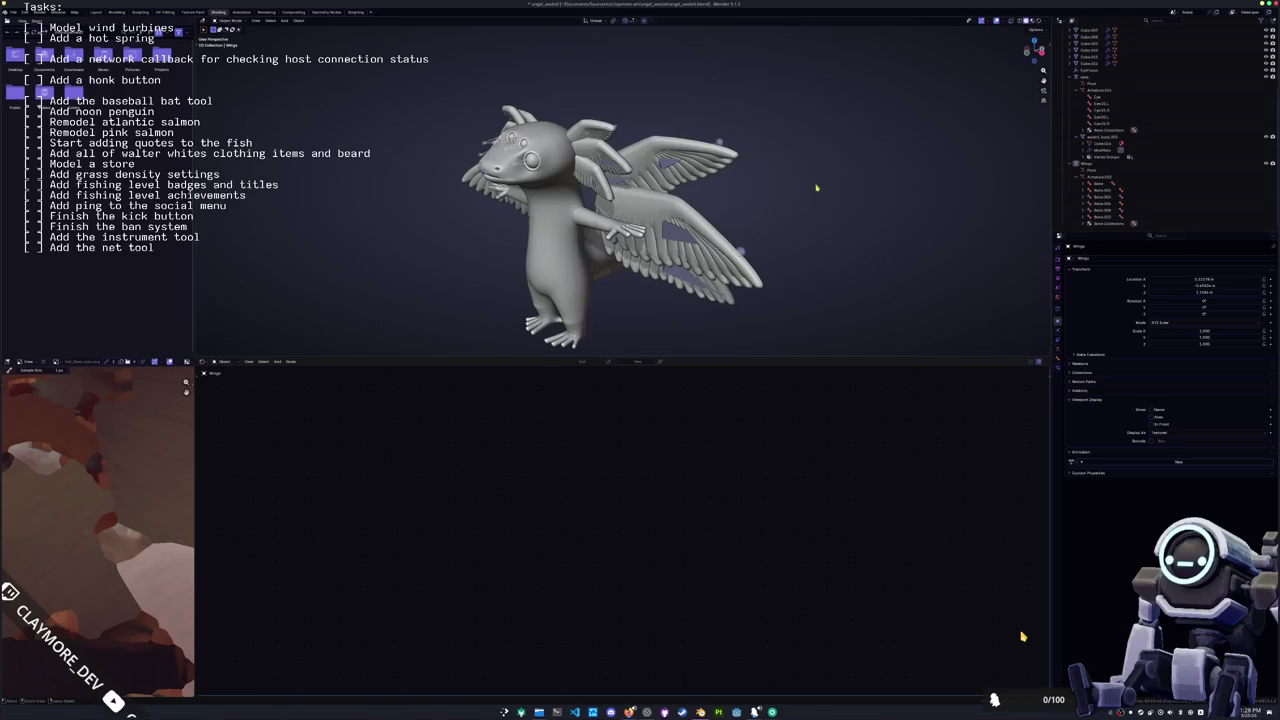
scroll(1100, 180, down, 2)
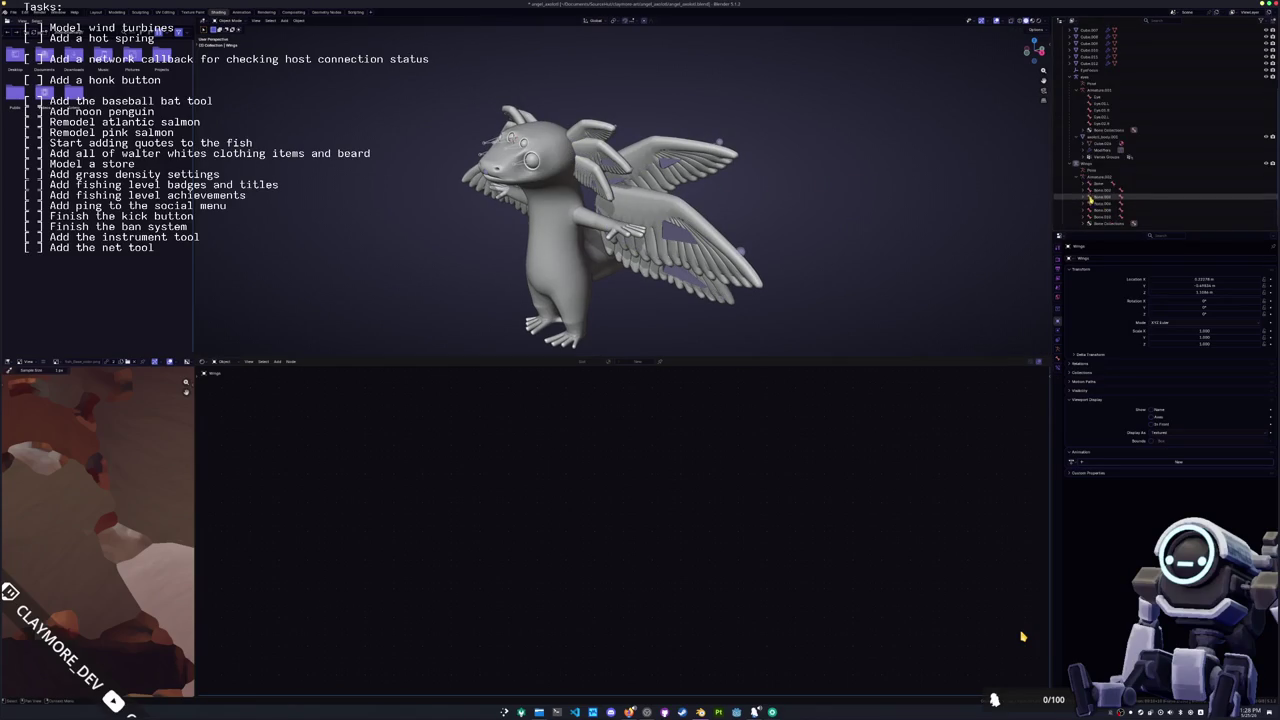
Step: Rename the Armature.003 armature data to Wings in the Outliner
click(1101, 190)
double_click(1101, 177)
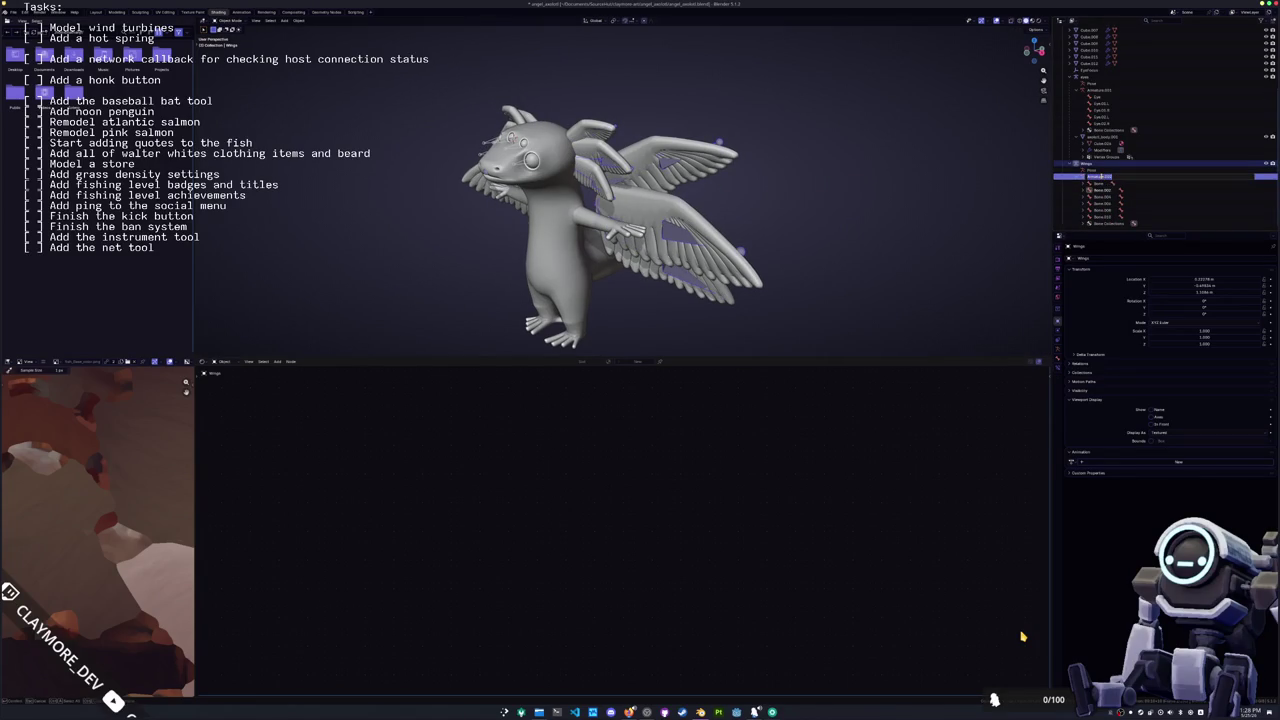
text(Wings)
key(Return)
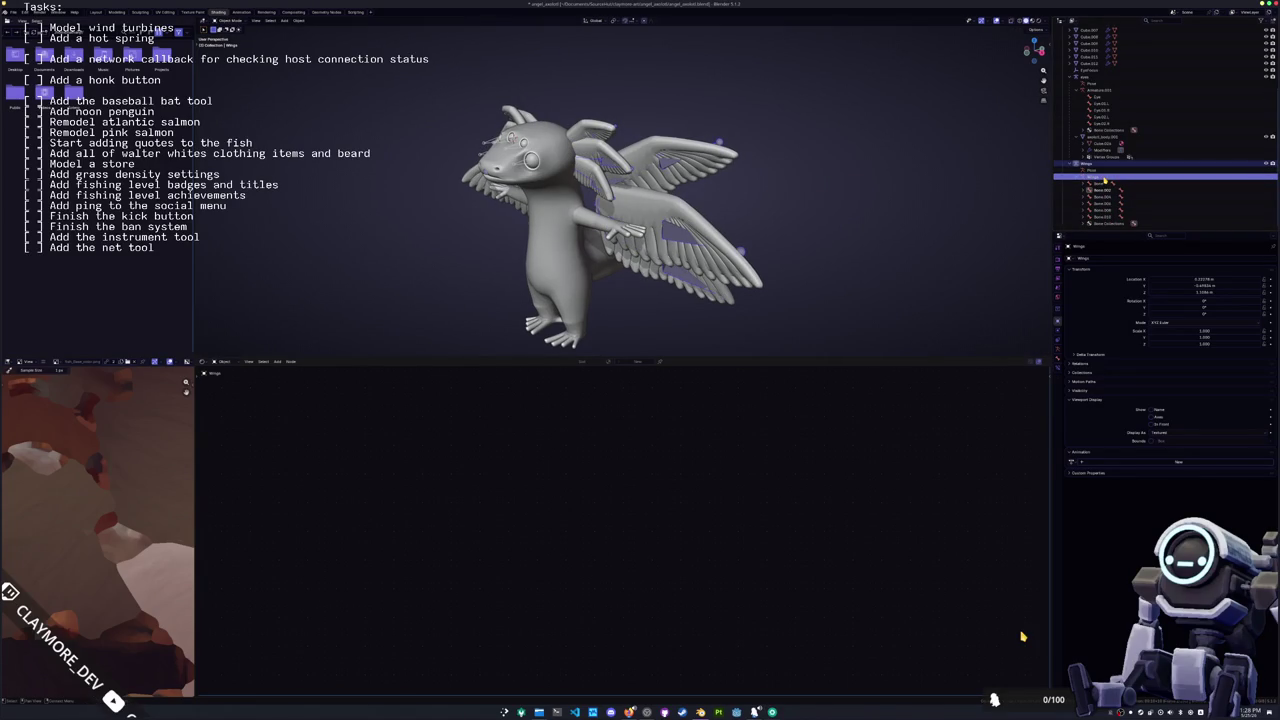
click(1106, 185)
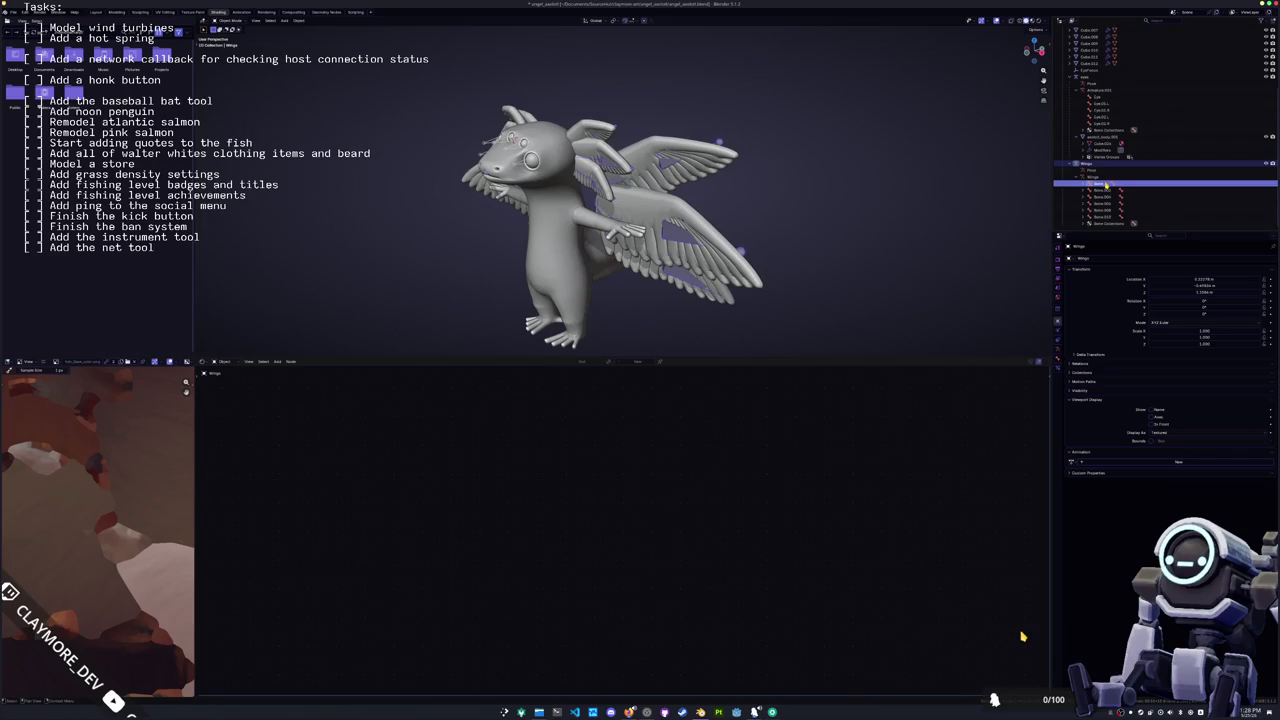
Step: Enter Pose Mode and rename the first wing bone to Wings.001
key(ctrl+Tab)
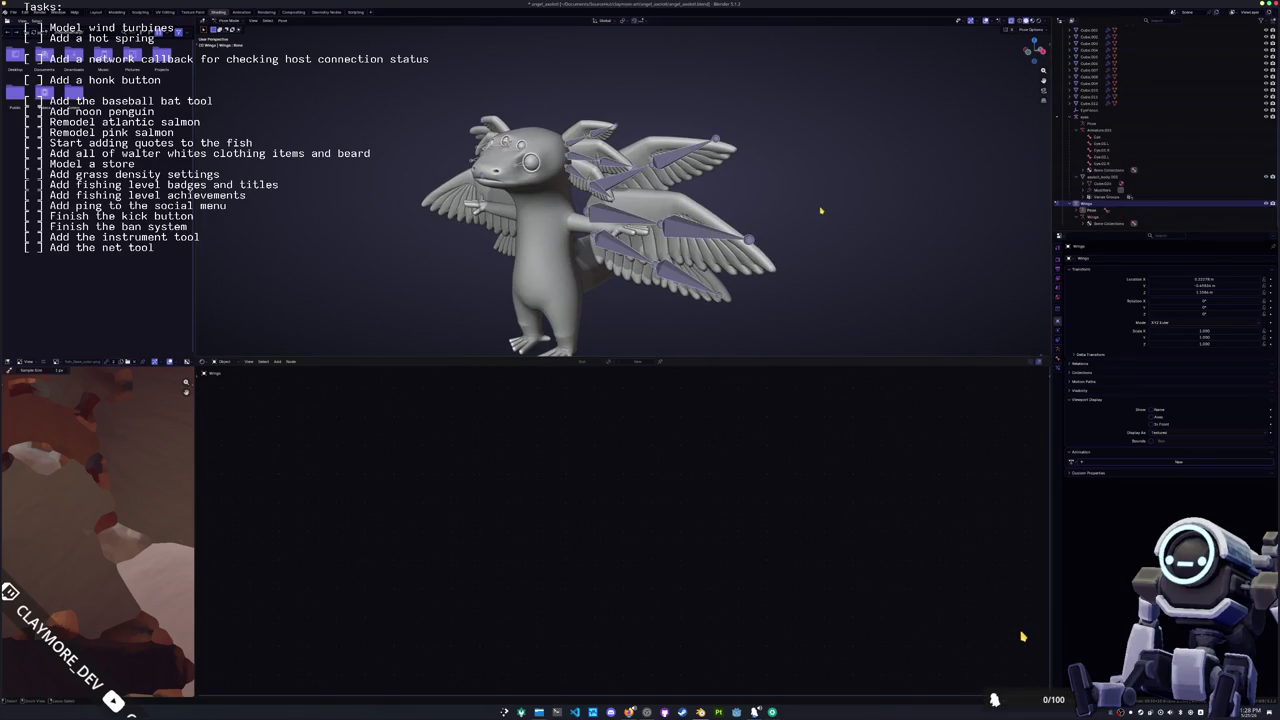
click(1077, 214)
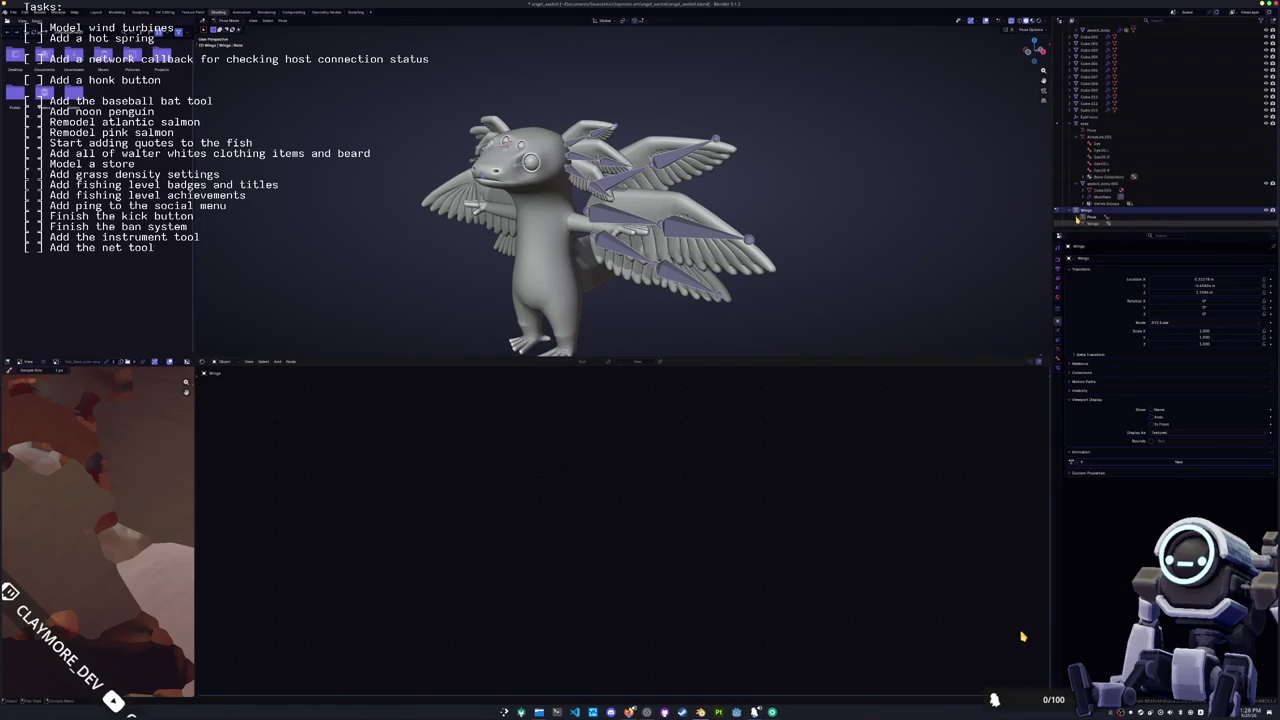
scroll(1077, 216, down, 2)
click(1099, 185)
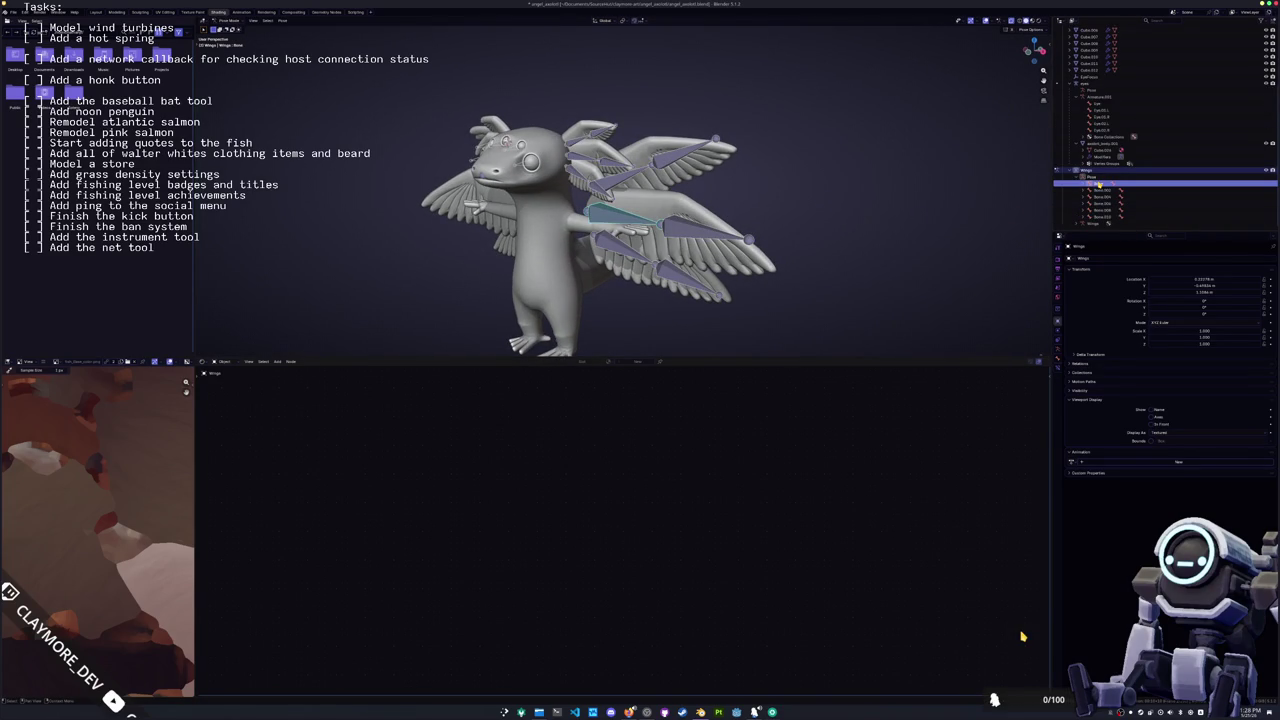
middle_drag(880, 210, 907, 206)
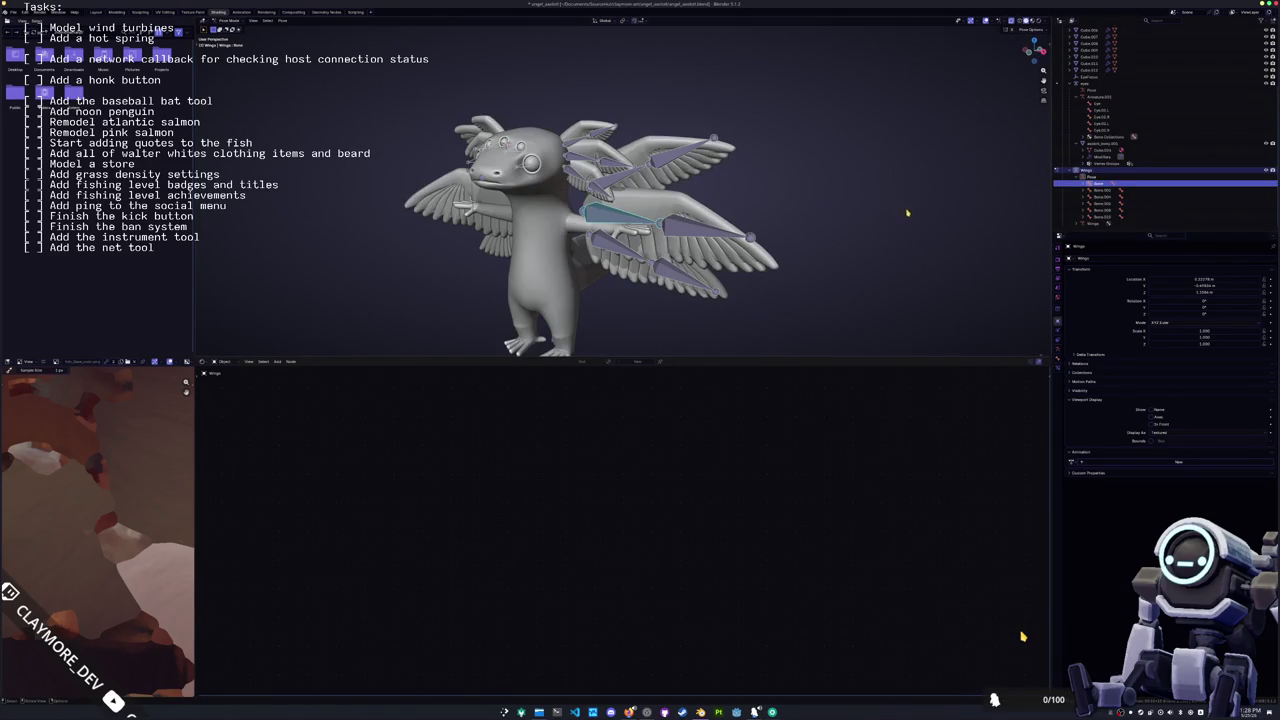
key(F2)
text(Wings.001)
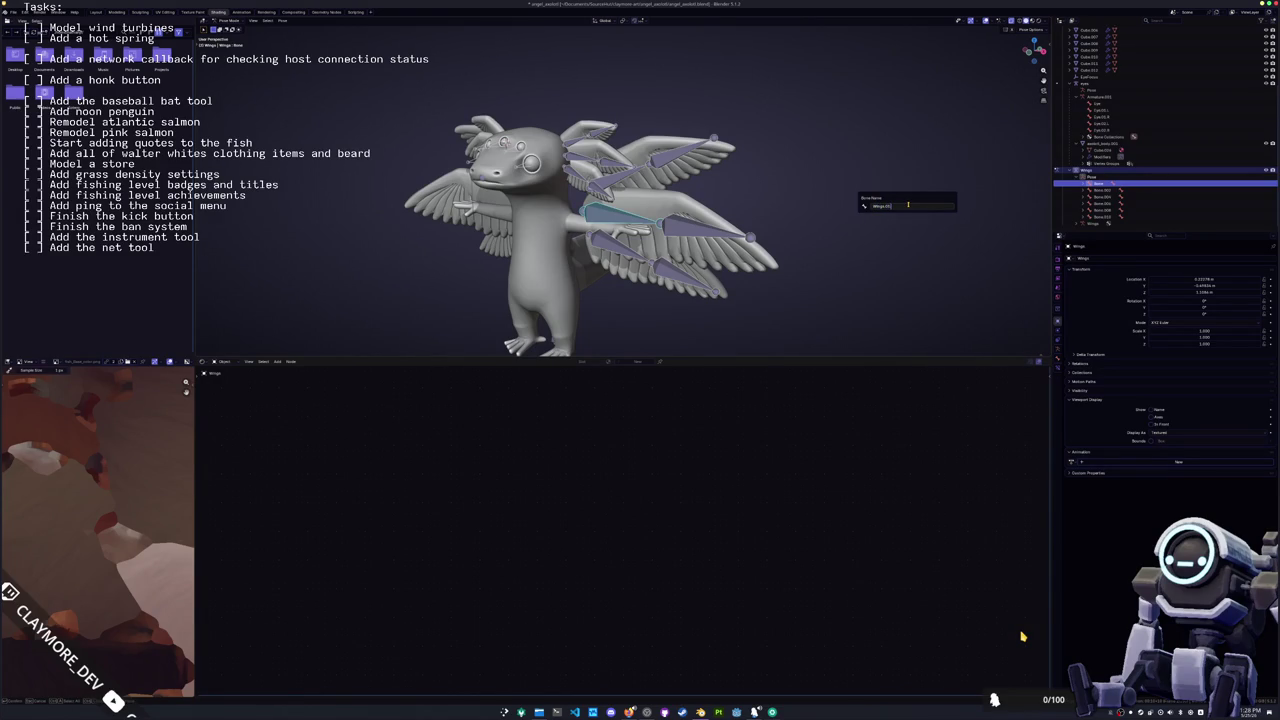
key(Return)
Step: Rename the next two Bone entries with Wings-based names
scroll(1105, 215, down, 1)
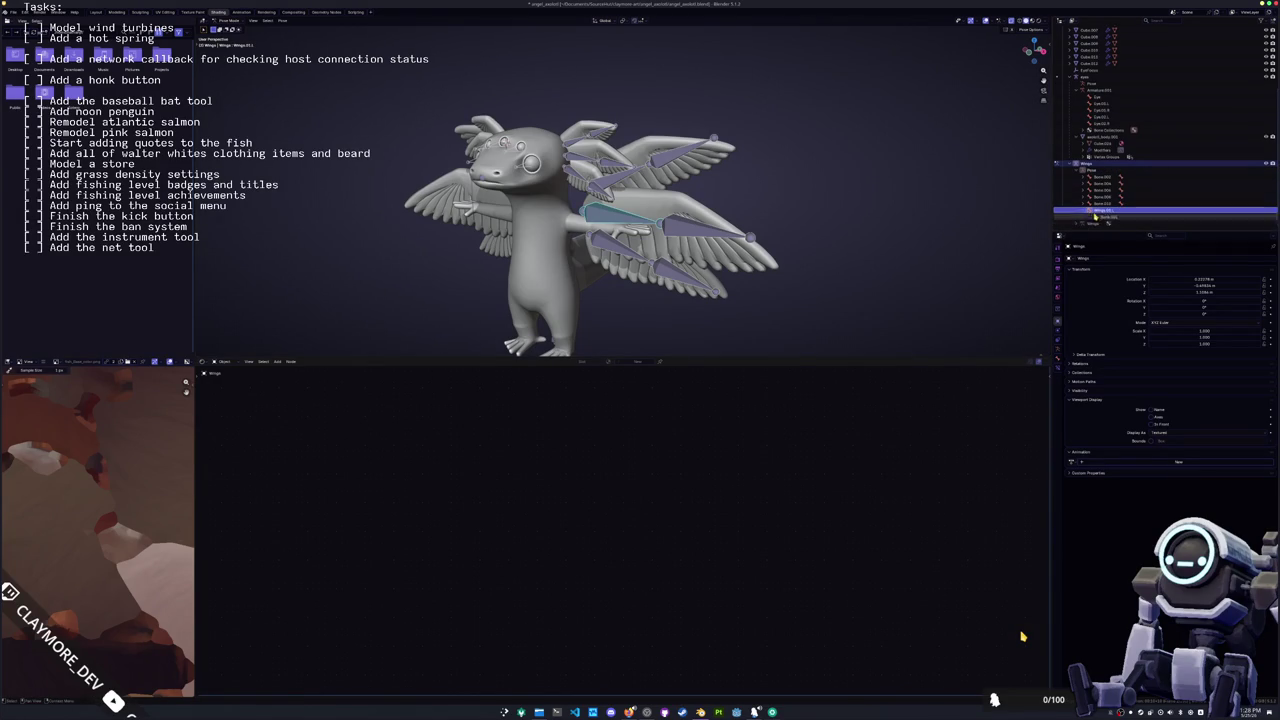
double_click(1107, 217)
key(BackSpace)
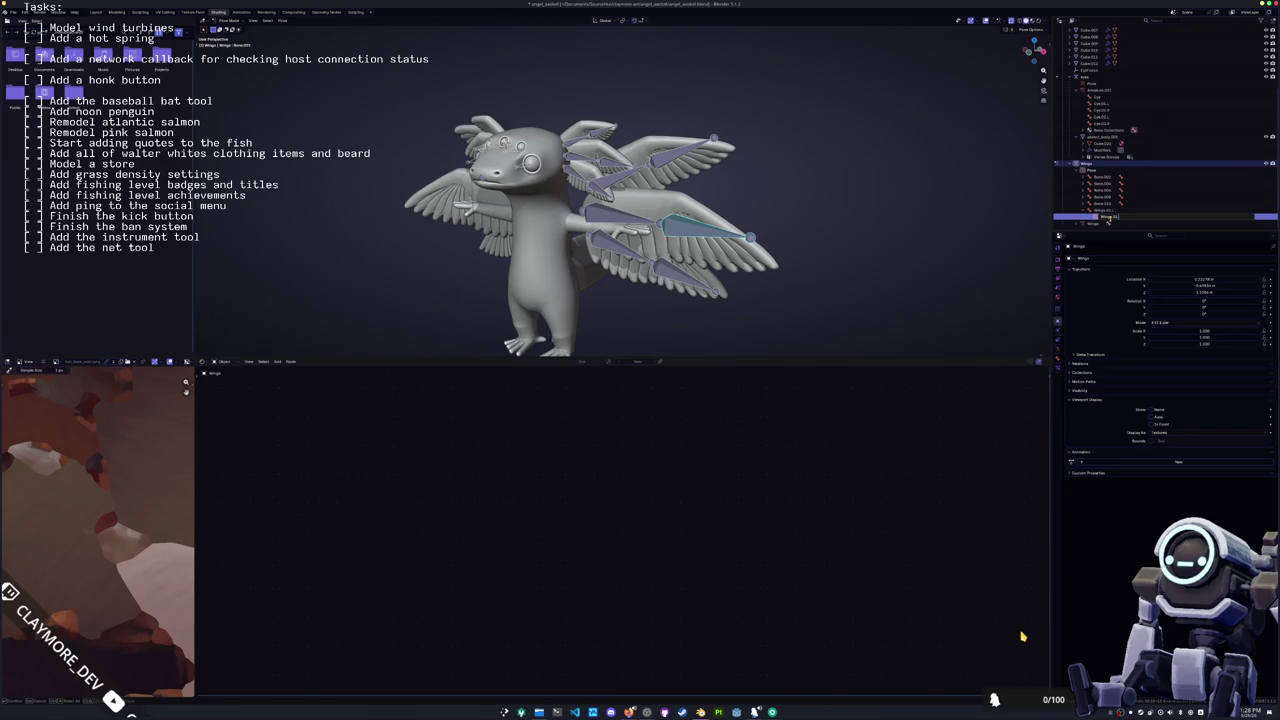
key(Return)
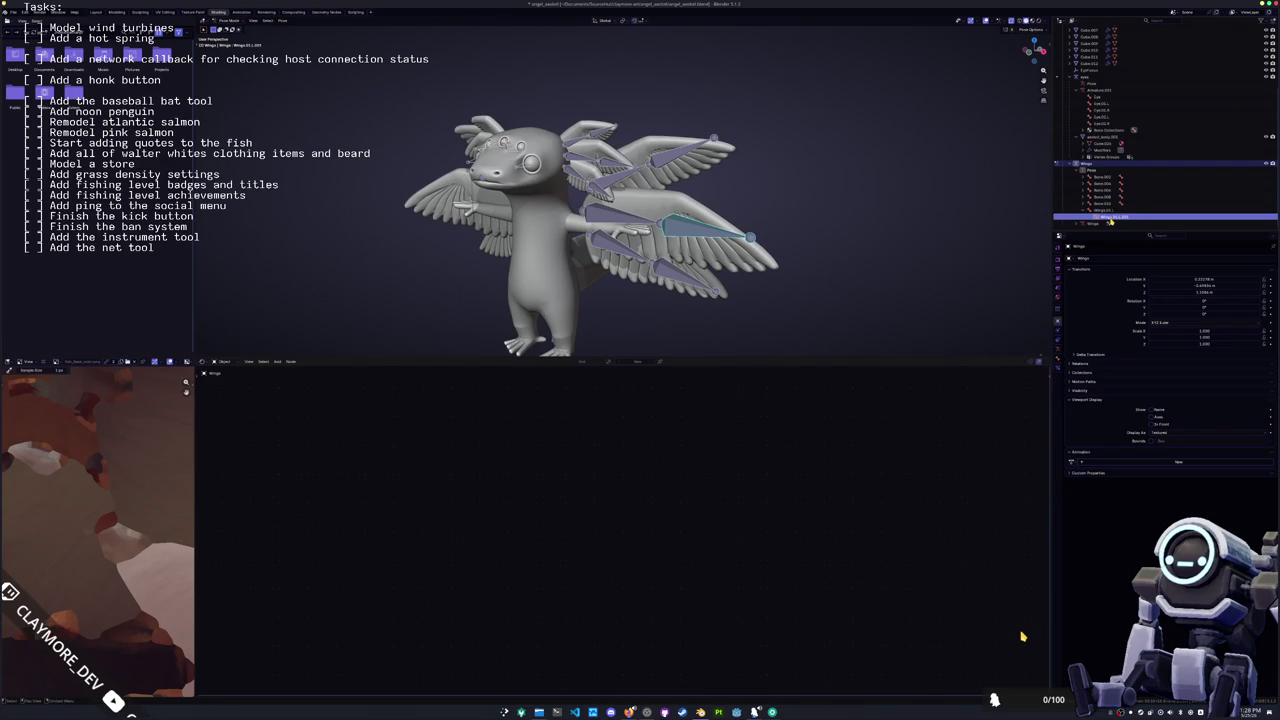
double_click(1107, 203)
key(BackSpace)
text(W)
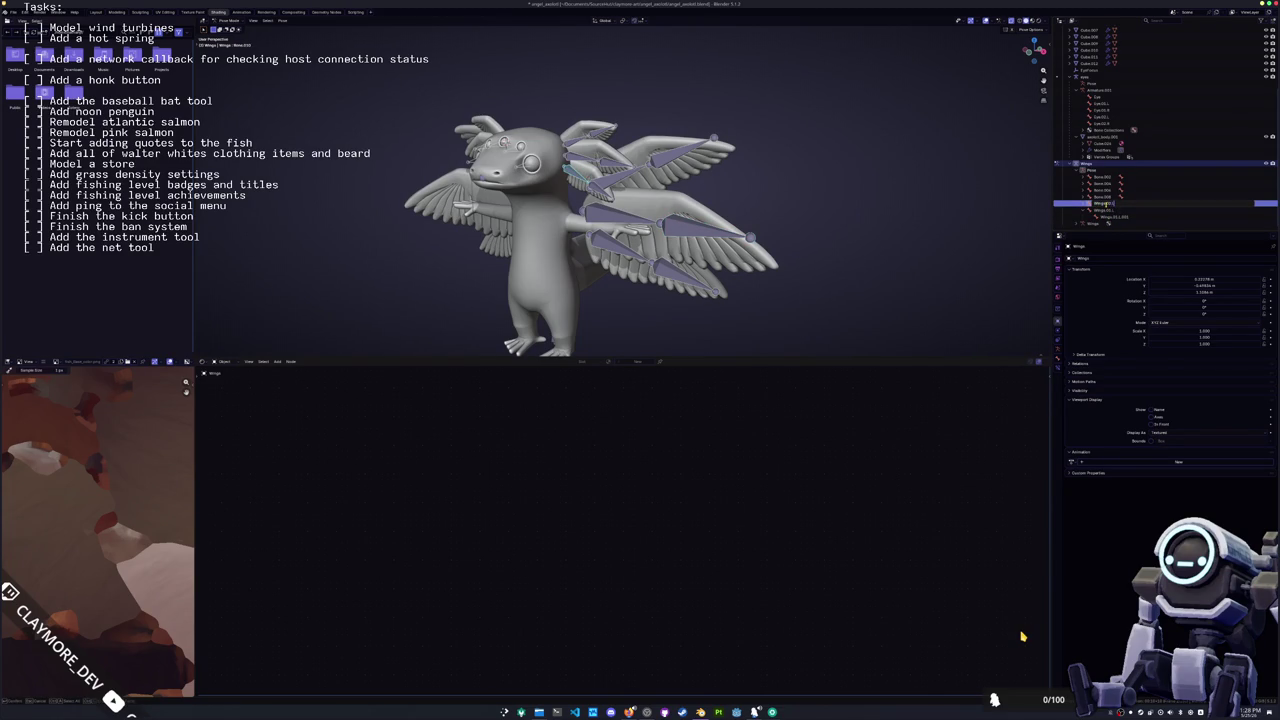
key(Return)
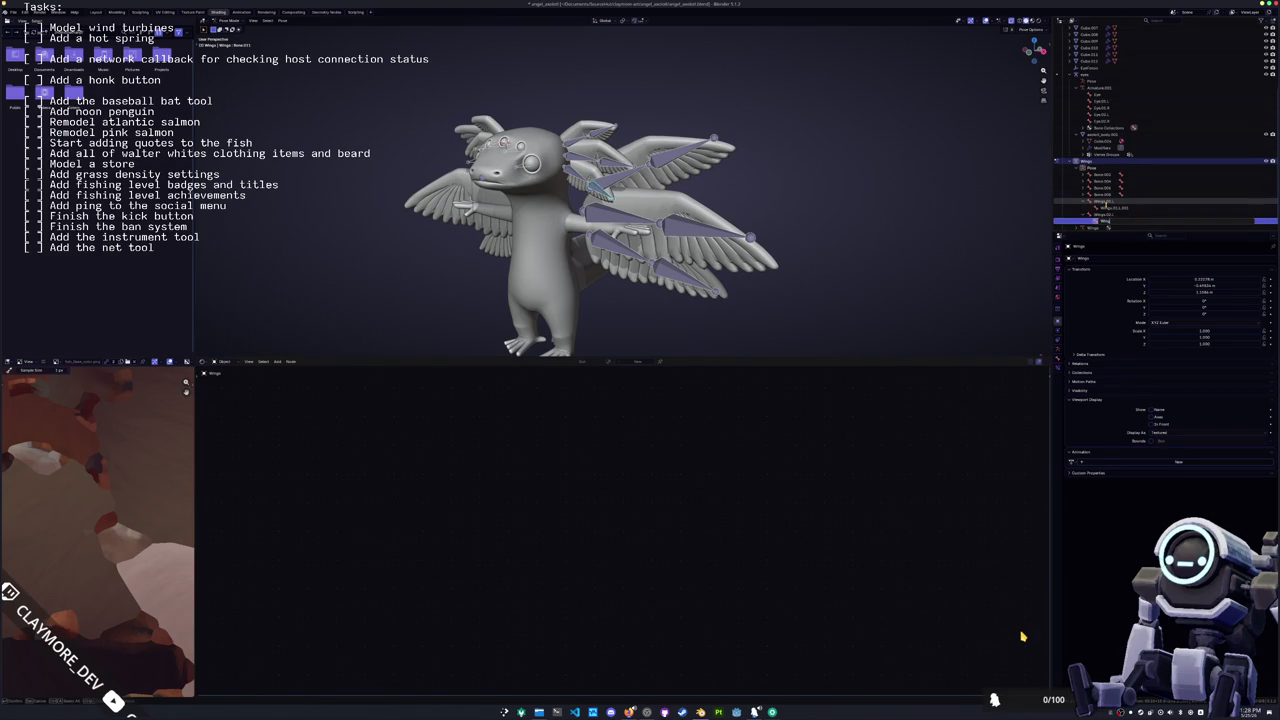
key(Return)
Step: Edit the endings of the following bone names to Wing-based names
key(Up)
key(Up)
key(Up)
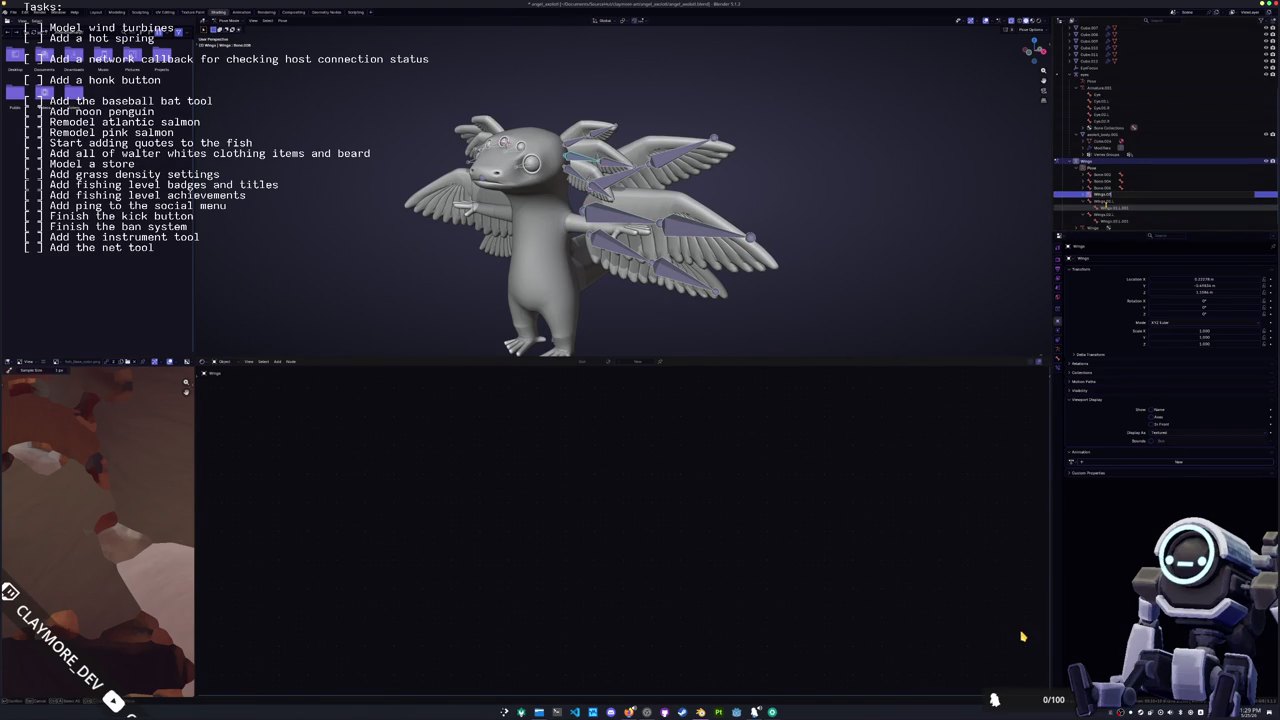
key(Down)
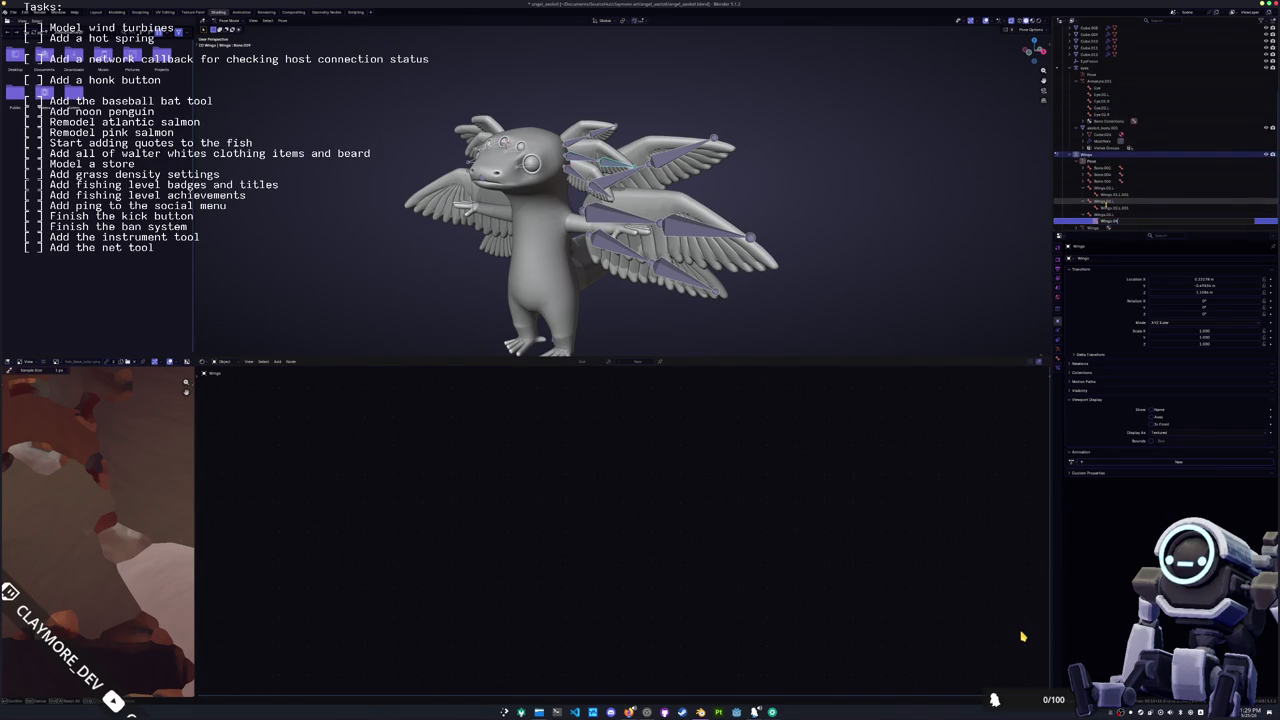
key(BackSpace)
key(BackSpace)
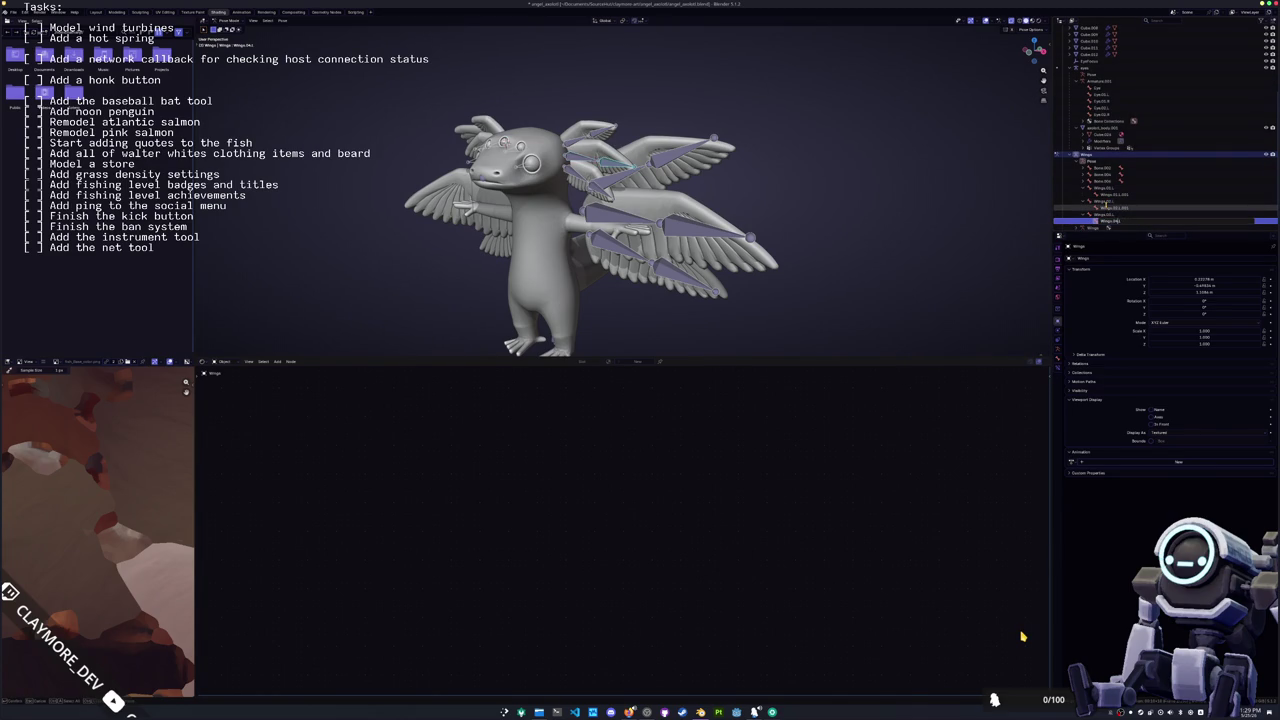
key(Return)
key(Up)
key(Up)
key(Up)
key(Up)
key(Up)
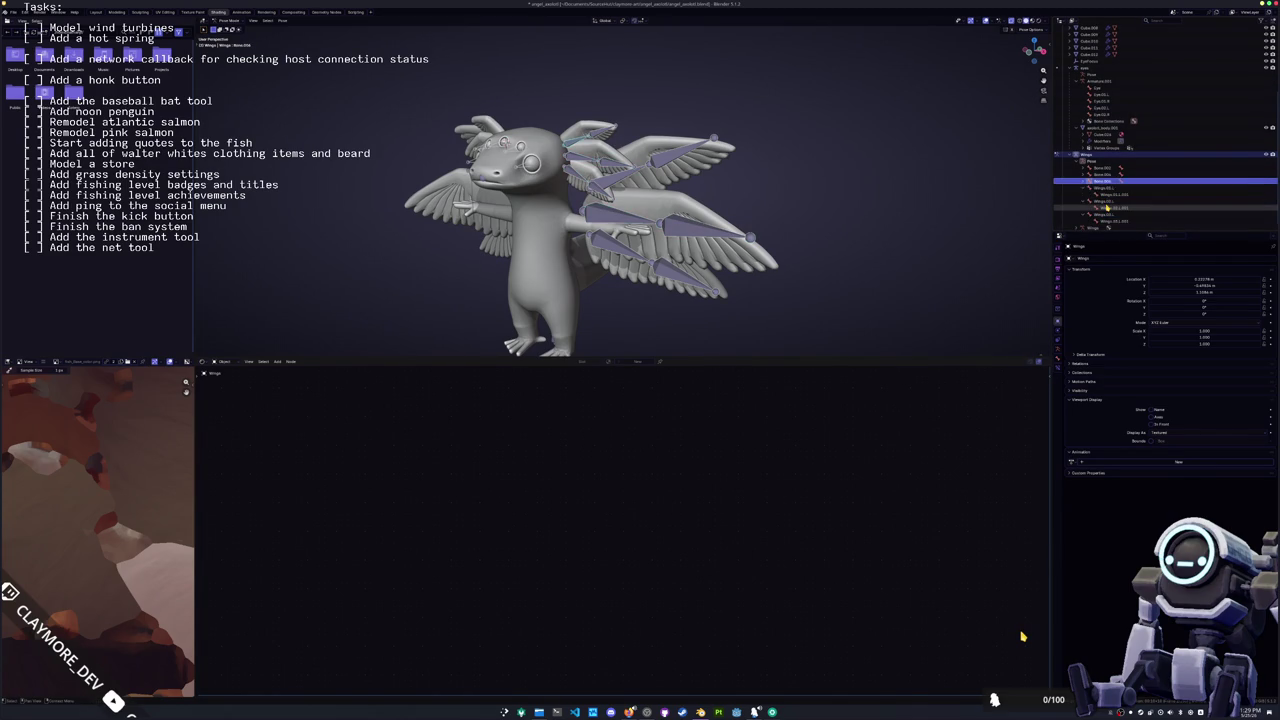
text(Wing)
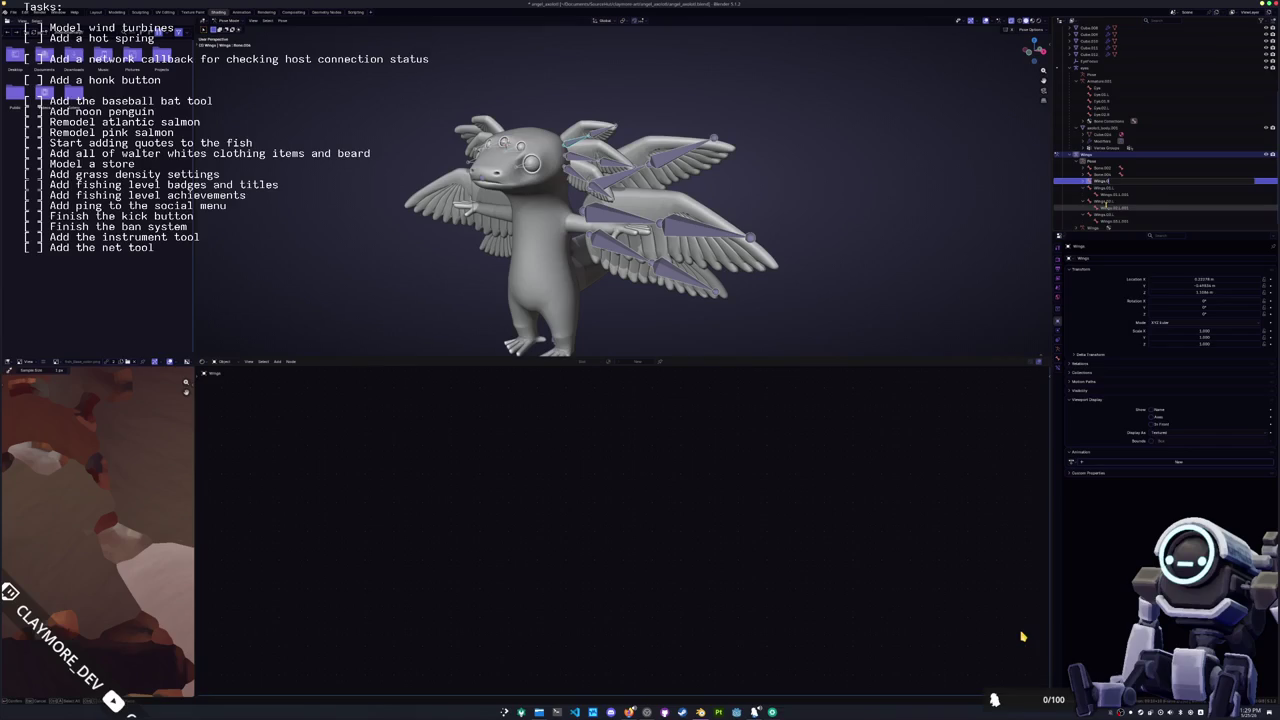
key(Return)
Step: Rename Bone.004 to a Wing-based name
key(Down)
key(Down)
key(Down)
key(Down)
key(Down)
key(F2)
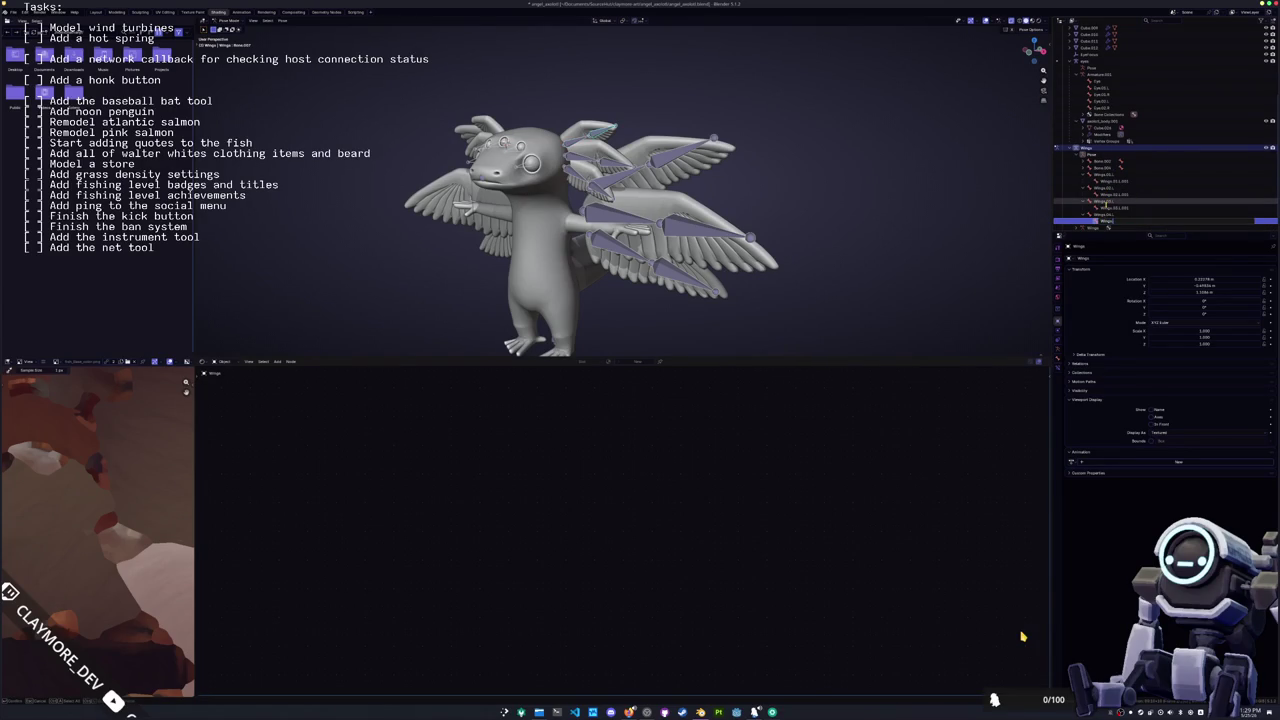
key(Return)
key(Up)
key(Up)
key(Up)
key(Up)
key(Up)
key(Up)
key(Right)
key(F2)
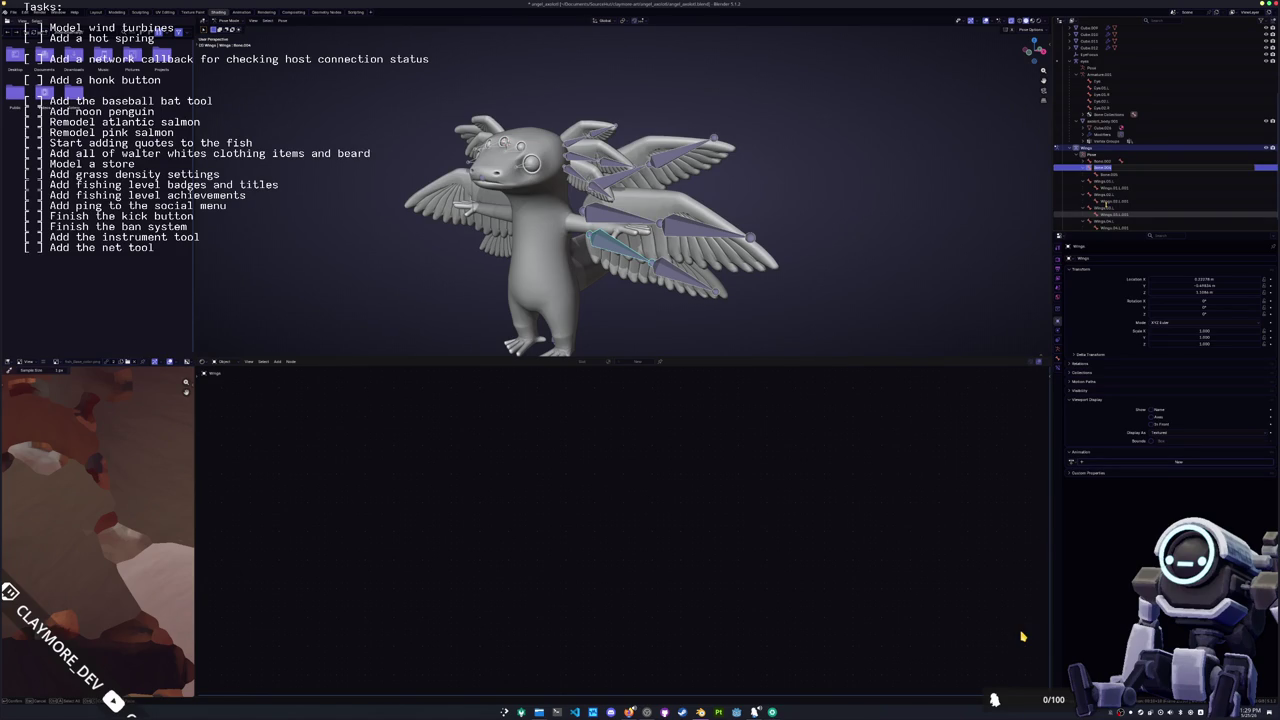
text(Wing)
Step: Rename Bone.009 and the bone above Wings.001.L with Wings names
click(1105, 205)
key(F2)
text(Wing)
key(Return)
key(Up)
key(Up)
key(Up)
key(Up)
key(Up)
key(Up)
key(Up)
key(Up)
key(Up)
key(F2)
text(Win)
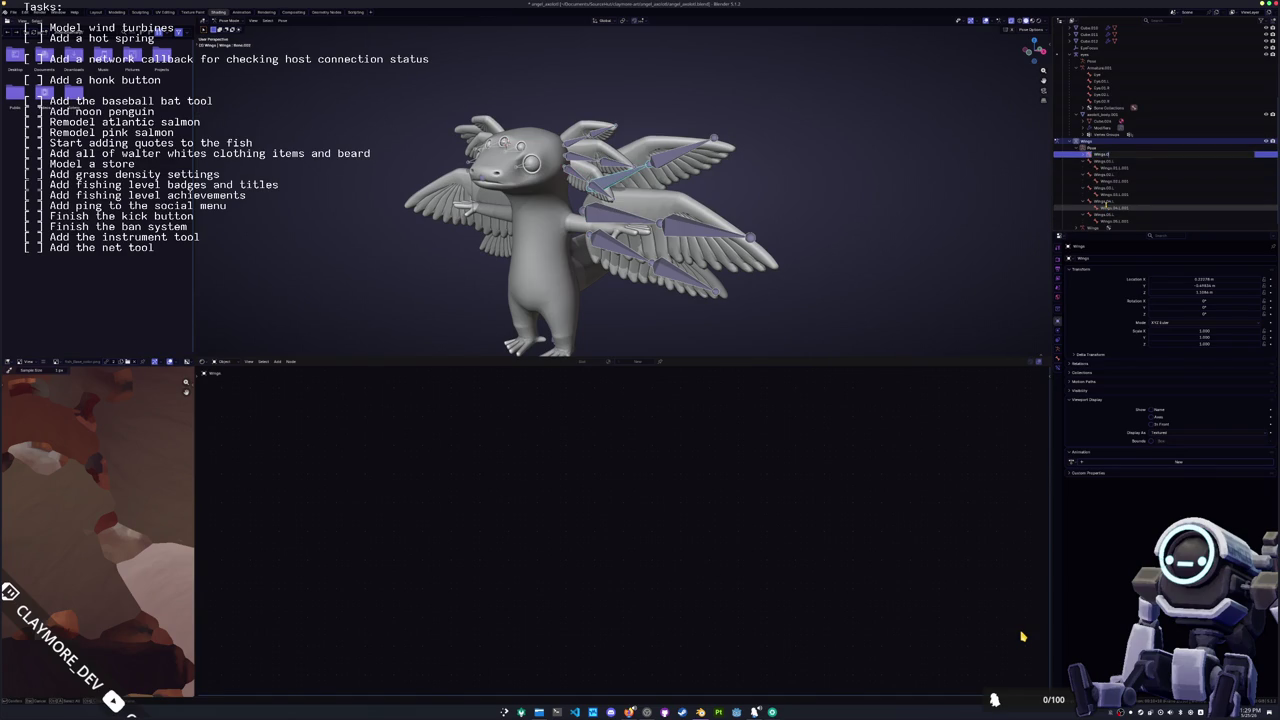
key(Return)
Step: Rename the lower bone to Wings.04.L.001 and return to Object Mode
key(Down)
key(Down)
key(Down)
key(Down)
key(Down)
key(Down)
key(Down)
key(Down)
key(F2)
text(Win)
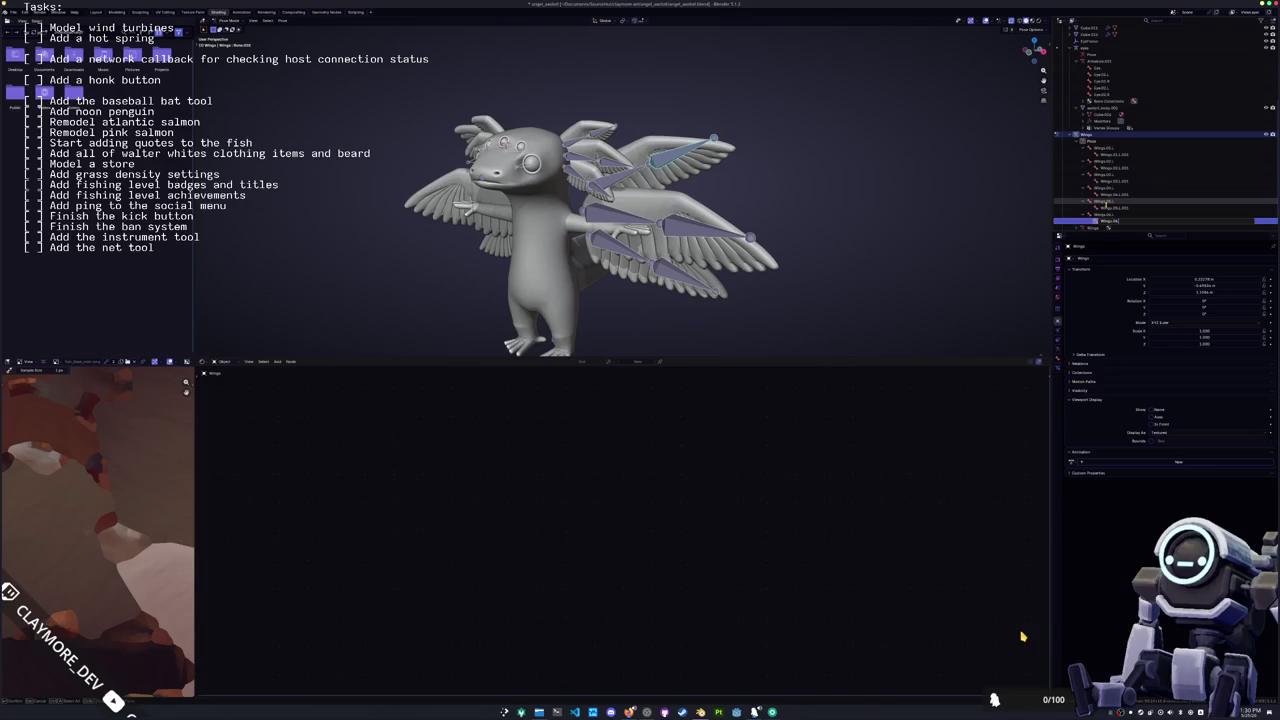
text(L)
key(Return)
key(Tab)
middle_drag(810, 230, 673, 172)
Step: Put the Wings armature in Edit Mode with X-ray showing bones through the mesh
click(673, 172)
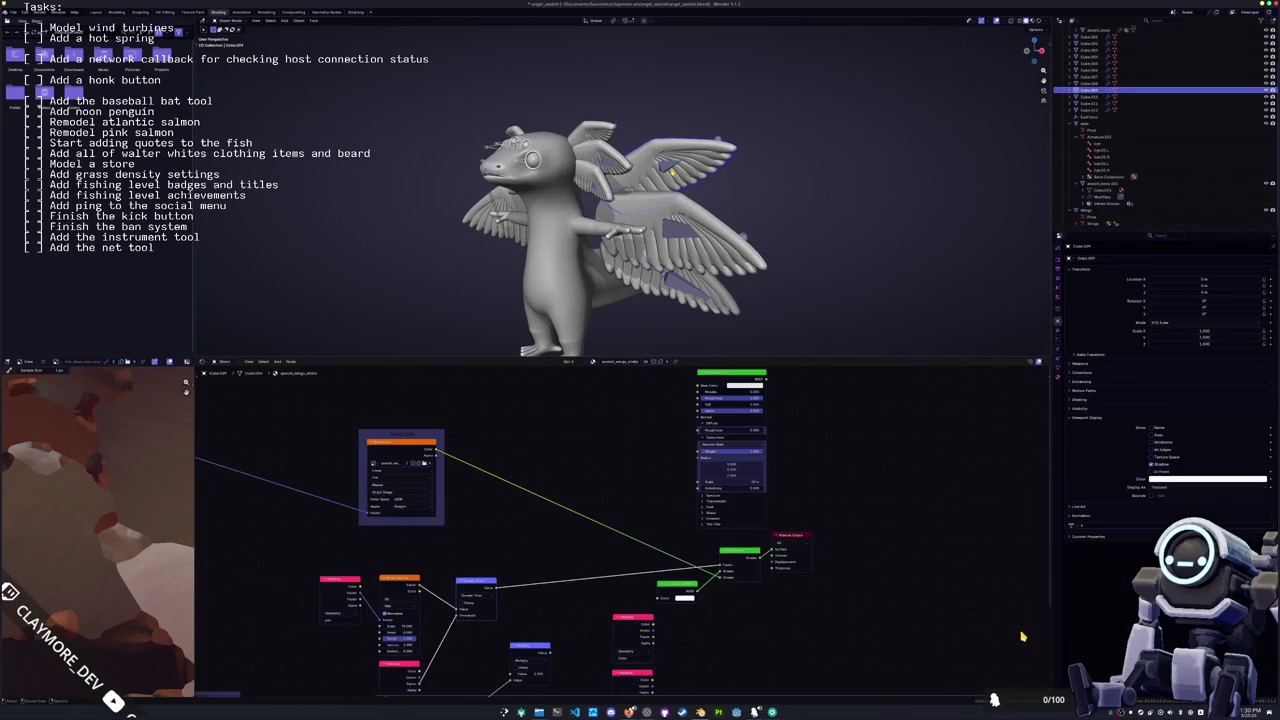
click(665, 170)
key(Tab)
right_click(786, 188)
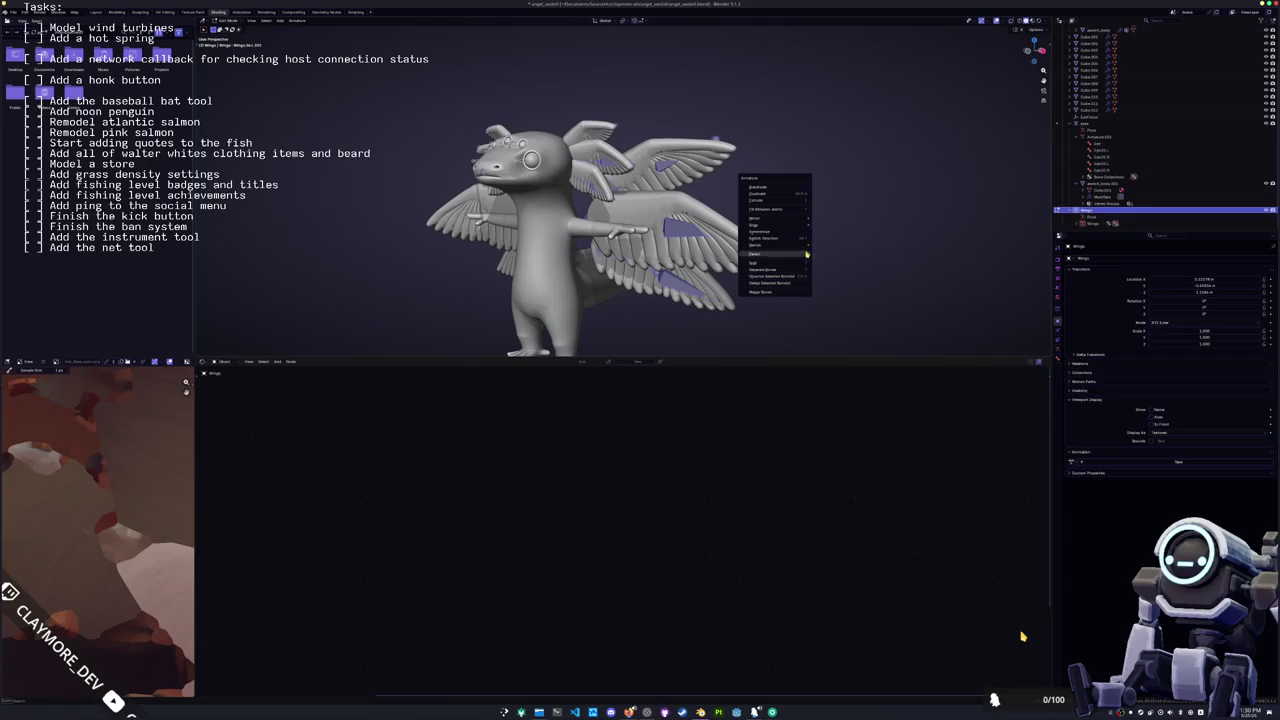
key(Escape)
key(alt+z)
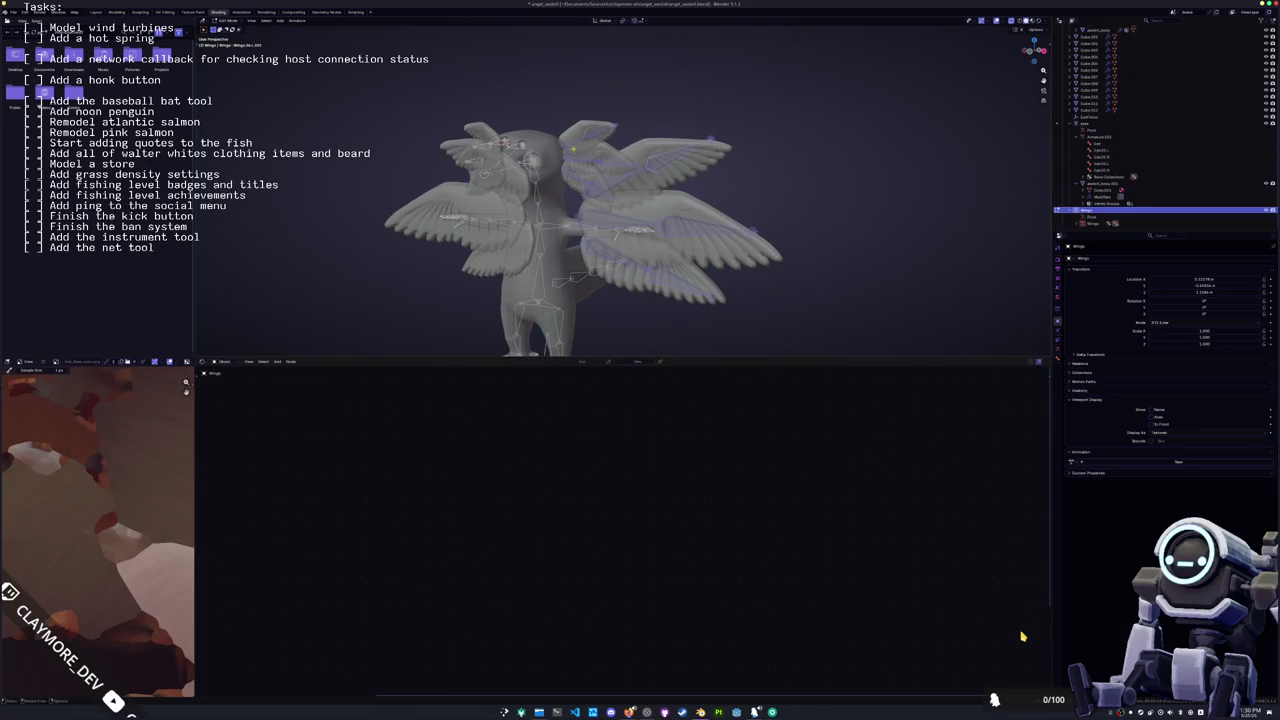
scroll(783, 232, up, 3)
scroll(783, 232, up, 3)
Step: Mirror the wing bones with Armature > Symmetrize and check them in front orthographic view
right_click(654, 145)
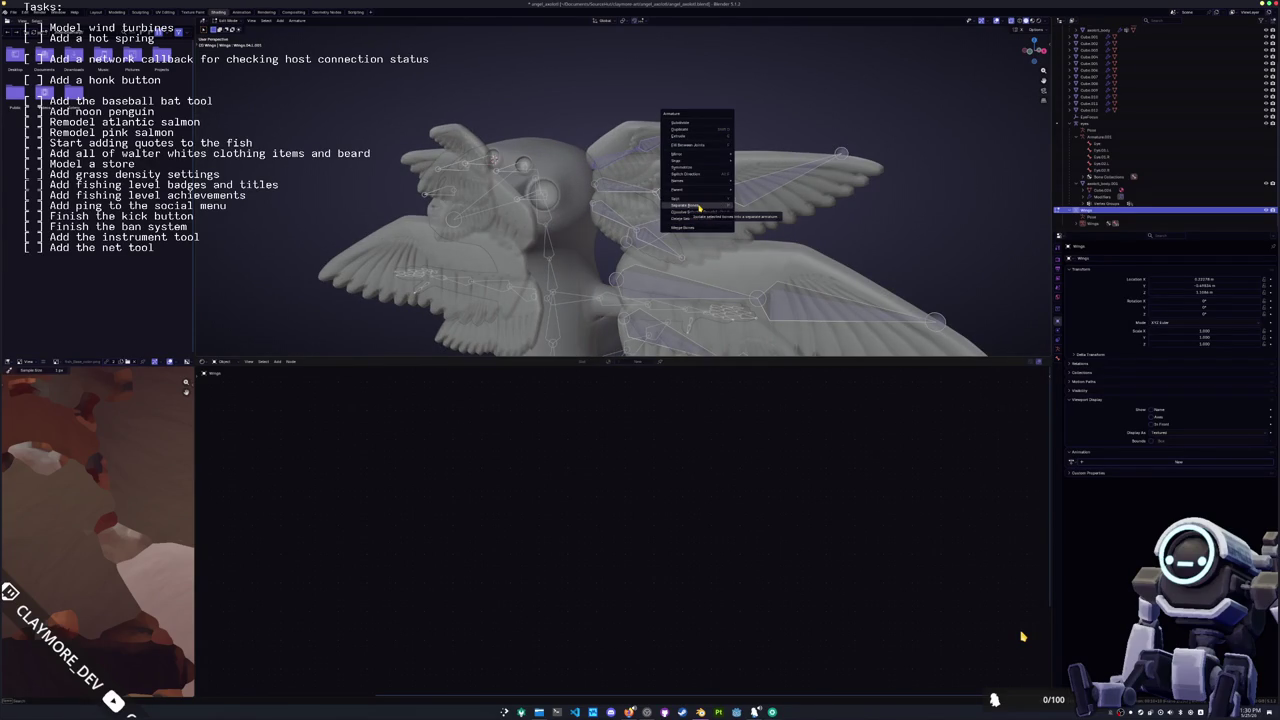
click(699, 207)
scroll(660, 230, down, 4)
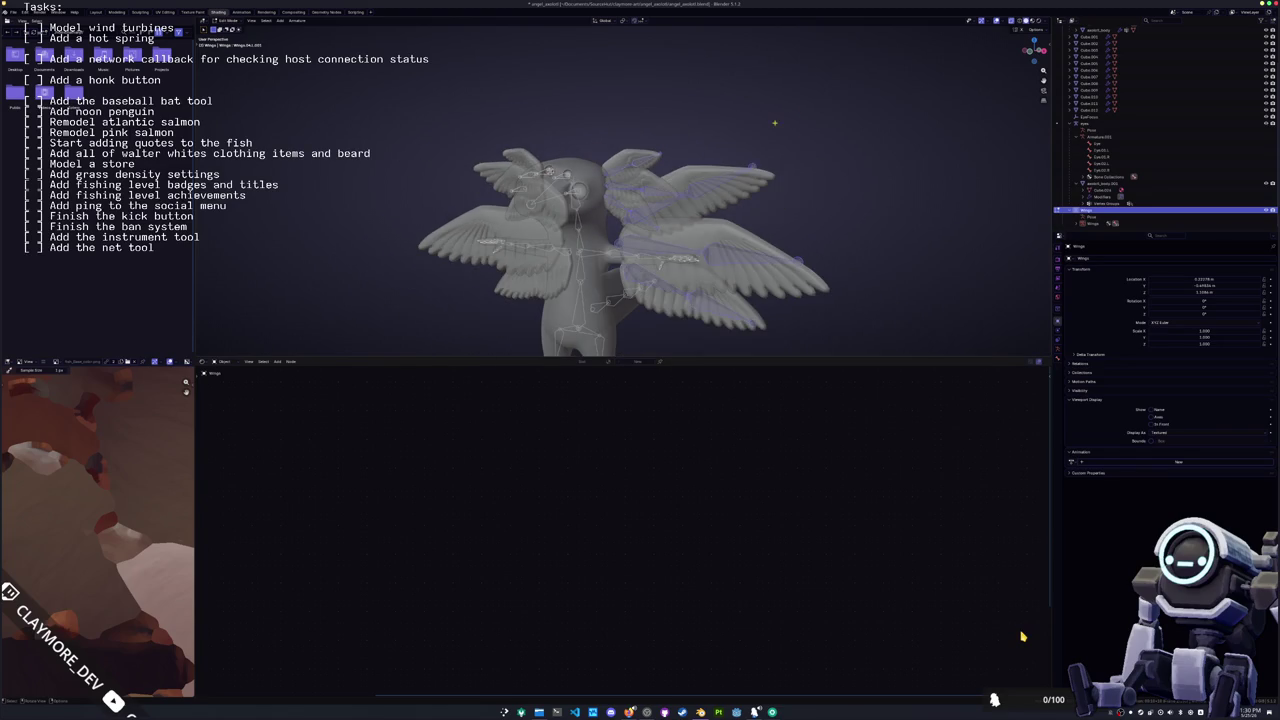
click(302, 21)
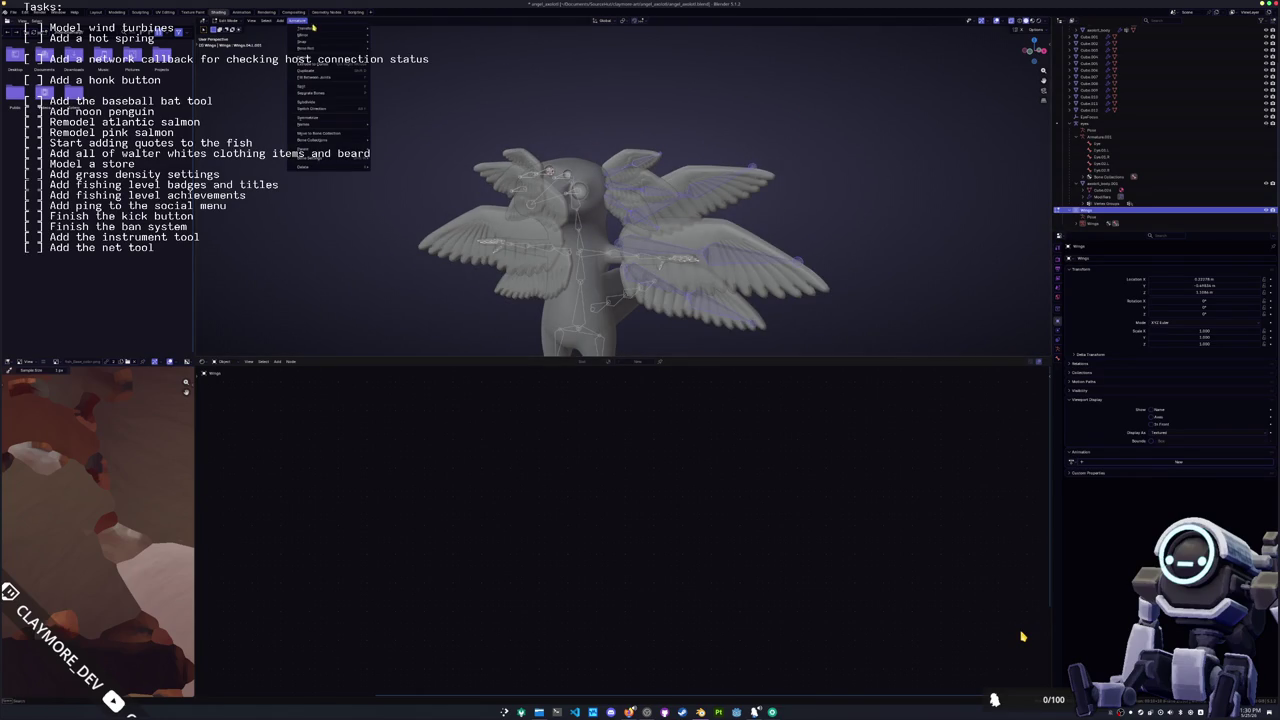
click(355, 119)
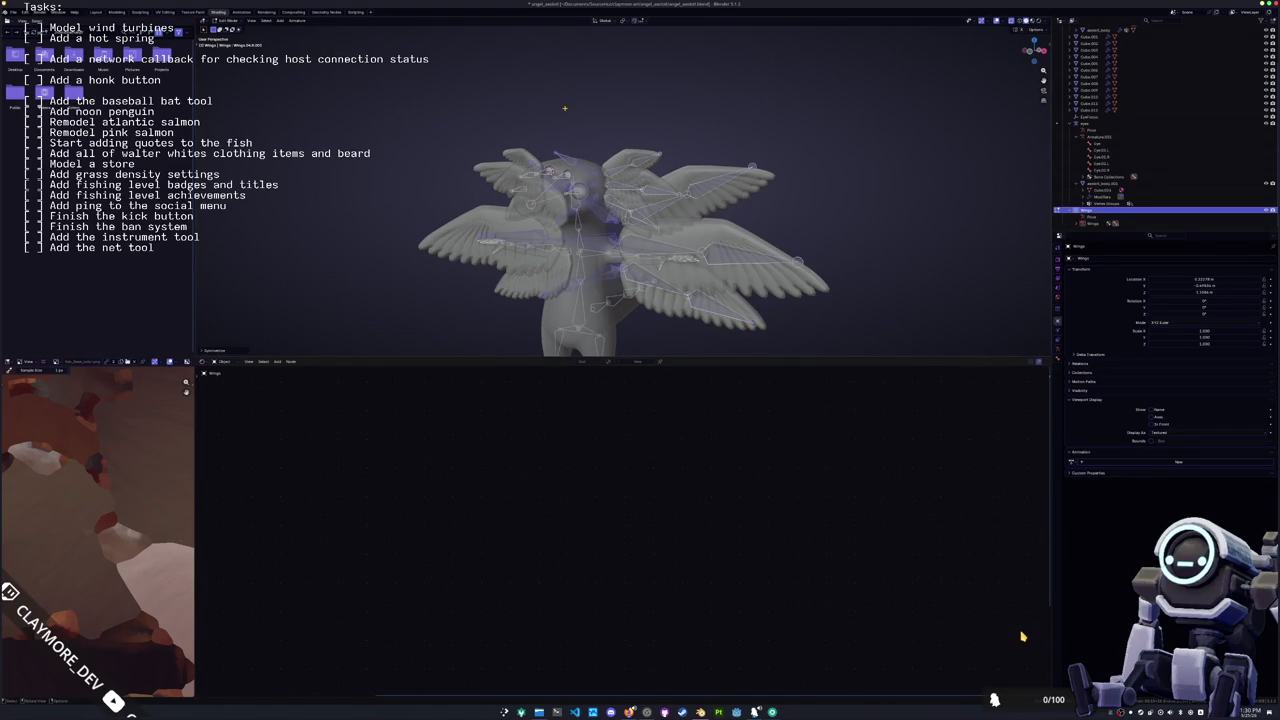
key(KP_1)
Step: In Object Mode, apply all transforms to the wing meshes and to the armature
key(Tab)
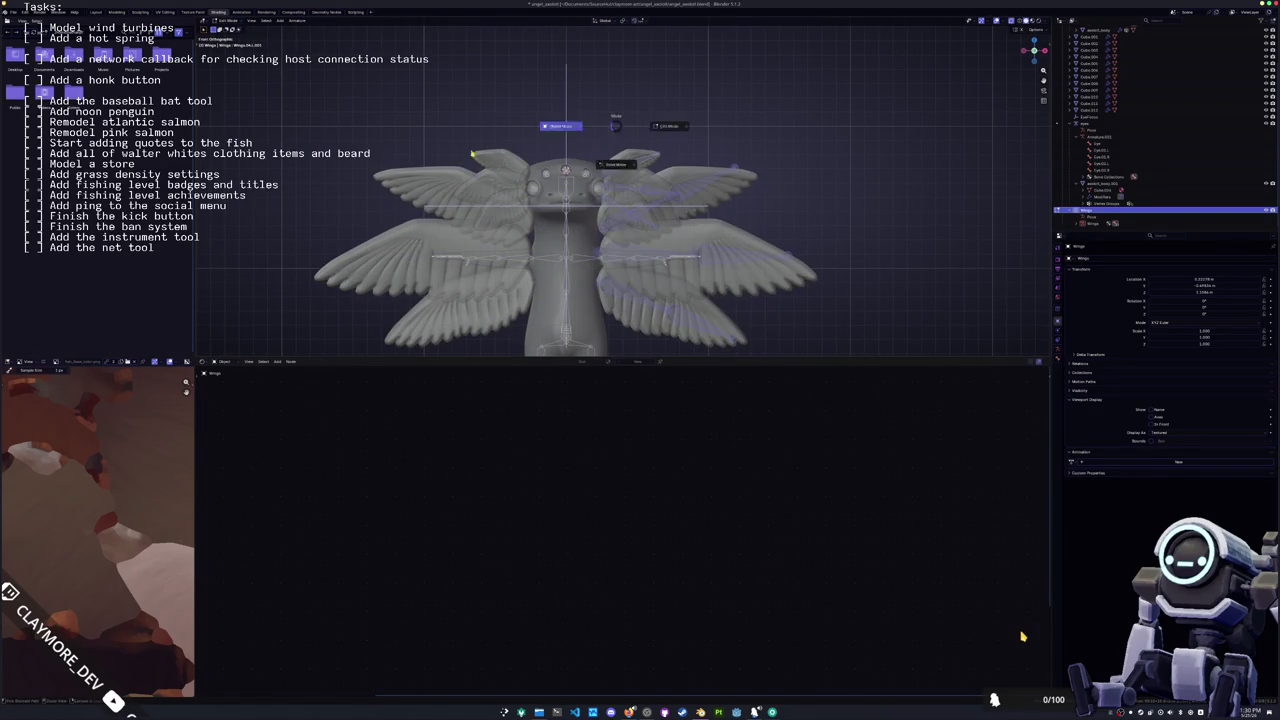
key(ctrl+a)
click(658, 135)
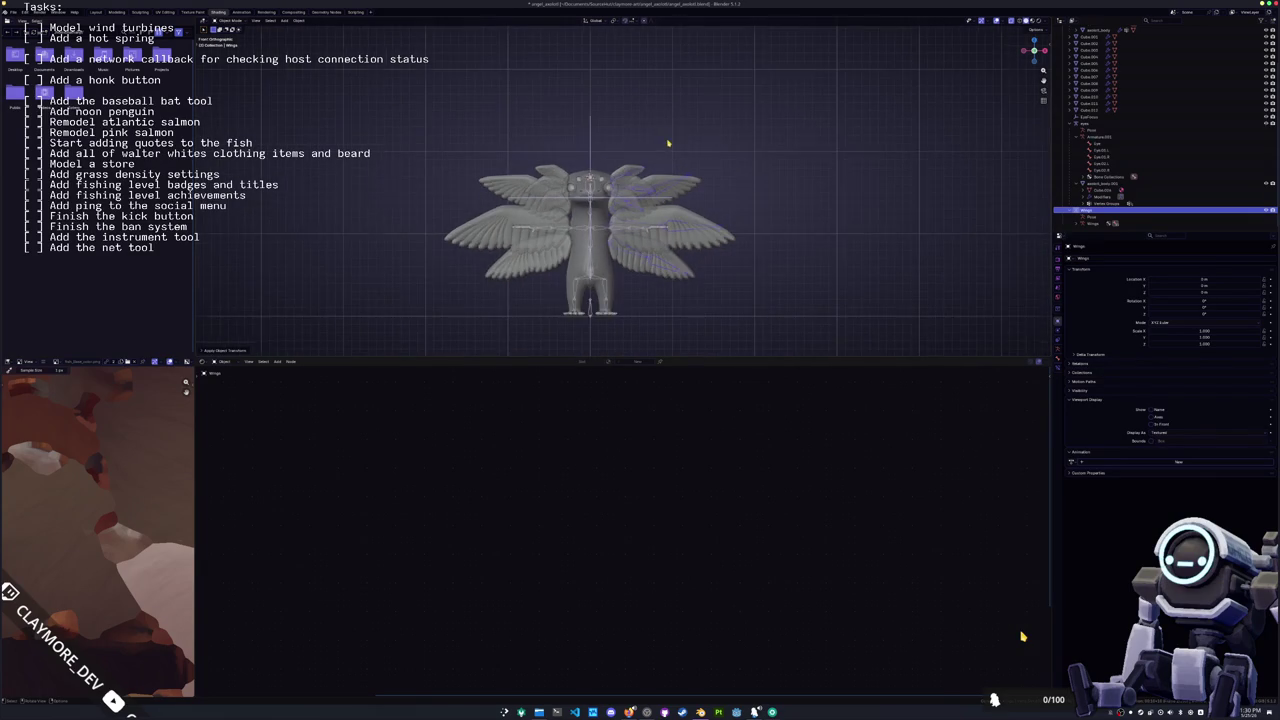
click(601, 190)
key(ctrl+a)
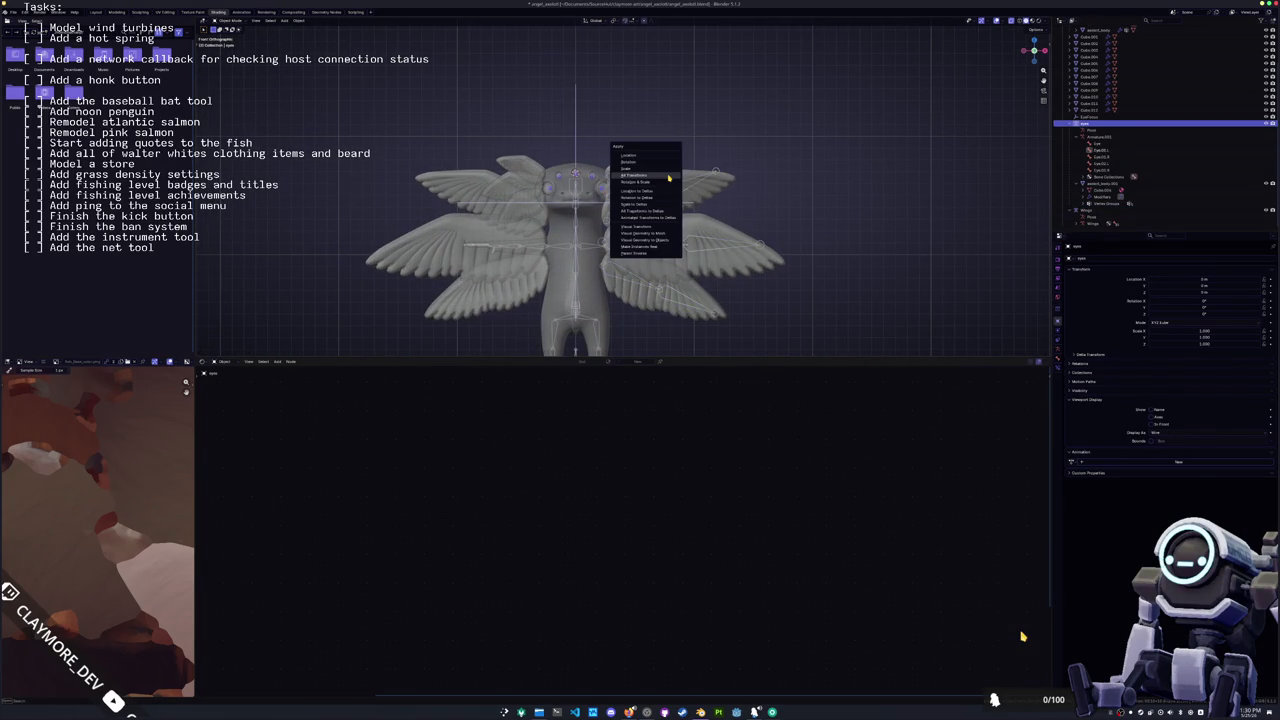
click(668, 177)
Step: Reselect the Wings armature, enter Edit Mode and select all linked wing bones
click(678, 192)
click(680, 198)
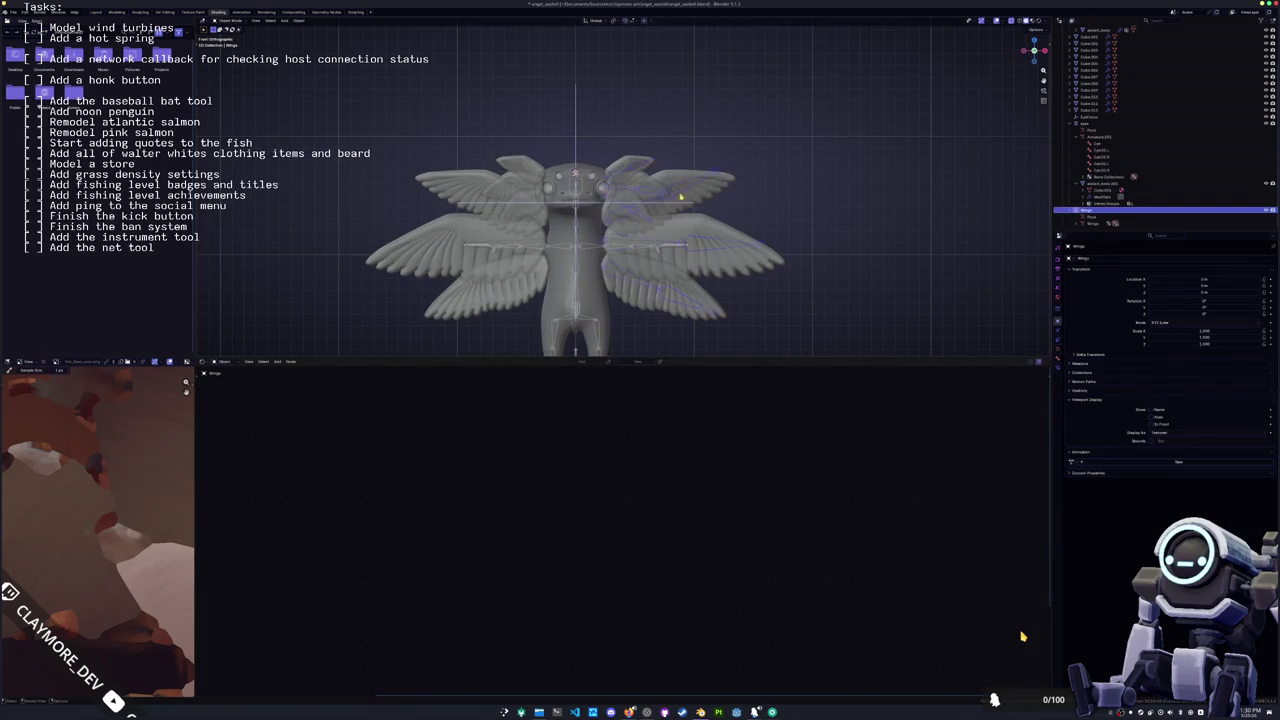
key(Tab)
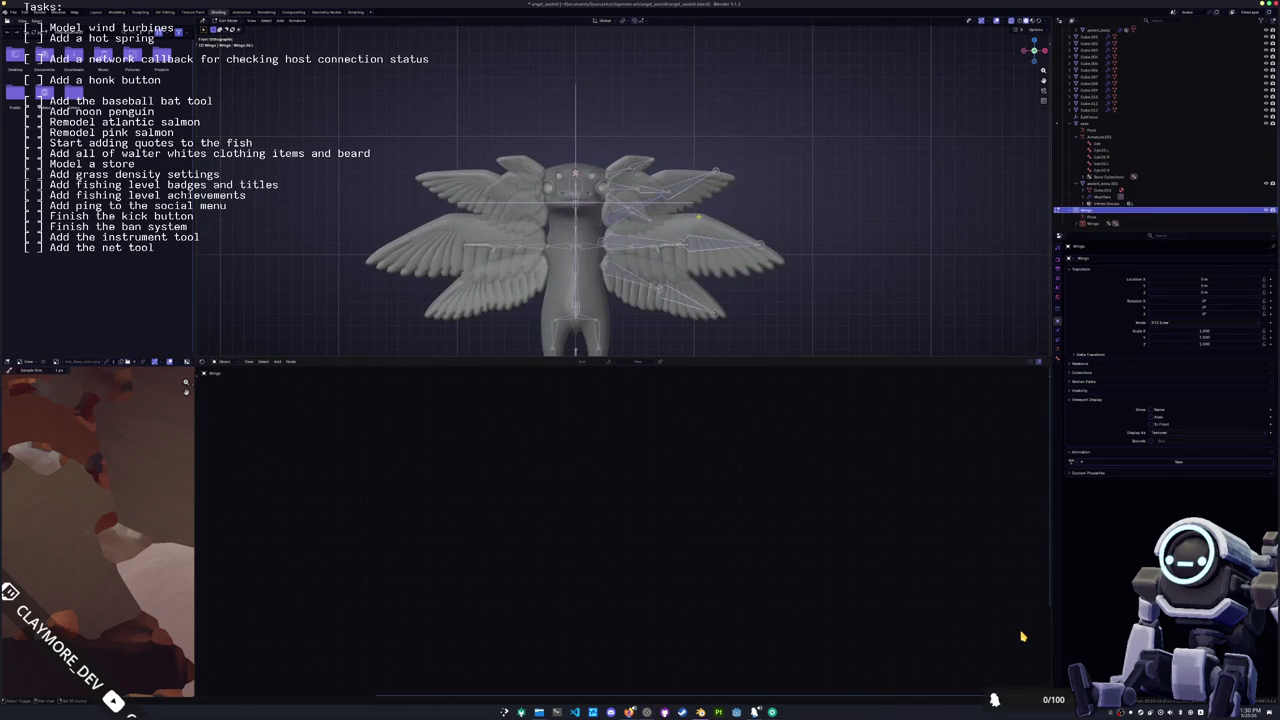
key(ctrl+KP_6)
scroll(691, 186, up, 2)
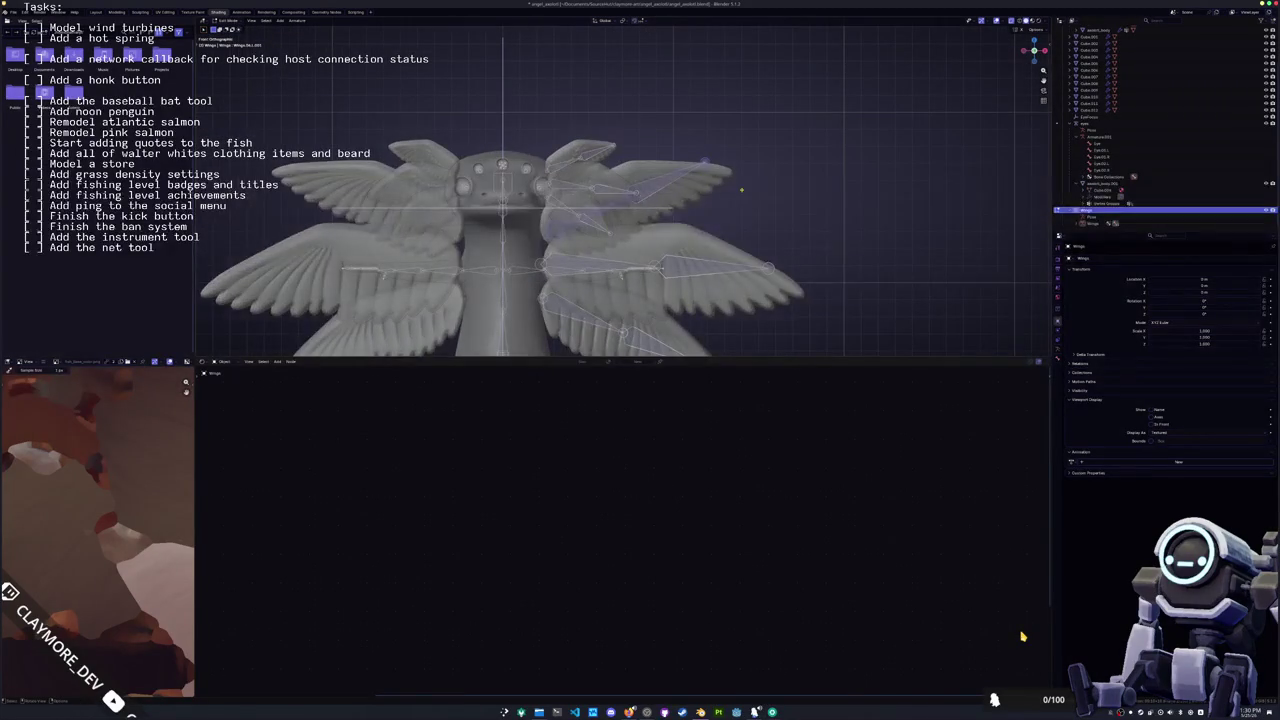
key(ctrl+l)
Step: Symmetrize the wing bones to mirror them onto the other side
scroll(734, 128, down, 2)
scroll(600, 90, down, 1)
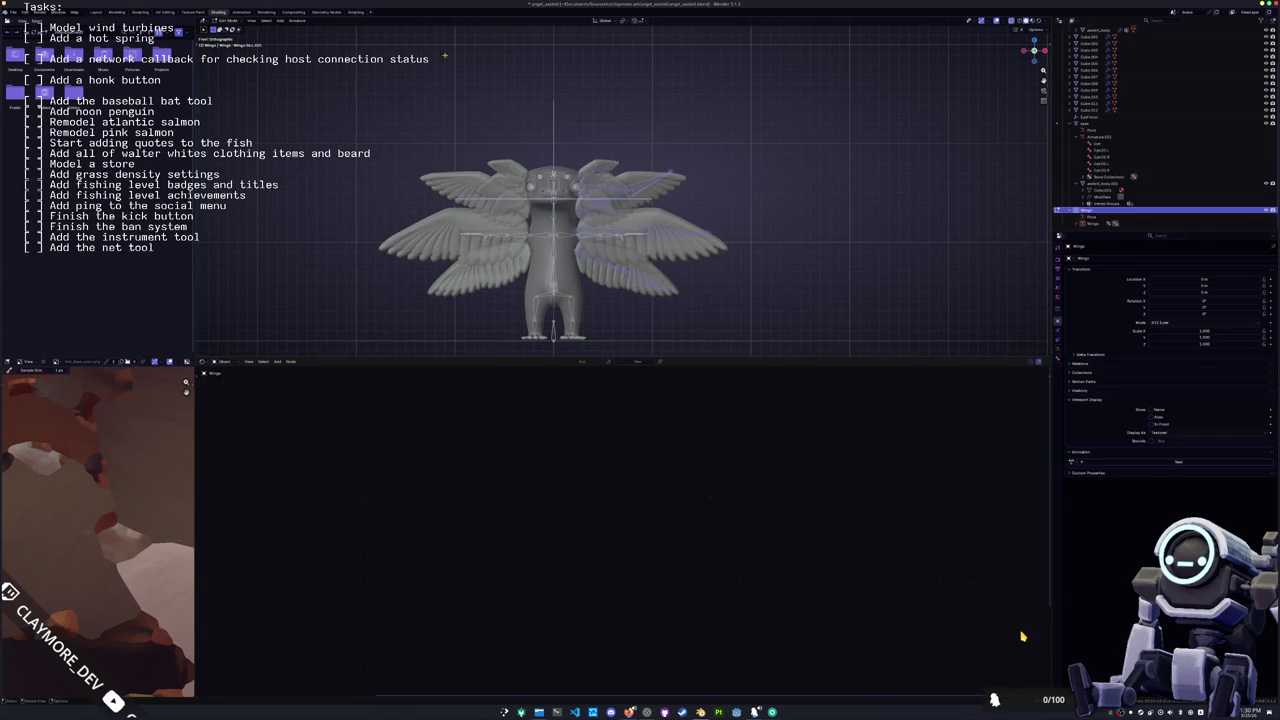
scroll(444, 56, up, 2)
click(297, 20)
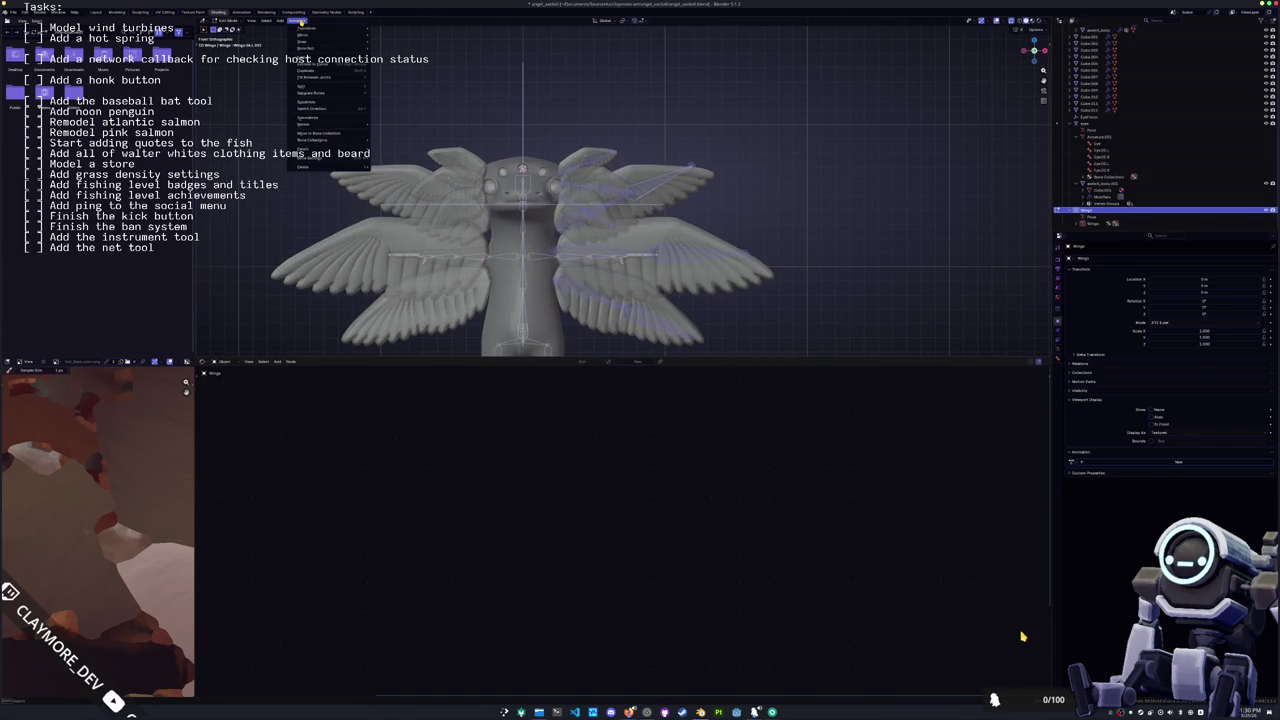
click(314, 117)
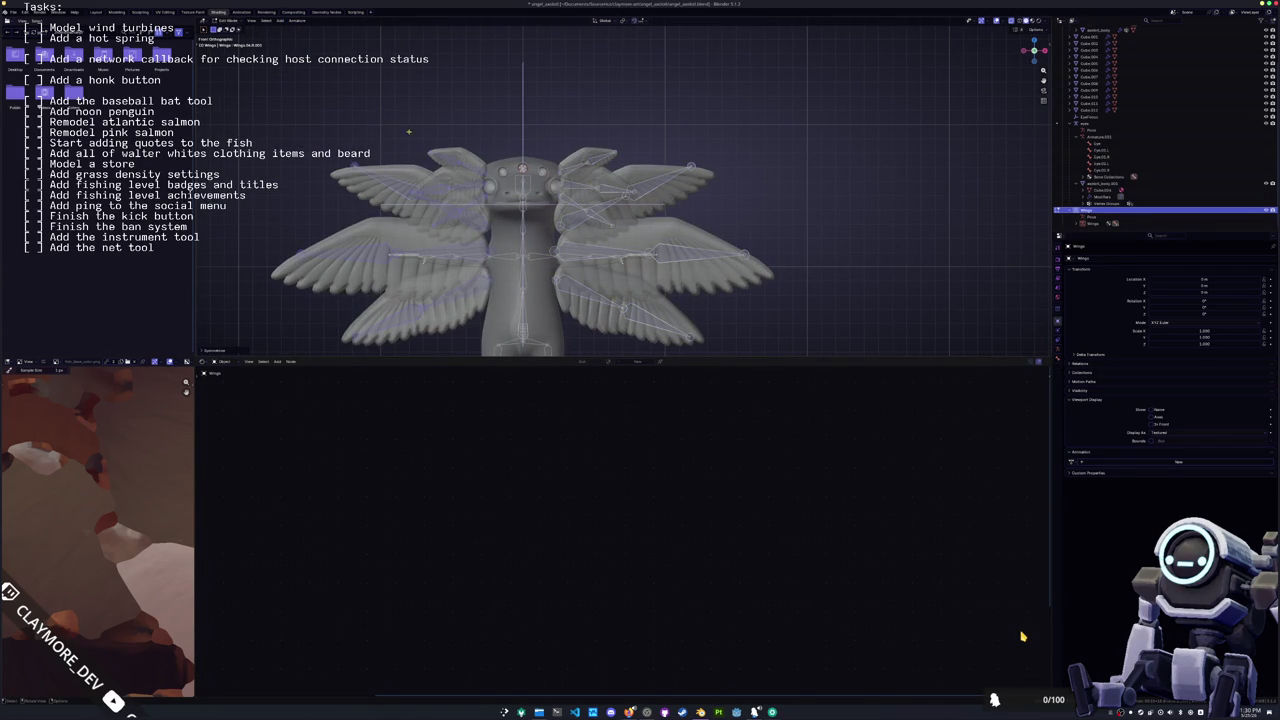
Step: Select the linked wing bone chains and separate them into their own armature objects
key(ctrl+l)
right_click(689, 149)
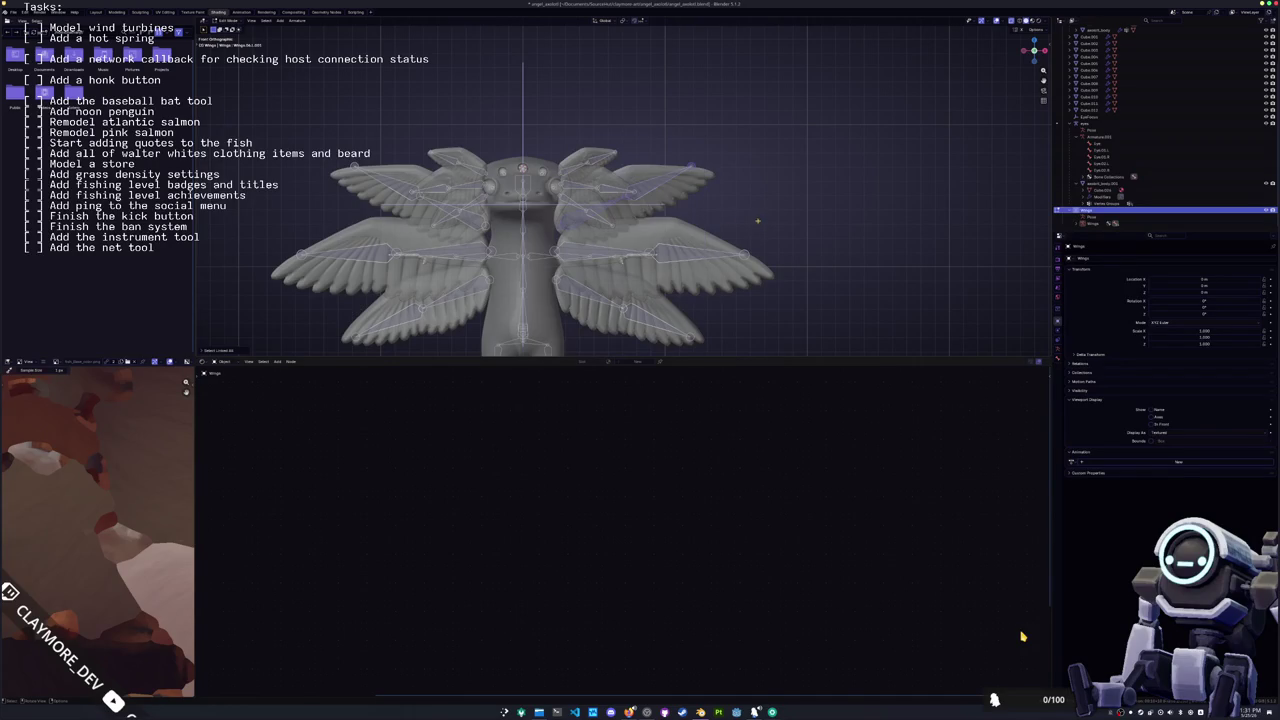
key(ctrl+l)
right_click(631, 212)
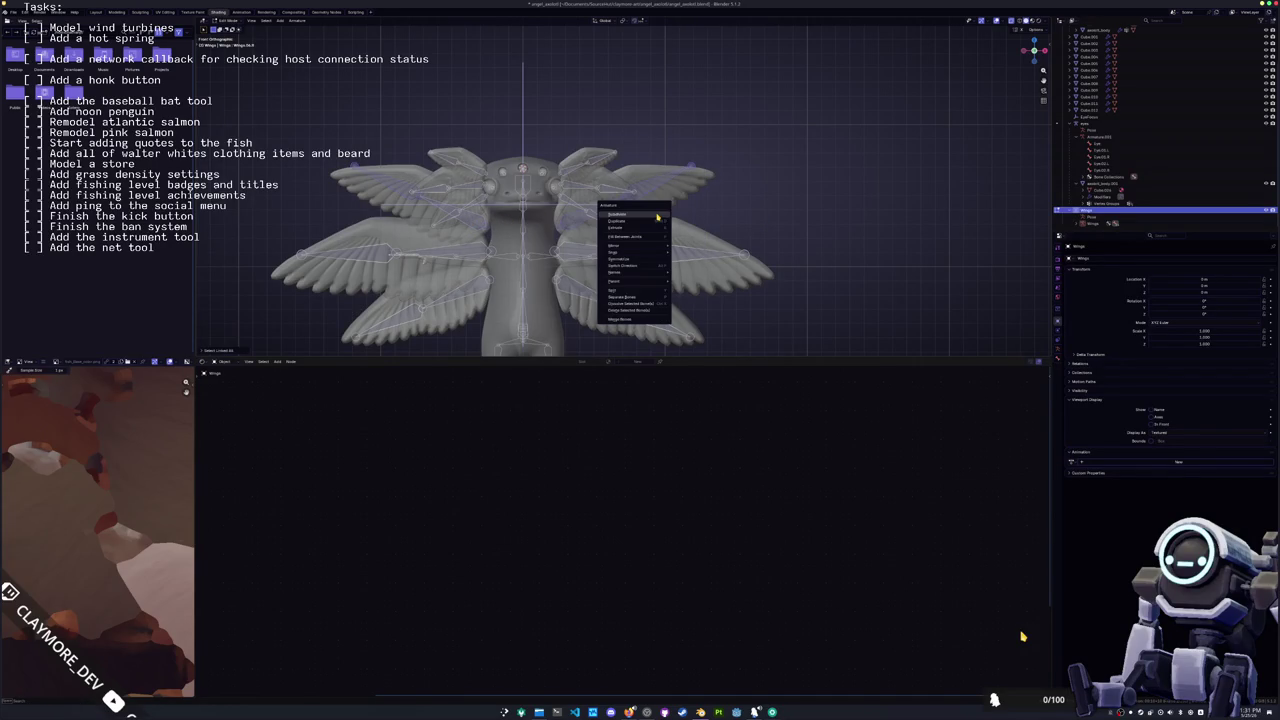
click(638, 298)
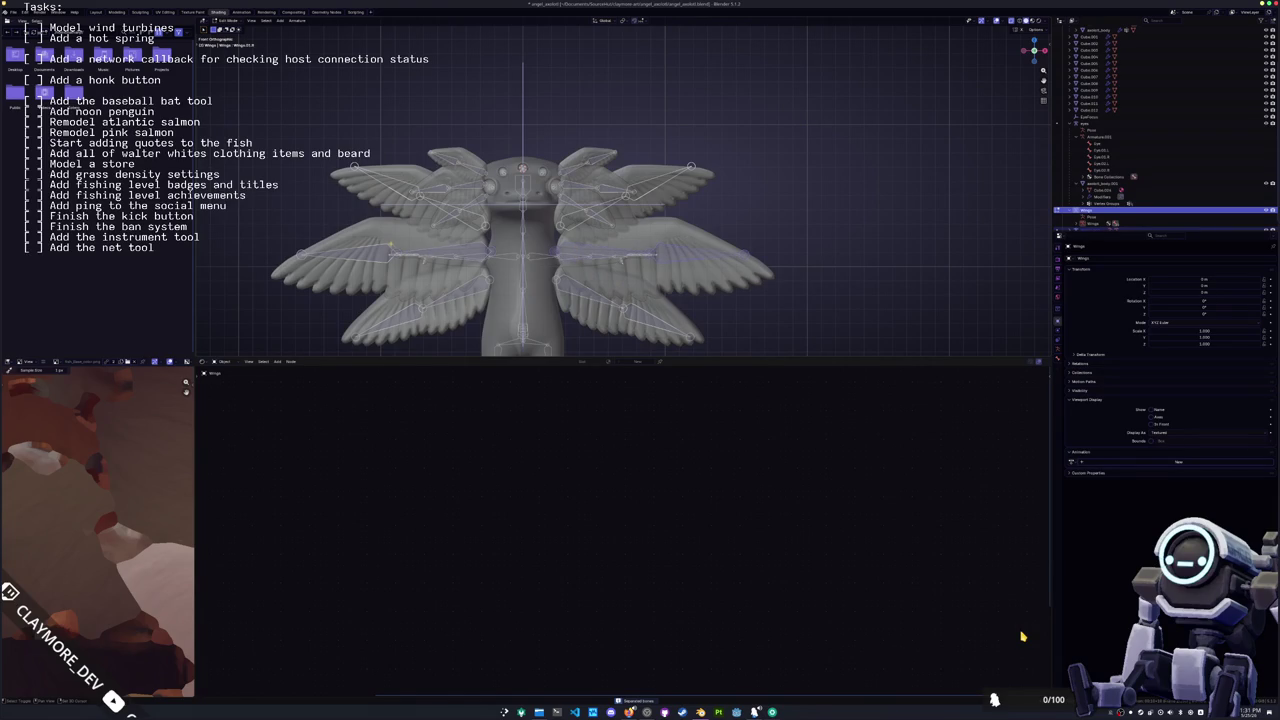
right_click(770, 221)
click(770, 221)
Step: Select a bone of the new Wings.001 armature, then the upper-left wing bone
right_click(407, 316)
scroll(552, 204, up, 2)
click(410, 208)
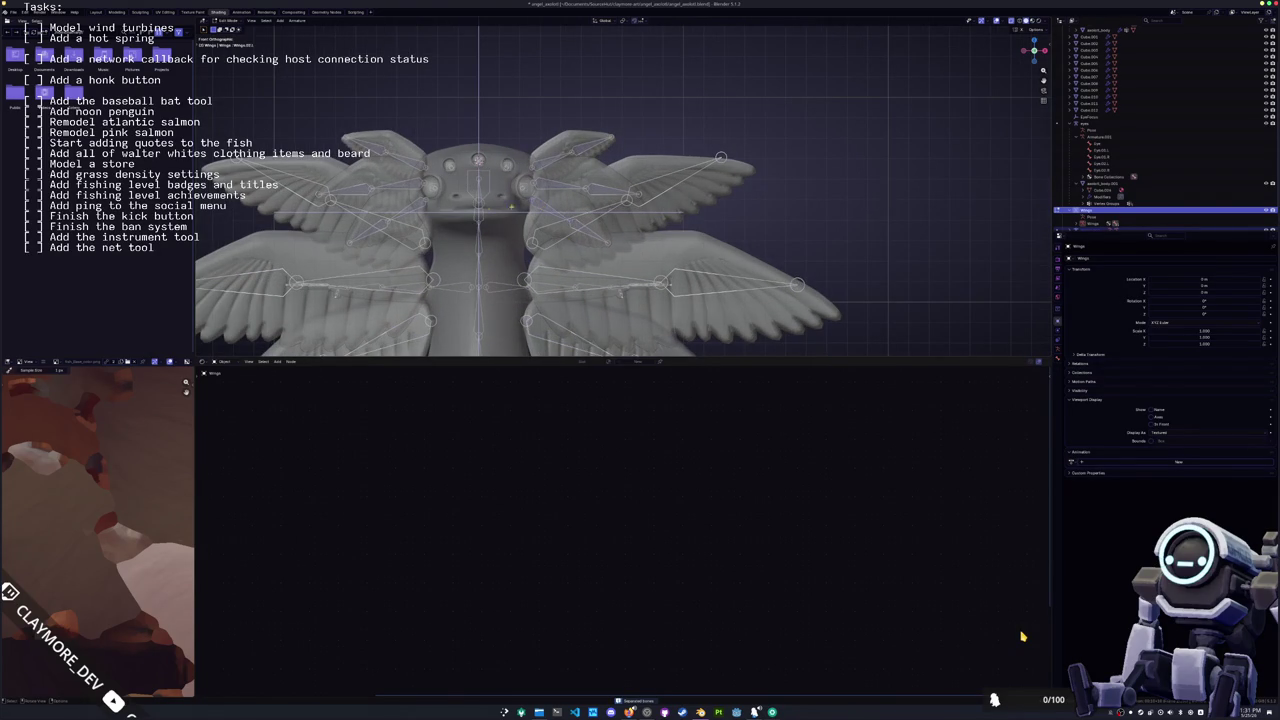
right_click(605, 240)
shift+middle_drag(601, 191, 635, 207)
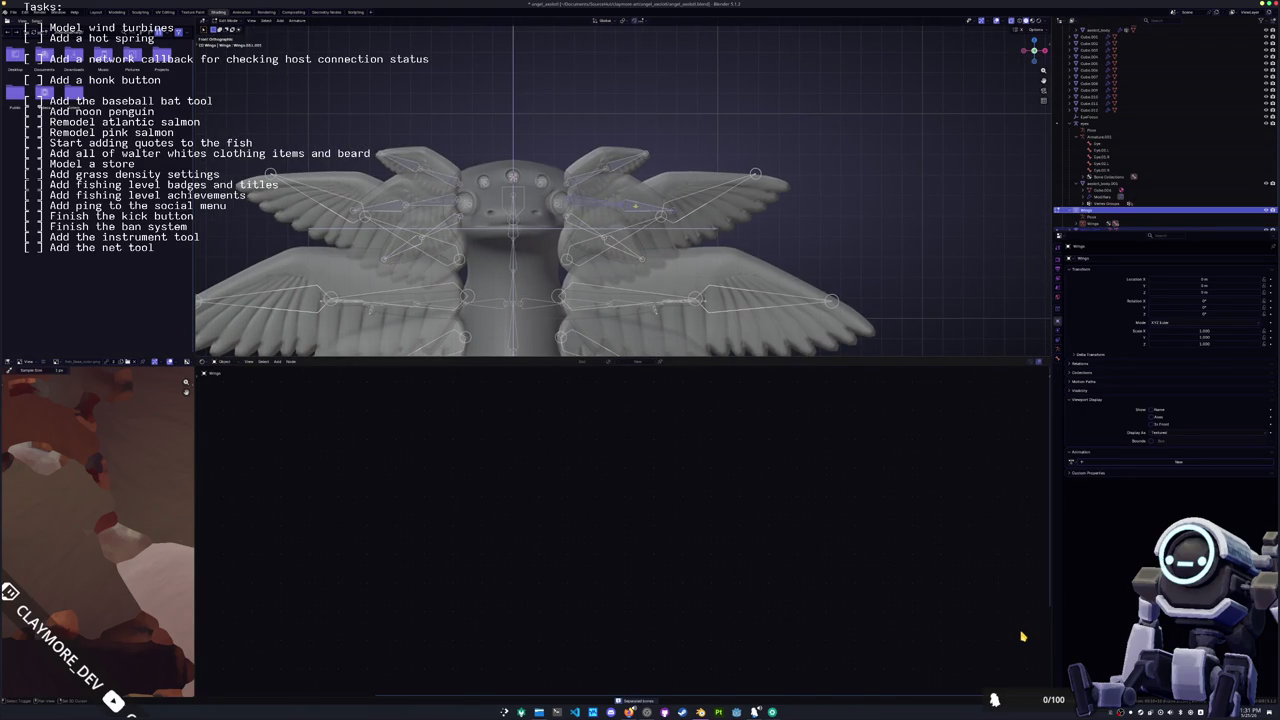
right_click(360, 102)
click(402, 162)
right_click(639, 163)
scroll(622, 187, down, 2)
key(ctrl+Tab)
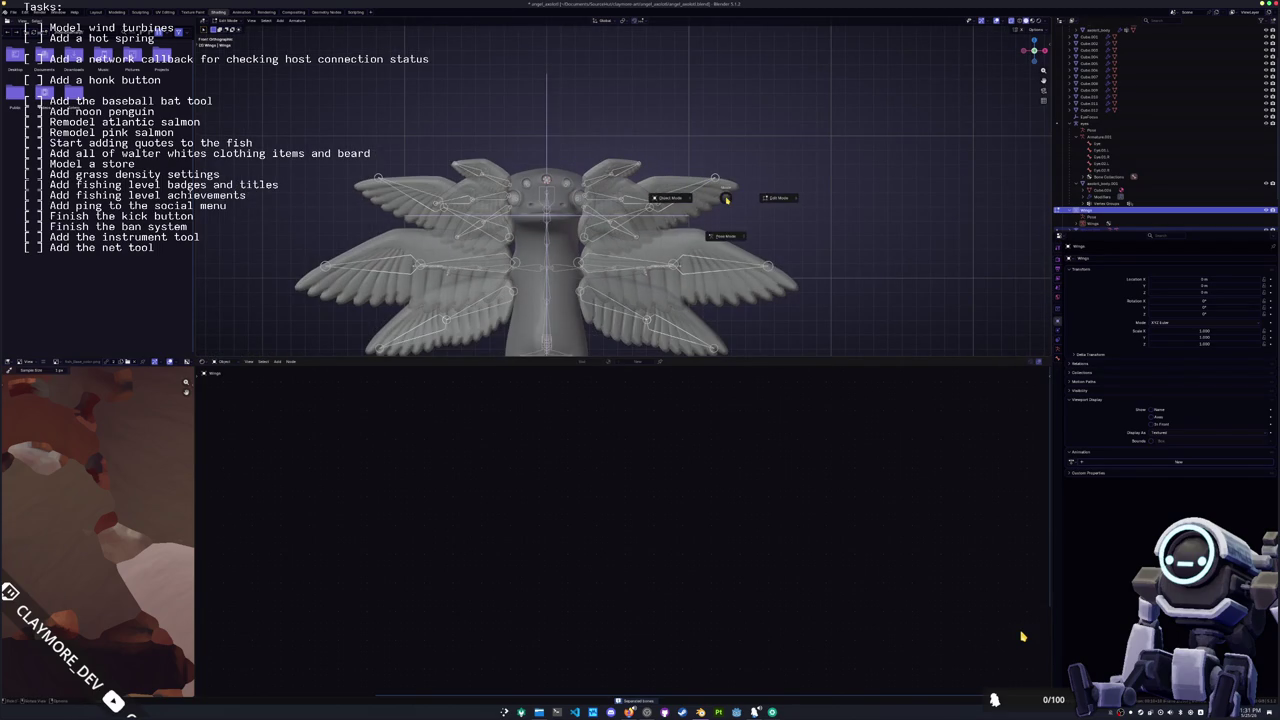
Step: Turn on X-ray and parent the Wings.004 wing mesh with automatic weights
middle_drag(726, 199, 840, 215)
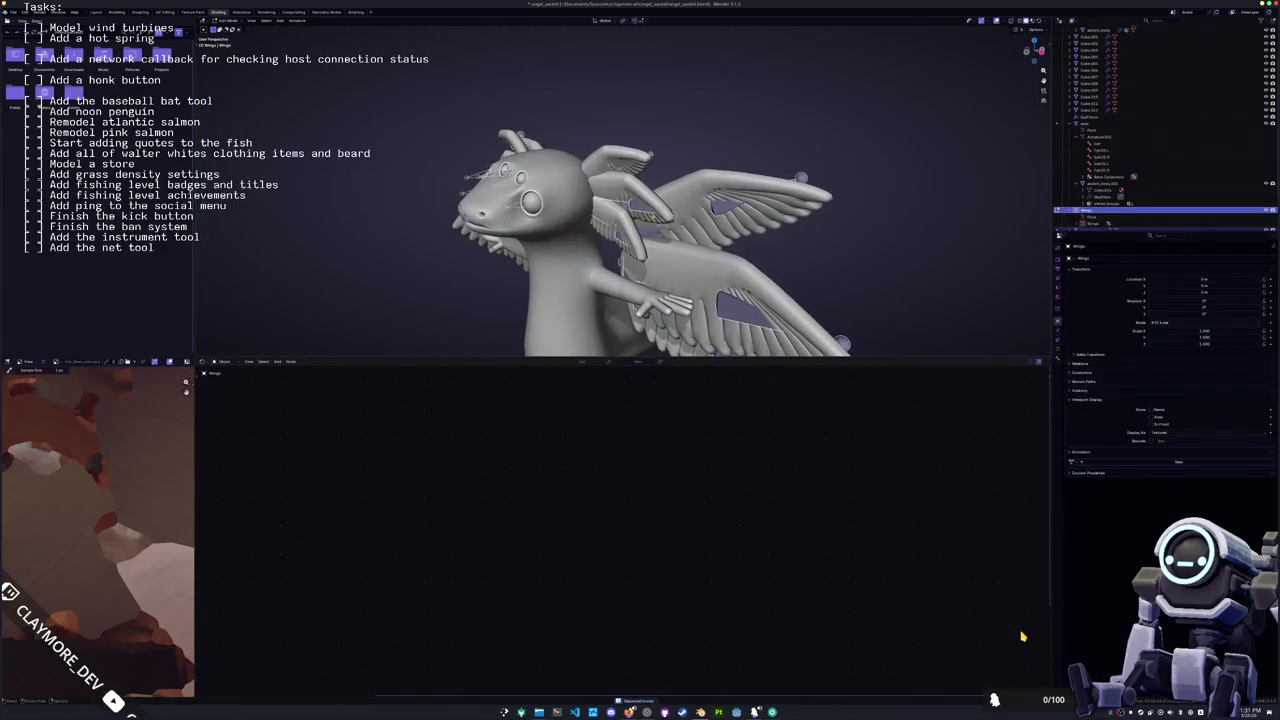
click(636, 205)
scroll(672, 140, up, 3)
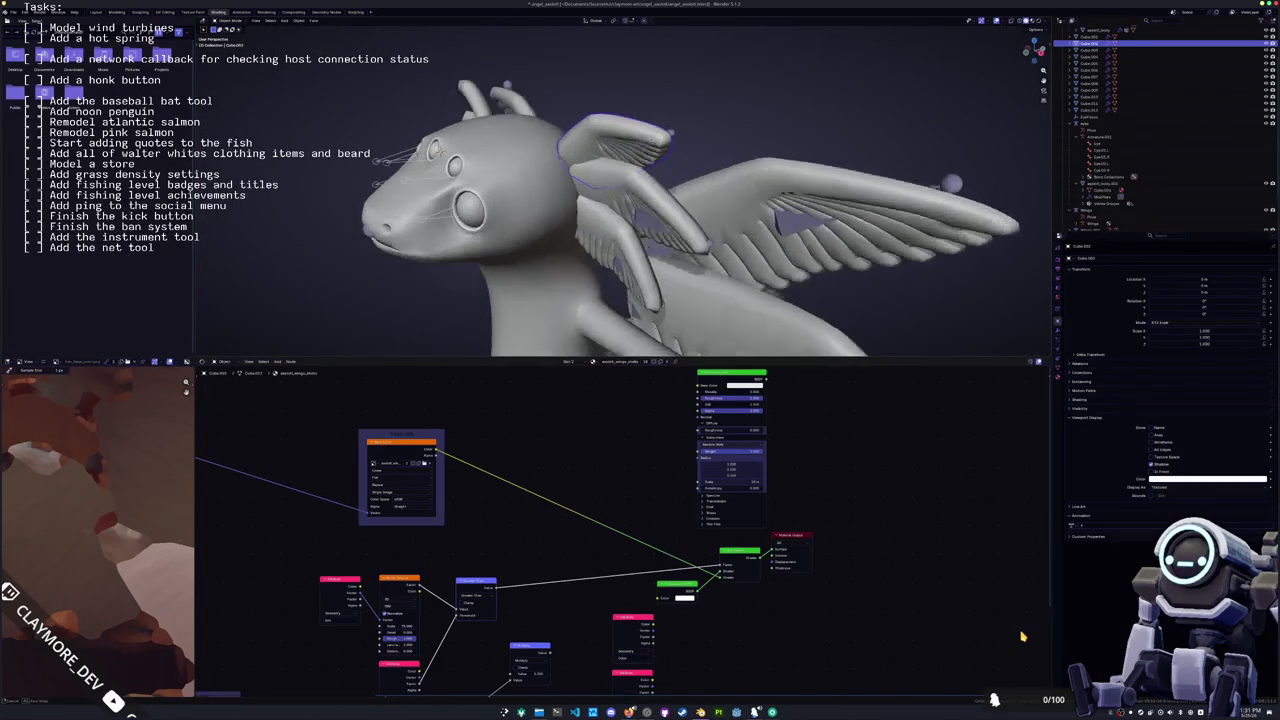
click(672, 140)
scroll(672, 140, down, 2)
middle_drag(672, 140, 560, 172)
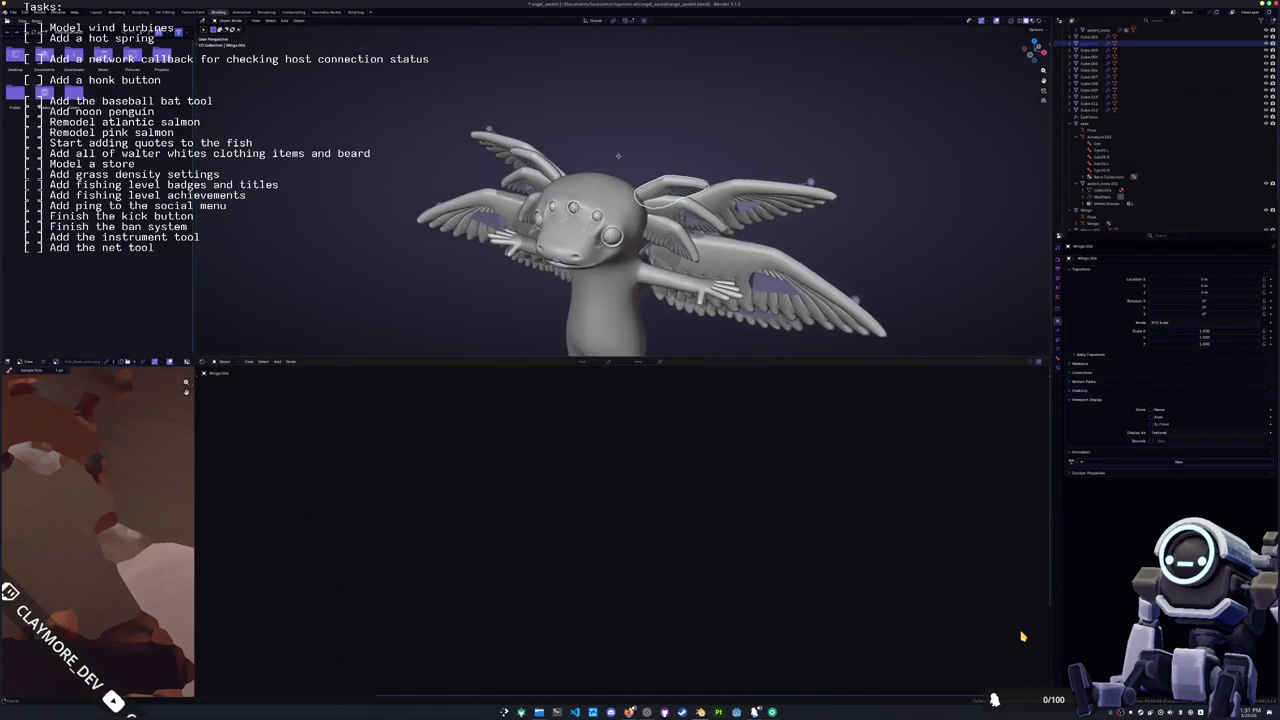
click(560, 172)
scroll(640, 180, up, 2)
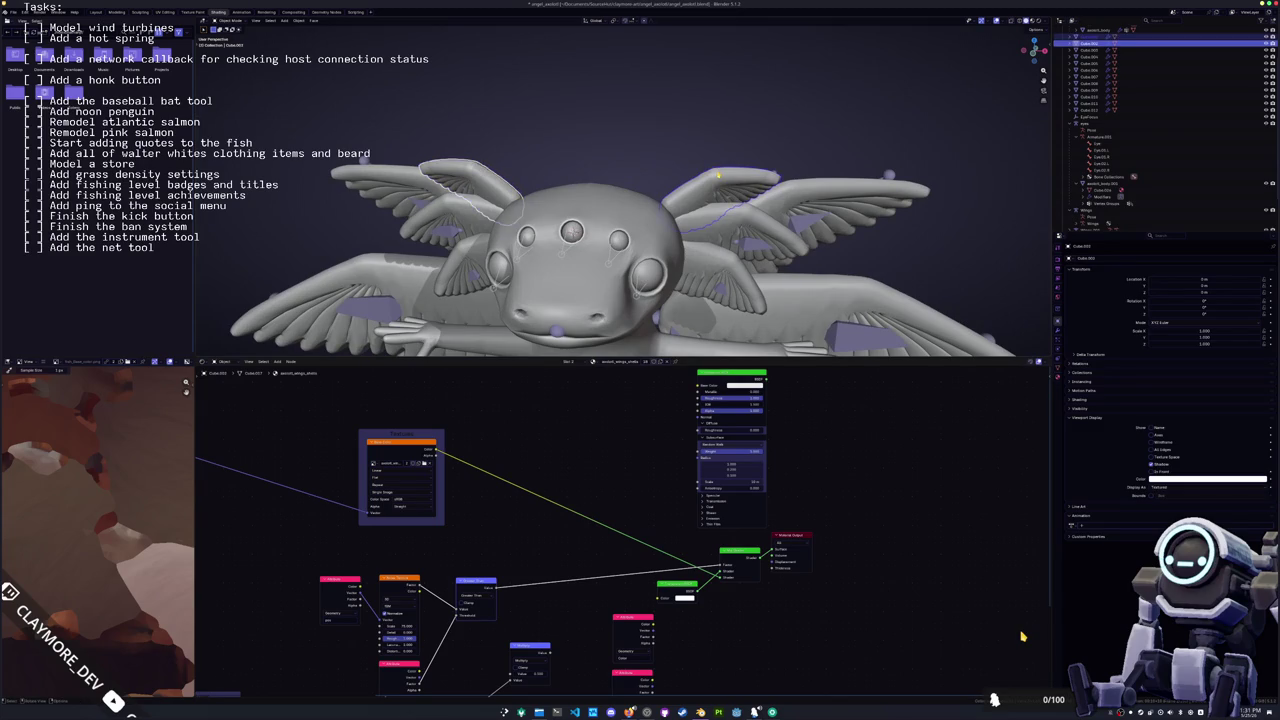
middle_drag(718, 175, 752, 188)
key(alt+z)
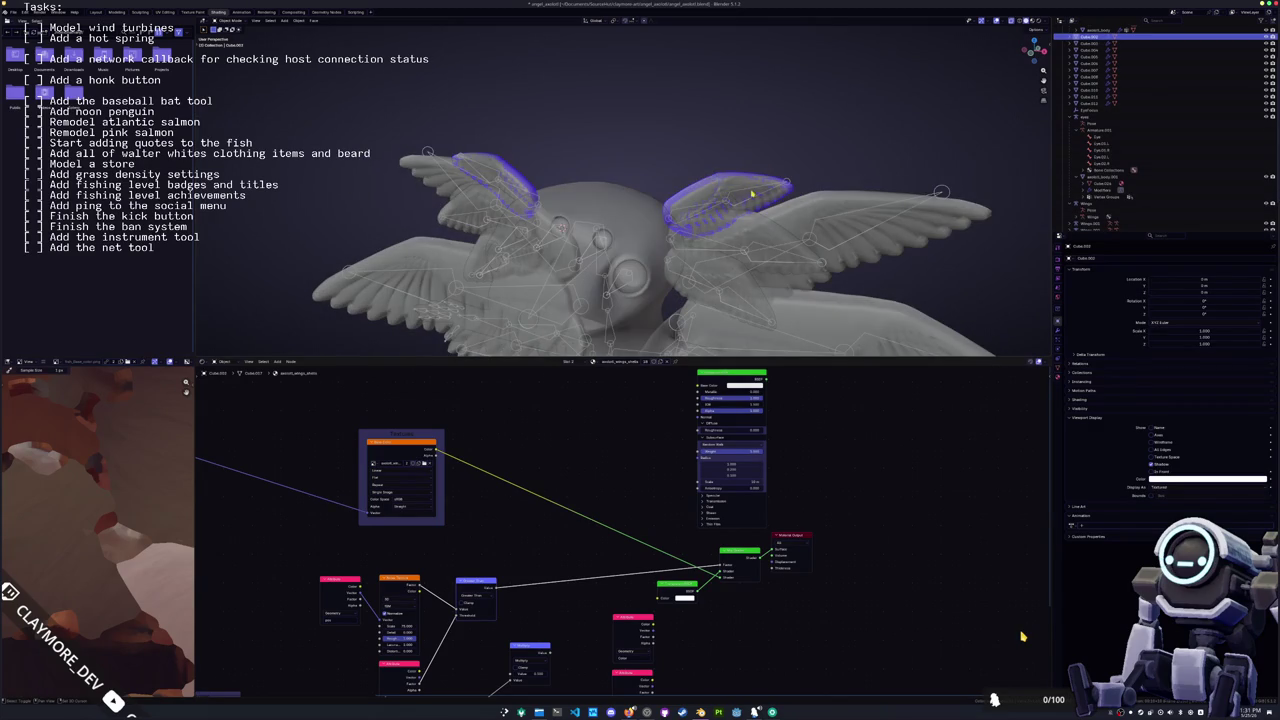
click(752, 188)
key(ctrl+p)
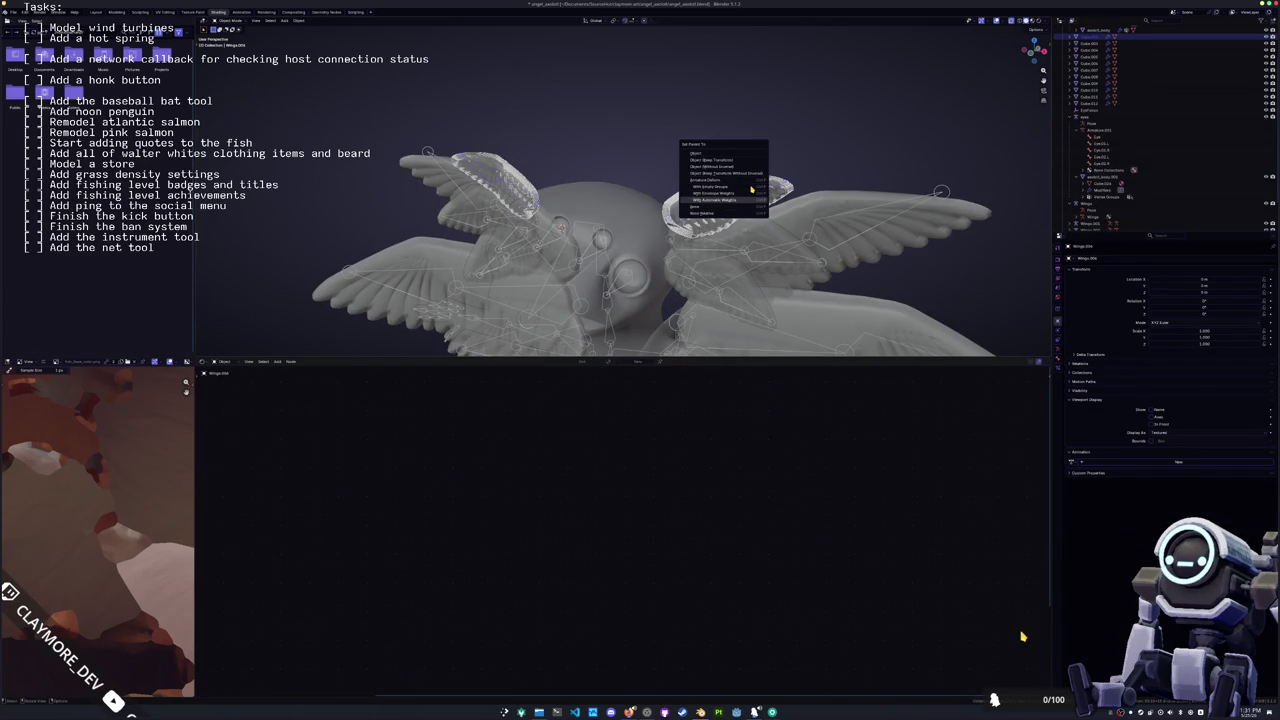
click(743, 199)
Step: Parent the wing's cage object to the selected wing object
middle_drag(743, 199, 694, 222)
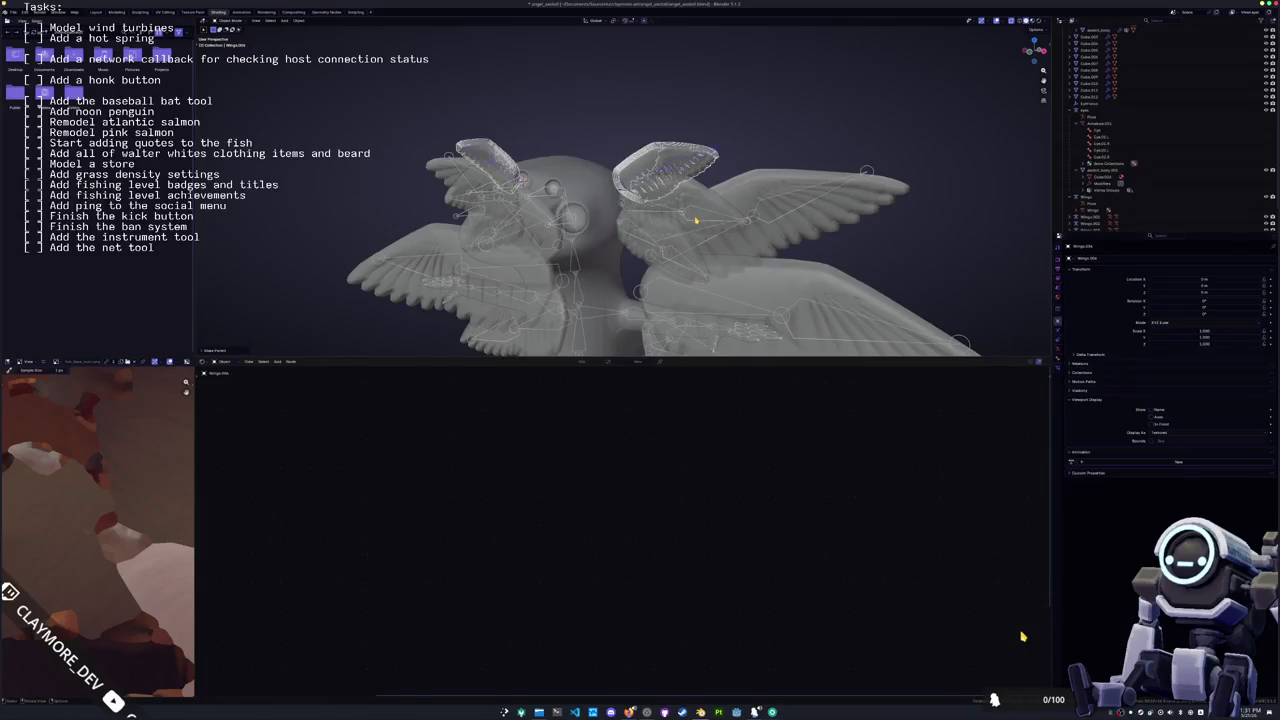
click(694, 222)
middle_drag(692, 223, 708, 200)
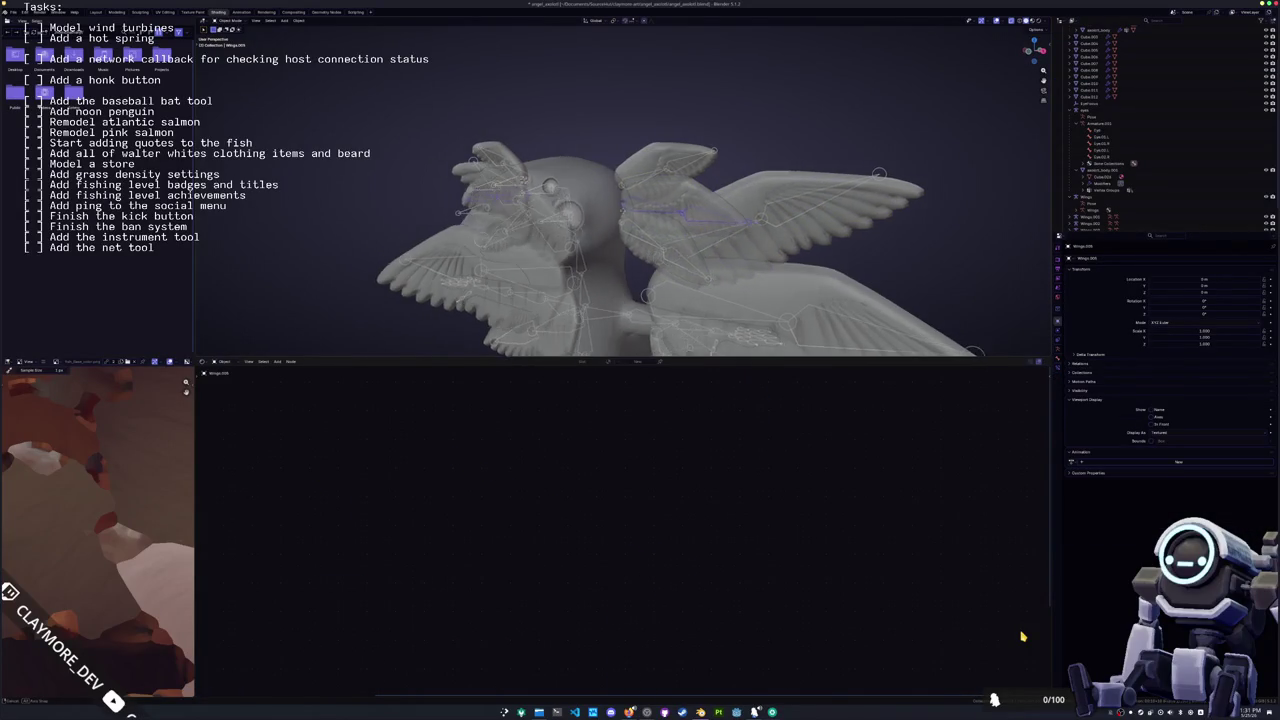
click(708, 200)
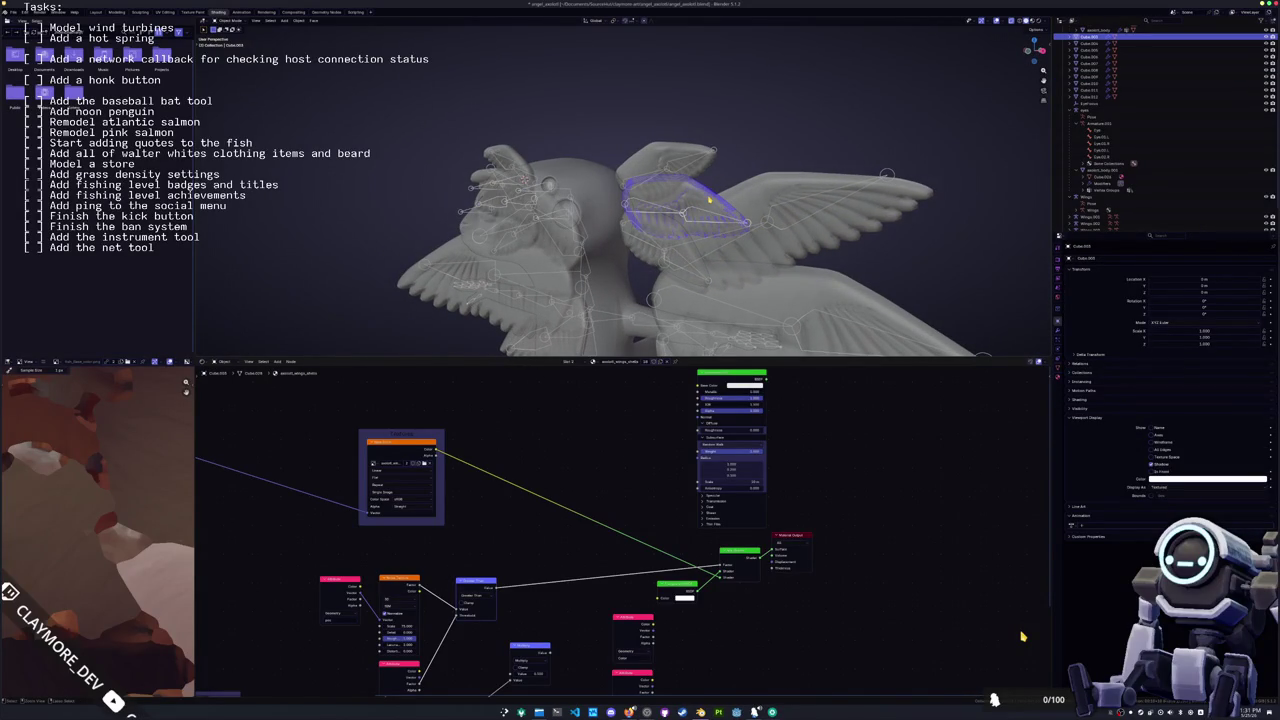
key(ctrl+p)
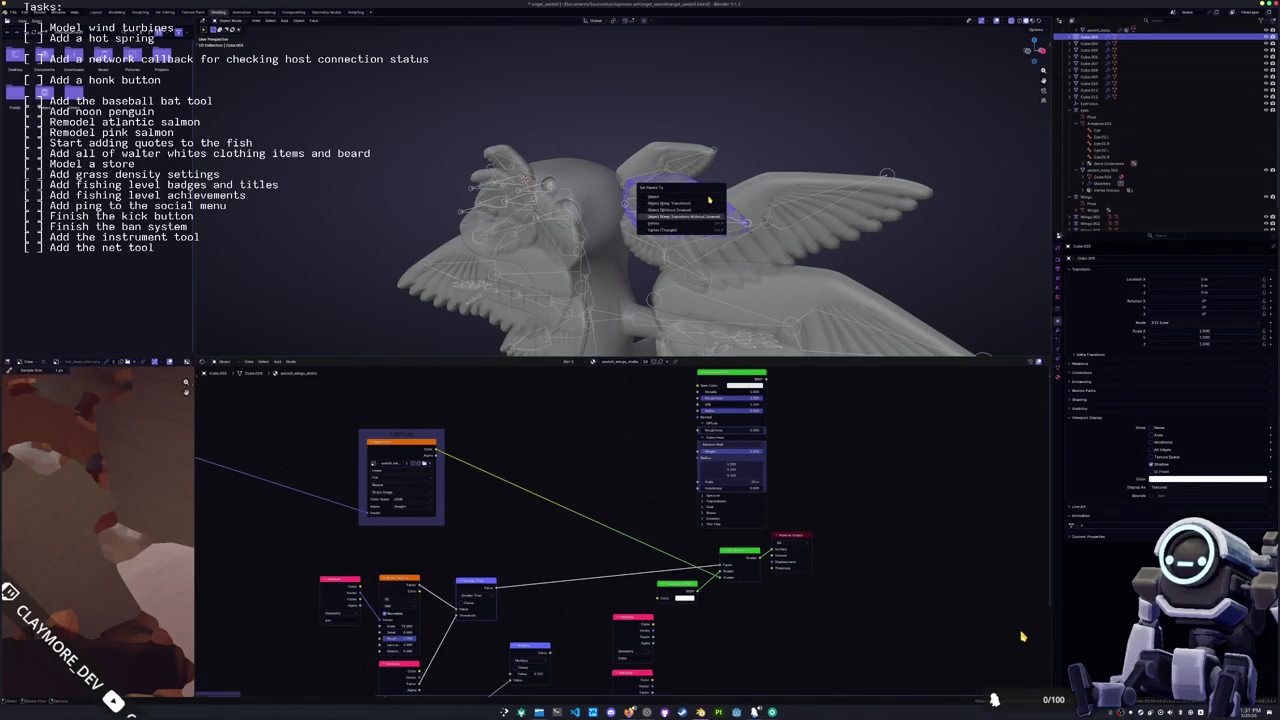
click(709, 200)
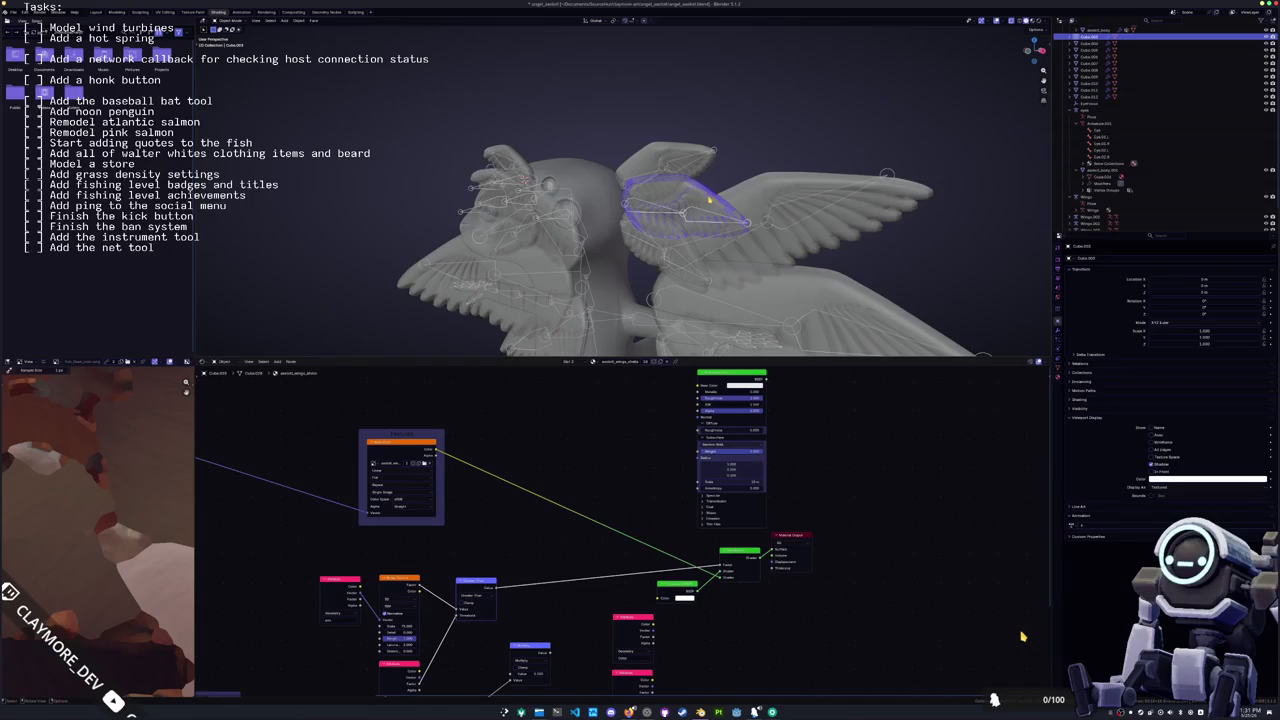
Step: Parent the Wings.005 wing mesh with automatic weights
scroll(708, 200, up, 2)
mouse_move(708, 200)
middle_down()
mouse_move(730, 218)
mouse_move(702, 226)
middle_up()
click(700, 220)
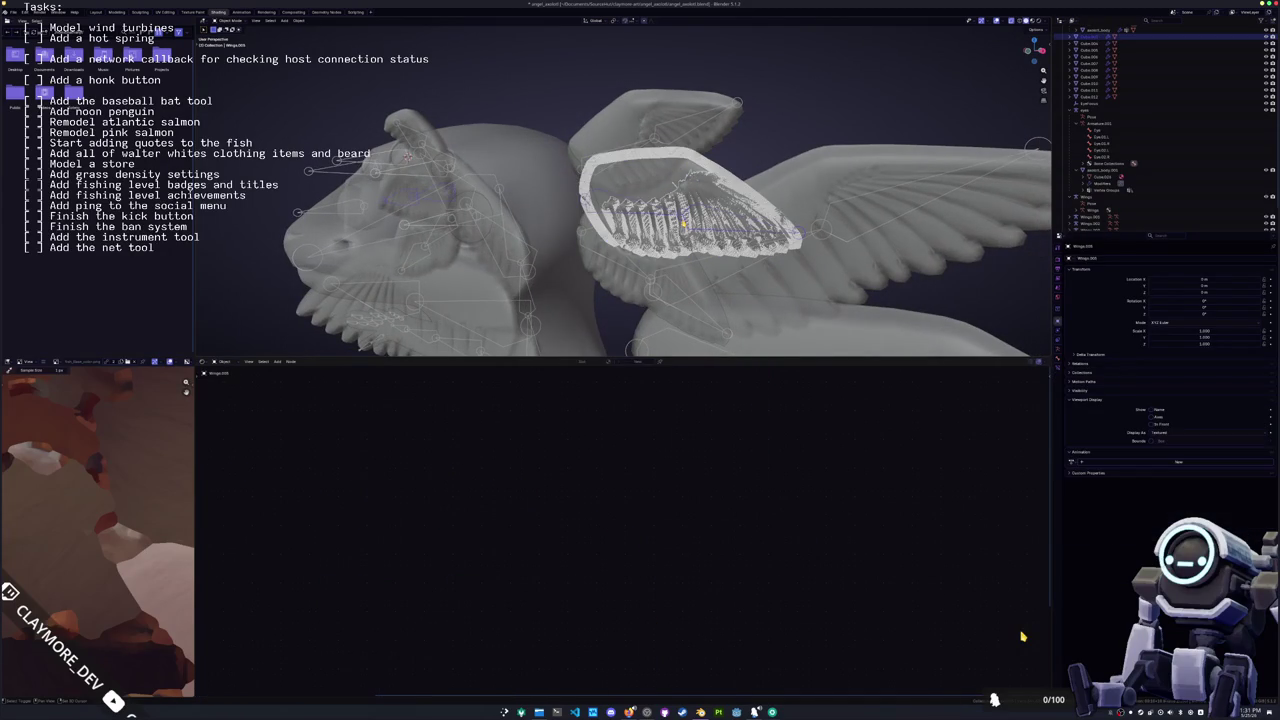
key(m)
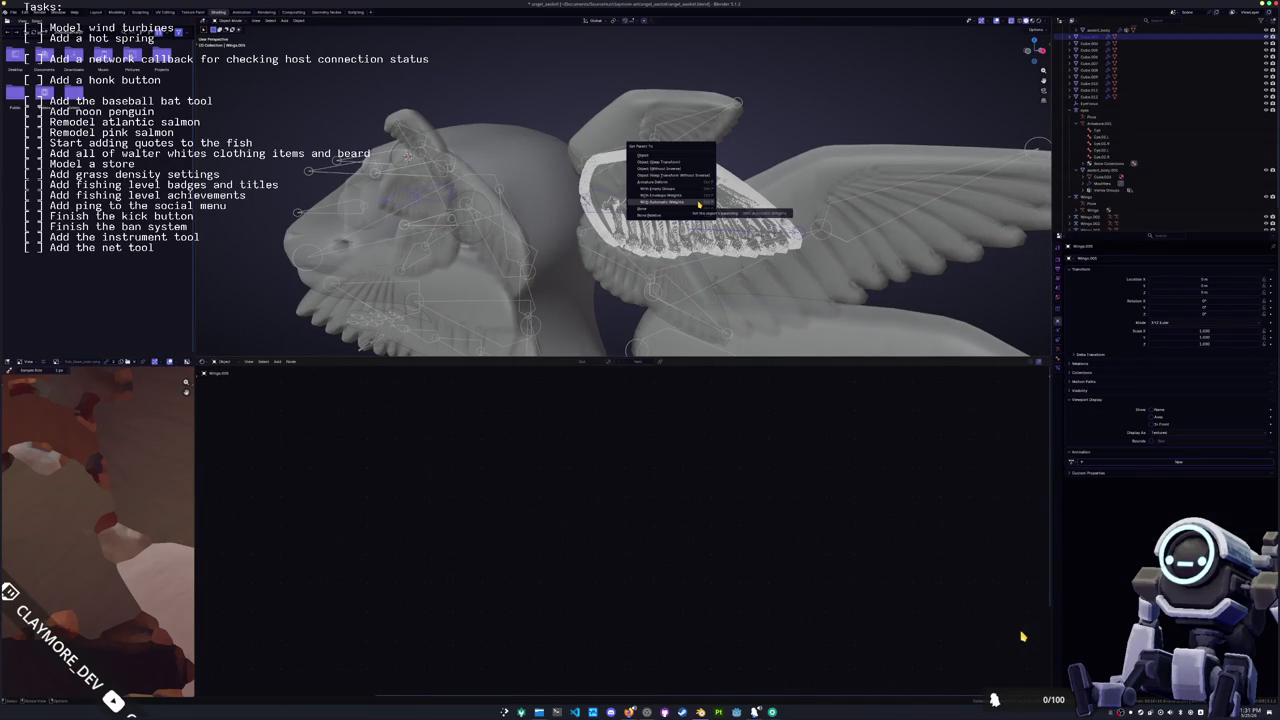
key(Return)
Step: Frame the wing cage and parent the wing mesh inside it to the armature with automatic weights
click(713, 328)
mouse_move(713, 328)
middle_down()
mouse_move(568, 215)
mouse_move(444, 162)
middle_up()
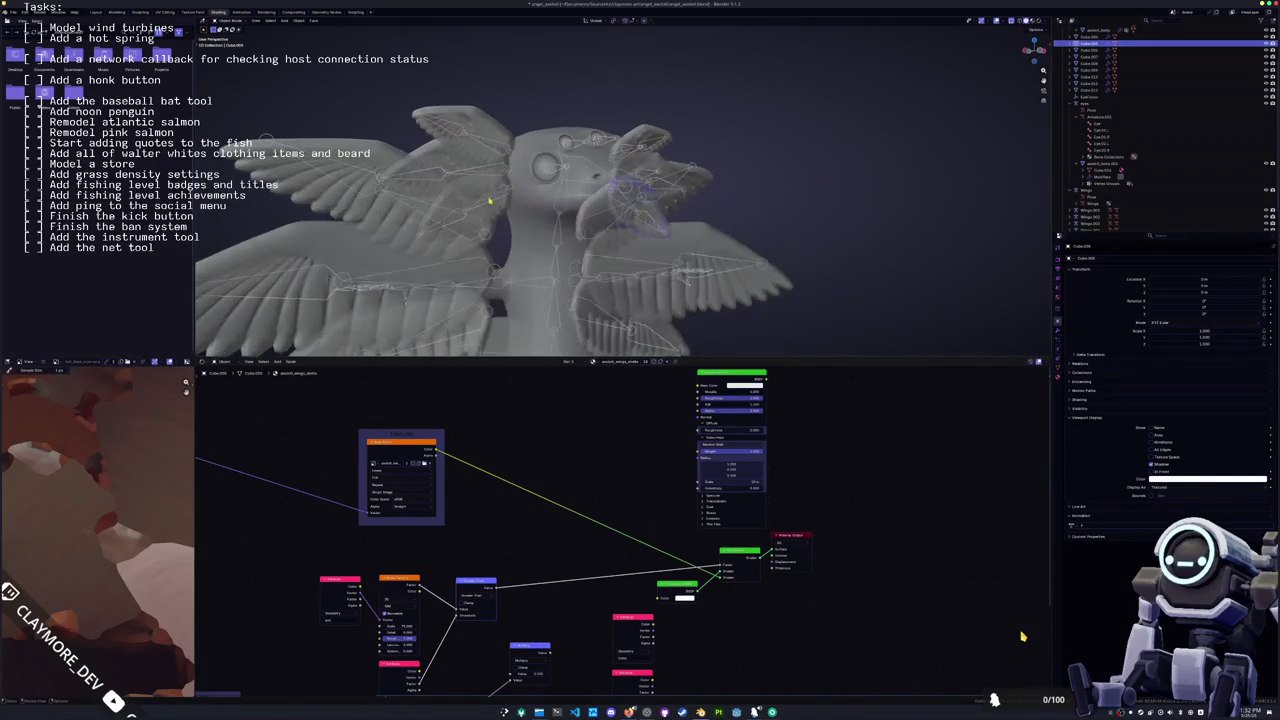
click(444, 162)
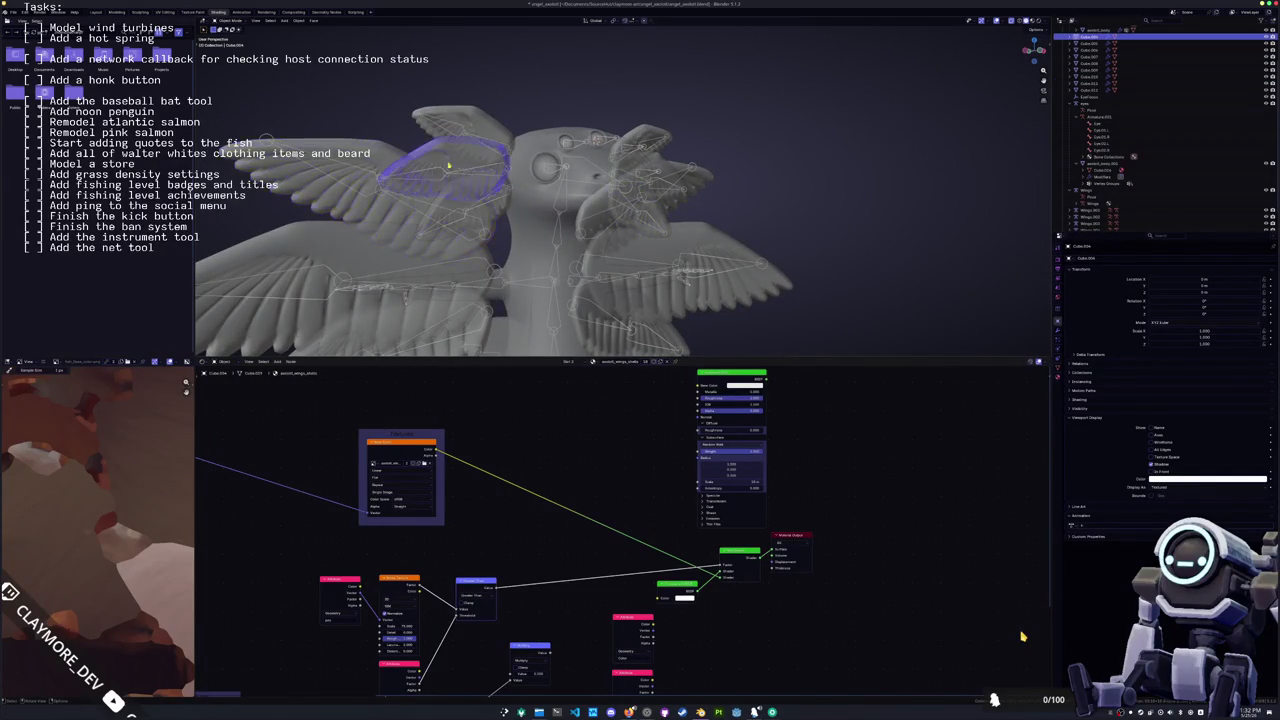
key(KP_Decimal)
click(438, 169)
click(434, 163)
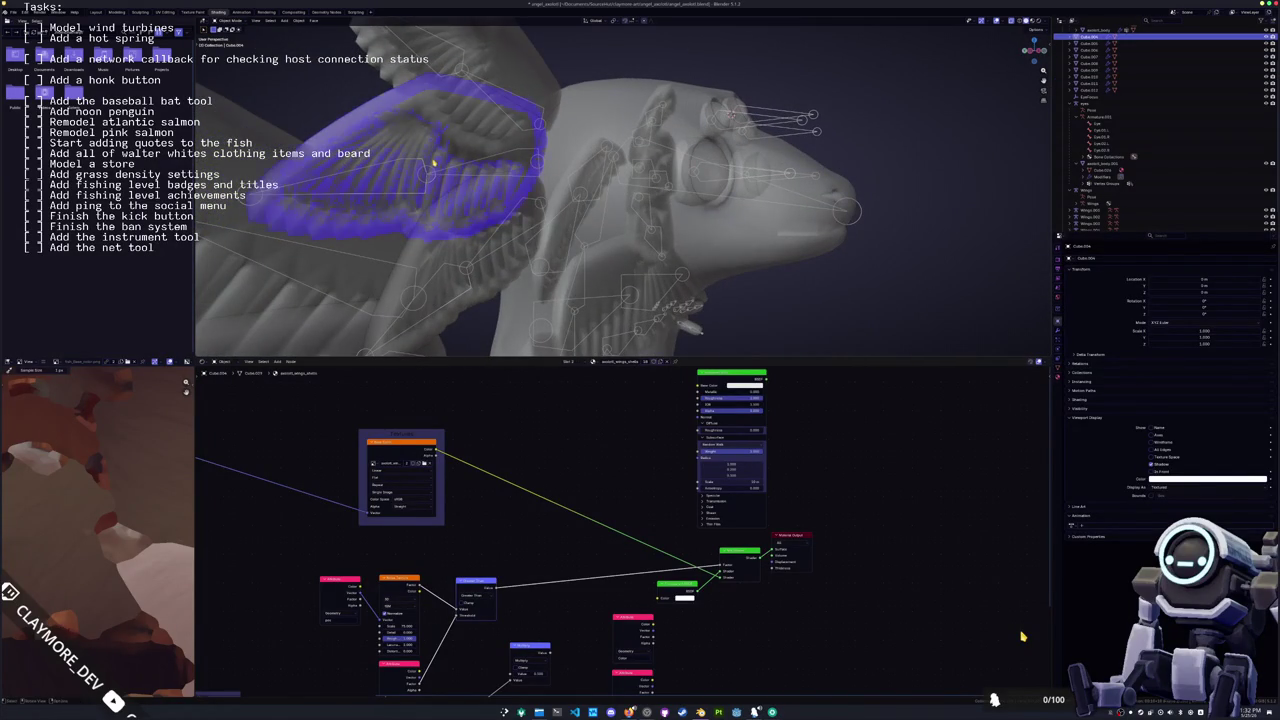
click(427, 171)
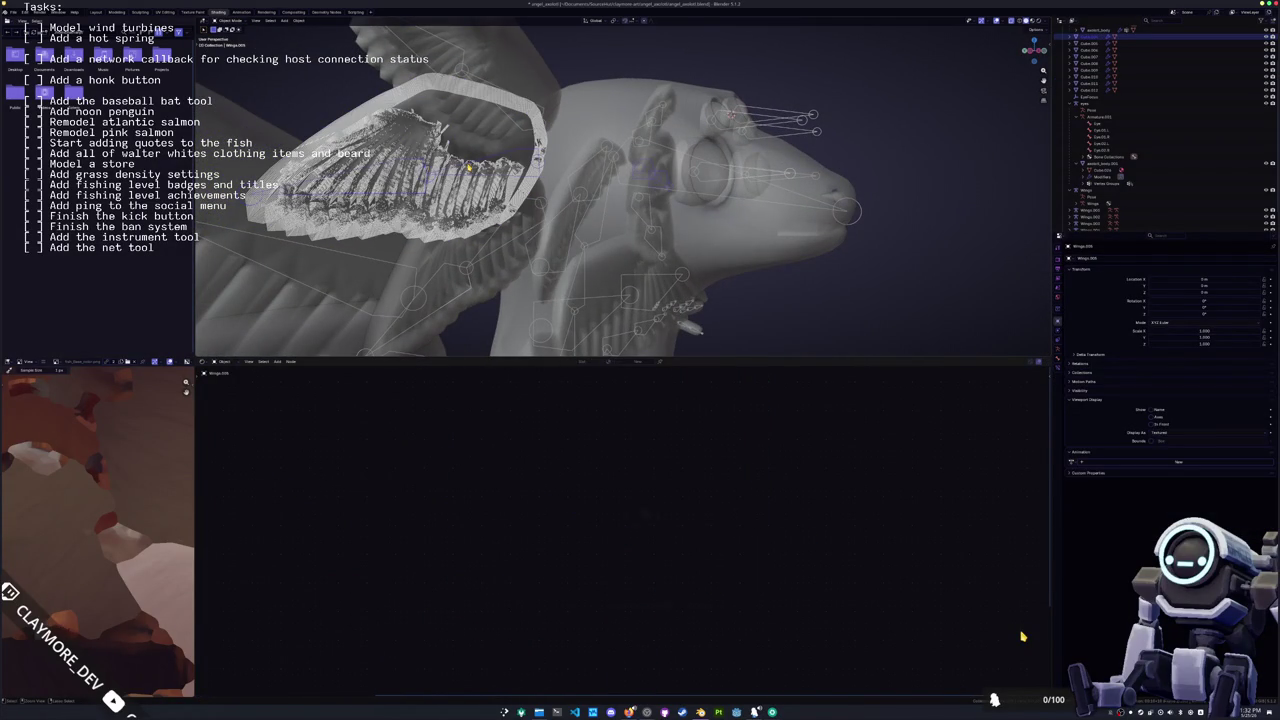
key(ctrl+p)
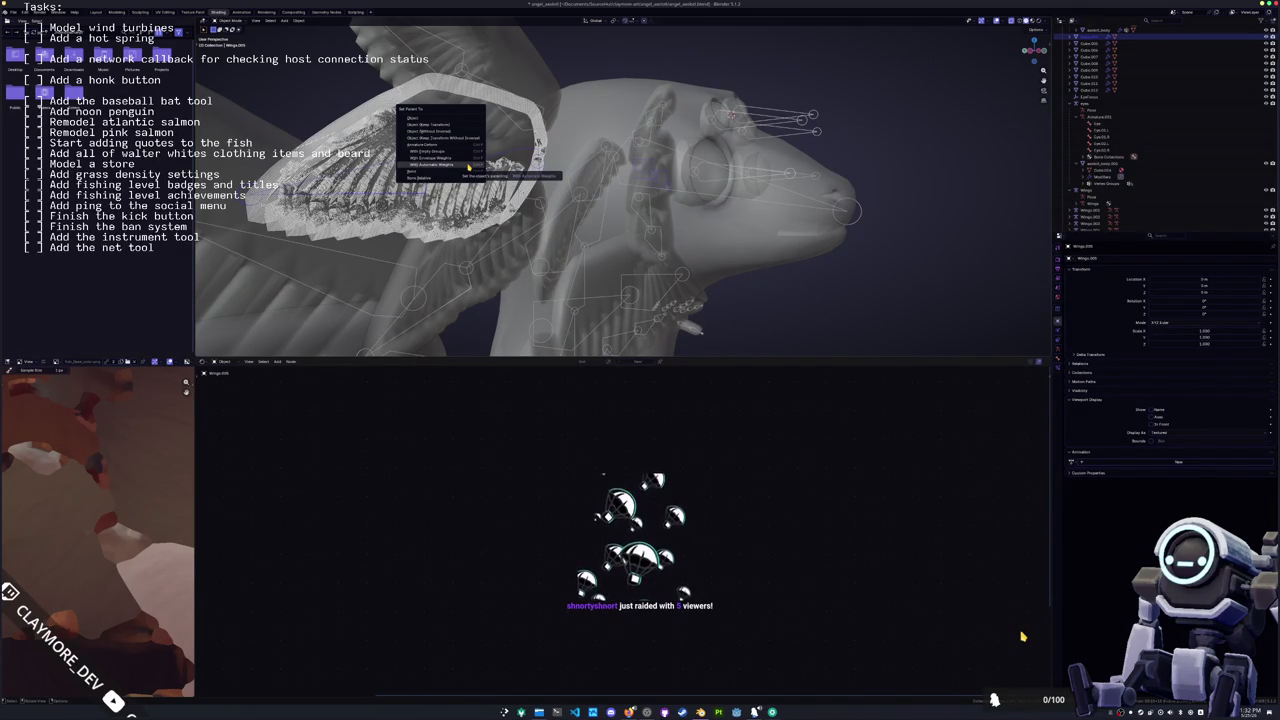
click(469, 167)
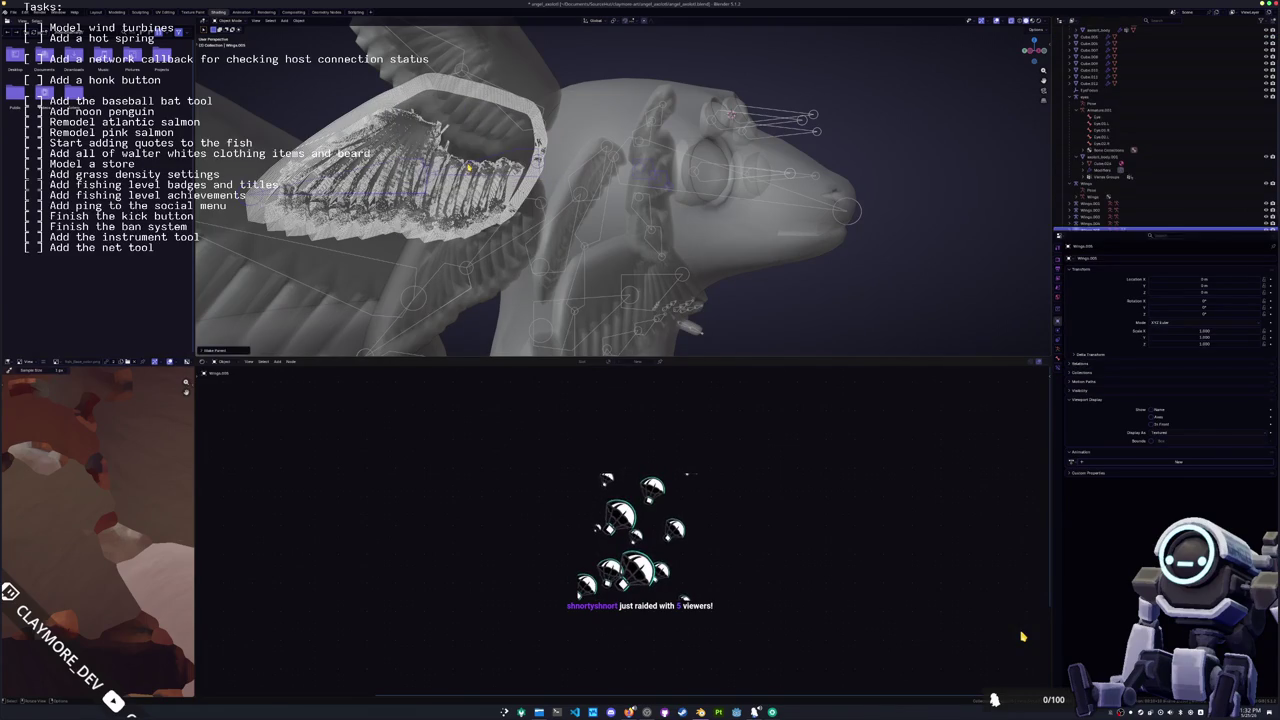
Step: Pick out the inner feather wing from among the overlapping wing objects
scroll(469, 167, down, 5)
mouse_move(469, 167)
middle_down()
mouse_move(679, 211)
mouse_move(667, 241)
middle_up()
click(679, 211)
scroll(679, 211, up, 4)
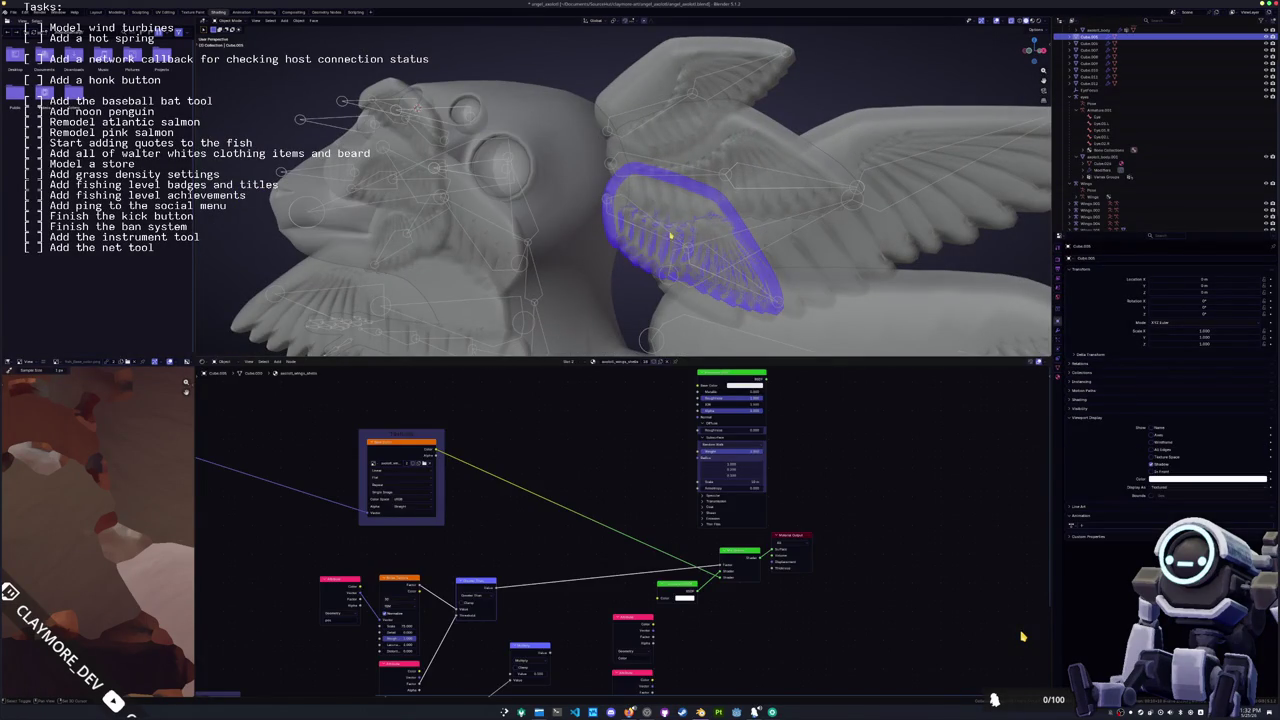
click(670, 236)
alt+click(670, 236)
click(655, 236)
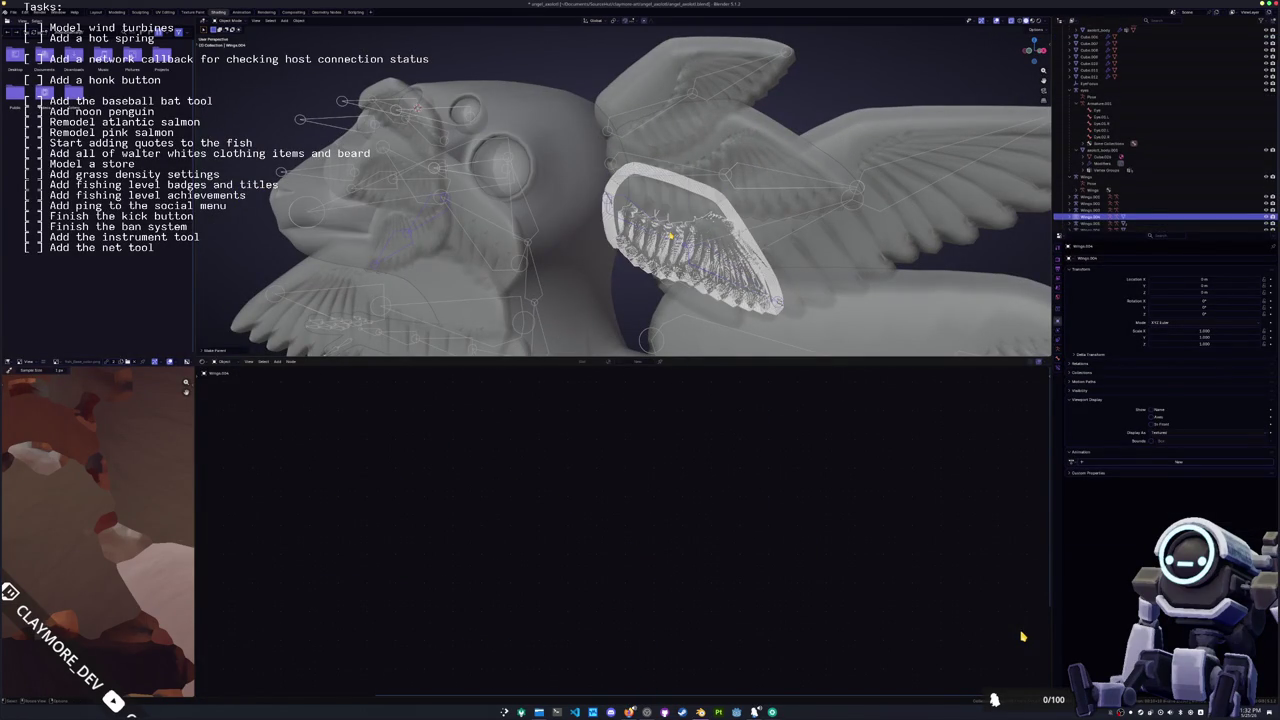
middle_drag(586, 221, 540, 208)
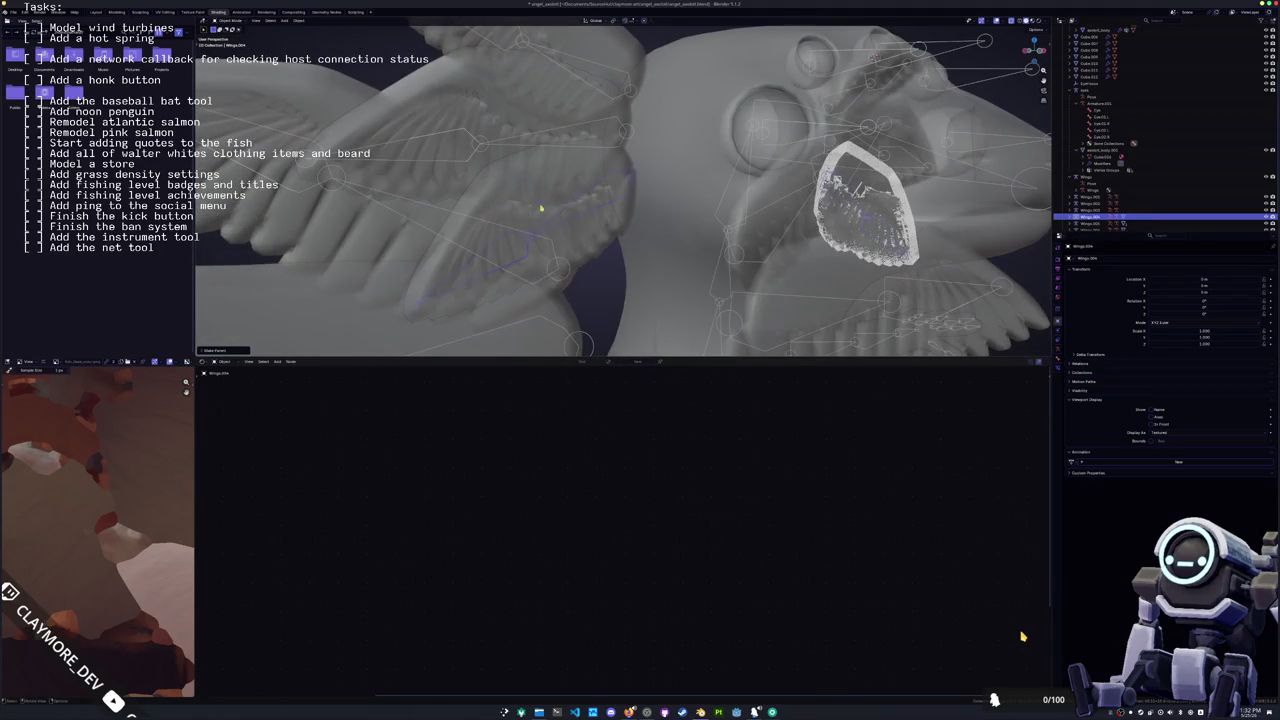
middle_drag(585, 250, 574, 240)
click(574, 240)
click(569, 227)
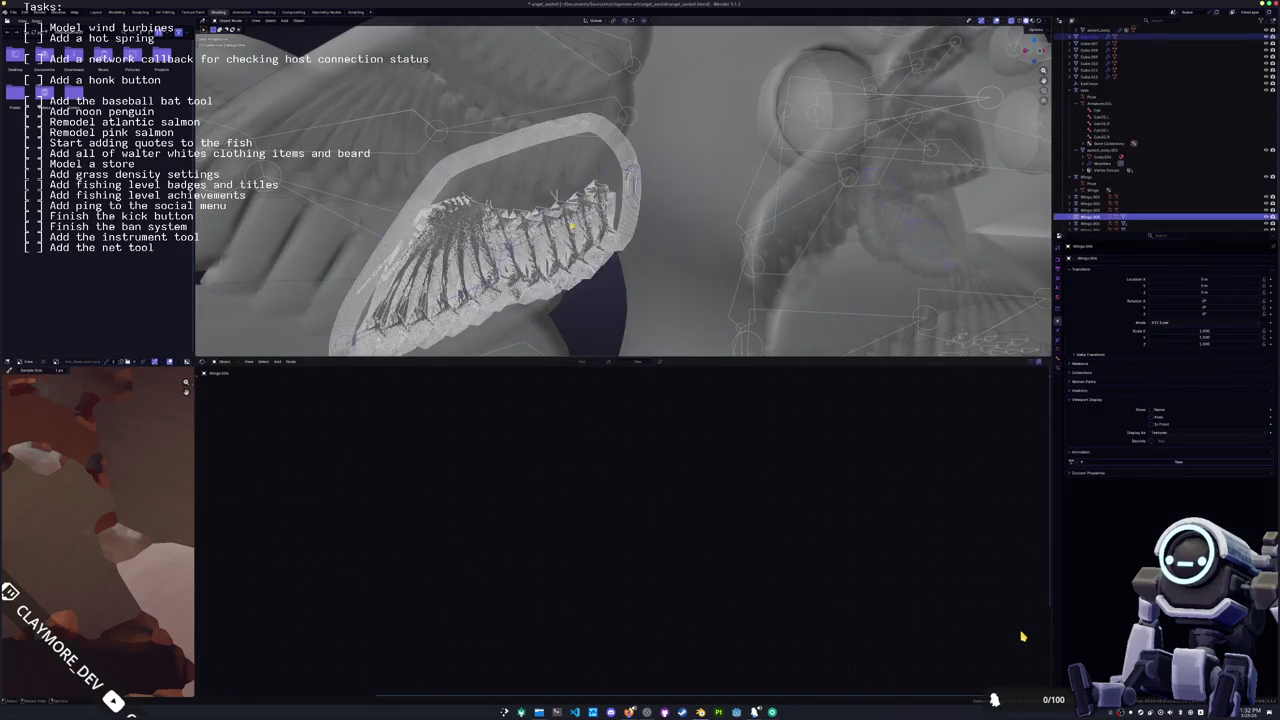
right_click(581, 226)
click(606, 234)
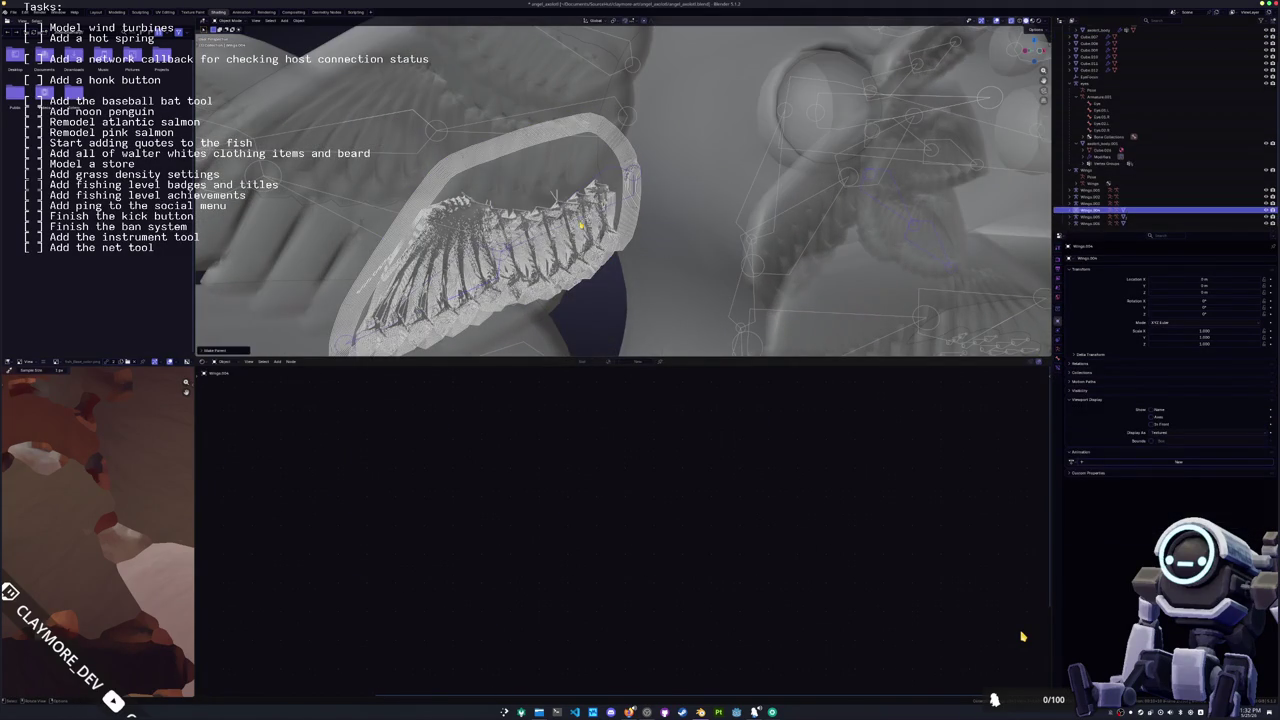
Step: Switch the viewport to Material Preview and select the Wings.004 wing object
middle_drag(606, 226, 836, 191)
scroll(720, 200, up, 3)
click(1027, 20)
mouse_move(900, 150)
middle_down()
mouse_move(817, 186)
mouse_move(608, 158)
mouse_move(641, 158)
mouse_move(597, 124)
middle_up()
click(608, 158)
click(608, 158)
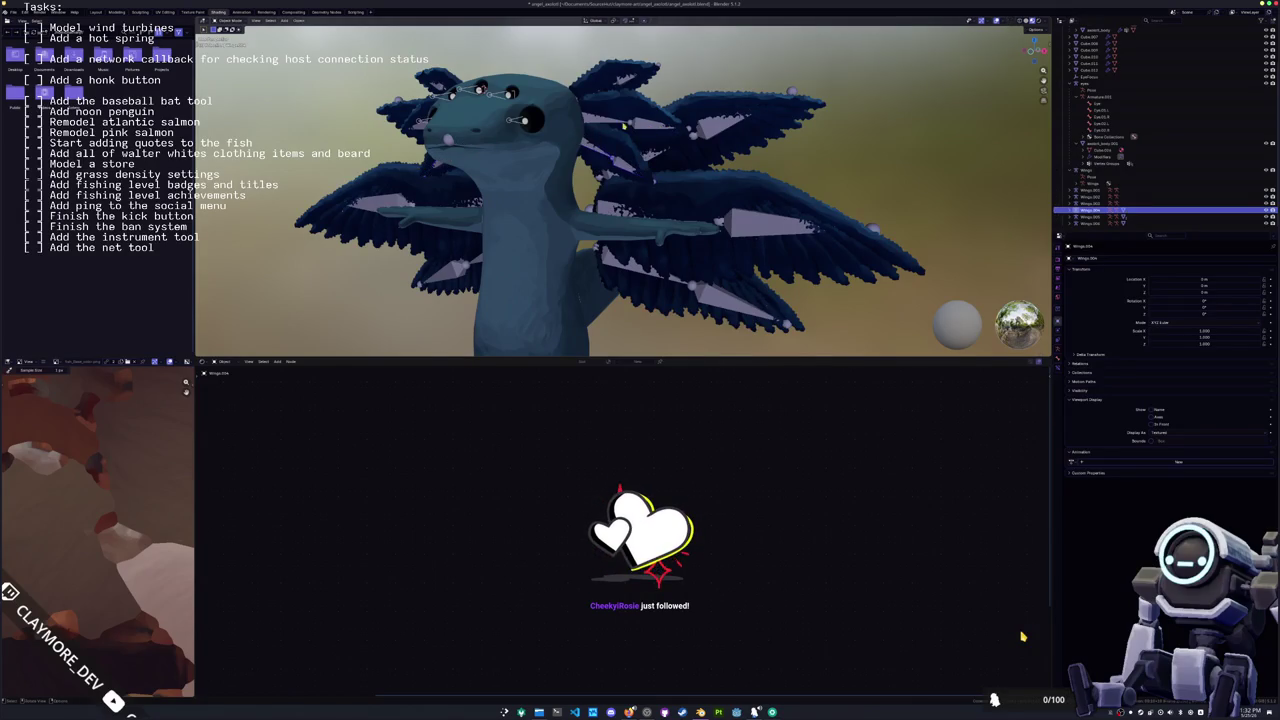
Step: Select the Wings.004 object and undo an accidental exit from Pose Mode
click(612, 160)
scroll(612, 160, up, 3)
mouse_move(650, 95)
middle_down()
mouse_move(660, 181)
mouse_move(606, 183)
middle_up()
click(606, 183)
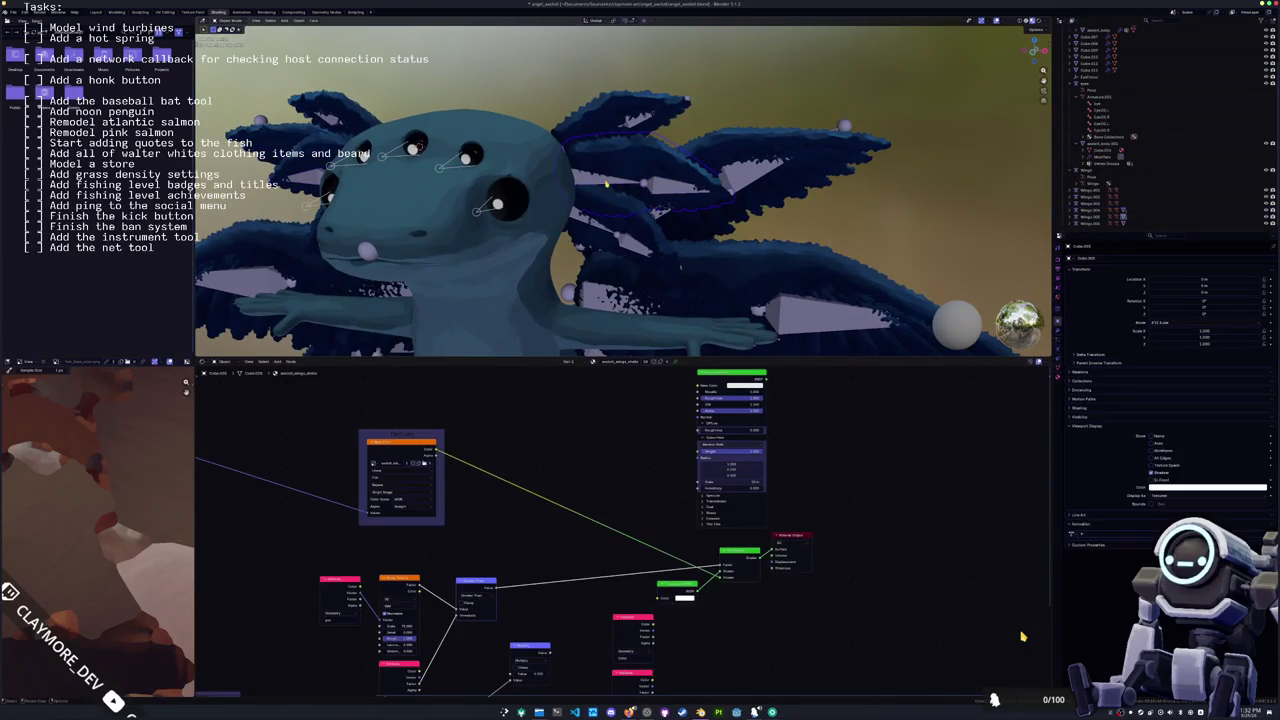
click(596, 226)
mouse_move(596, 226)
middle_down()
mouse_move(726, 187)
mouse_move(602, 185)
middle_up()
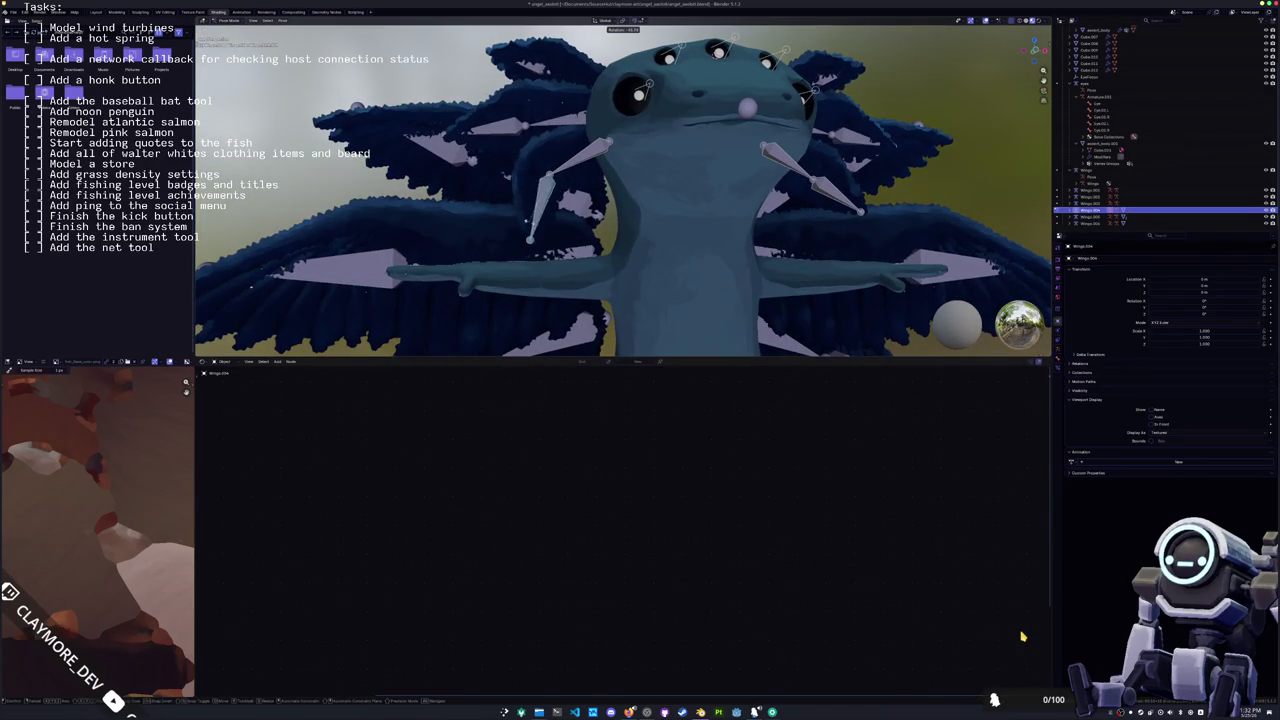
middle_drag(524, 188, 653, 195)
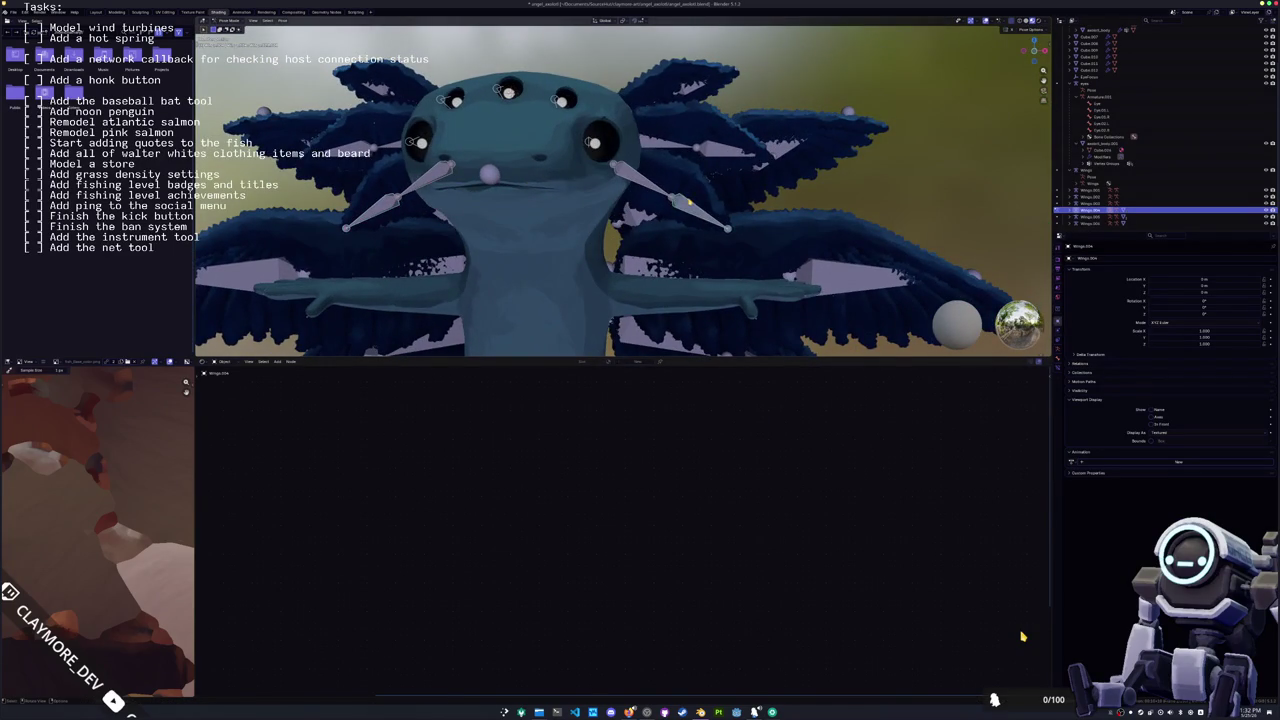
click(712, 152)
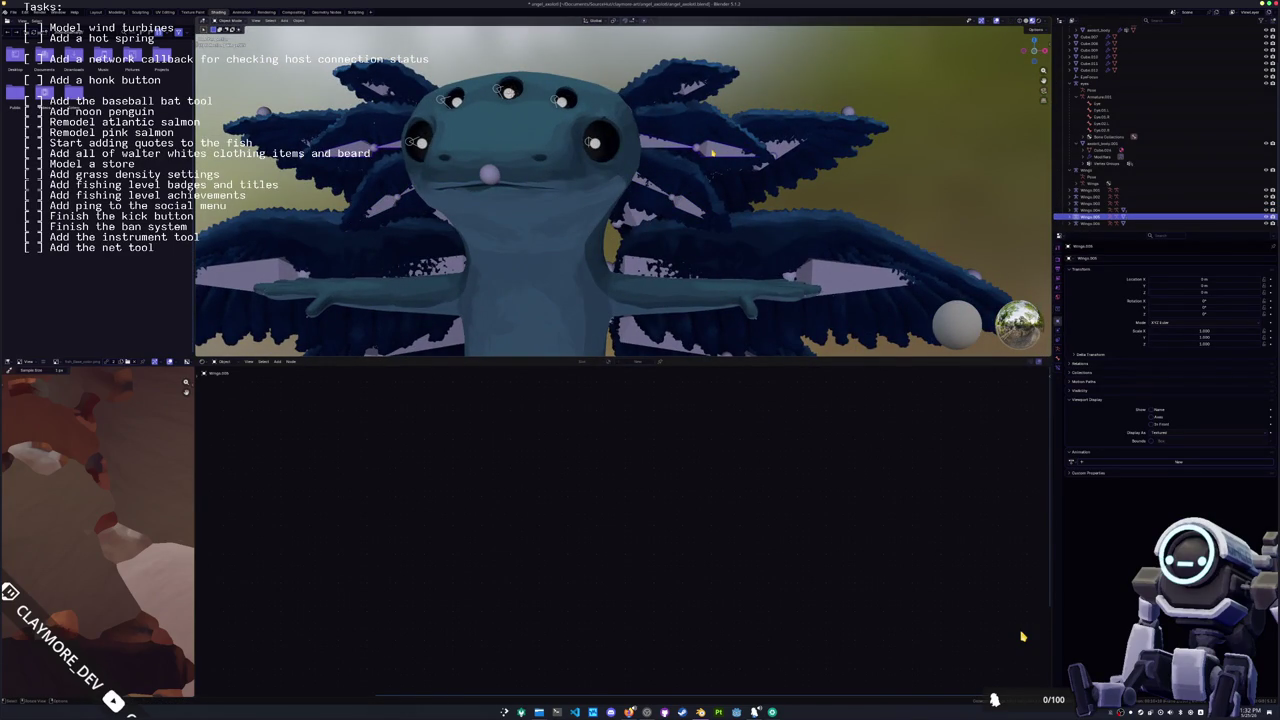
key(ctrl+z)
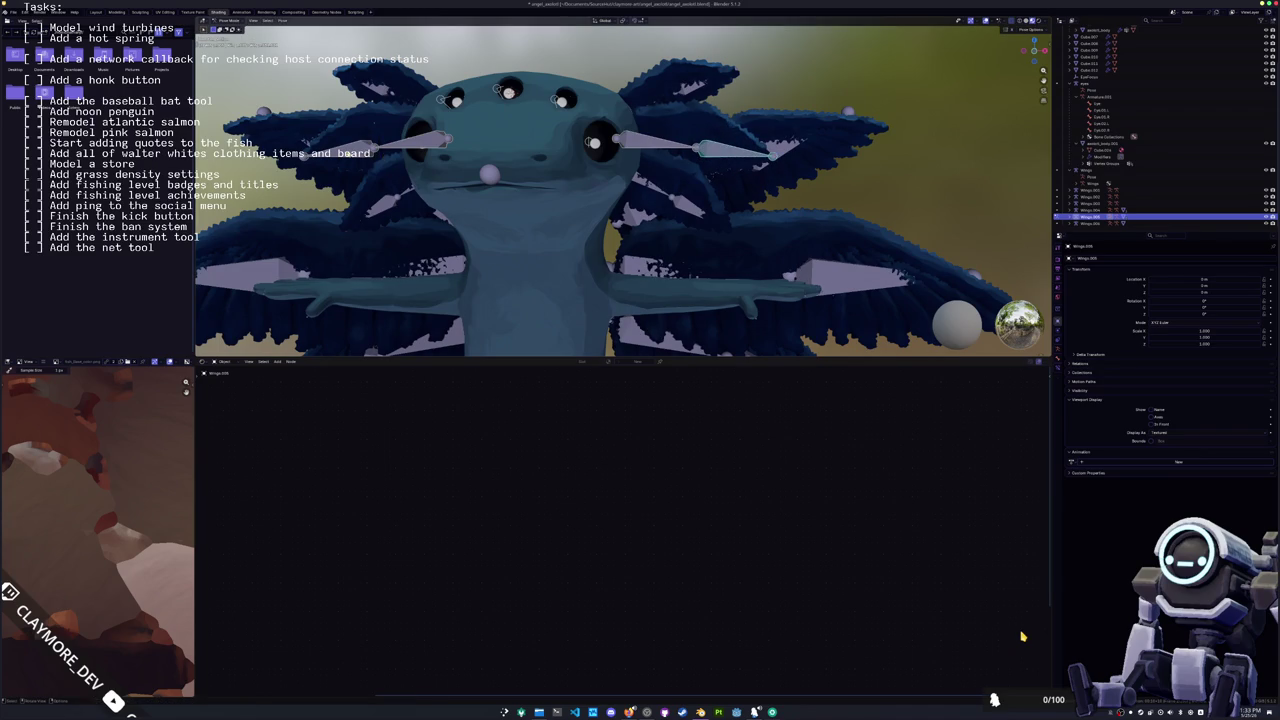
Step: Select and frame the gill objects, then enter Pose Mode on the gill armature
mouse_move(360, 160)
middle_down()
mouse_move(652, 110)
mouse_move(676, 167)
middle_up()
click(660, 102)
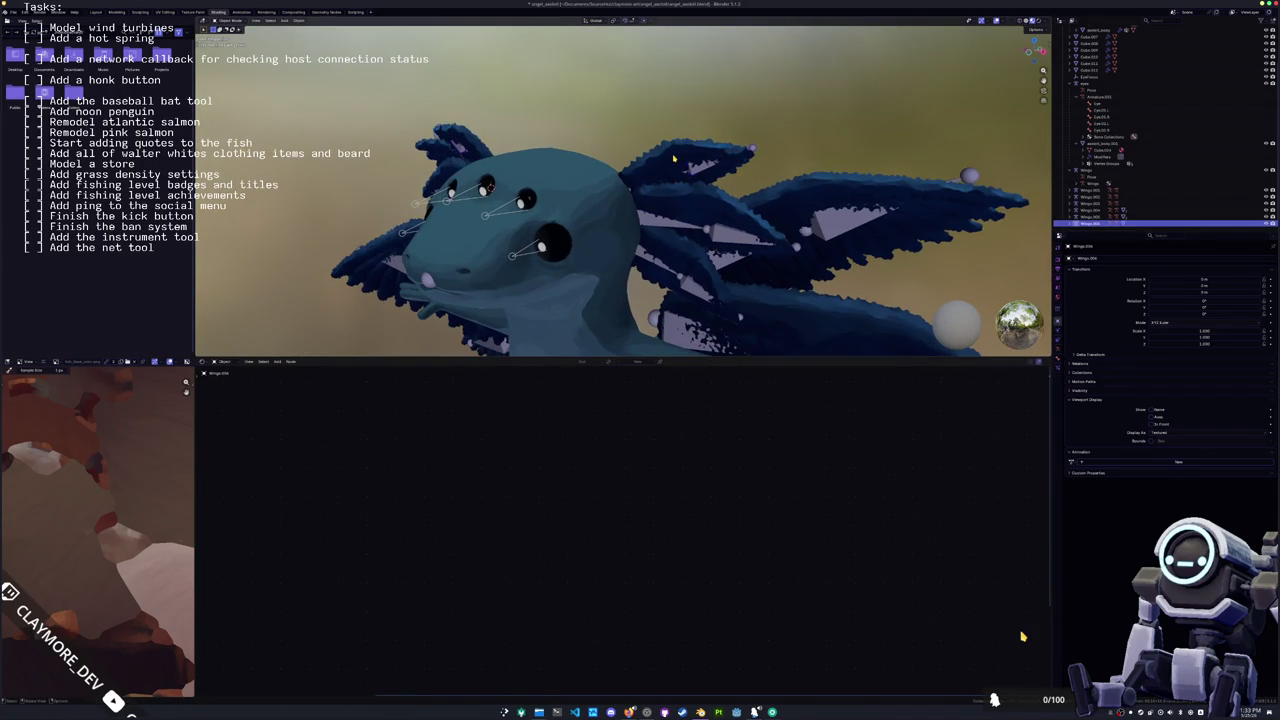
click(674, 158)
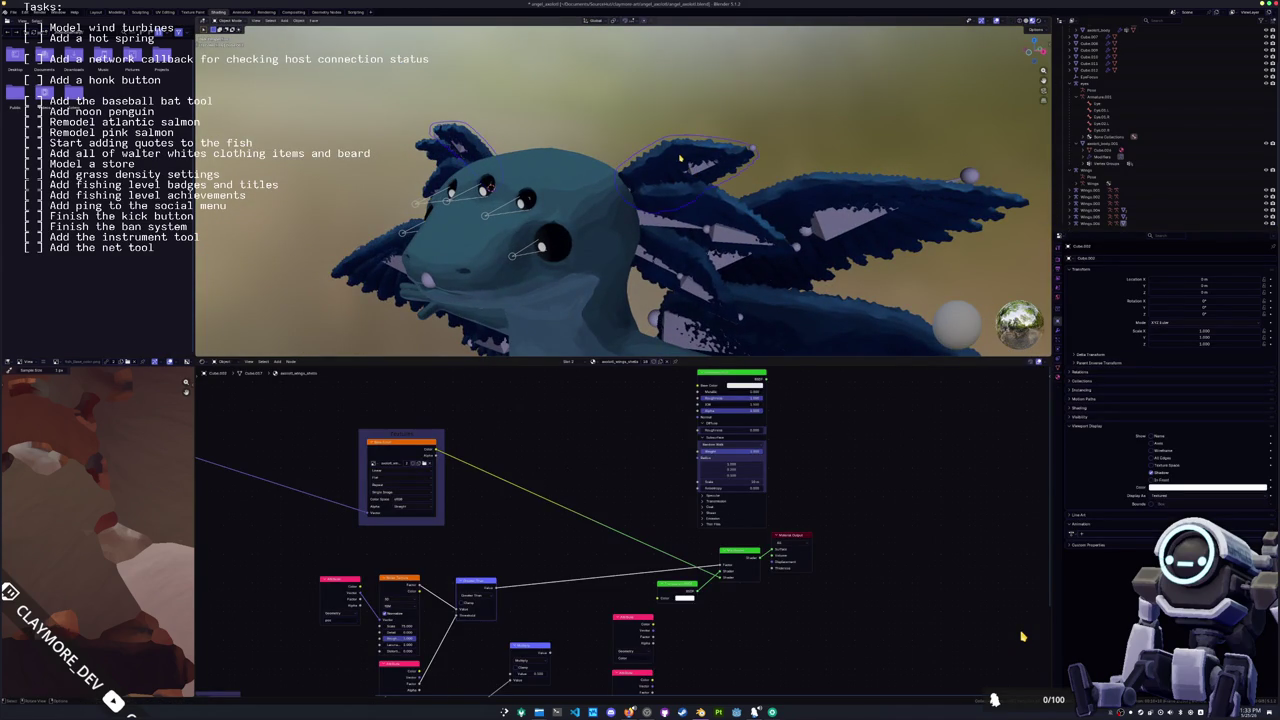
key(KP_Decimal)
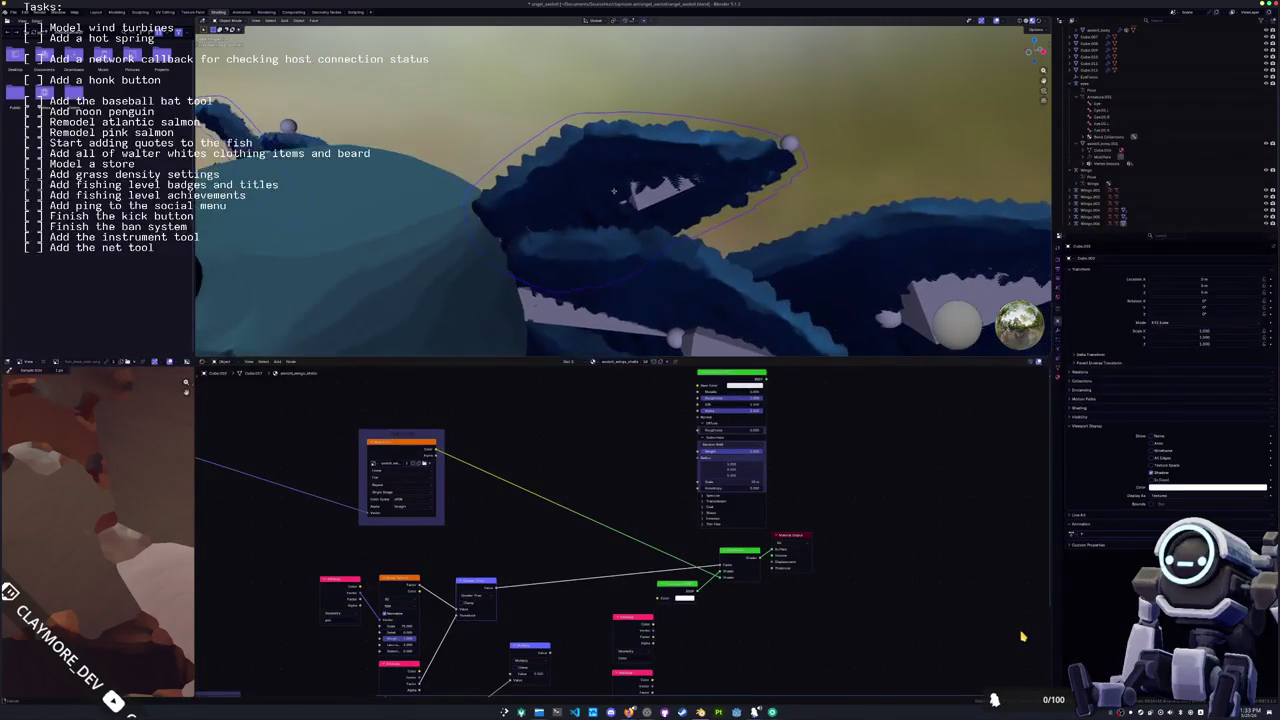
click(641, 210)
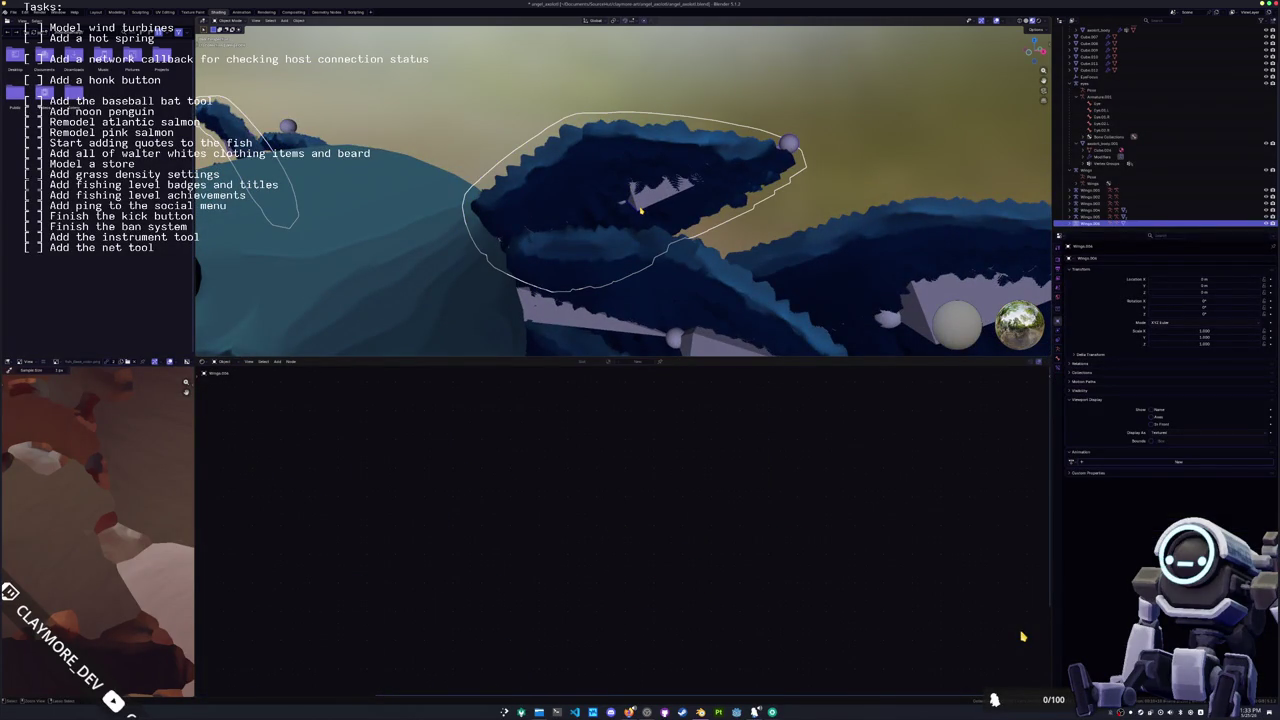
key(ctrl+Tab)
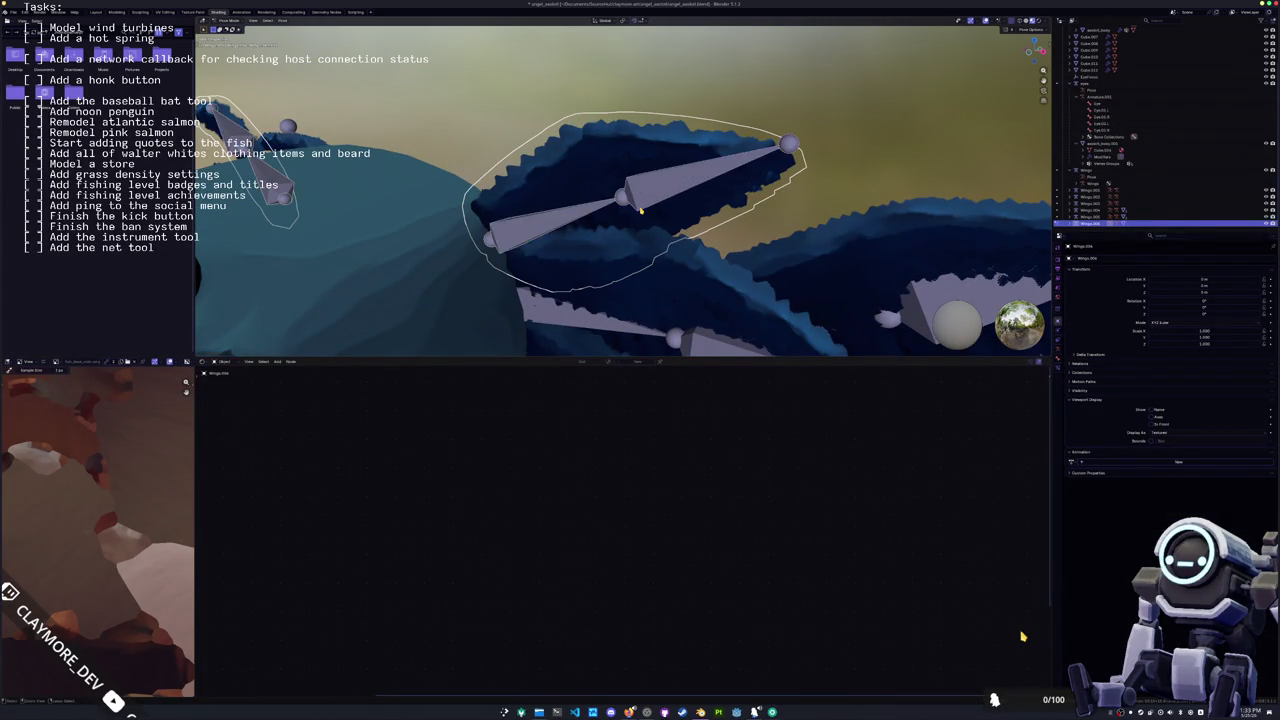
scroll(641, 210, down, 5)
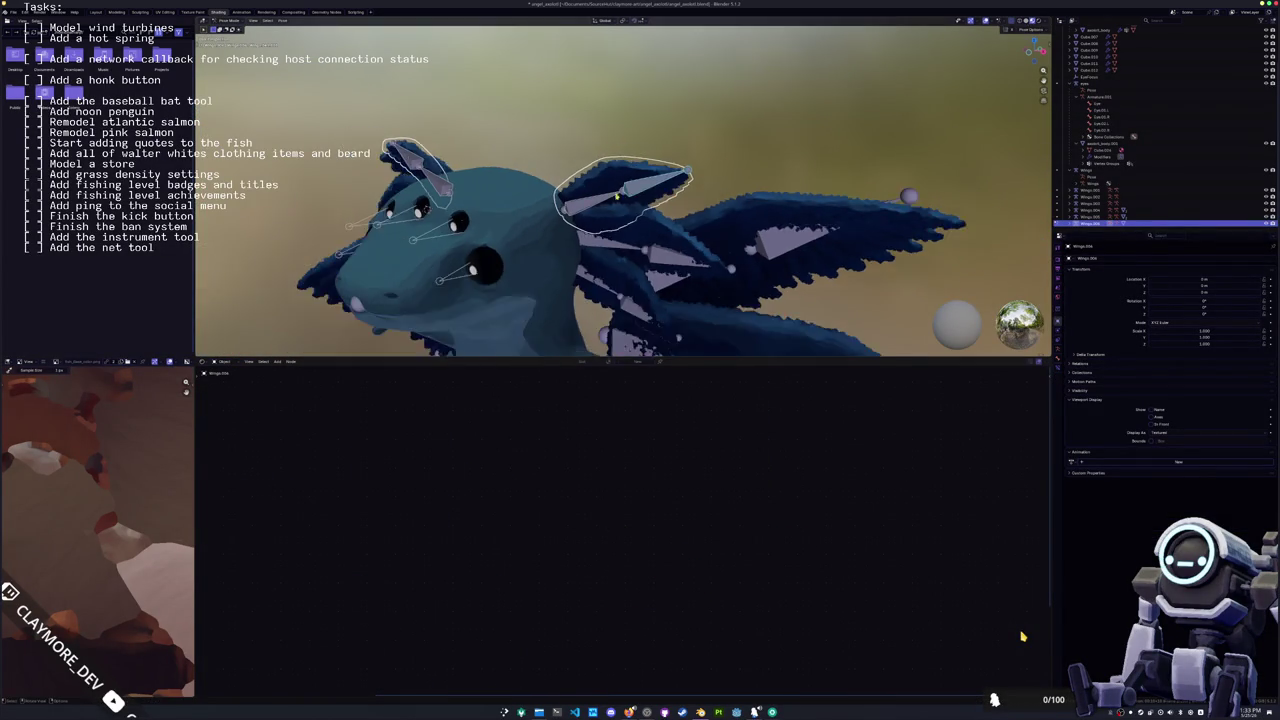
middle_drag(617, 197, 488, 176)
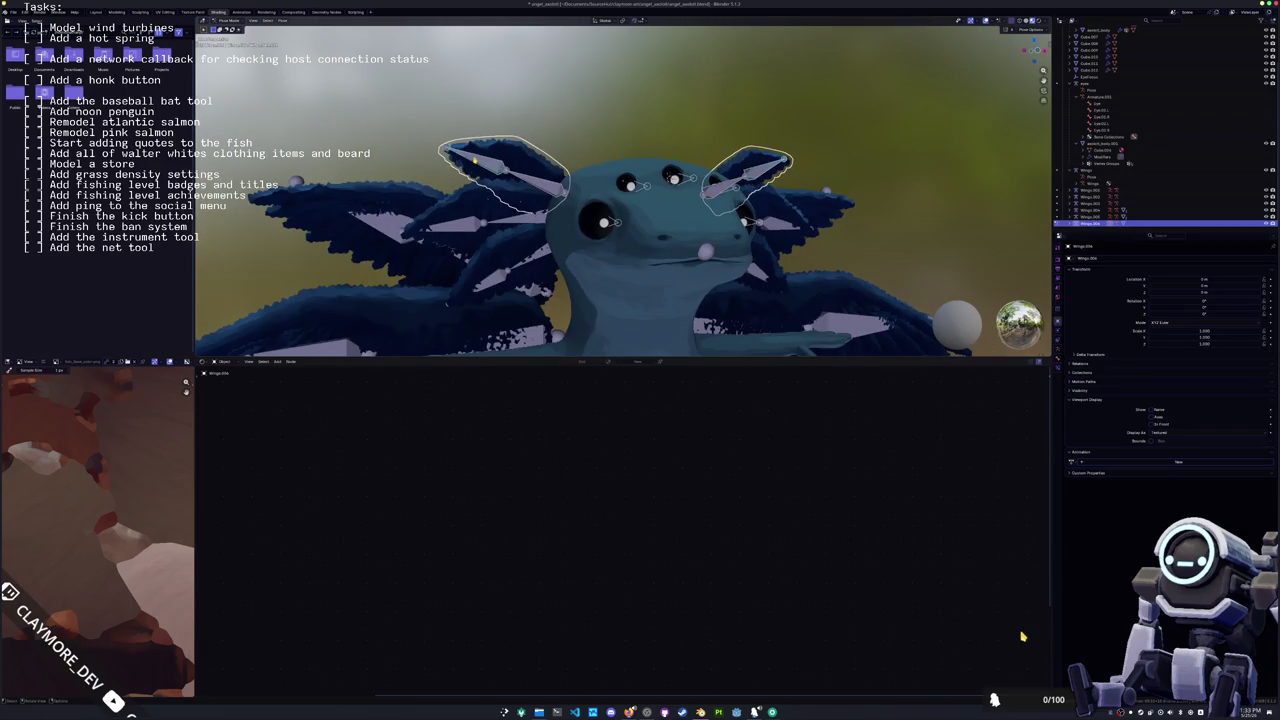
Step: Parent the large wing and the next wing with automatic weights
mouse_move(474, 160)
middle_down()
mouse_move(678, 160)
mouse_move(659, 163)
middle_up()
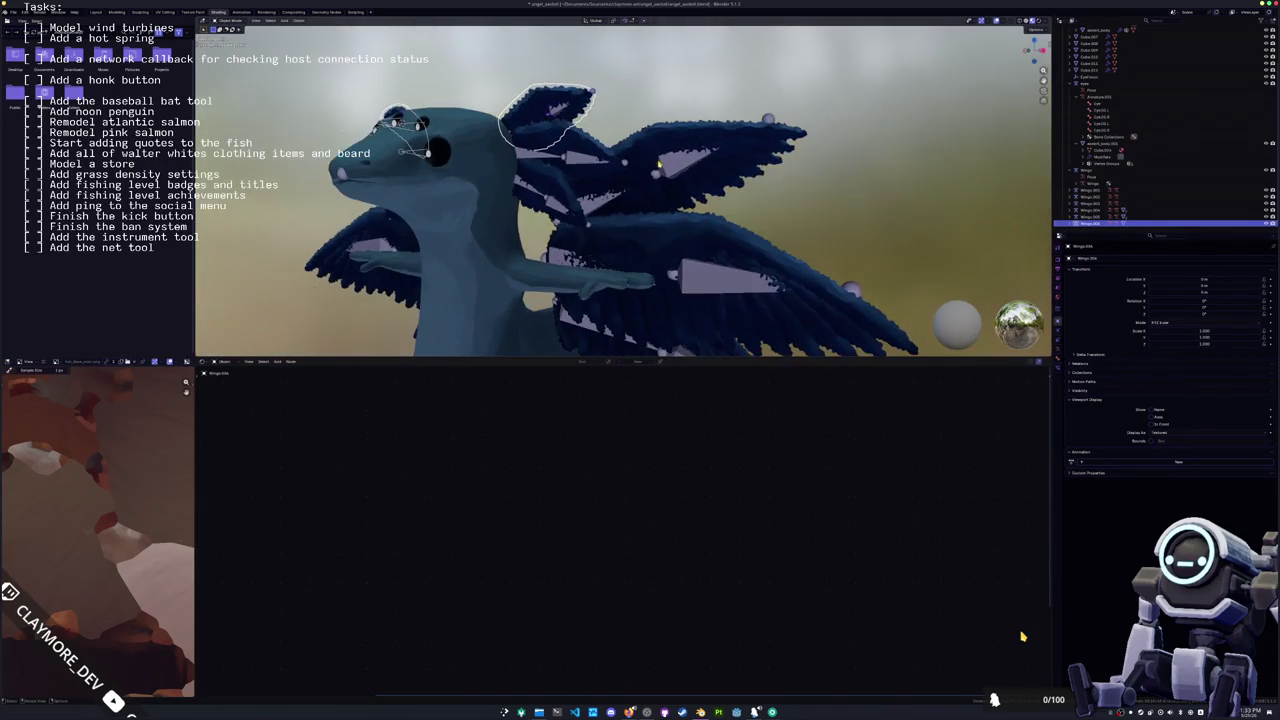
click(659, 163)
scroll(675, 163, up, 3)
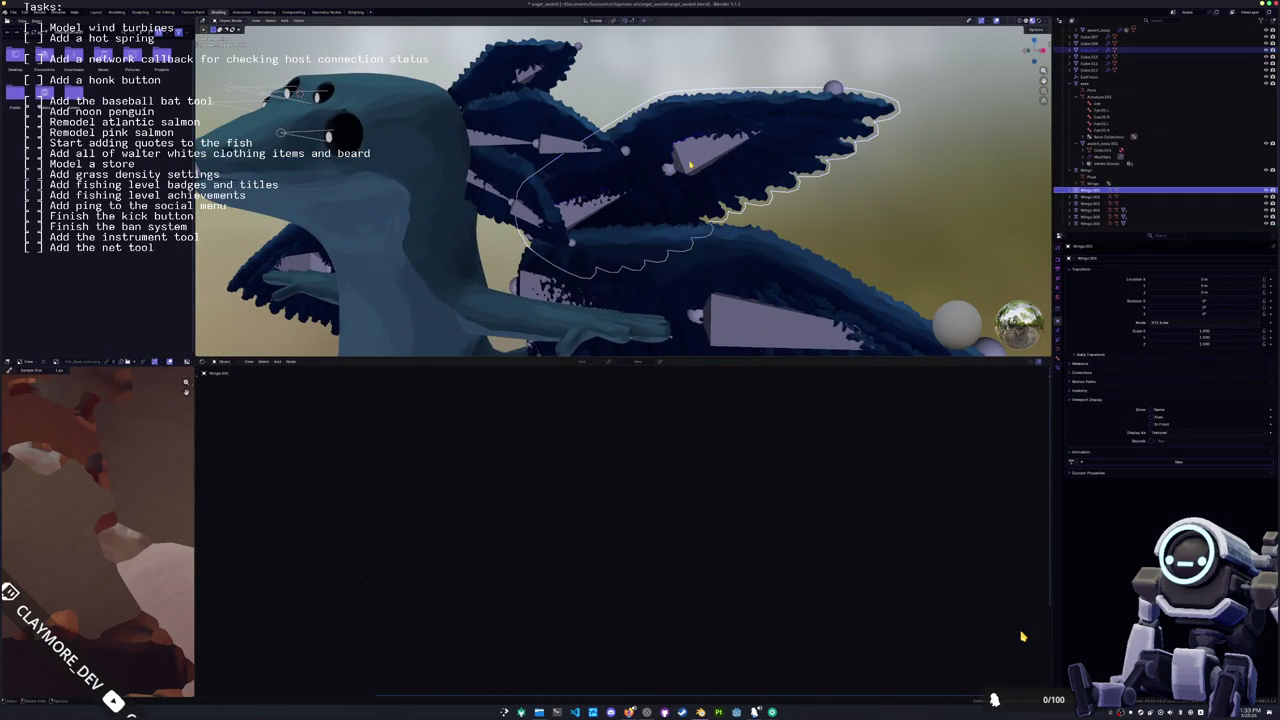
scroll(690, 165, down, 4)
key(ctrl+p)
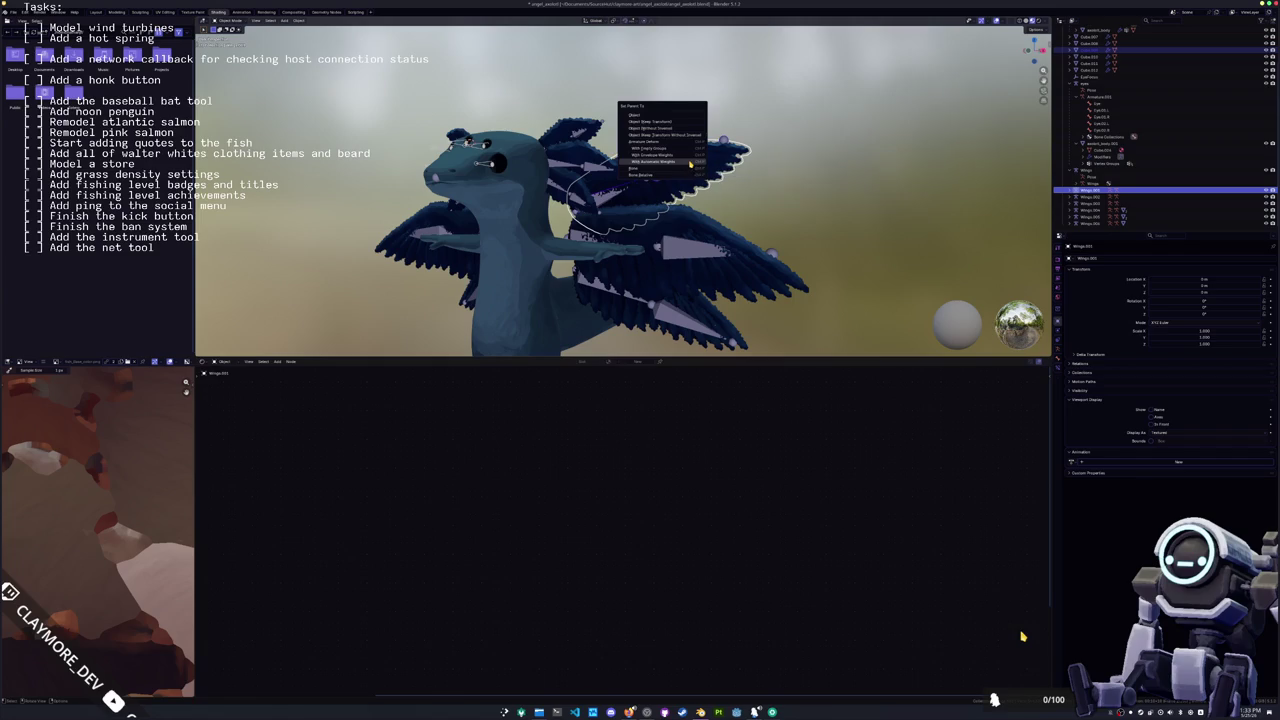
click(689, 163)
scroll(702, 226, up, 3)
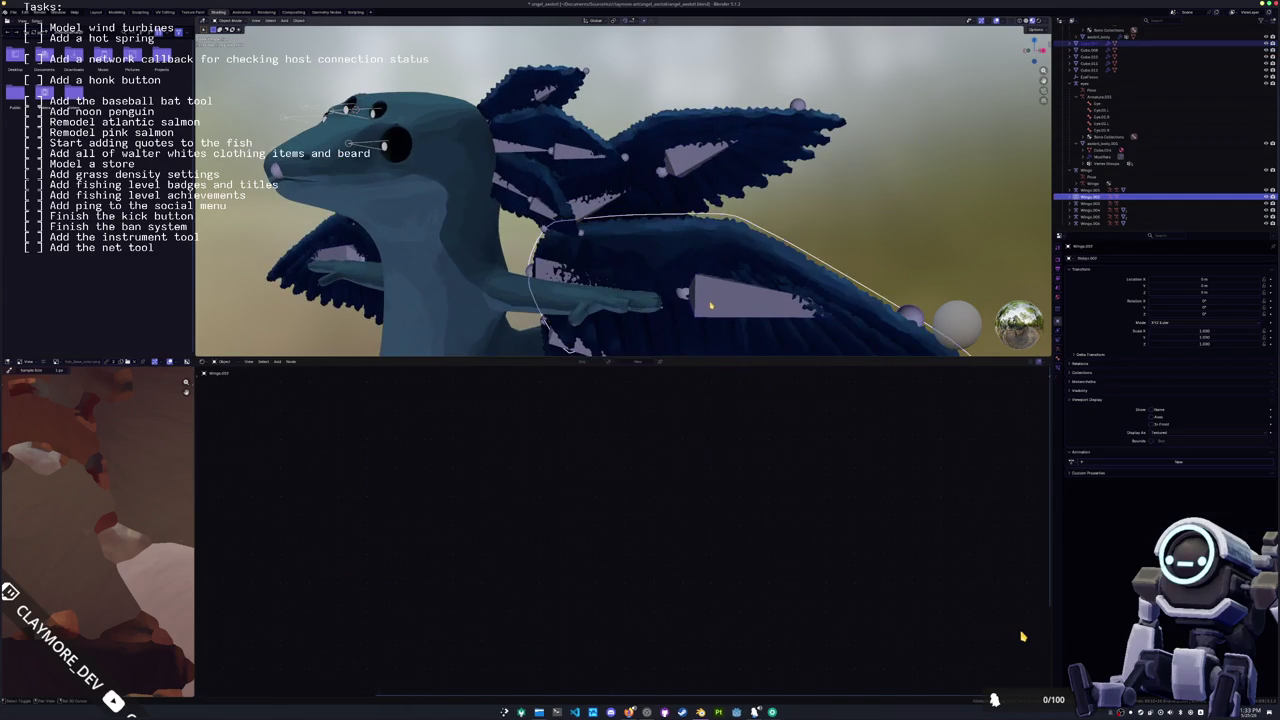
key(ctrl+p)
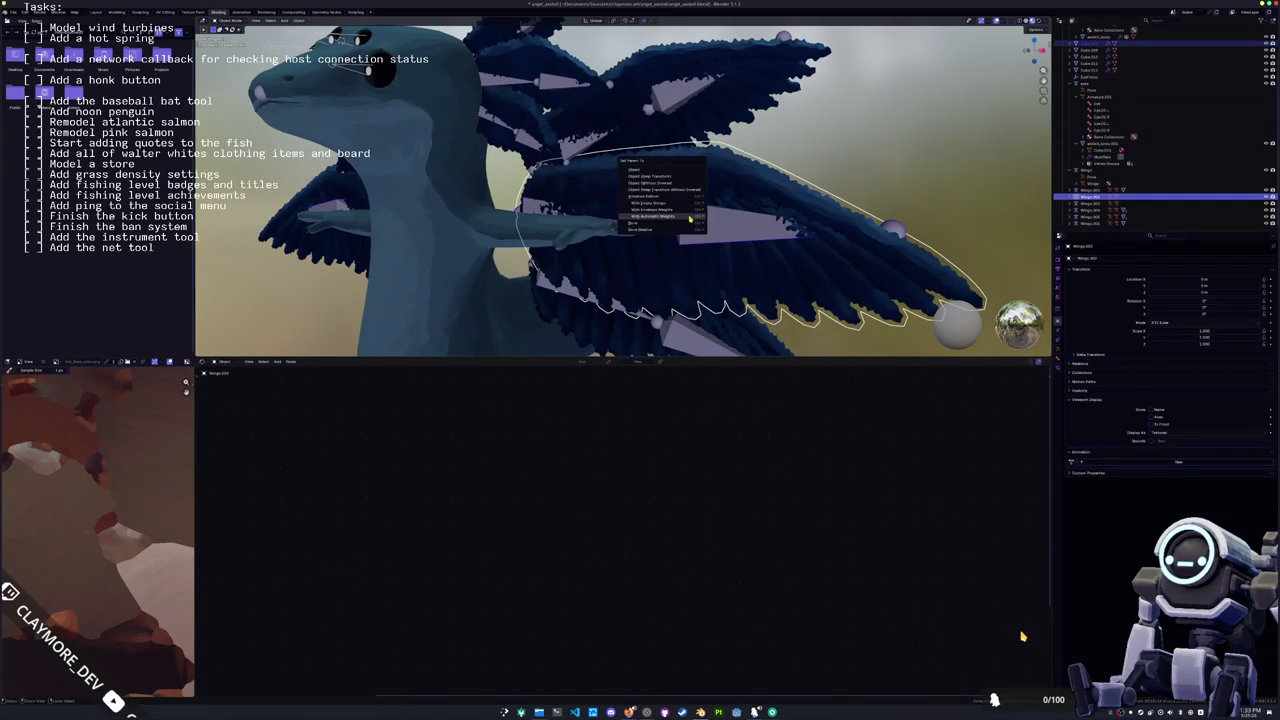
click(689, 218)
Step: Parent the lower wing Wings.003 and another wing with automatic weights
middle_drag(689, 218, 689, 263)
click(689, 263)
click(677, 265)
key(ctrl+p)
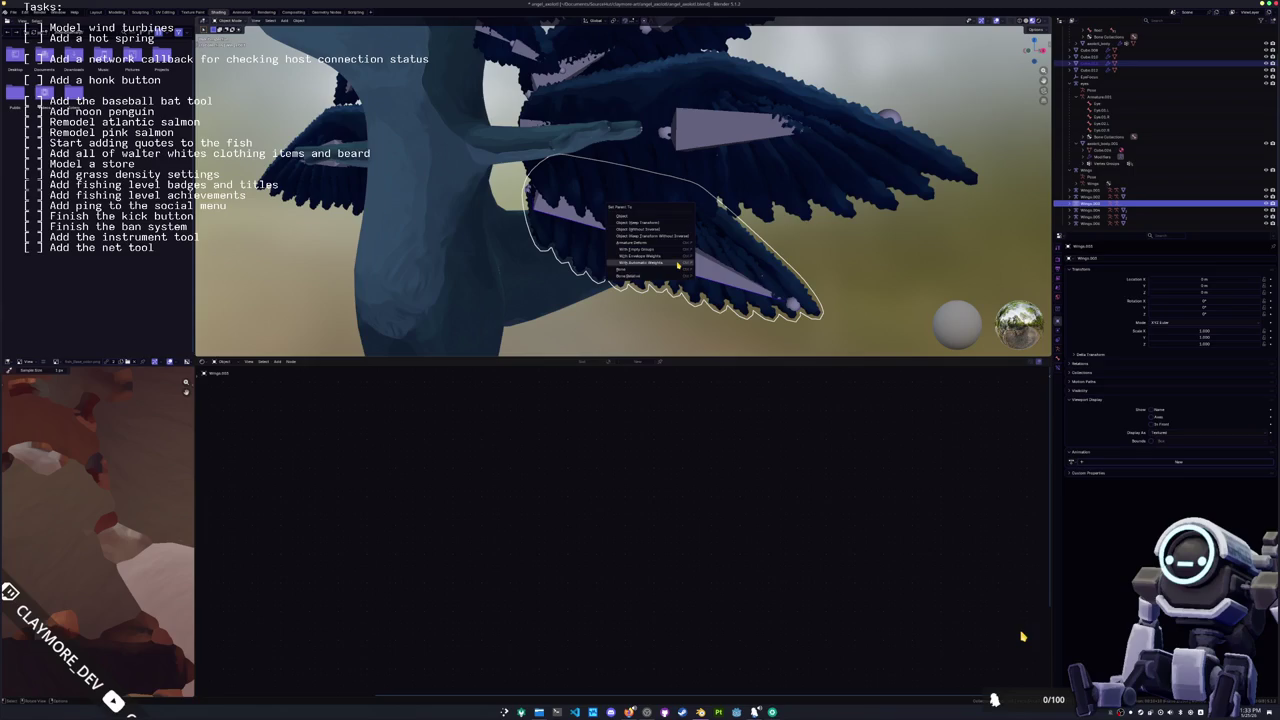
click(677, 263)
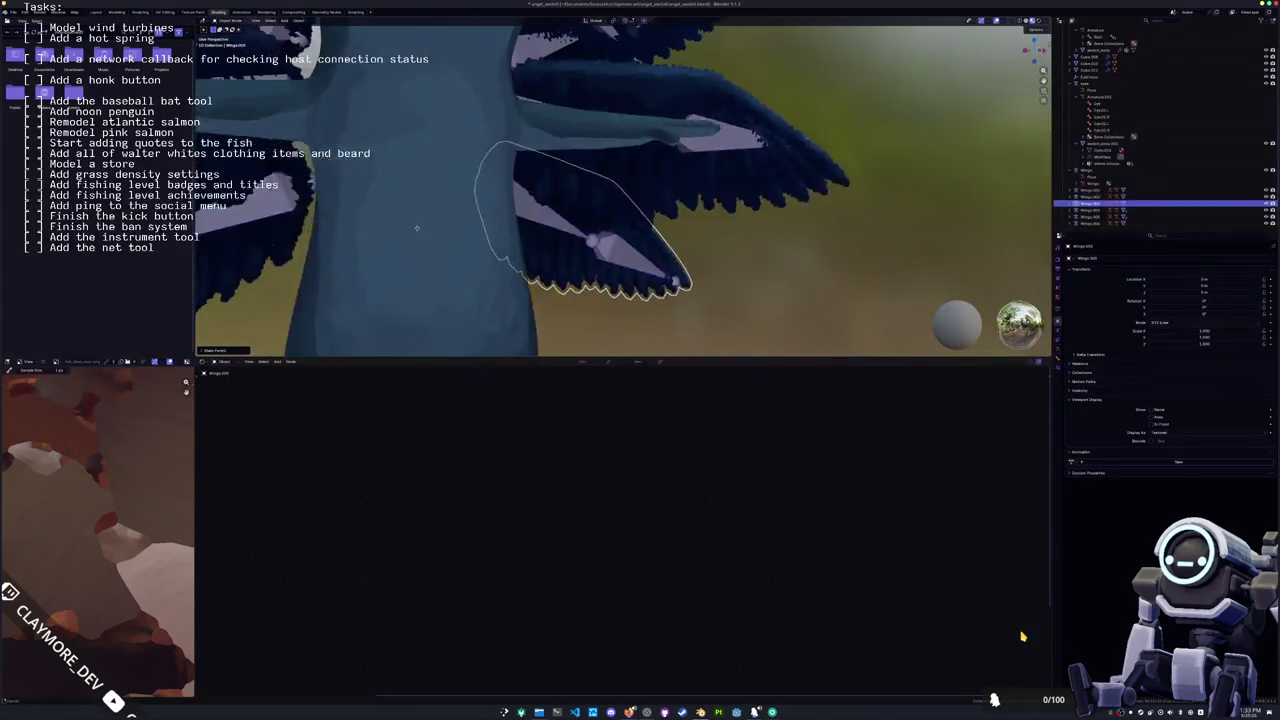
middle_drag(425, 257, 518, 213)
click(518, 213)
click(519, 214)
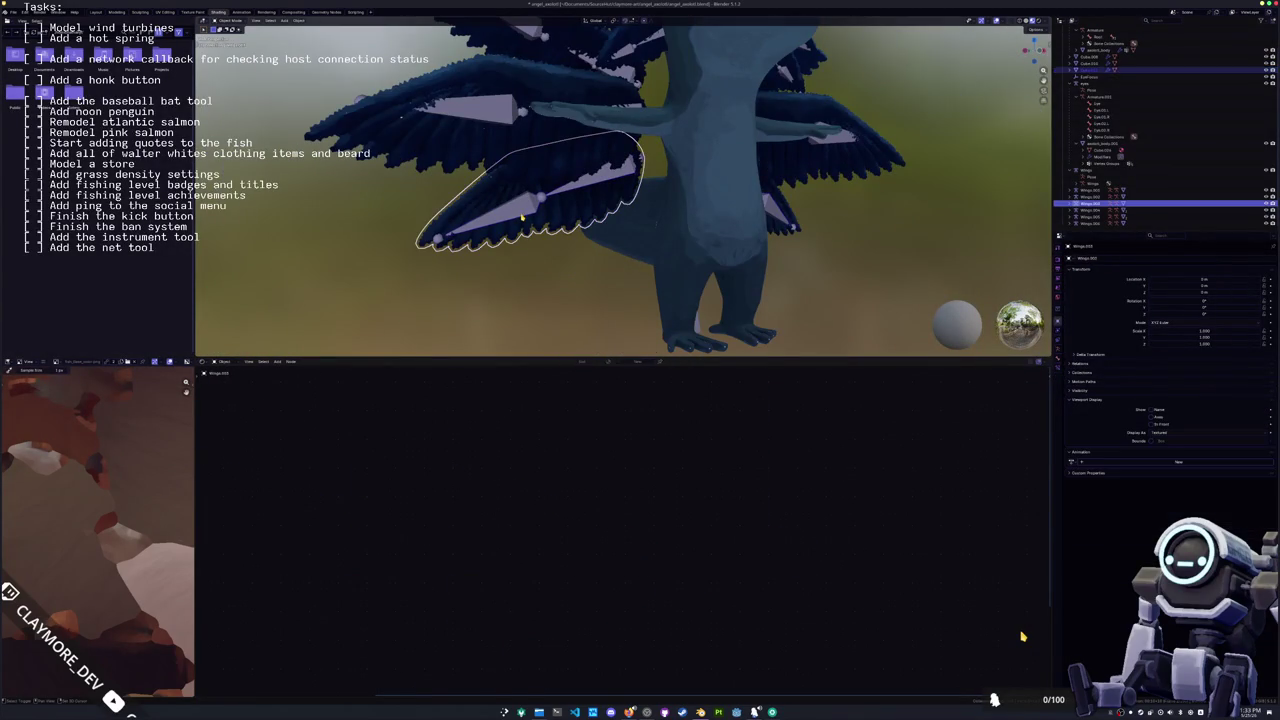
key(ctrl+p)
click(521, 216)
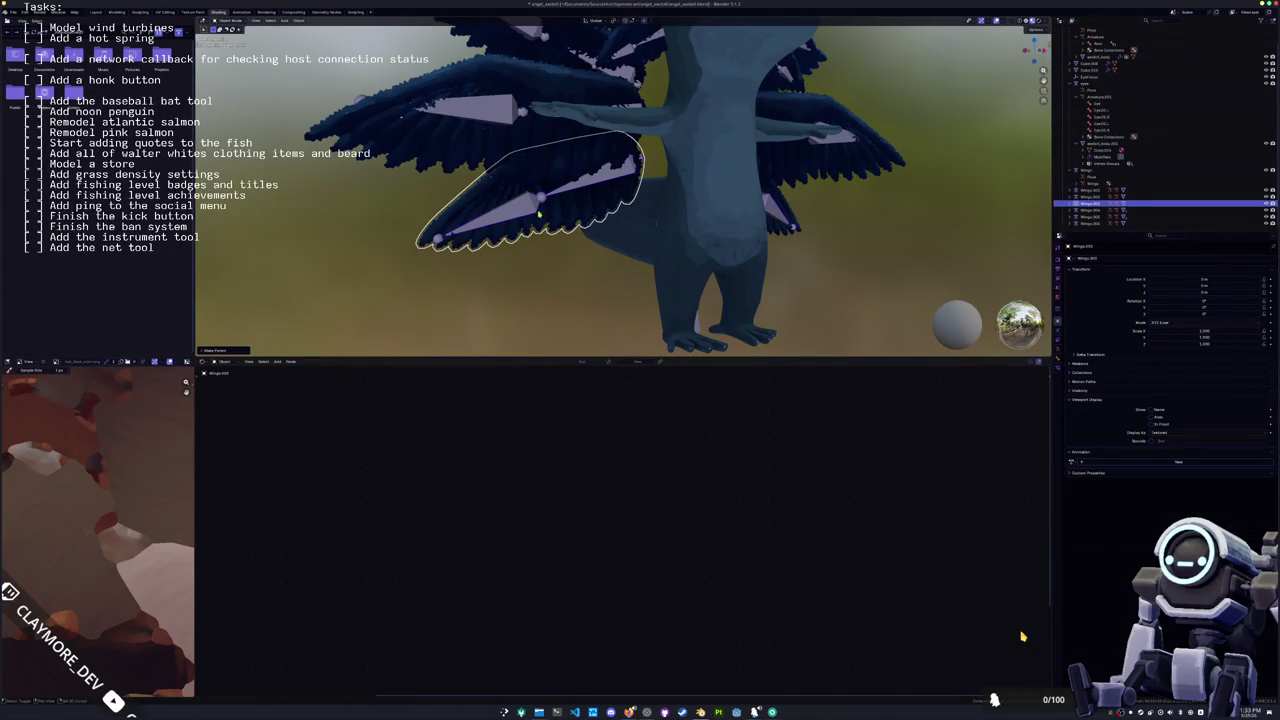
Step: Parent the remaining wings, including the upper wing, with automatic weights
middle_drag(538, 213, 565, 183)
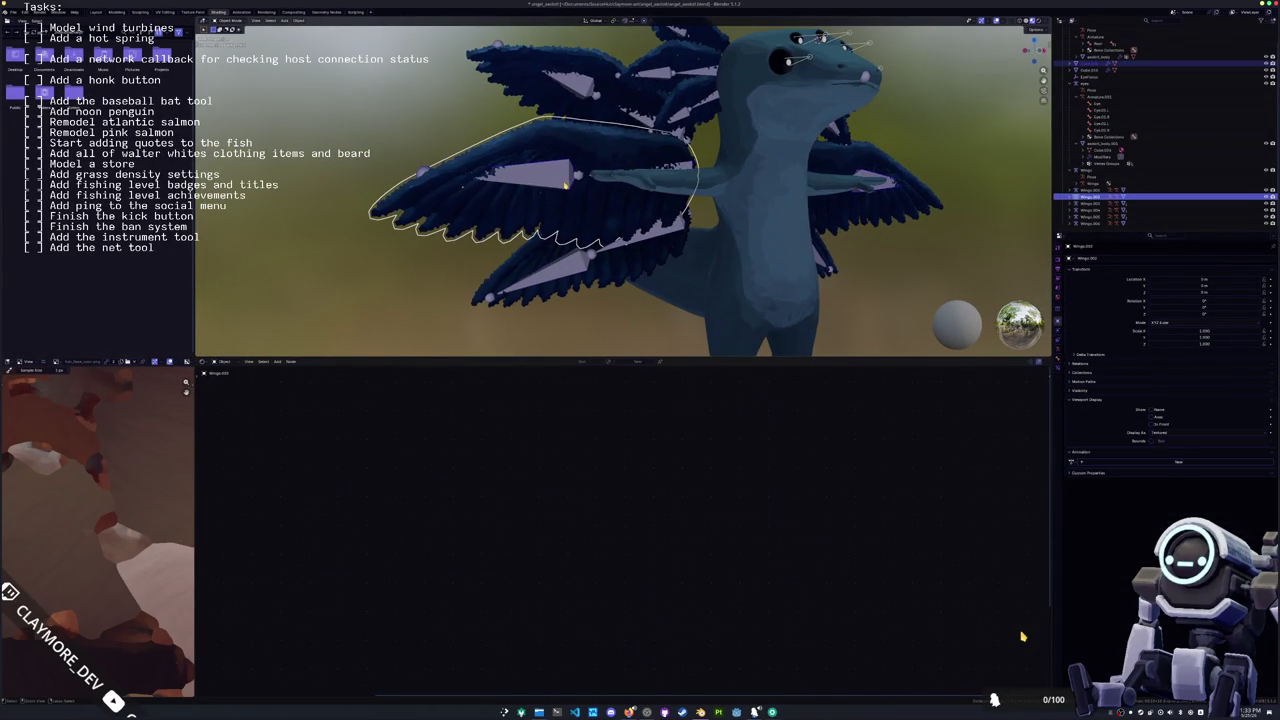
key(ctrl+p)
click(566, 186)
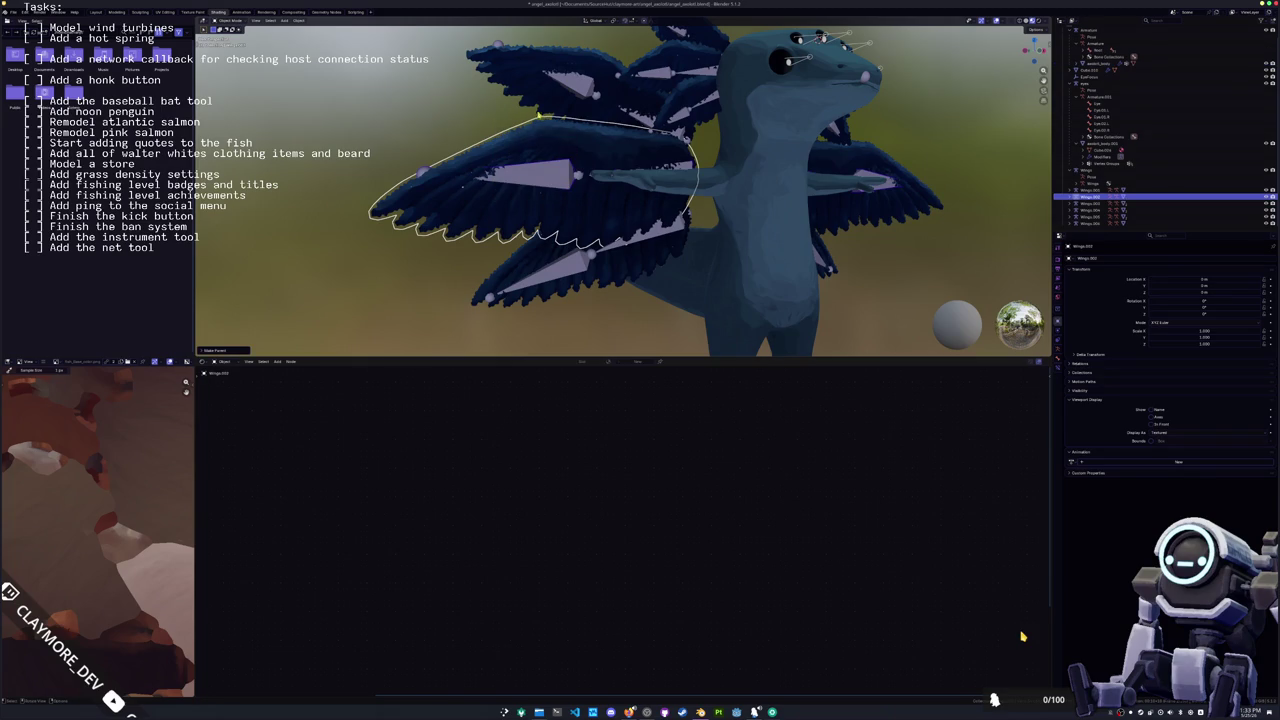
click(585, 93)
key(ctrl+p)
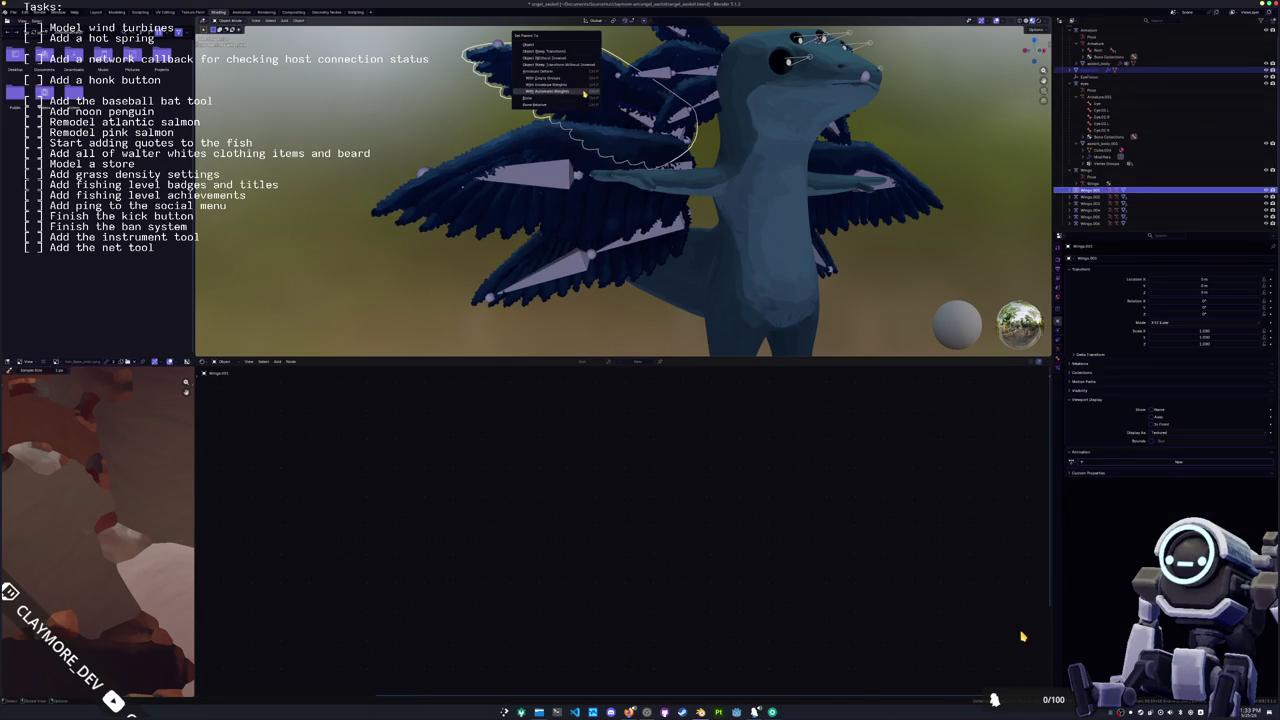
click(583, 91)
middle_drag(620, 101, 661, 228)
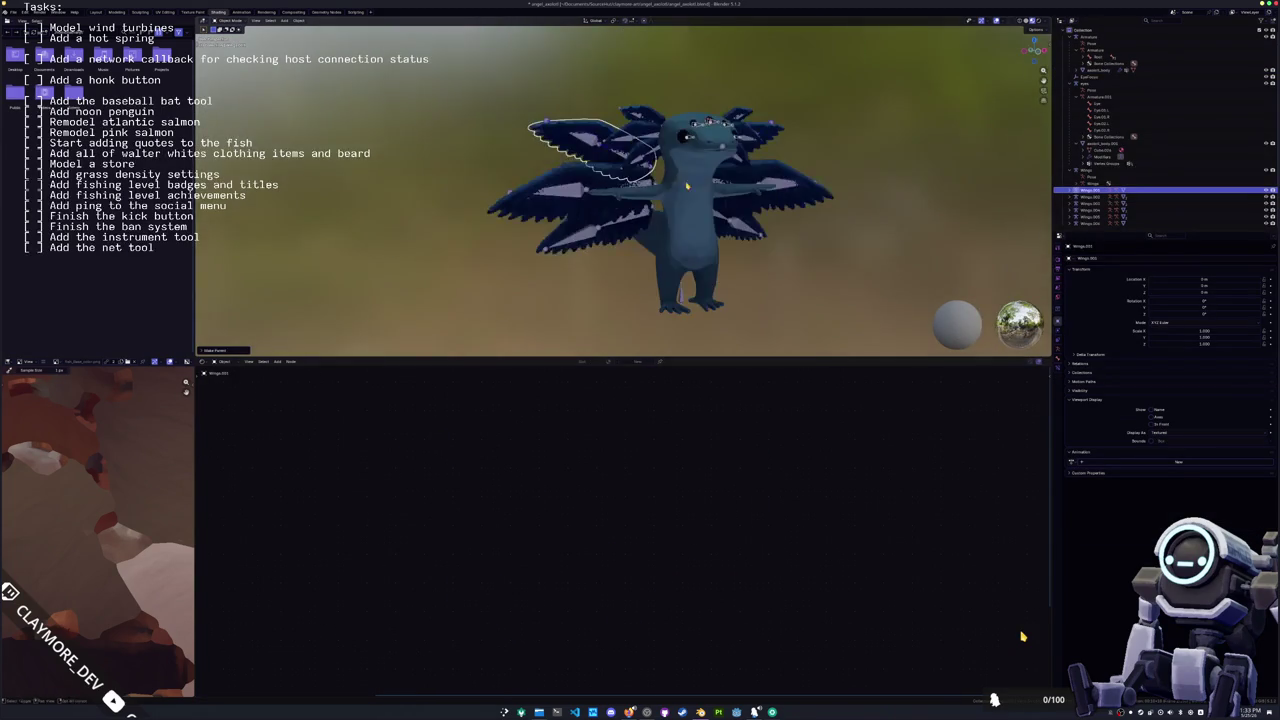
click(661, 228)
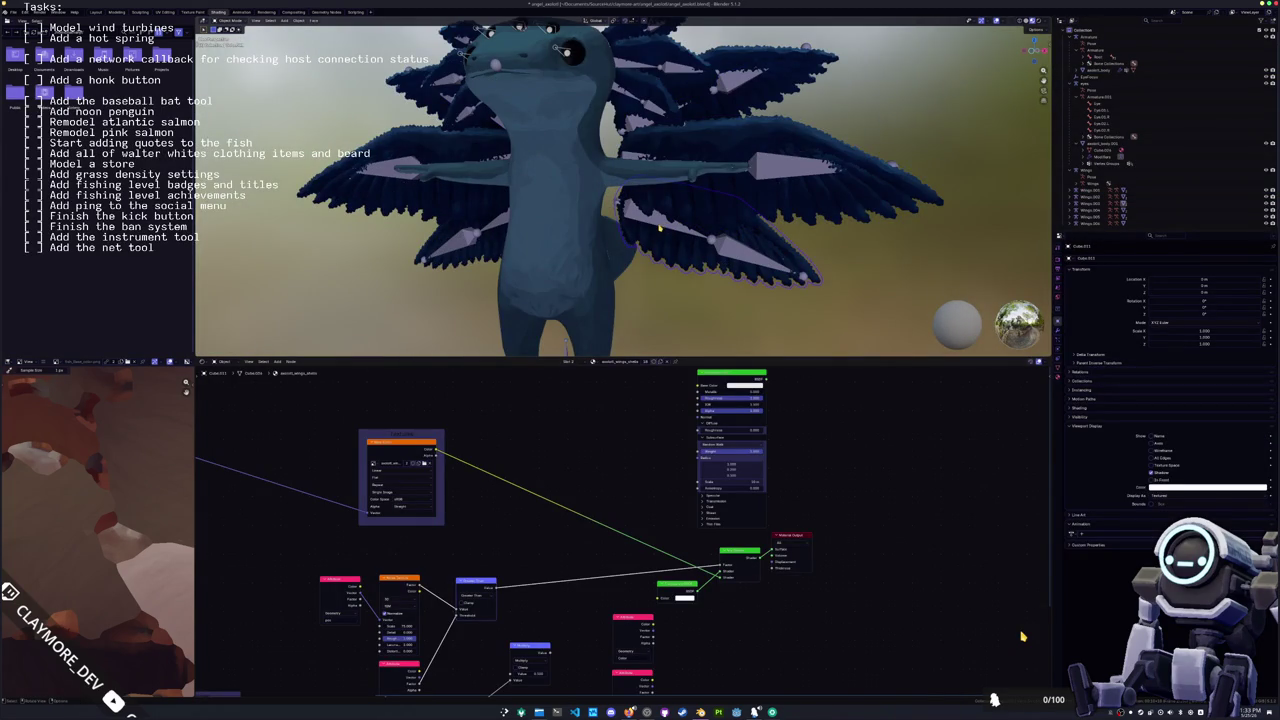
Step: Select the separate wing meshes, including Wings.002 and Wings.005
click(653, 226)
scroll(653, 226, up, 2)
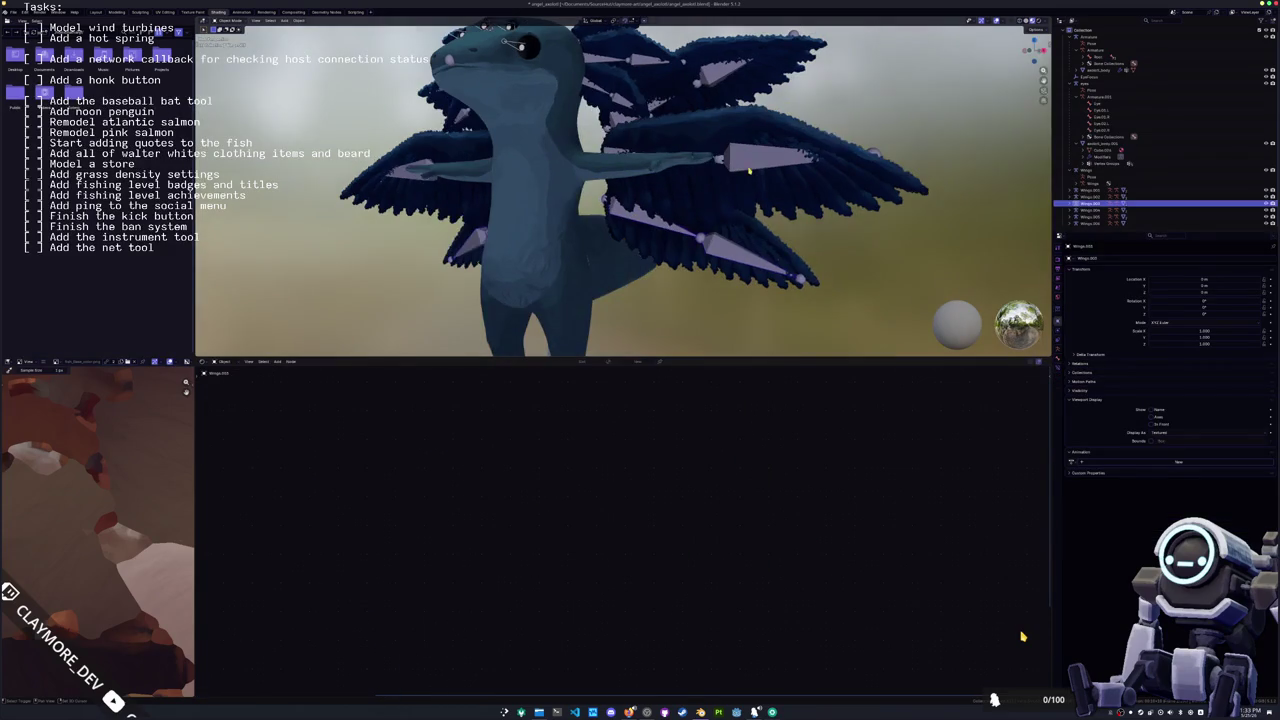
click(680, 240)
scroll(687, 97, up, 2)
scroll(687, 97, down, 3)
click(729, 167)
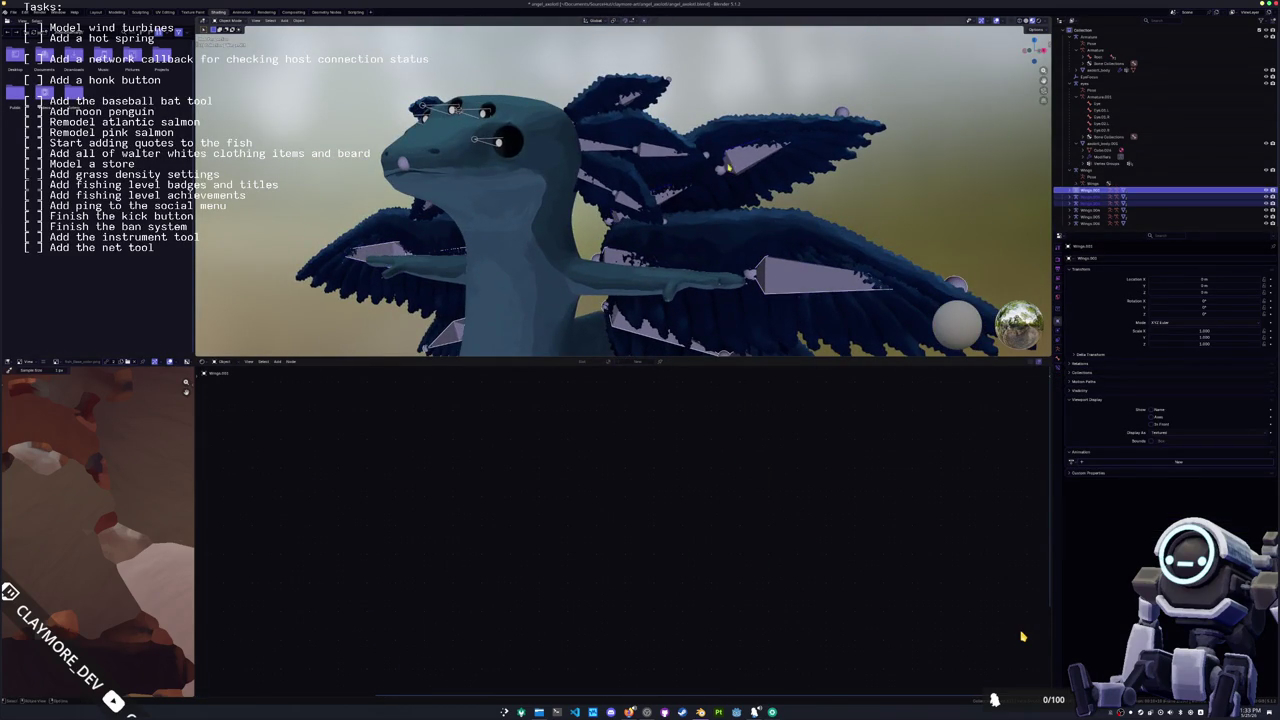
shift+click(634, 168)
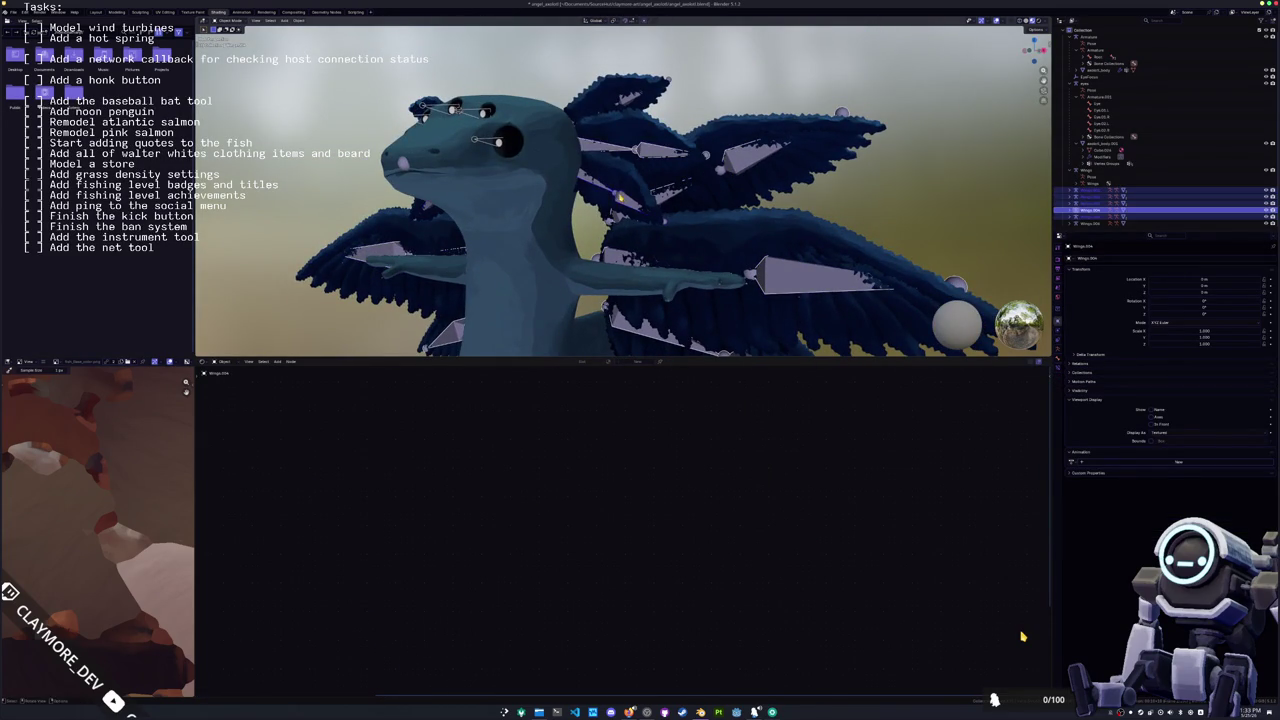
Step: Frame the selected wings and join them into one Wings.004 object with Ctrl+J
key(KP_8)
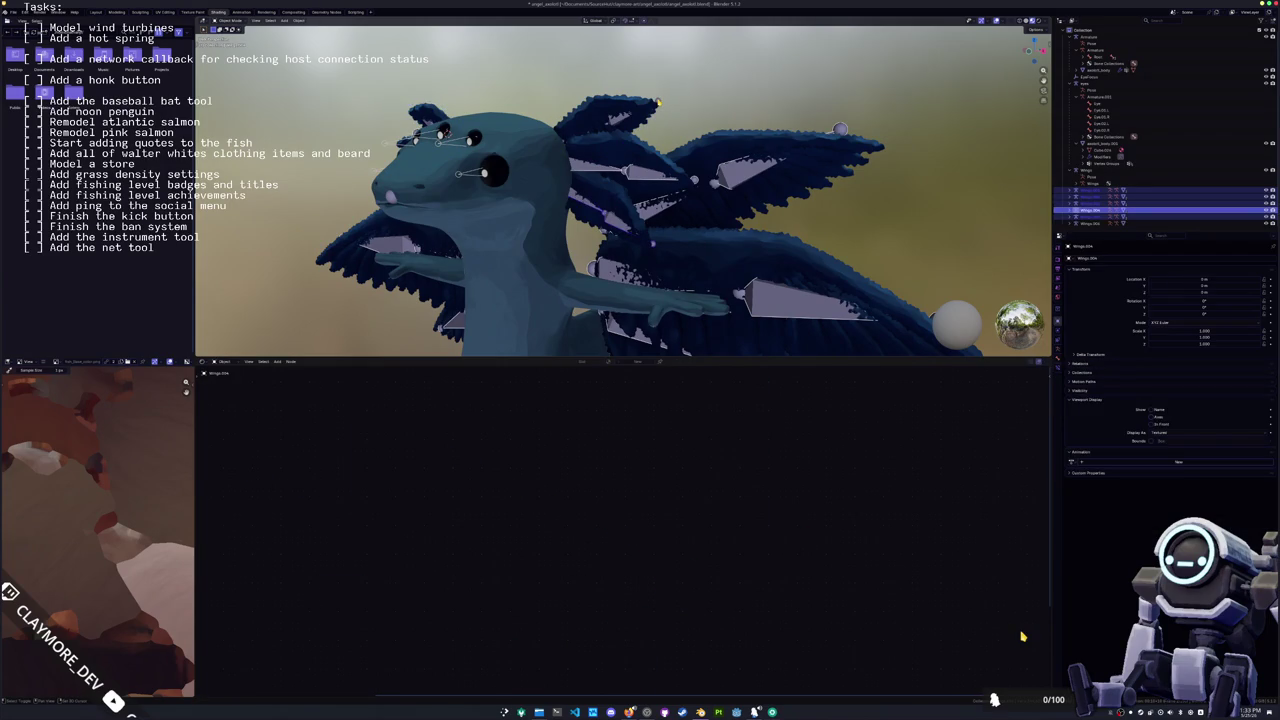
key(KP_Decimal)
middle_drag(668, 138, 629, 204)
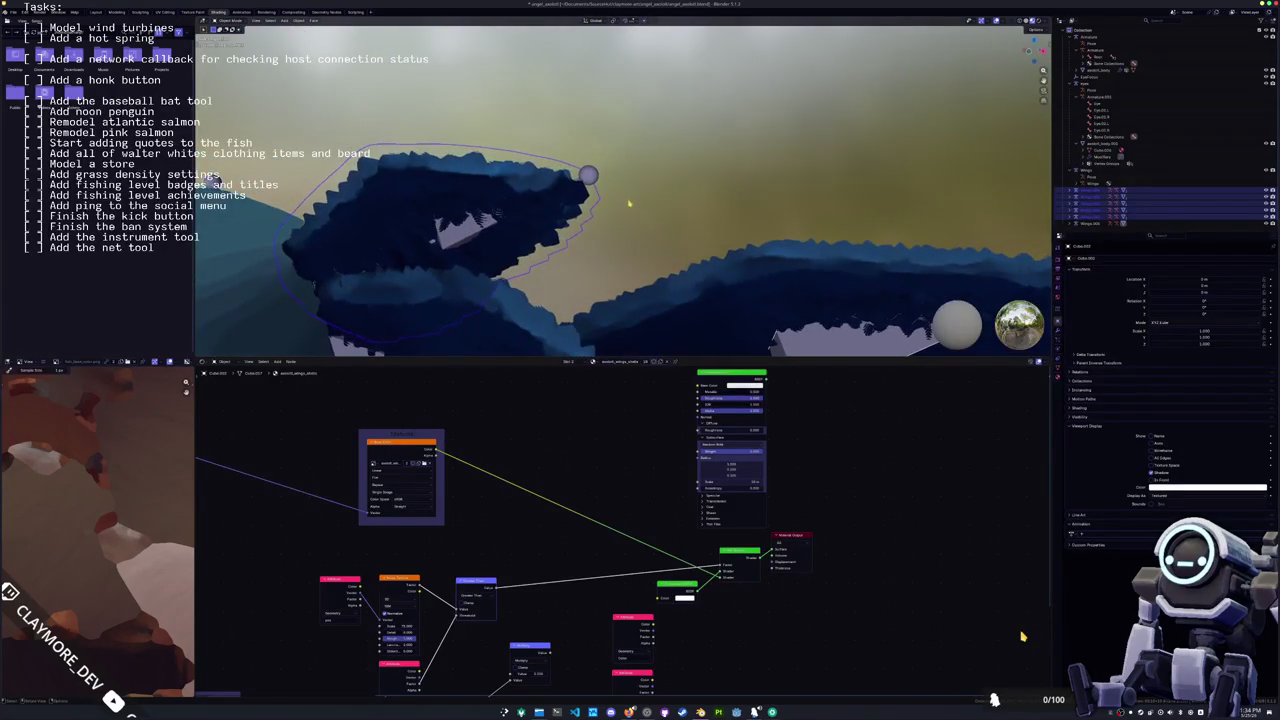
click(635, 192)
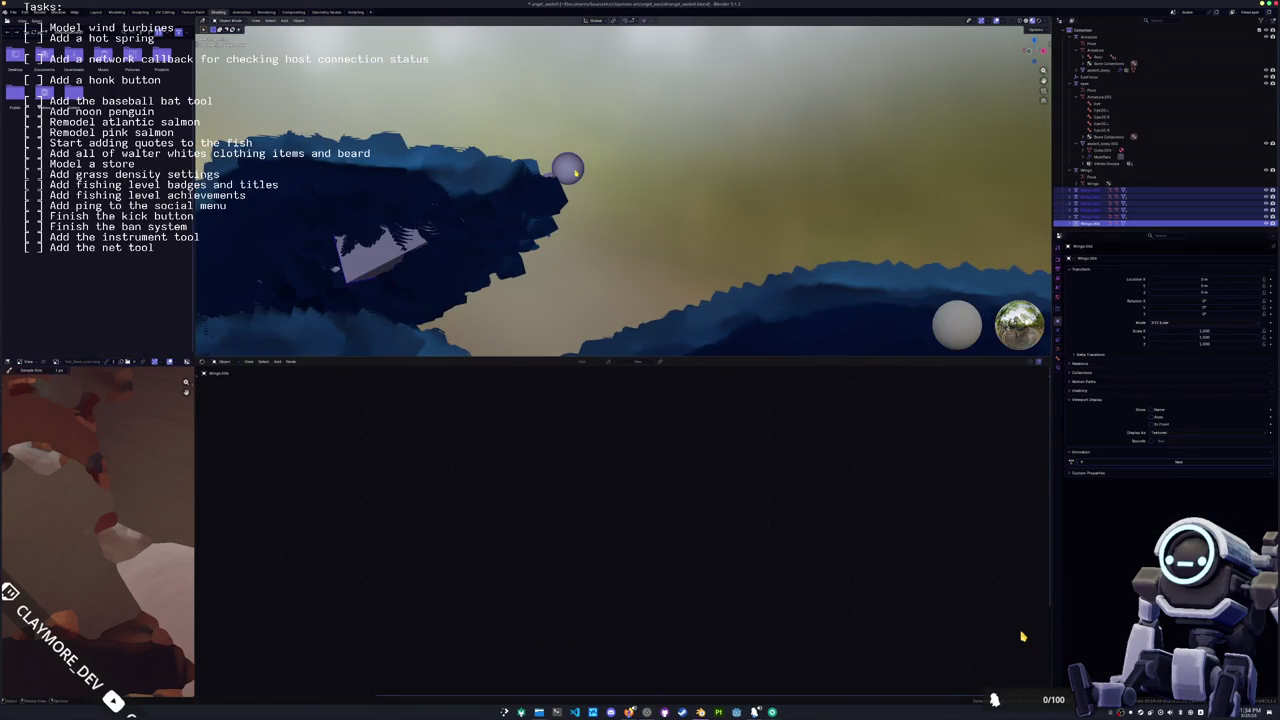
key(KP_Decimal)
middle_drag(634, 242, 627, 171)
key(ctrl+j)
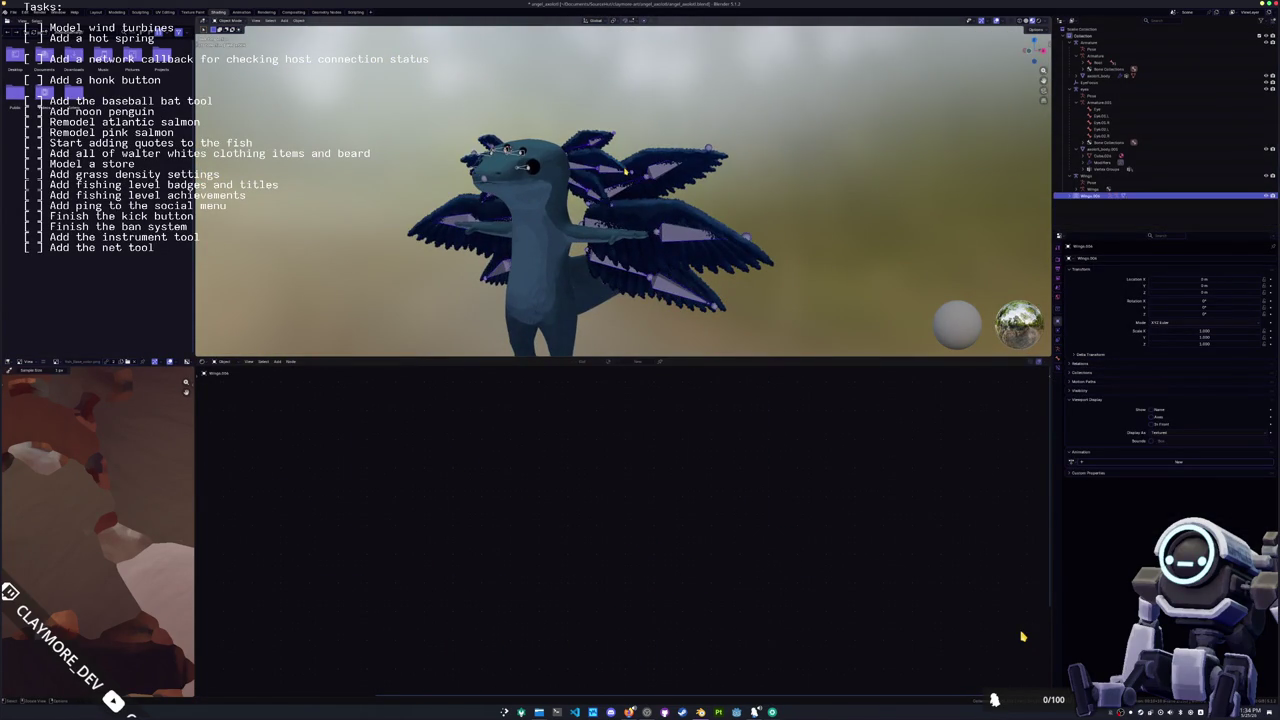
Step: In Pose Mode, test-rotate a wing bone around the X axis
key(ctrl+Tab)
click(608, 226)
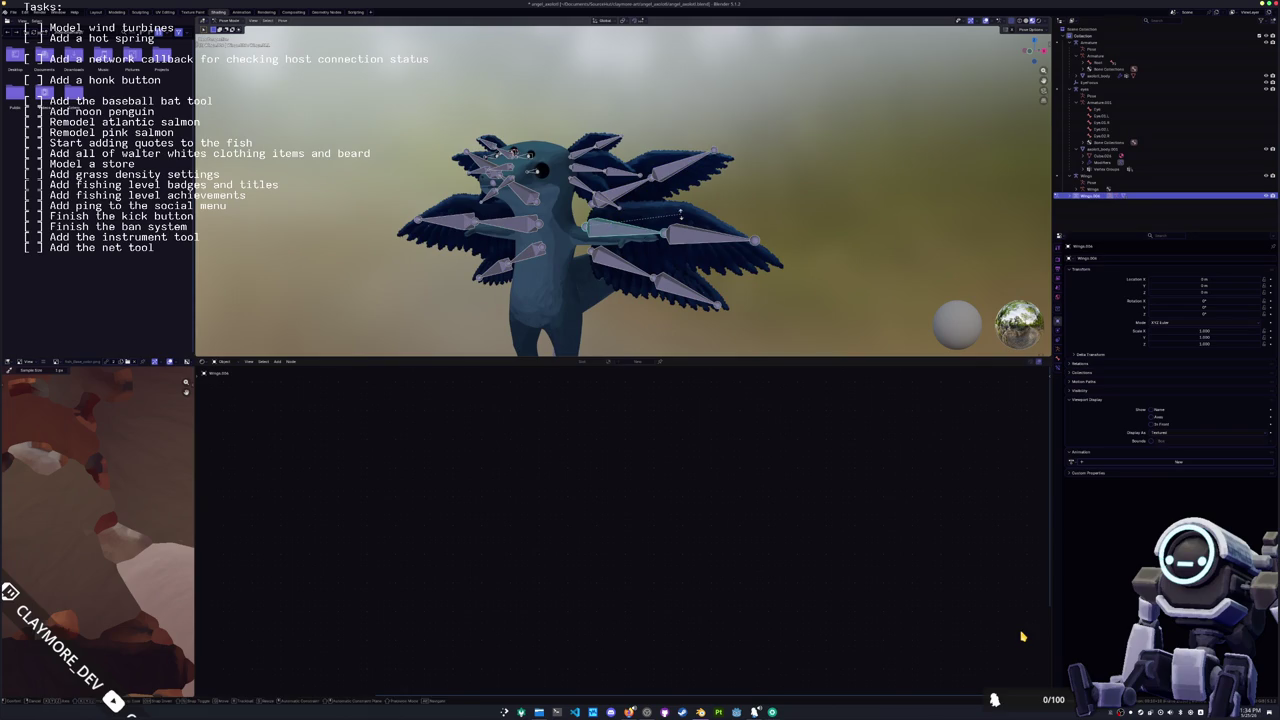
key(r)
key(x)
key(x)
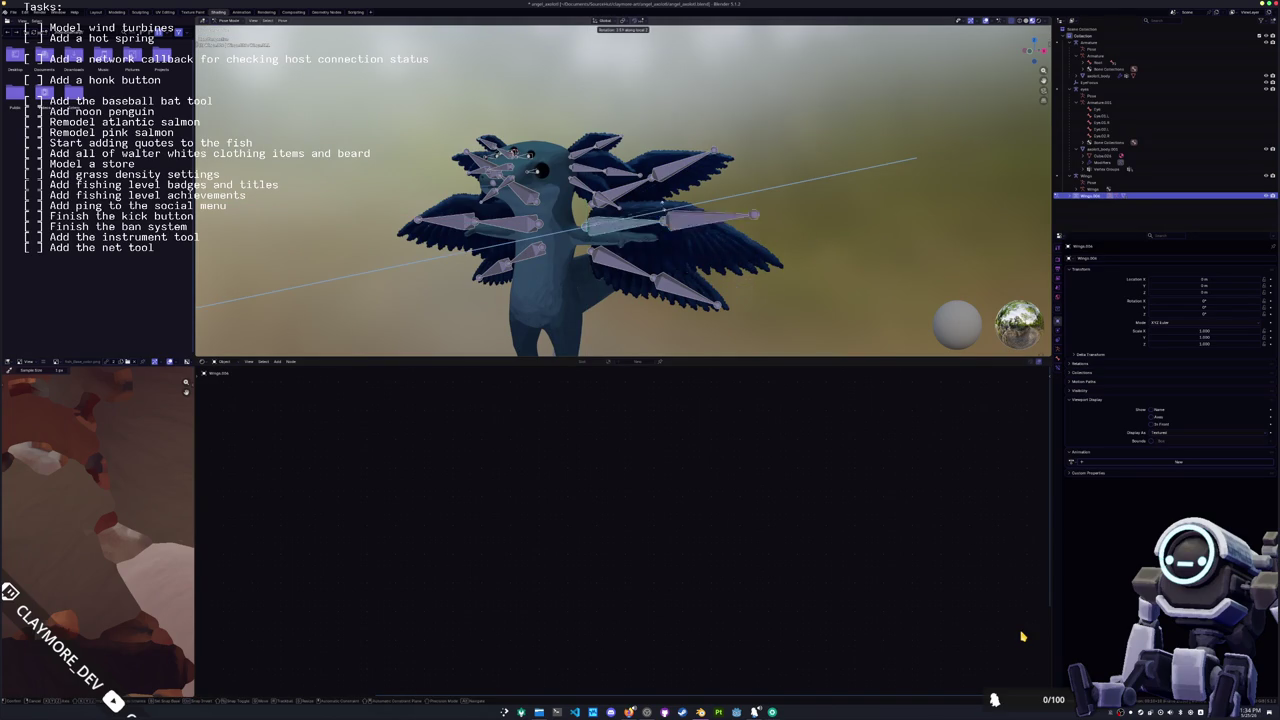
click(665, 257)
middle_drag(665, 257, 690, 235)
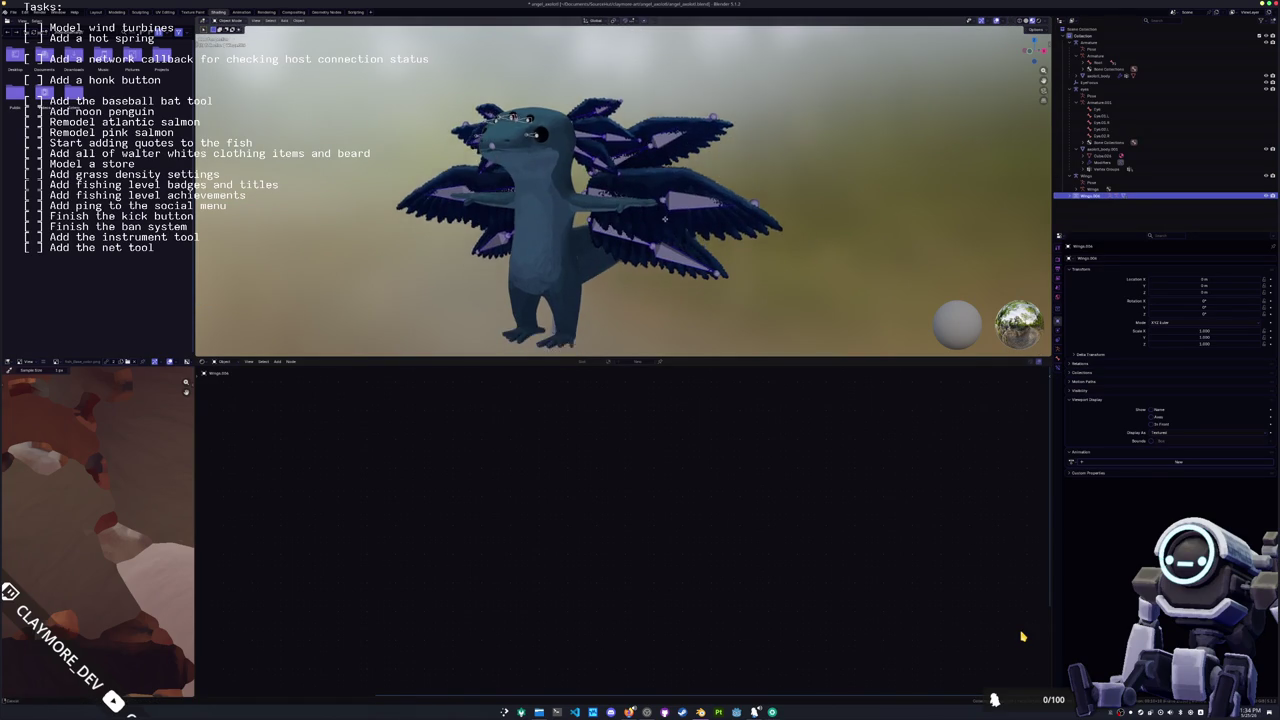
scroll(701, 228, up, 3)
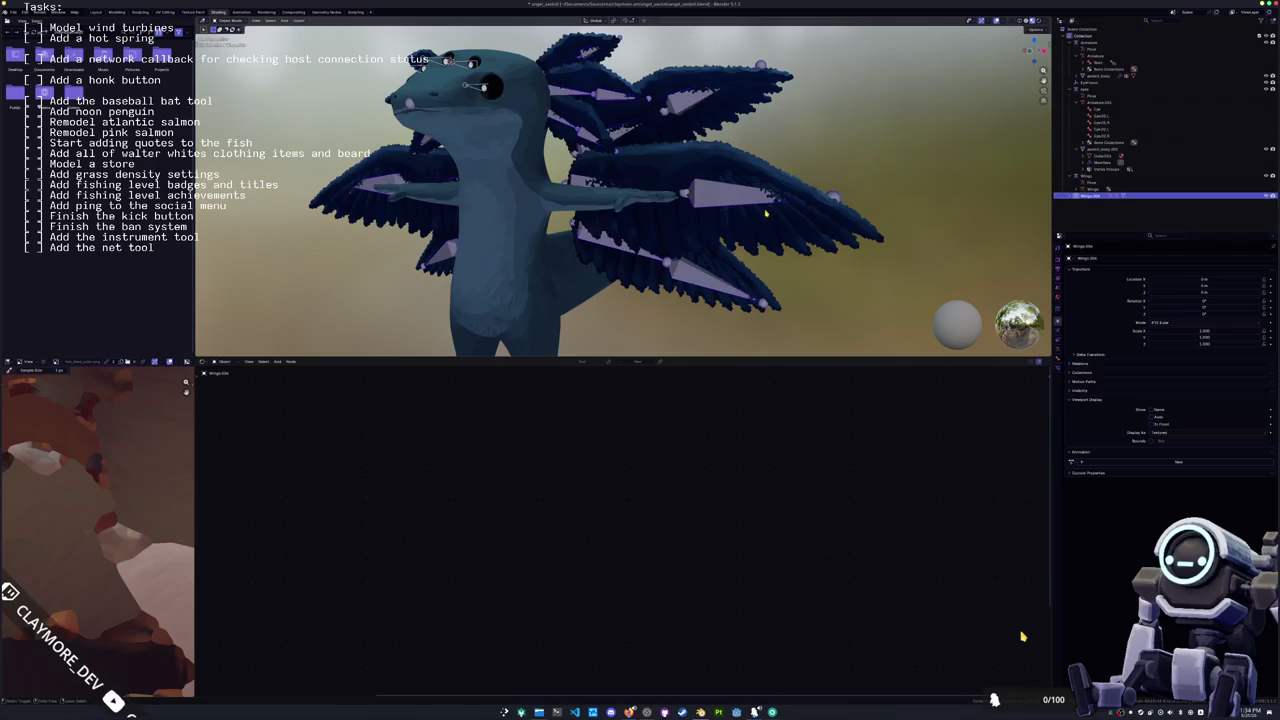
Step: Select the wing meshes on both sides and parent them to the armature With Automatic Weights
click(711, 257)
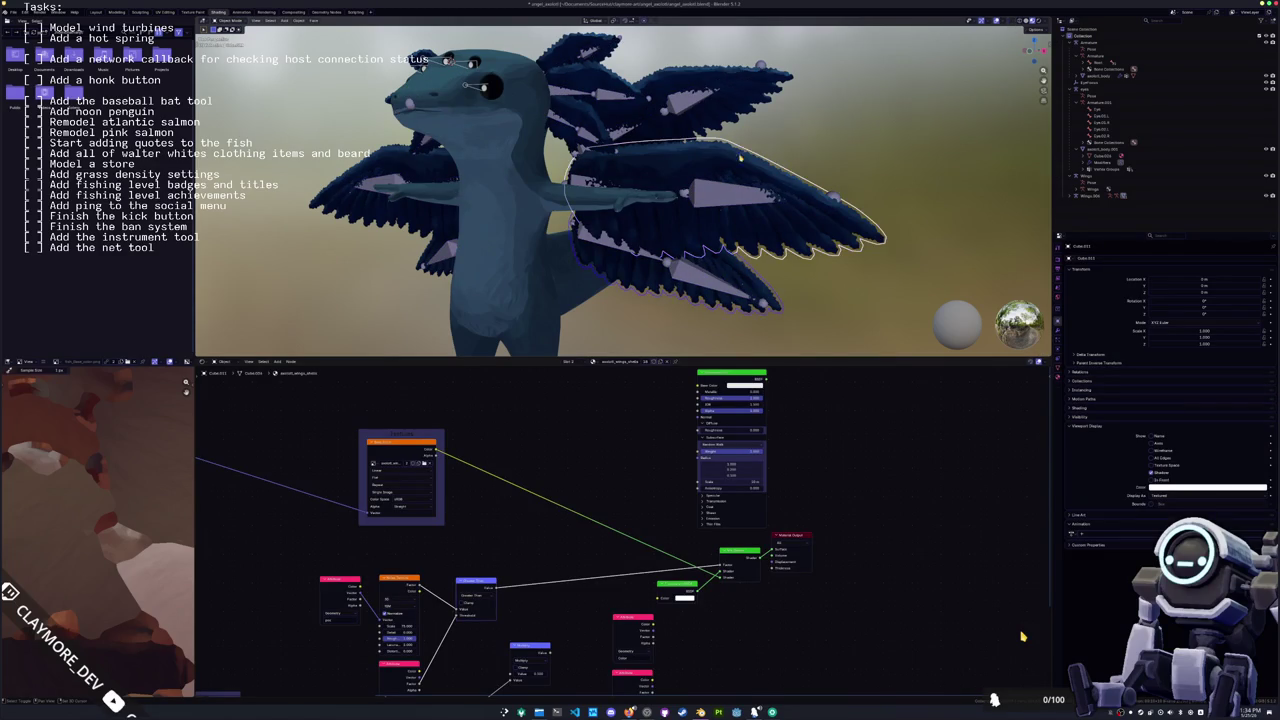
middle_drag(740, 267, 715, 148)
shift+click(680, 177)
middle_drag(701, 190, 511, 198)
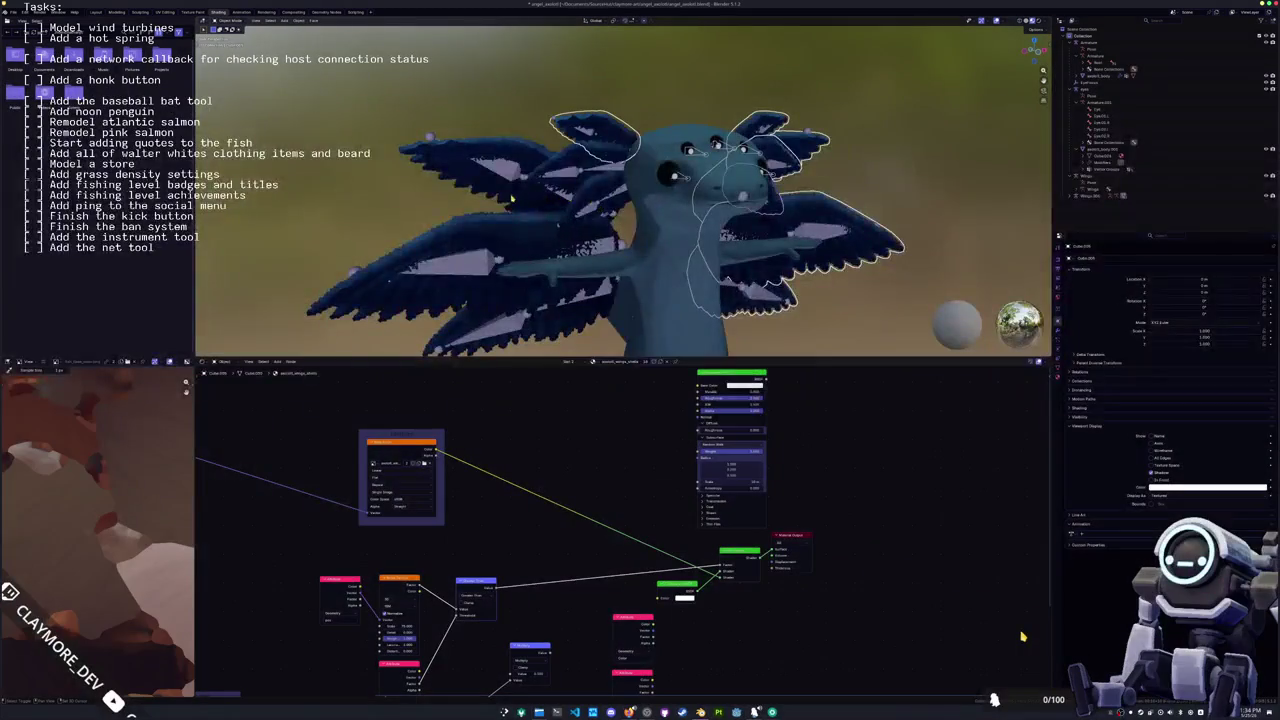
shift+click(620, 208)
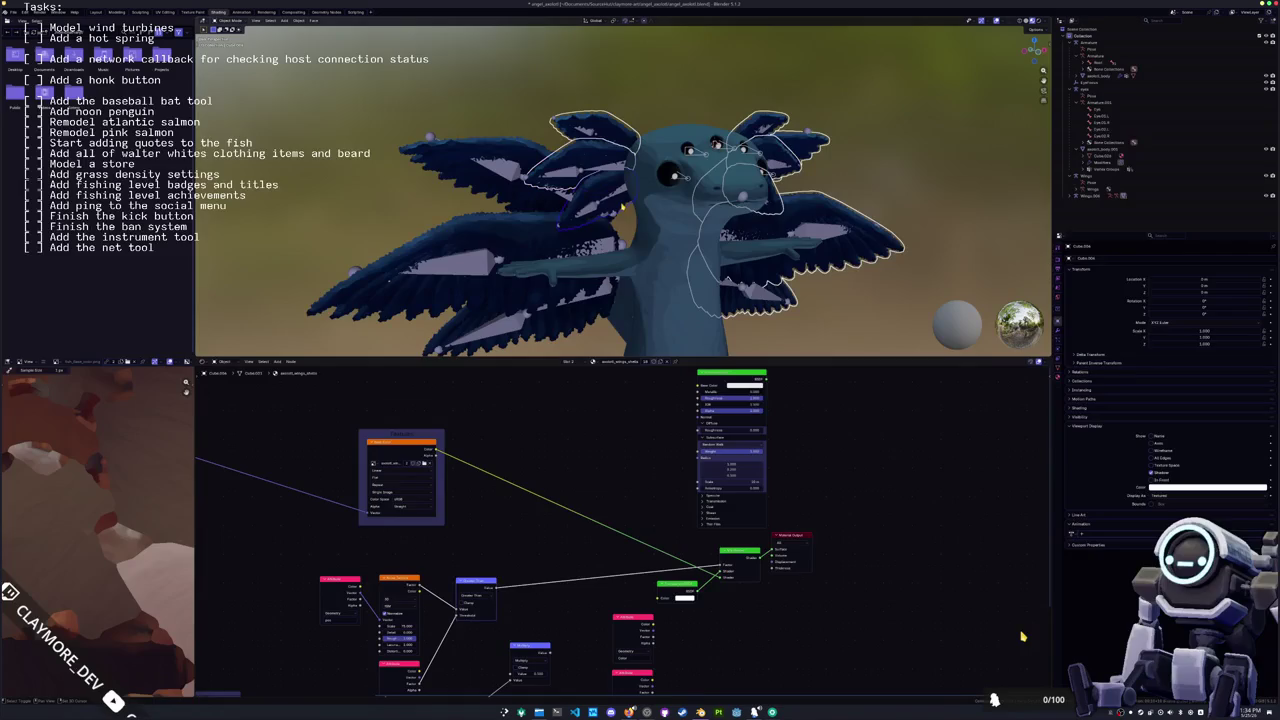
shift+click(474, 238)
key(KP_1)
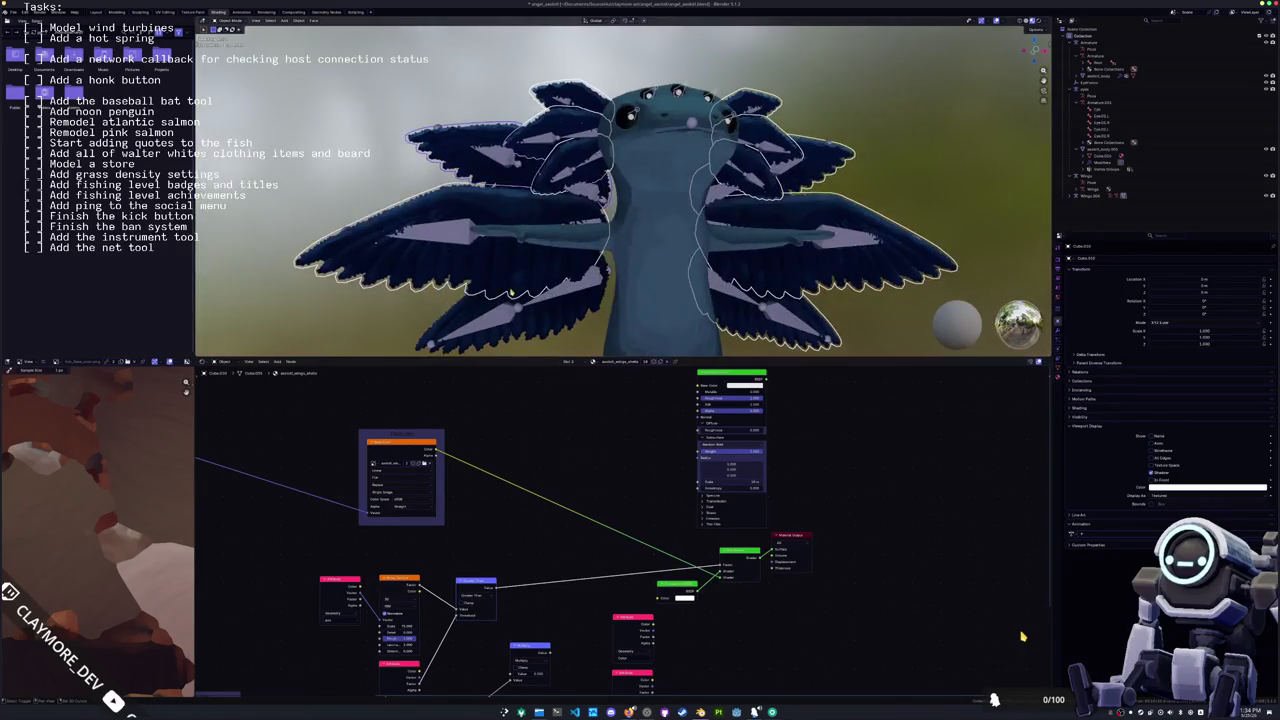
shift+middle_drag(538, 327, 542, 256)
shift+click(542, 256)
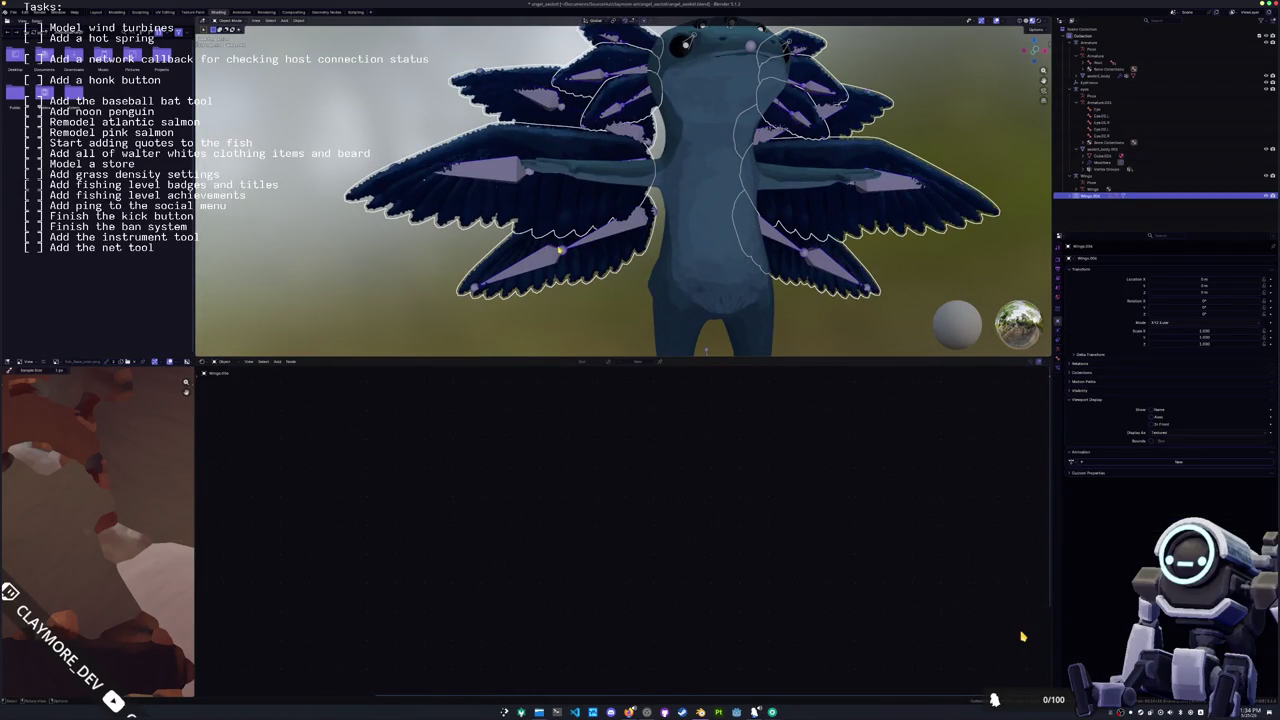
key(ctrl+p)
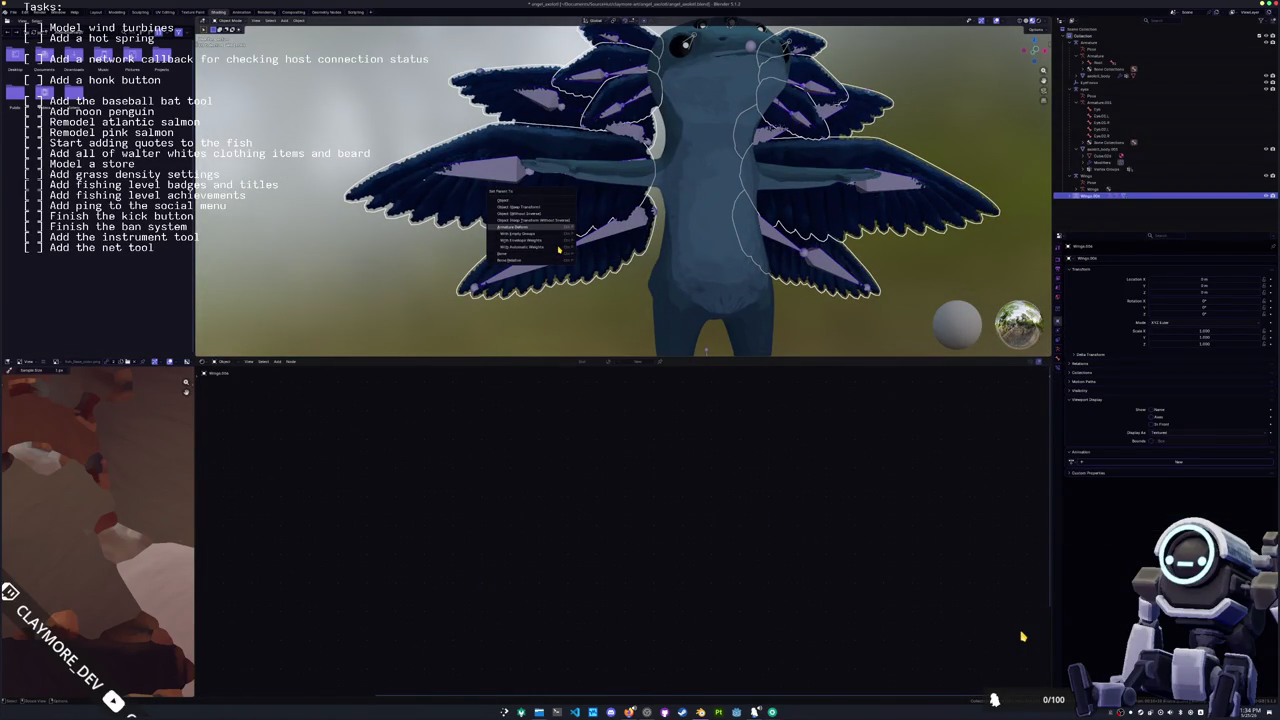
click(559, 248)
Step: Select the wing armature, enter Pose Mode, and pick the middle-left wing bone
click(576, 266)
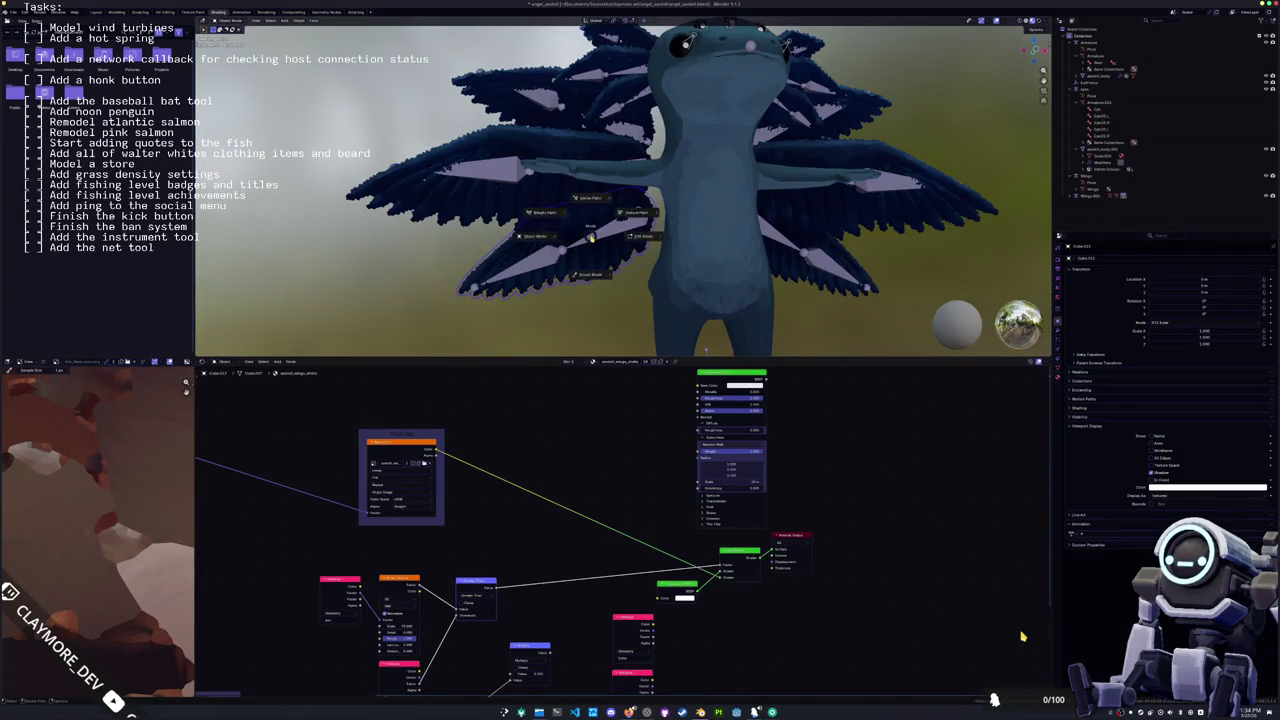
click(596, 238)
key(ctrl+Tab)
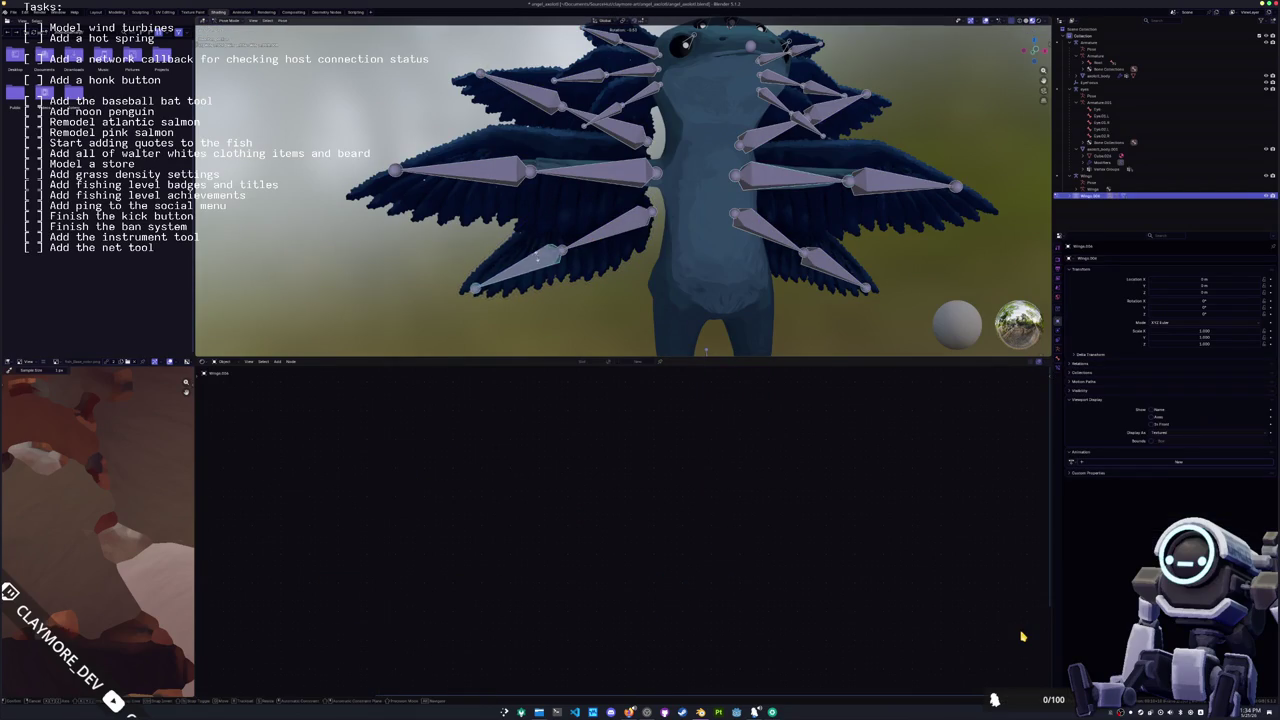
click(487, 182)
Step: Return to Object Mode and set the wings to display as Wireframe
click(578, 125)
scroll(578, 125, down, 3)
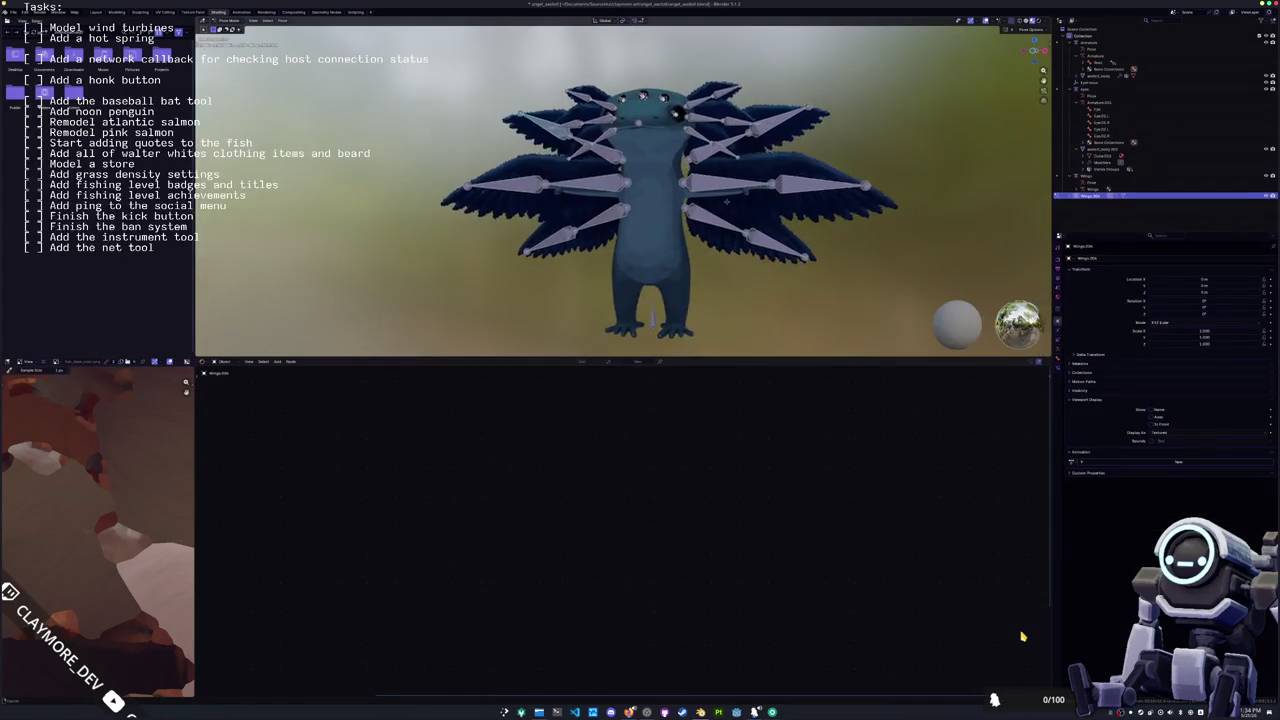
middle_drag(578, 125, 667, 198)
middle_drag(748, 212, 636, 175)
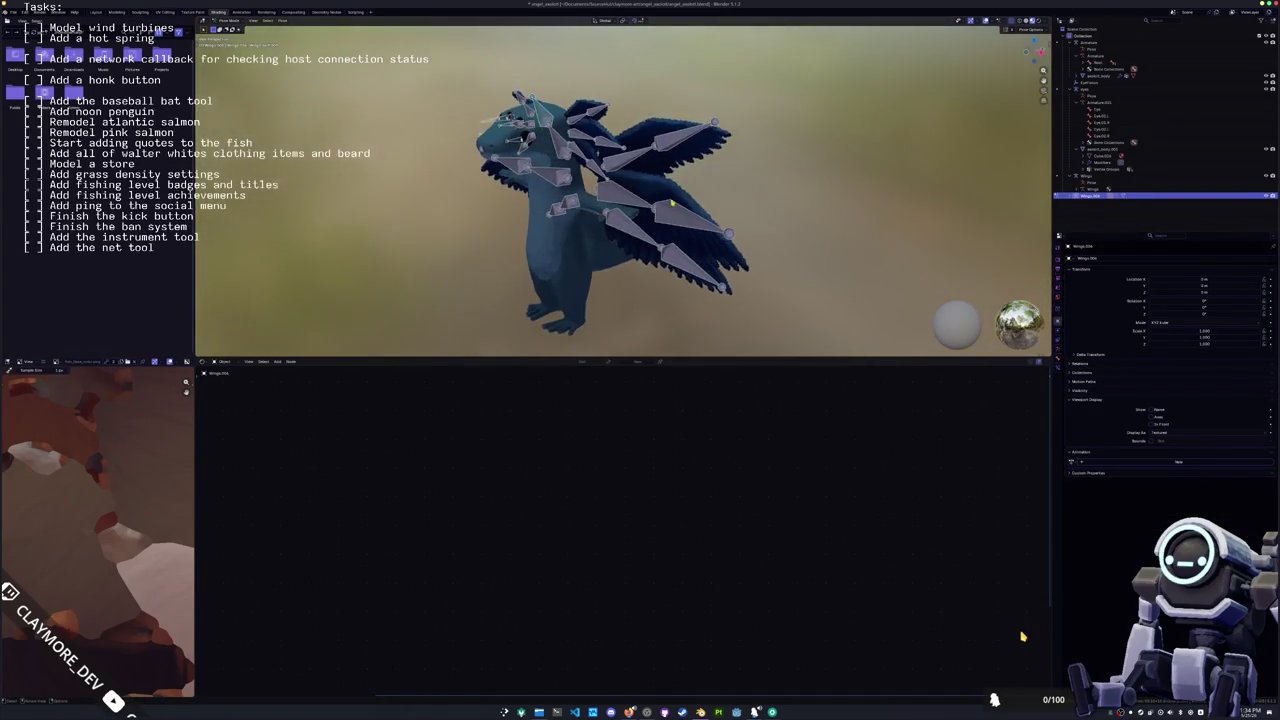
key(ctrl+Tab)
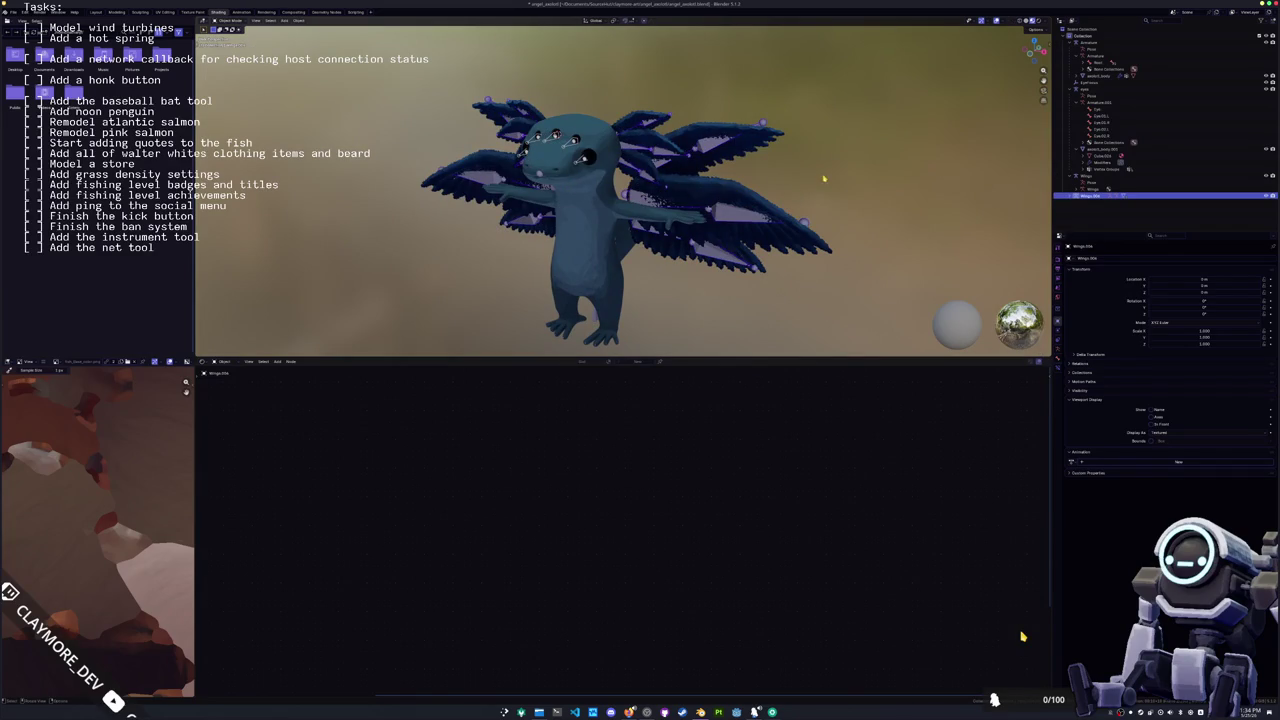
click(1180, 432)
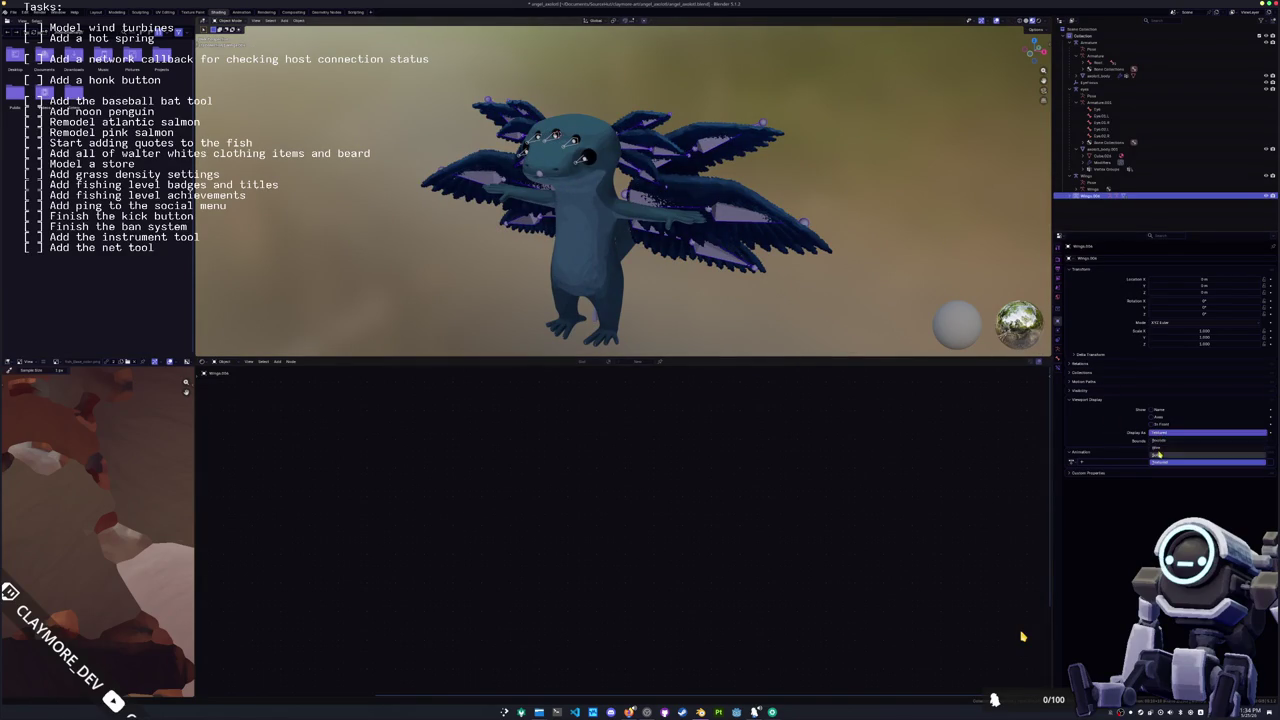
click(1180, 442)
click(774, 285)
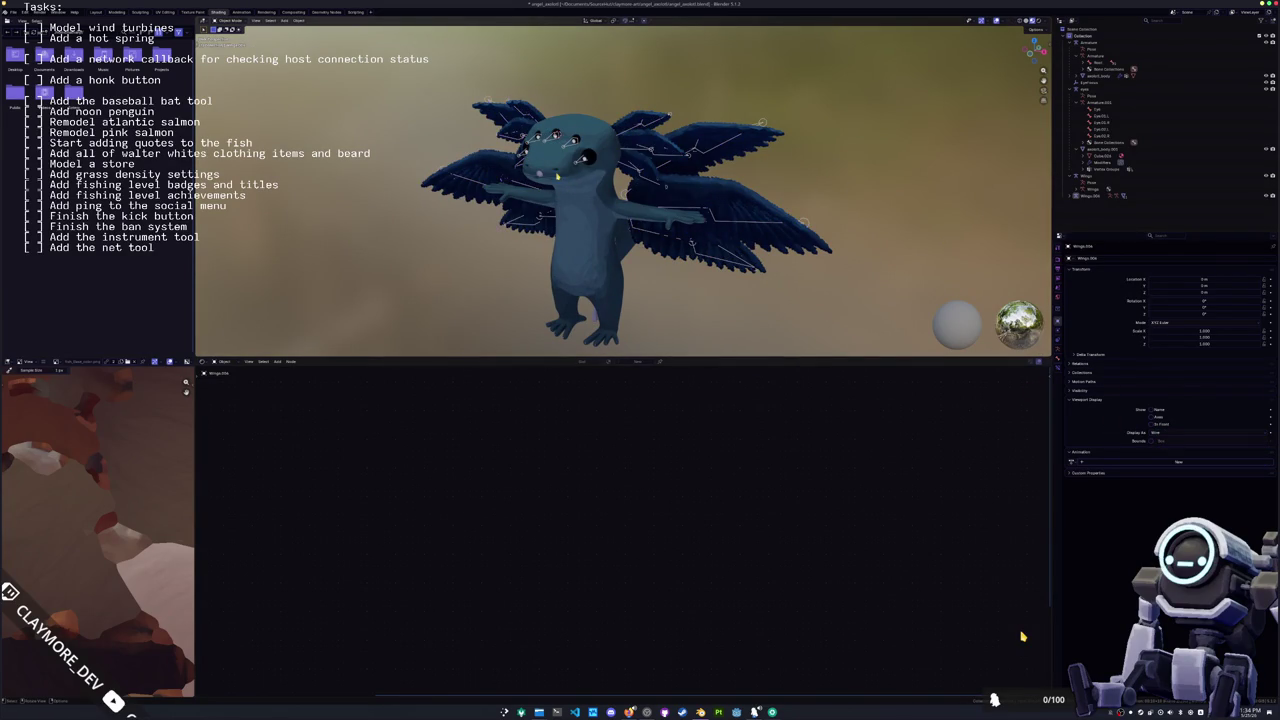
Step: Select the armature and change its Display As style in Viewport Display
middle_drag(592, 305, 588, 272)
click(588, 272)
click(590, 308)
click(590, 308)
click(590, 308)
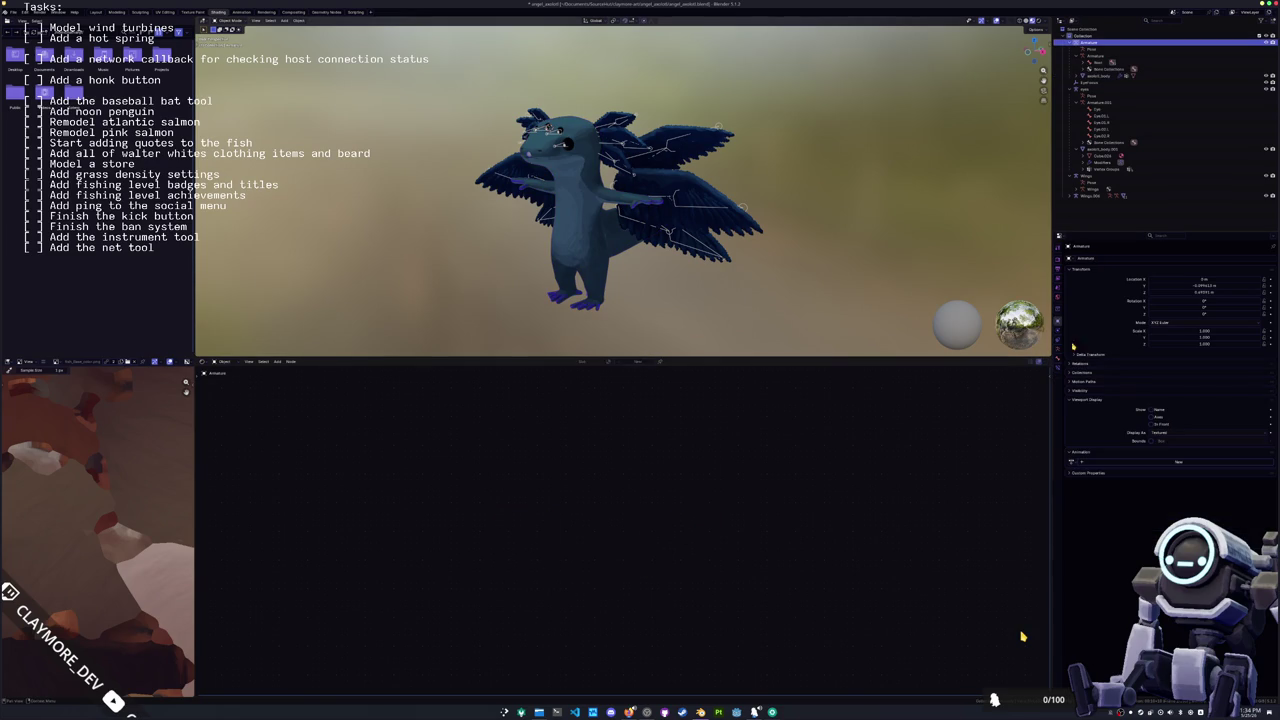
click(1156, 432)
click(1152, 446)
scroll(712, 213, up, 3)
click(712, 213)
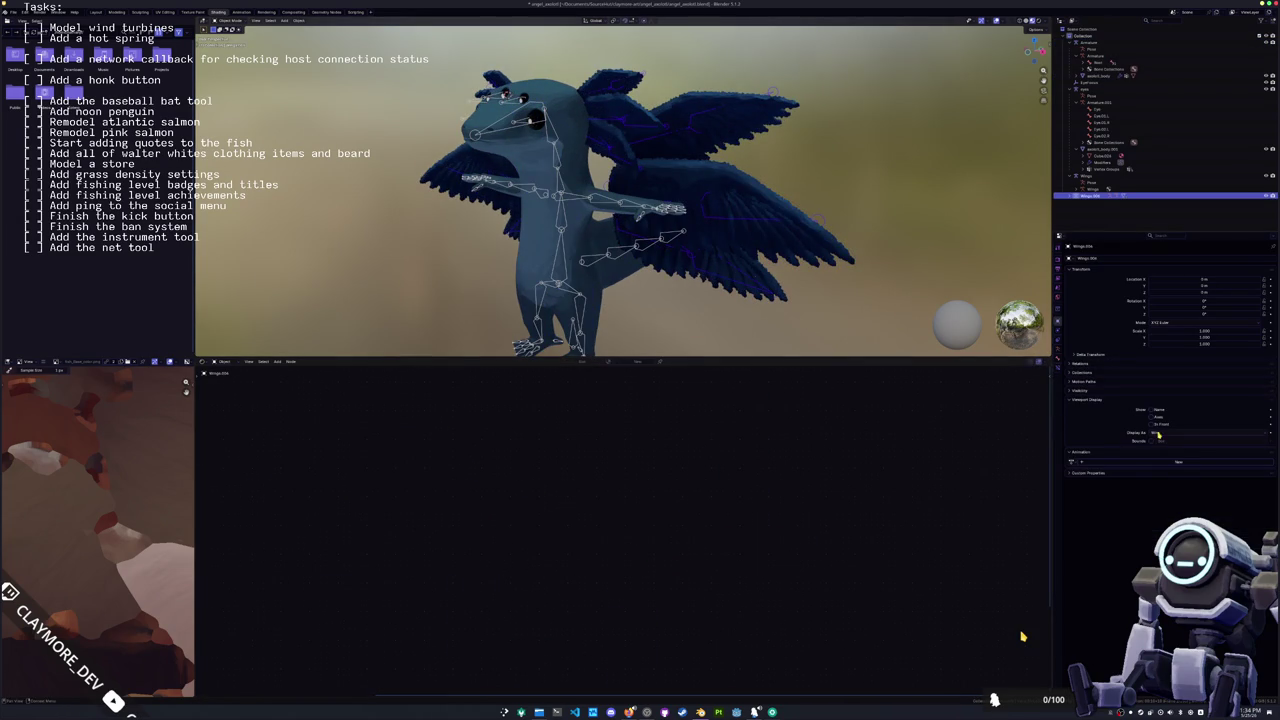
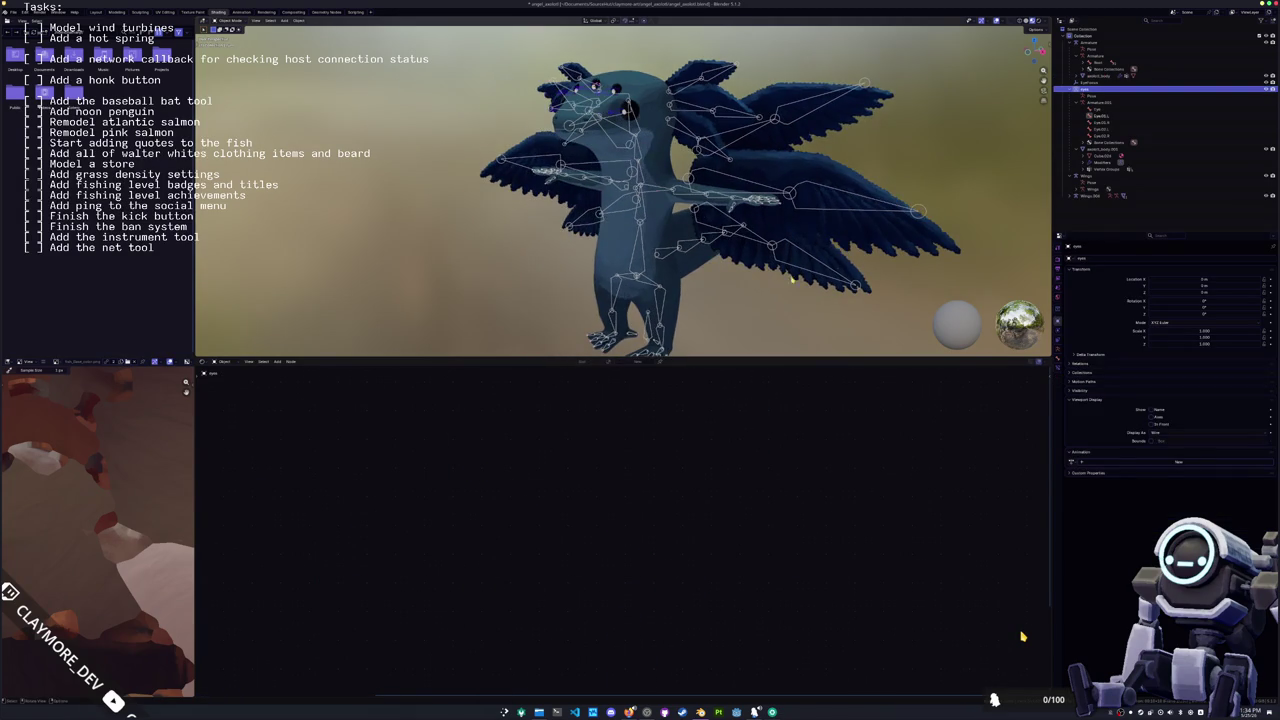
Step: Parent the Wings object to the armature as Object, then undo the parenting
click(858, 290)
middle_drag(858, 290, 656, 278)
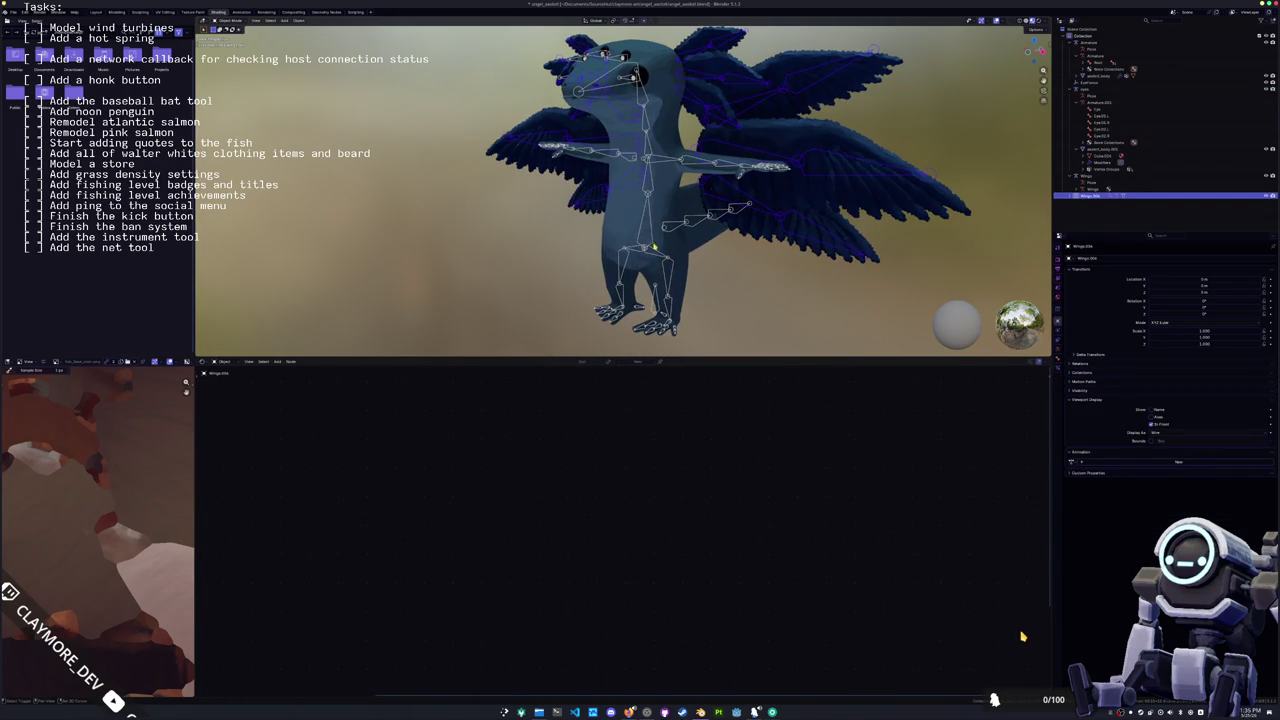
click(652, 240)
click(796, 243)
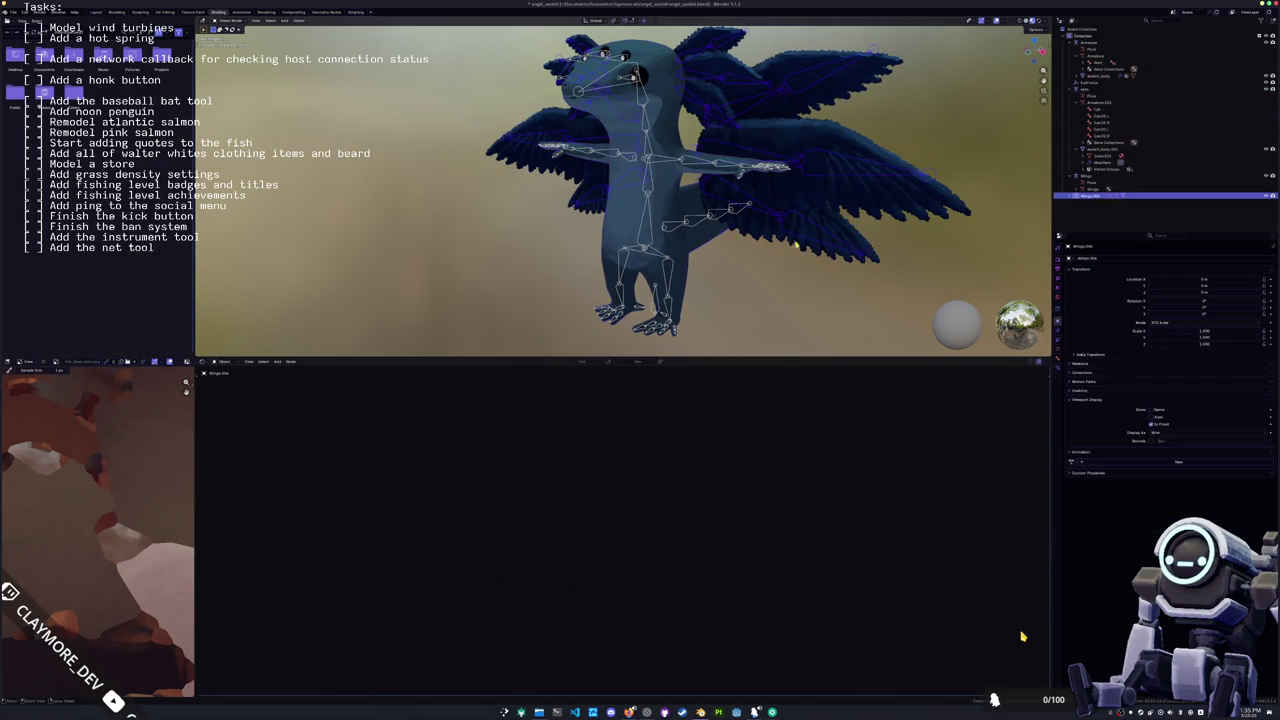
shift+click(652, 310)
key(ctrl+p)
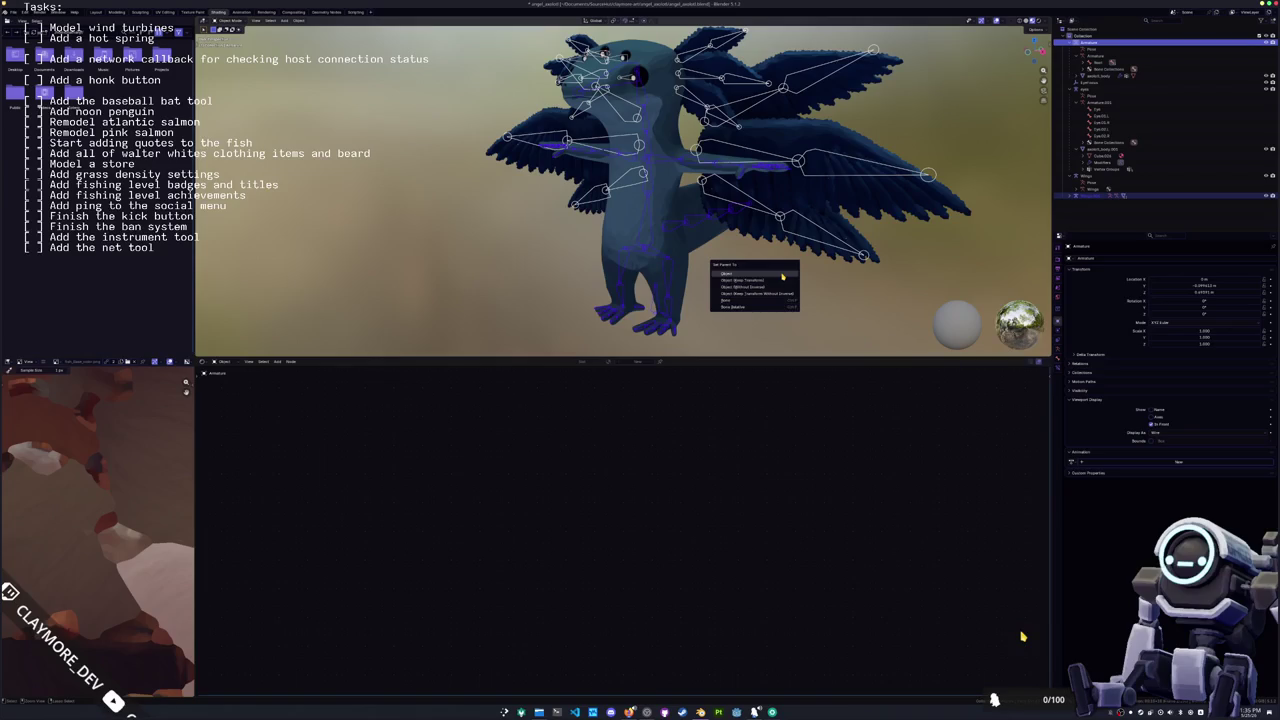
click(783, 275)
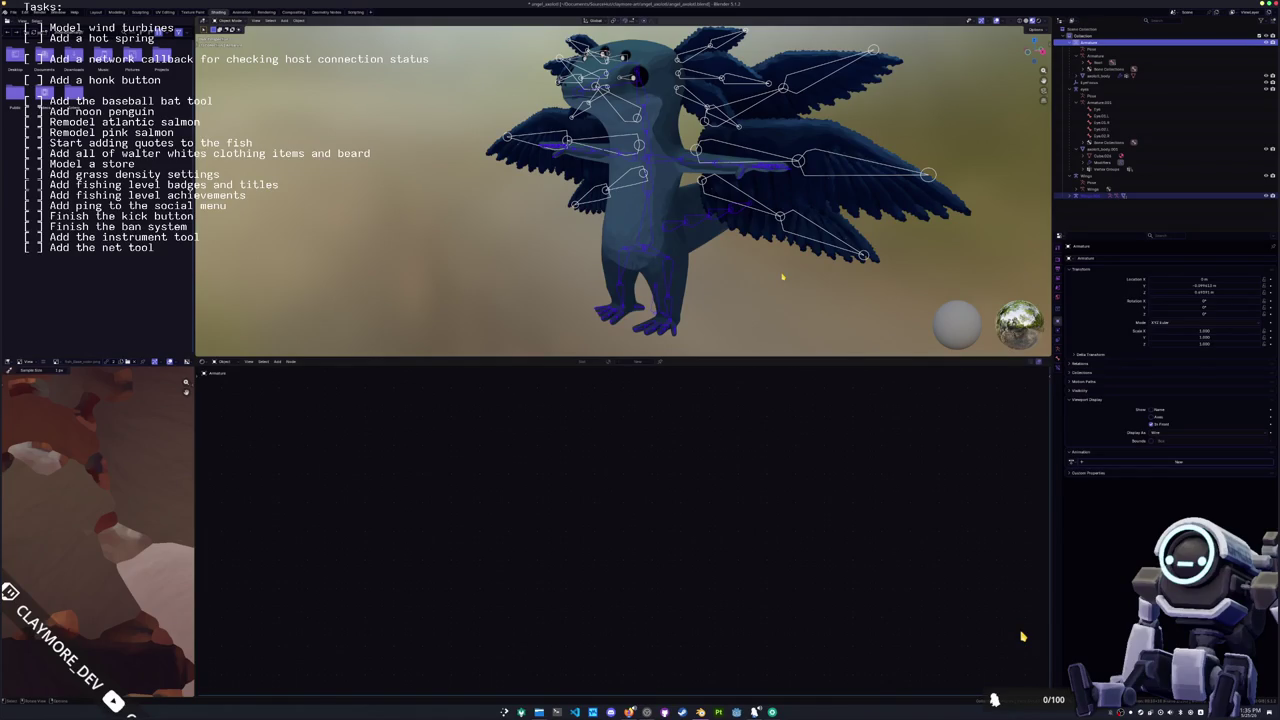
key(ctrl+z)
Step: Apply all transforms to Wings.004, then undo to compare the result
click(1100, 196)
key(ctrl+a)
click(680, 160)
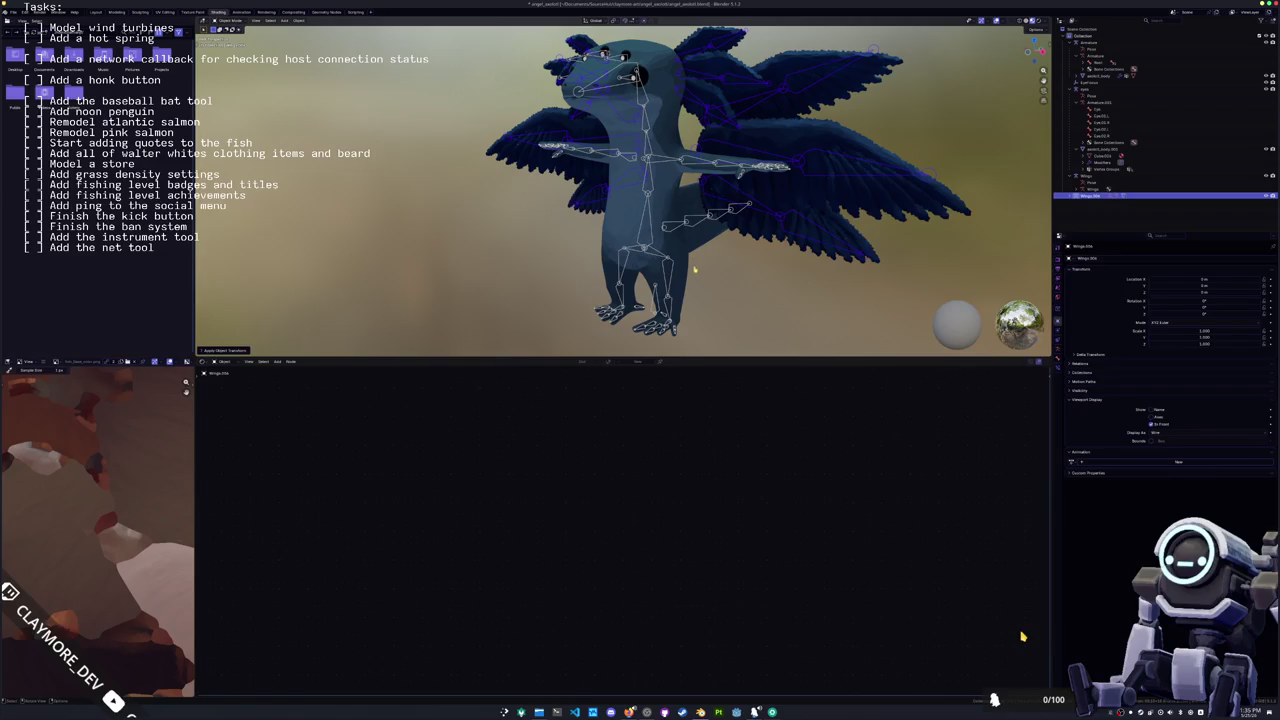
key(ctrl+z)
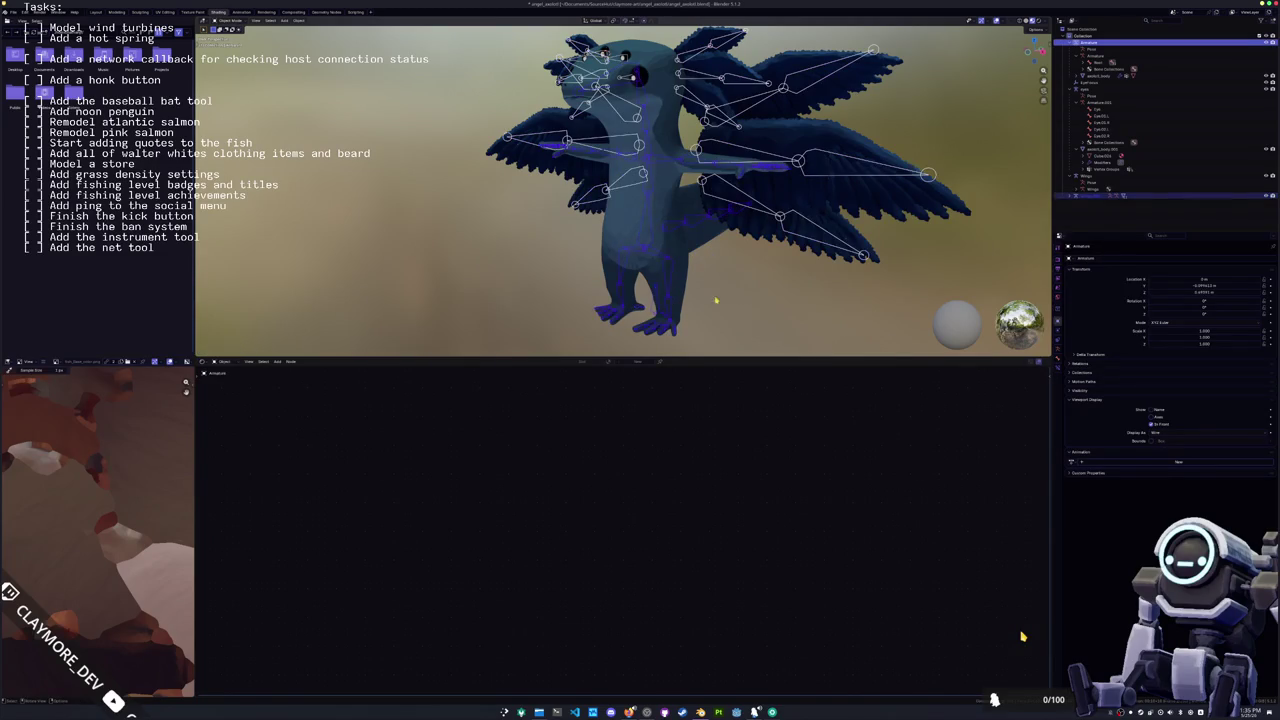
key(ctrl+a)
key(ctrl+z)
scroll(710, 280, down, 2)
scroll(701, 265, down, 1)
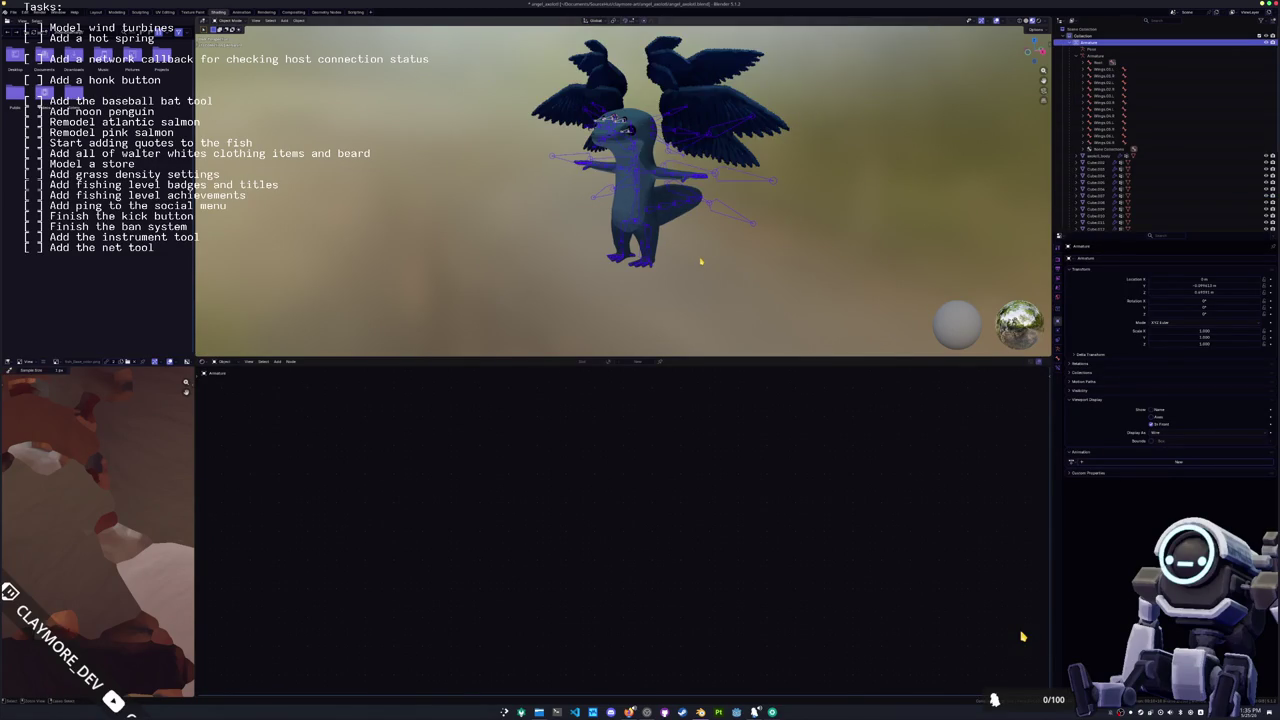
Step: Step through the edit history, trial-apply all transforms and undo, viewing the axolotl from the front
key(ctrl+z)
key(ctrl+shift+z)
key(ctrl+z)
scroll(700, 260, up, 2)
key(ctrl+a)
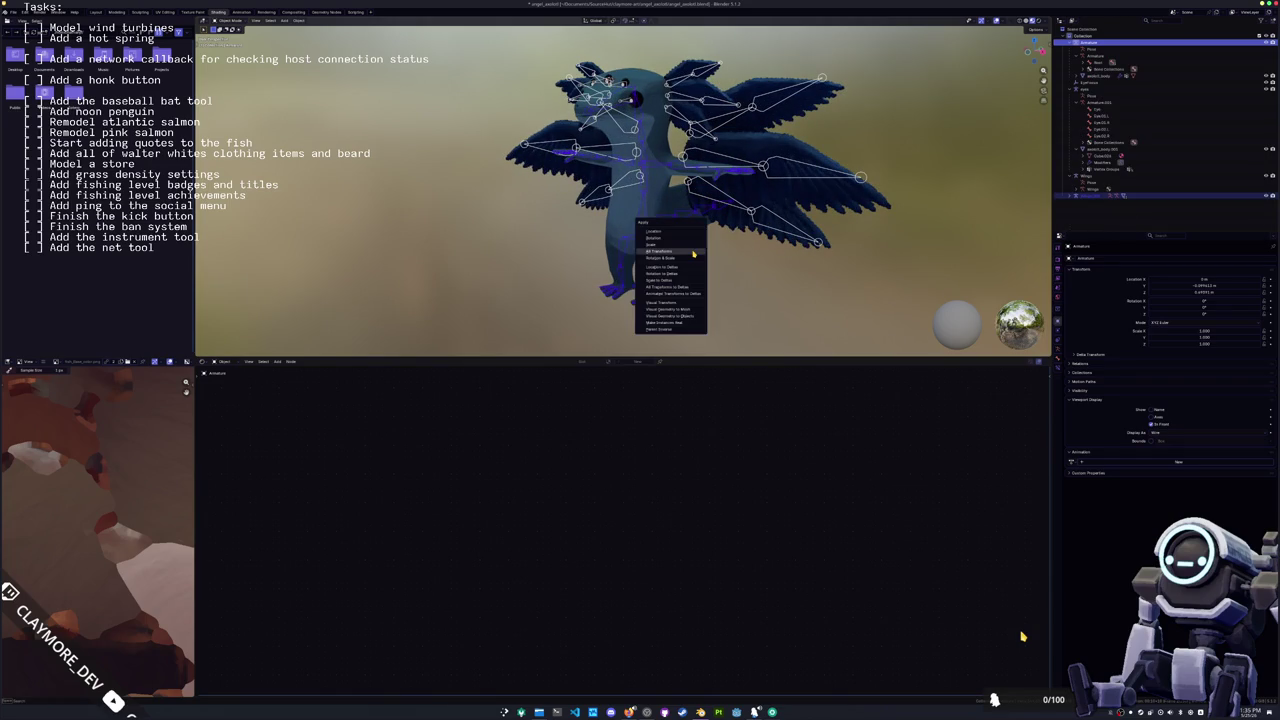
click(693, 254)
key(ctrl+z)
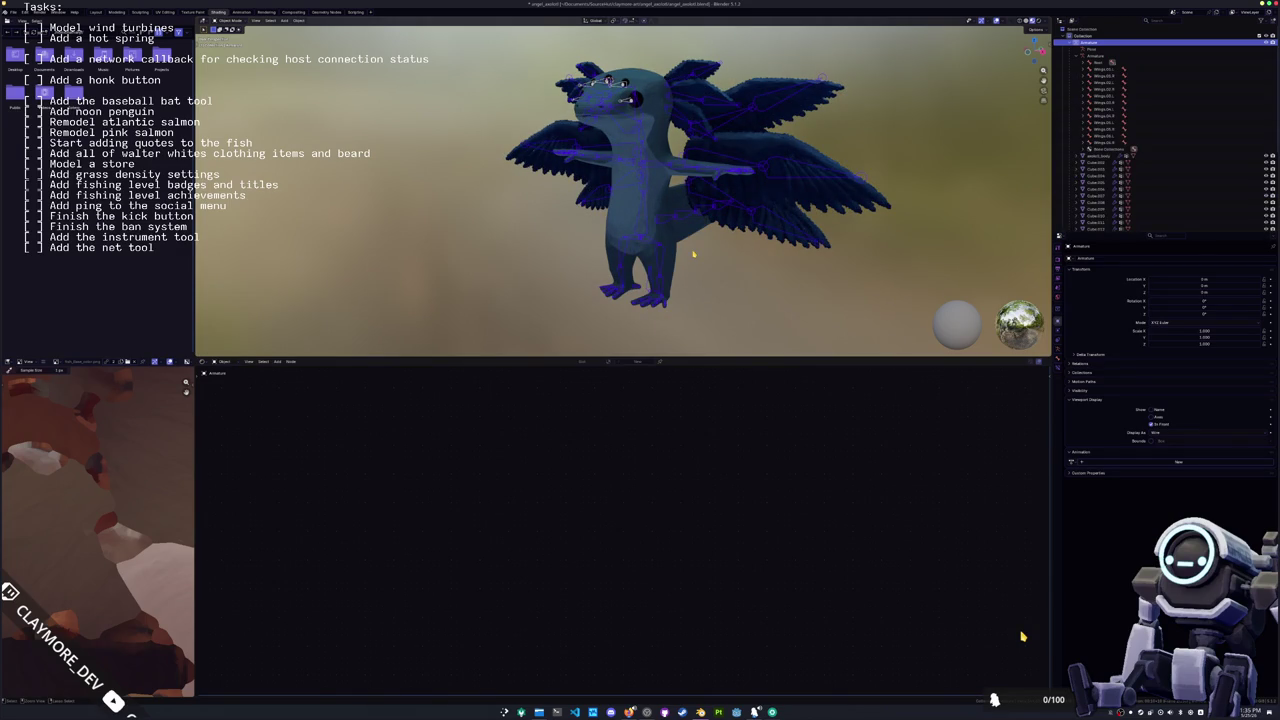
middle_drag(703, 249, 622, 156)
scroll(622, 156, up, 2)
scroll(622, 156, up, 1)
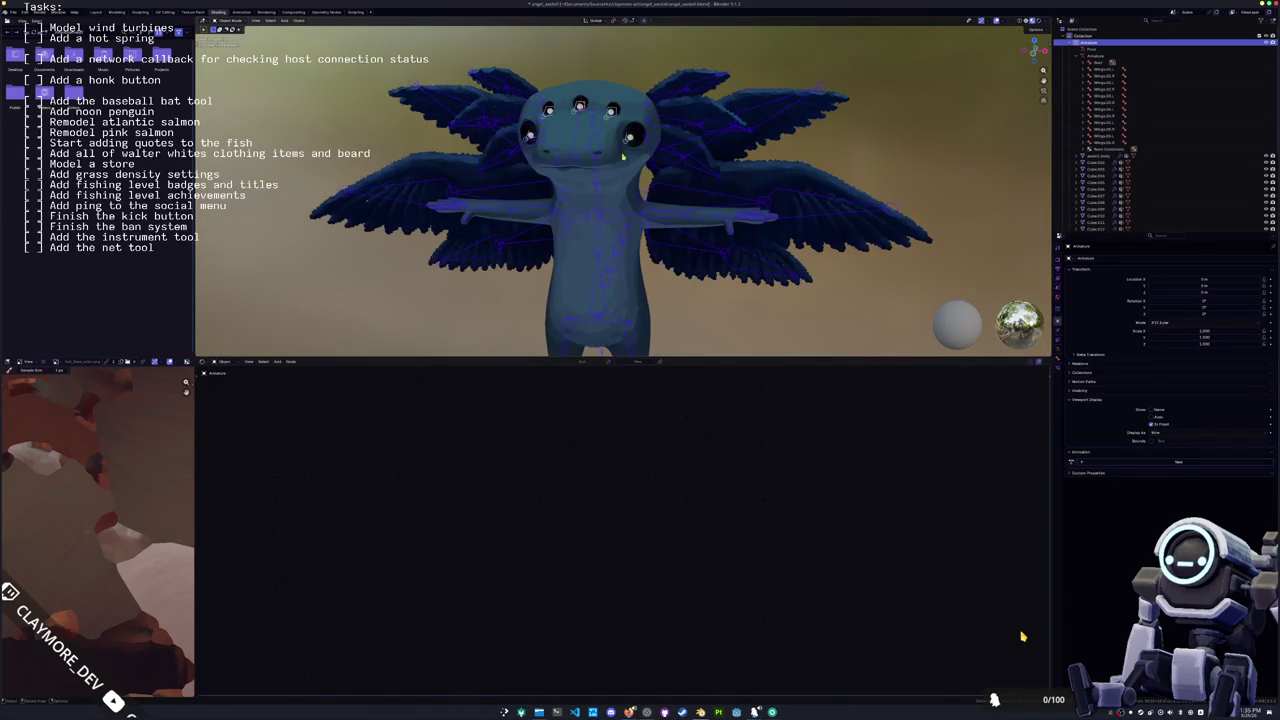
scroll(612, 117, down, 2)
Step: Leave pose mode and apply all transforms to the armature
key(ctrl+Tab)
key(ctrl+a)
click(683, 280)
click(605, 287)
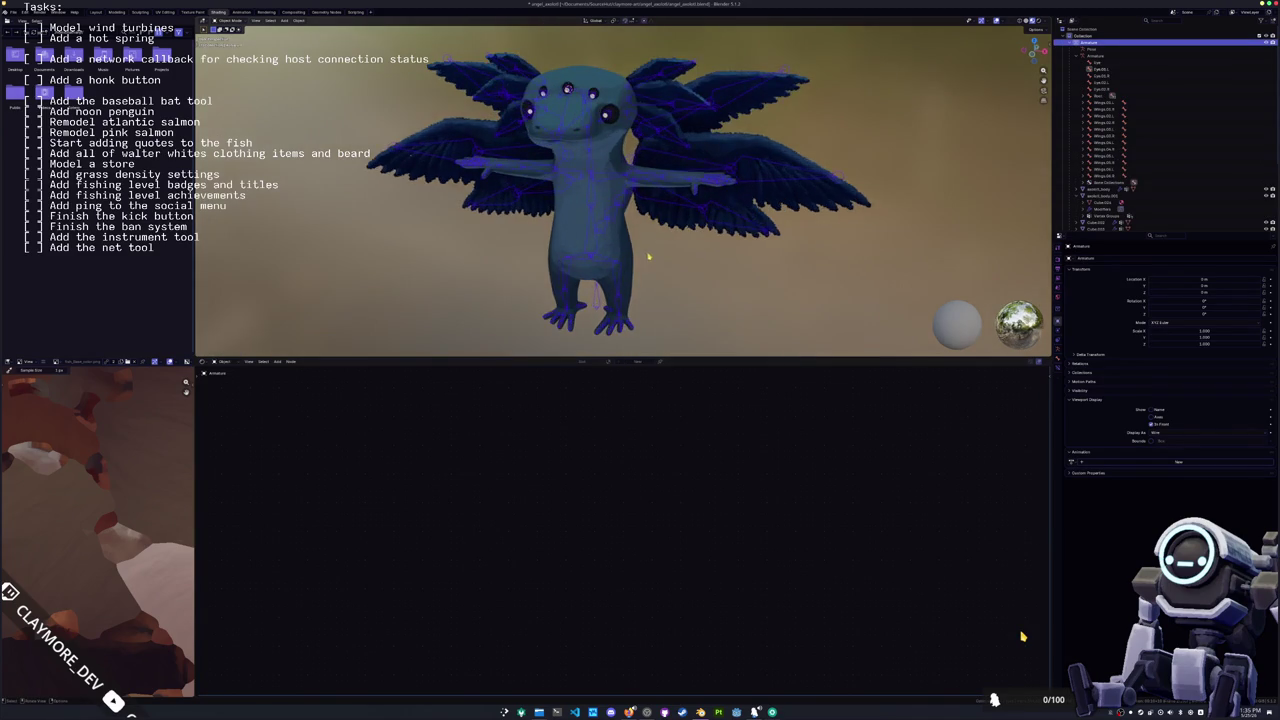
scroll(471, 309, down, 3)
Step: Move the EyeFocus target along Y in front of the face, then select the body
click(465, 340)
scroll(465, 340, up, 3)
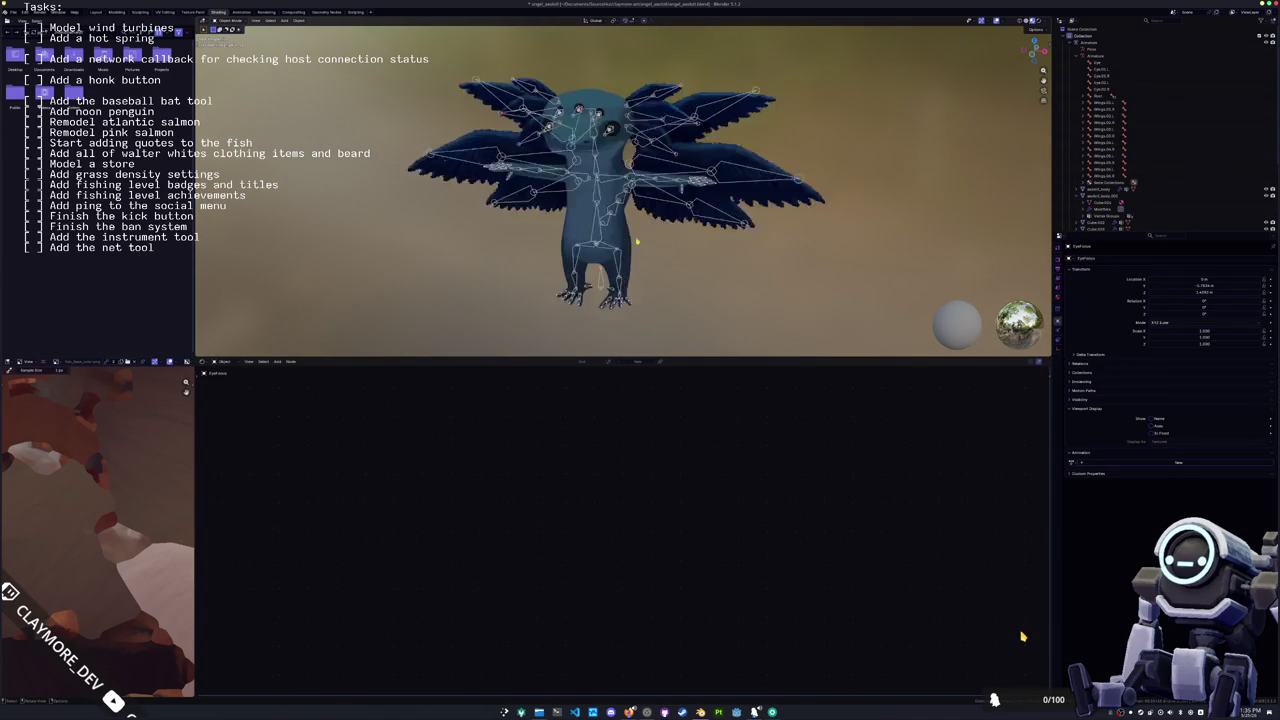
scroll(465, 340, up, 4)
scroll(465, 340, up, 3)
key(g)
key(y)
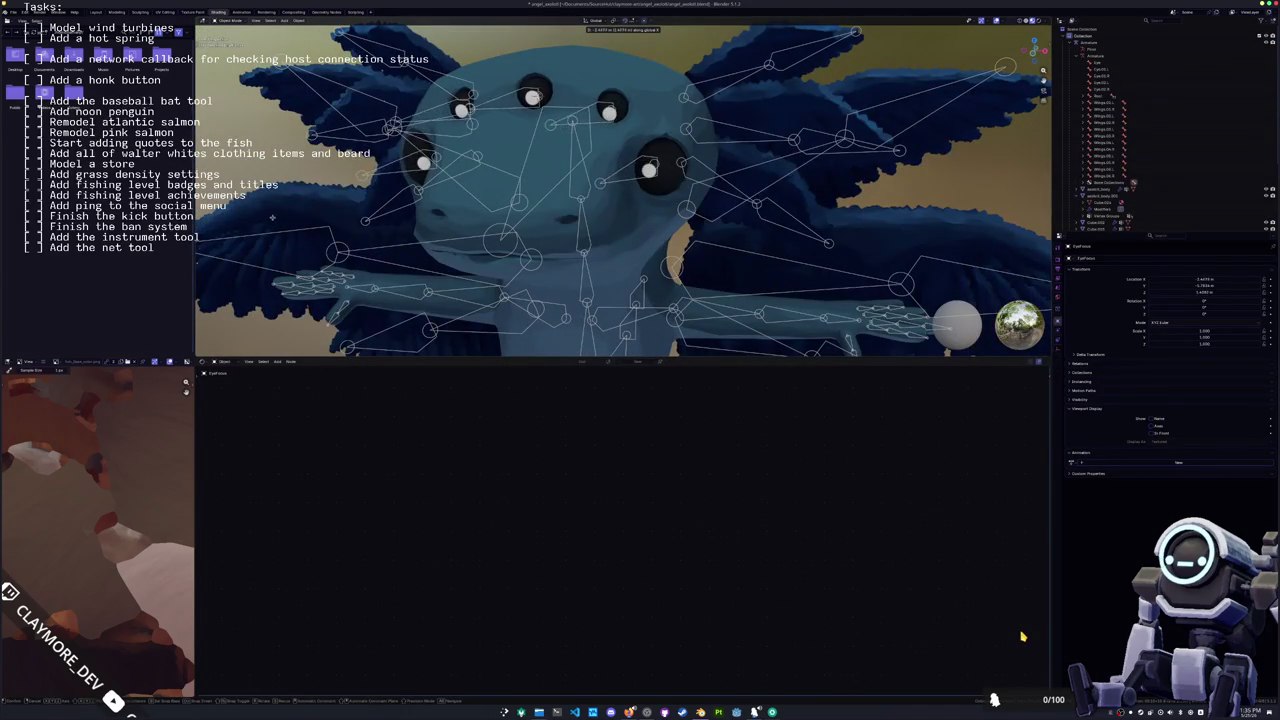
click(585, 192)
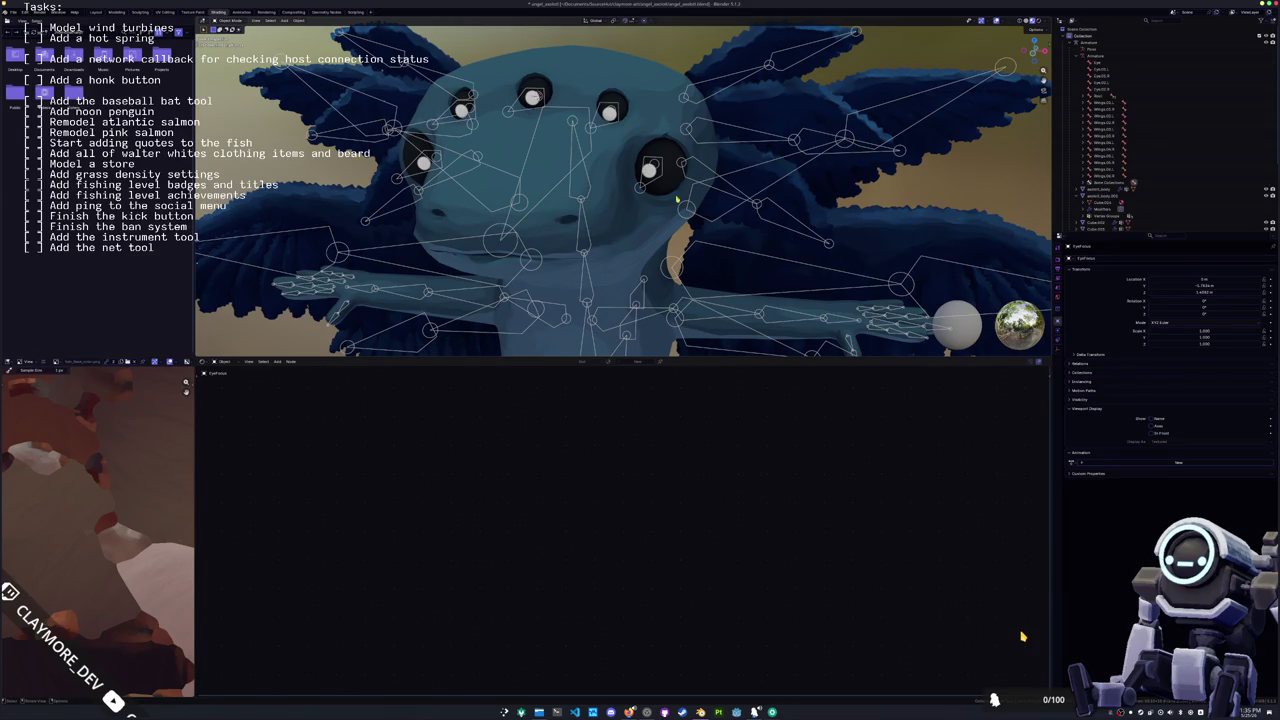
click(585, 192)
scroll(682, 237, down, 4)
scroll(682, 237, down, 4)
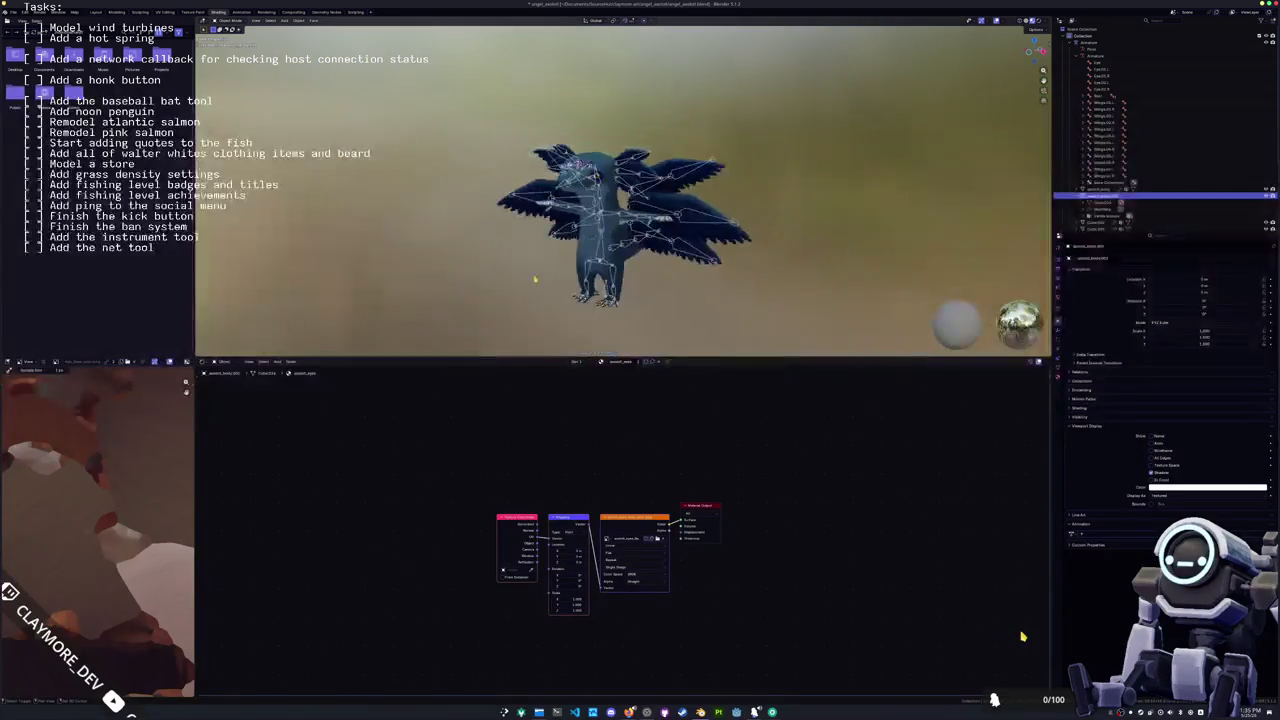
Step: Select a wing mesh to show its material and inspect it from the side
click(722, 241)
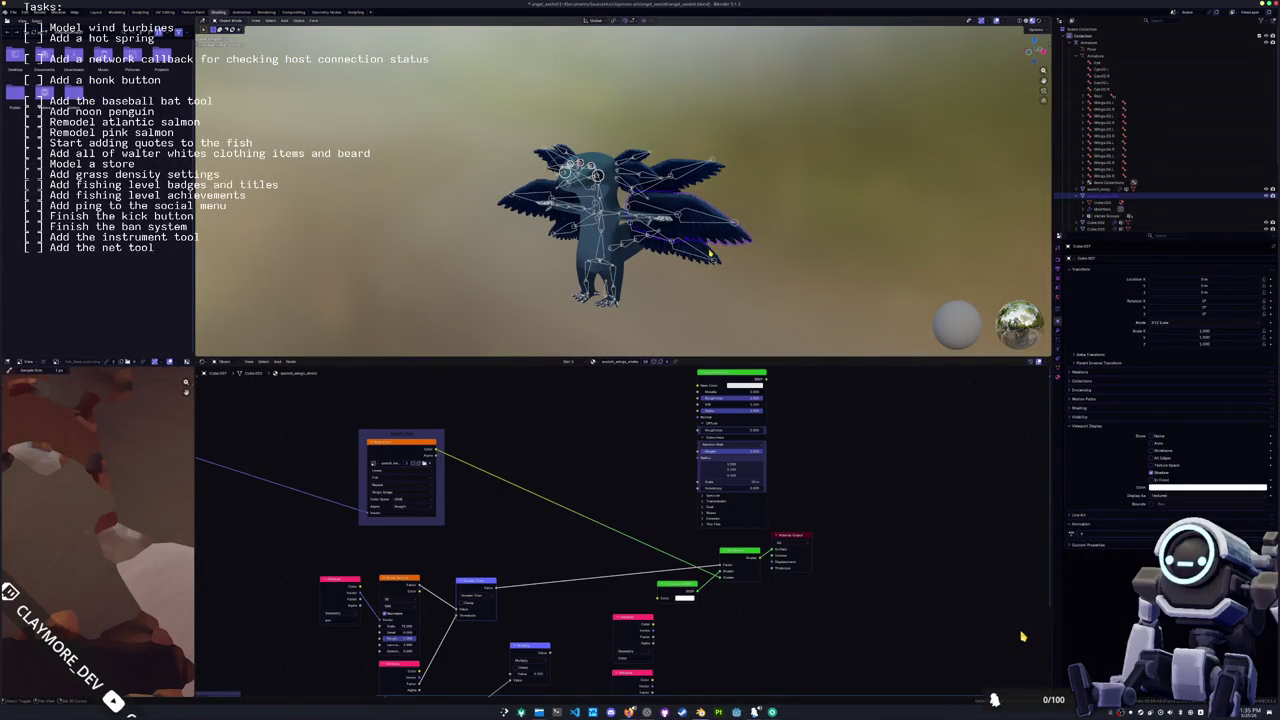
scroll(821, 157, up, 4)
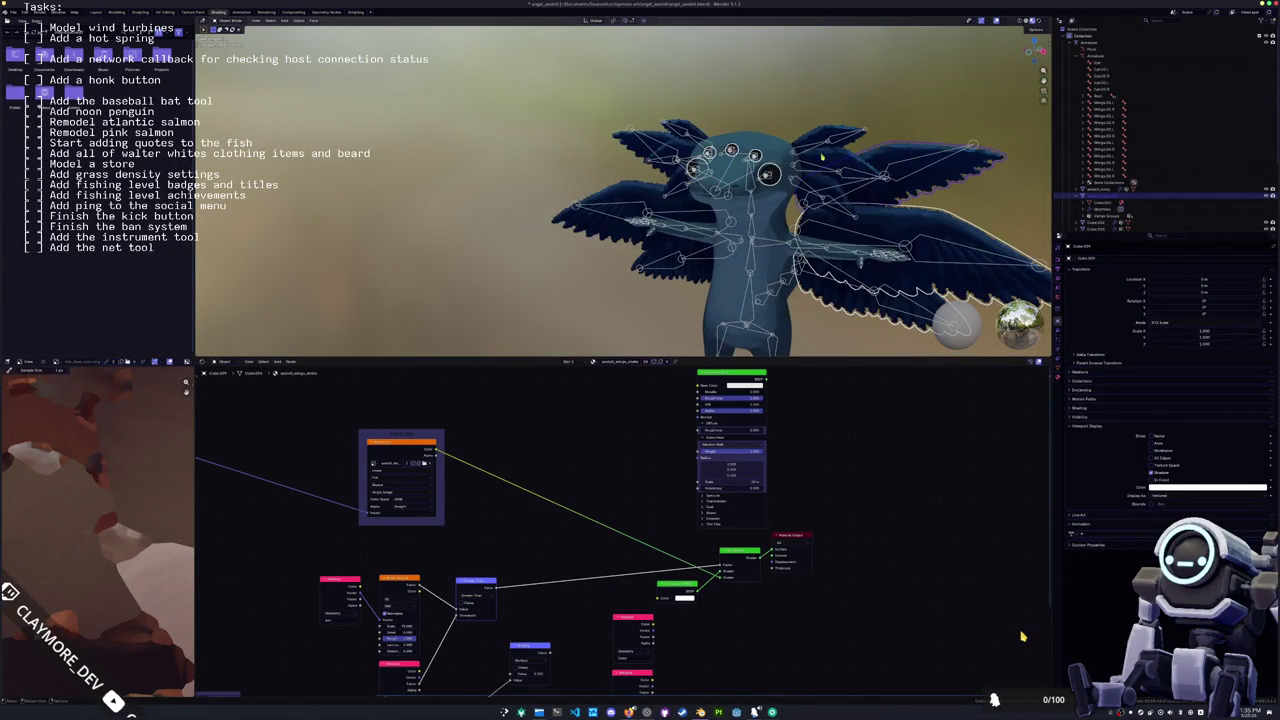
middle_drag(821, 157, 687, 145)
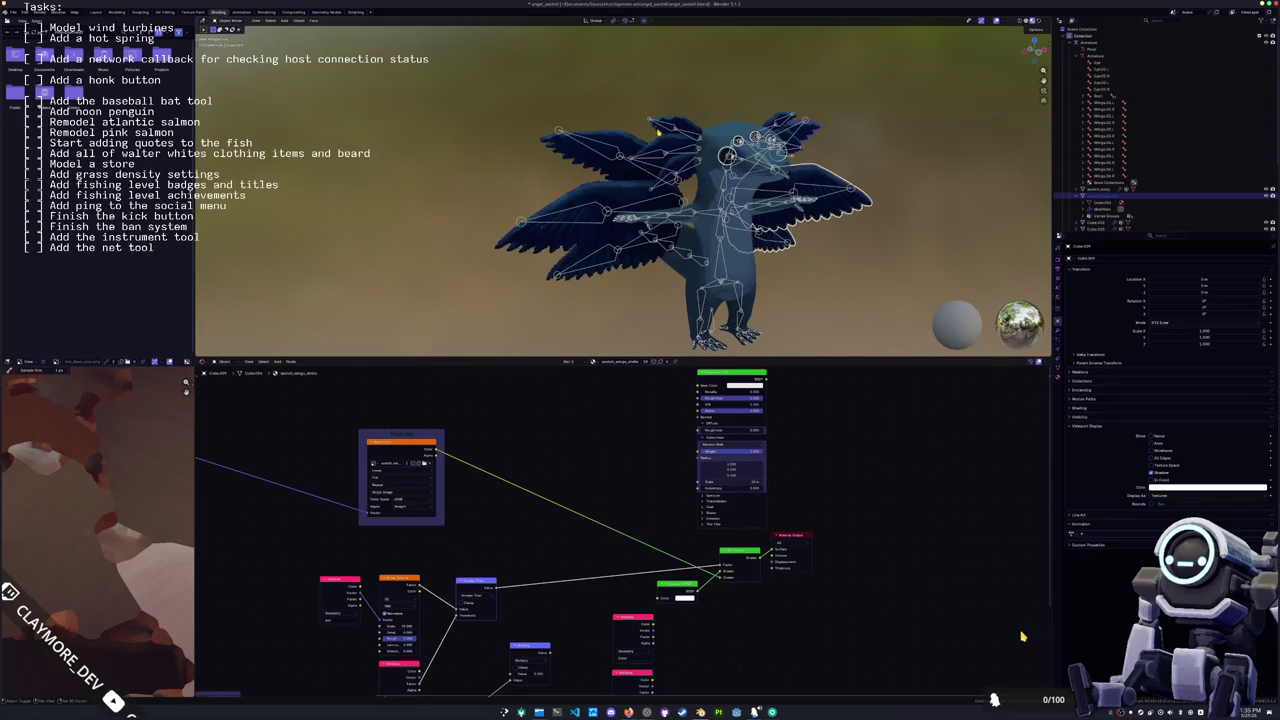
scroll(659, 131, up, 2)
scroll(700, 150, up, 2)
scroll(757, 174, up, 2)
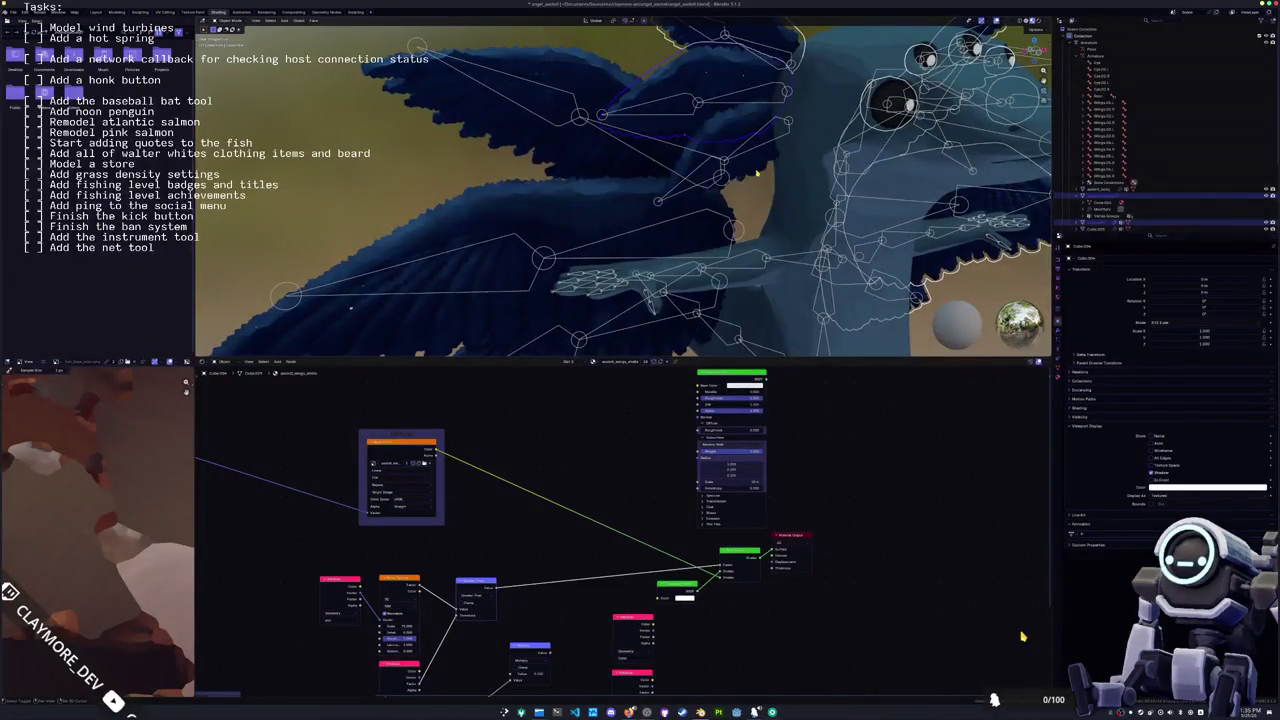
scroll(545, 195, down, 6)
Step: Inspect the winged model from the front and add the armature to the wing selection
middle_drag(561, 181, 600, 200)
scroll(640, 220, down, 5)
scroll(670, 242, up, 2)
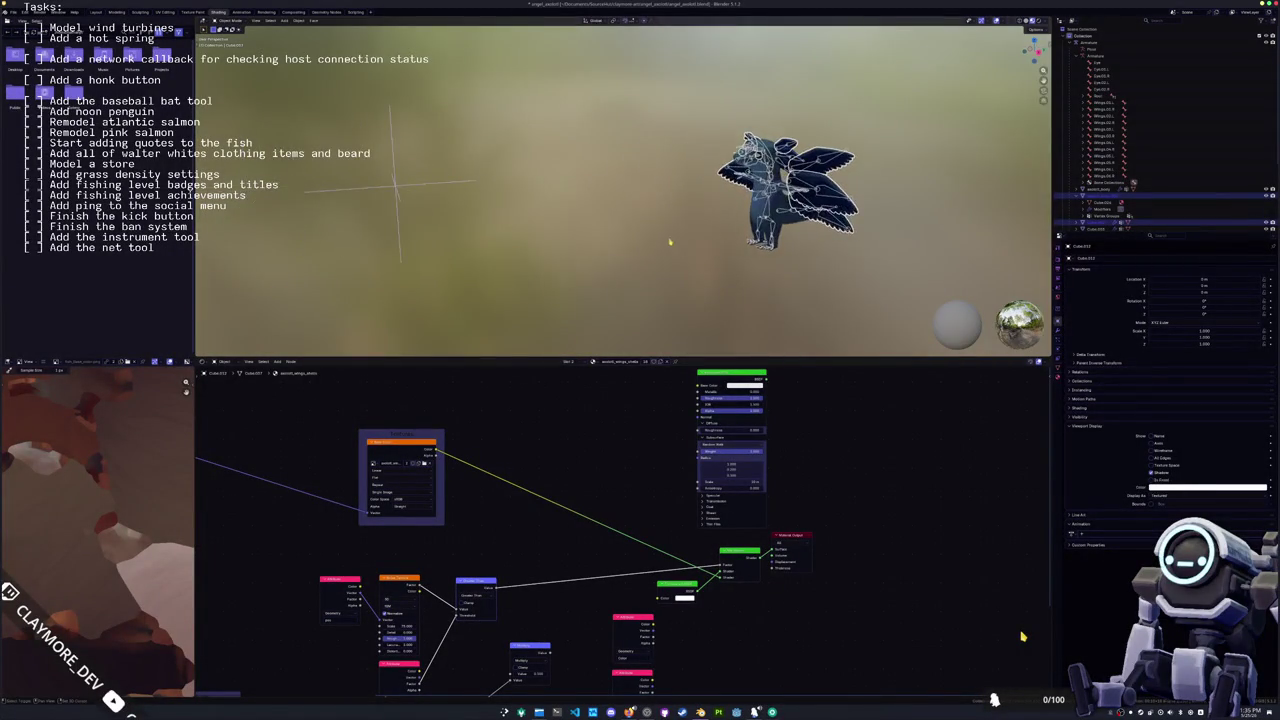
middle_drag(670, 242, 690, 238)
scroll(700, 235, up, 4)
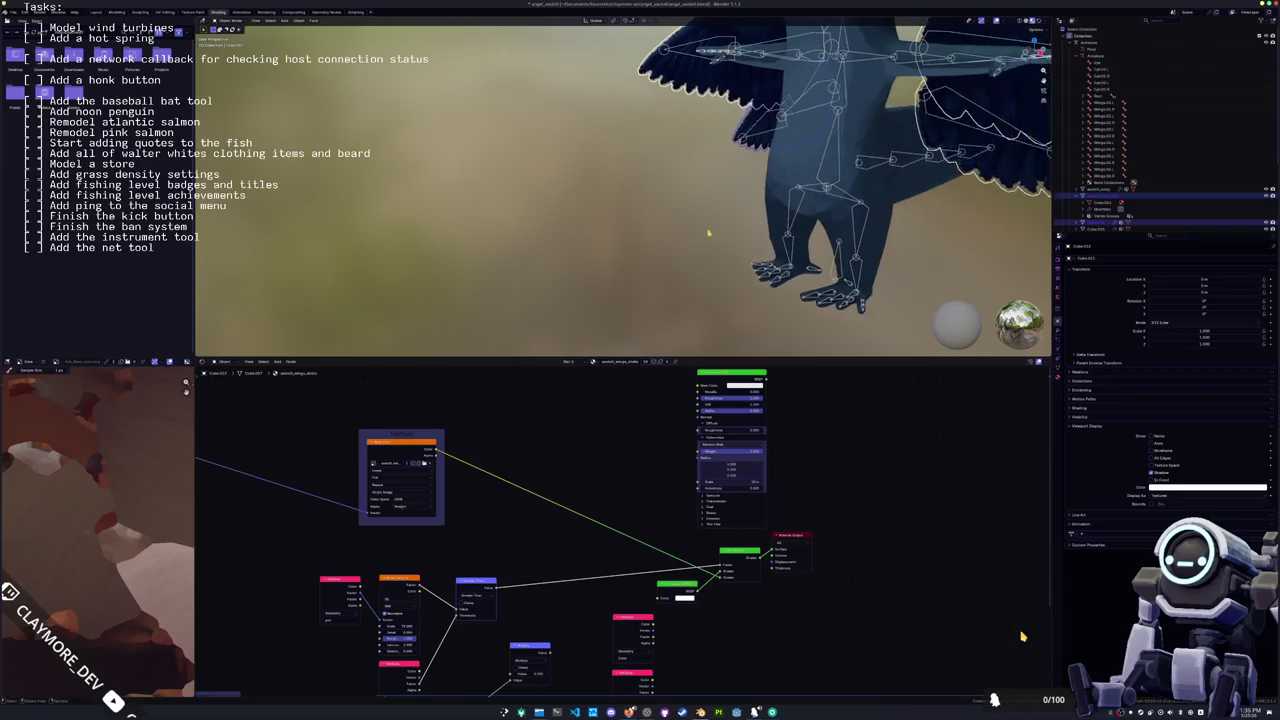
scroll(707, 233, down, 2)
click(720, 240)
middle_drag(720, 240, 547, 249)
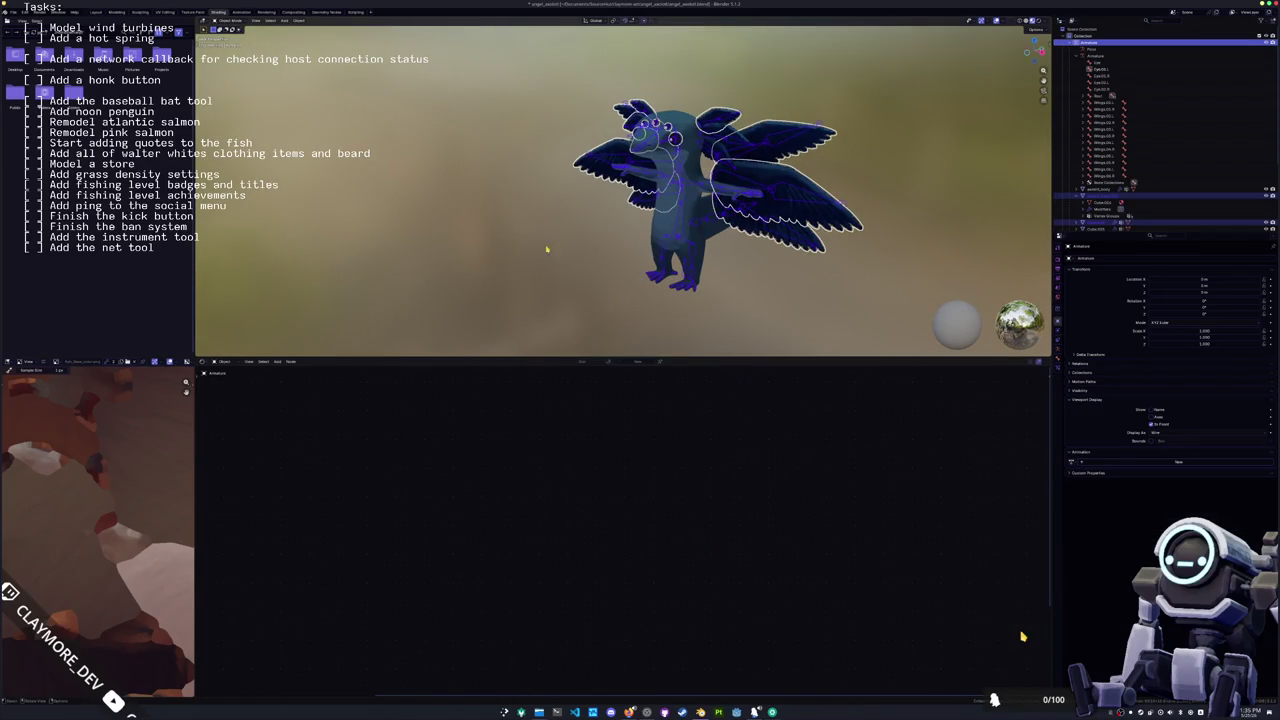
Step: Parent the wings to the armature with deformation
key(ctrl+p)
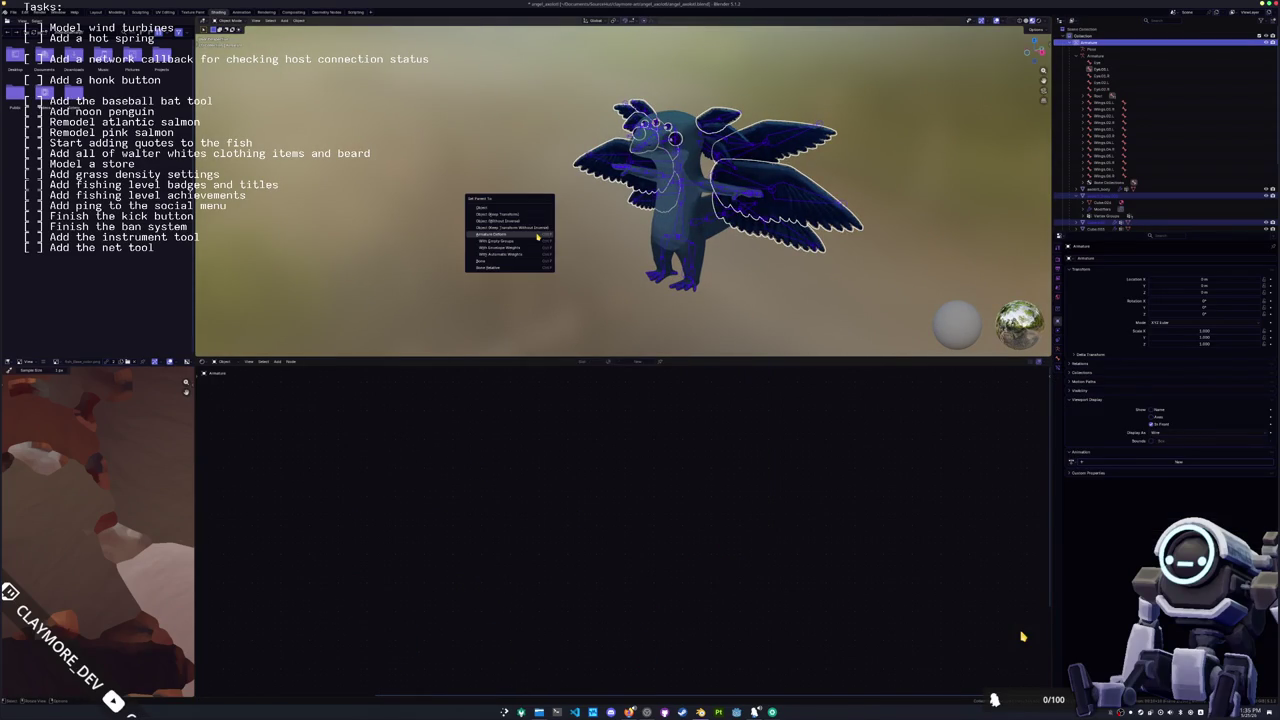
click(537, 236)
scroll(535, 235, down, 2)
middle_drag(528, 228, 586, 251)
Step: Add a camera to the scene and move it along X
key(shift+a)
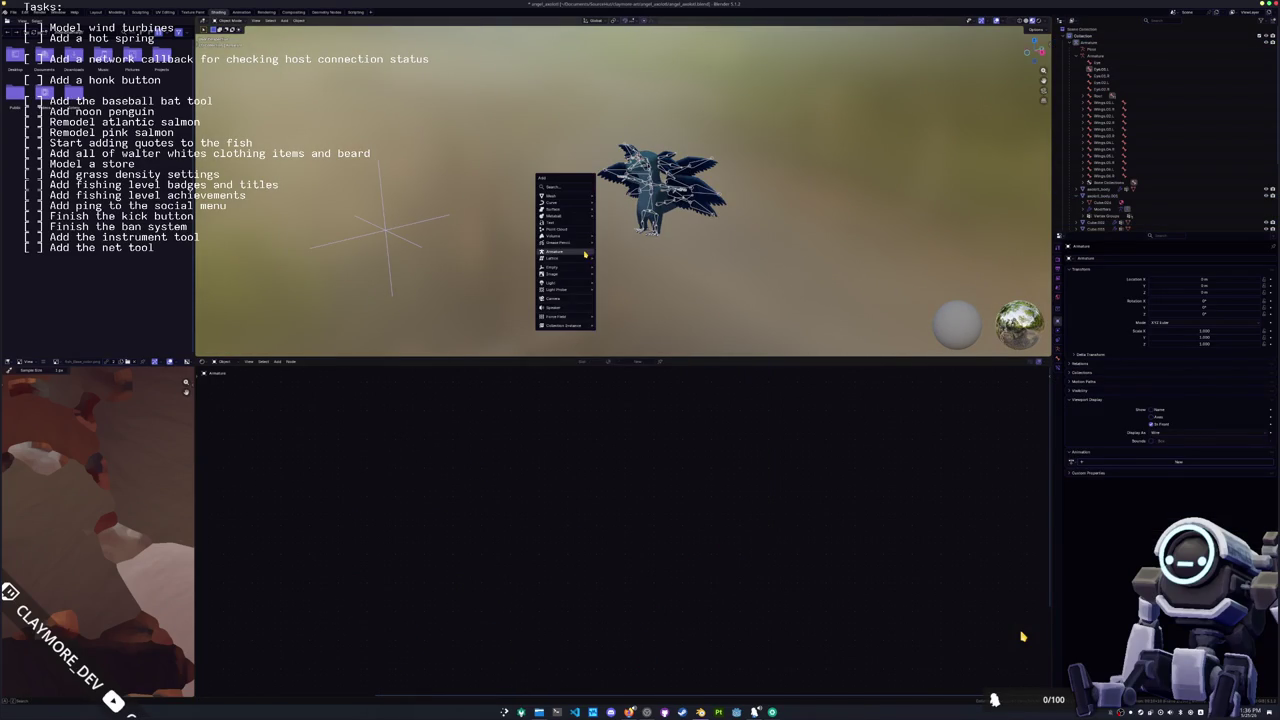
click(550, 298)
key(g)
key(x)
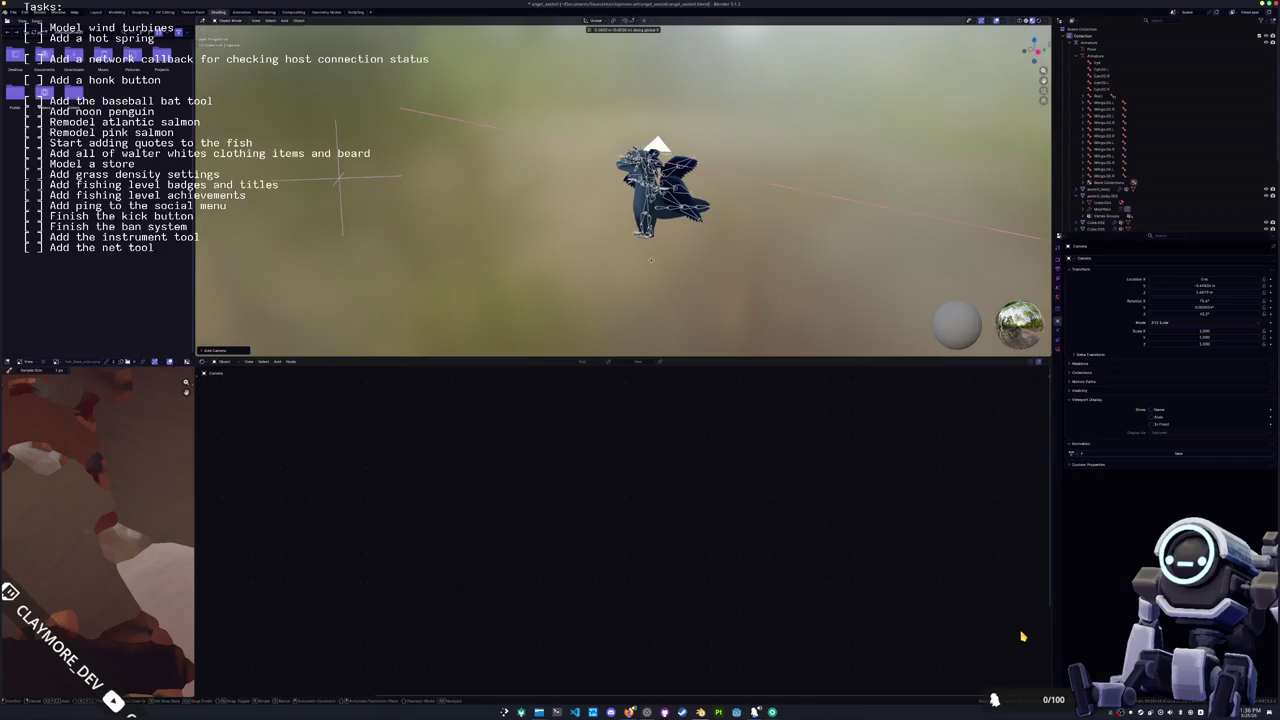
click(560, 260)
middle_drag(560, 260, 607, 265)
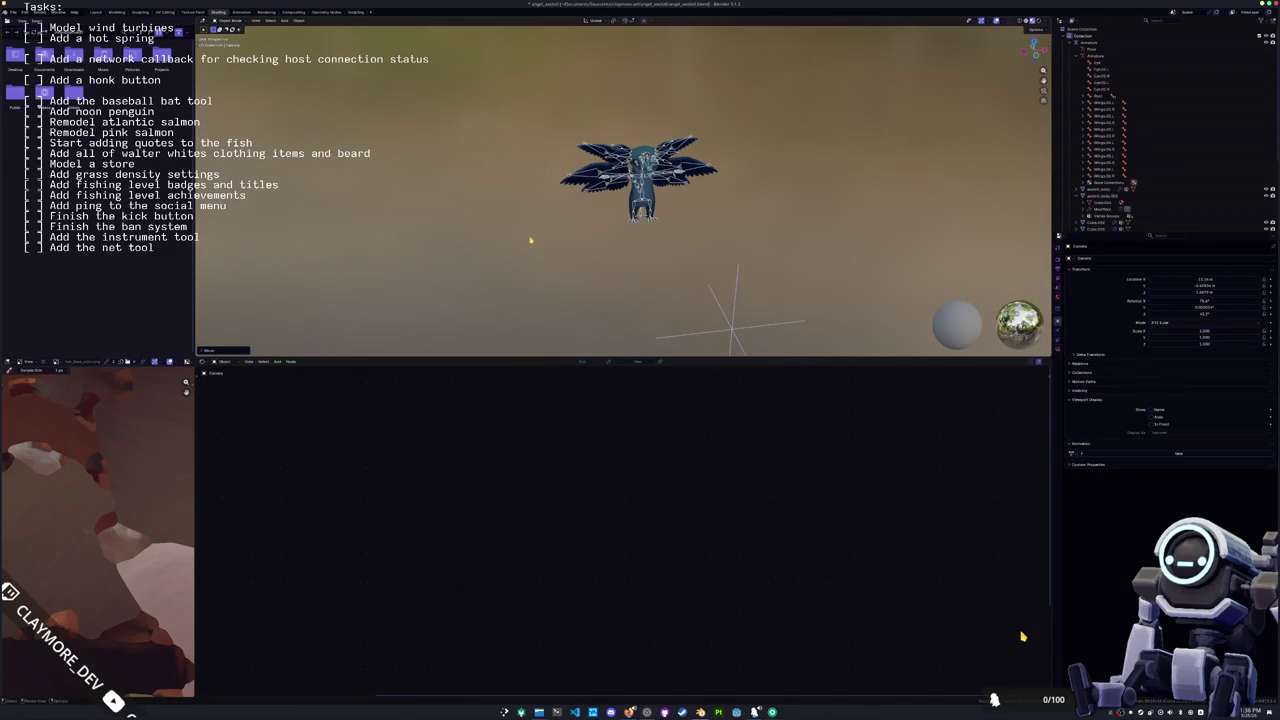
scroll(547, 243, down, 4)
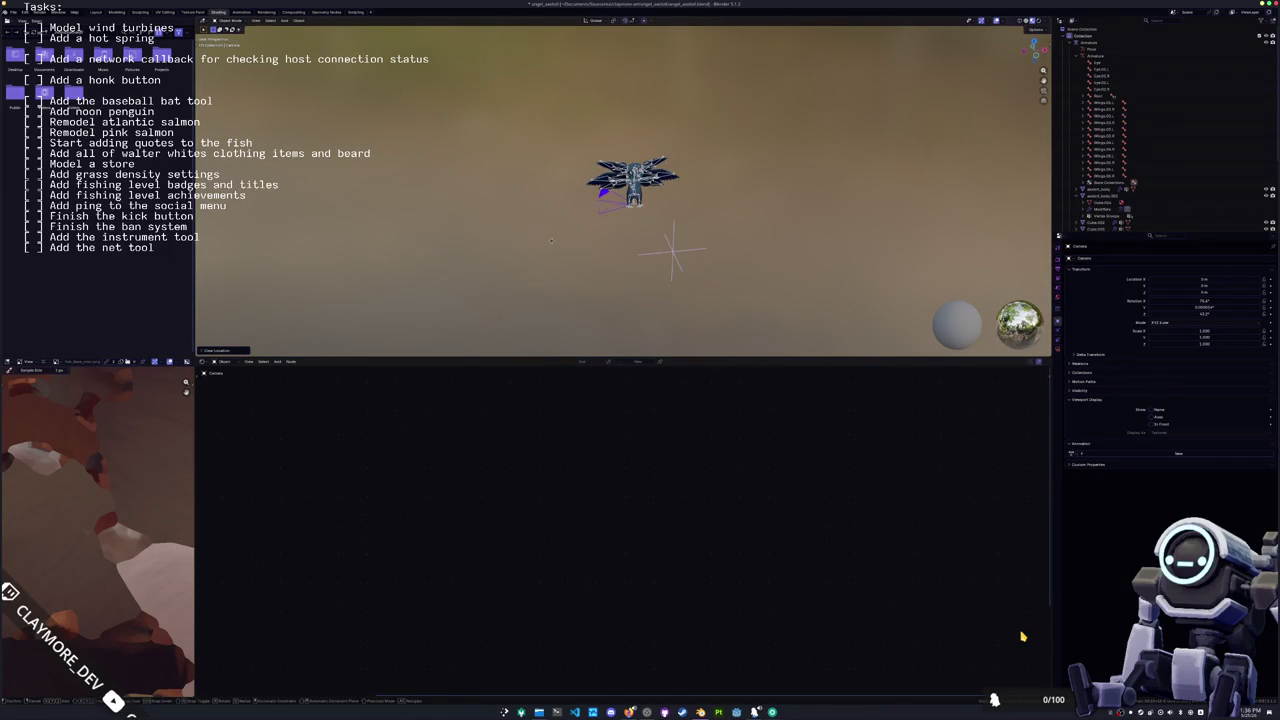
Step: Reset the camera's location and move it along Y in front of the axolotl
key(alt+g)
key(g)
key(y)
click(581, 278)
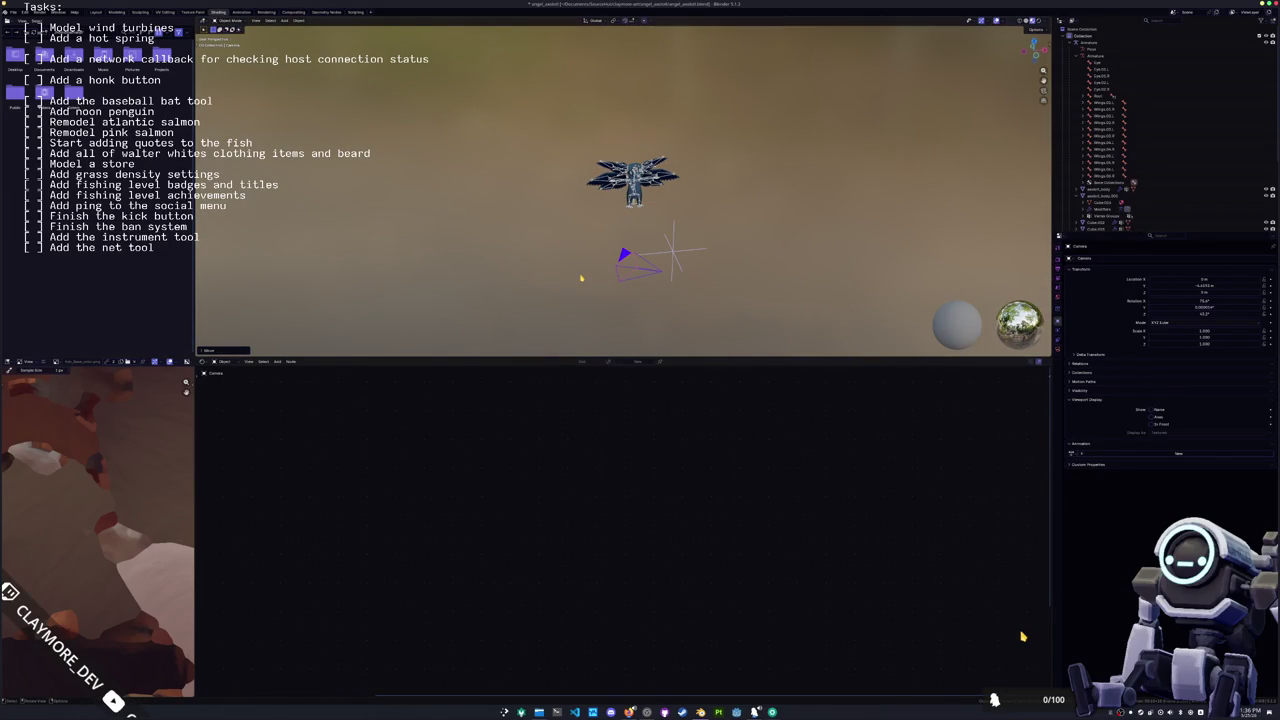
middle_drag(579, 272, 673, 259)
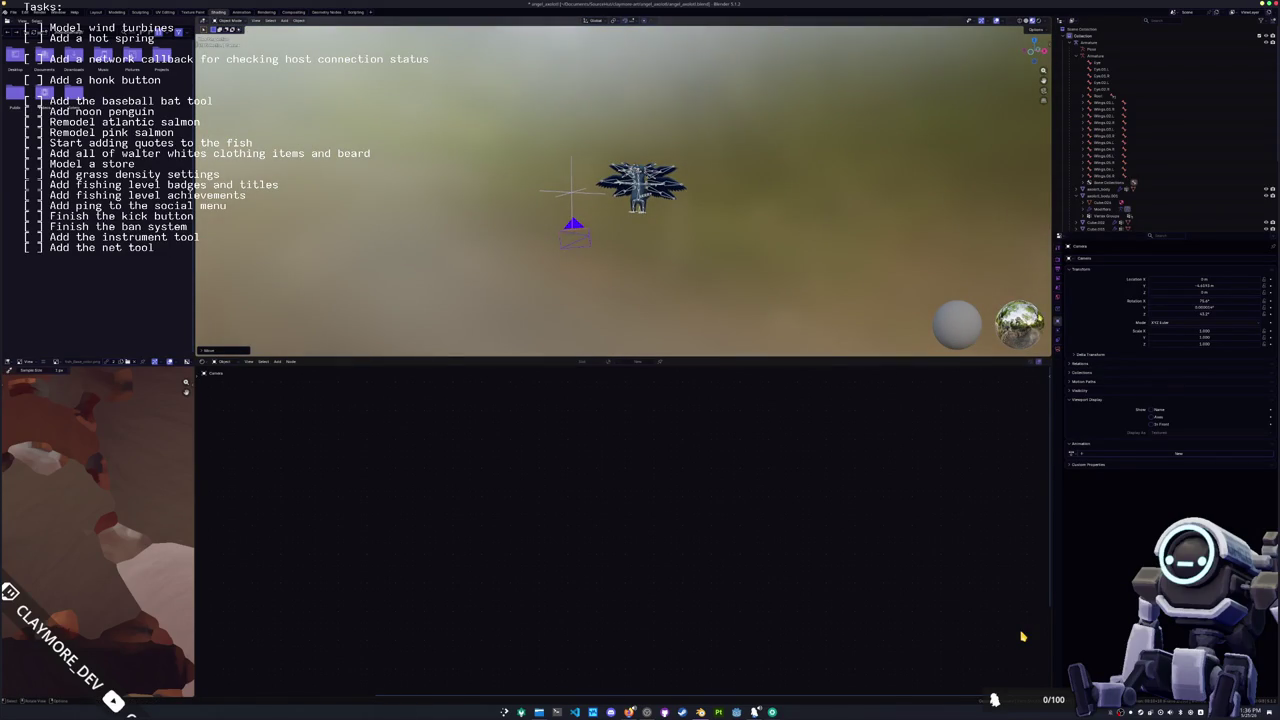
mouse_move(900, 266)
middle_down()
mouse_move(980, 266)
mouse_move(811, 251)
middle_up()
scroll(766, 251, up, 3)
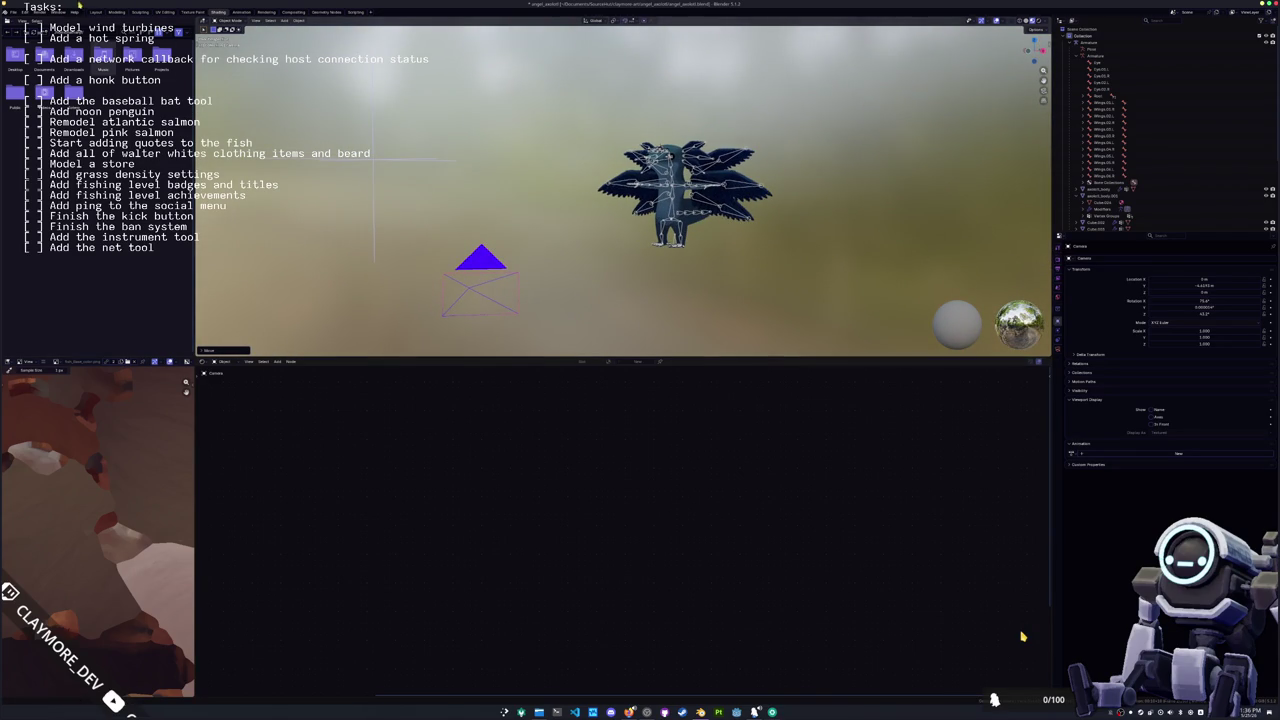
Step: Switch to the Layout workspace and orbit closer to the character
key(ctrl+Page_Up)
scroll(474, 244, down, 3)
middle_drag(474, 244, 886, 155)
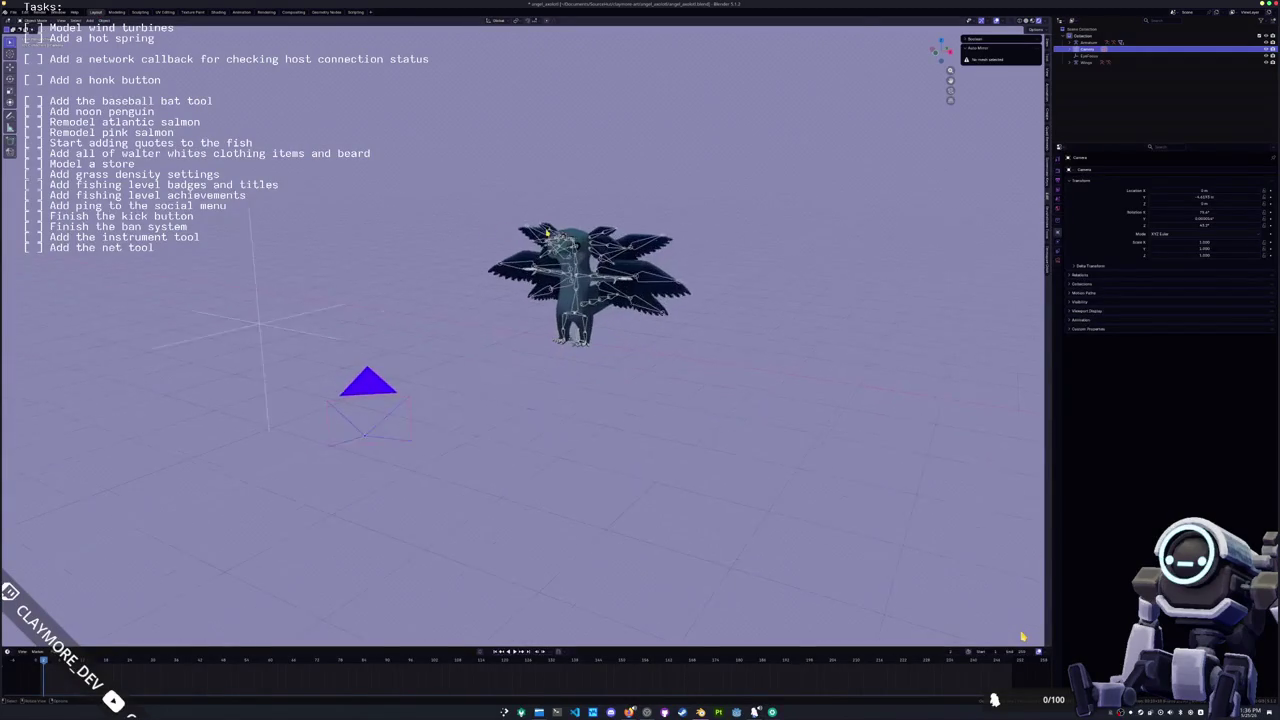
Step: In Render properties, change the Color Management View Transform from AgX to Standard
click(1058, 172)
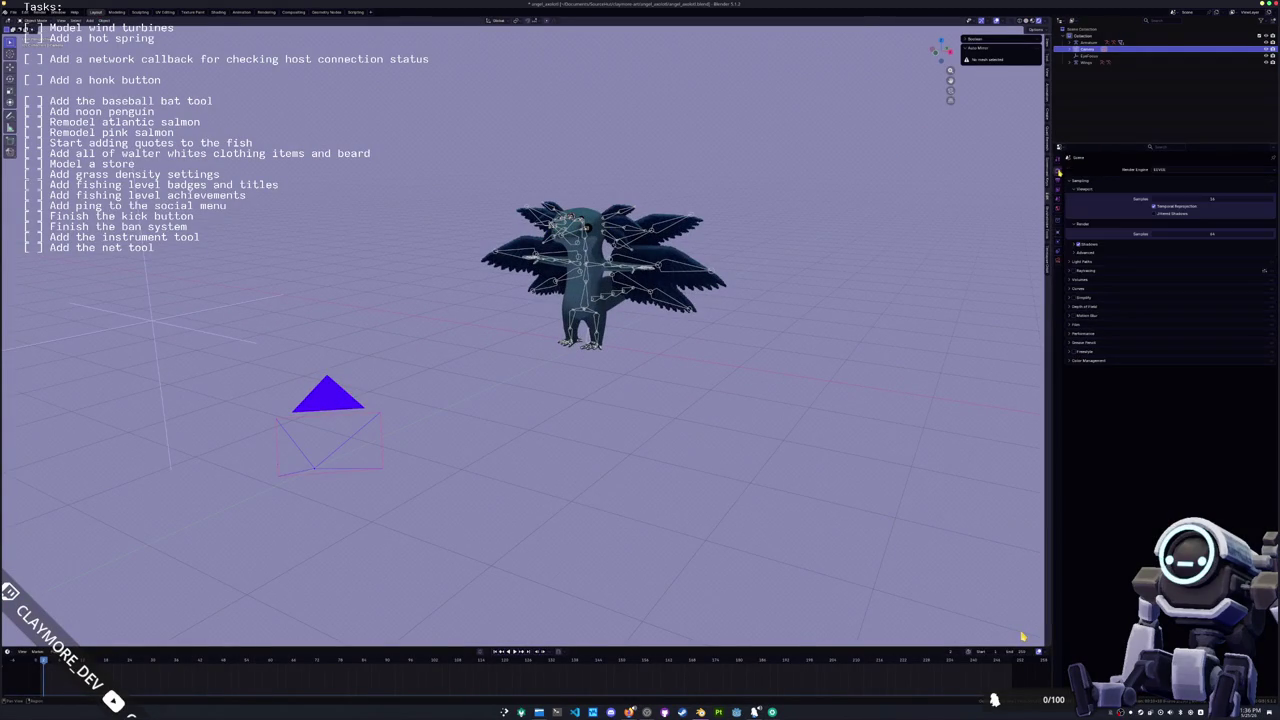
click(1083, 334)
click(1083, 334)
click(1087, 360)
click(1110, 382)
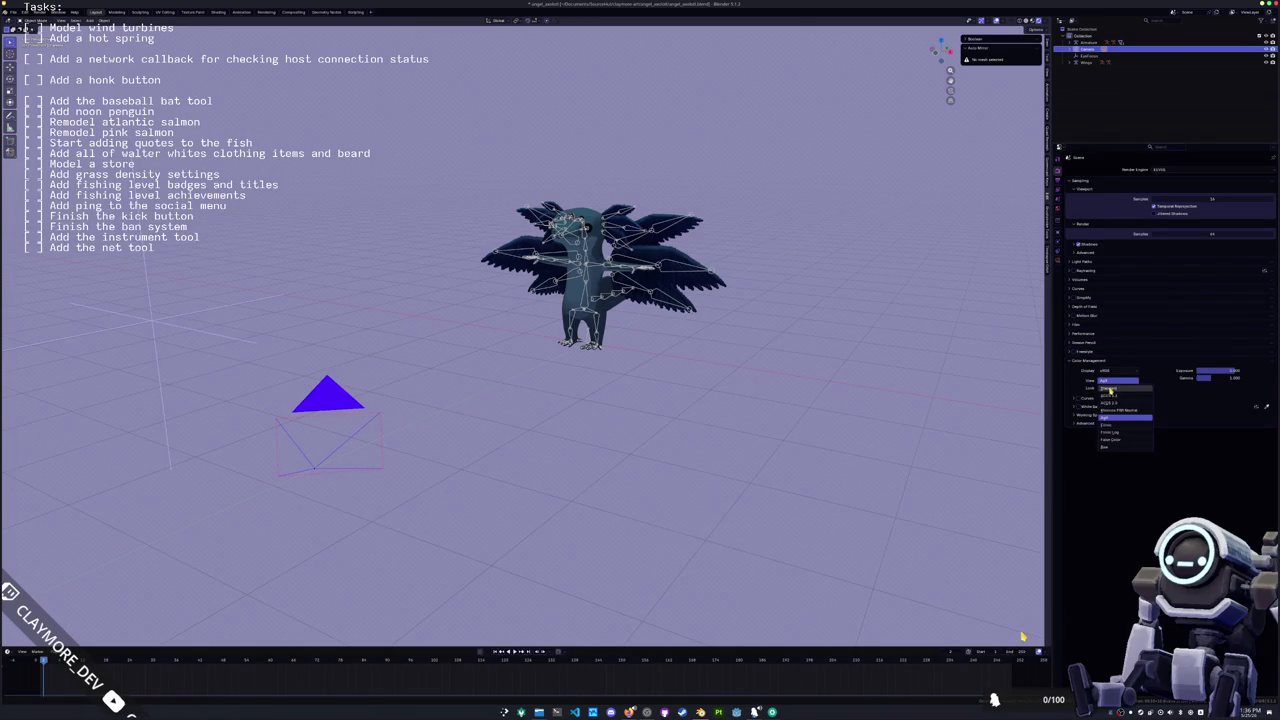
click(1110, 389)
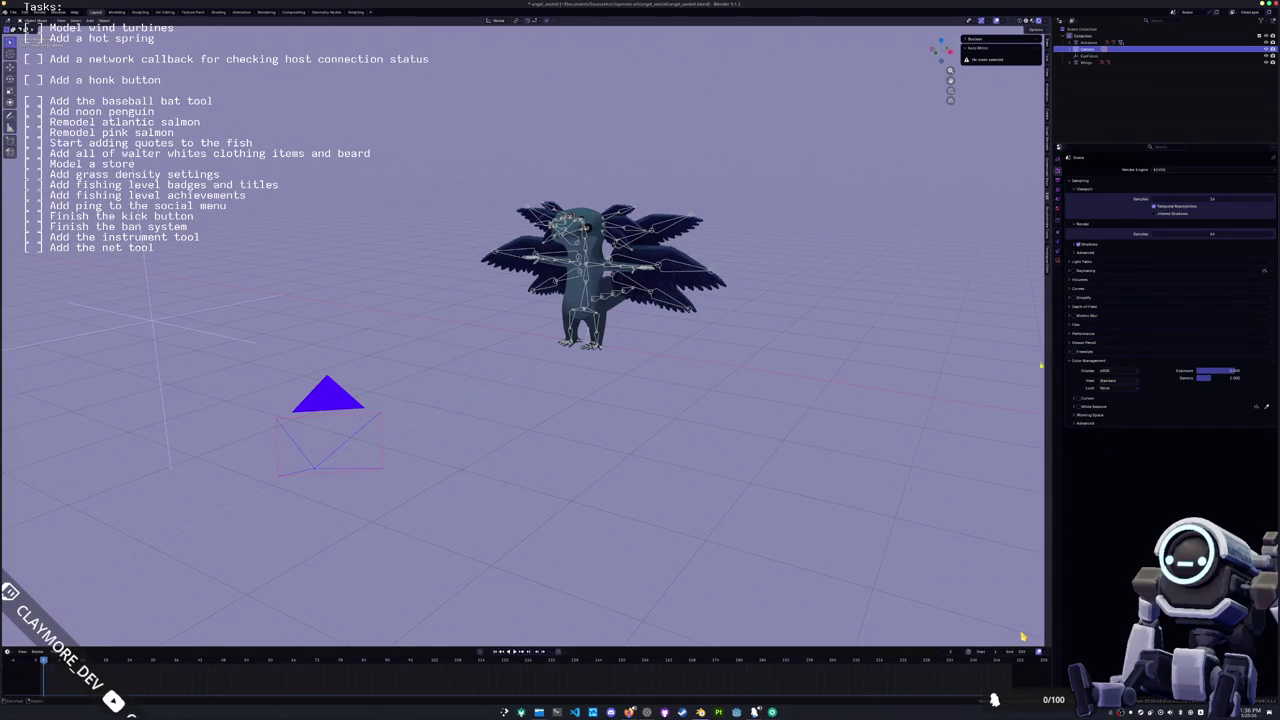
shift+middle_drag(430, 396, 485, 401)
click(666, 390)
key(shift+a)
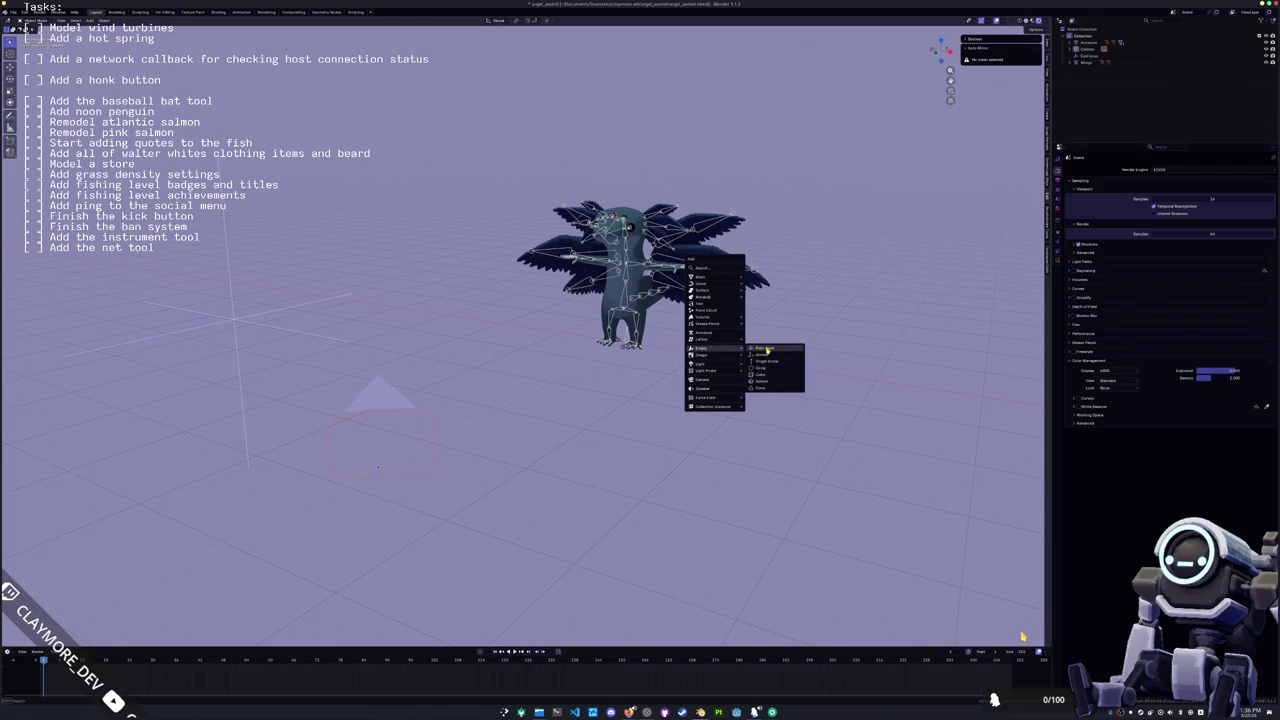
Step: Add a Plain Axes empty, raise it along Z, and rename it CameraFocus
click(765, 349)
key(g)
key(z)
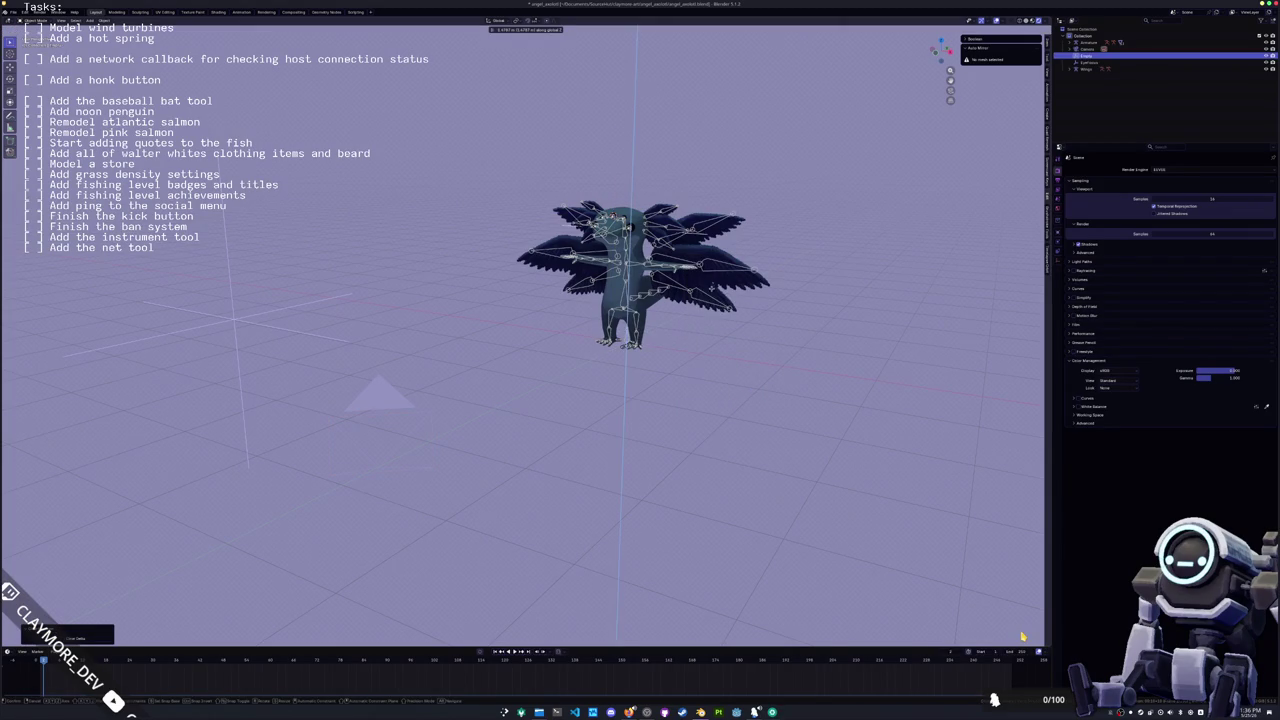
click(716, 310)
key(F2)
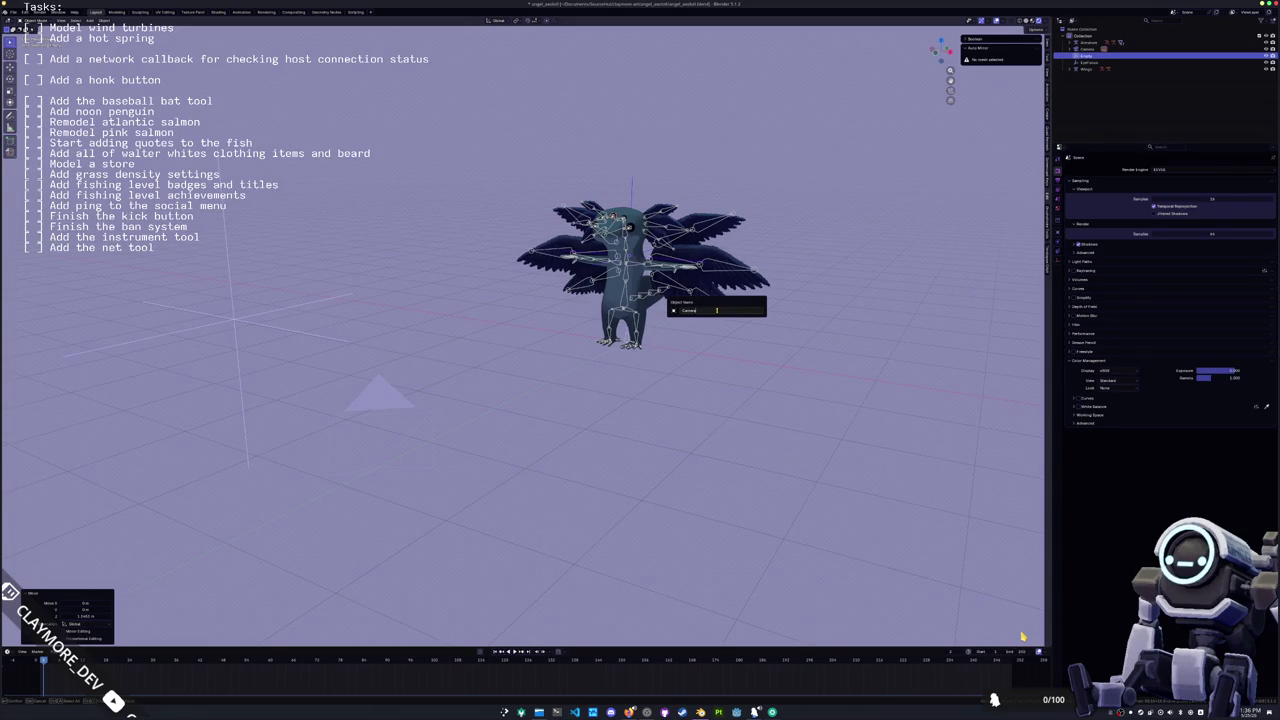
key(BackSpace)
key(BackSpace)
key(BackSpace)
key(Return)
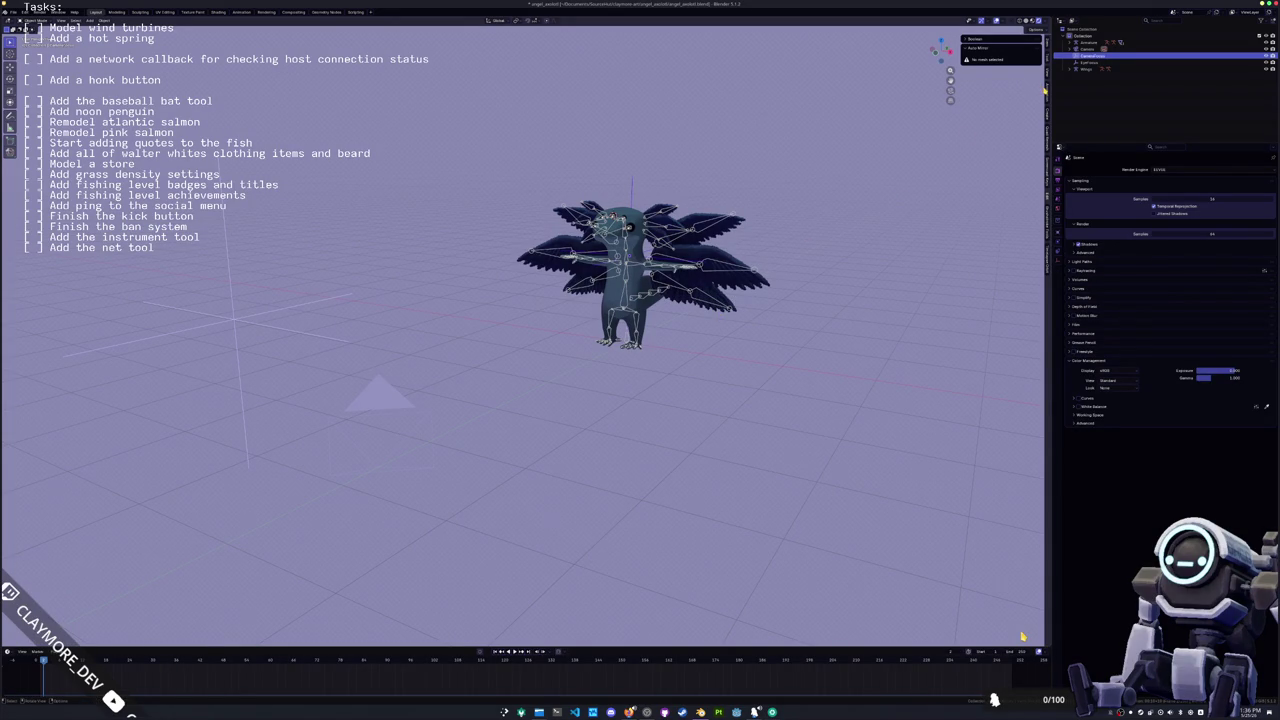
drag(1048, 636, 890, 636)
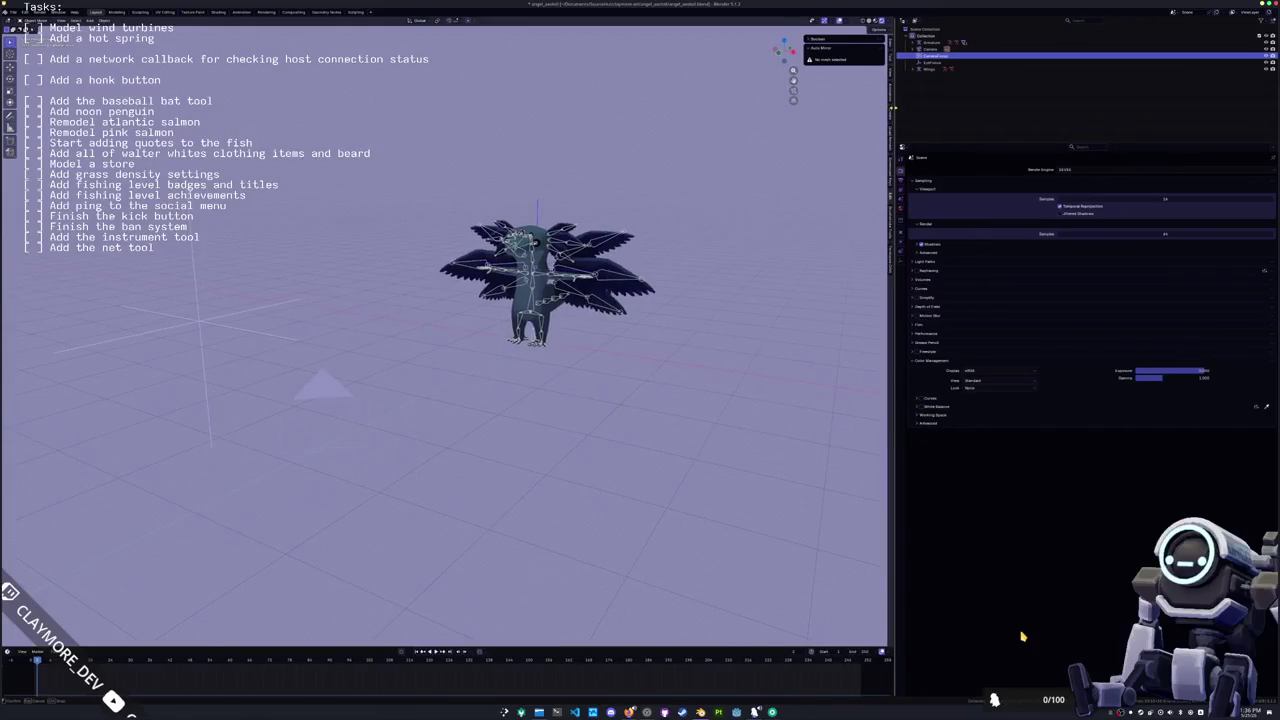
Step: Select and frame the Wings armature, expand its data, and undo an accidental delete
click(923, 49)
click(940, 75)
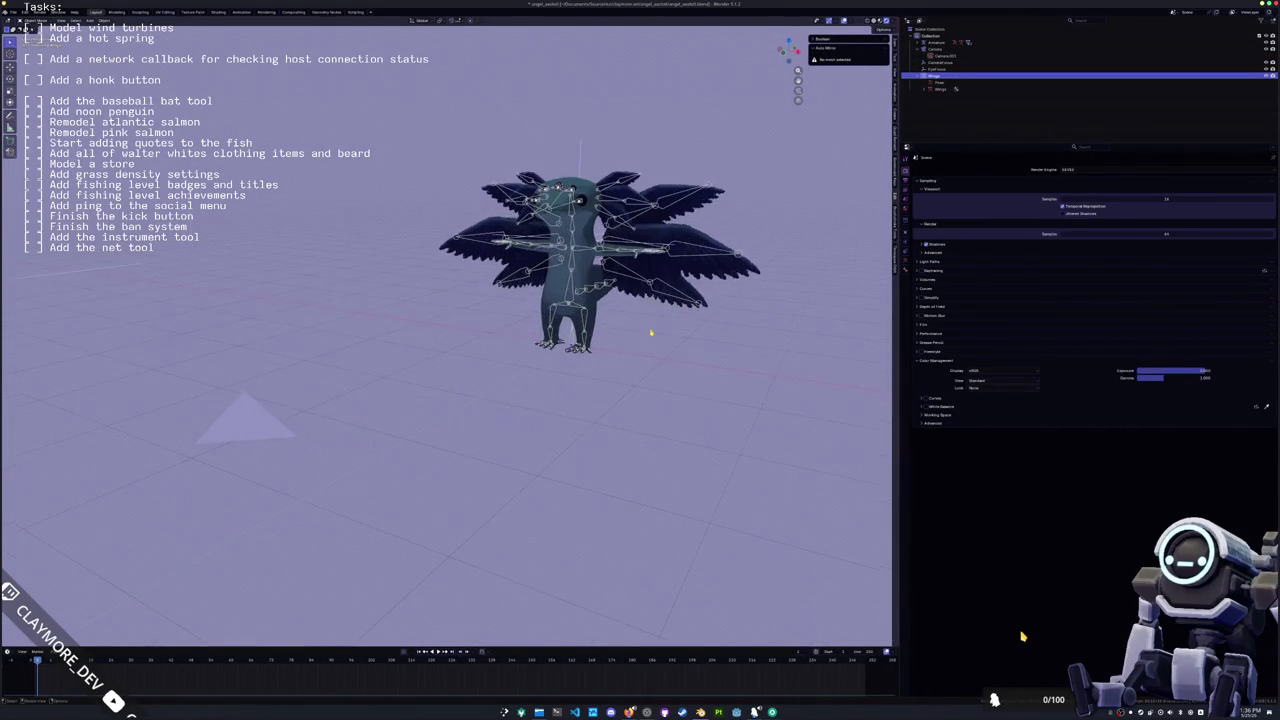
key(KP_Decimal)
click(921, 90)
click(922, 89)
click(933, 96)
click(940, 75)
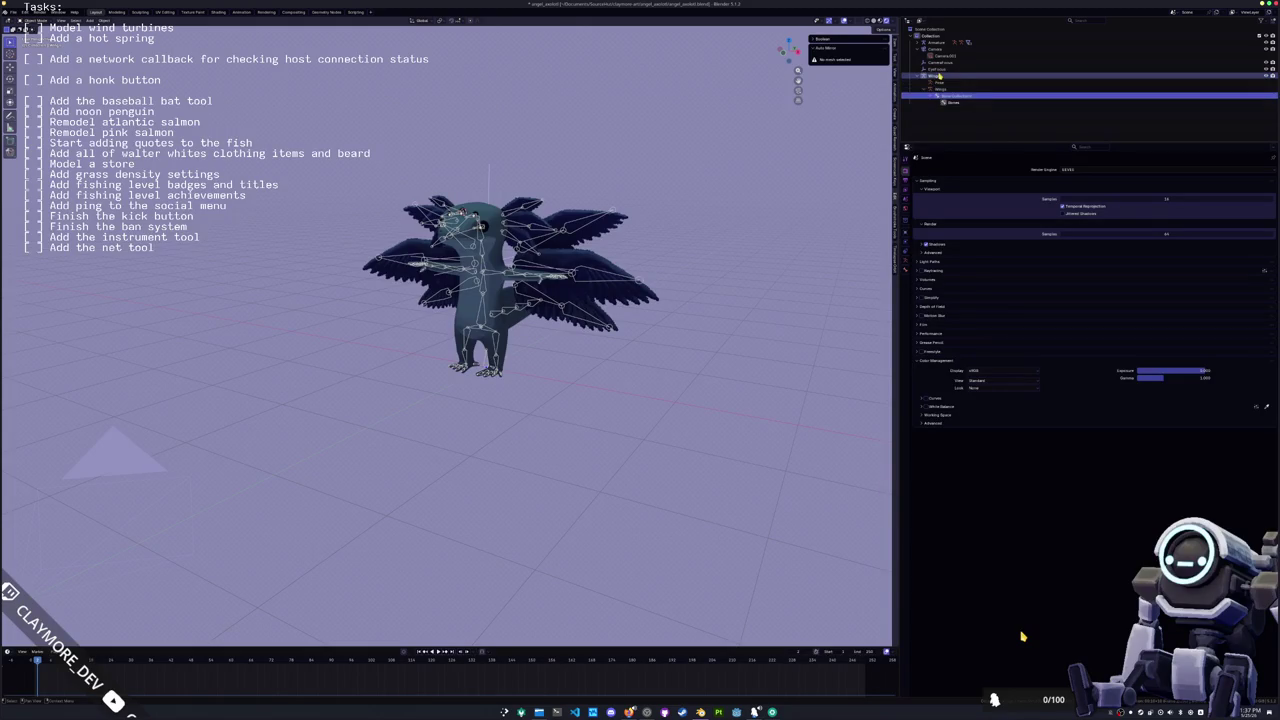
key(Delete)
key(ctrl+z)
key(ctrl+z)
key(ctrl+z)
key(ctrl+z)
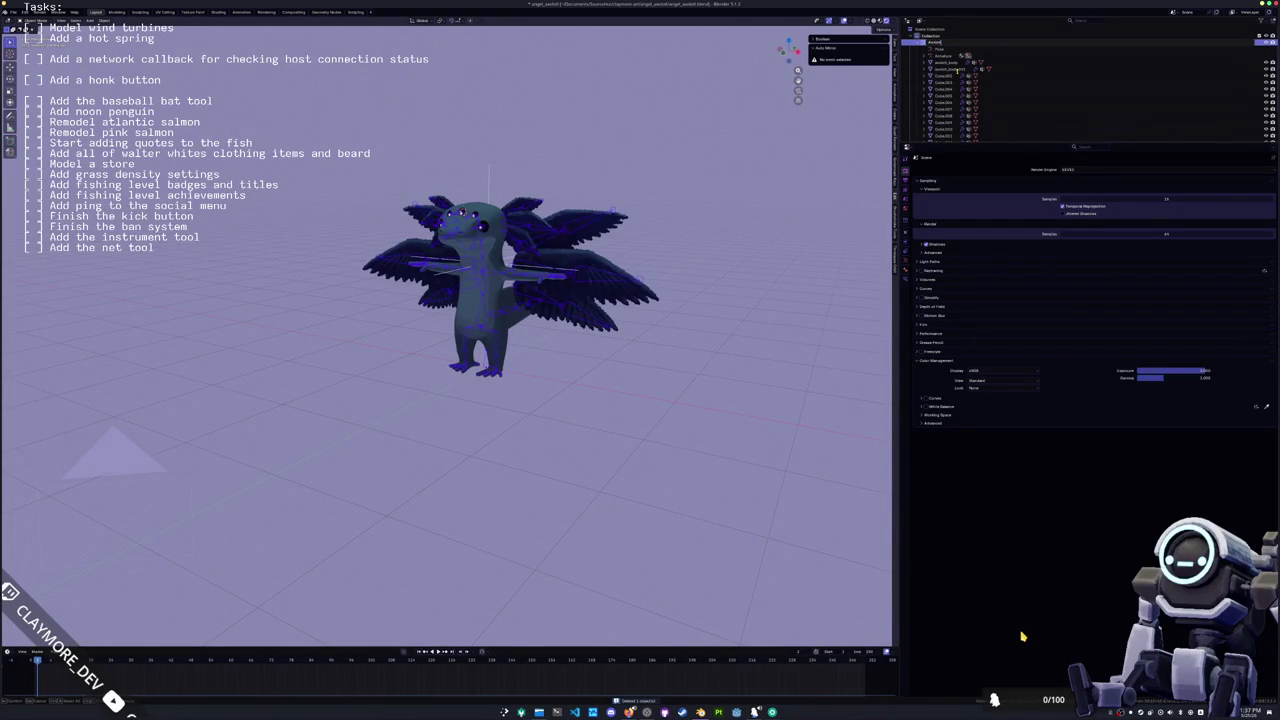
Step: Confirm the armature's new name and rename the body mesh in the outliner
key(Return)
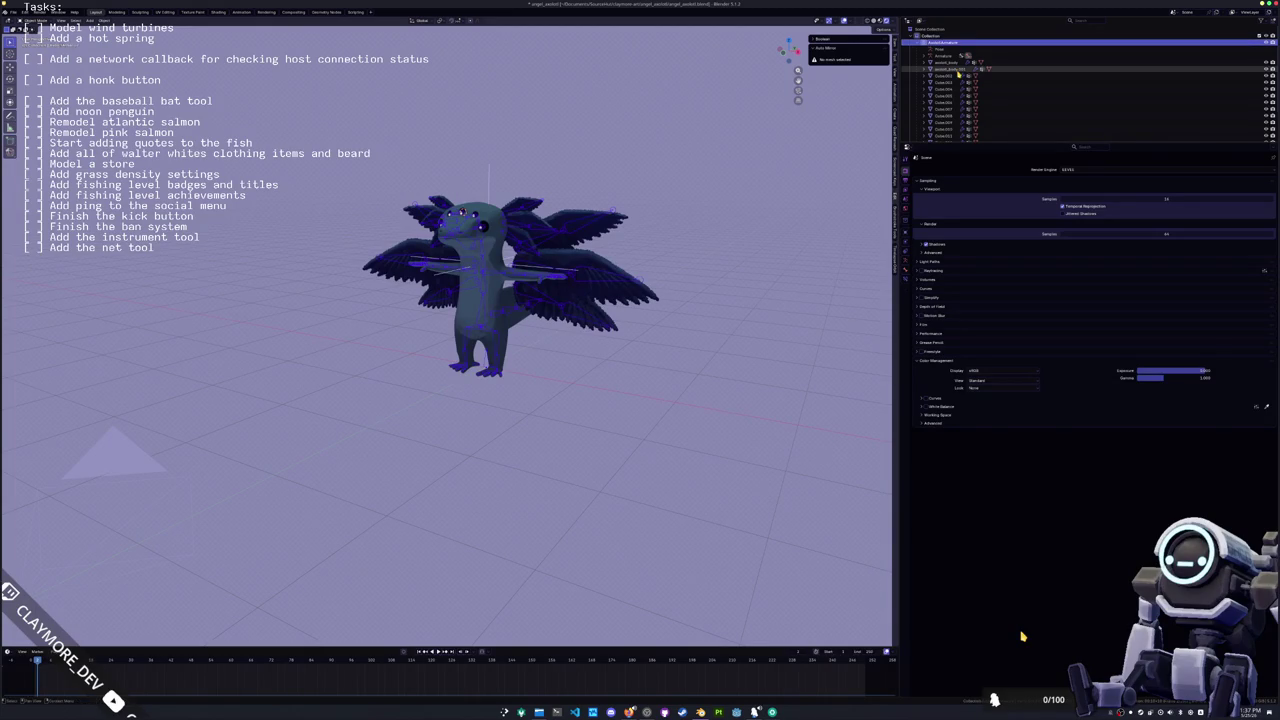
click(957, 69)
double_click(957, 70)
key(BackSpace)
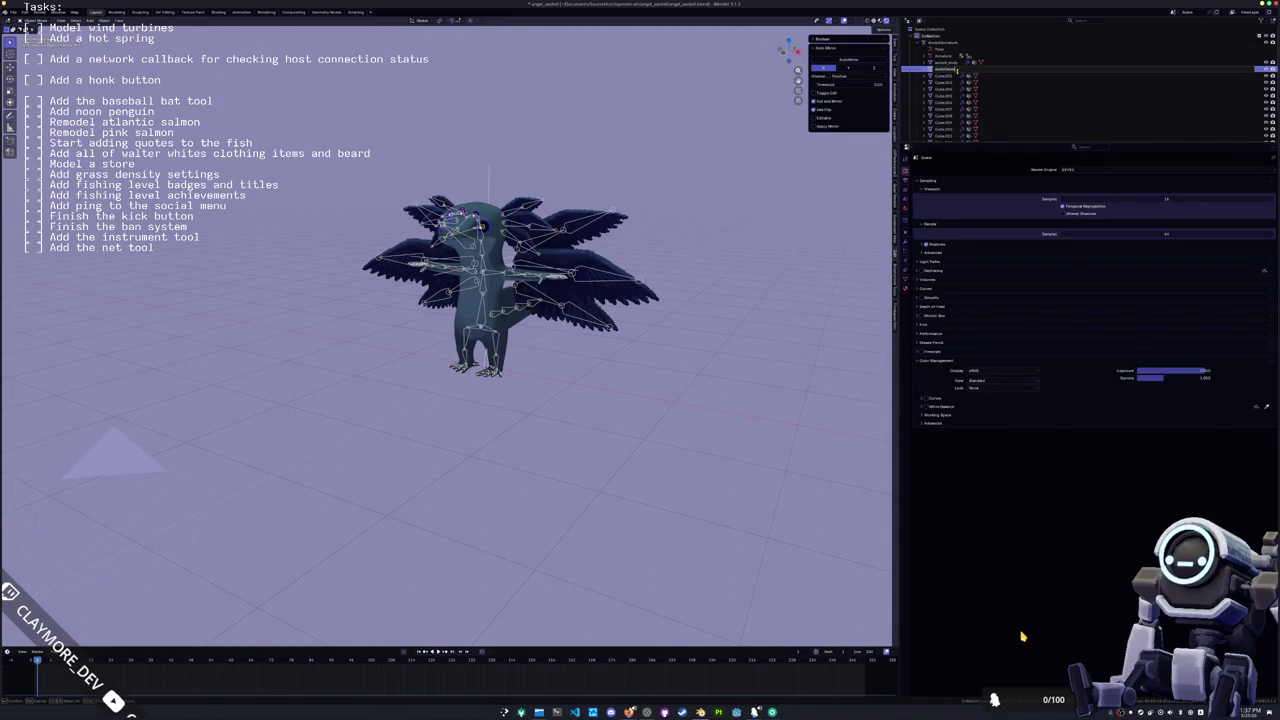
key(Return)
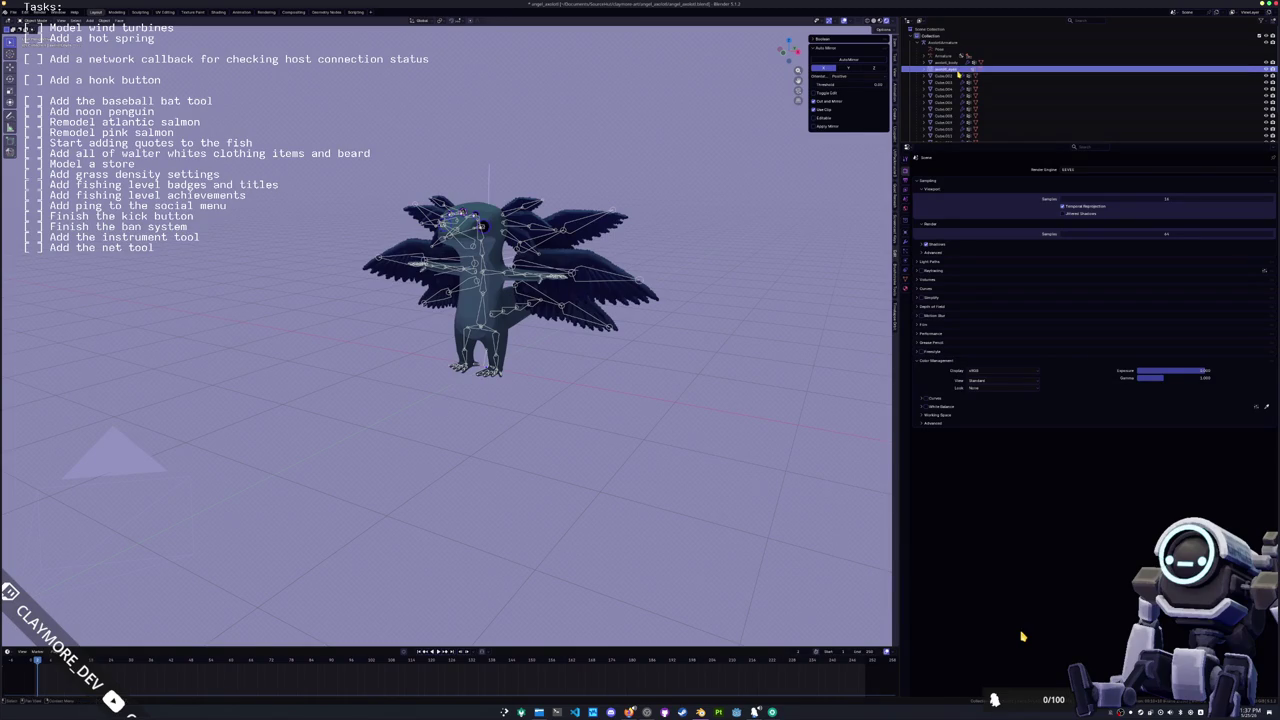
Step: Join all wing Cube pieces into one object and rename it as the wings
click(957, 76)
scroll(957, 76, down, 2)
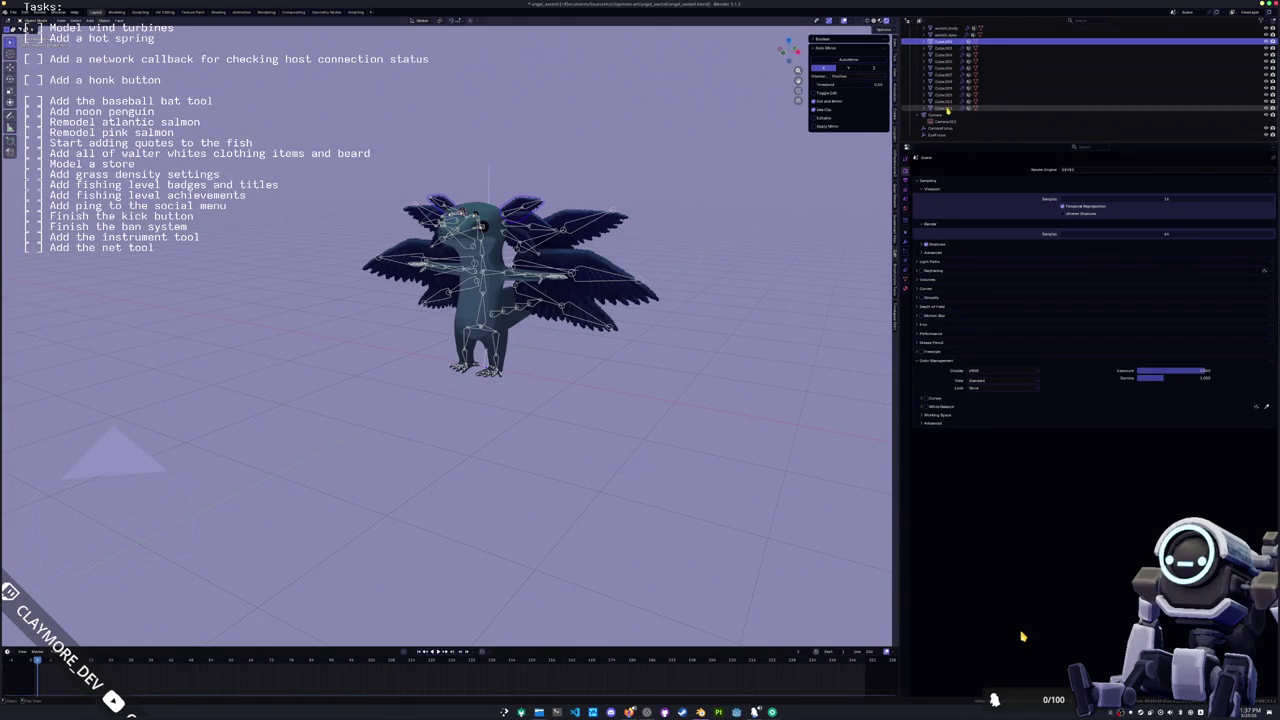
shift+click(948, 107)
key(ctrl+j)
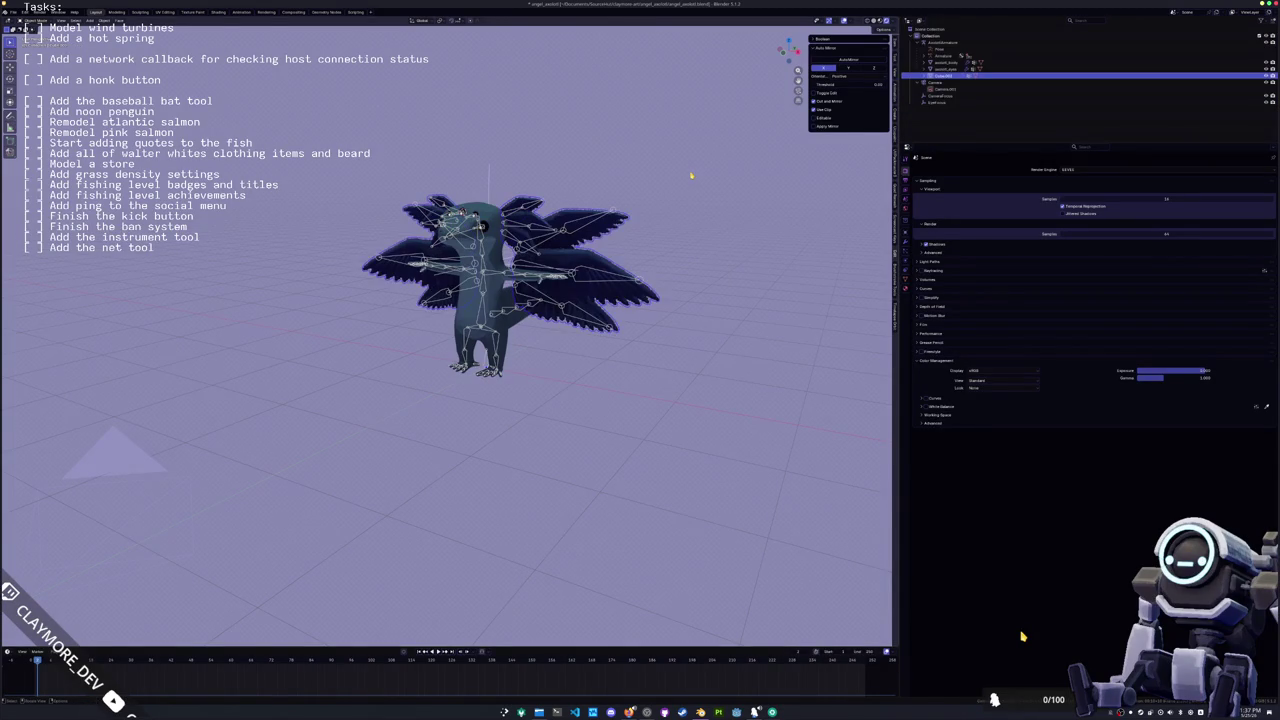
key(F2)
text(wings)
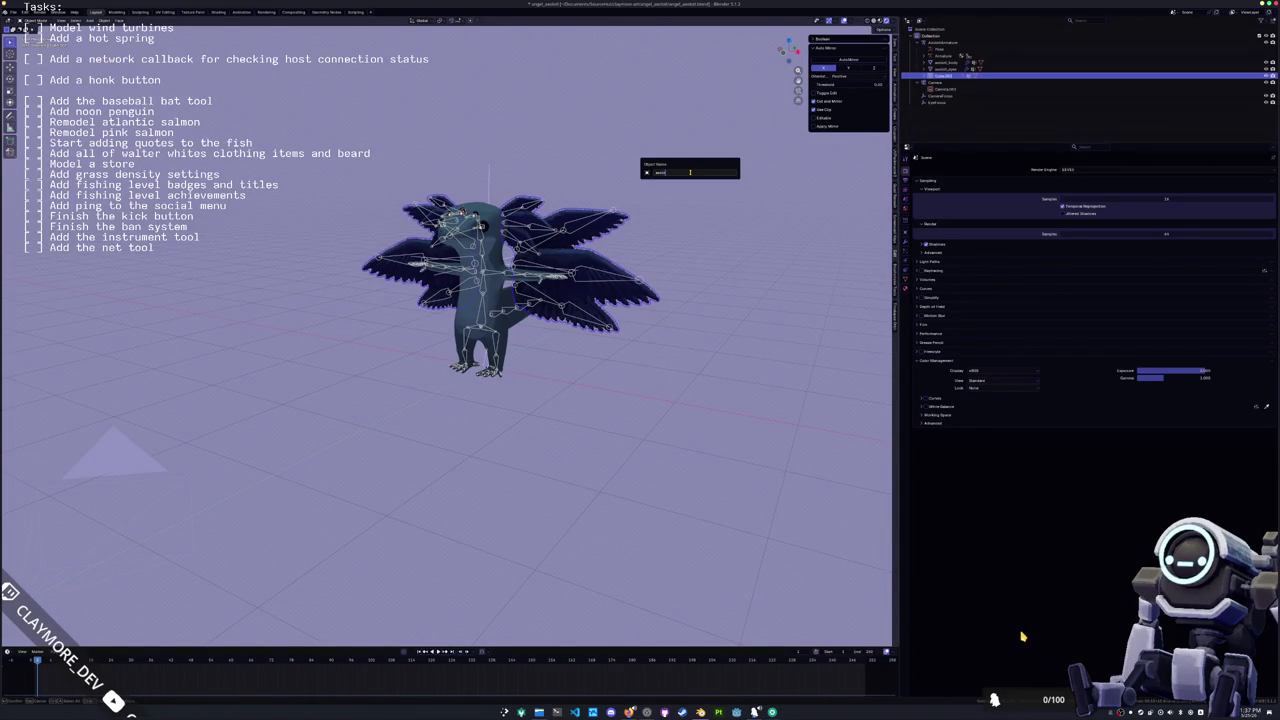
key(Return)
Step: Orbit around the character and select the camera to view its properties
mouse_move(690, 172)
middle_down()
mouse_move(628, 276)
mouse_move(330, 437)
middle_up()
click(271, 452)
click(274, 451)
click(904, 262)
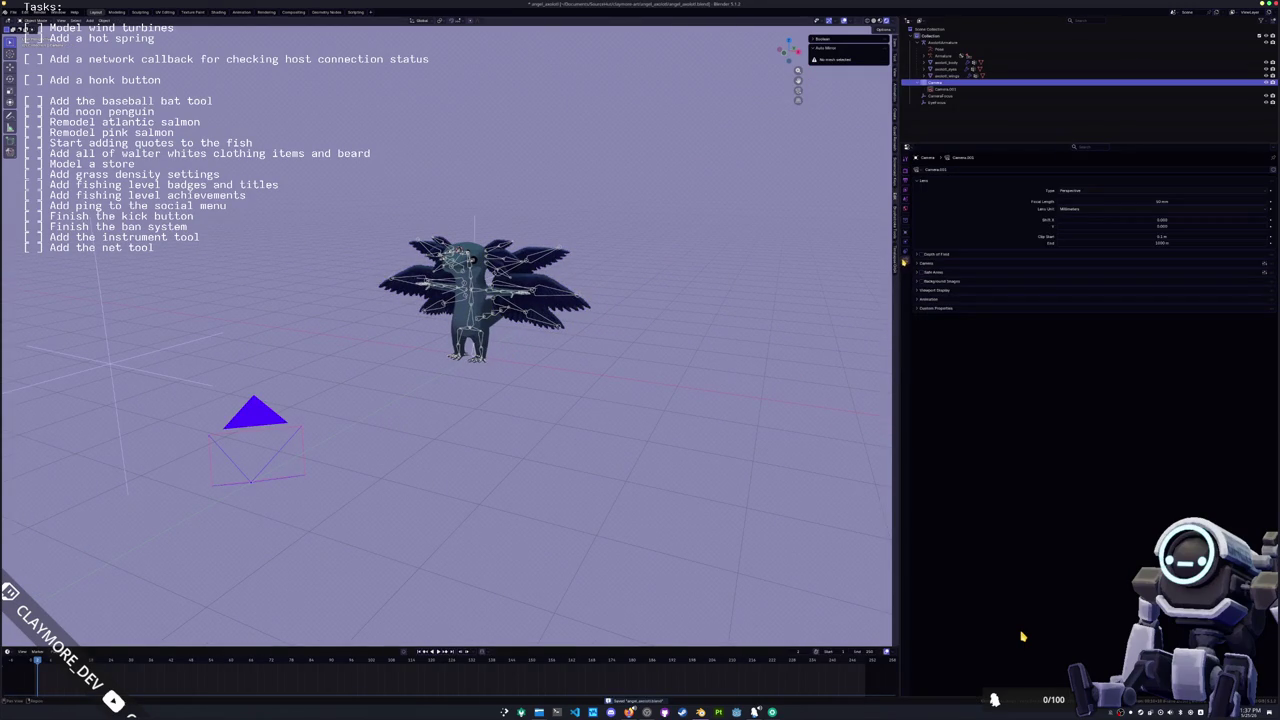
Step: Add a Track To constraint to the camera targeting CameraFocus
click(905, 258)
click(960, 170)
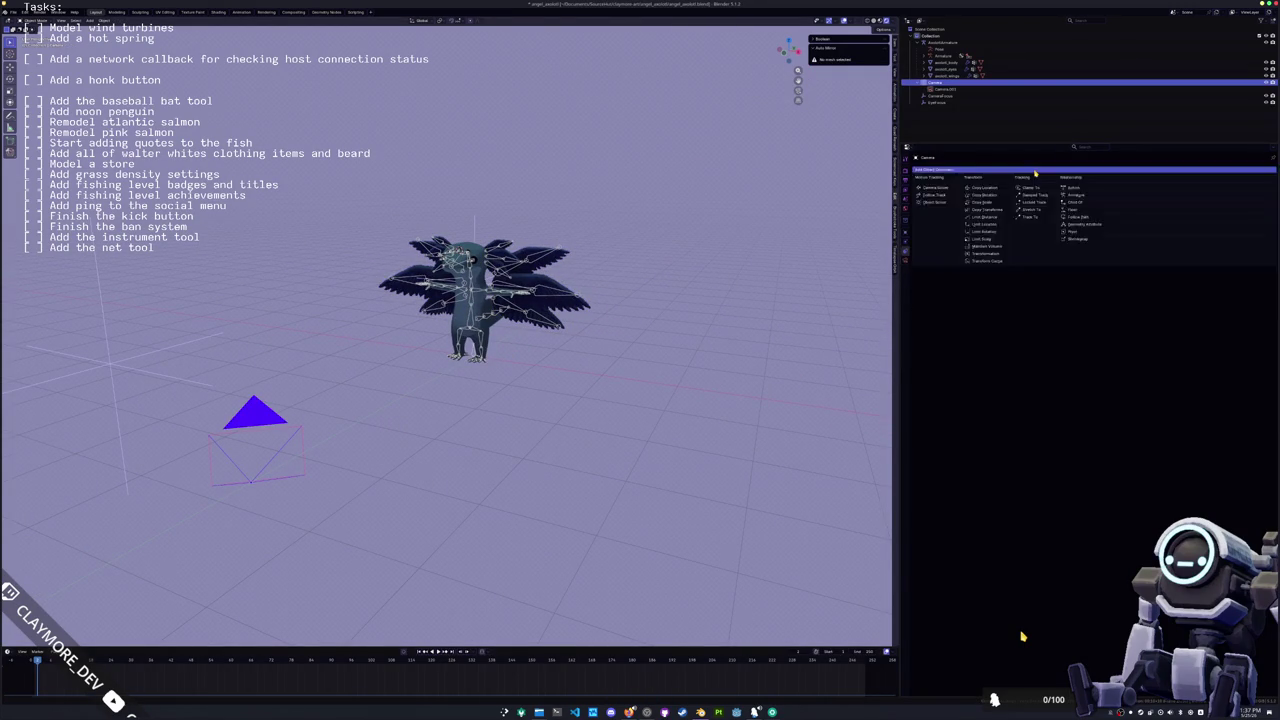
click(1038, 219)
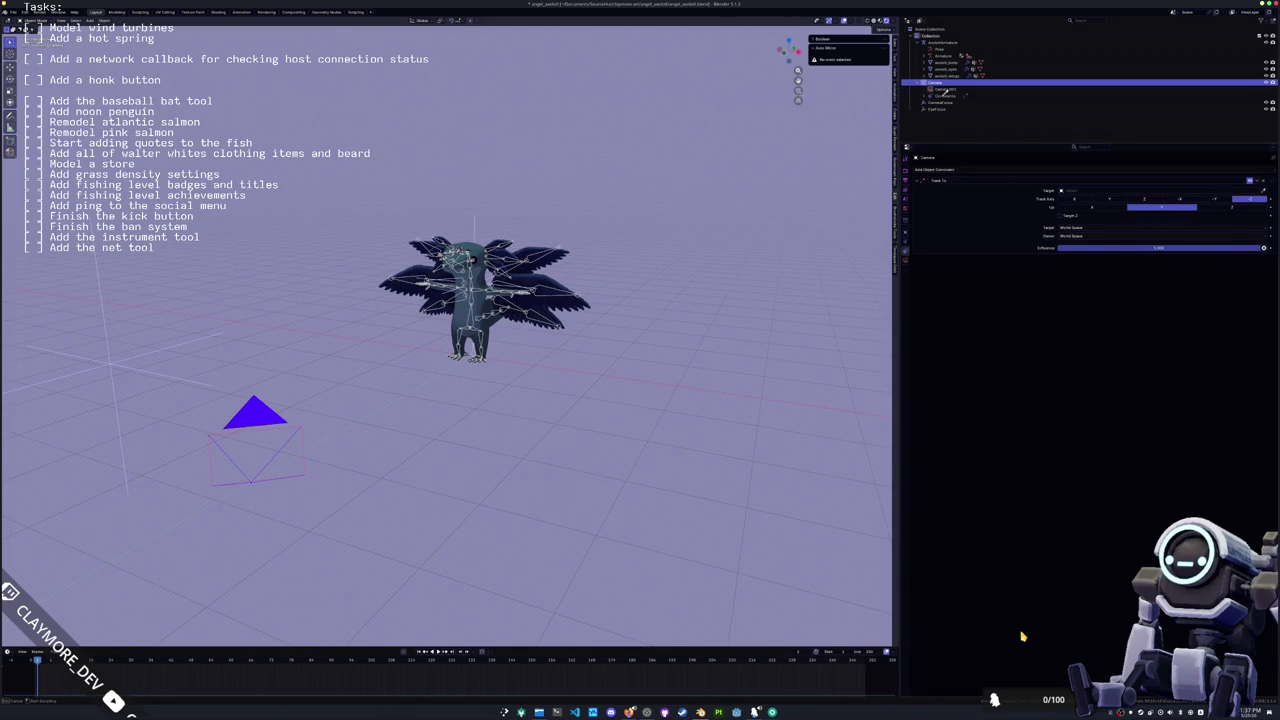
click(1075, 190)
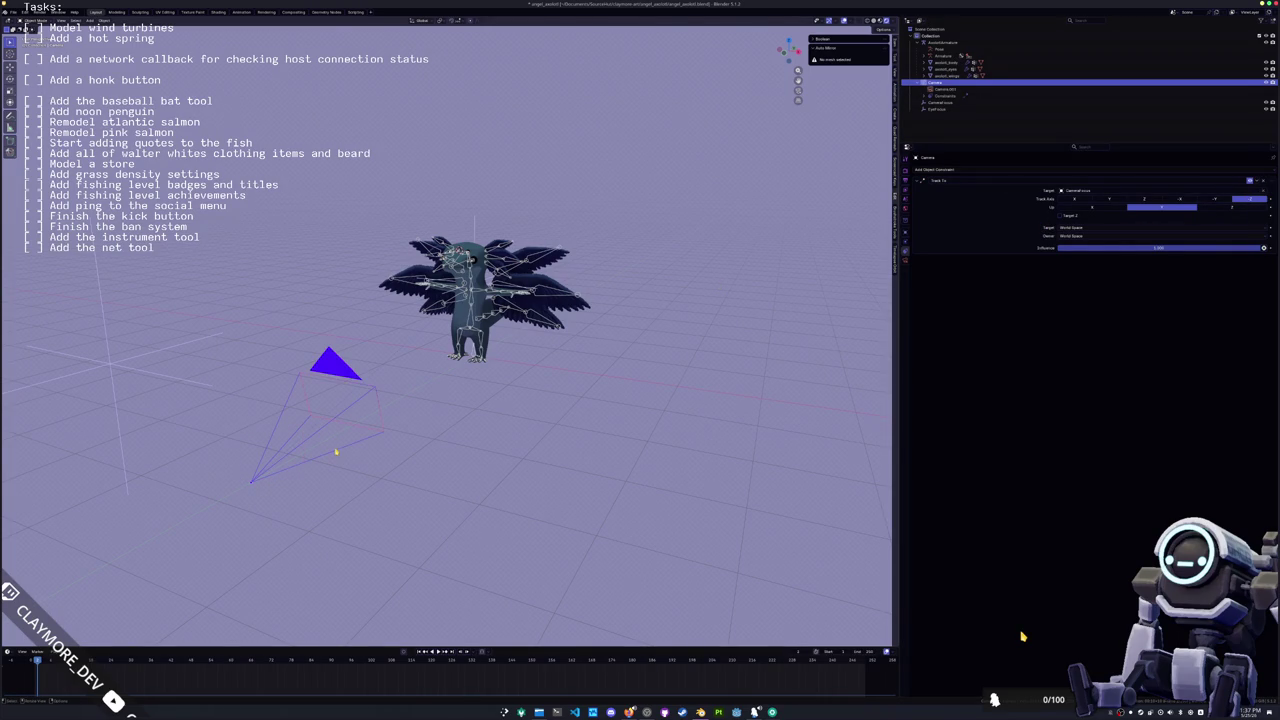
Step: Reposition the camera along X and Z, checking the framing through the camera view
key(g)
key(x)
click(567, 470)
key(KP_0)
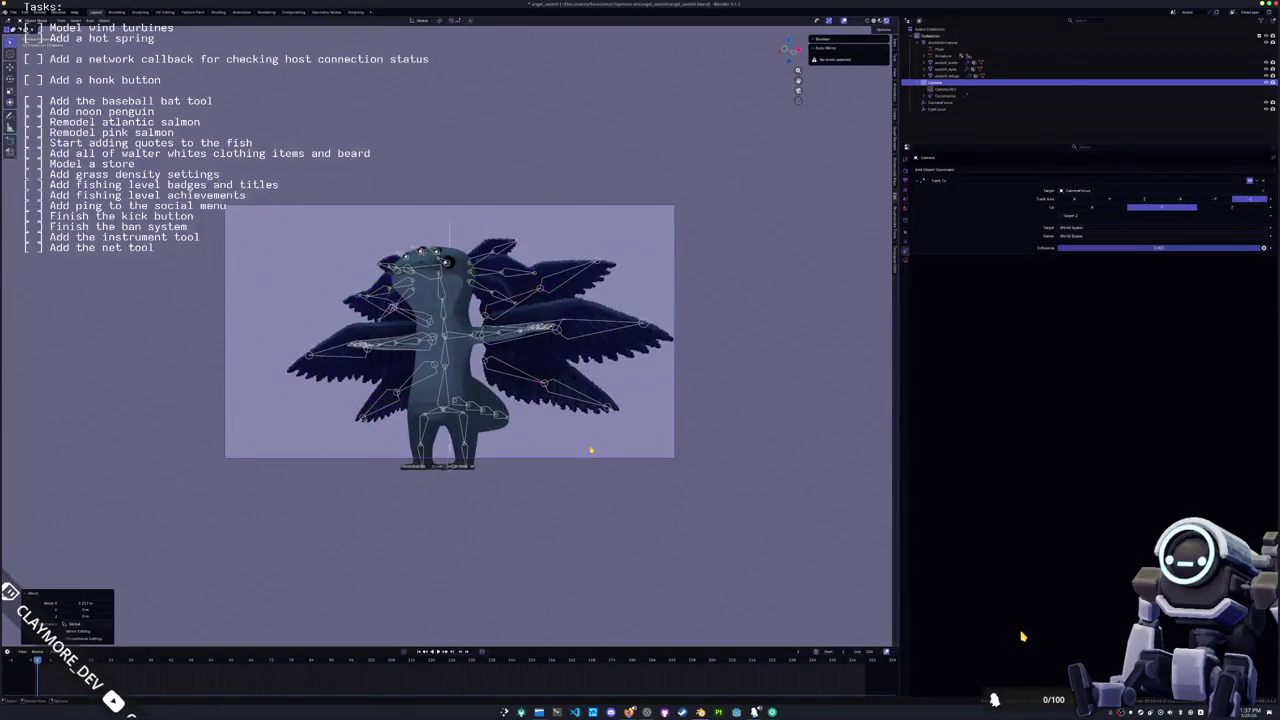
key(g)
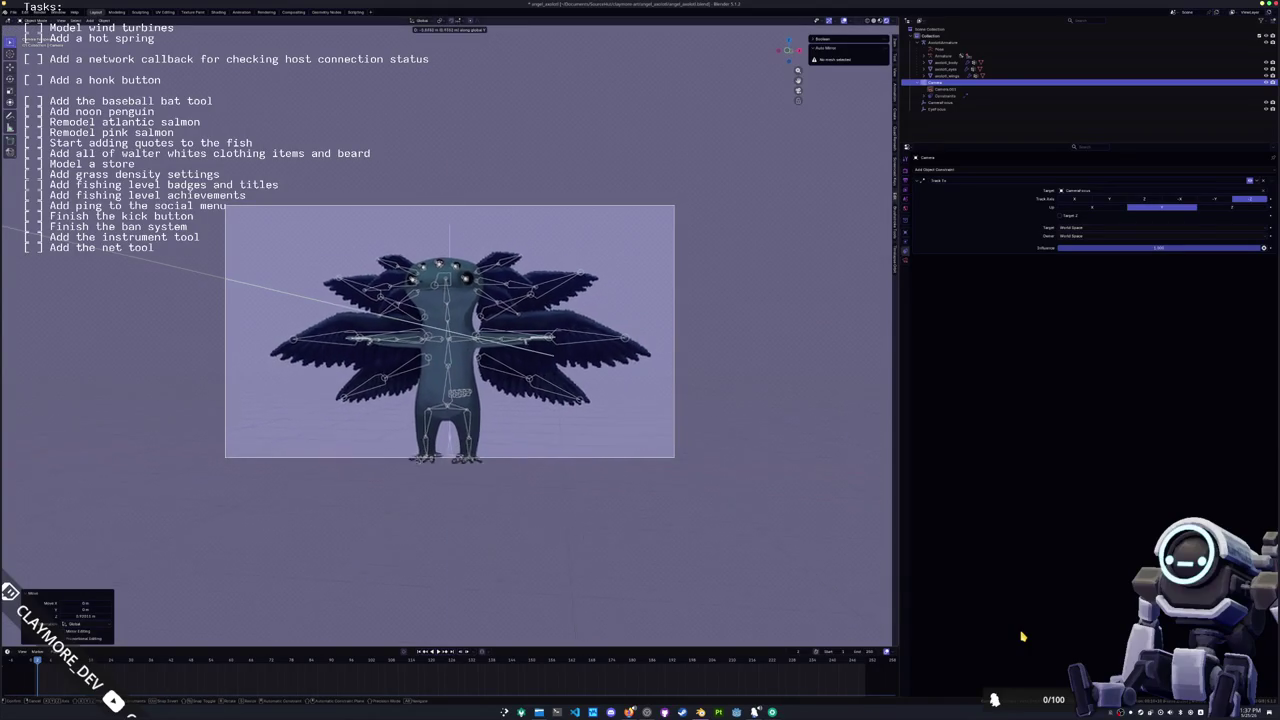
click(395, 474)
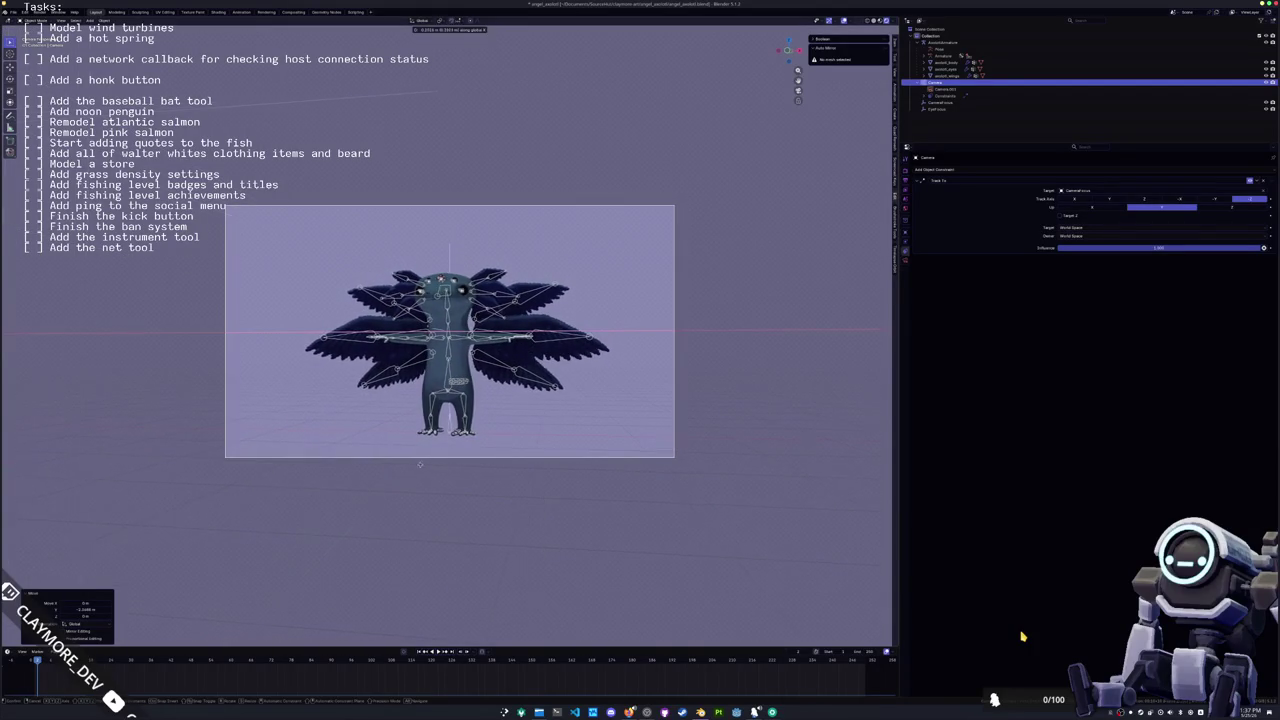
key(g)
key(z)
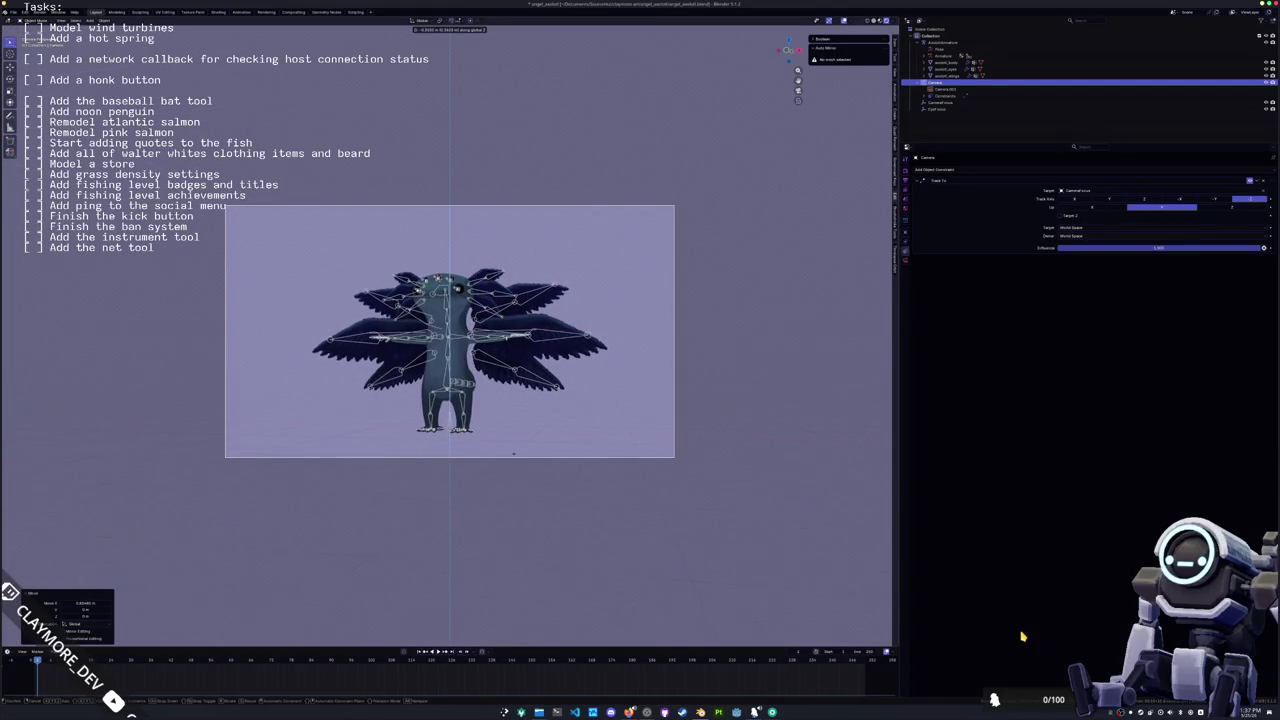
click(526, 422)
Step: Select the armature, exit camera view, and begin moving the armature vertically
click(468, 401)
scroll(468, 401, up, 3)
key(KP_0)
key(g)
key(z)
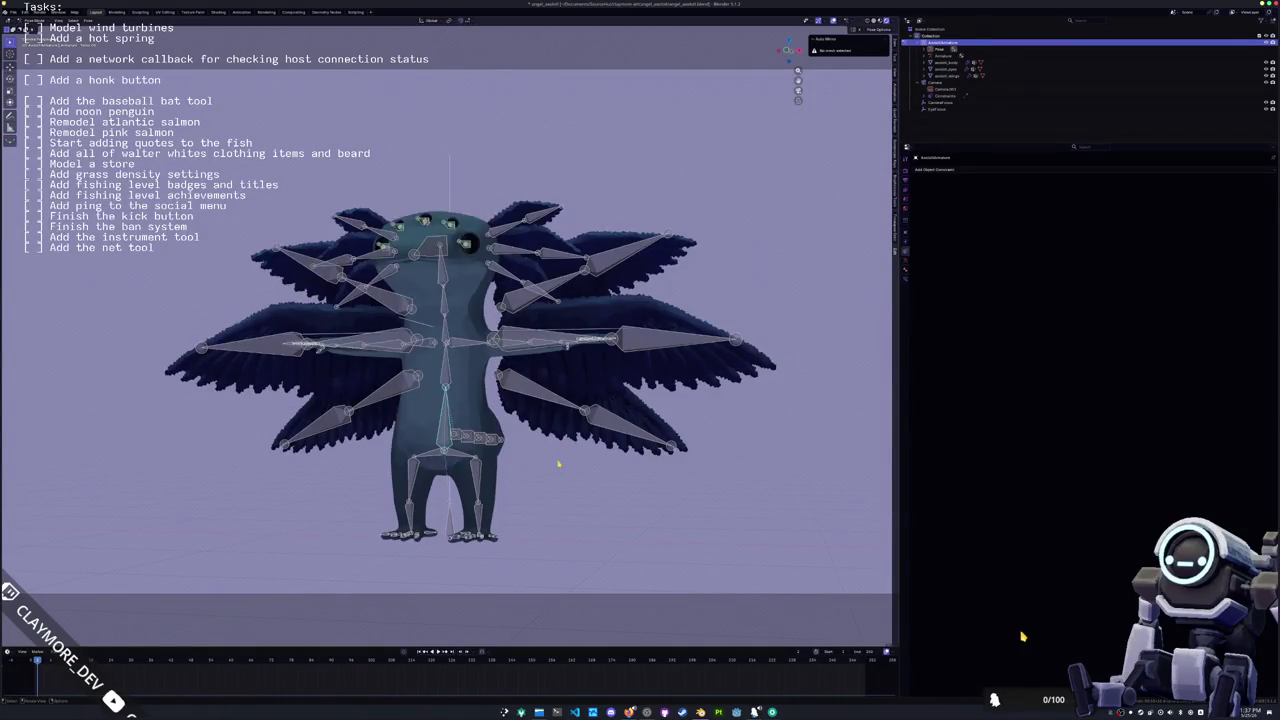
Step: End the previous test move, select the armature and settle on a front view of the rig
key(Escape)
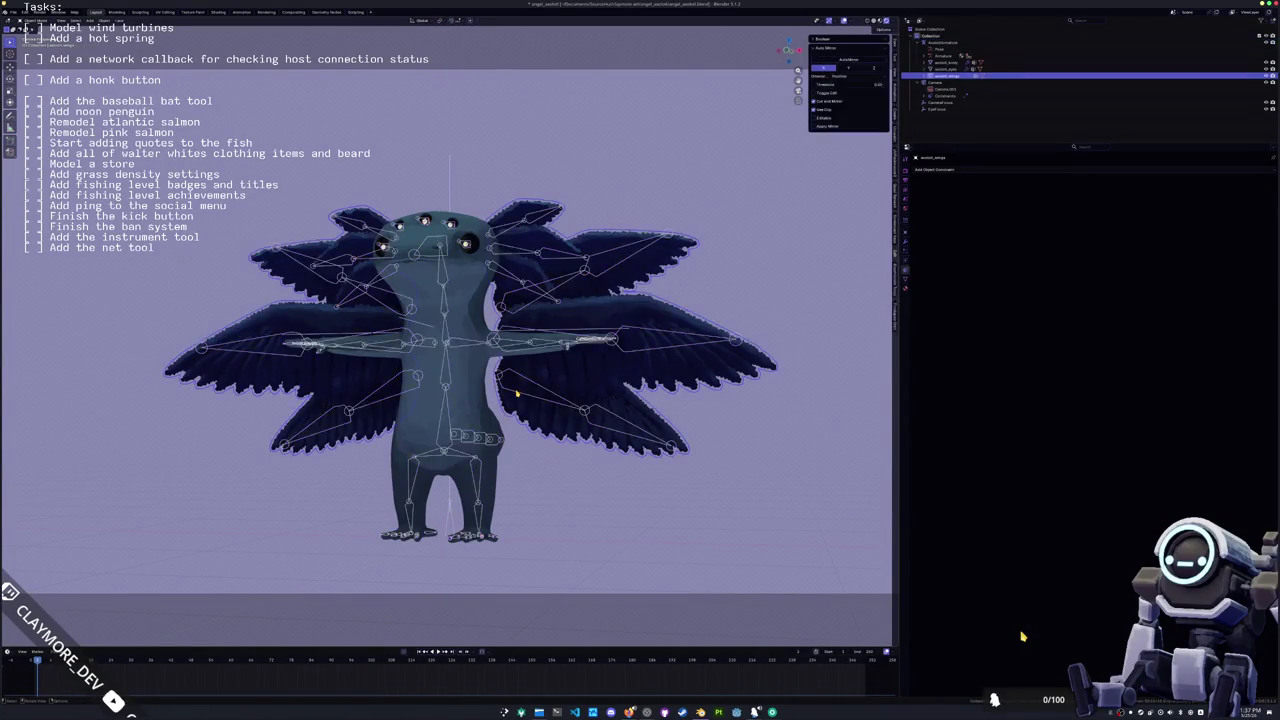
click(446, 449)
scroll(585, 410, up, 2)
key(KP_5)
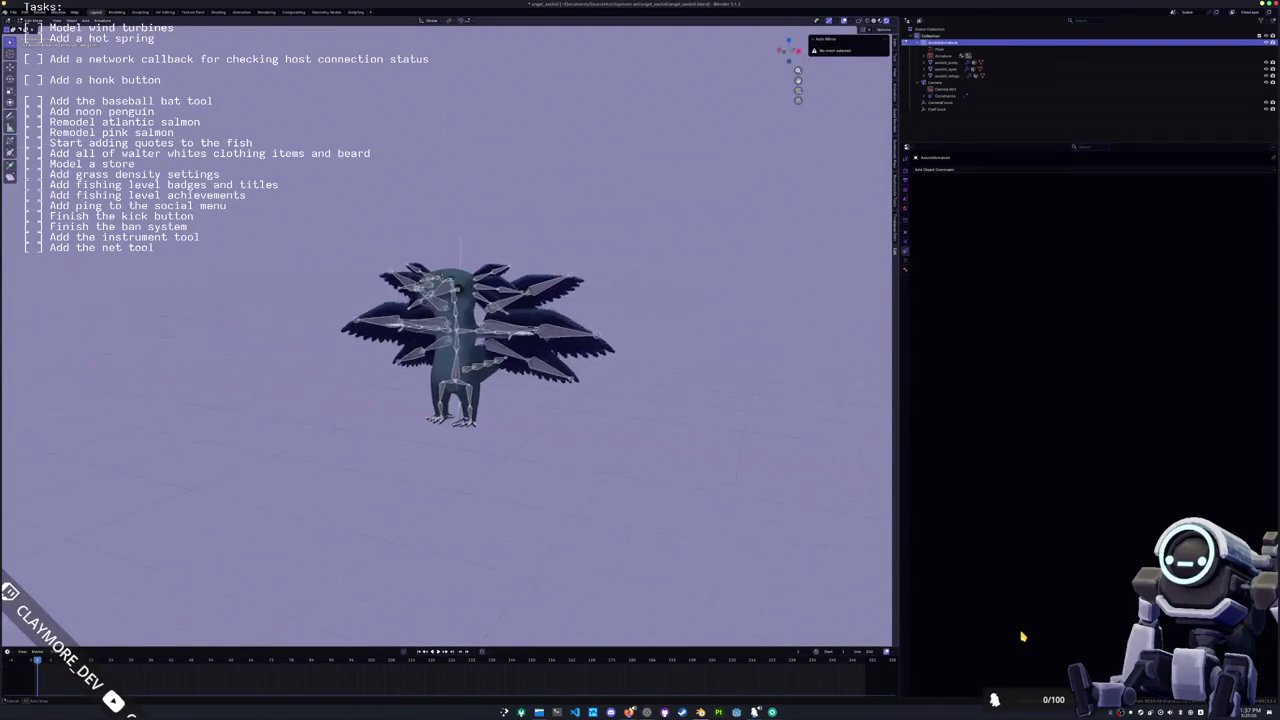
key(KP_6)
key(KP_6)
key(KP_8)
key(KP_1)
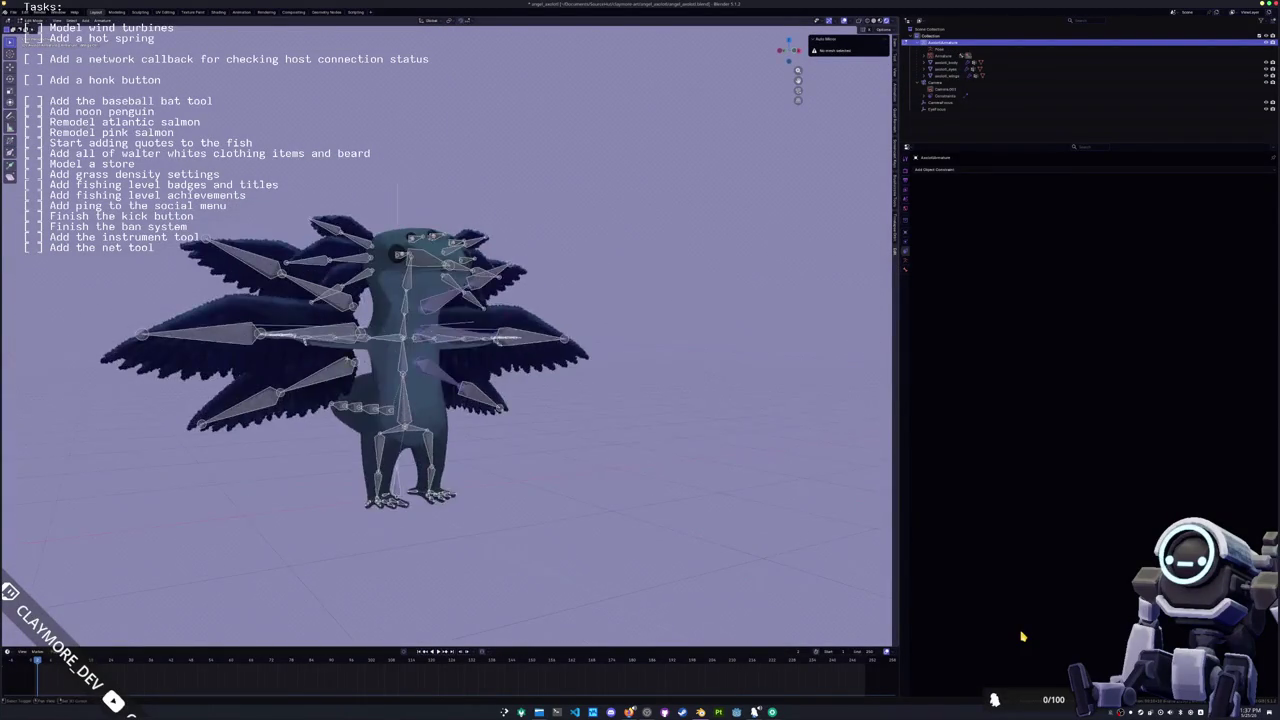
key(KP_6)
key(KP_6)
scroll(560, 330, up, 3)
key(KP_4)
key(KP_4)
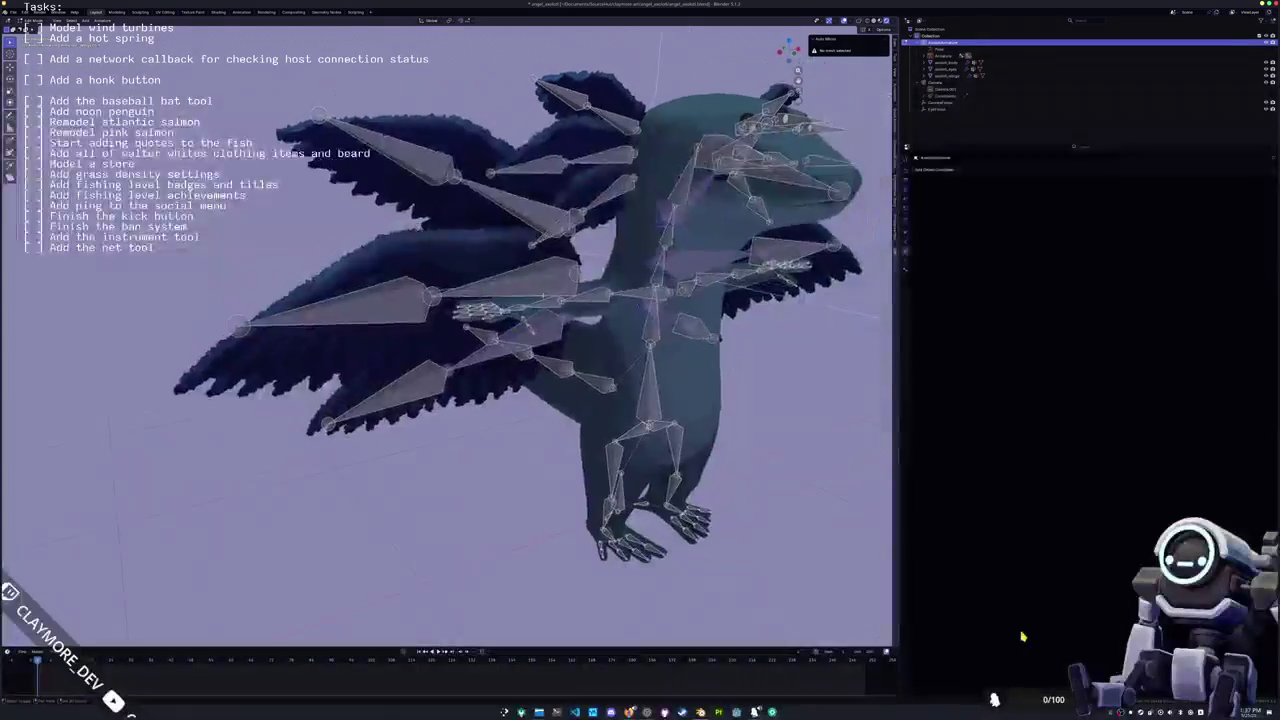
scroll(530, 340, up, 2)
key(KP_1)
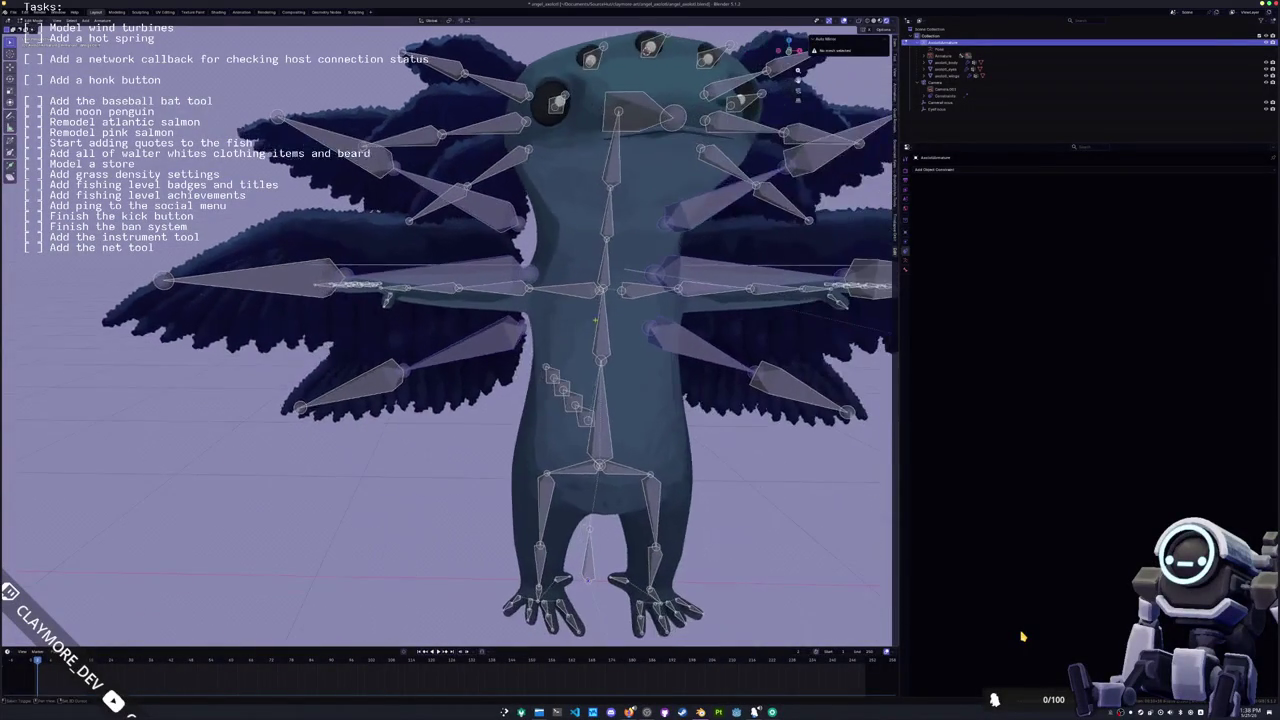
Step: Parent the selected wing bones to the body bone with Keep Offset
key(ctrl+p)
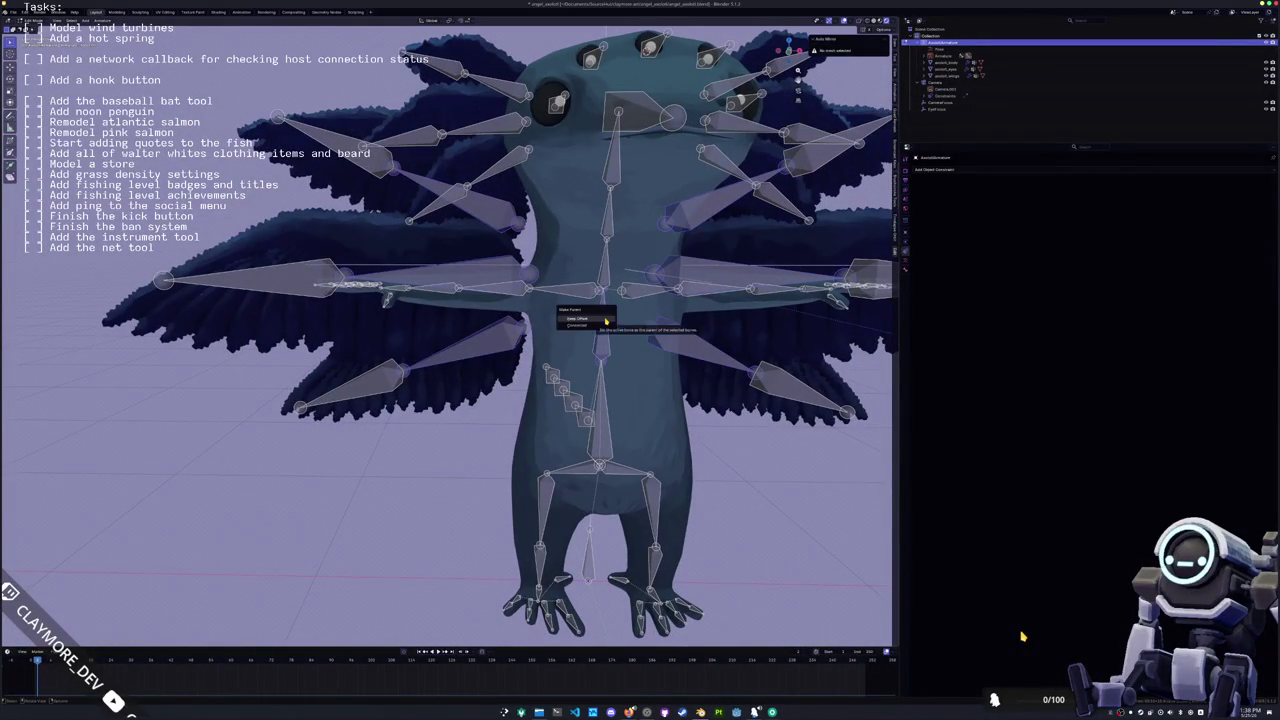
click(605, 319)
key(KP_8)
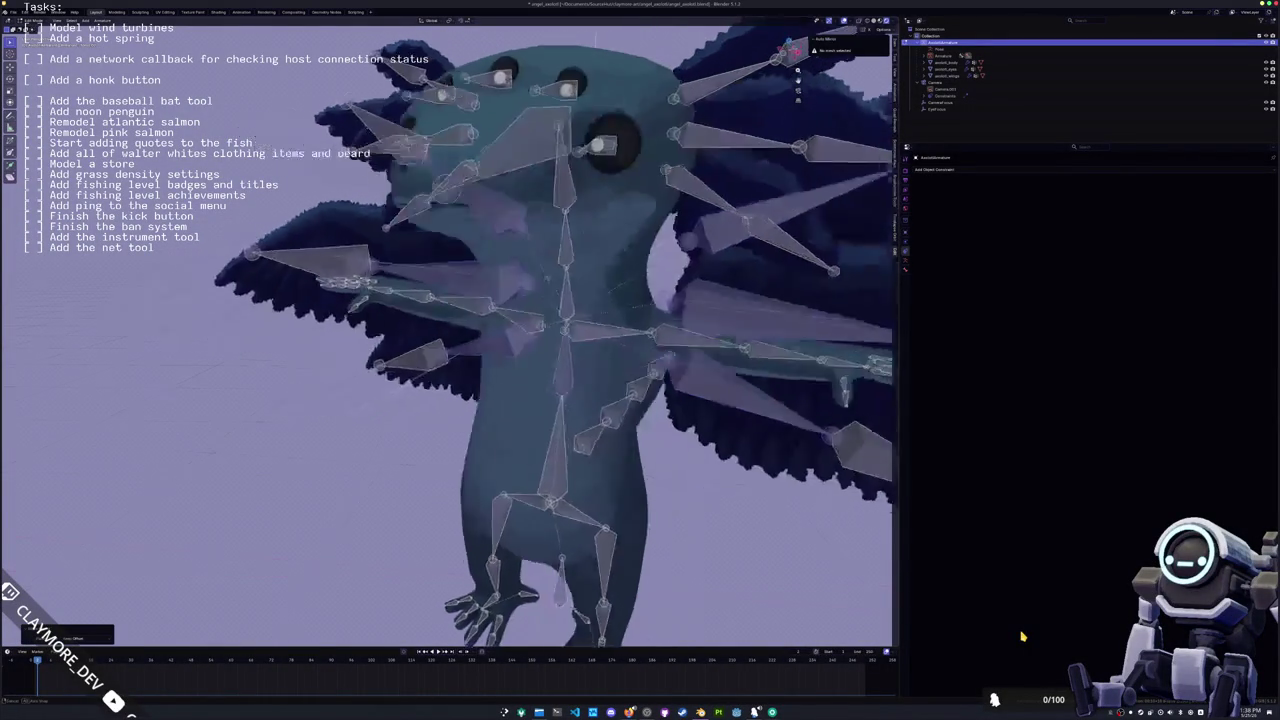
key(KP_8)
key(KP_4)
key(KP_8)
key(KP_2)
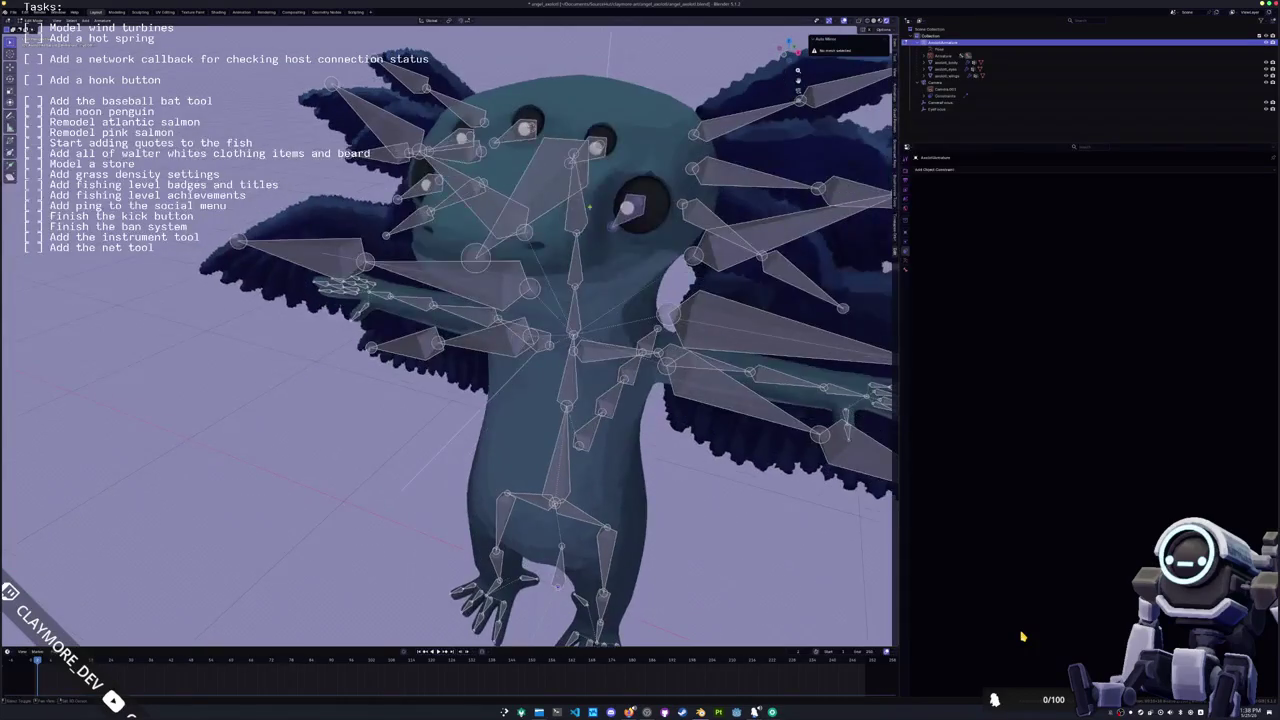
key(KP_2)
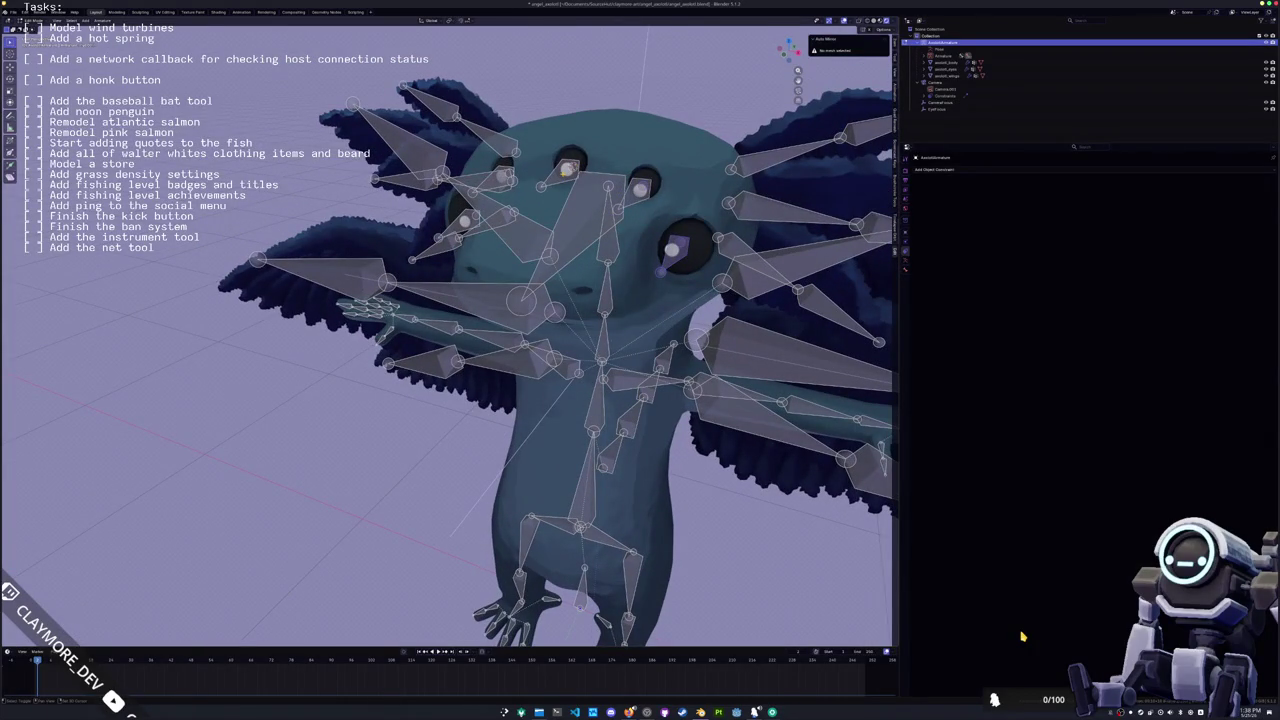
key(KP_8)
key(KP_2)
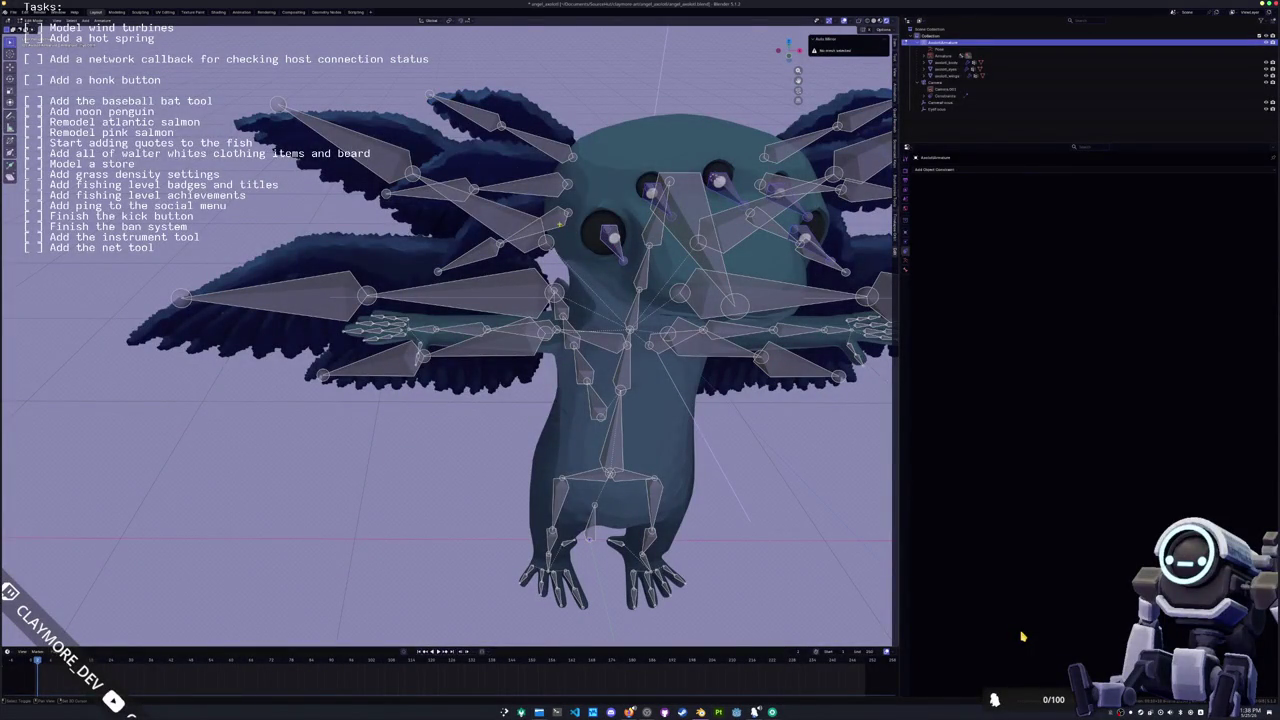
key(KP_6)
key(KP_6)
key(KP_6)
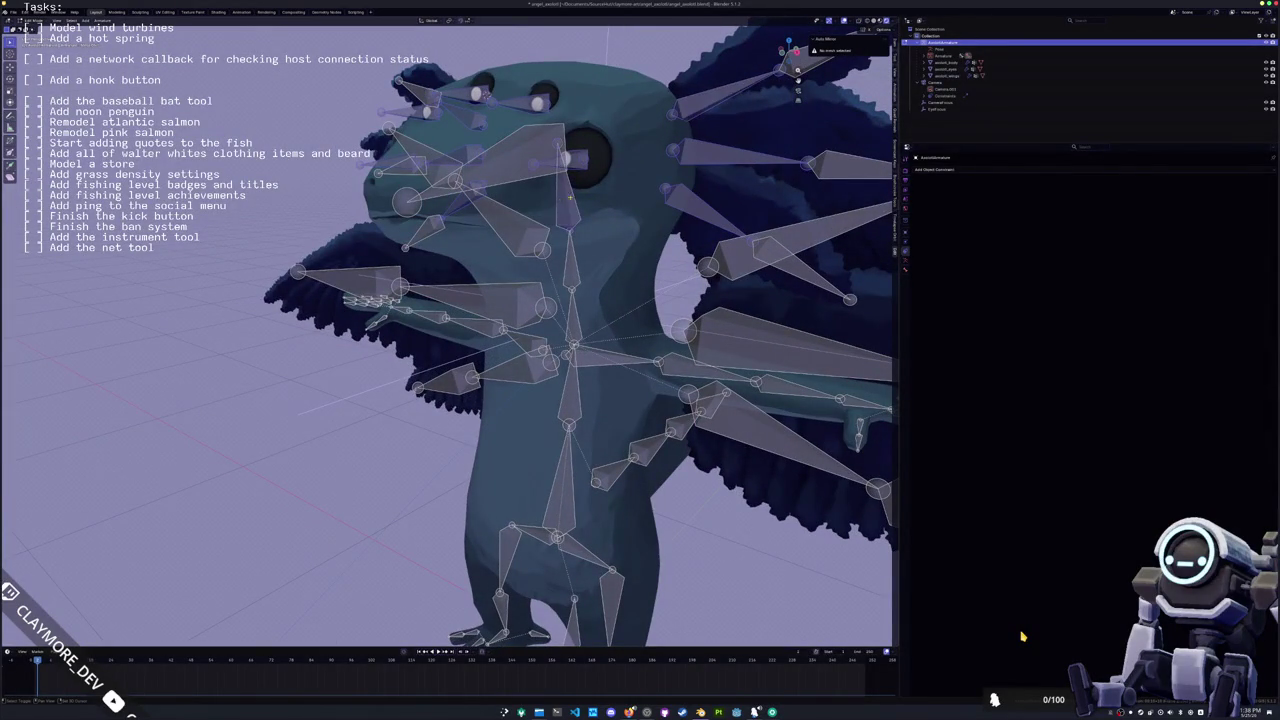
Step: Parent the remaining bones with Keep Offset, then view the rig through the scene camera
key(ctrl+p)
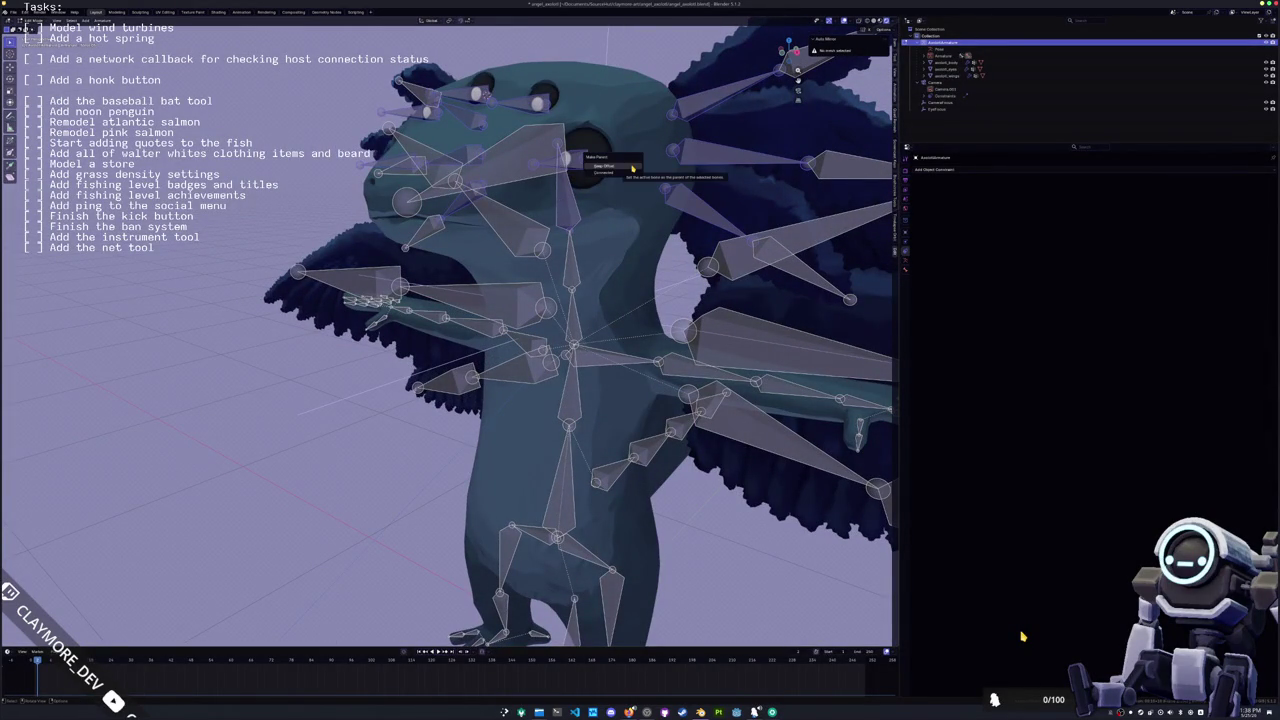
click(632, 166)
scroll(632, 166, down, 10)
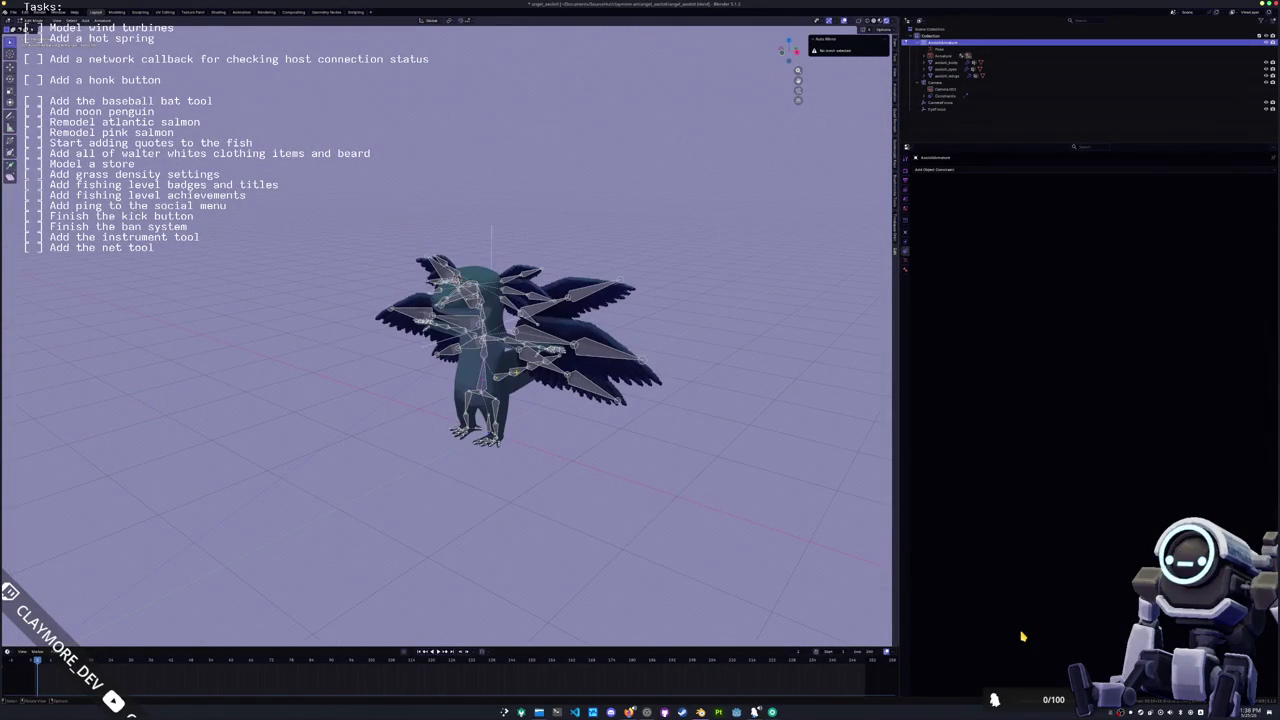
key(KP_1)
key(ctrl+alt+KP_0)
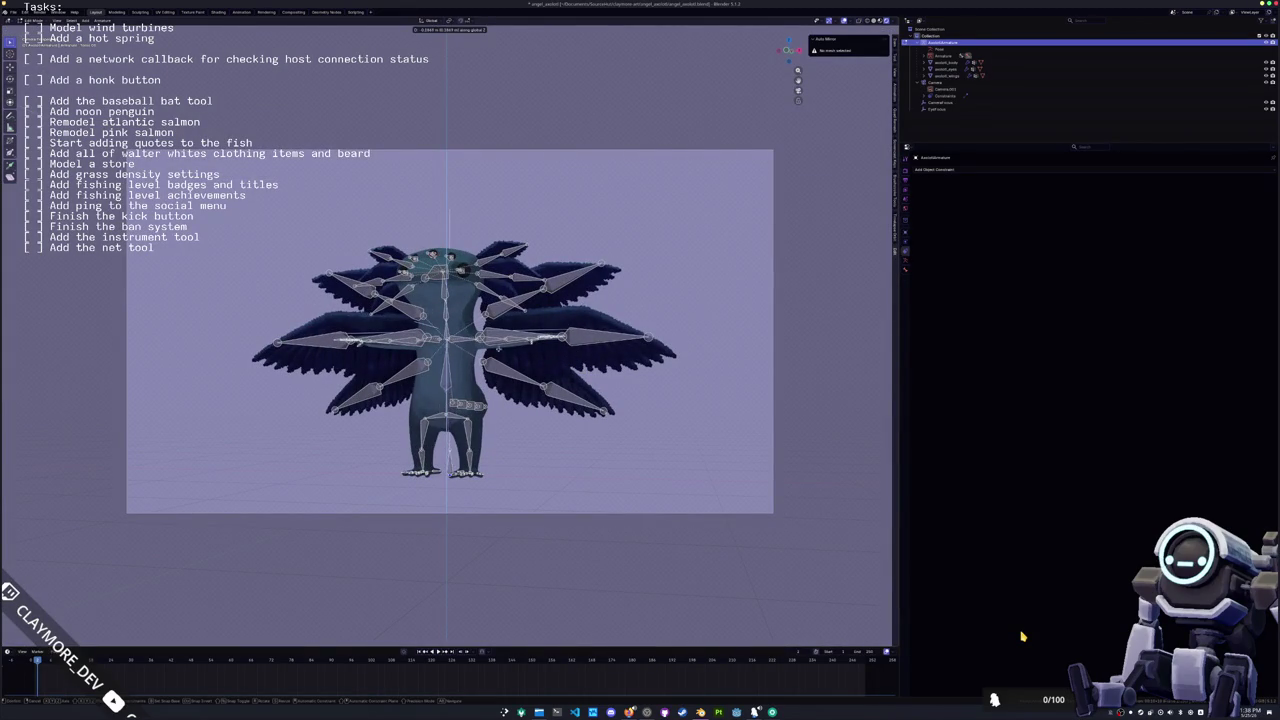
key(Return)
Step: Test a vertical G Z move in Pose Mode, cancel it, and select the wings mesh
click(494, 417)
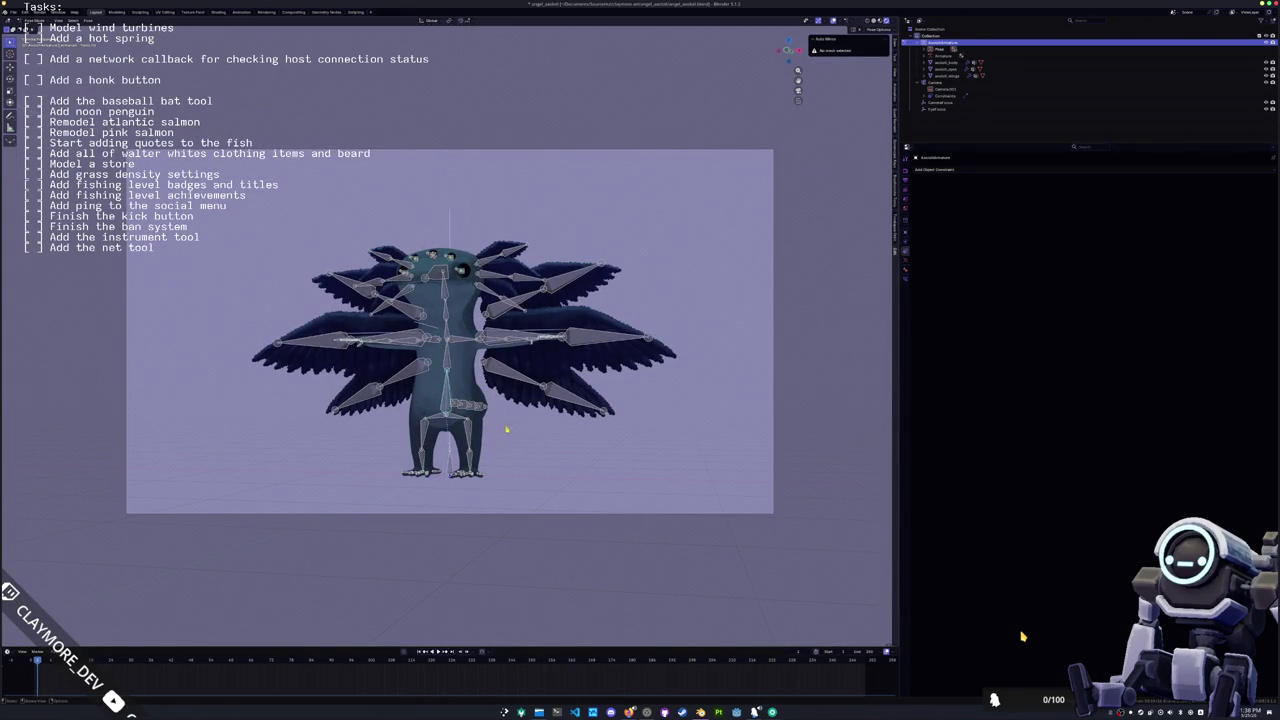
key(g)
key(z)
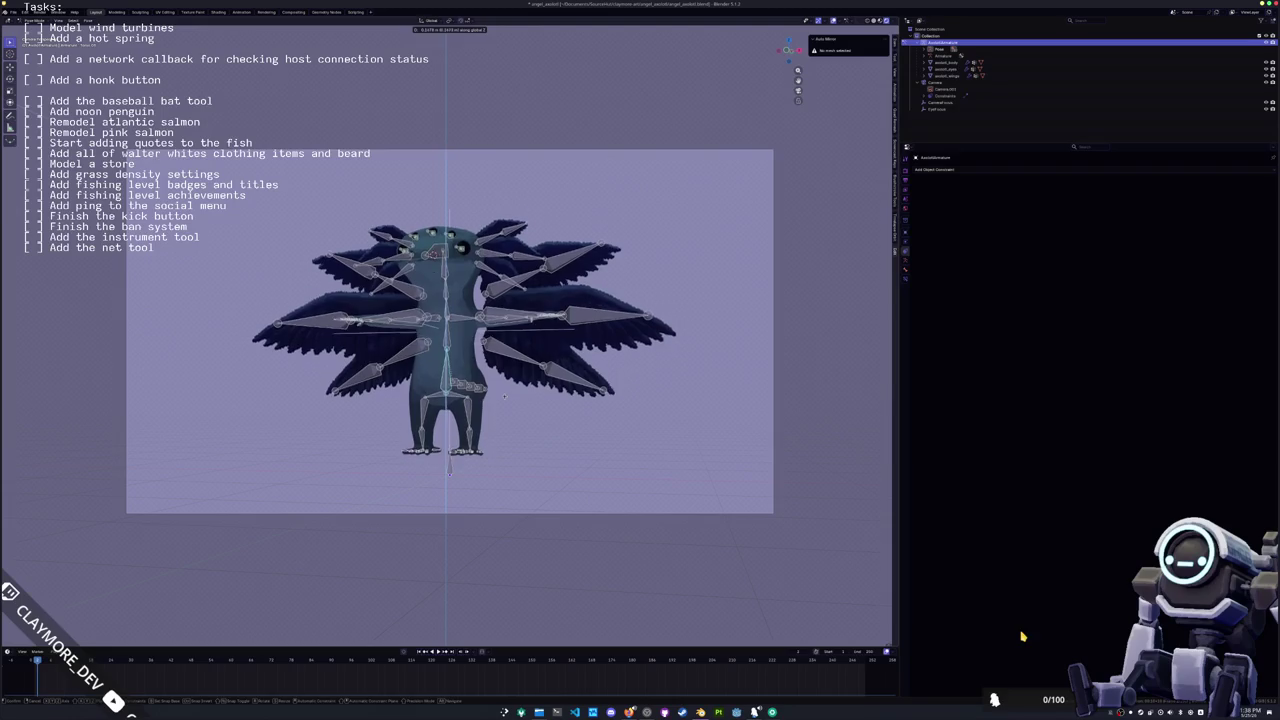
key(Escape)
click(551, 375)
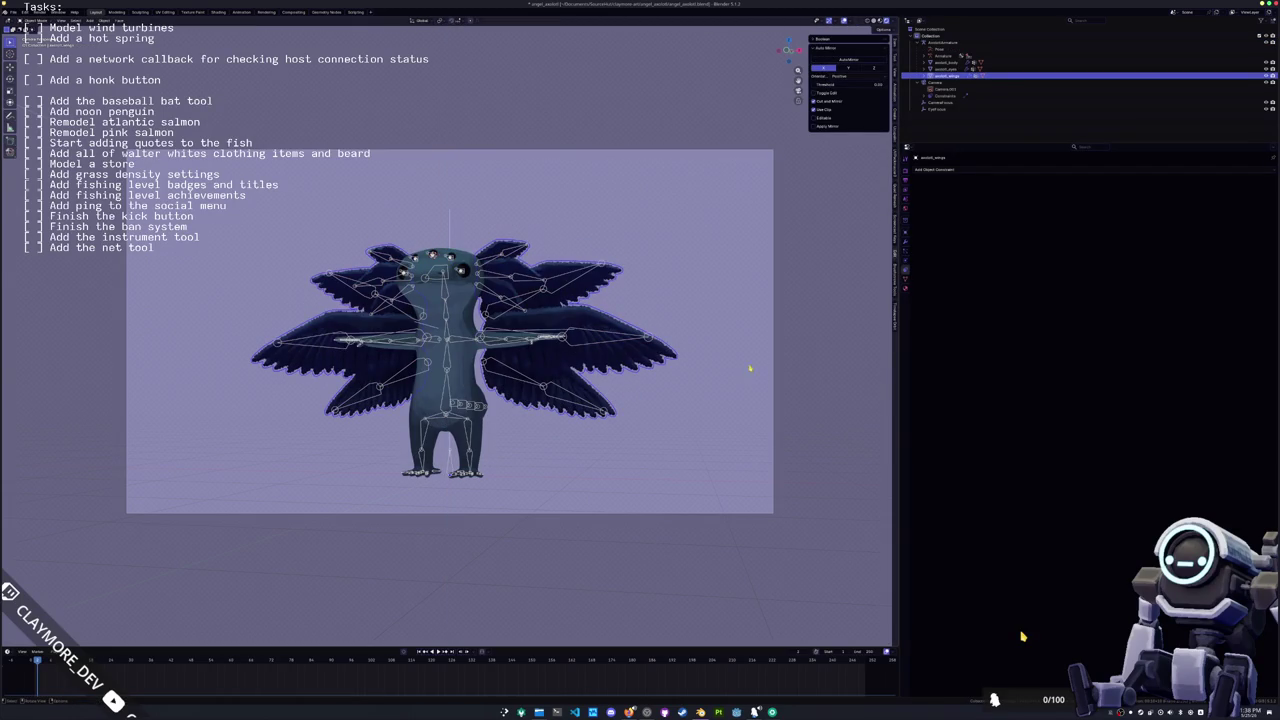
Step: Make a hidden backup duplicate of the wings with its Armature and GeometryNodes modifiers removed
click(907, 257)
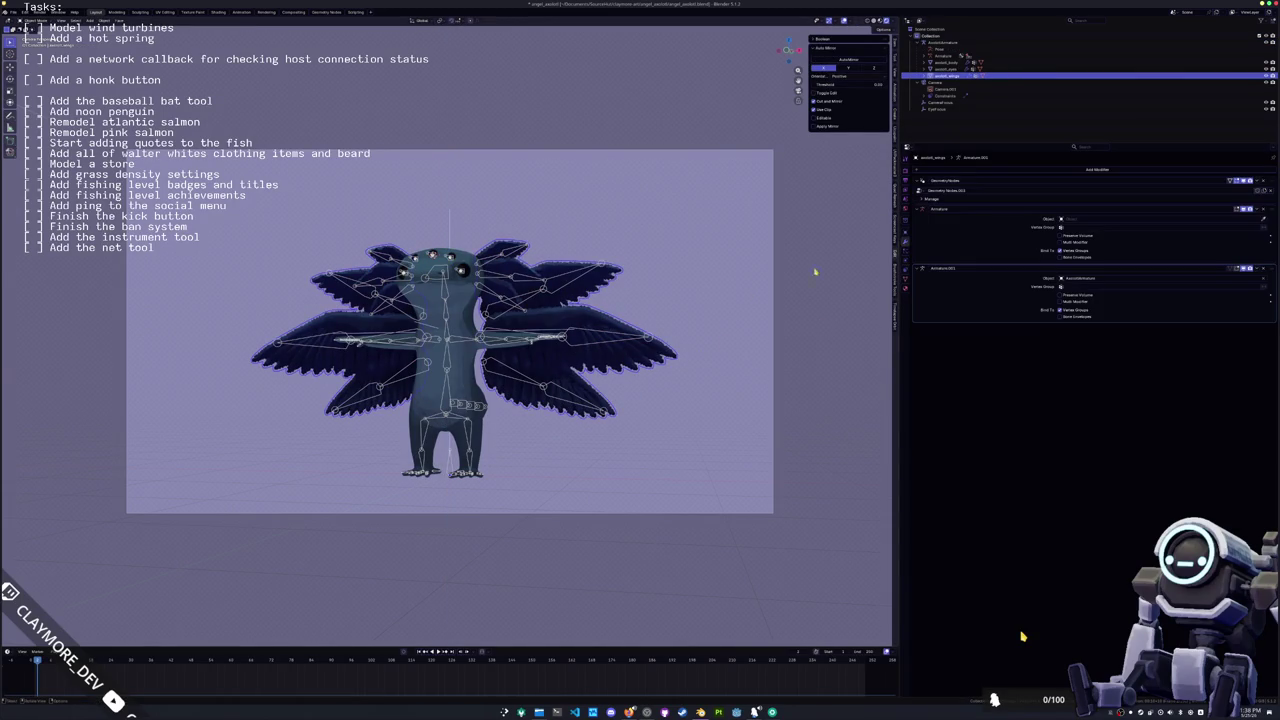
key(shift+d)
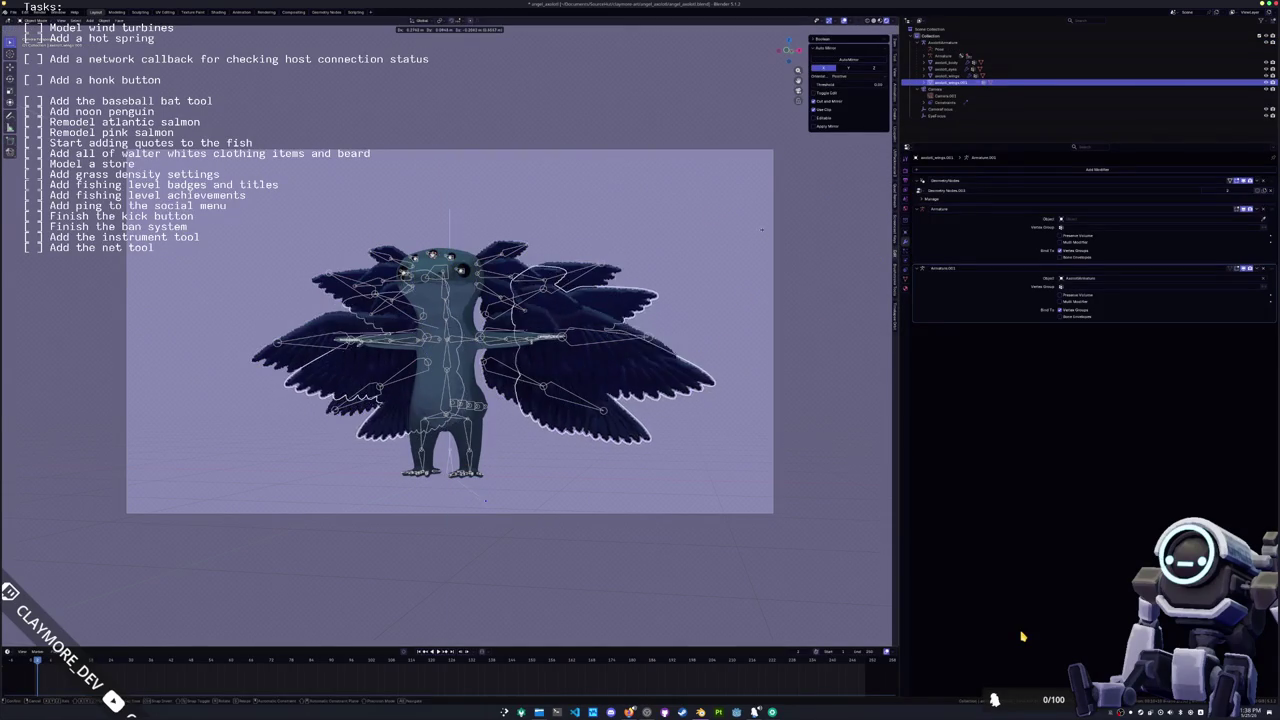
key(Escape)
key(Delete)
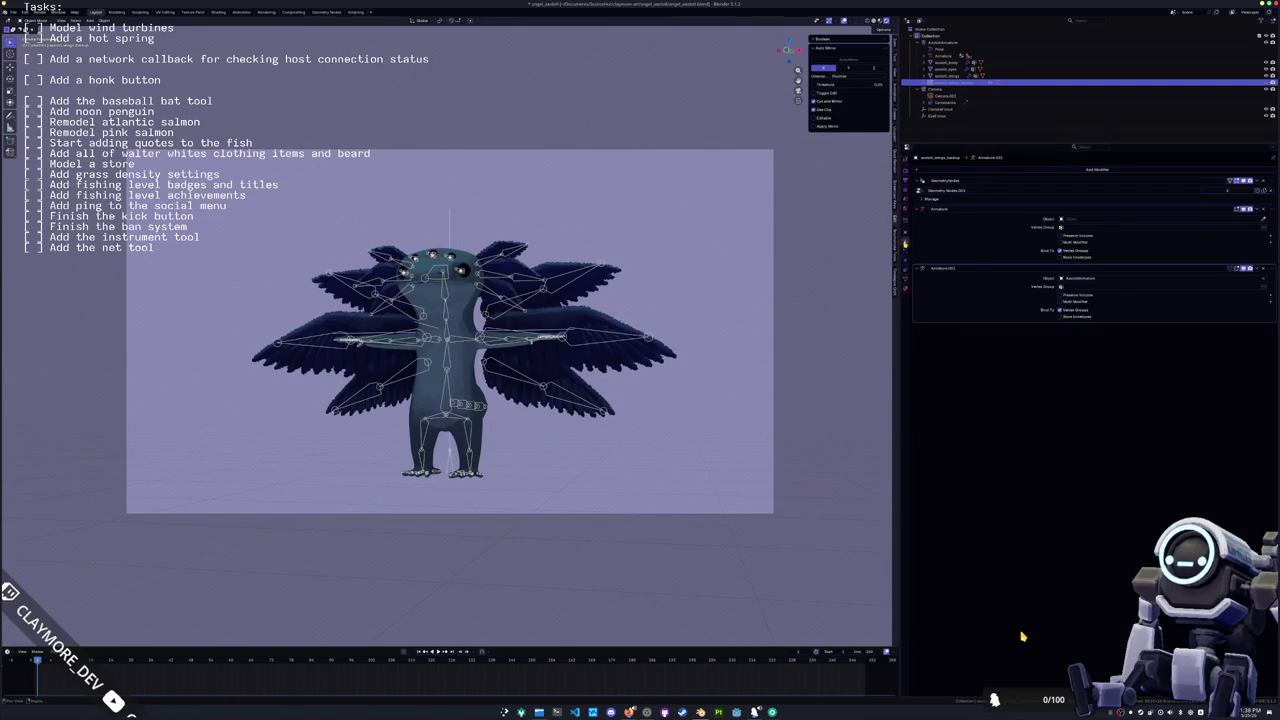
click(1264, 210)
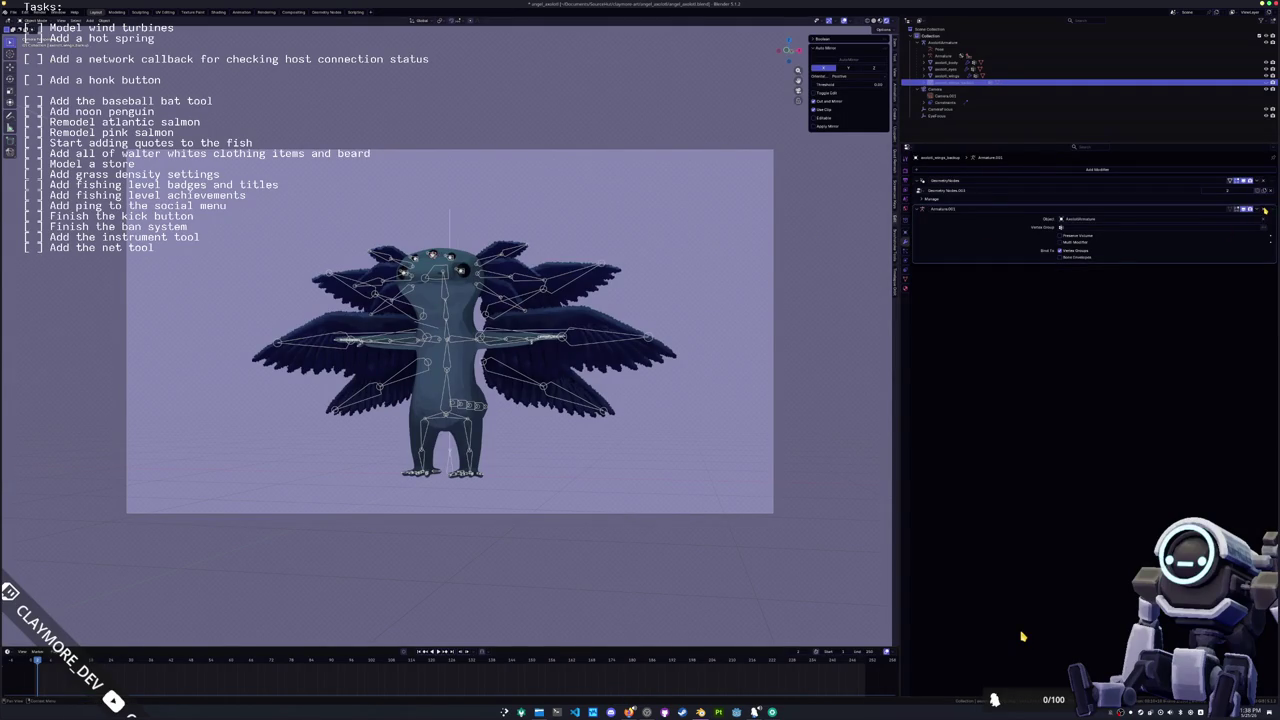
click(1264, 181)
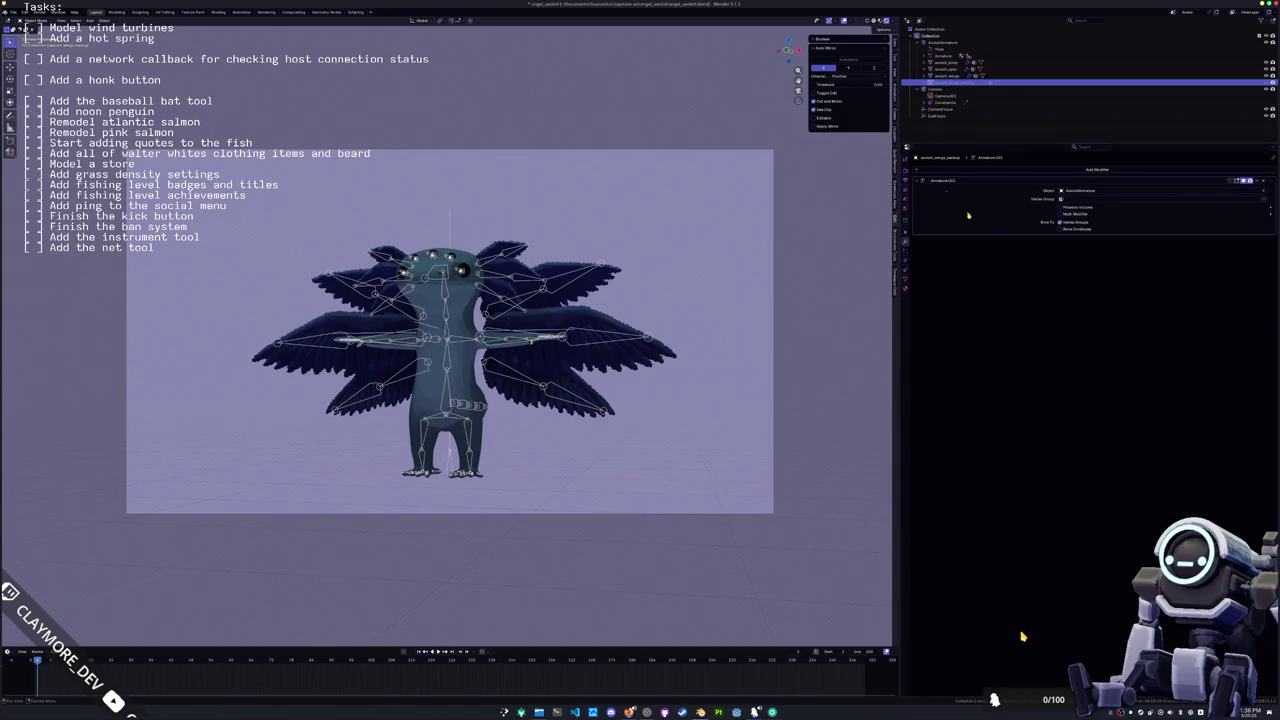
Step: On the original wings, delete the empty Armature modifier and apply GeometryNodes
click(945, 75)
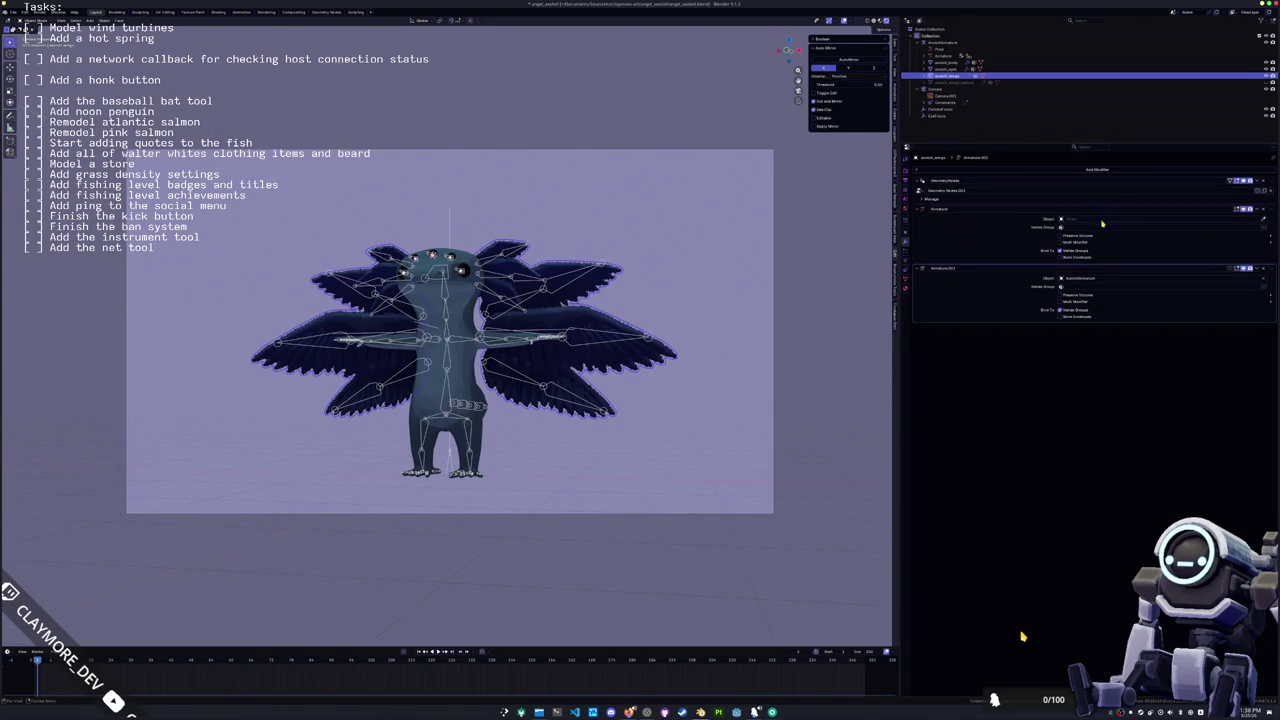
click(1265, 211)
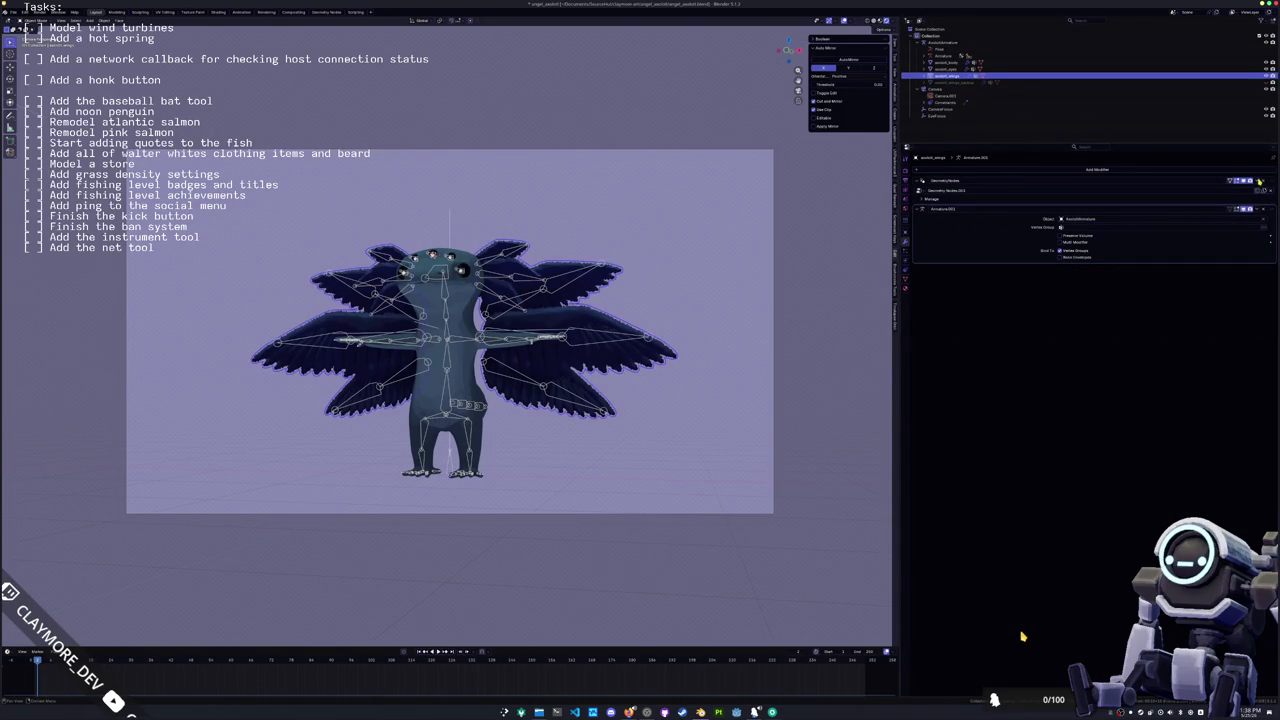
click(1243, 189)
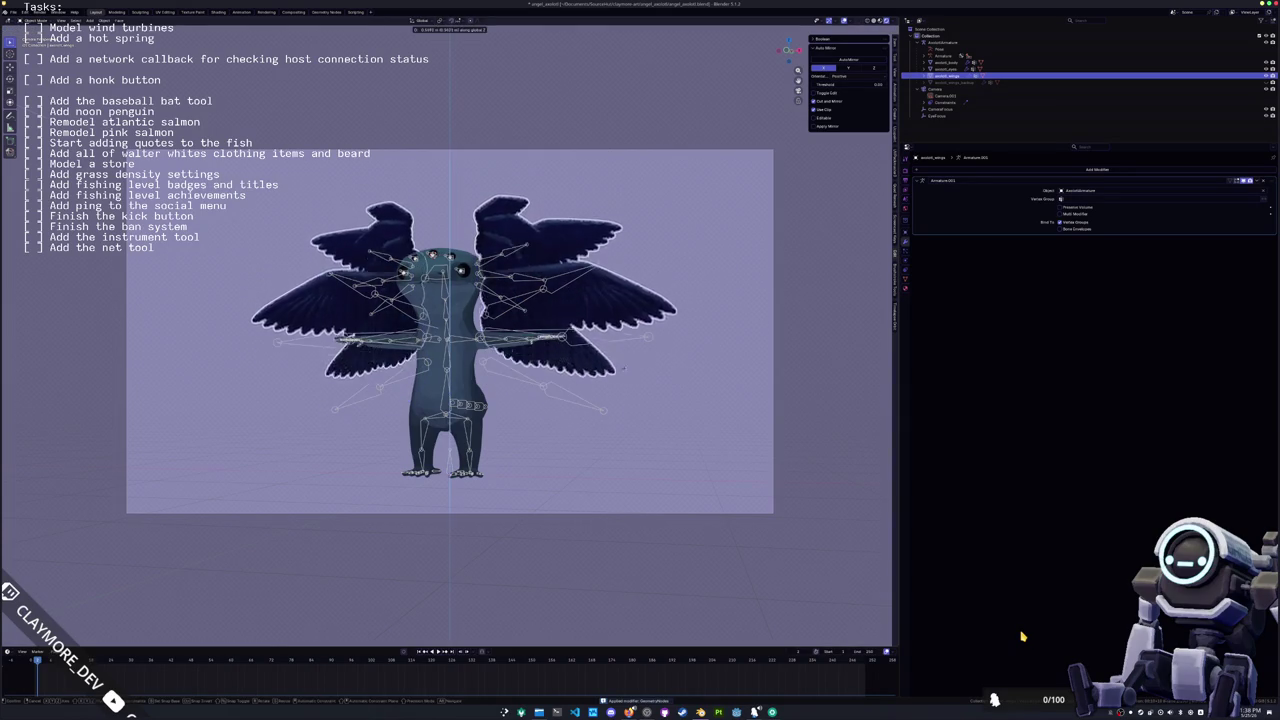
Step: Select AxolotlArmature and switch it into Pose Mode
click(936, 58)
click(936, 42)
key(ctrl+Tab)
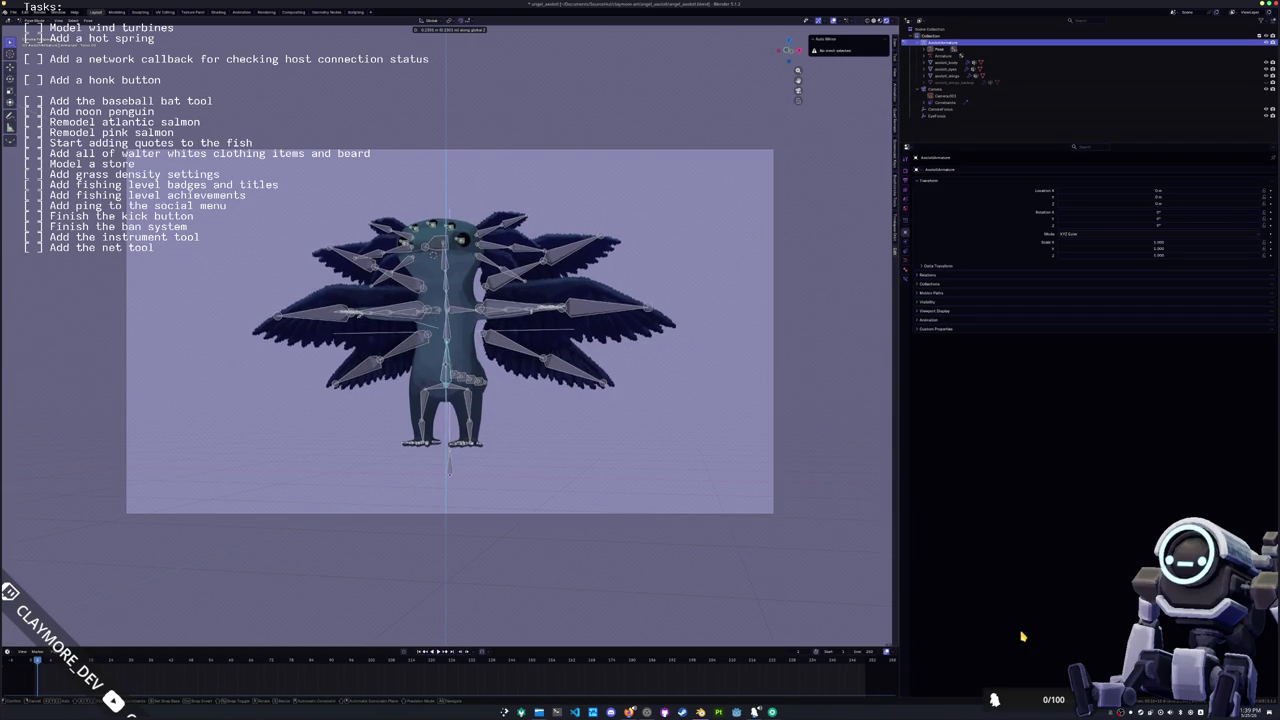
Step: Rotate the selected bones around their local X axis and confirm
scroll(449, 330, down, 2)
scroll(442, 397, up, 1)
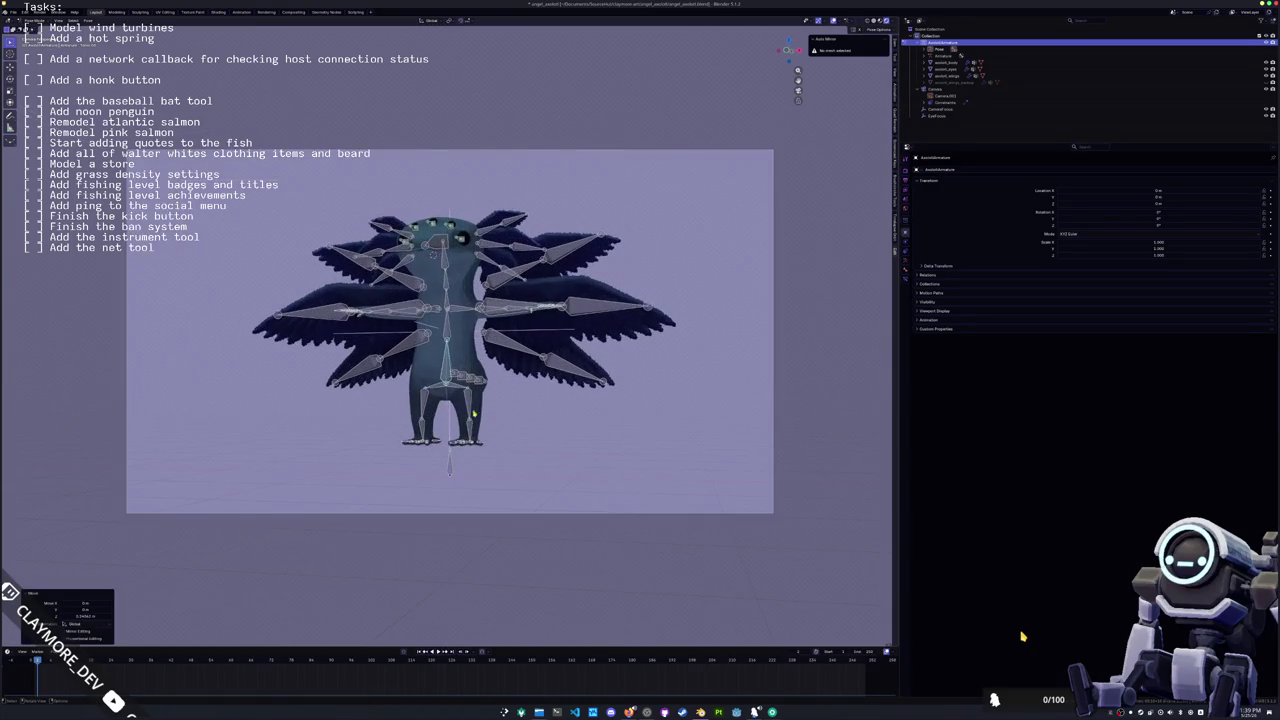
scroll(449, 330, up, 1)
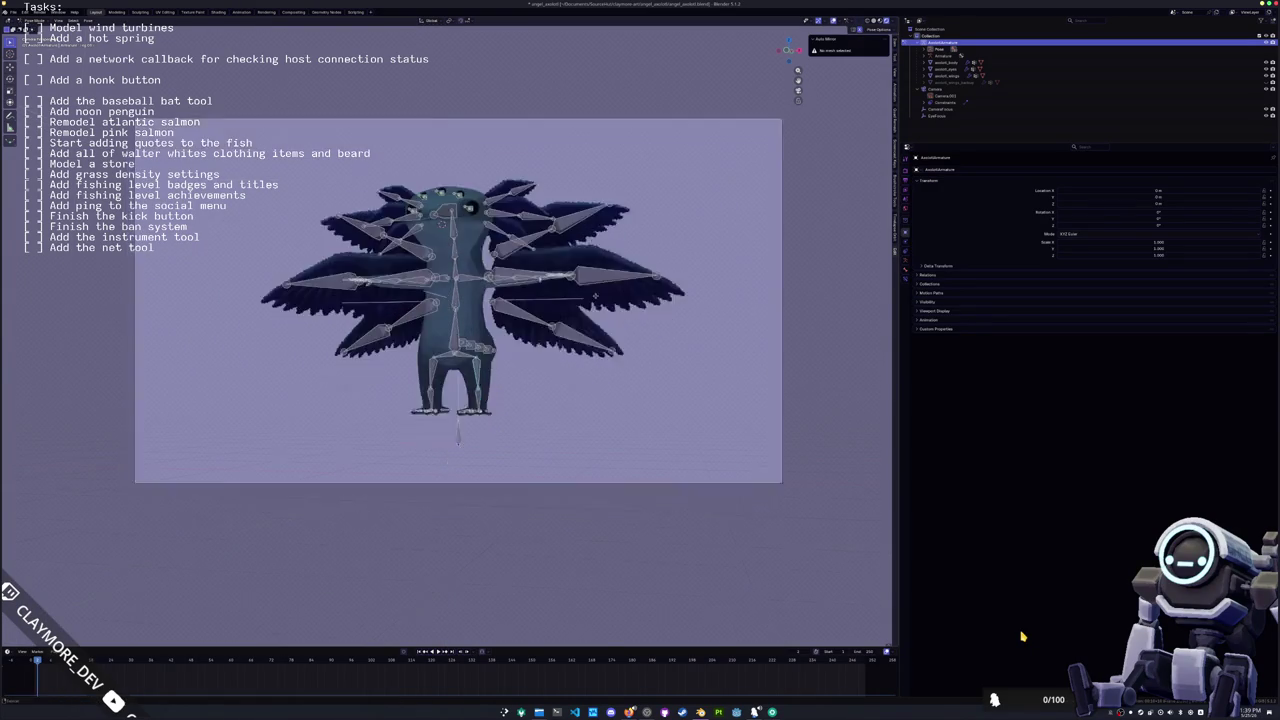
scroll(449, 330, up, 2)
key(r)
key(x)
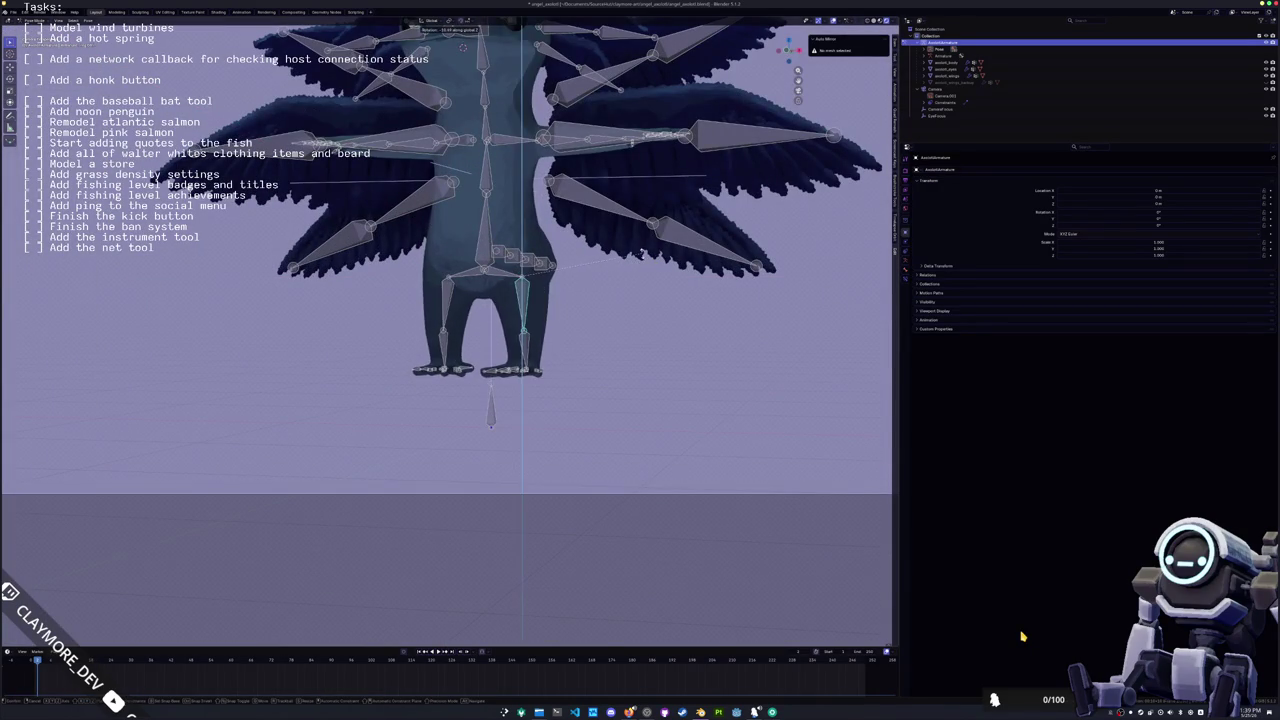
key(Return)
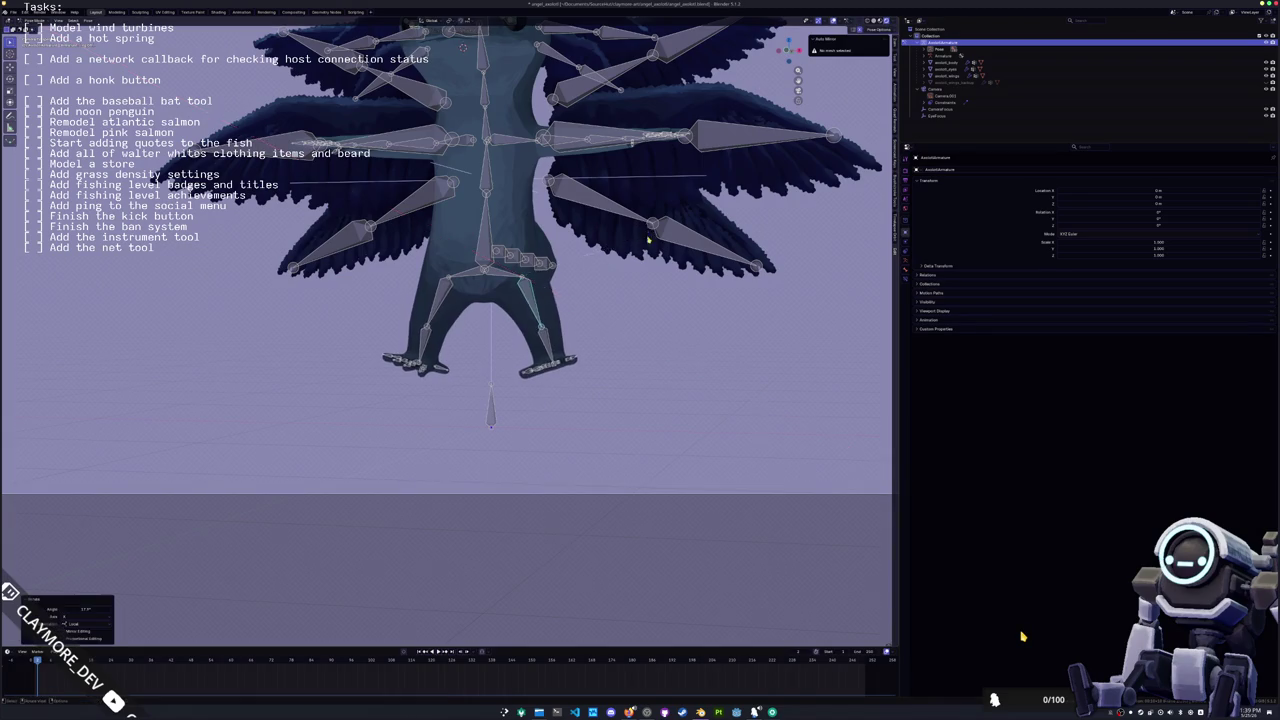
Step: Swing the foot bone forward in two rotations
scroll(446, 330, down, 3)
scroll(446, 330, up, 3)
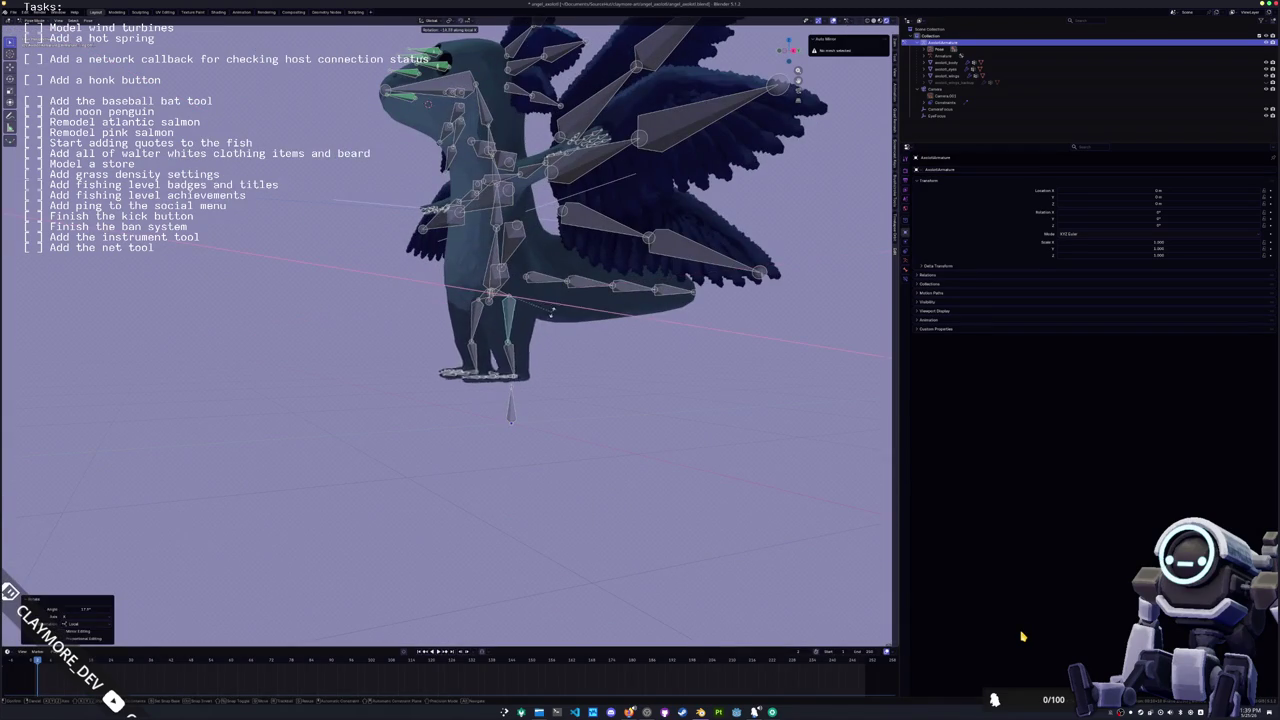
scroll(557, 320, up, 3)
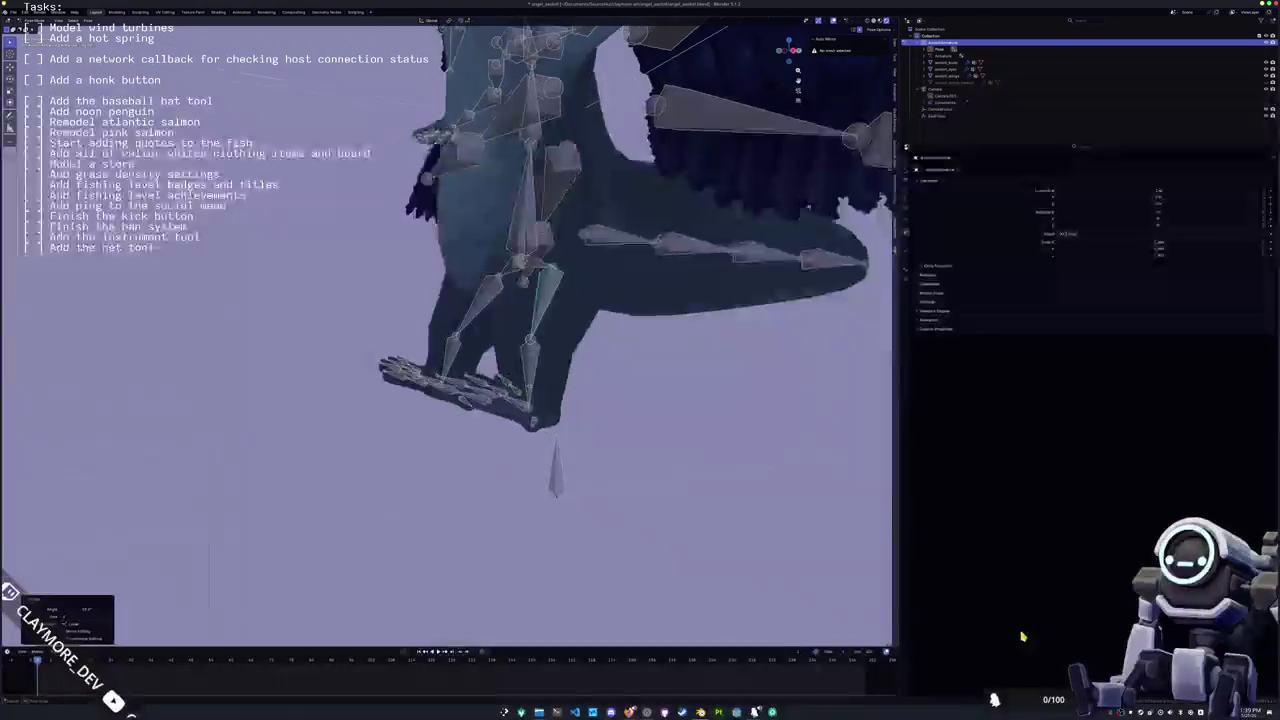
click(507, 343)
key(r)
click(507, 400)
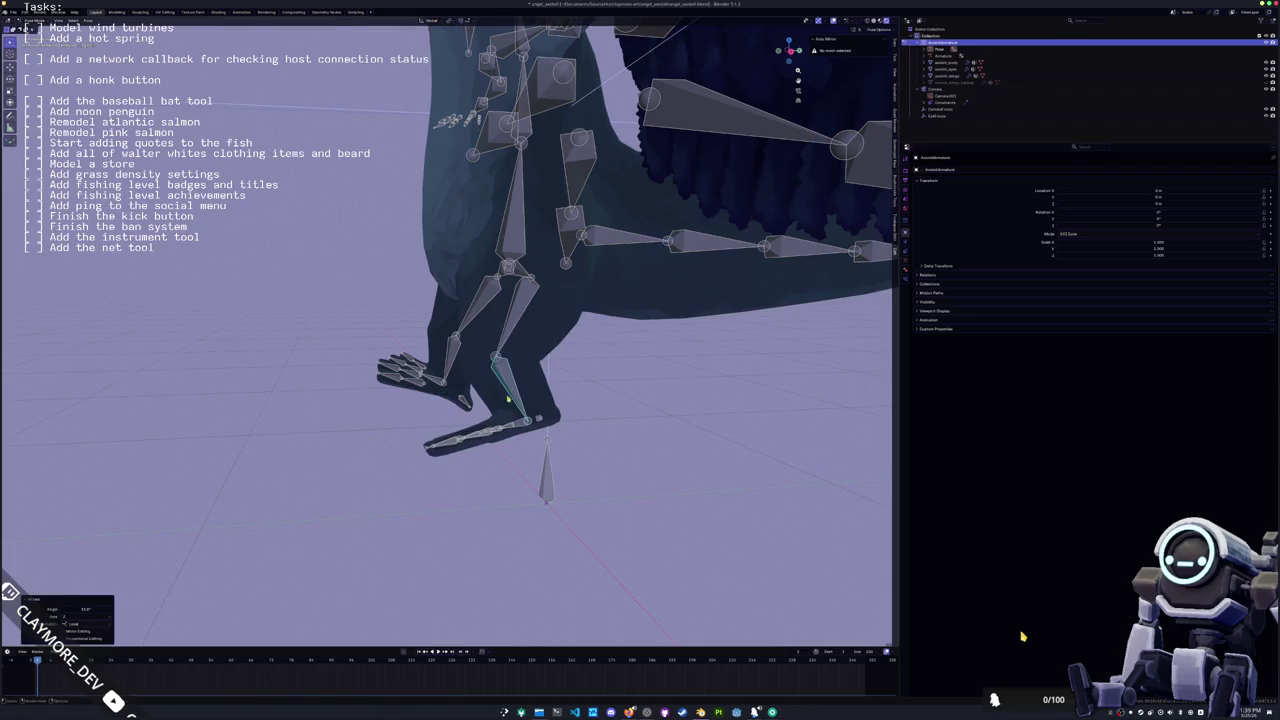
middle_drag(507, 400, 650, 360)
key(r)
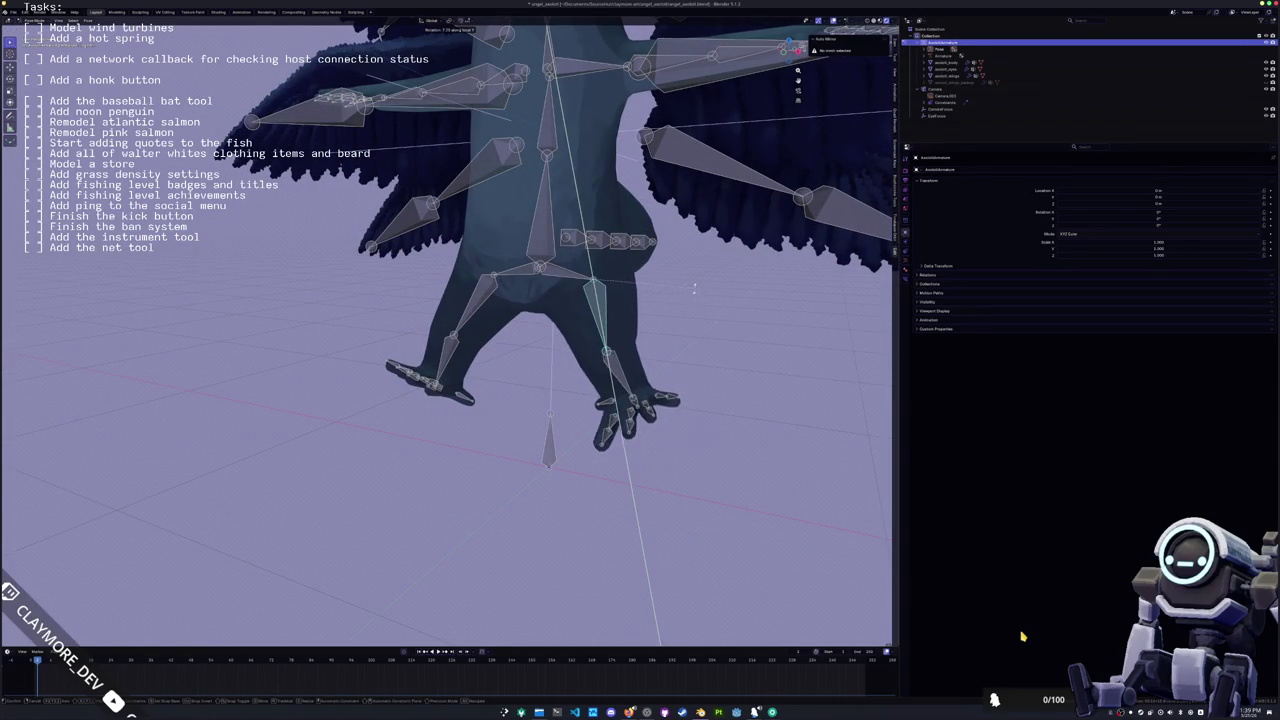
click(675, 327)
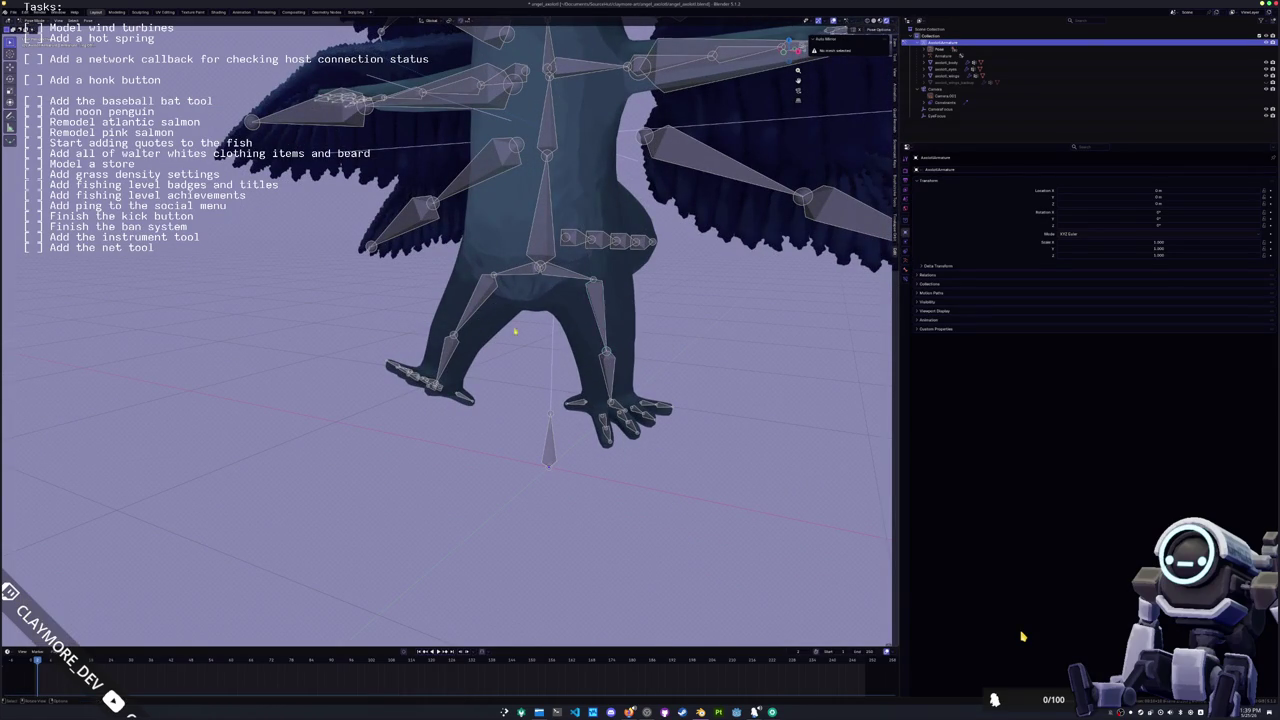
Step: Tilt the left thigh bone around the global X axis
click(480, 307)
key(r)
key(x)
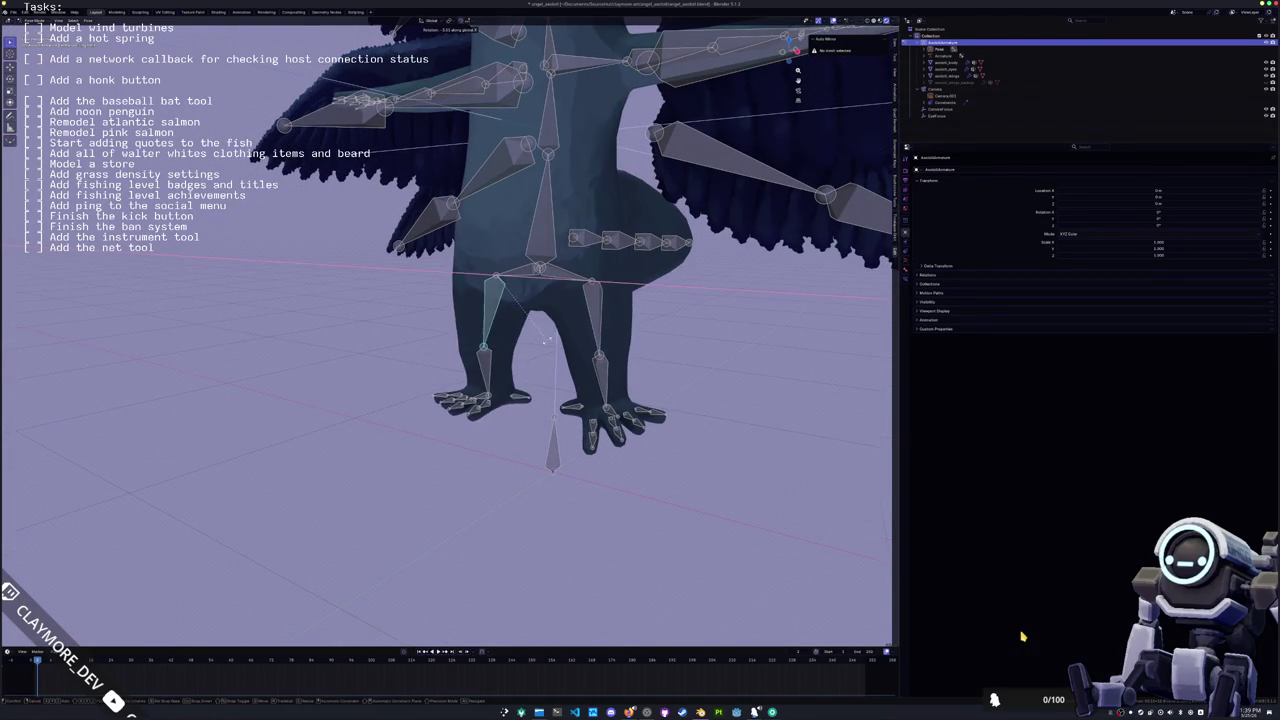
click(533, 358)
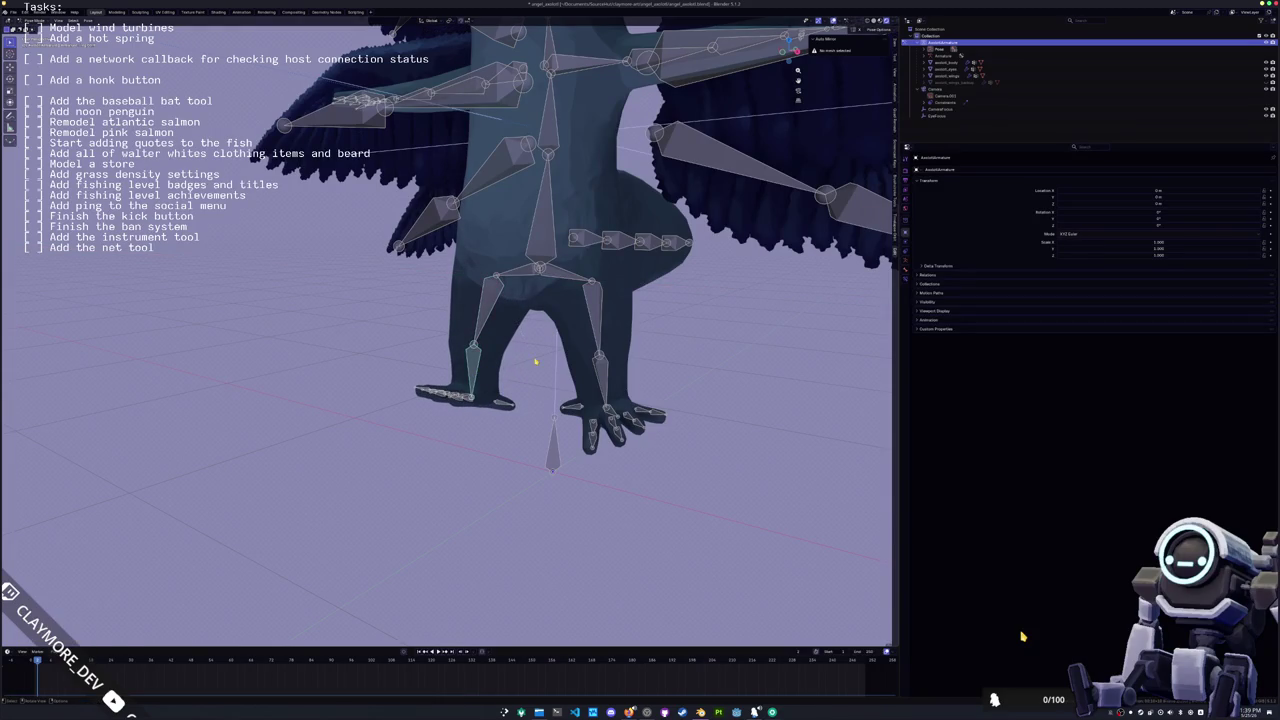
middle_drag(537, 363, 500, 420)
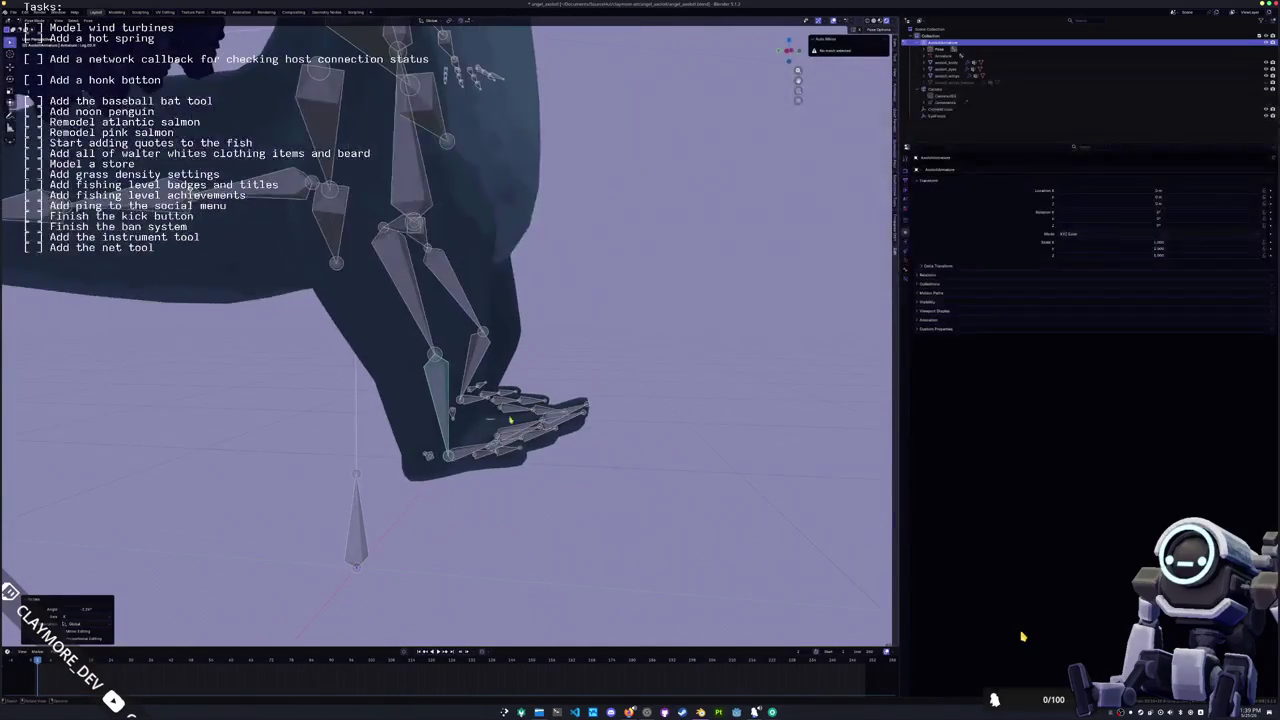
Step: Rotate a foot bone around the global X axis
click(475, 450)
key(r)
key(x)
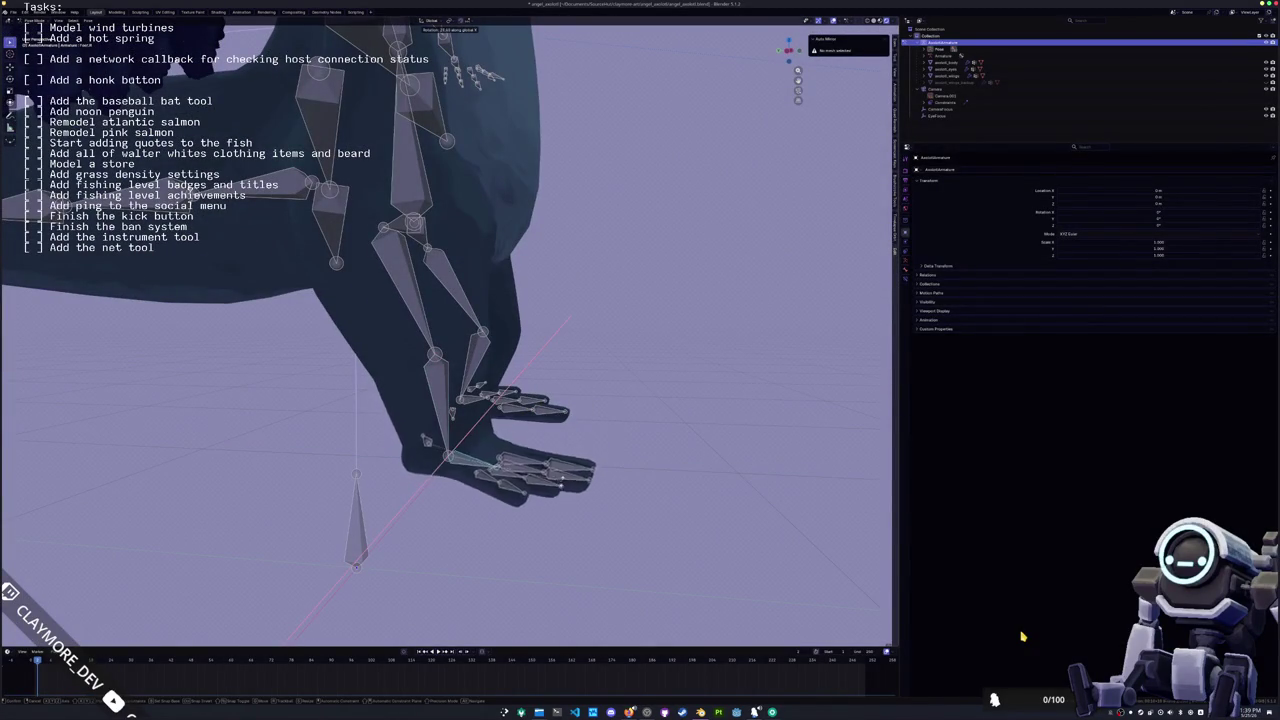
click(575, 445)
middle_drag(576, 446, 451, 162)
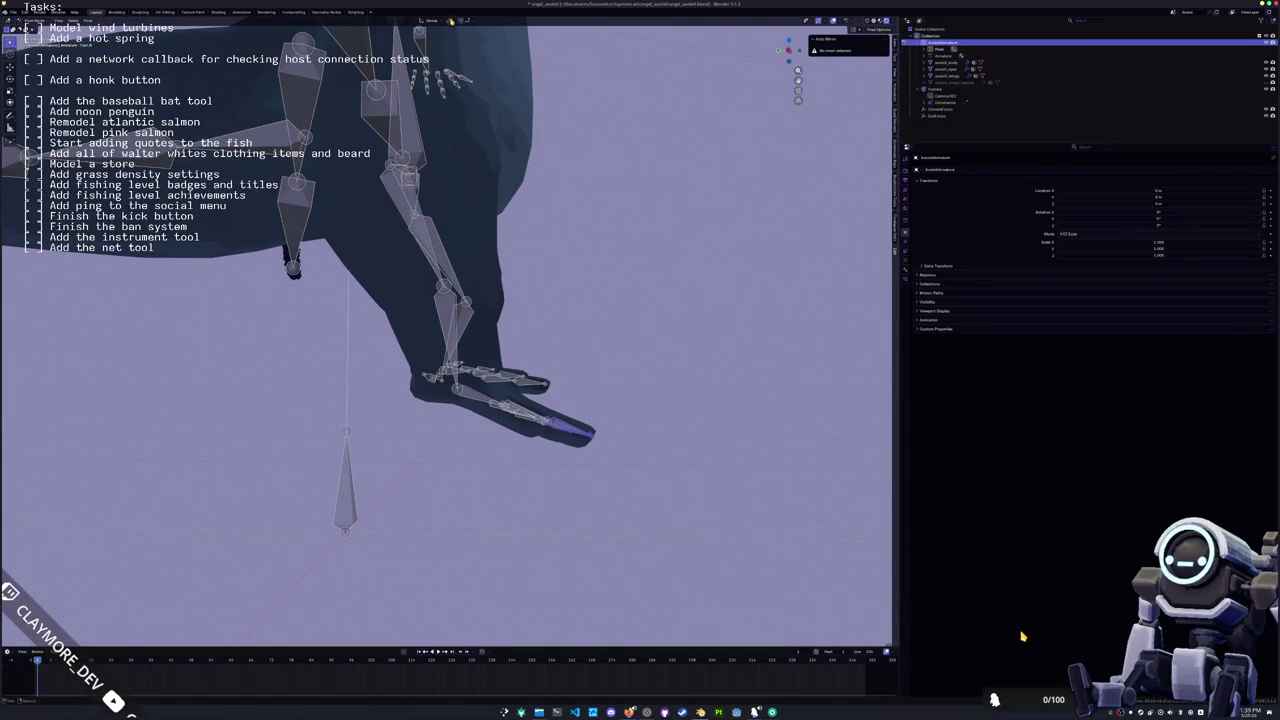
Step: Set the pivot point to Individual Origins and rotate the toe bones around Z
click(451, 52)
middle_drag(500, 380, 524, 430)
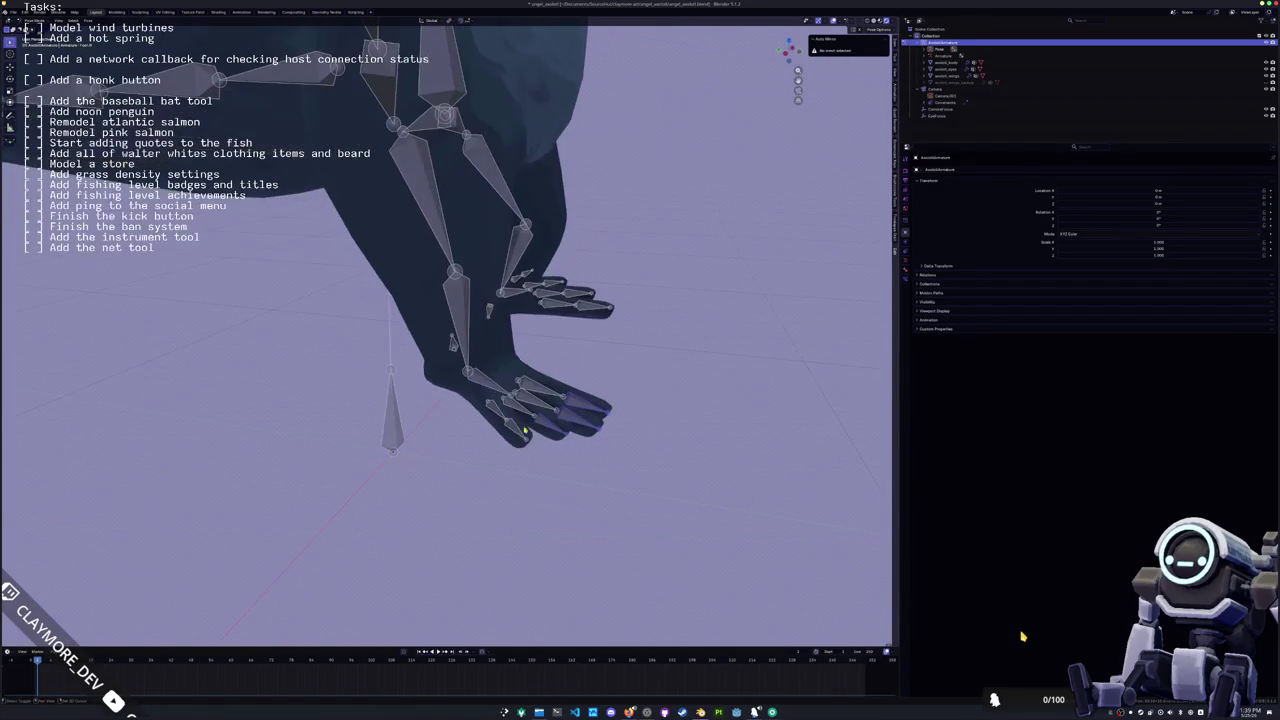
key(r)
key(z)
key(z)
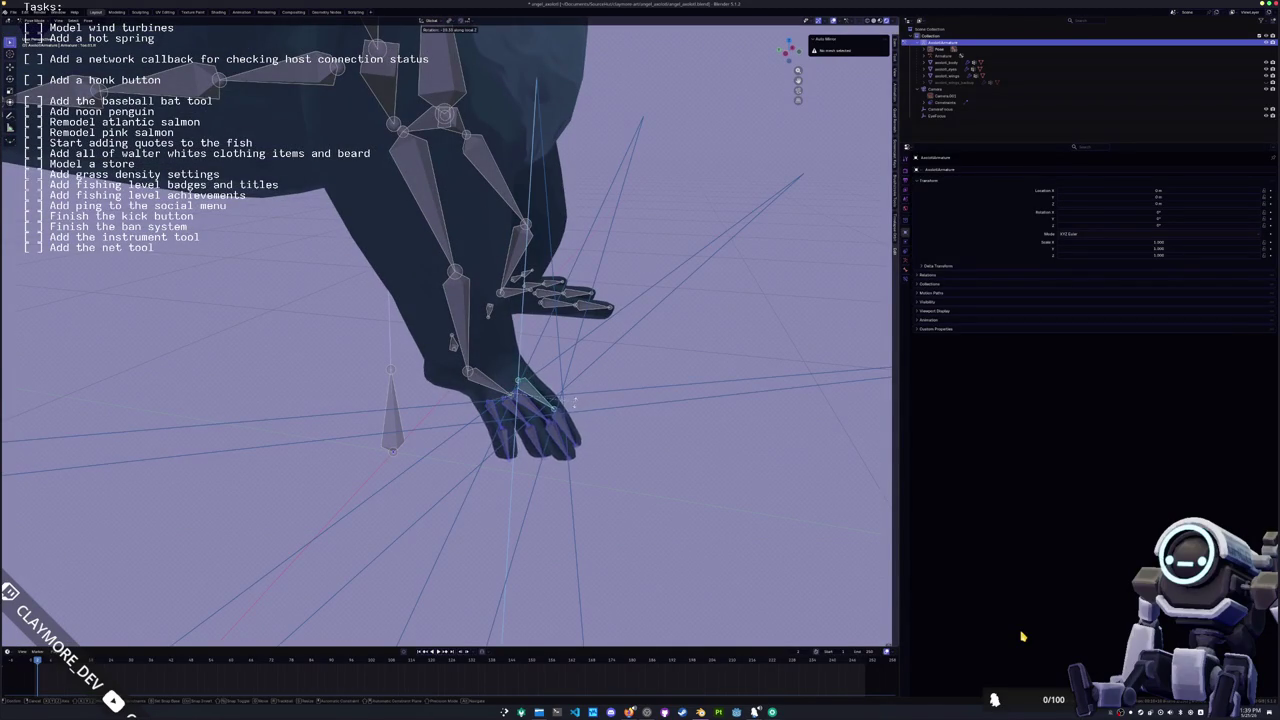
middle_drag(568, 404, 591, 368)
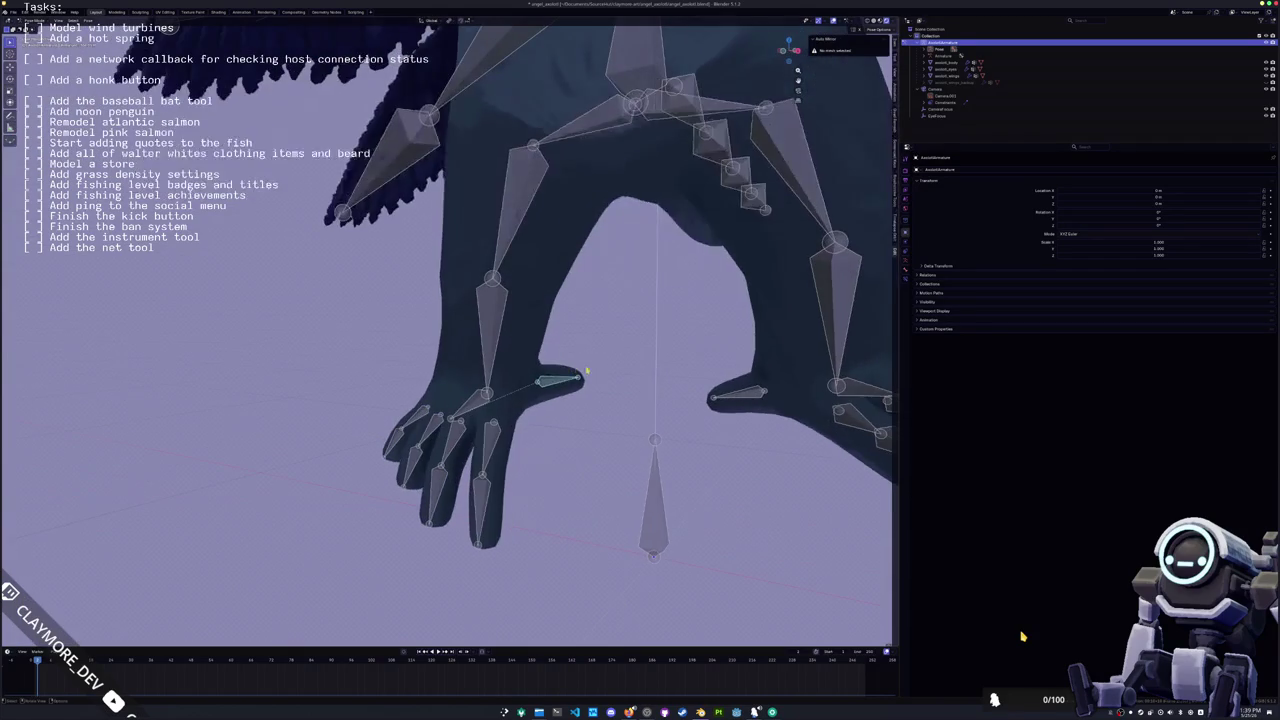
key(z)
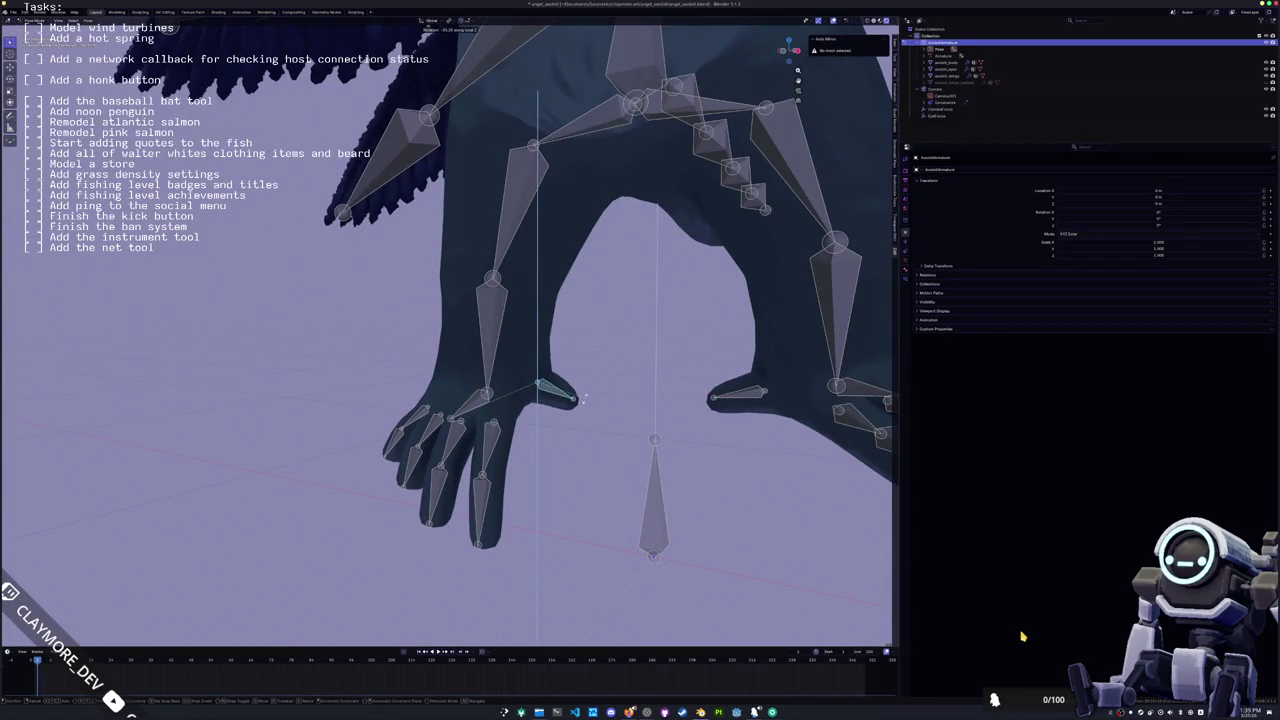
click(584, 398)
Step: Confirm the foot rotation, then undo the last two bone rotations
middle_drag(584, 398, 509, 328)
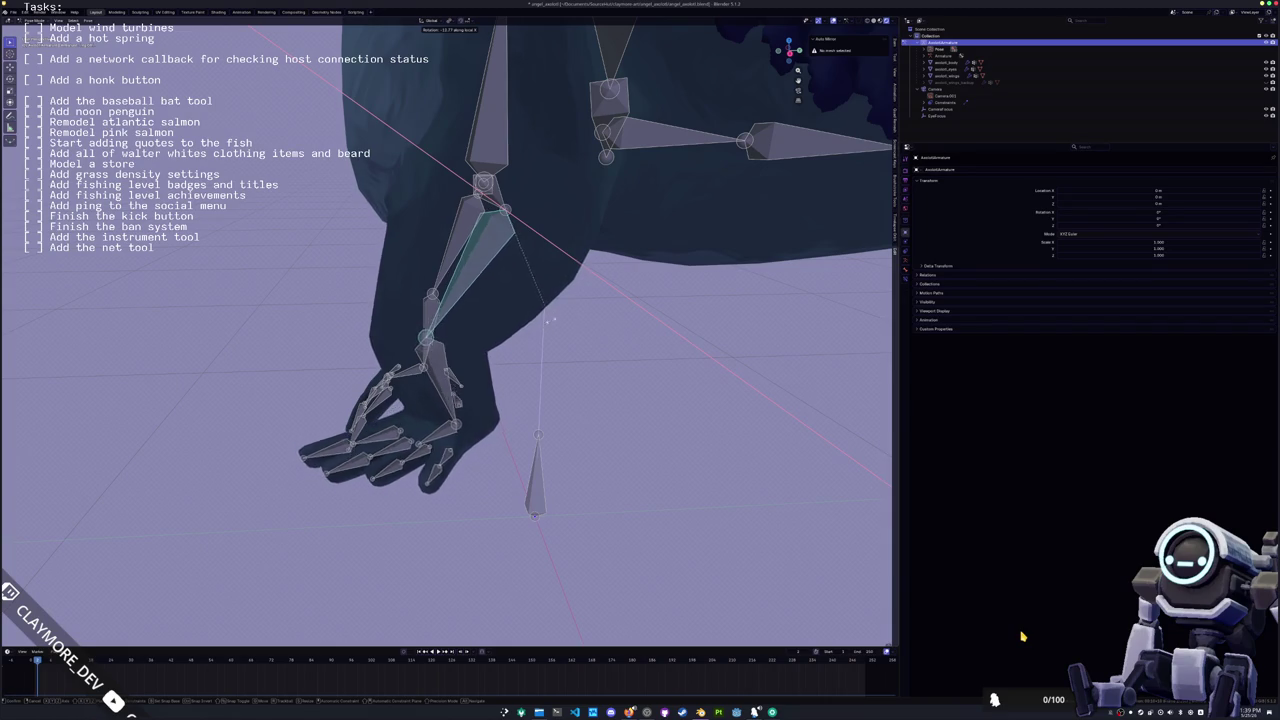
click(560, 308)
middle_drag(560, 308, 548, 337)
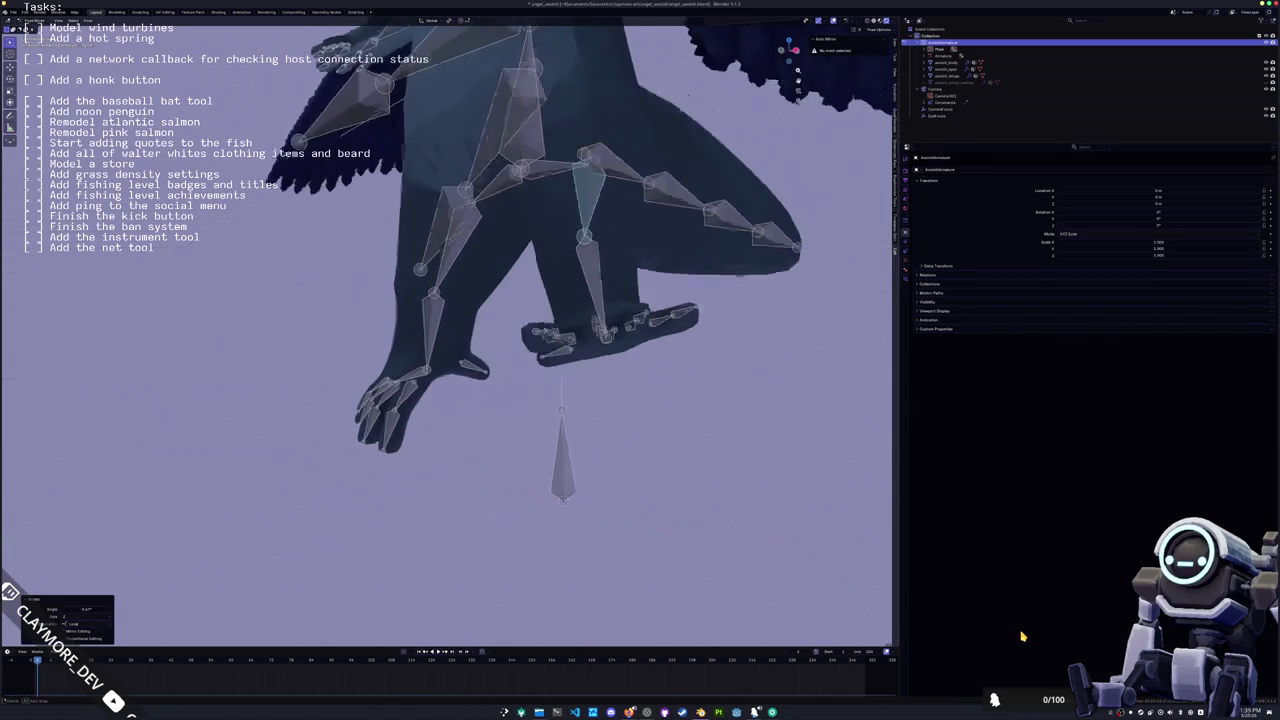
key(ctrl+z)
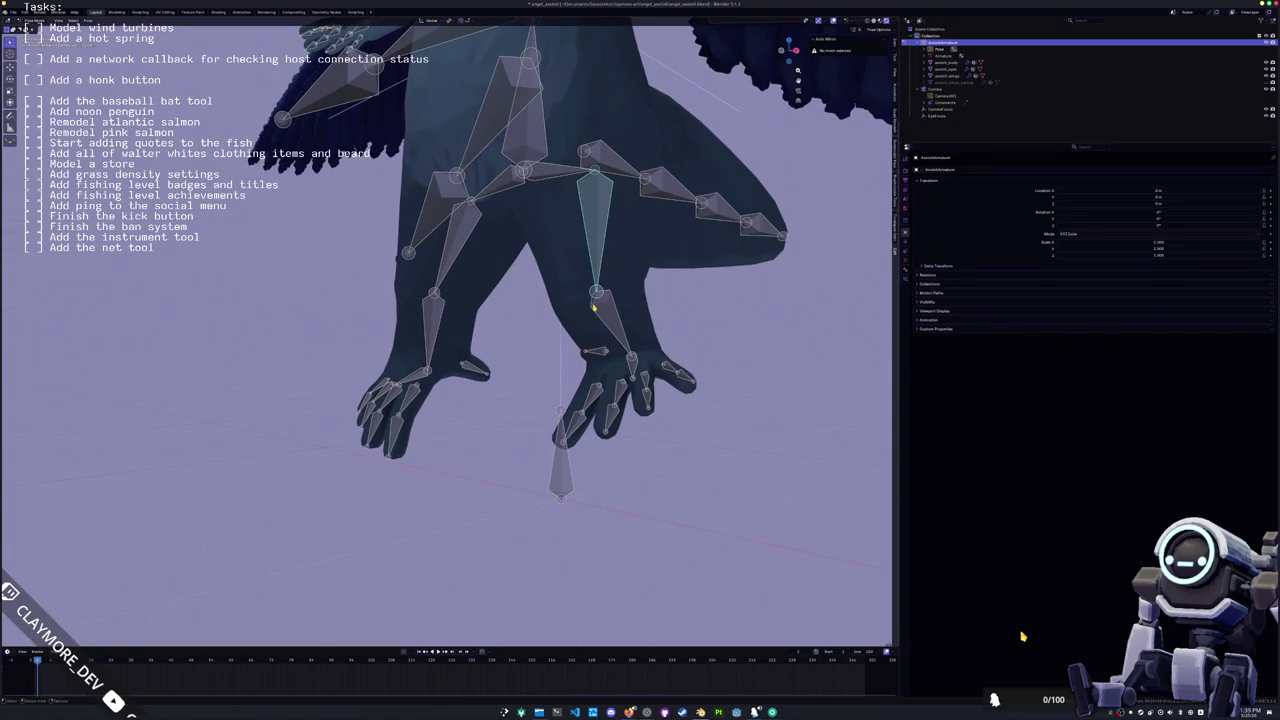
key(ctrl+z)
Step: Rotate the leg bone, then rotate it and the foot around the global X axis
mouse_move(593, 248)
middle_down()
mouse_move(640, 252)
mouse_move(620, 300)
mouse_move(478, 340)
mouse_move(450, 400)
mouse_move(352, 256)
middle_up()
key(r)
click(691, 251)
key(r)
key(x)
click(513, 333)
key(r)
key(x)
click(459, 433)
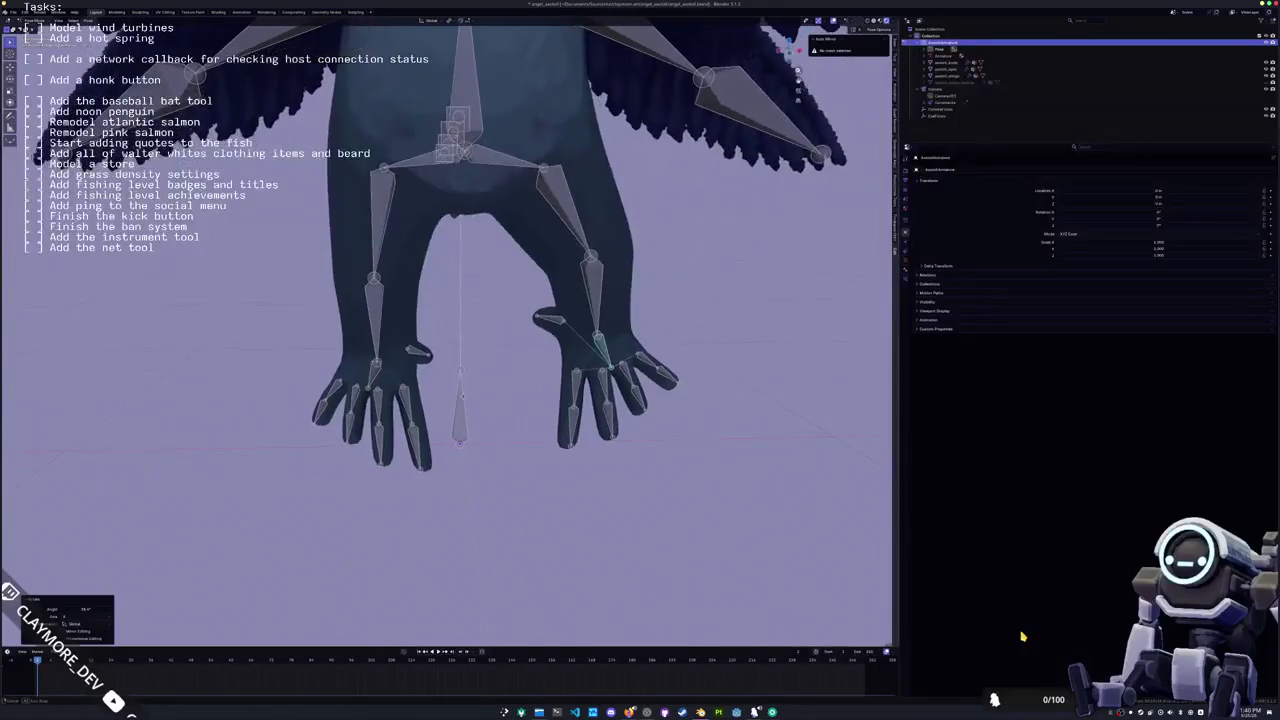
Step: Deselect the foot and rotate the leg bone around the global Z axis
click(470, 249)
mouse_move(385, 229)
middle_down()
mouse_move(610, 275)
mouse_move(557, 311)
middle_up()
key(r)
key(z)
click(636, 292)
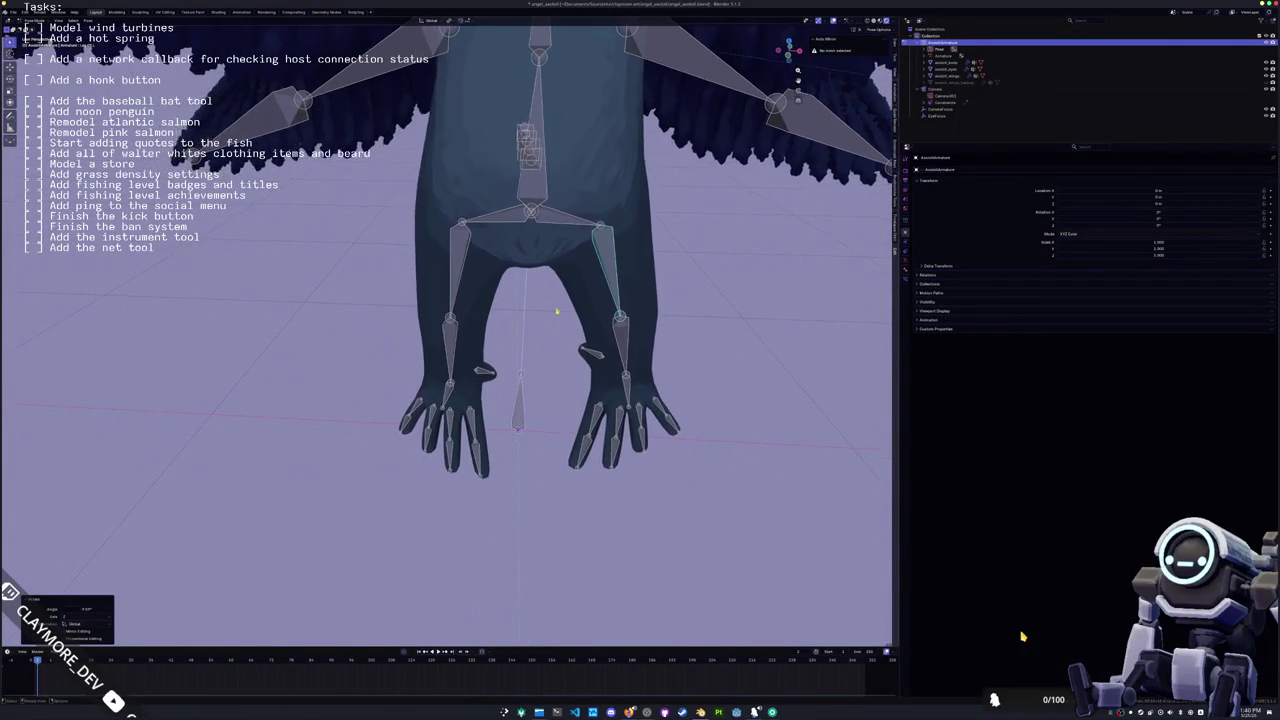
Step: Select the right foot's toe bones and rotate them around Z
click(455, 280)
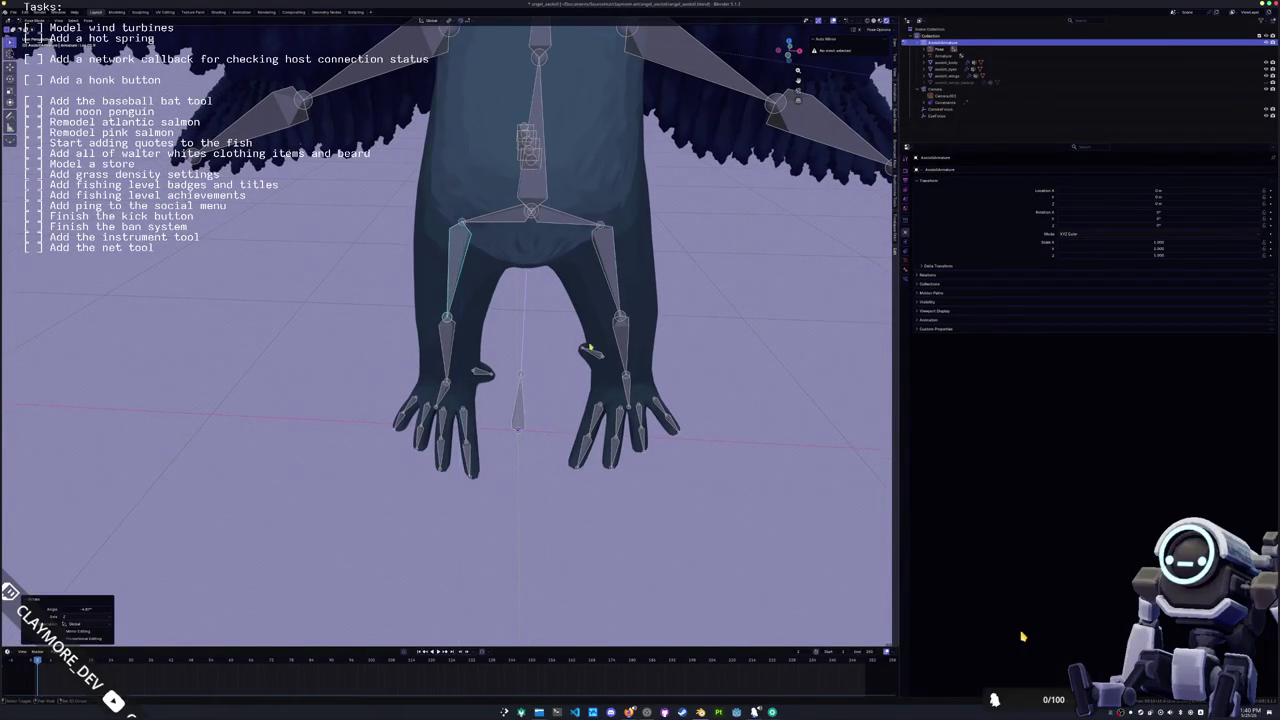
middle_drag(455, 280, 522, 349)
click(568, 386)
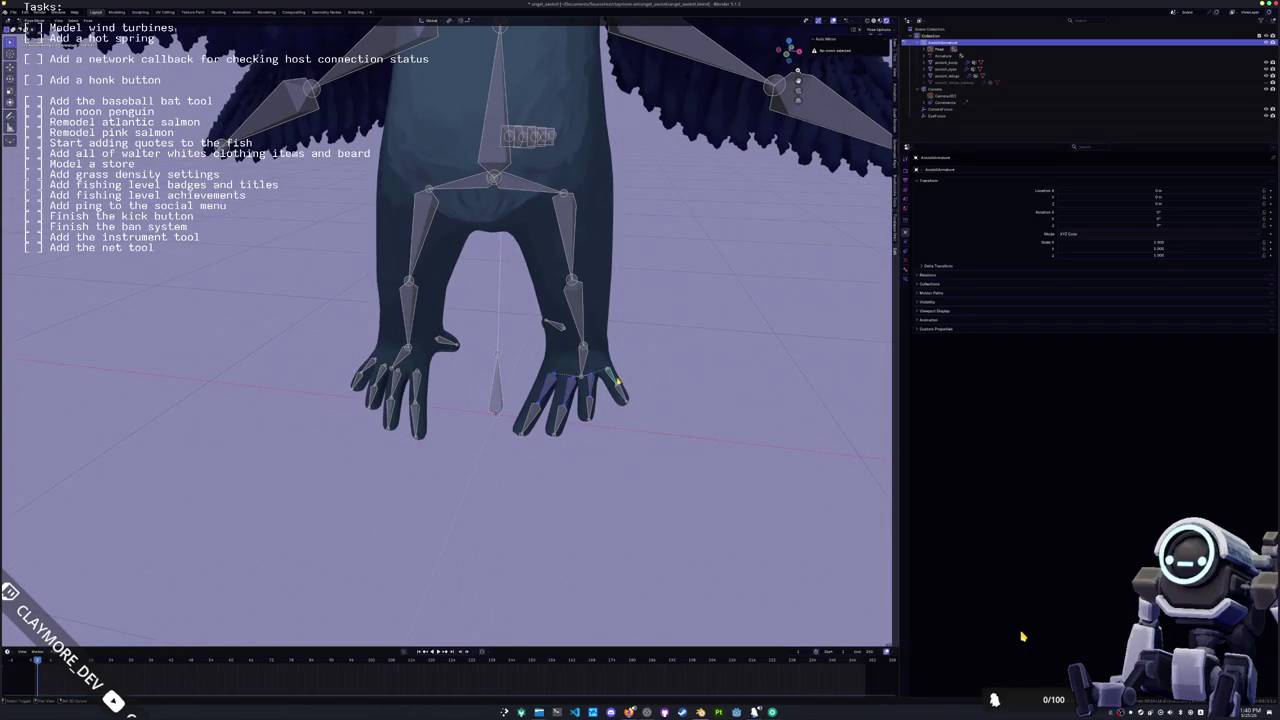
key(z)
middle_drag(632, 414, 586, 388)
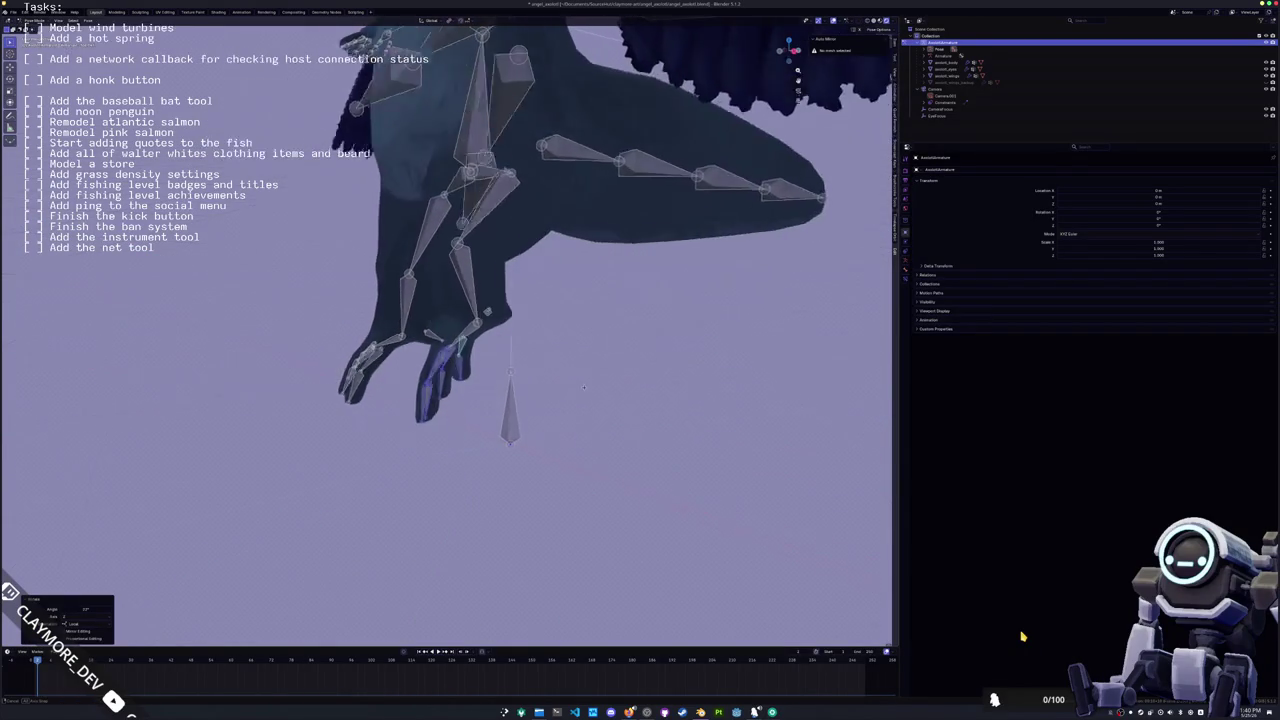
click(586, 388)
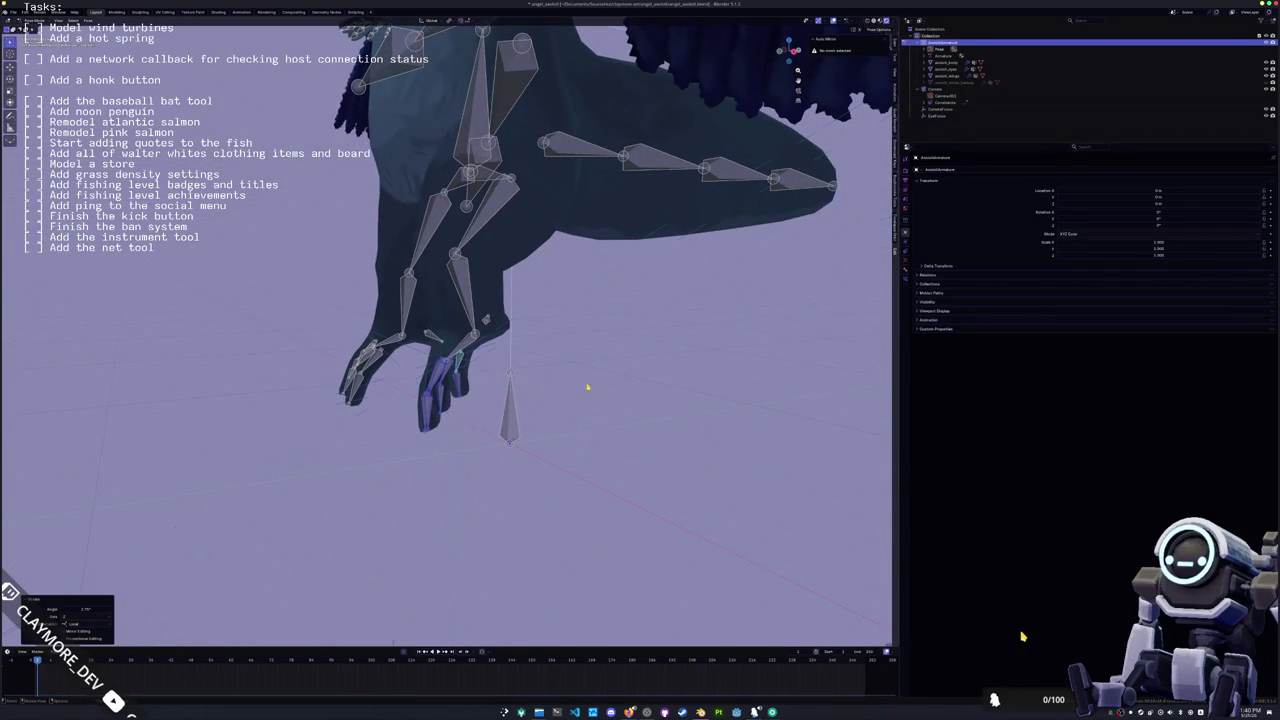
Step: Rotate the thigh bone around the global X axis
middle_drag(475, 213, 470, 232)
click(470, 232)
key(r)
key(x)
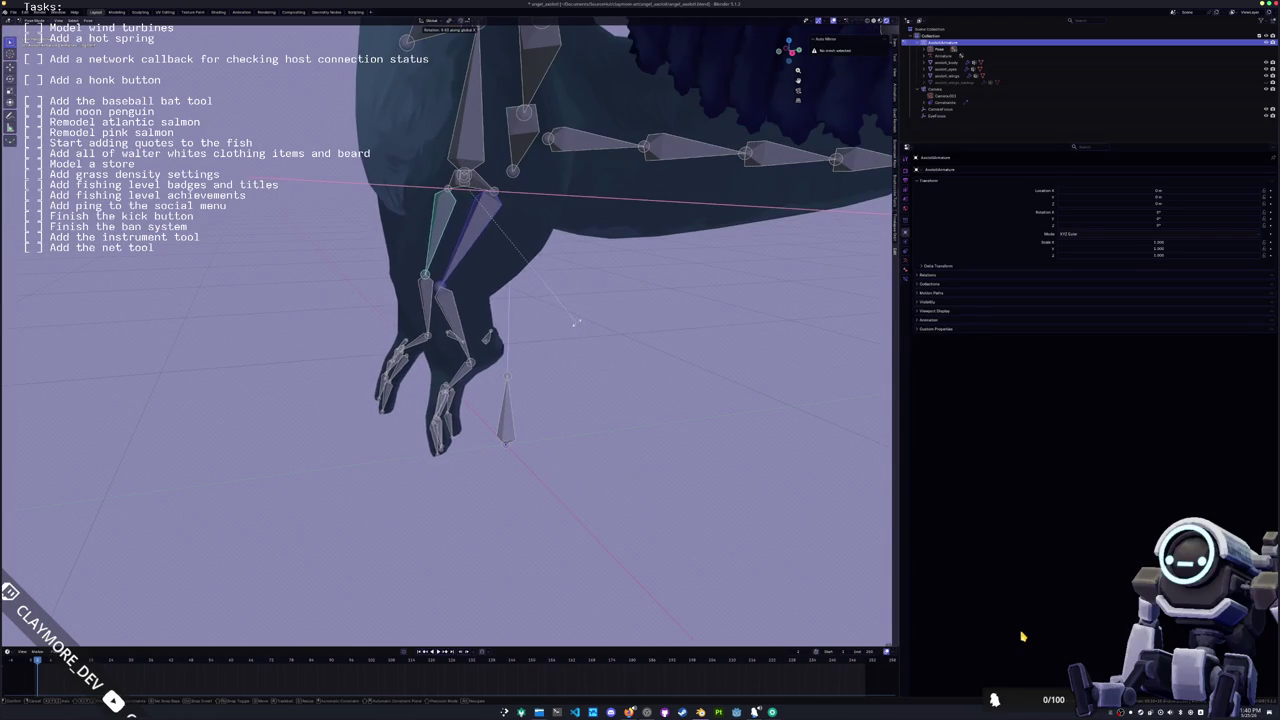
click(575, 322)
mouse_move(575, 322)
middle_down()
mouse_move(618, 320)
mouse_move(553, 312)
middle_up()
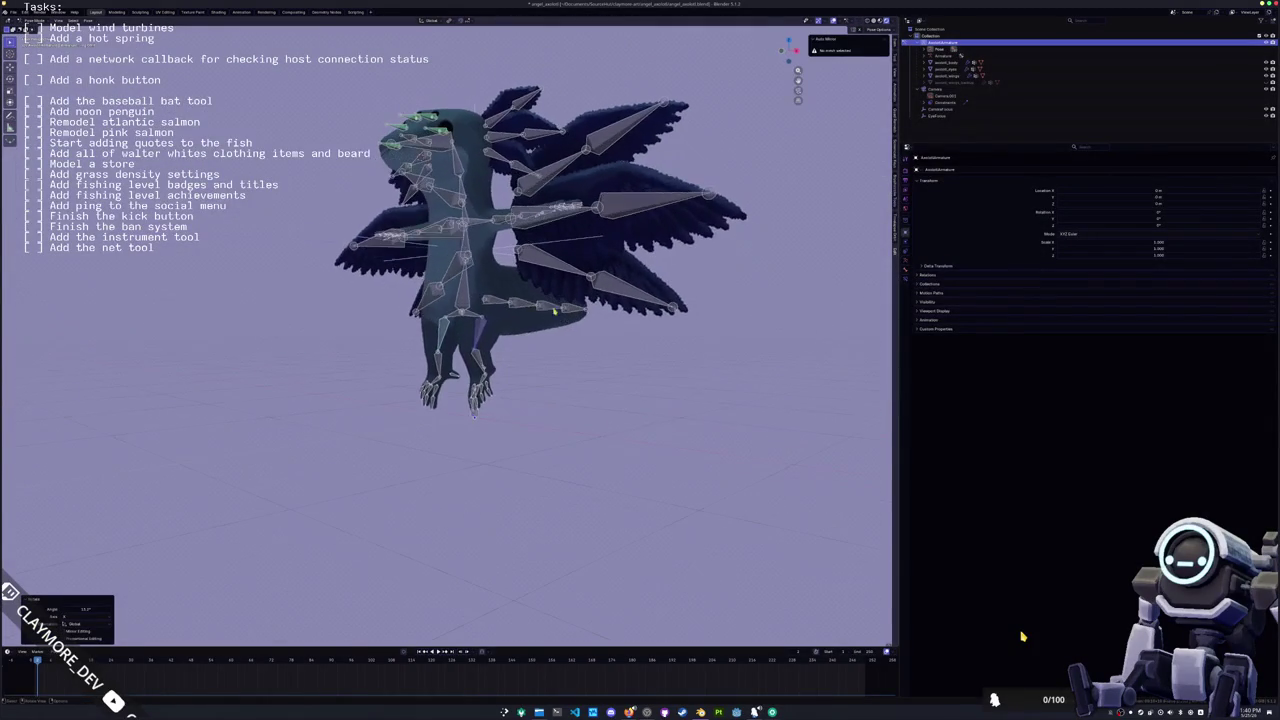
Step: From the side orthographic view, rotate the tail root bone to bend the tail downward
click(511, 301)
key(KP_3)
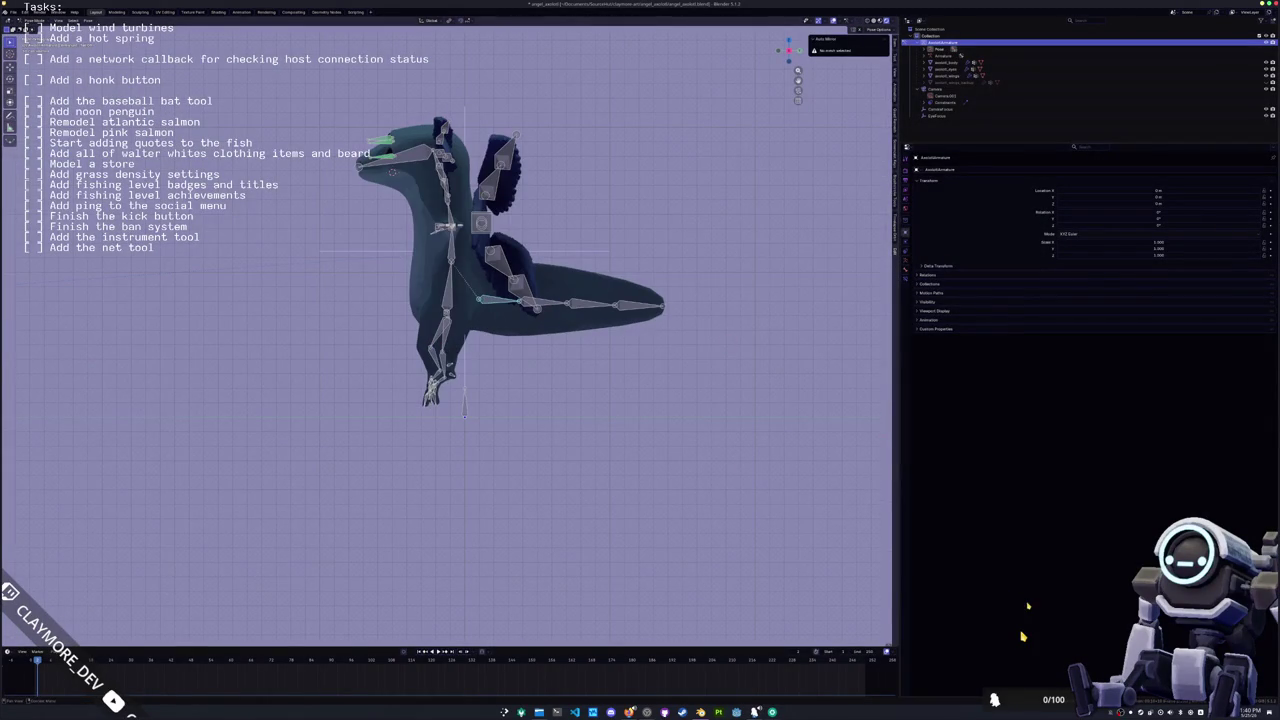
key(r)
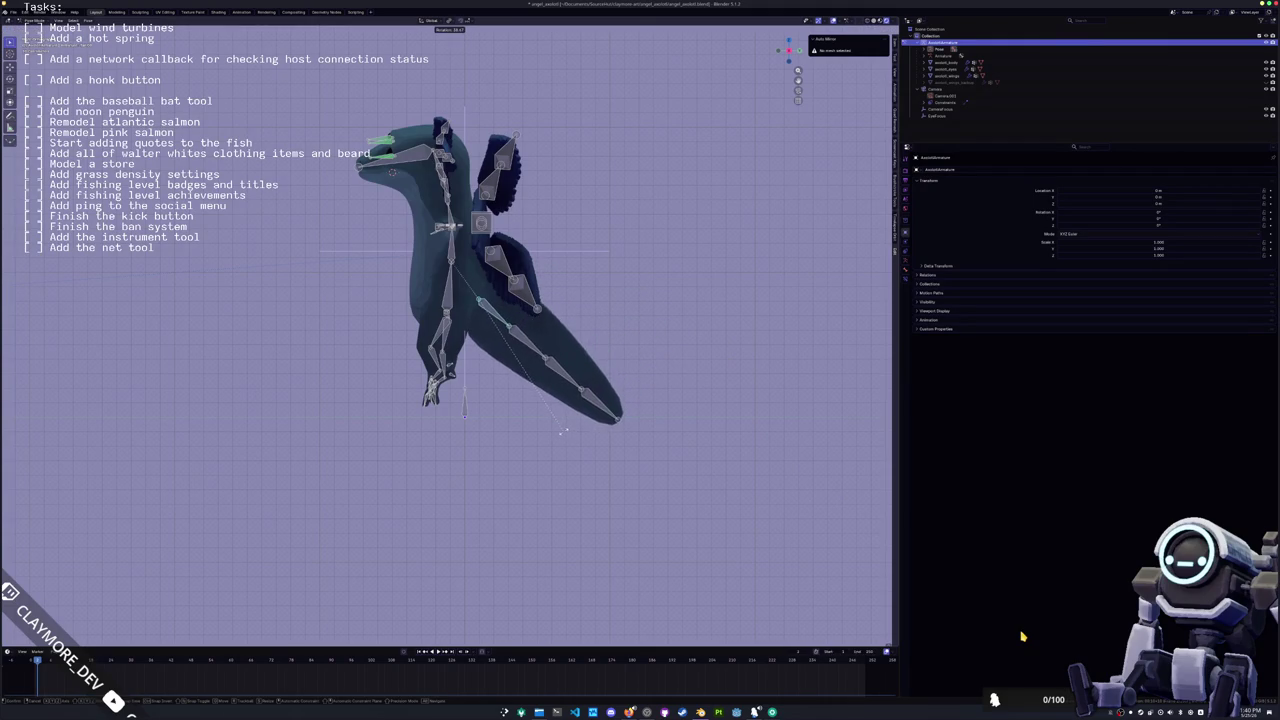
click(557, 433)
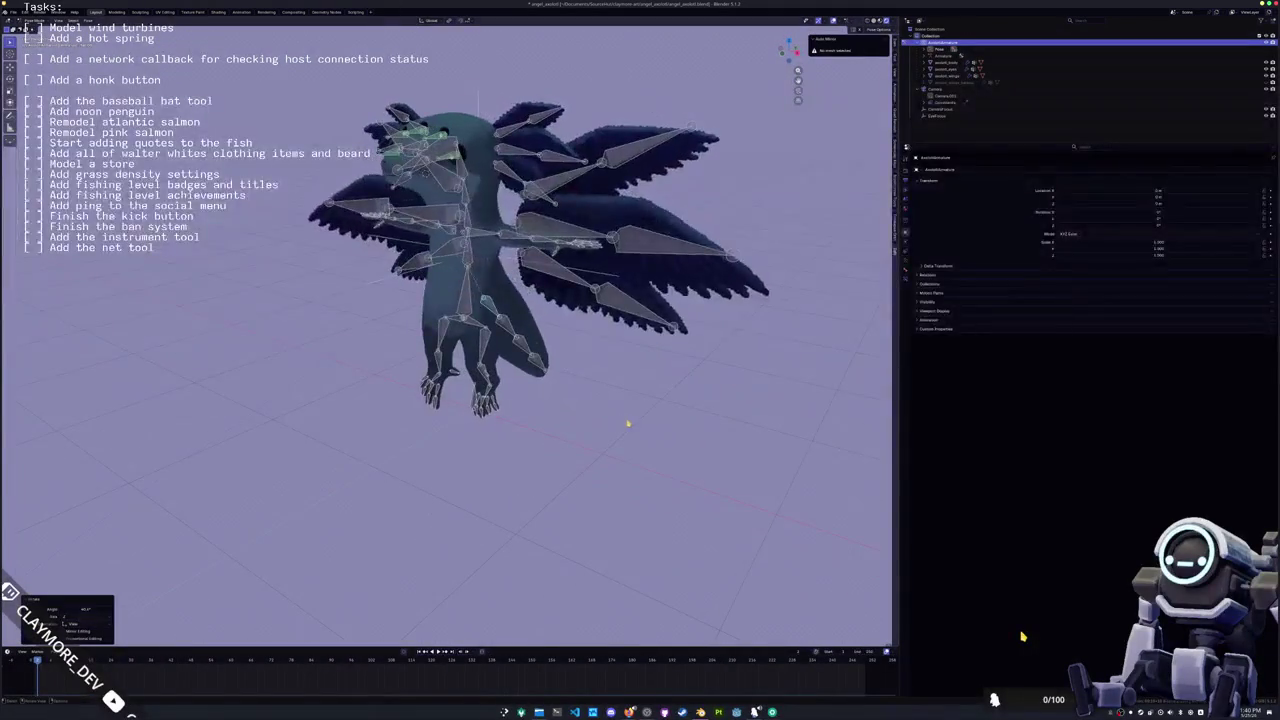